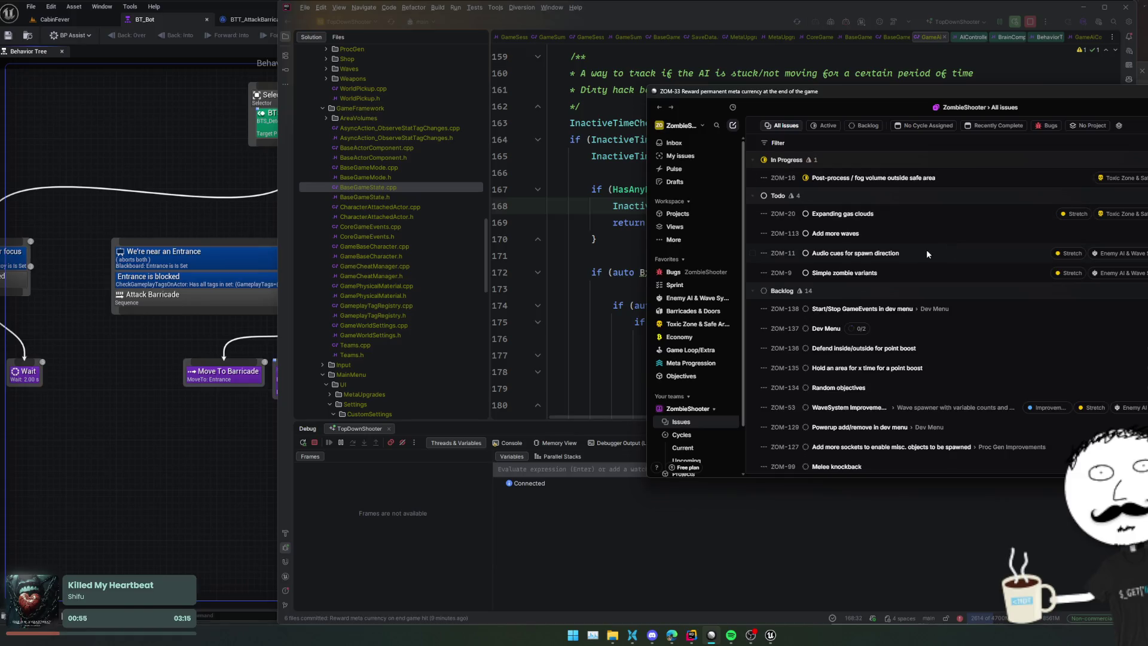
Step: Scroll the ZombieShooter issue list, bring BT_Bot up in Unreal, then return to the code editor
scroll(927, 252, down, 1)
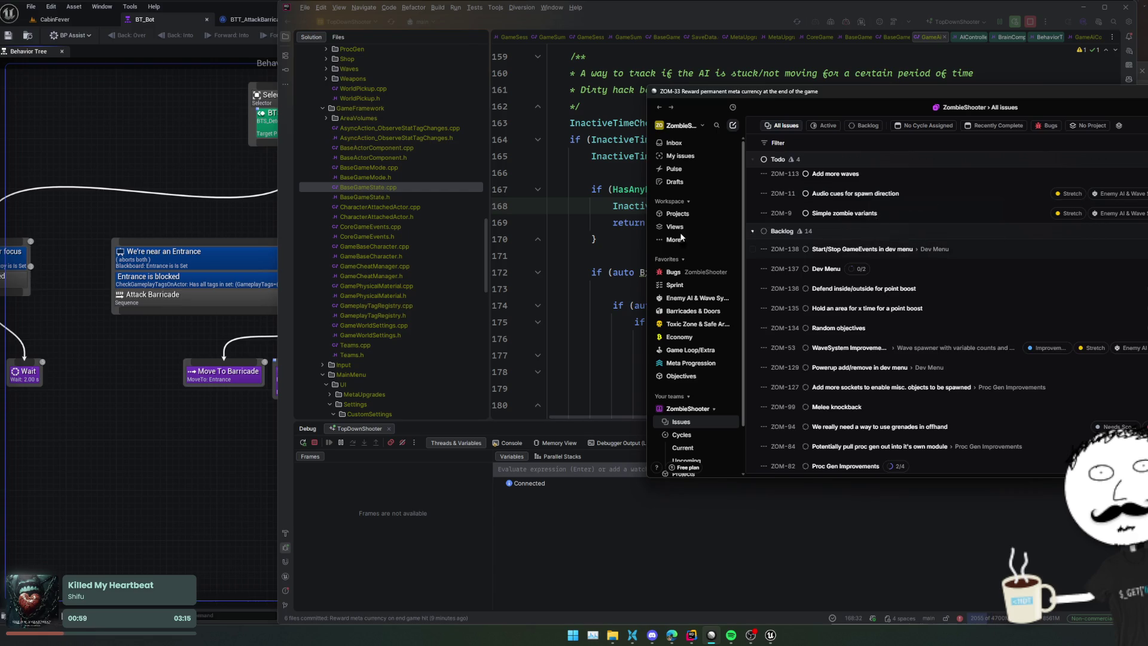
click(503, 255)
click(132, 208)
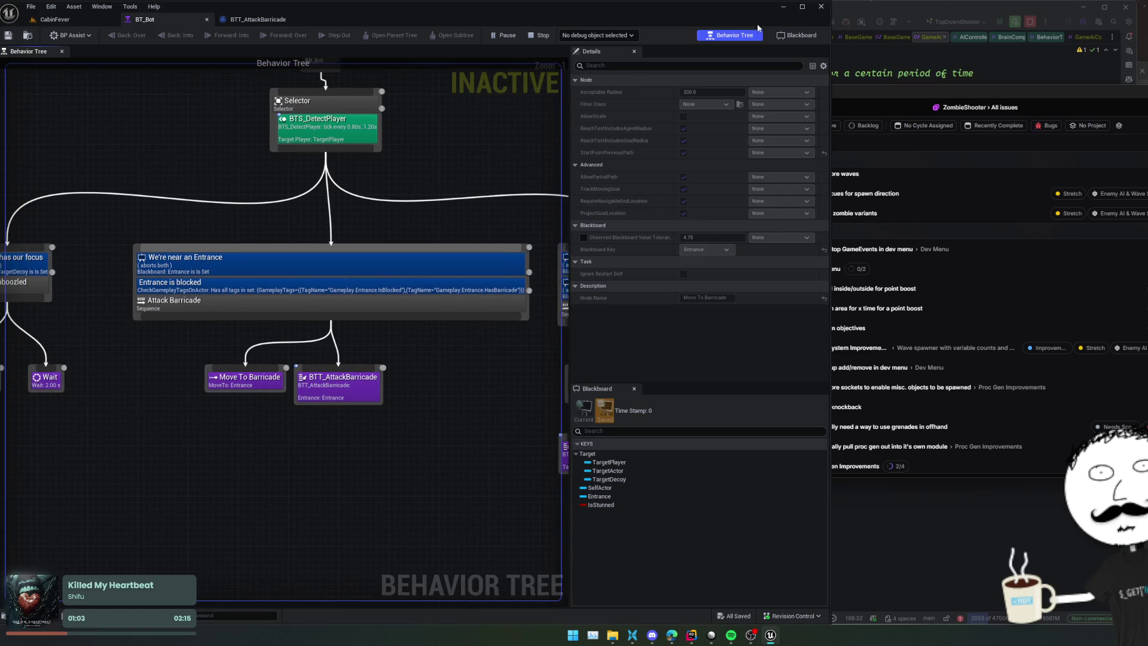
click(974, 73)
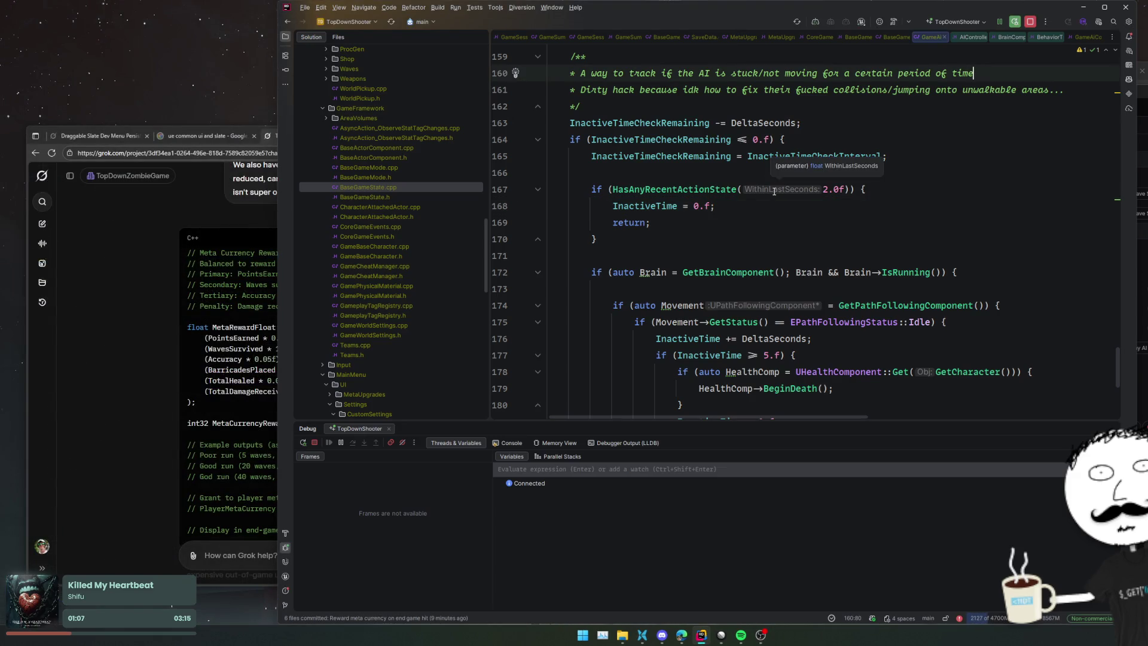
Step: Close the extra open source files, from the GameAi controller through BehaviorTreeComponent
click(900, 149)
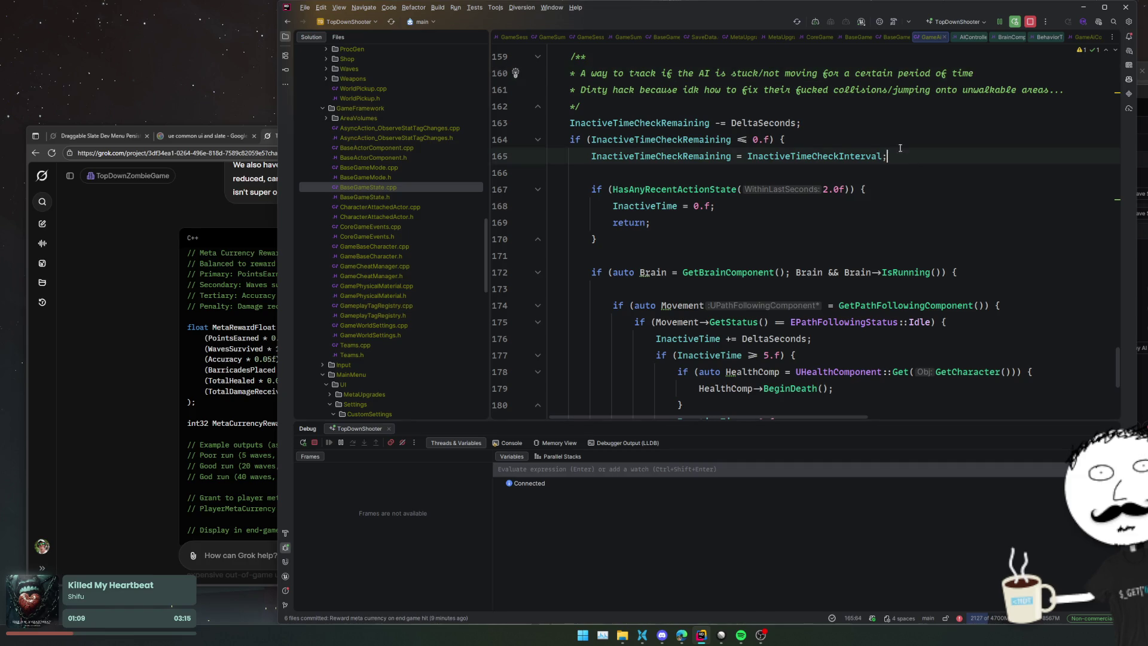
key(Up)
key(Up)
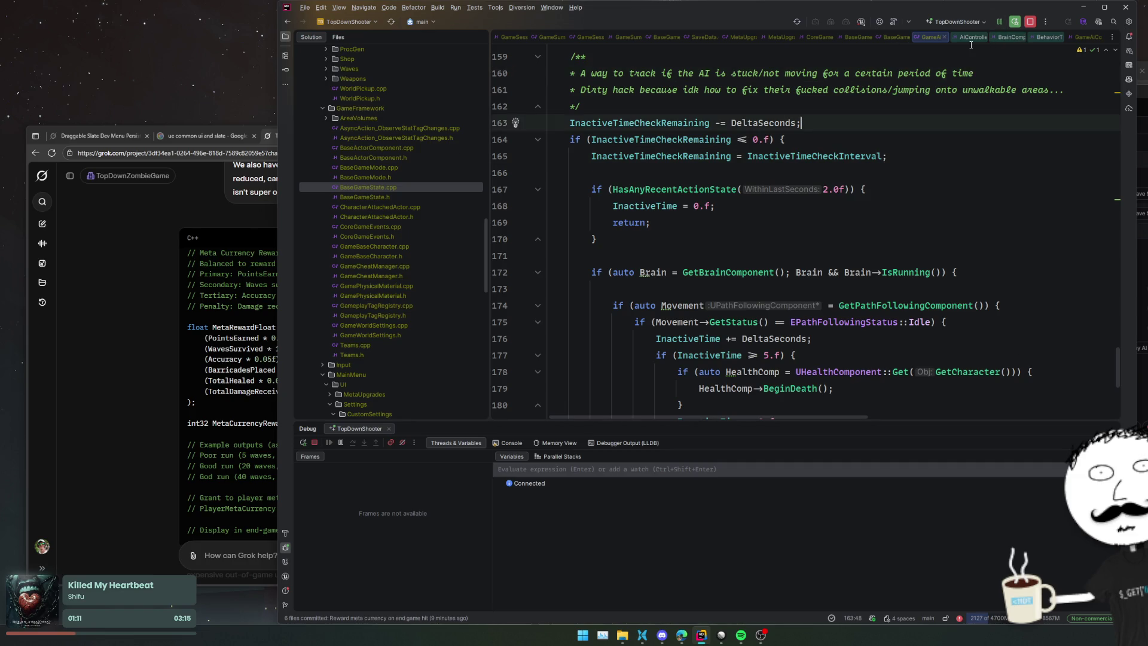
middle_click(971, 38)
click(976, 39)
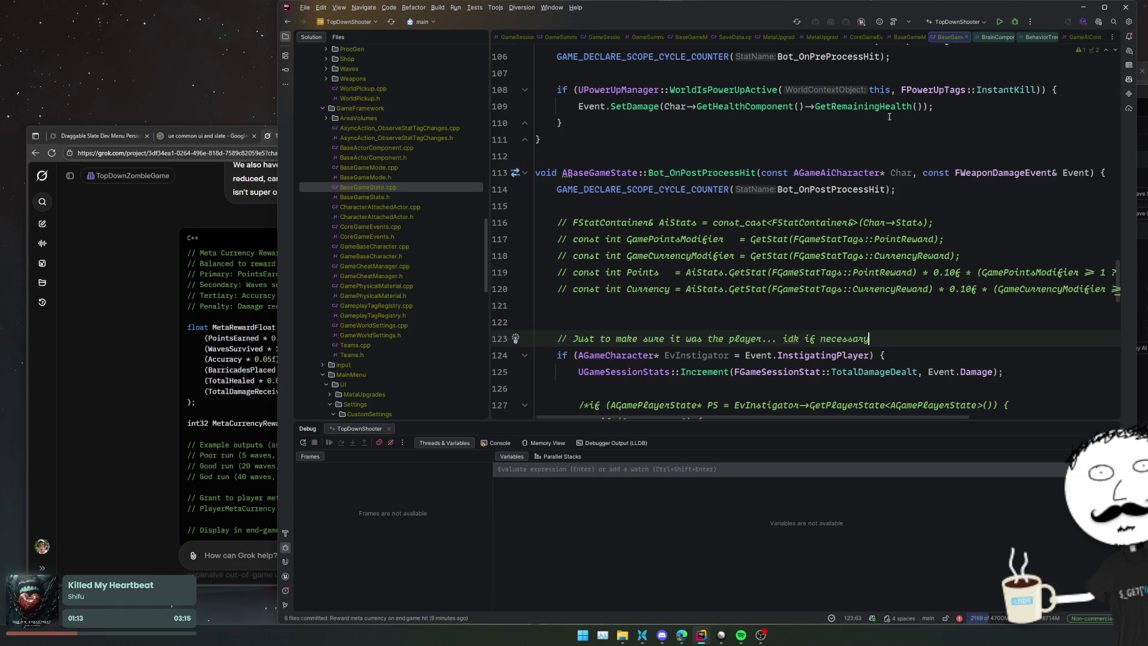
middle_click(958, 38)
middle_click(958, 38)
middle_click(962, 38)
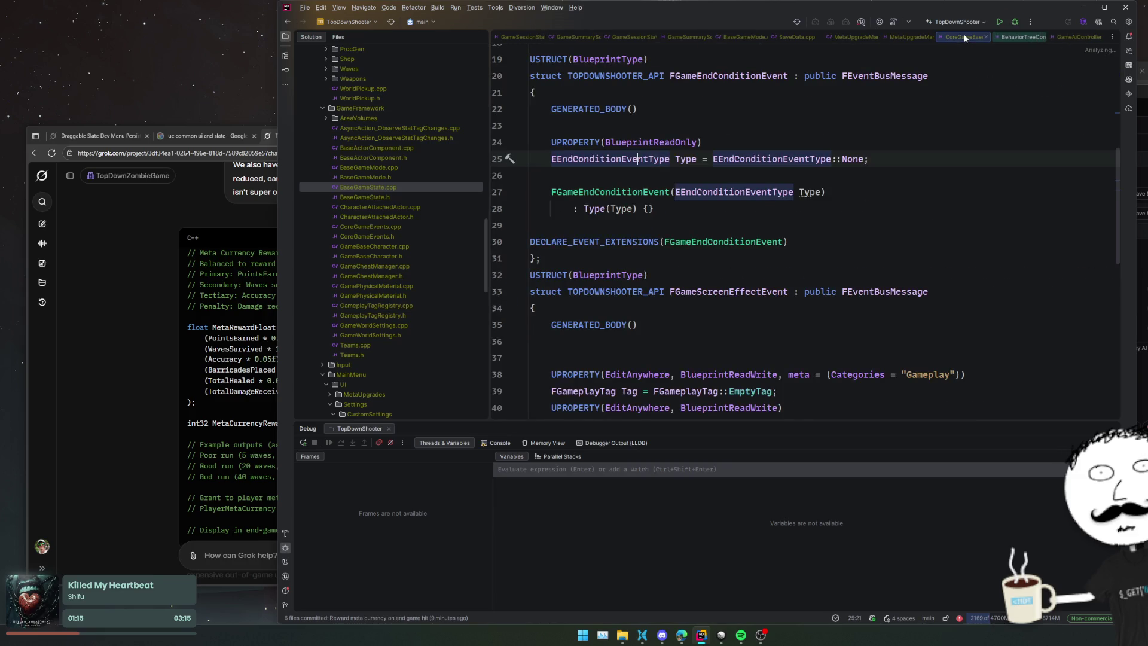
middle_click(965, 38)
middle_click(963, 38)
middle_click(969, 38)
middle_click(957, 38)
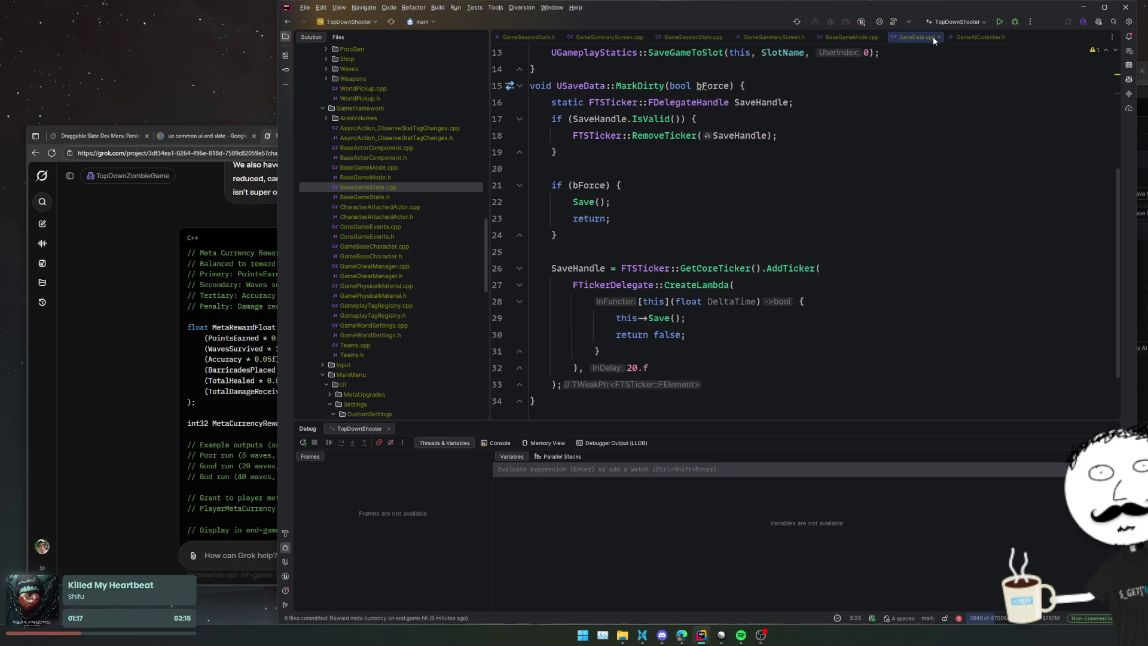
middle_click(933, 37)
Step: Launch a debug build of TopDownShooter and set a breakpoint on line 141
click(1015, 22)
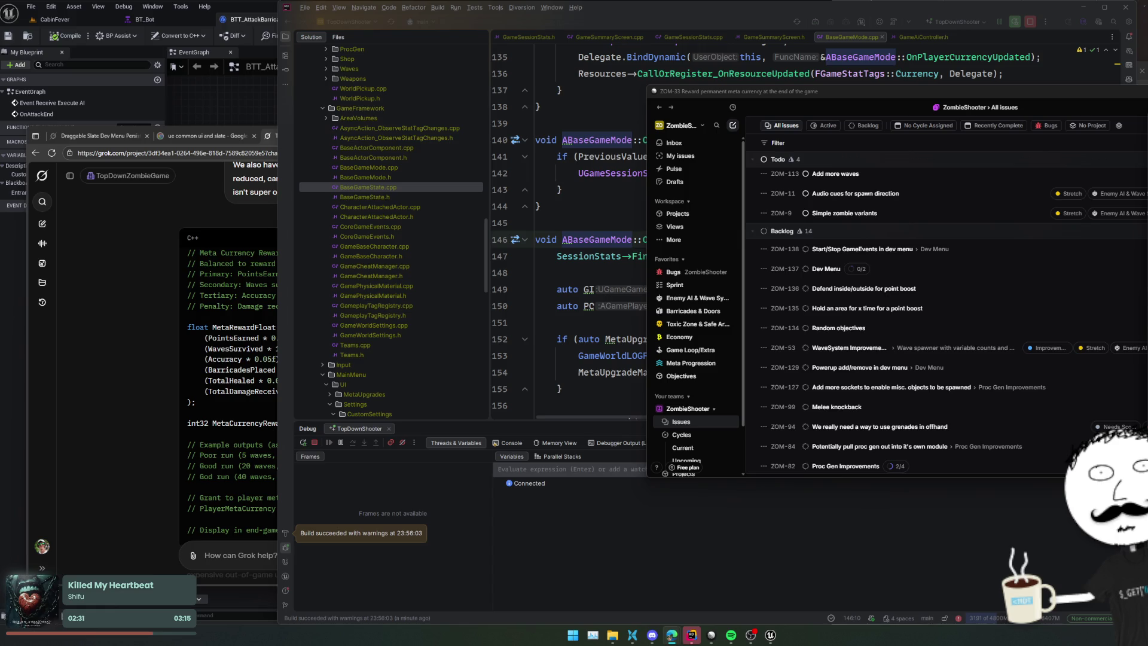
click(502, 156)
Step: Bring BTT_AttackBarricade forward and frame Event Receive Execute AI and Run Attack Montage
click(220, 110)
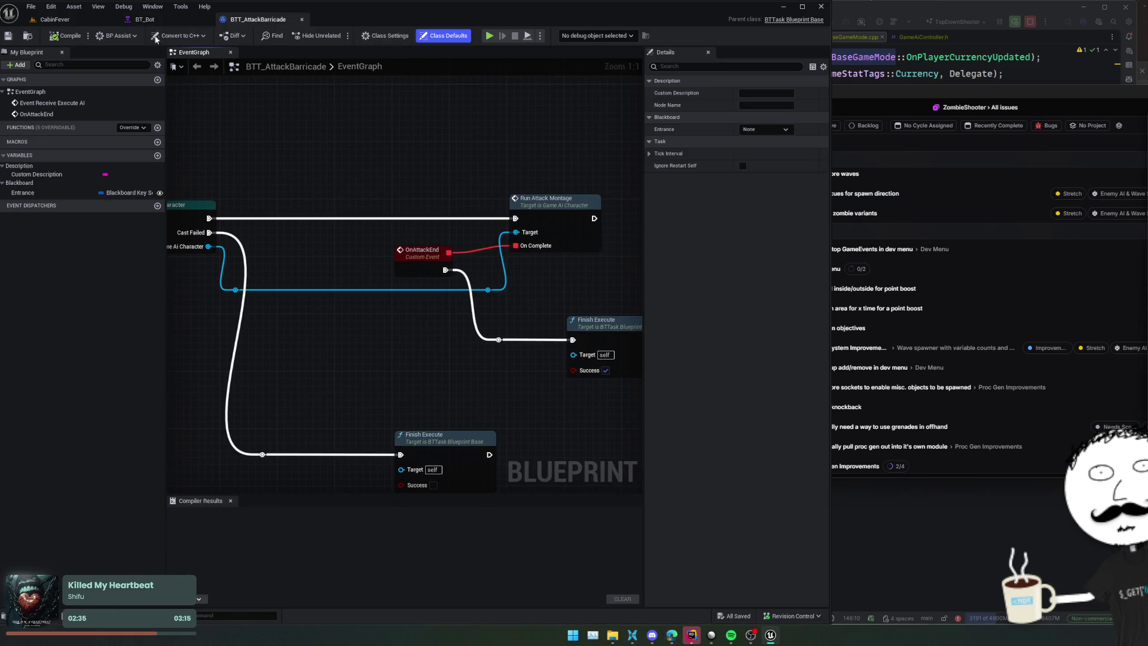
mouse_move(170, 293)
mouse_down()
mouse_move(443, 306)
mouse_move(246, 295)
mouse_up()
mouse_move(426, 190)
mouse_down()
mouse_move(318, 185)
mouse_move(392, 174)
mouse_move(353, 146)
mouse_move(397, 159)
mouse_move(318, 156)
mouse_move(346, 157)
mouse_move(292, 170)
mouse_up()
right_click(523, 237)
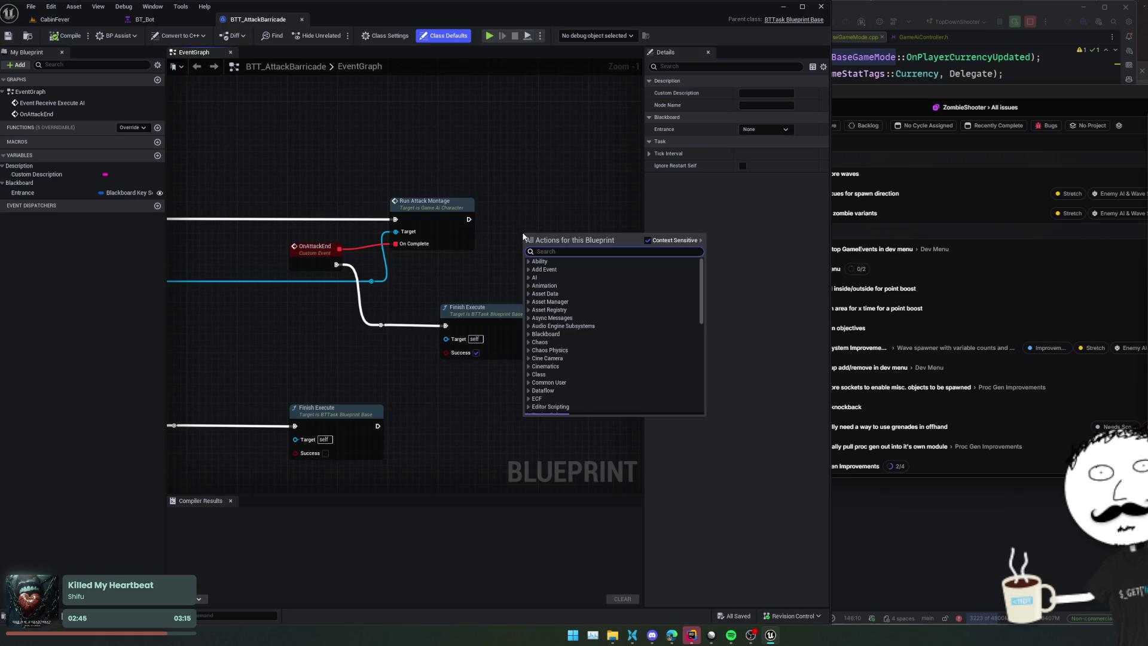
mouse_move(253, 278)
mouse_down()
mouse_move(639, 282)
mouse_move(605, 283)
mouse_up()
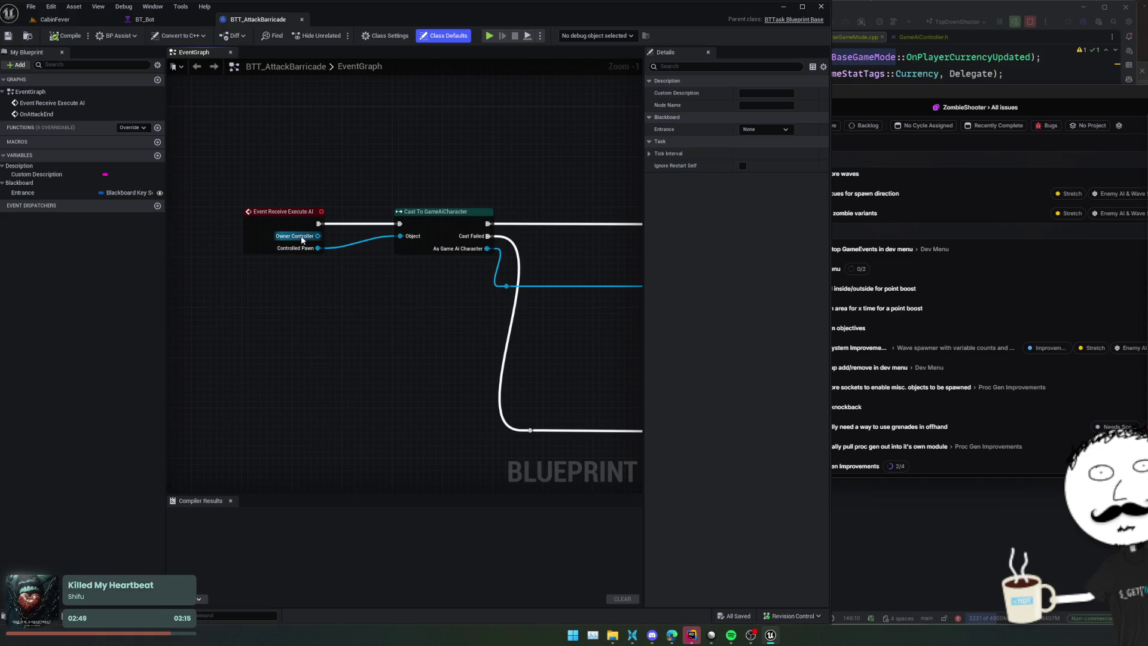
Step: Add Cast To GameAiController from Owner Controller, executing after Run Attack Montage
drag(302, 240, 373, 184)
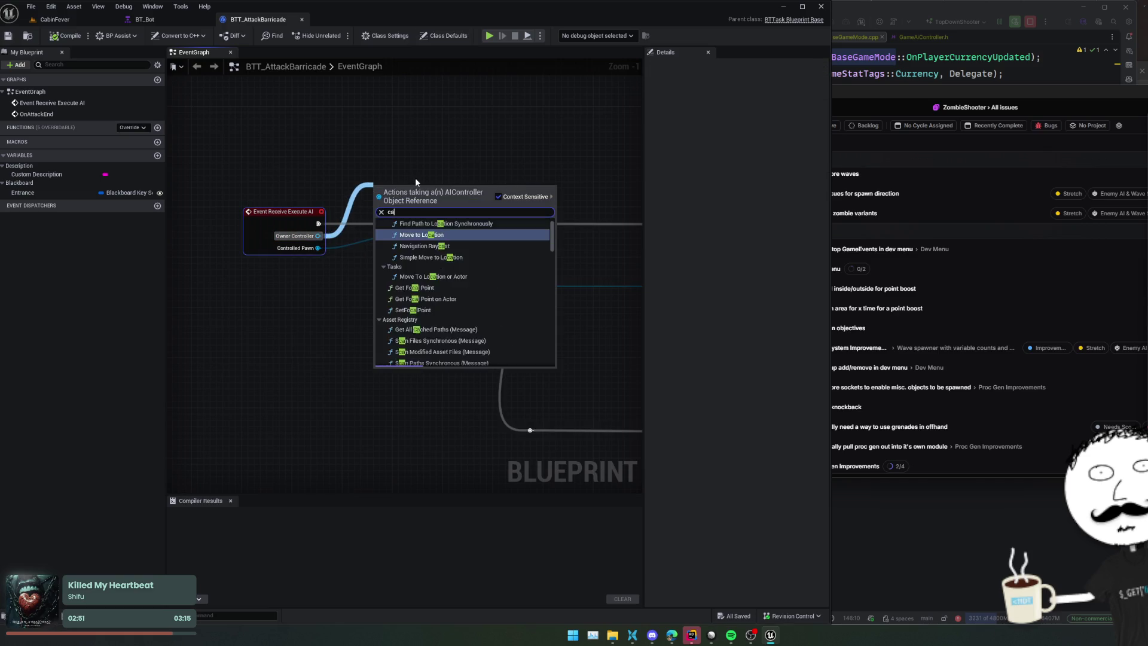
text(cast to gameai)
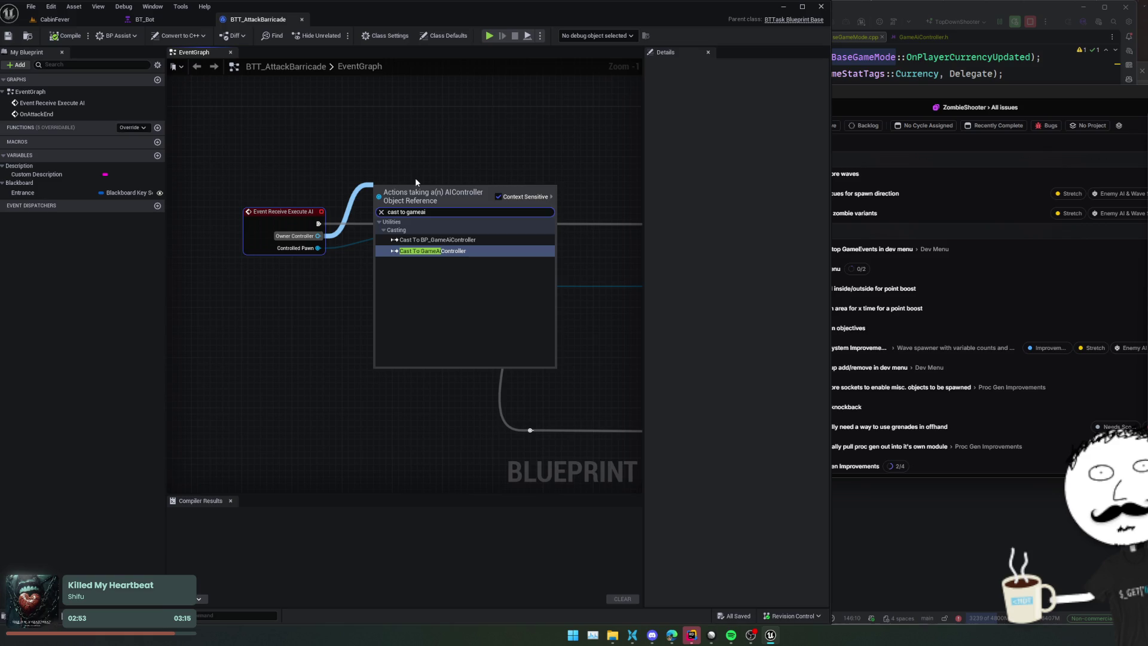
key(Return)
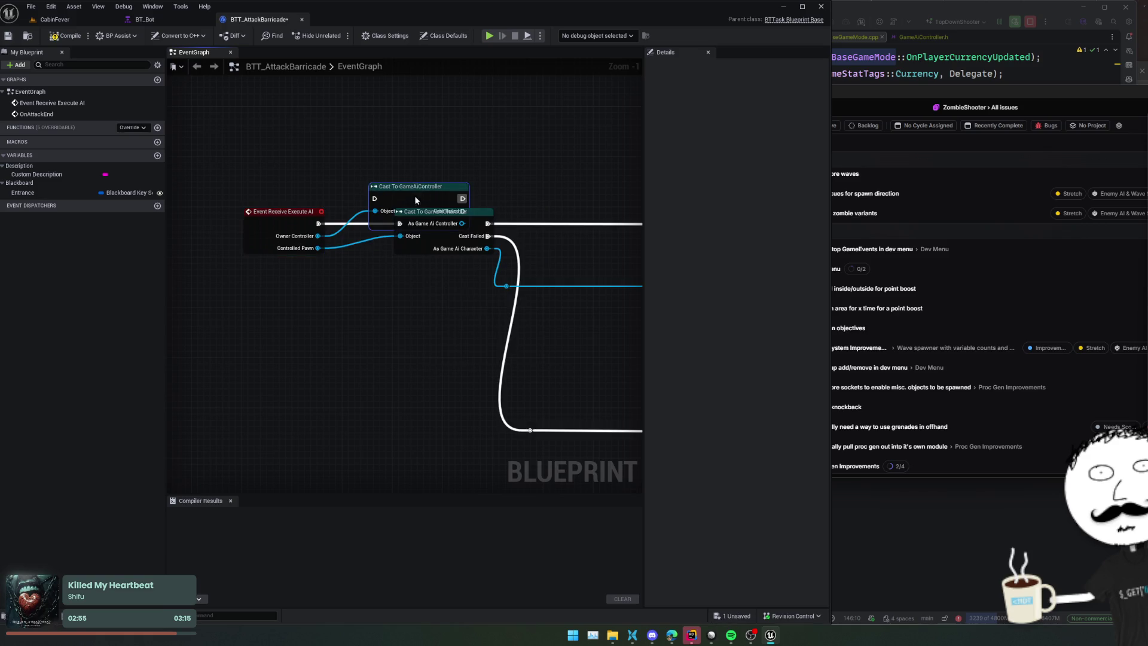
mouse_move(419, 184)
mouse_down()
mouse_move(615, 153)
mouse_move(495, 227)
mouse_up()
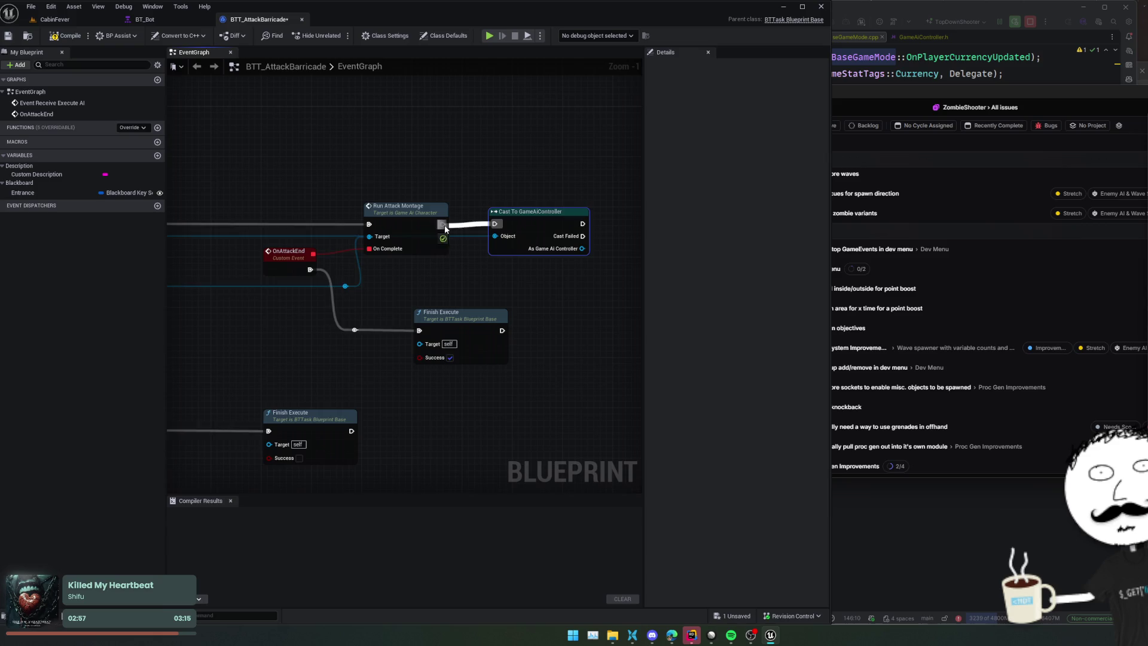
drag(541, 275, 385, 281)
Step: Search 'active' from the cast's controller output, then switch to the code editor
drag(426, 253, 481, 256)
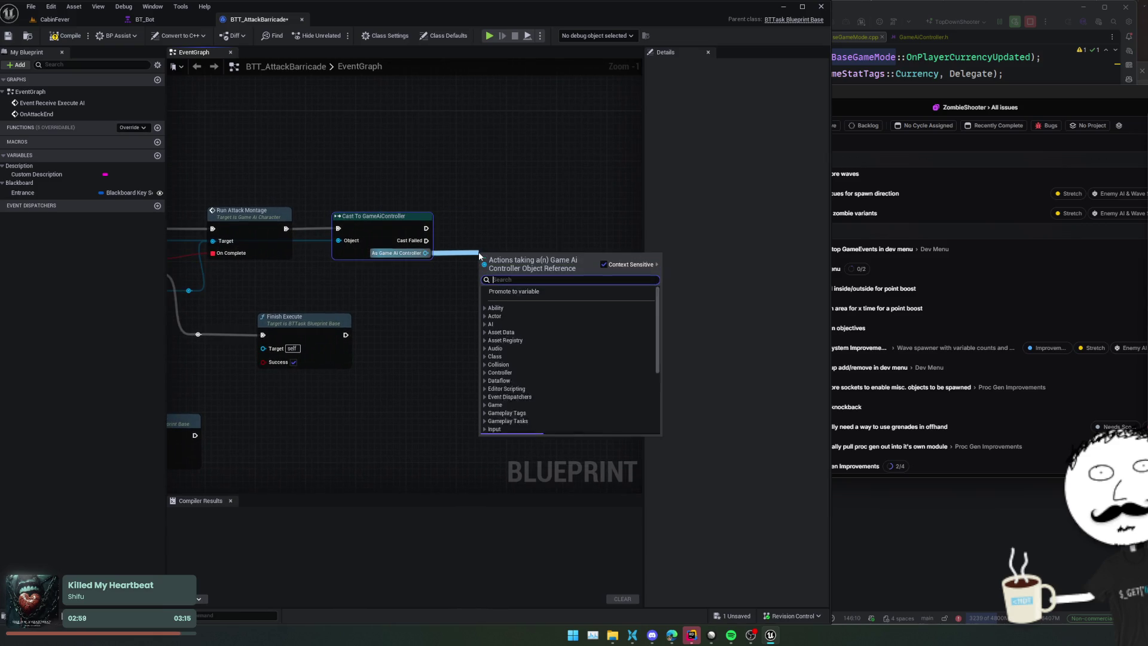
text(active)
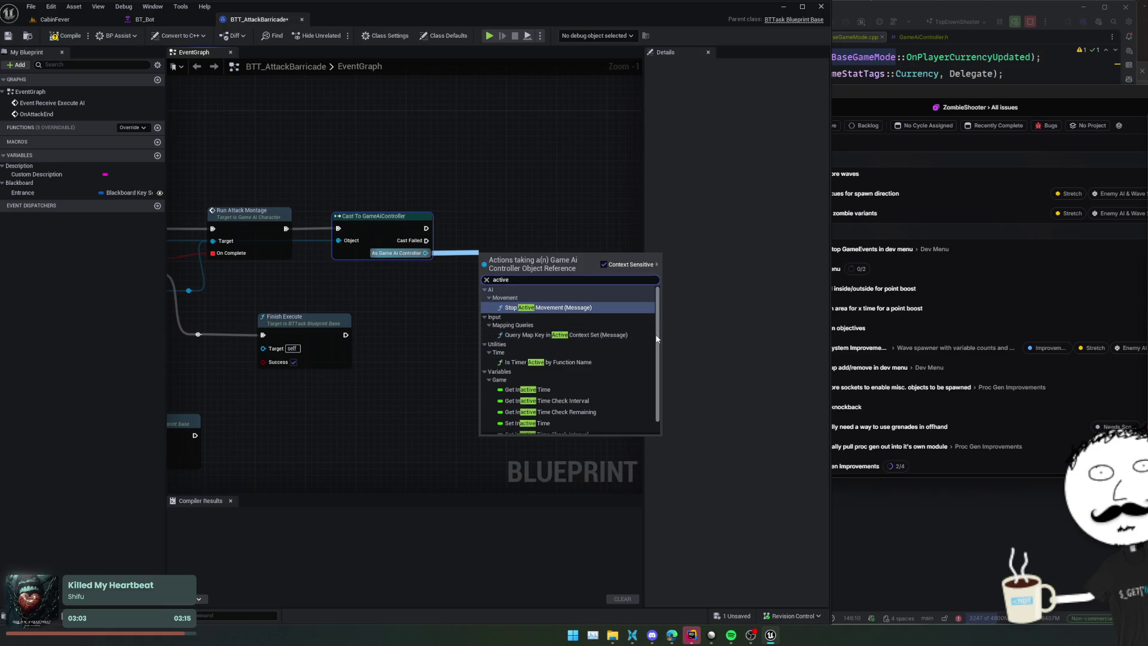
scroll(658, 332, down, 1)
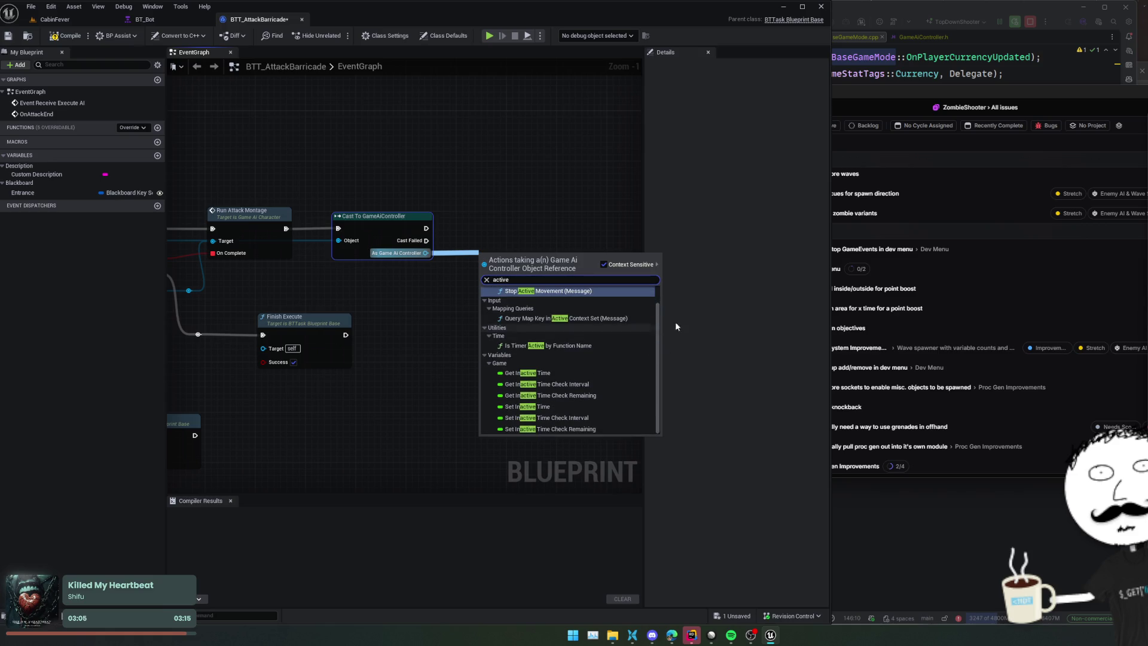
click(922, 73)
Step: Navigate from OnEndConditionHit back to GameAiController.h, select UpdateActionState, then return to Unreal
ctrl+click(717, 244)
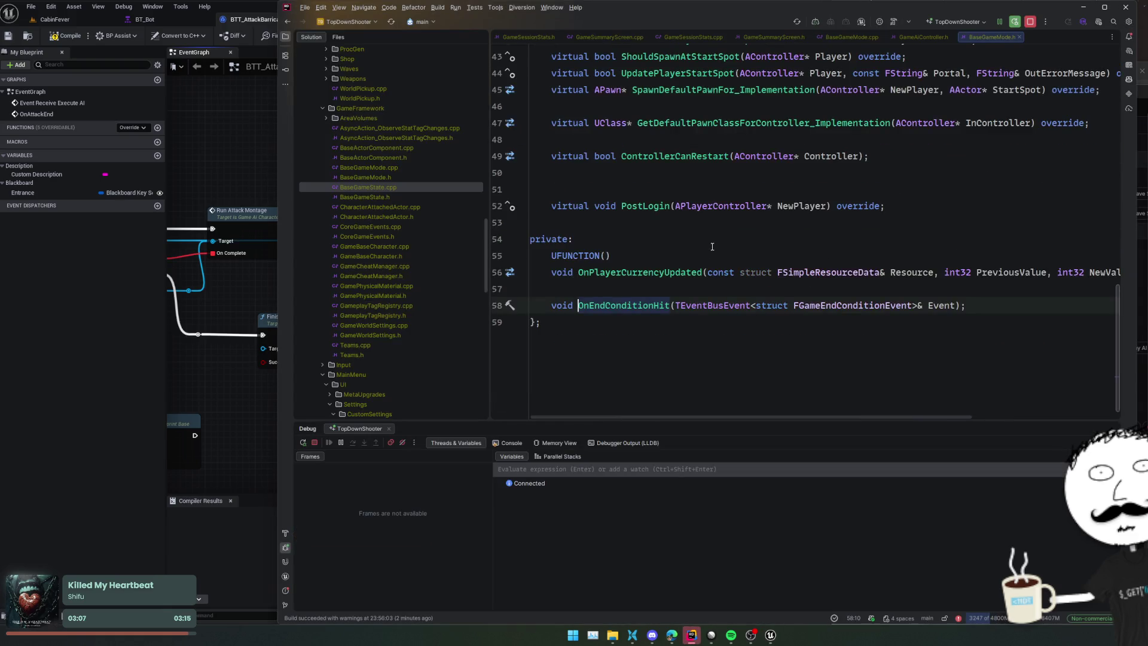
key(ctrl+alt+Left)
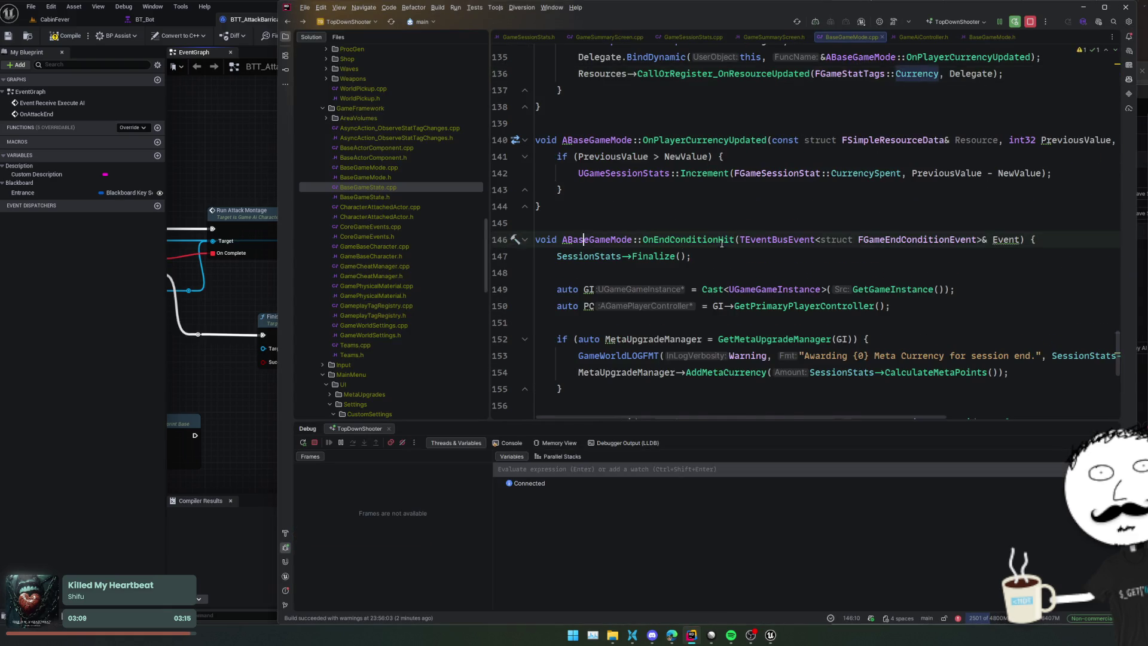
key(ctrl+alt+Left)
key(ctrl+alt+Left)
key(ctrl+alt+Left)
key(ctrl+alt+Left)
key(ctrl+alt+Left)
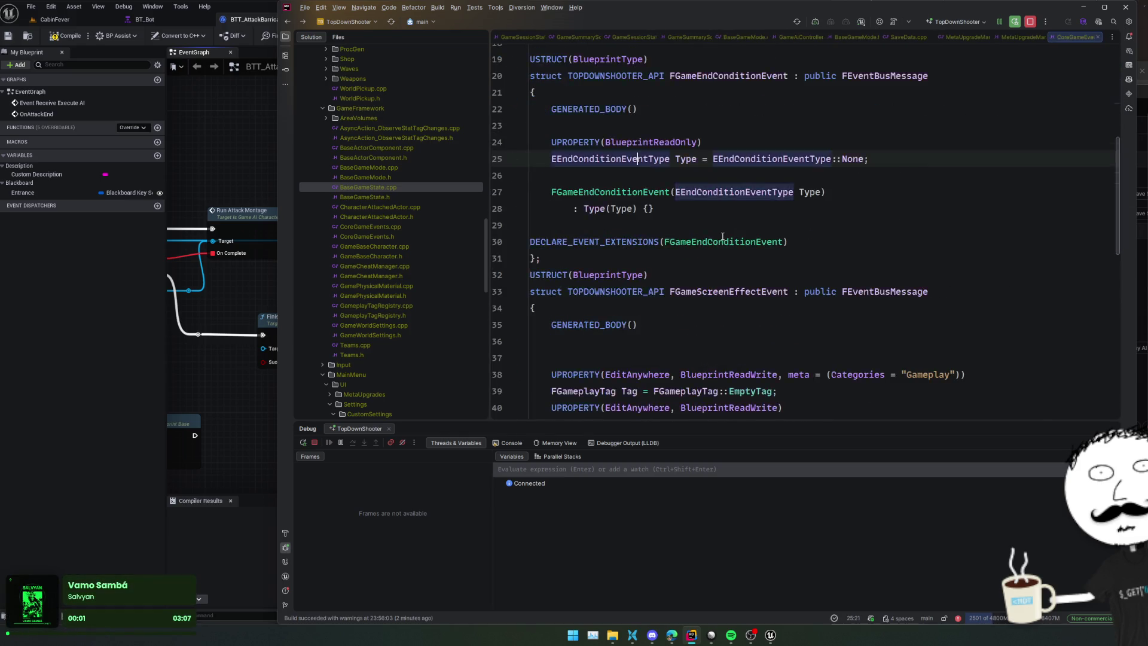
key(ctrl+alt+Left)
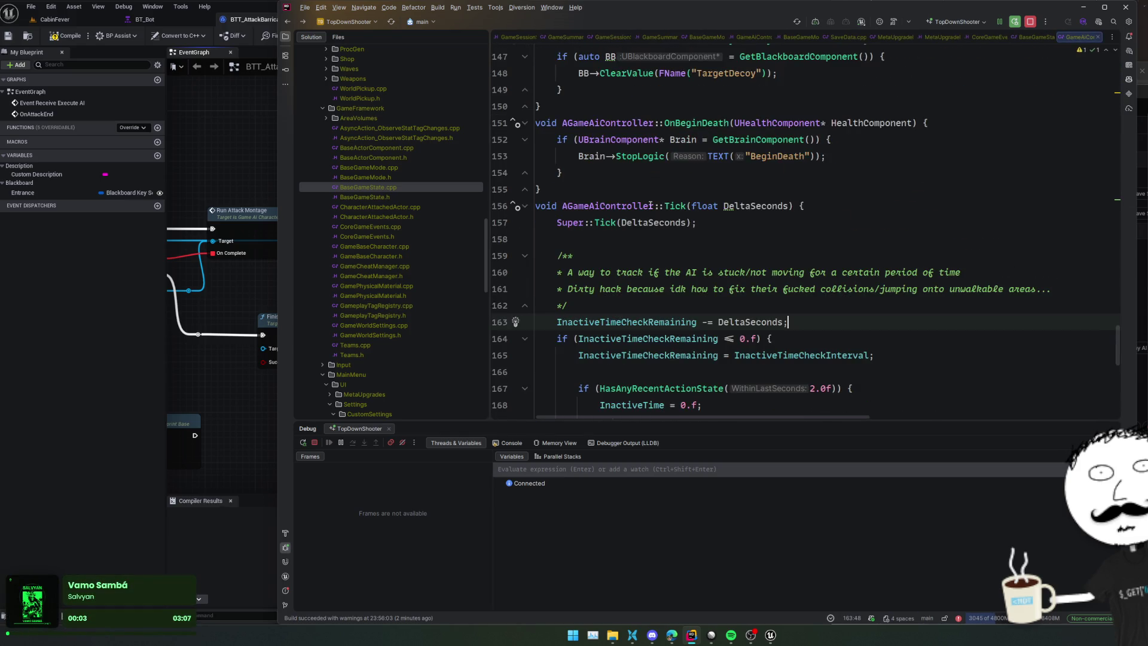
key(ctrl+alt+Left)
scroll(690, 233, down, 10)
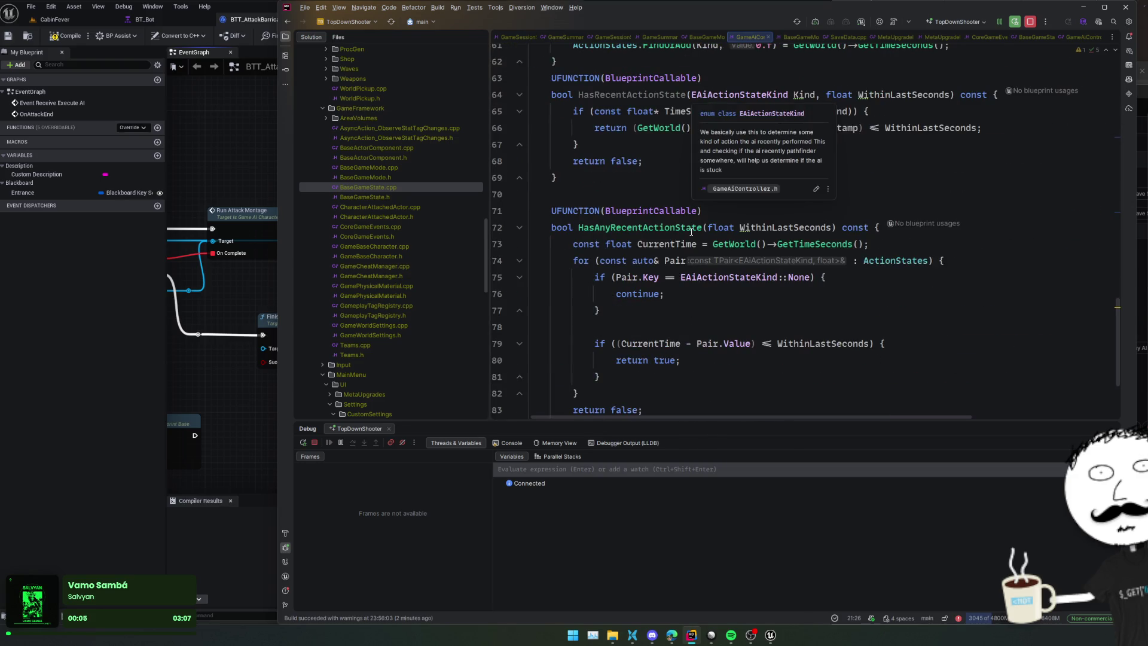
scroll(645, 242, up, 4)
double_click(654, 228)
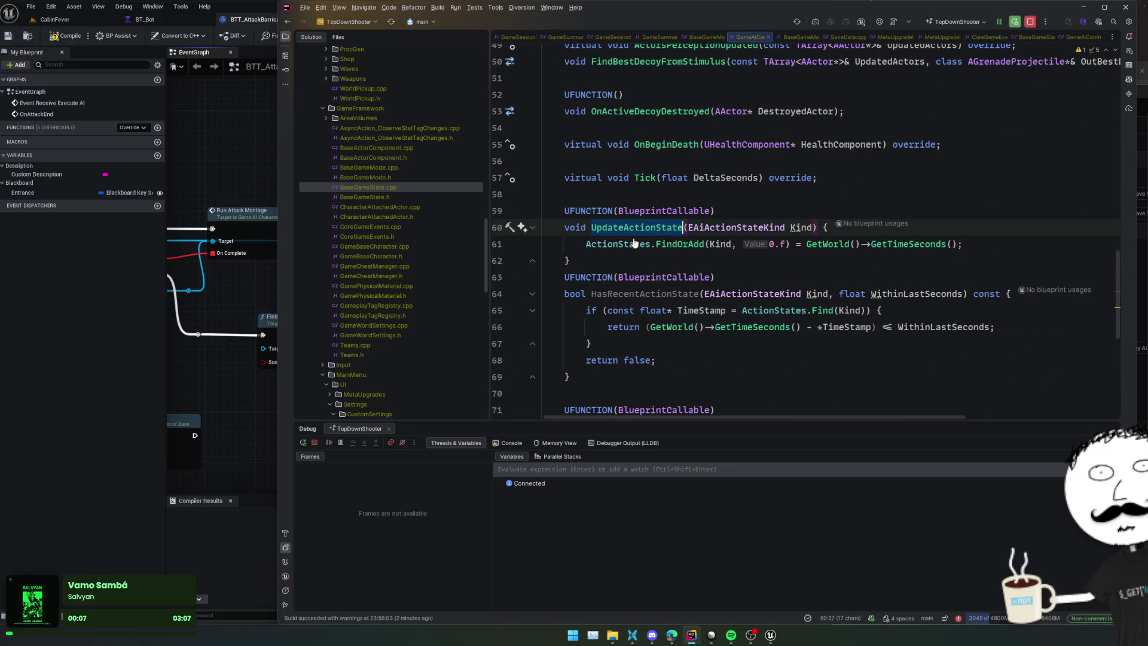
click(253, 293)
Step: Add an Update Action State node after the cast with Kind set to Attacking Barricade
drag(438, 252, 441, 273)
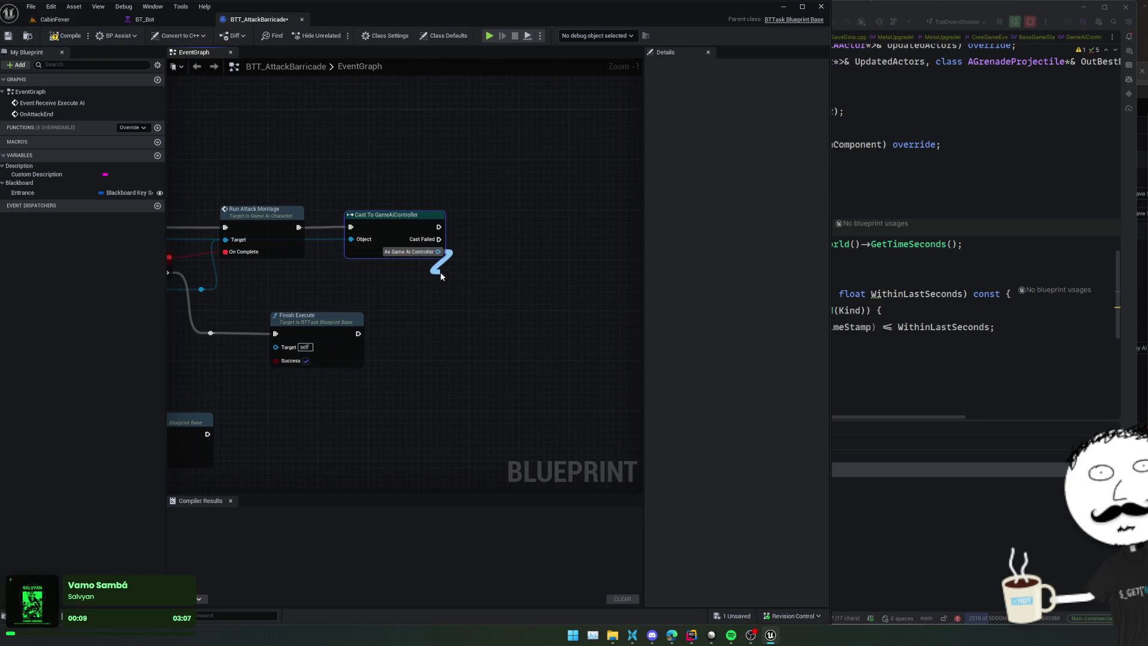
text(update action)
key(Return)
drag(504, 295, 527, 234)
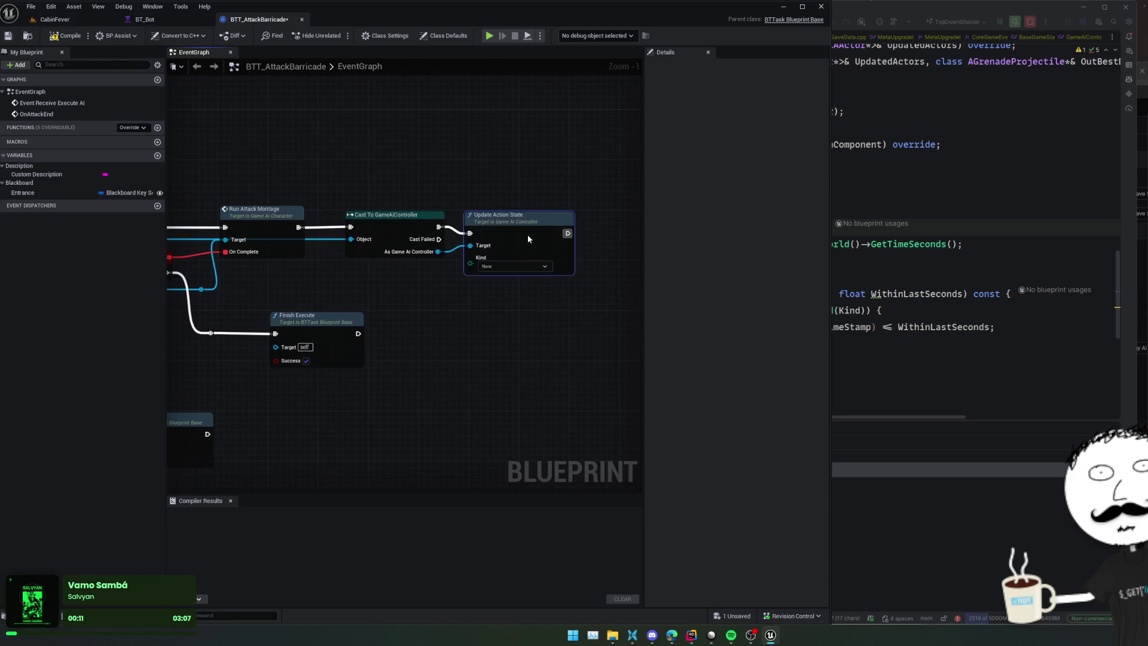
scroll(506, 278, up, 1)
click(526, 263)
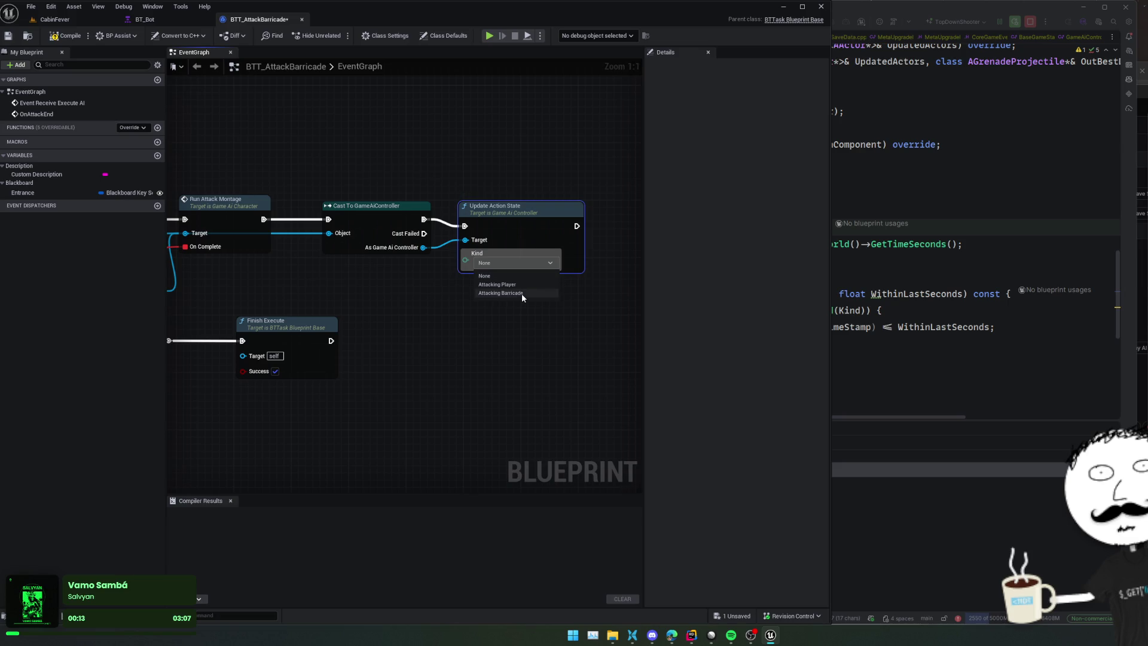
click(522, 293)
Step: Pan and zoom the graph to inspect the Cast To GameAiController nodes
scroll(491, 295, up, 1)
click(400, 260)
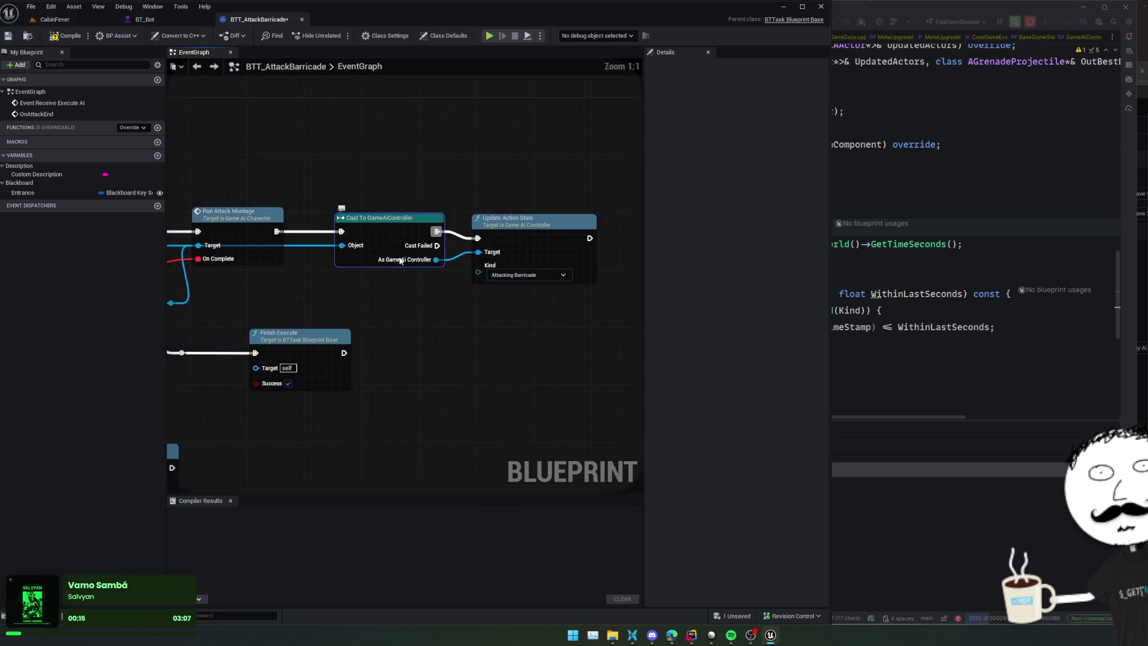
click(377, 299)
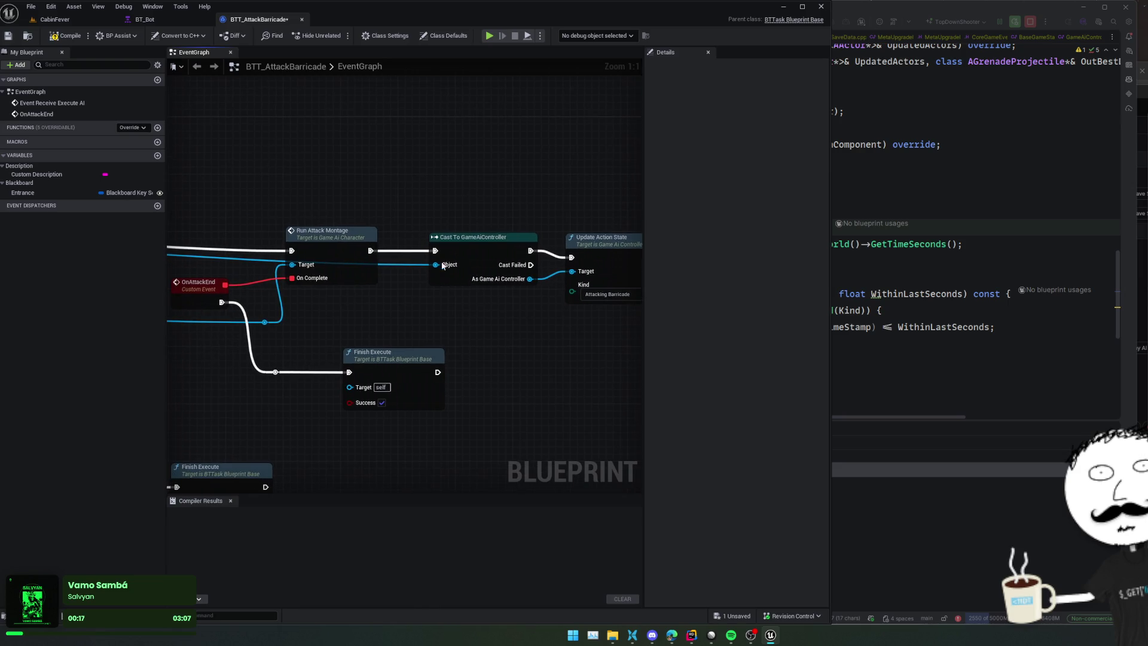
mouse_move(454, 297)
mouse_down()
mouse_move(533, 295)
mouse_move(531, 312)
mouse_move(568, 304)
mouse_move(525, 300)
mouse_move(519, 284)
mouse_move(439, 296)
mouse_move(465, 272)
mouse_move(480, 285)
mouse_up()
scroll(533, 296, down, 2)
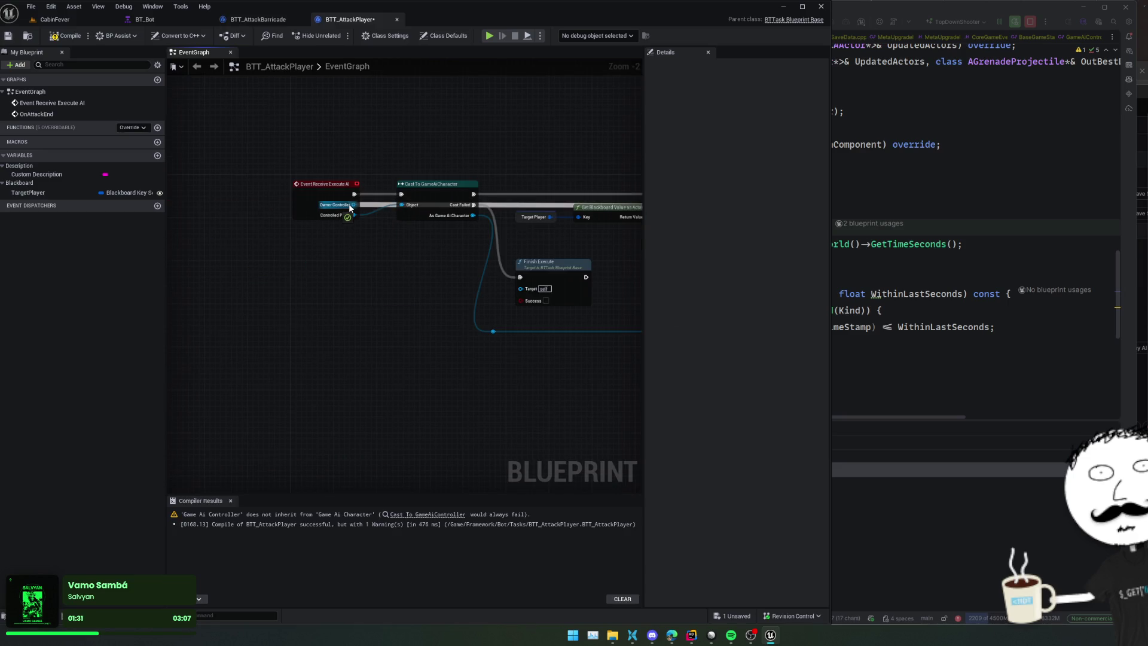
Step: Save and recompile the BTT_AttackPlayer task
key(ctrl+z)
key(ctrl+z)
key(ctrl+z)
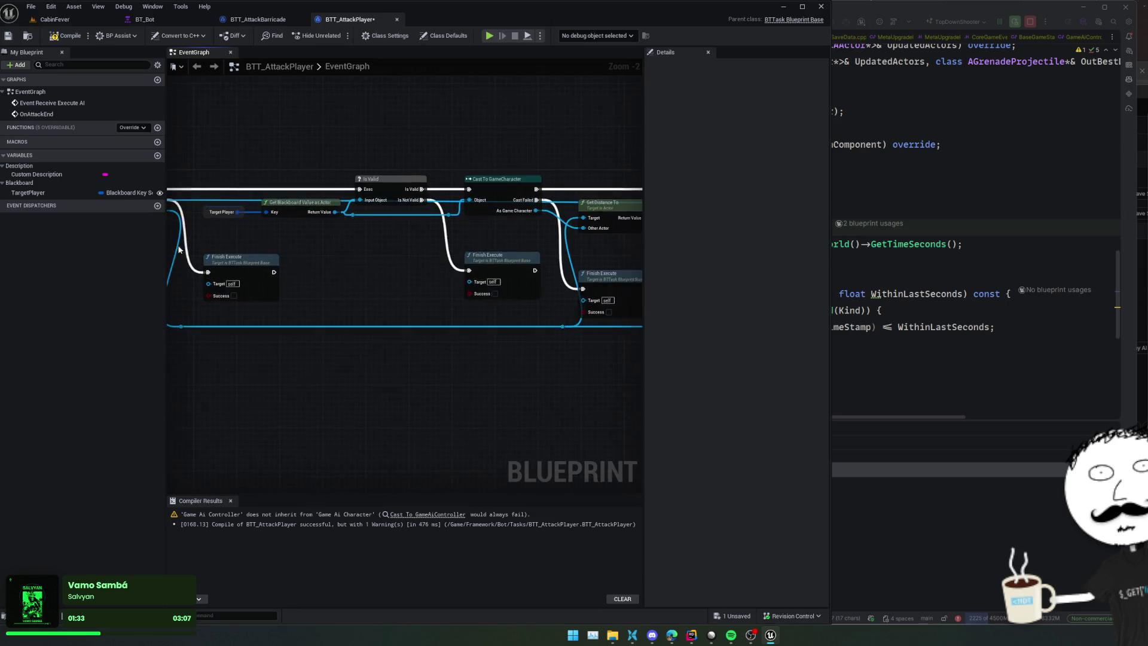
key(ctrl+z)
key(ctrl+z)
key(ctrl+z)
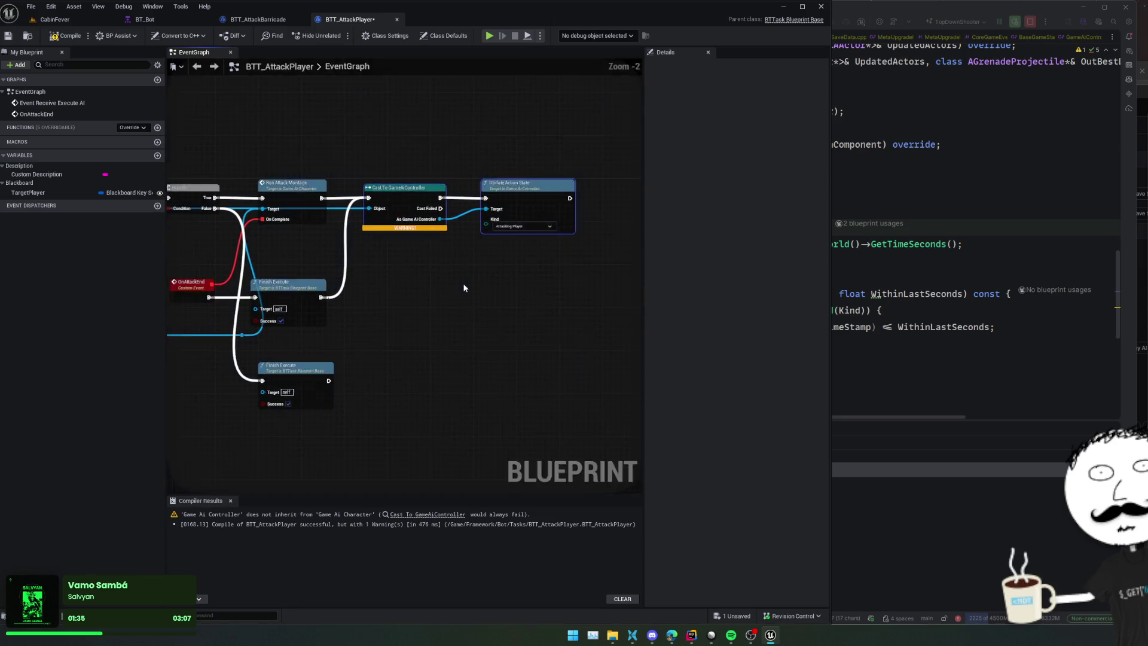
scroll(464, 284, down, 1)
key(ctrl+s)
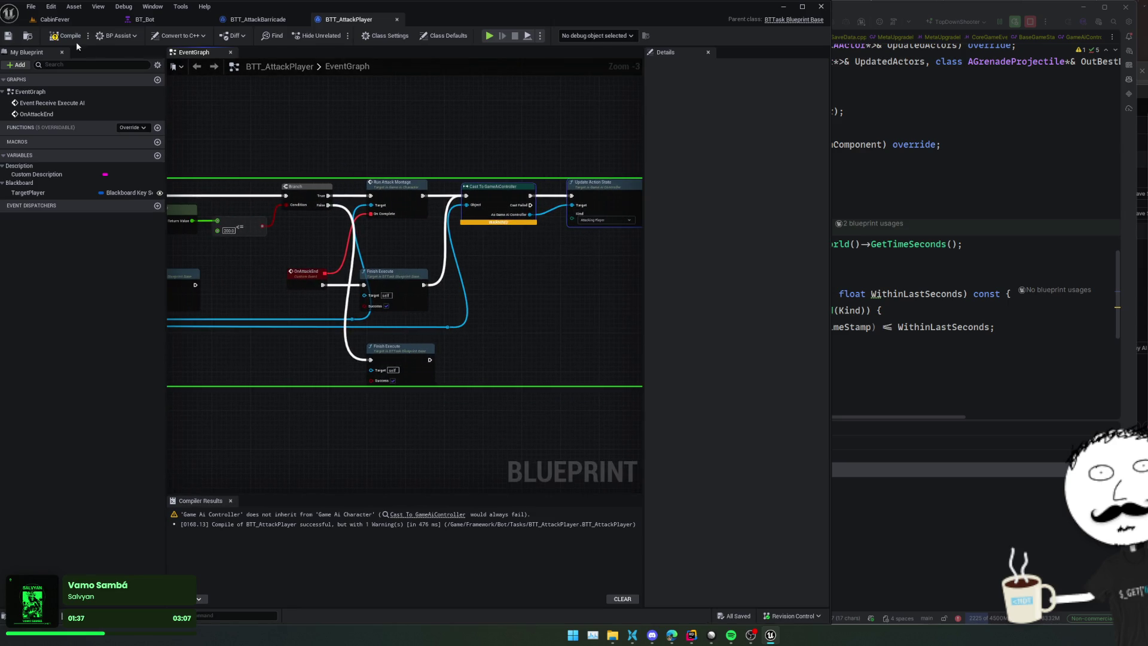
click(67, 36)
Step: Close the BTT_AttackBarricade, BTT_AttackPlayer and BT_Bot tabs
click(161, 19)
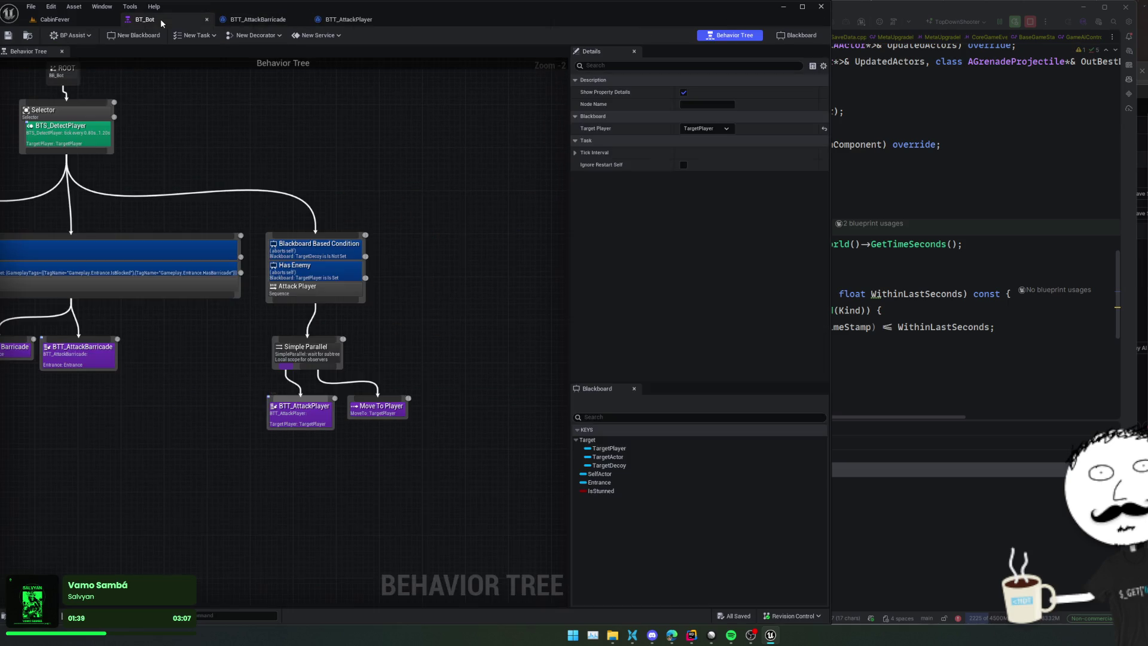
click(252, 20)
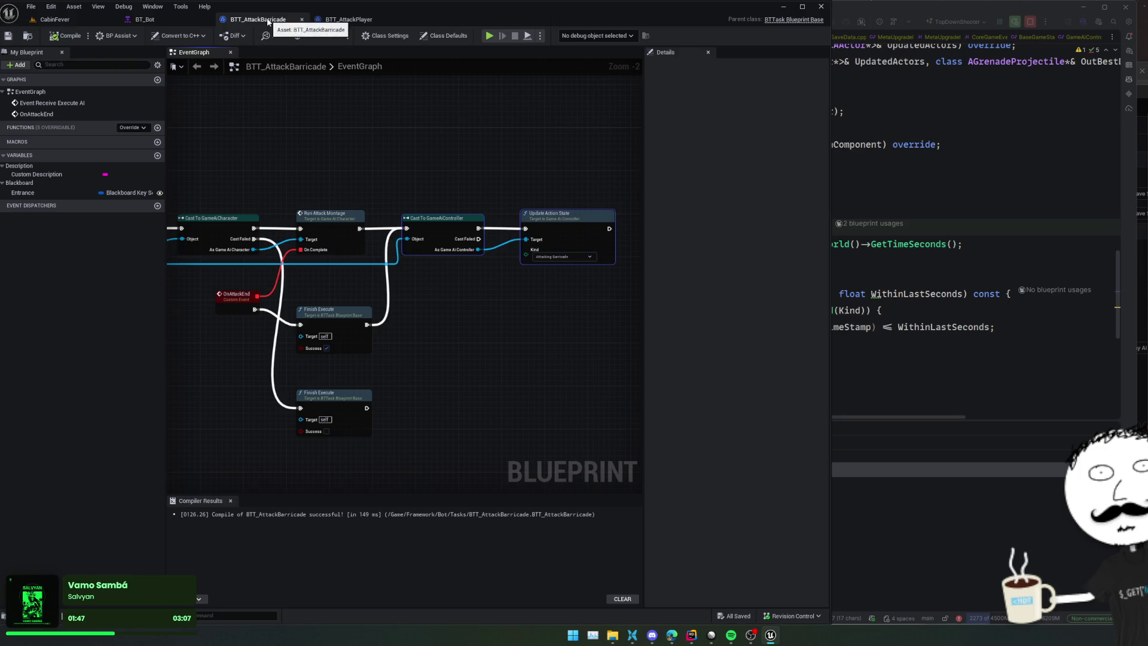
middle_click(267, 22)
click(267, 21)
middle_click(268, 22)
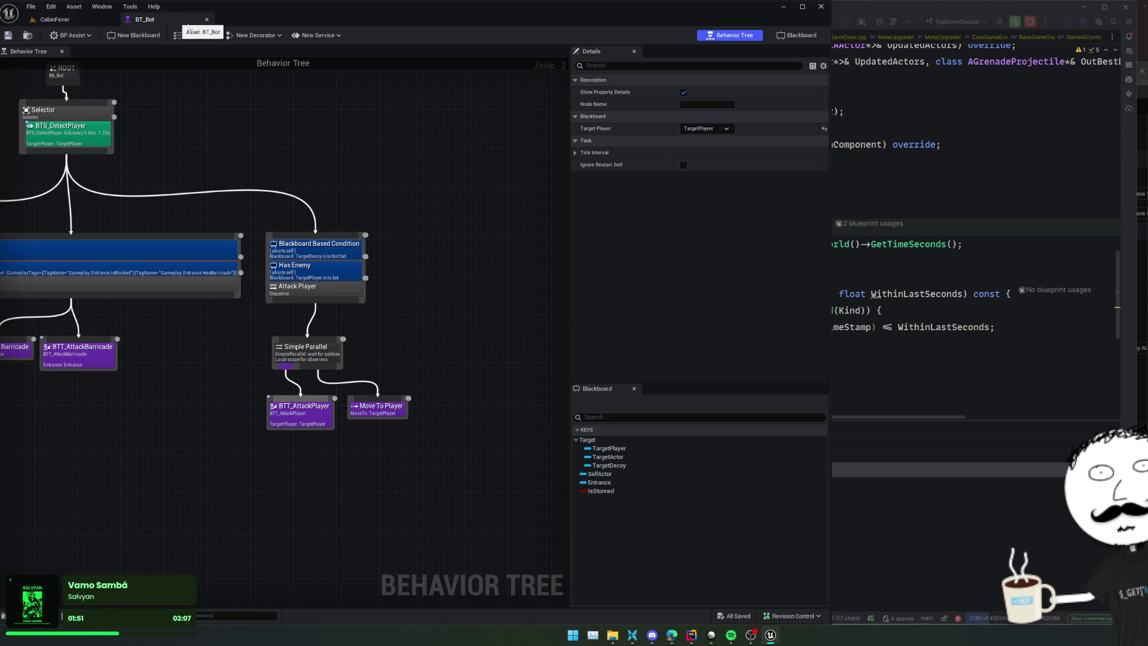
middle_click(188, 24)
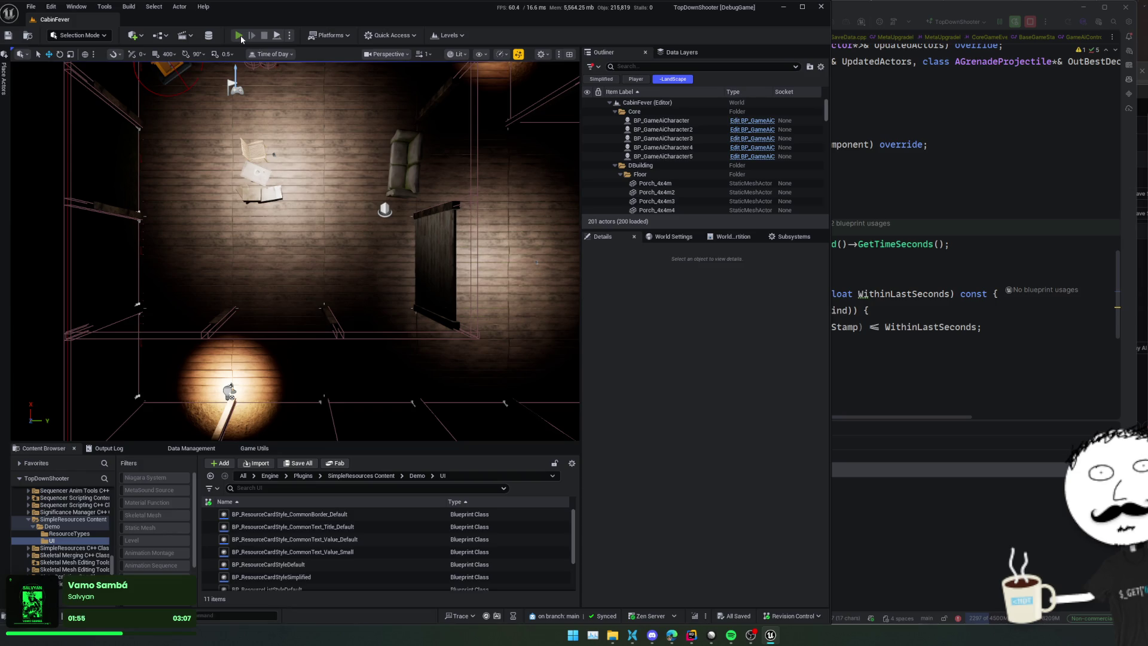
Step: Play CabinFever and enable god mode with the console command God
click(241, 35)
key(grave)
text(God)
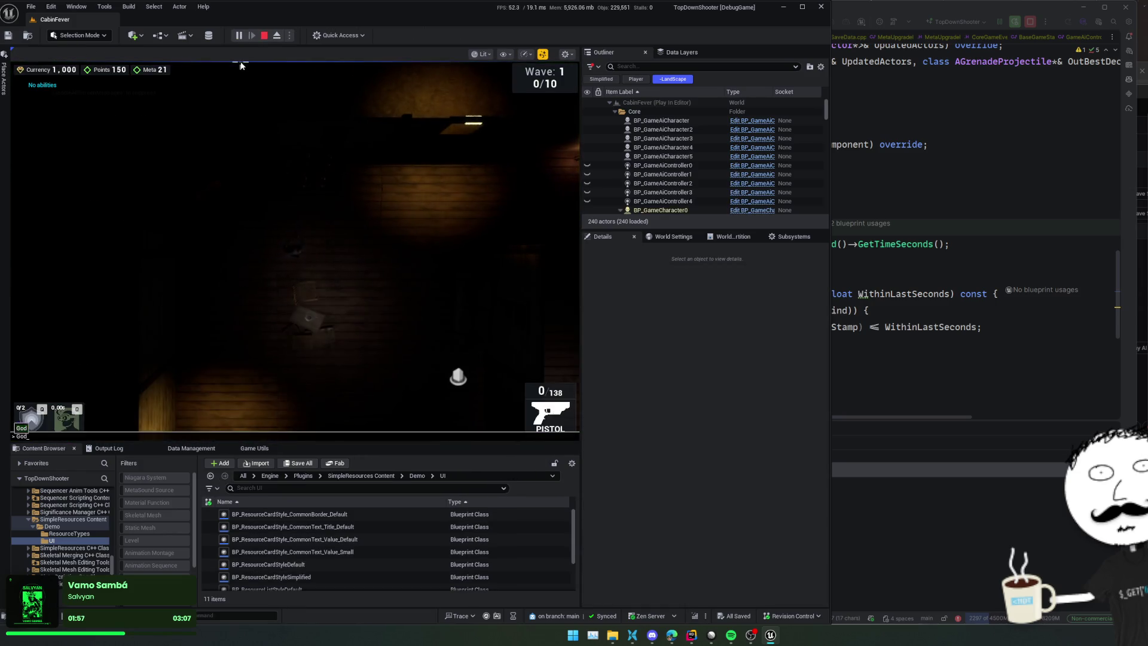
key(Return)
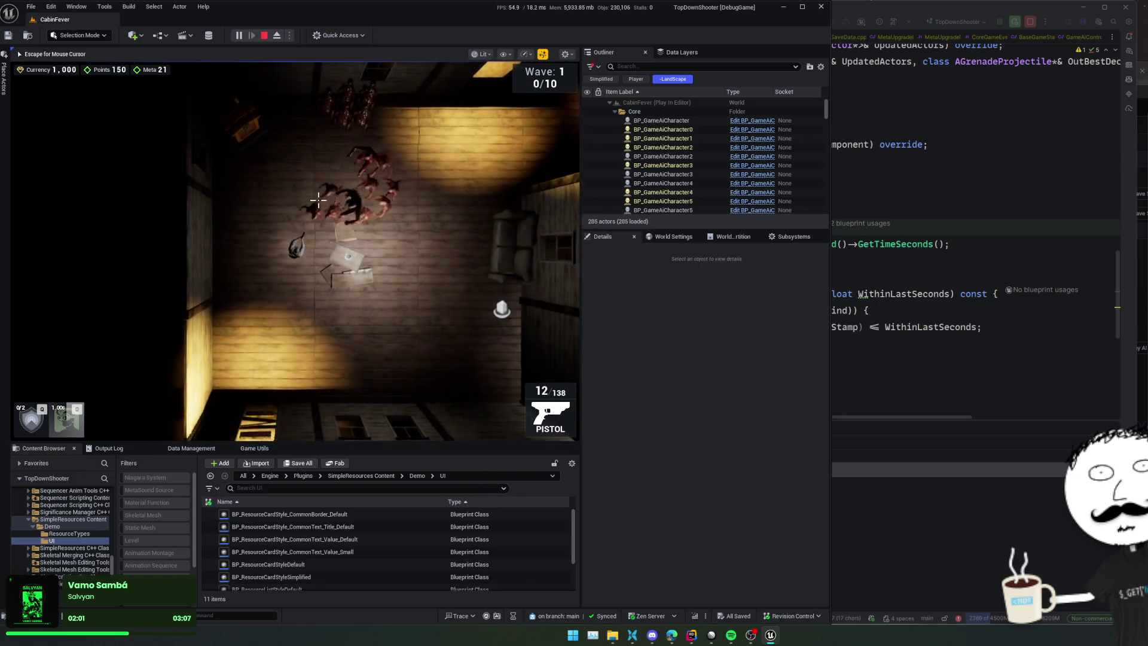
Step: Move the player around the room with WASD so the zombies give chase
key(s+d)
key(w+d)
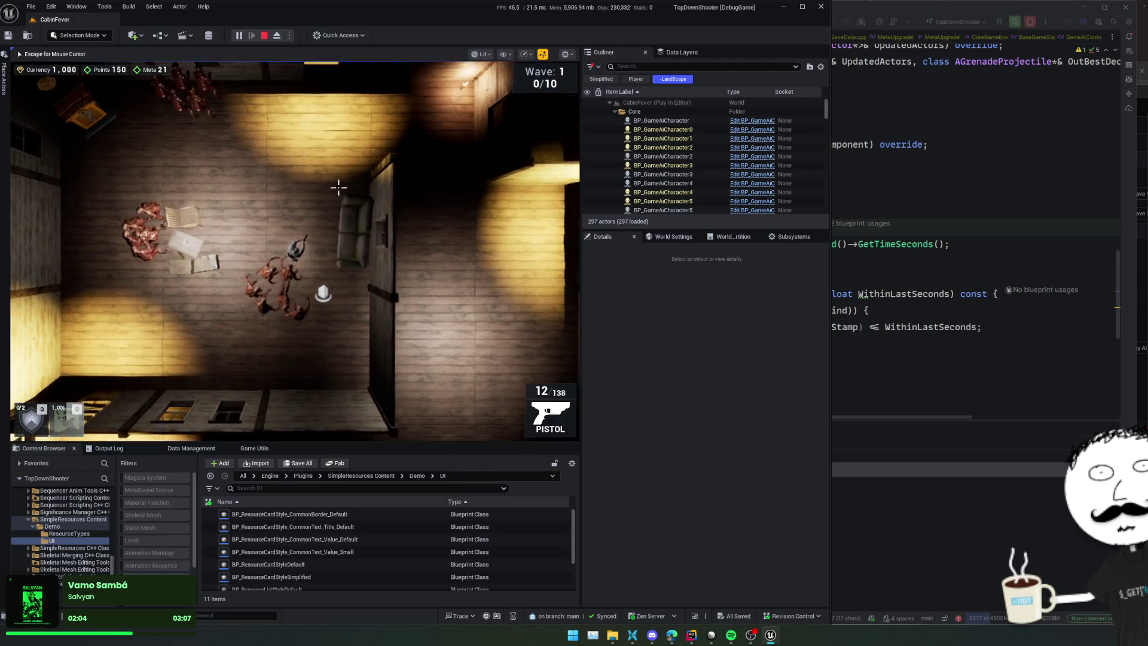
key(w+a)
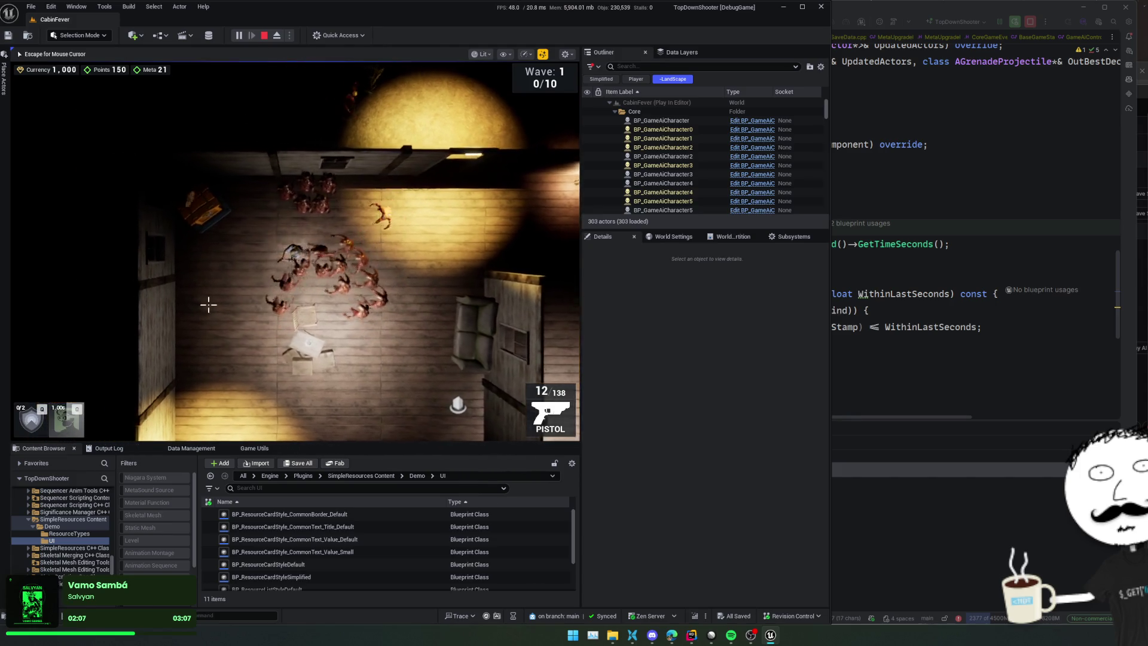
key(s+d)
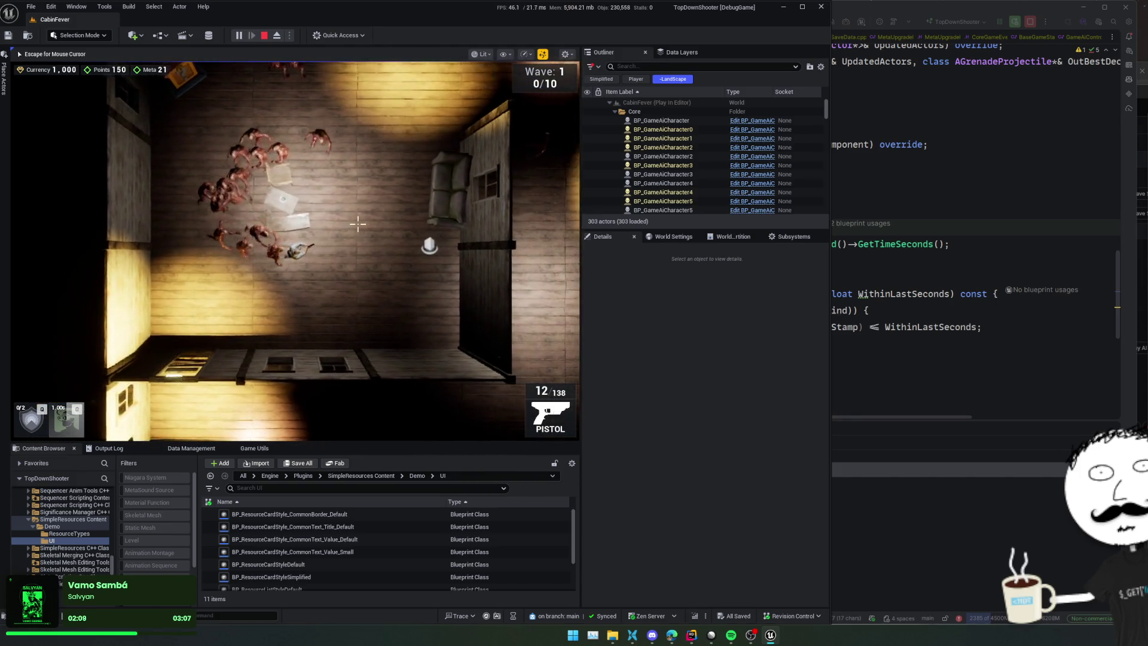
key(d)
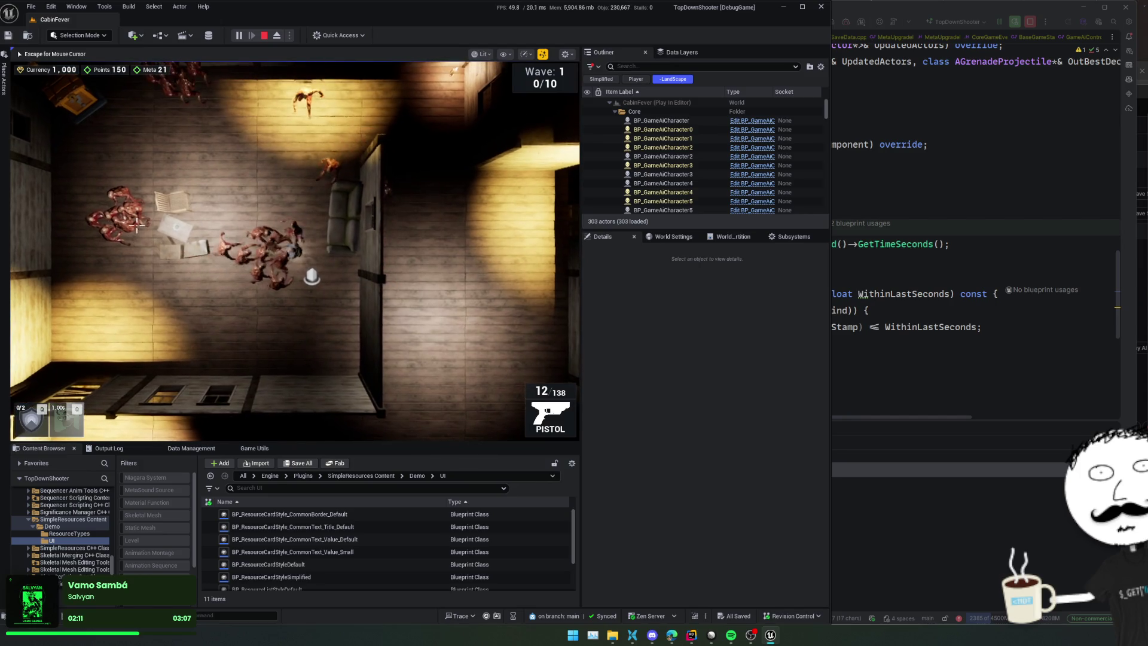
key(a)
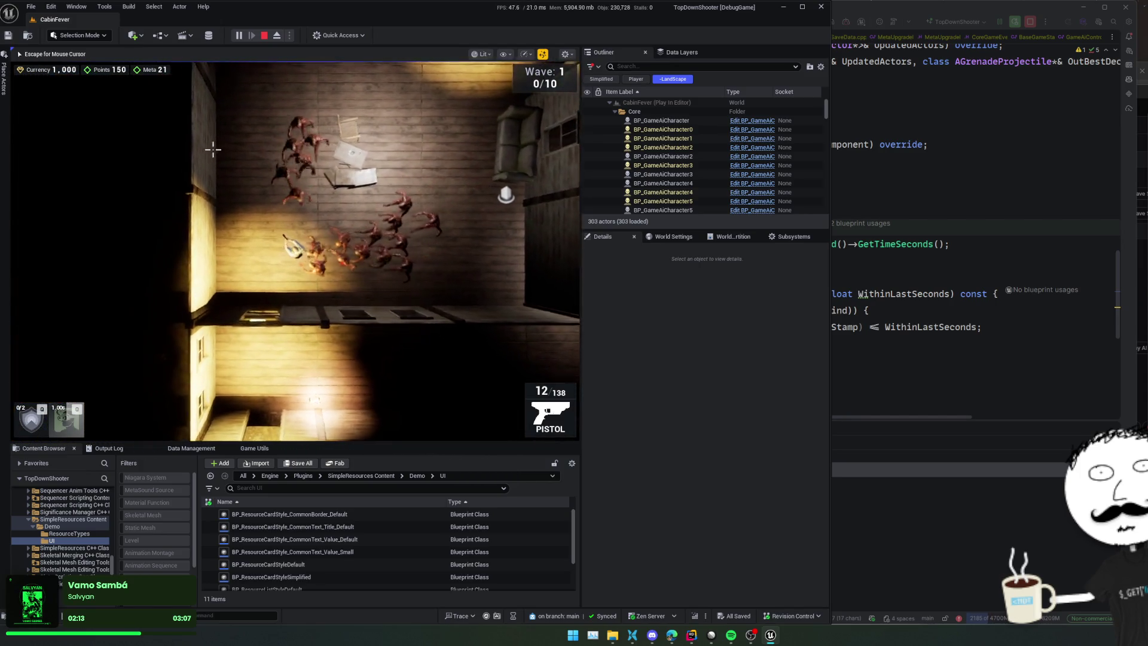
key(w+d)
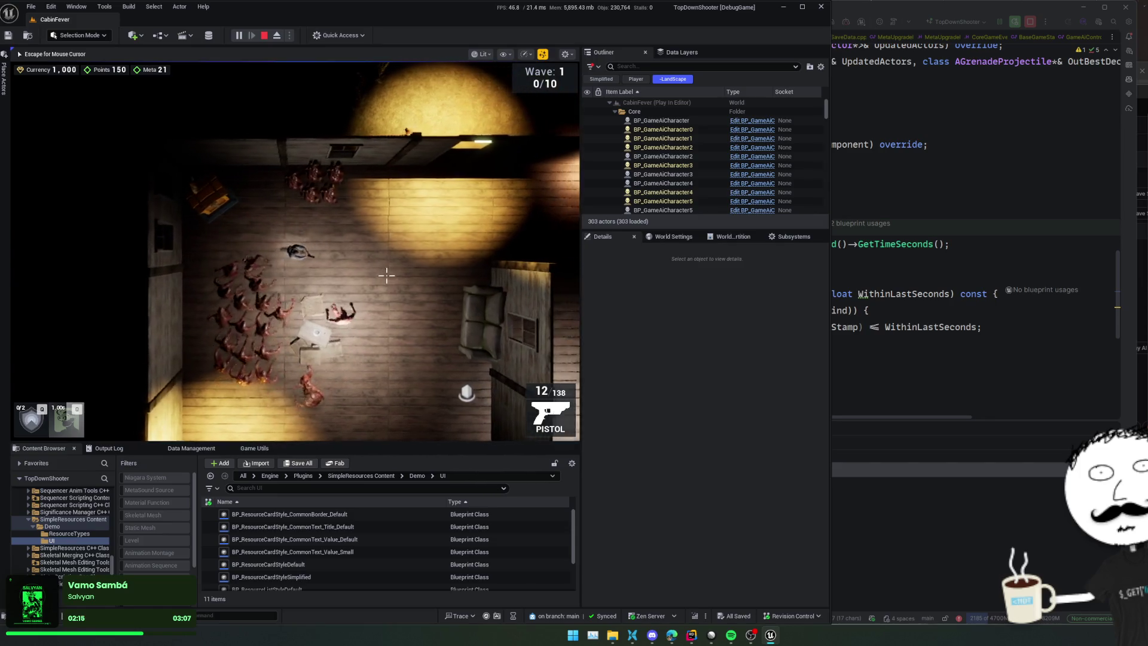
key(s+a)
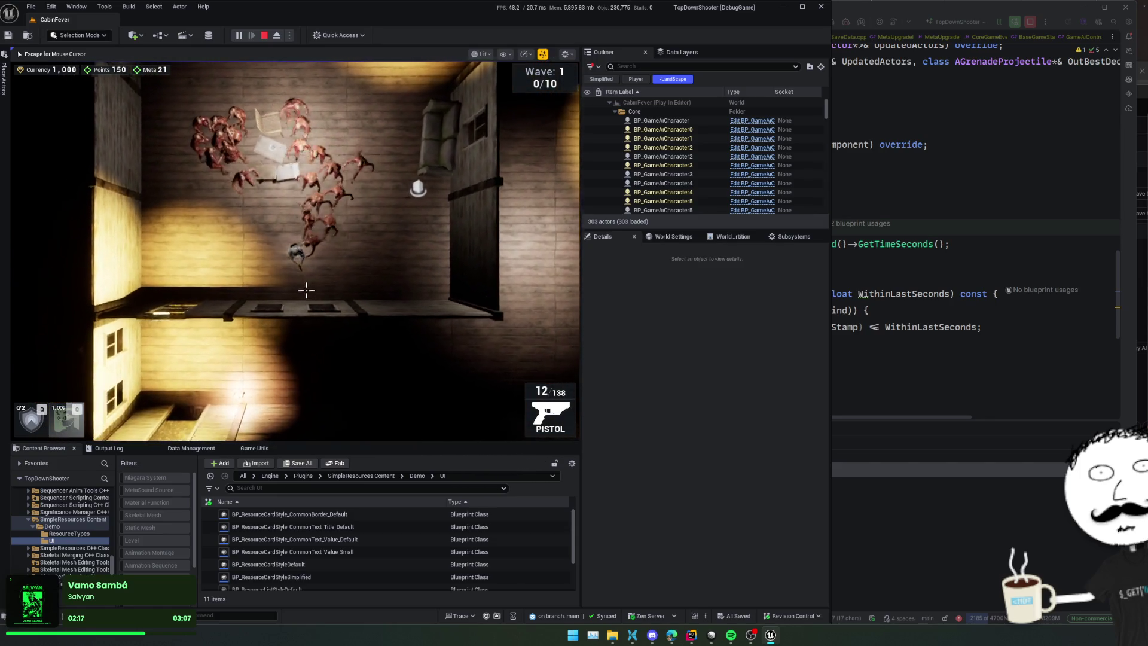
key(w)
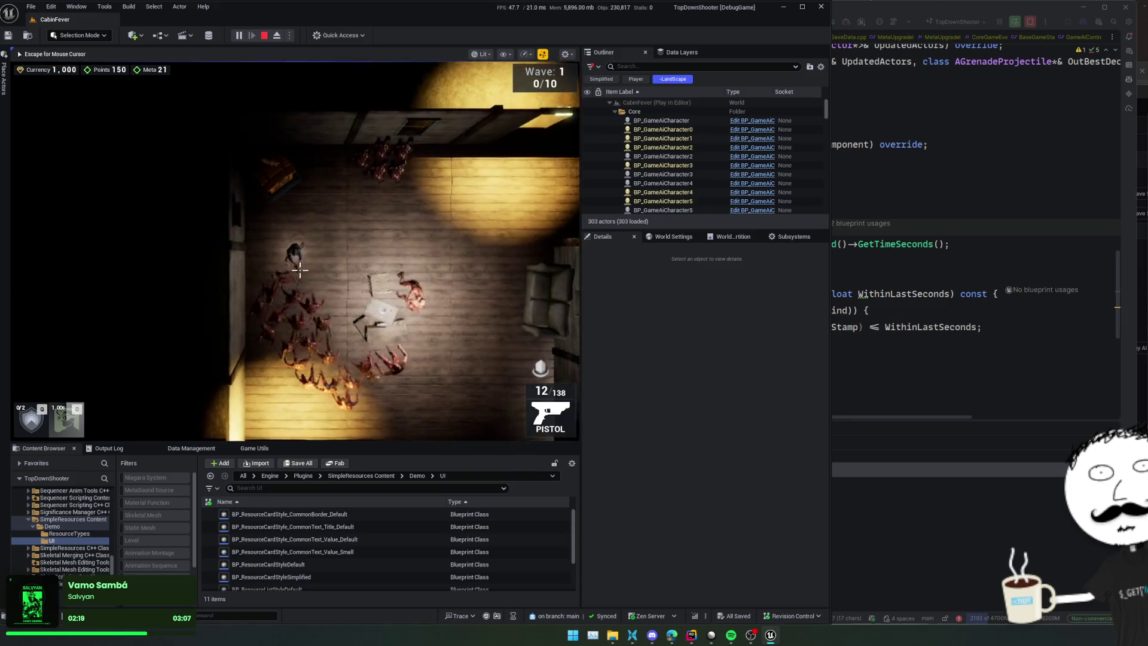
key(s+d)
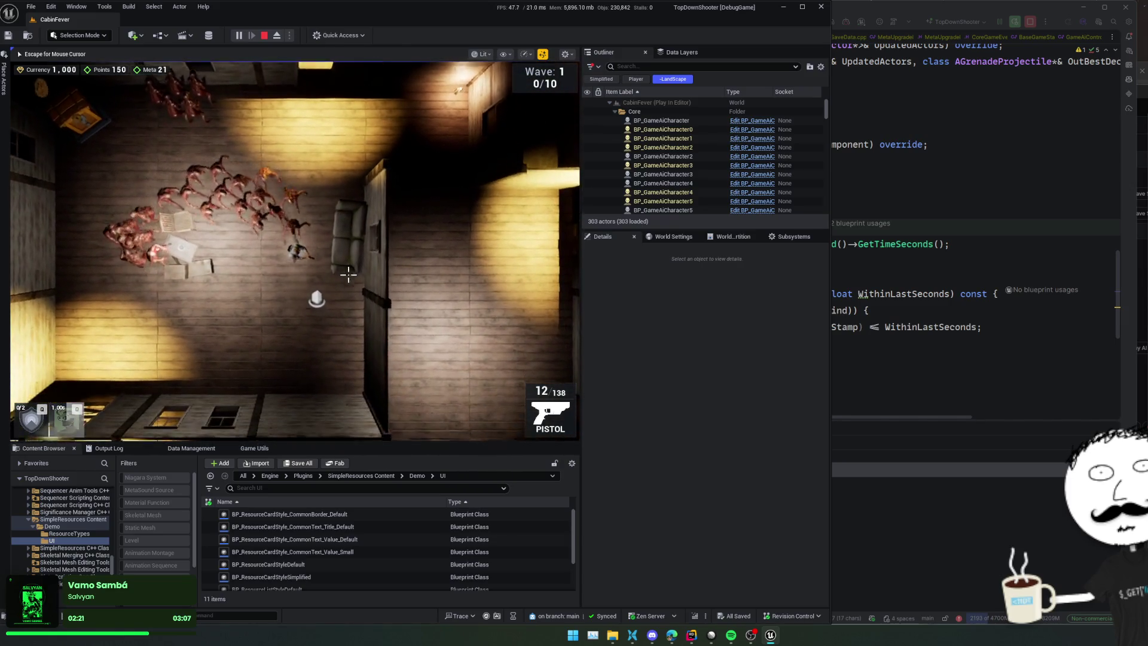
Step: Release the mouse and open the BT_Bot behavior tree via quick asset search
key(Escape)
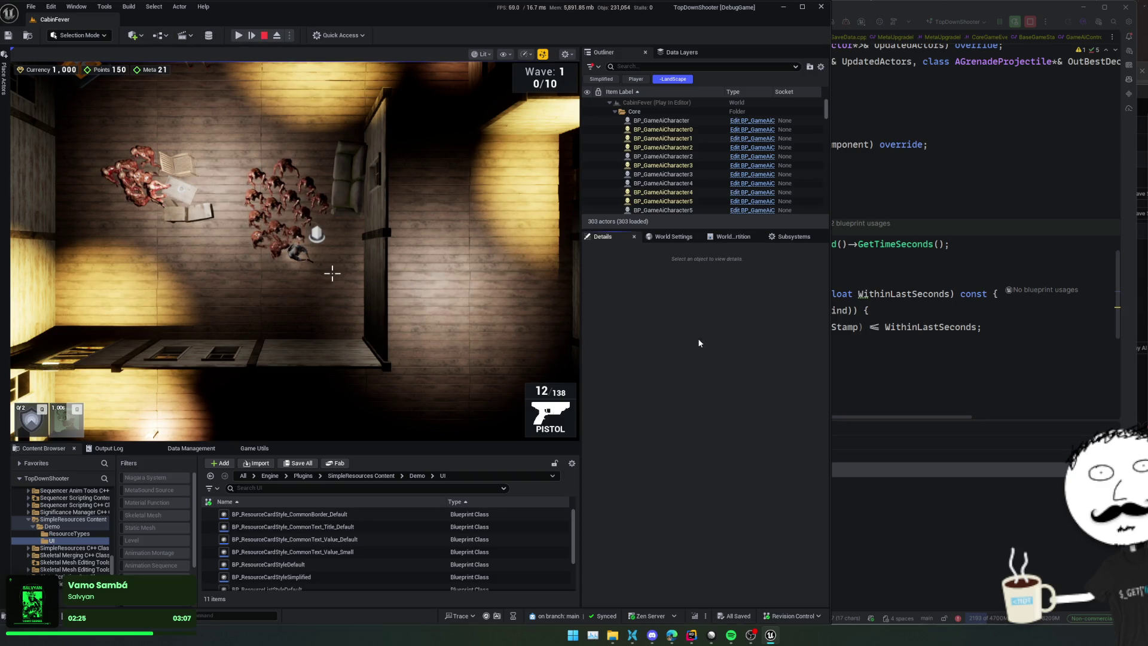
key(ctrl+p)
text(ATT)
key(Return)
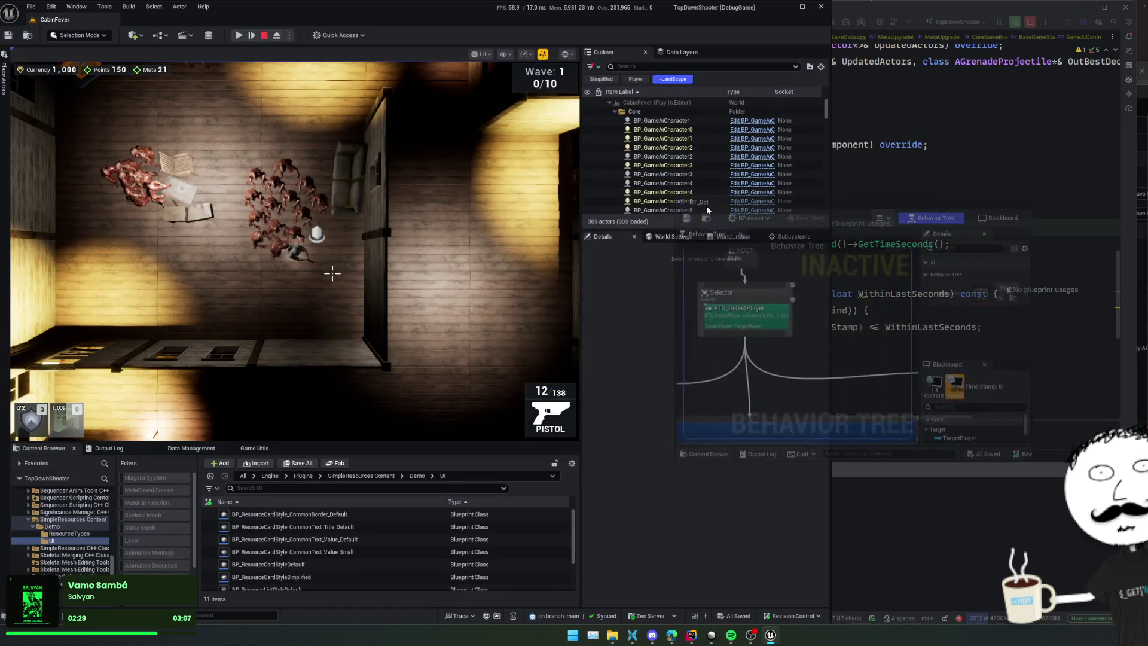
Step: Eject, select the BP_GameAiCharacter19 zombie, and open the Visual Logger from Tools
click(277, 36)
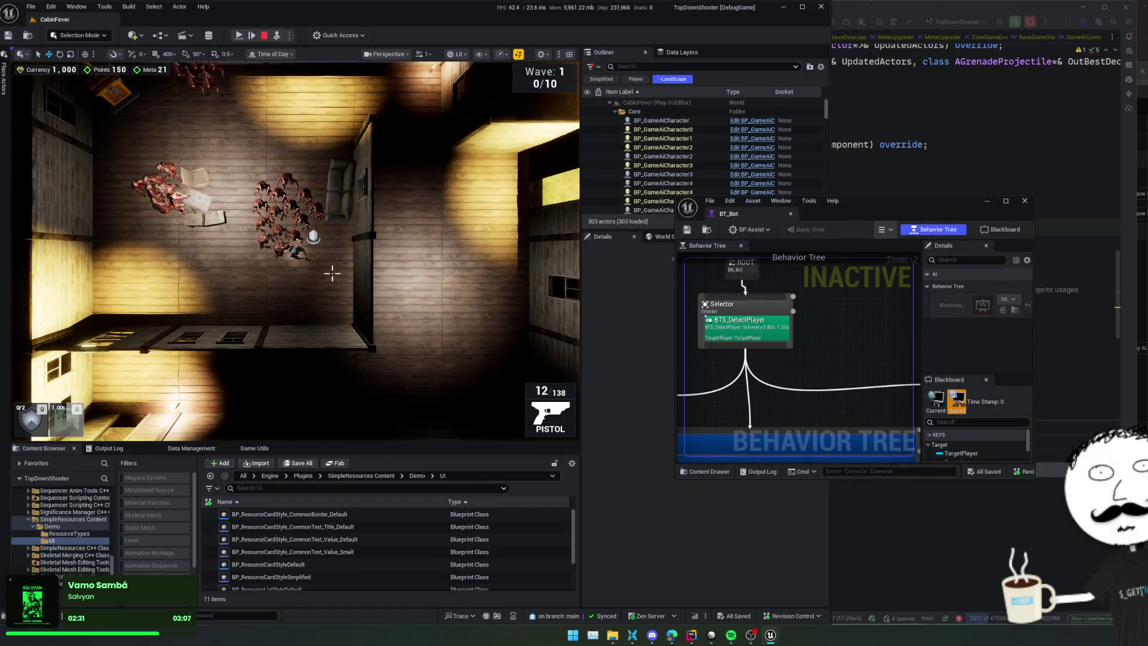
click(171, 179)
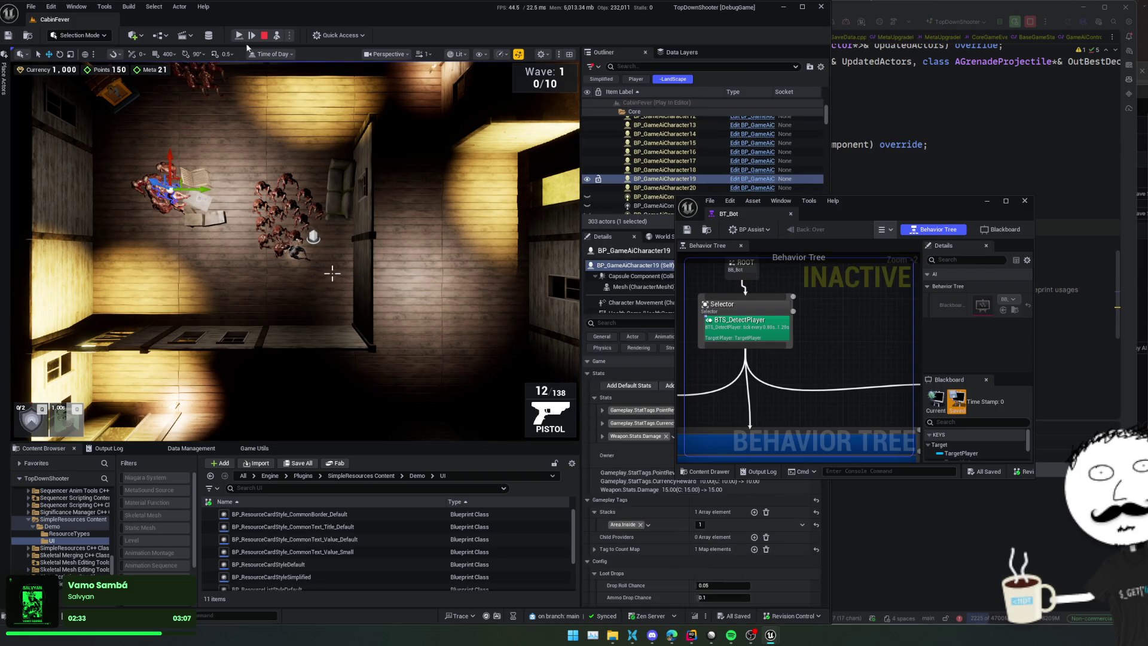
click(103, 9)
text(vis)
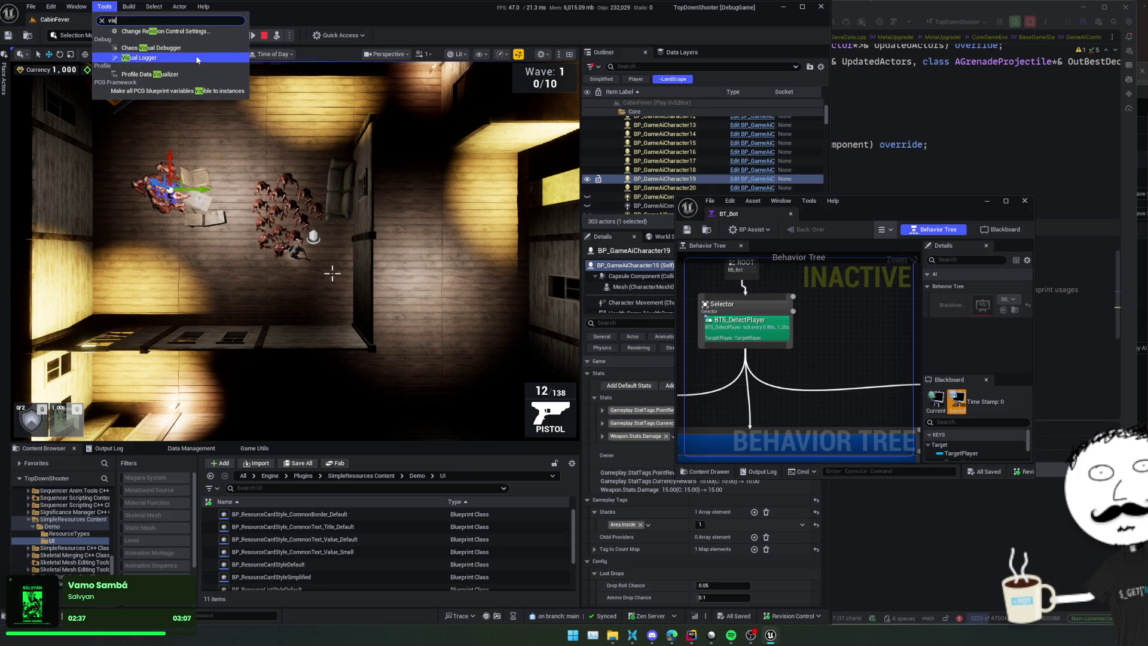
click(195, 57)
Step: Start Visual Logger recording, move its window aside, possess again and resume the game
click(625, 189)
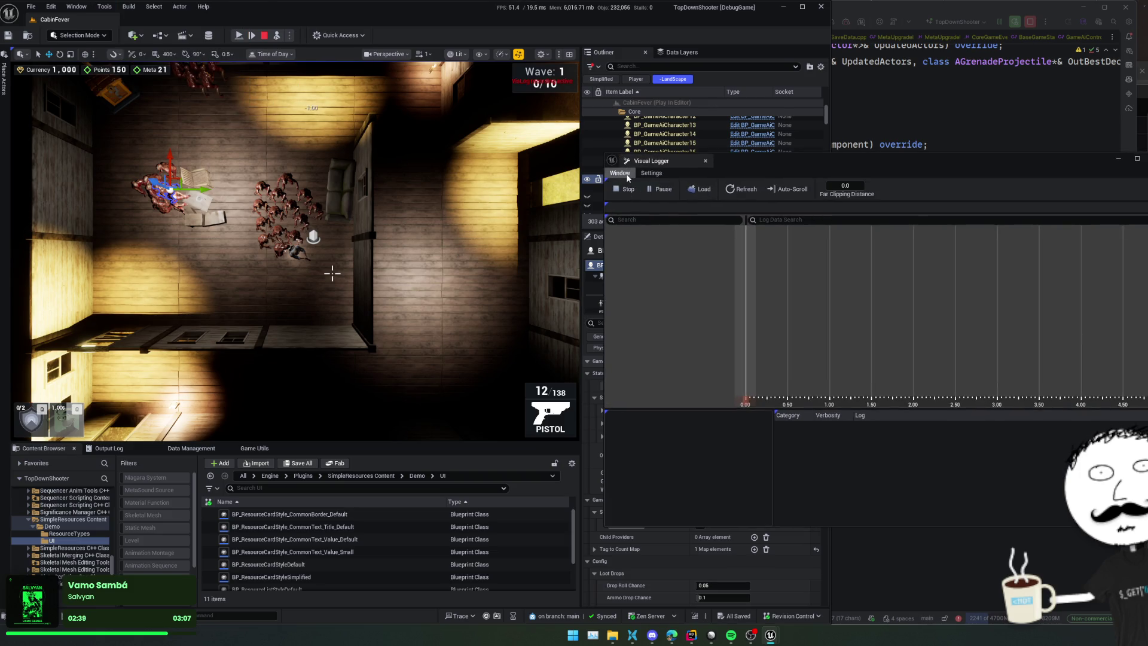
mouse_move(792, 162)
mouse_down()
mouse_move(815, 172)
mouse_move(807, 210)
mouse_up()
click(277, 35)
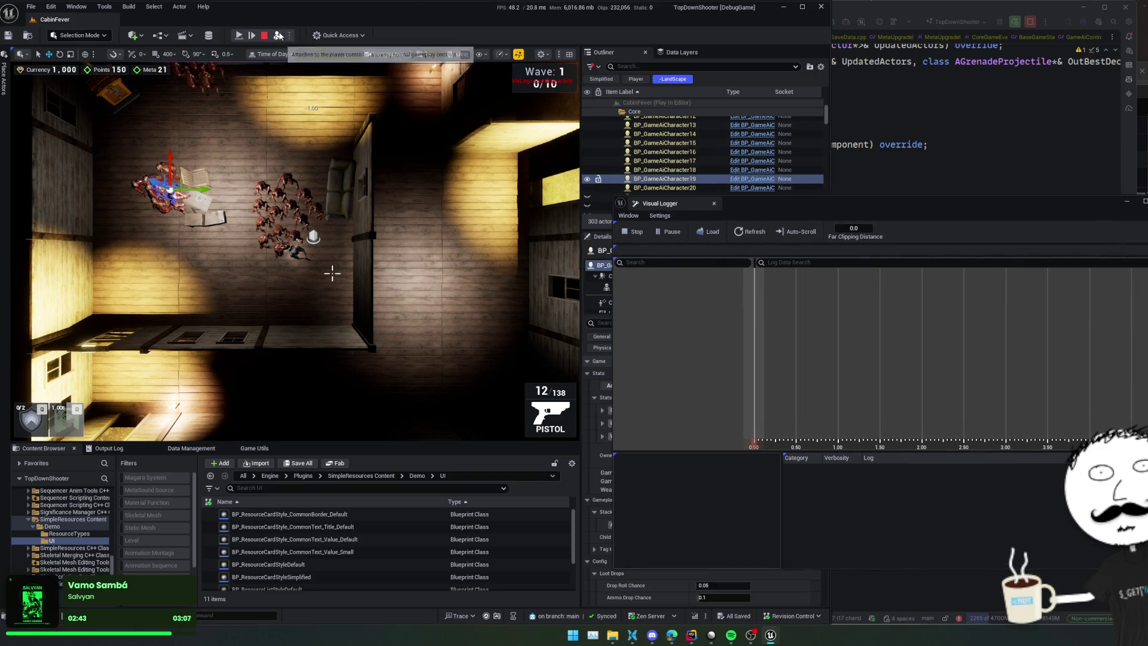
click(238, 35)
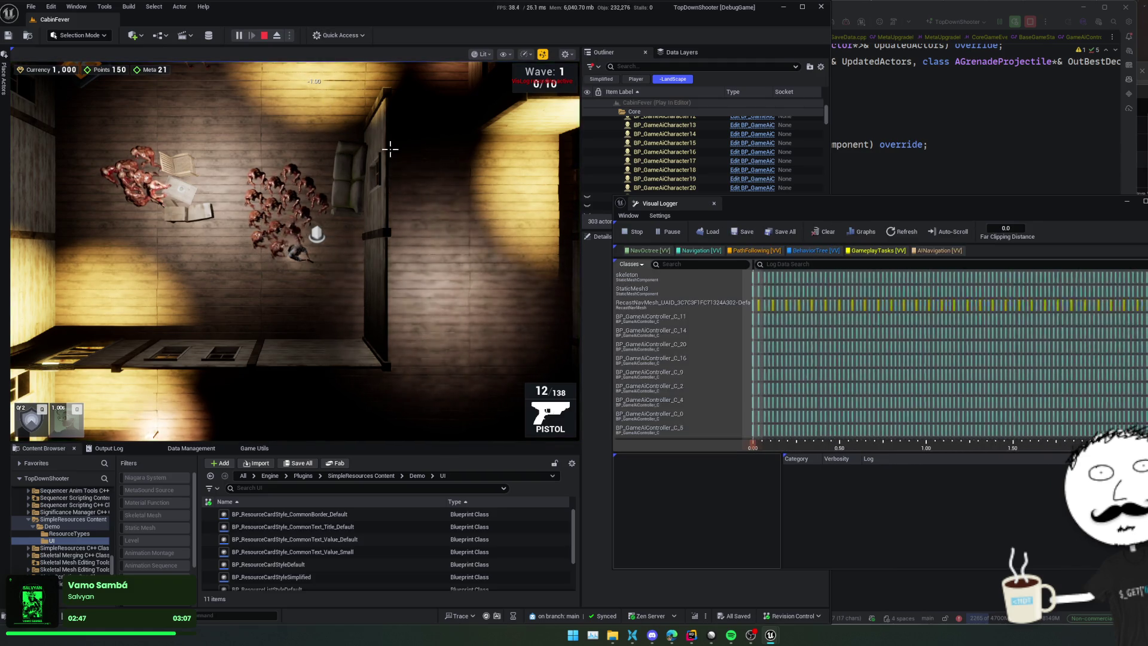
Step: Pause, select BP_GameAiCharacter19, and view logs for controllers BP_GameAiController_C_16 and C_19
click(239, 36)
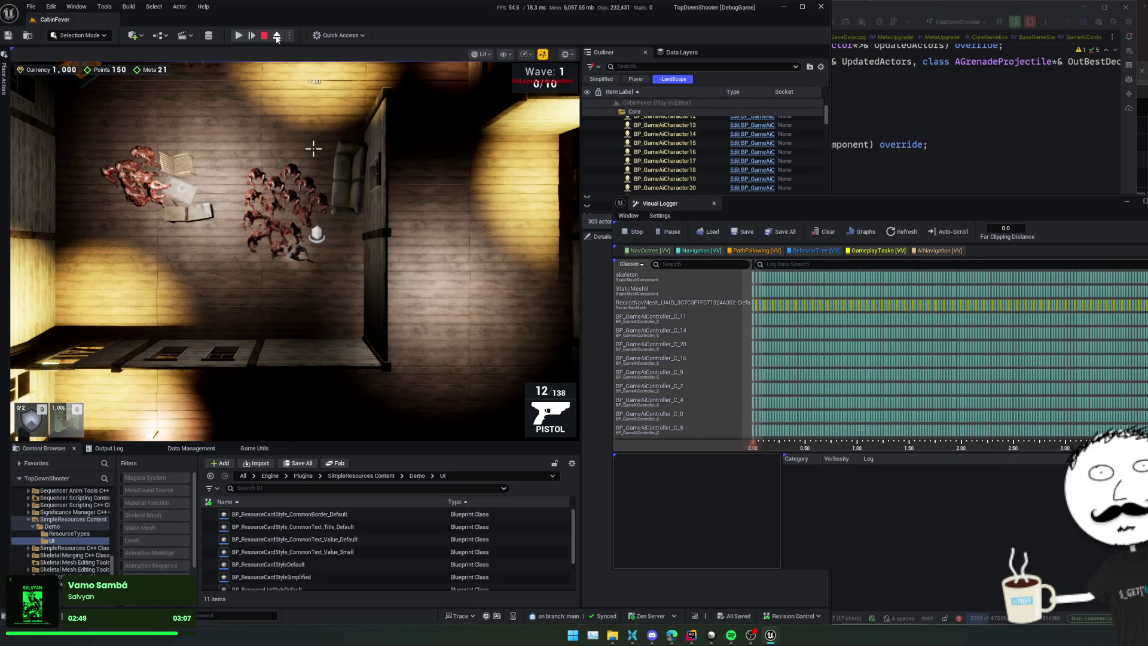
click(170, 183)
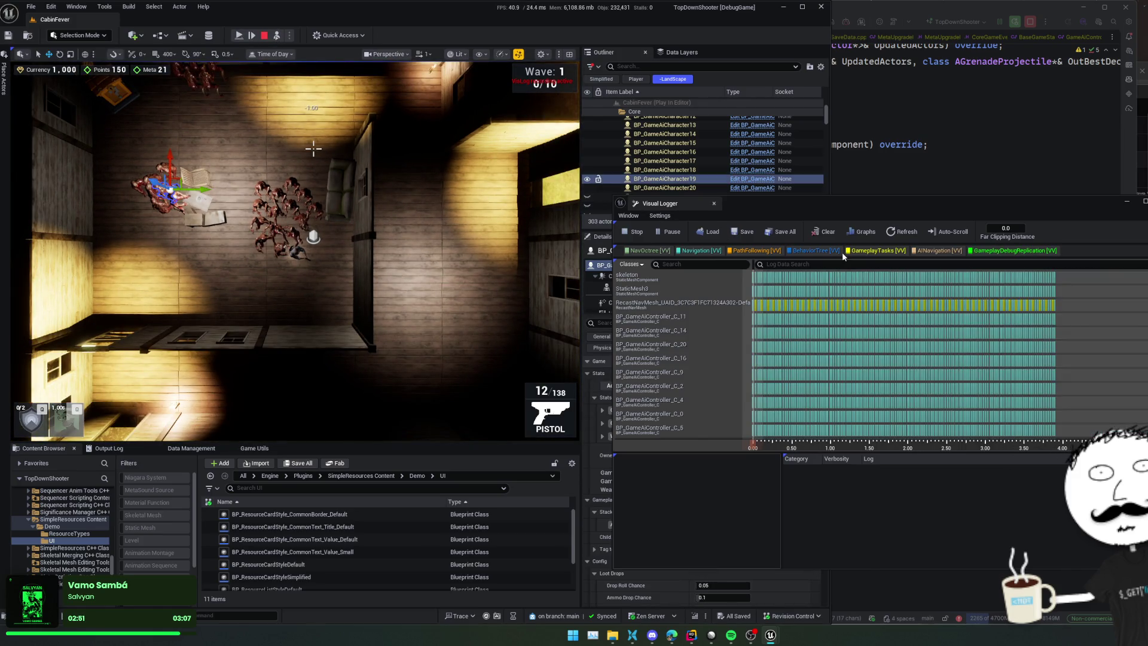
click(687, 360)
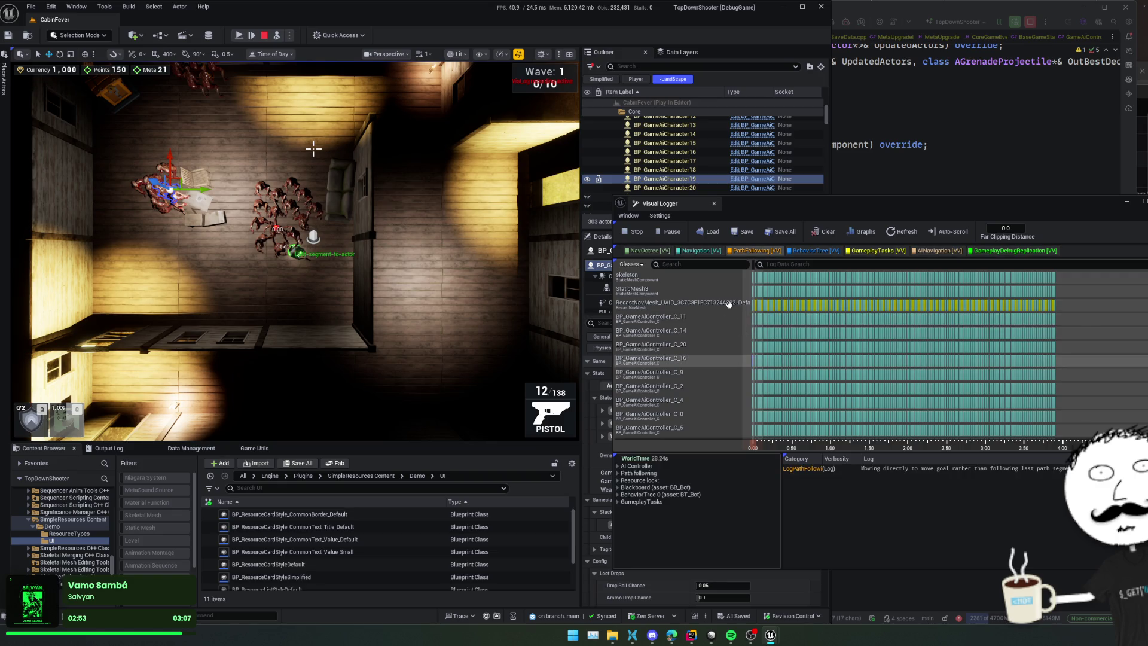
scroll(703, 345, down, 5)
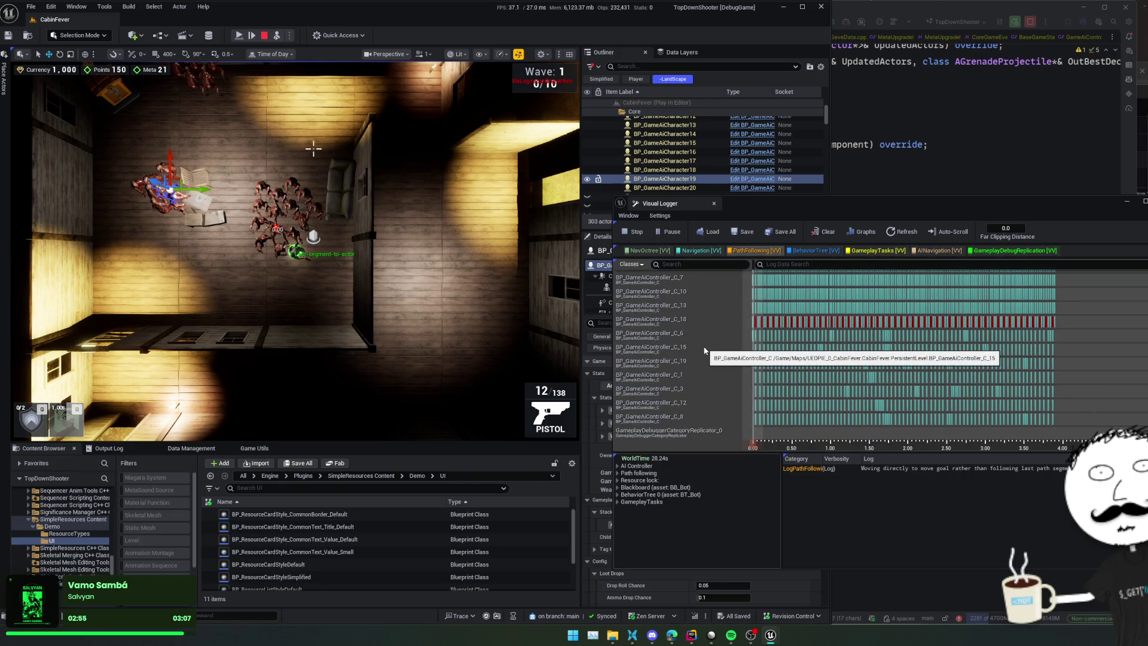
click(700, 360)
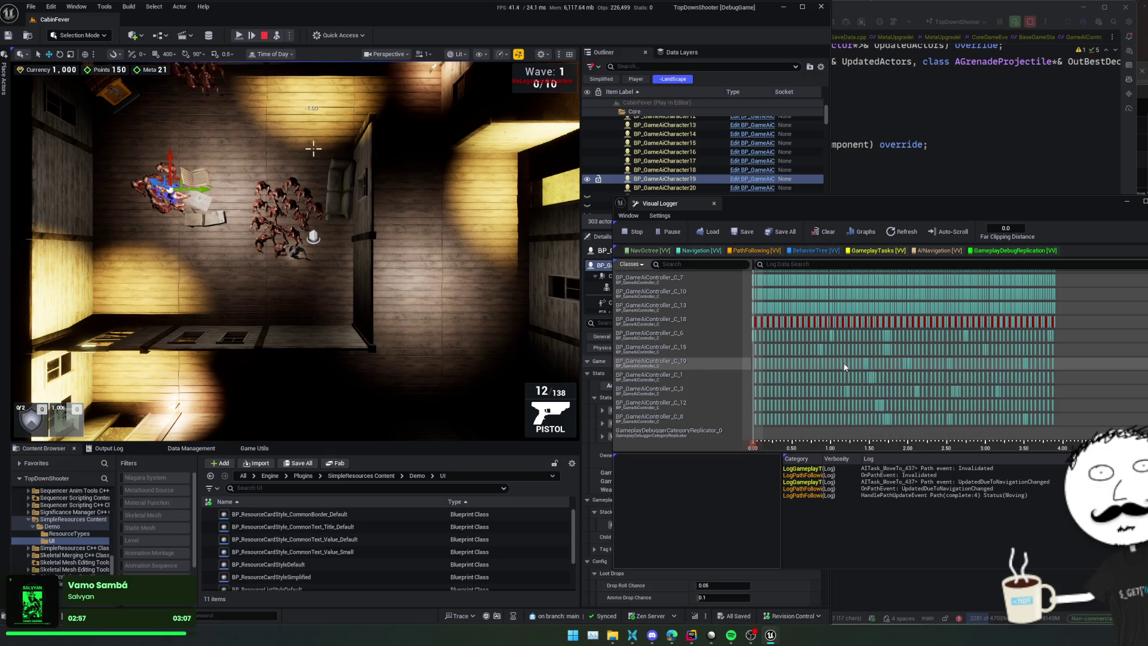
scroll(847, 366, up, 2)
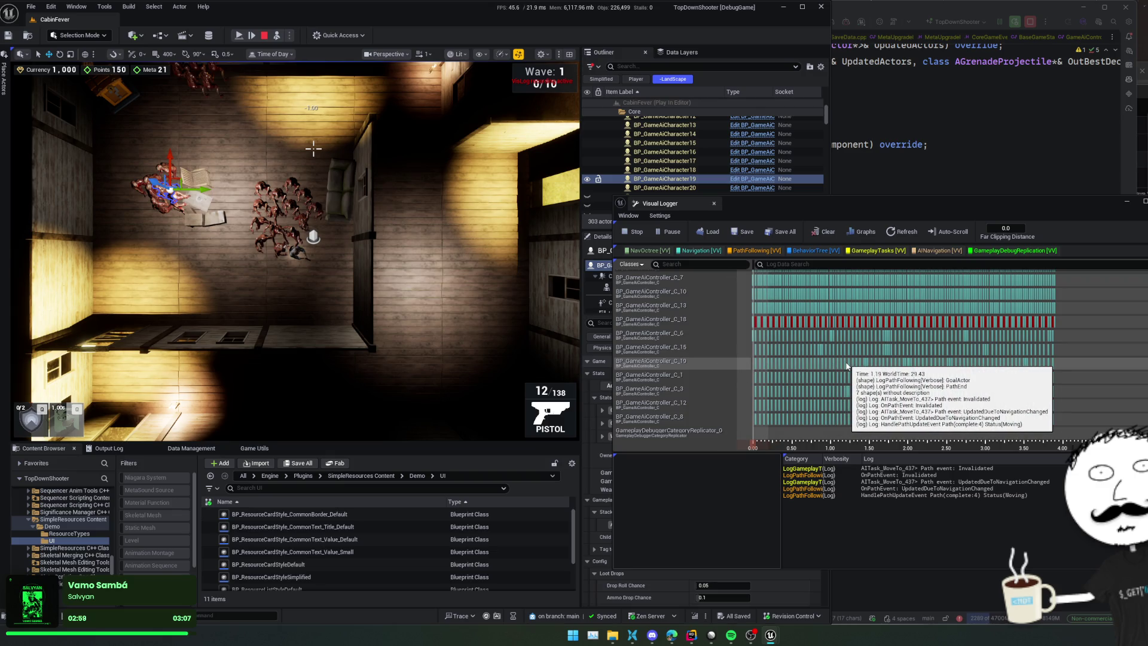
scroll(852, 366, up, 3)
Step: Read the AITask_MoveTo_437 path entry near 1.30 s and step through later frames
click(852, 366)
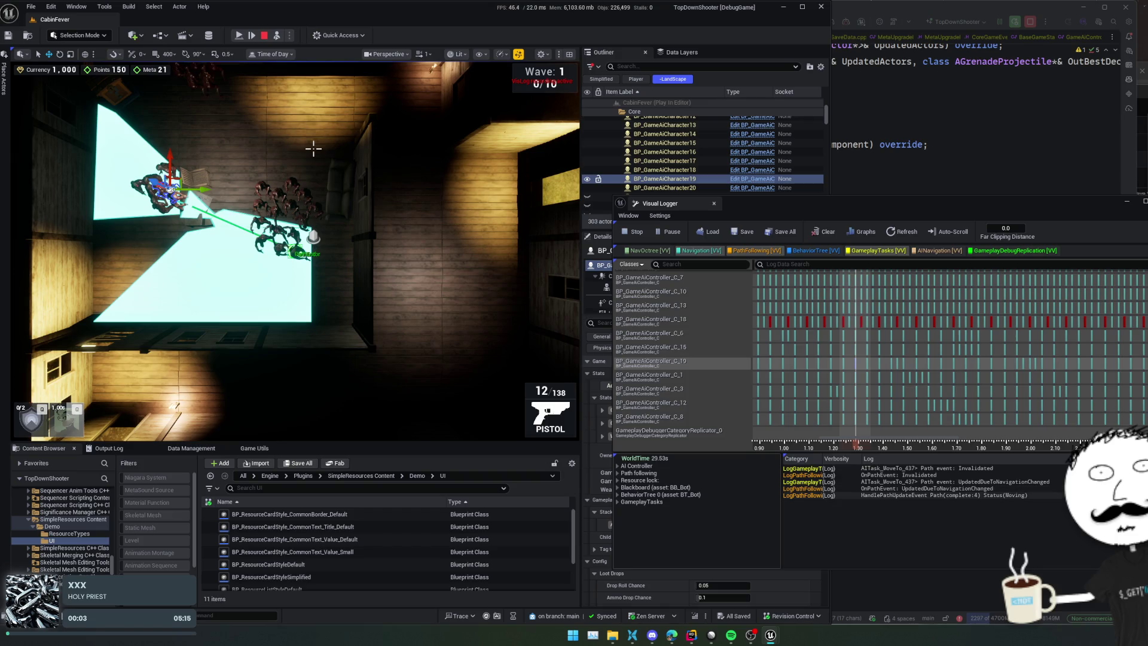
click(897, 481)
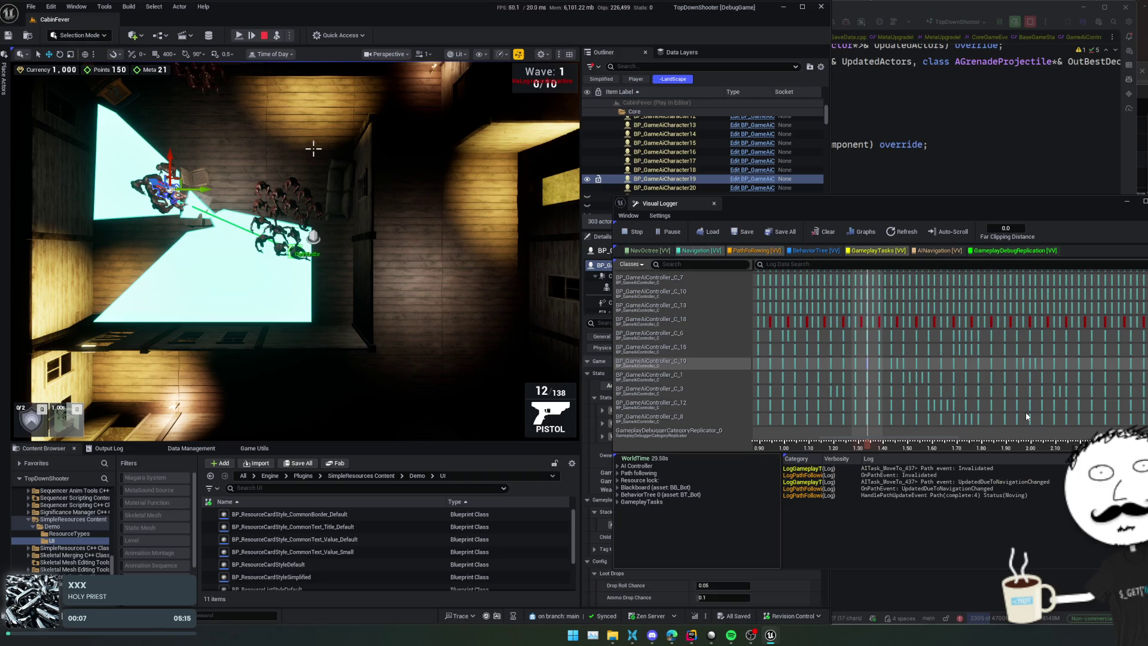
key(Left)
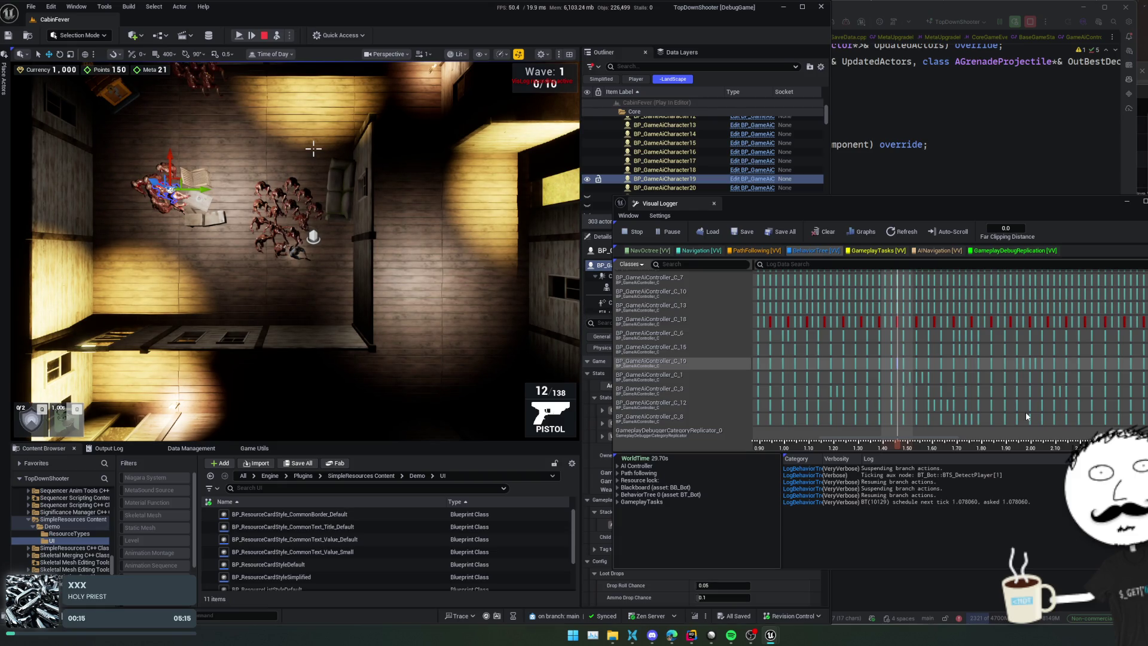
key(Right)
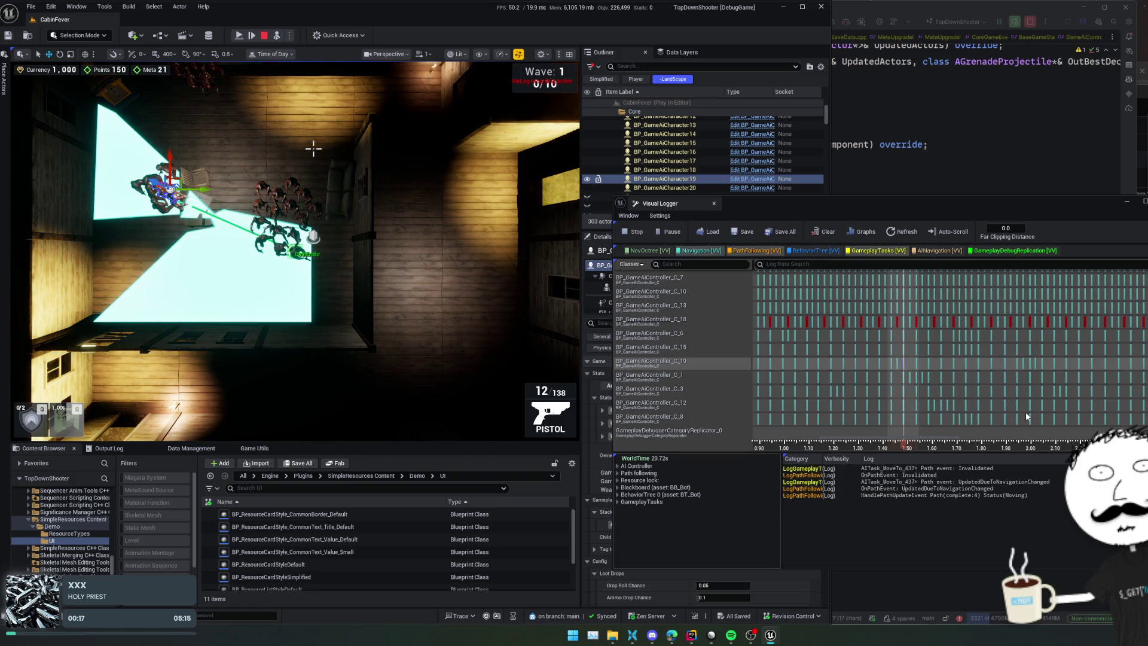
key(Right)
key(Right)
key(Right)
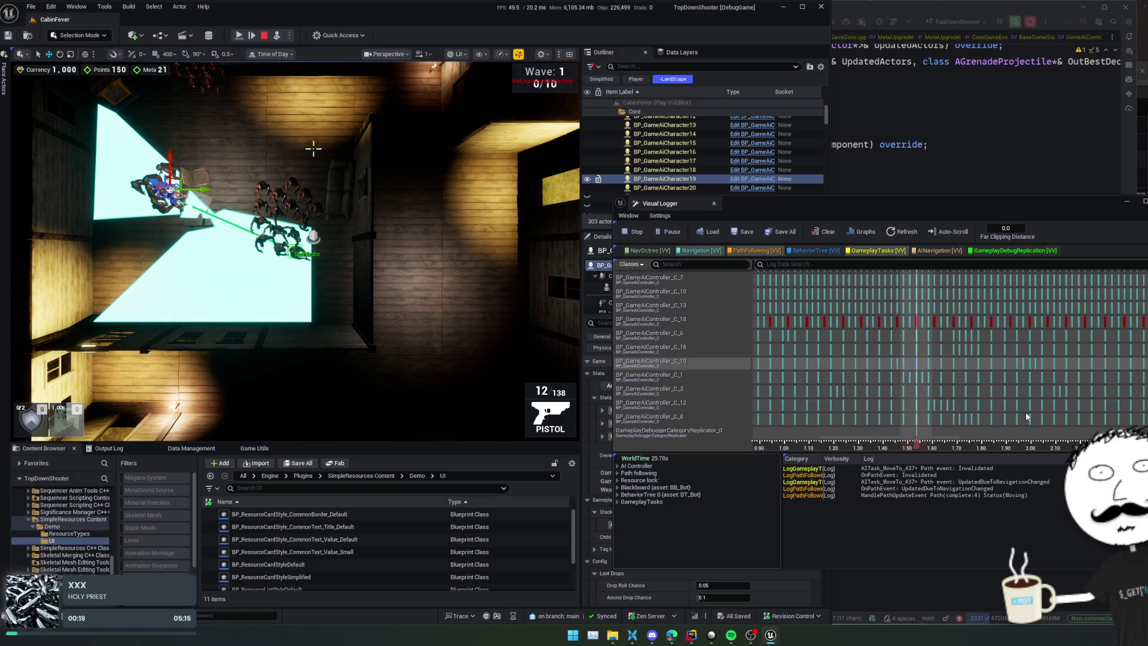
key(Right)
key(Right)
key(Right)
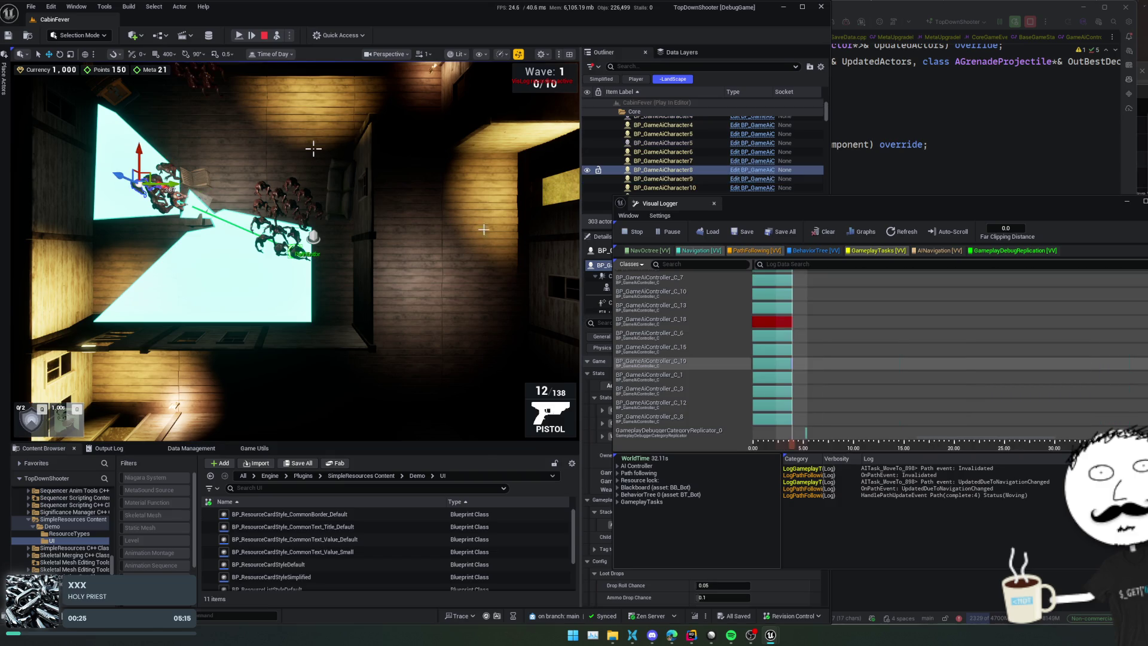
mouse_move(765, 330)
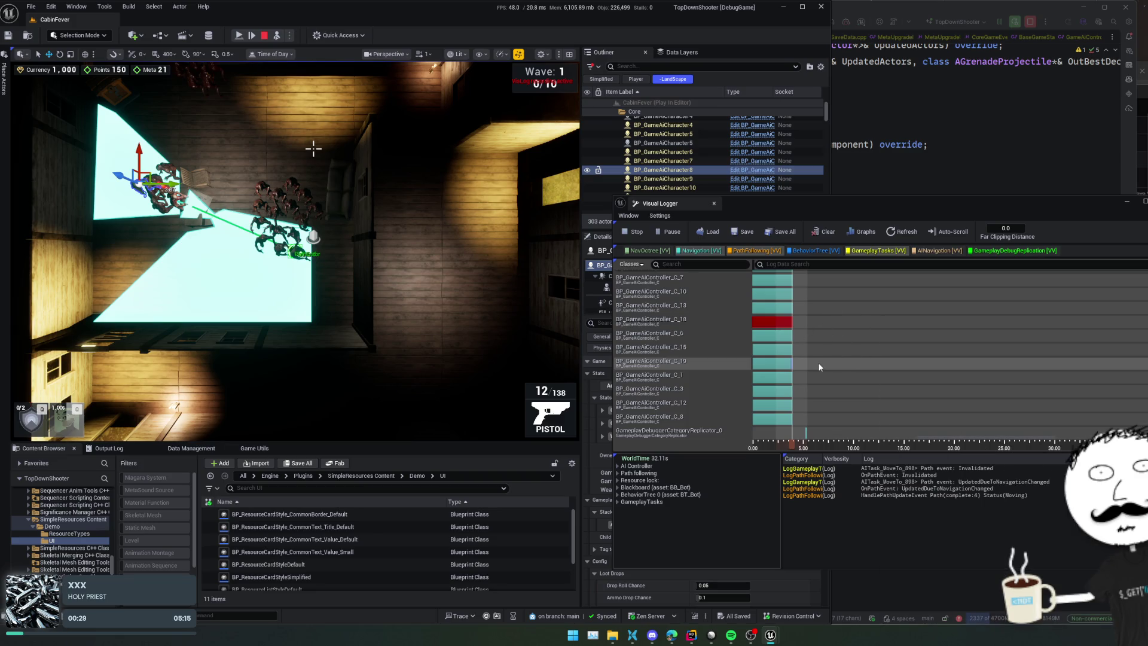
Step: Zoom the timeline and inspect BP_GameAiController_C_18's failed move event
scroll(795, 370, up, 2)
mouse_move(771, 377)
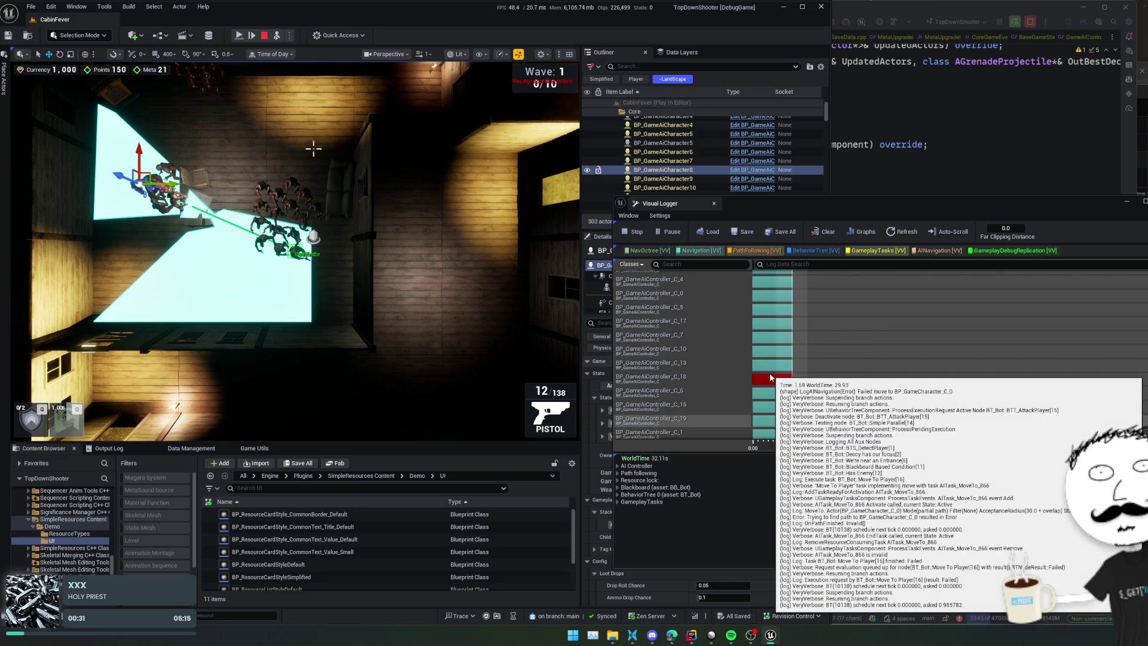
scroll(831, 385, up, 5)
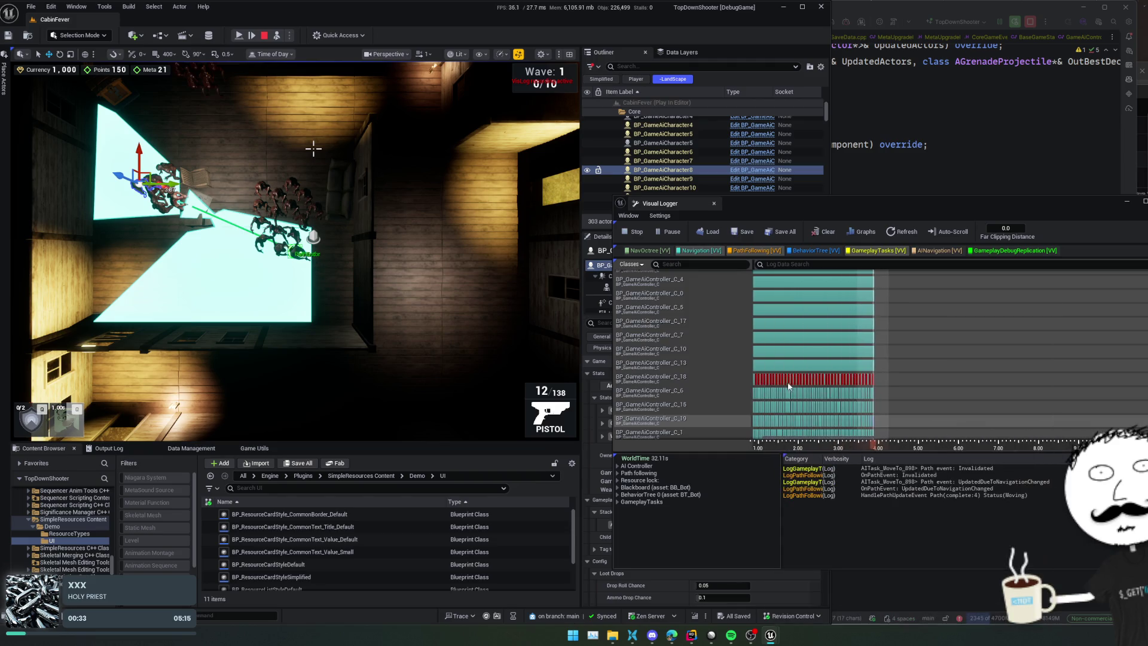
scroll(831, 385, up, 3)
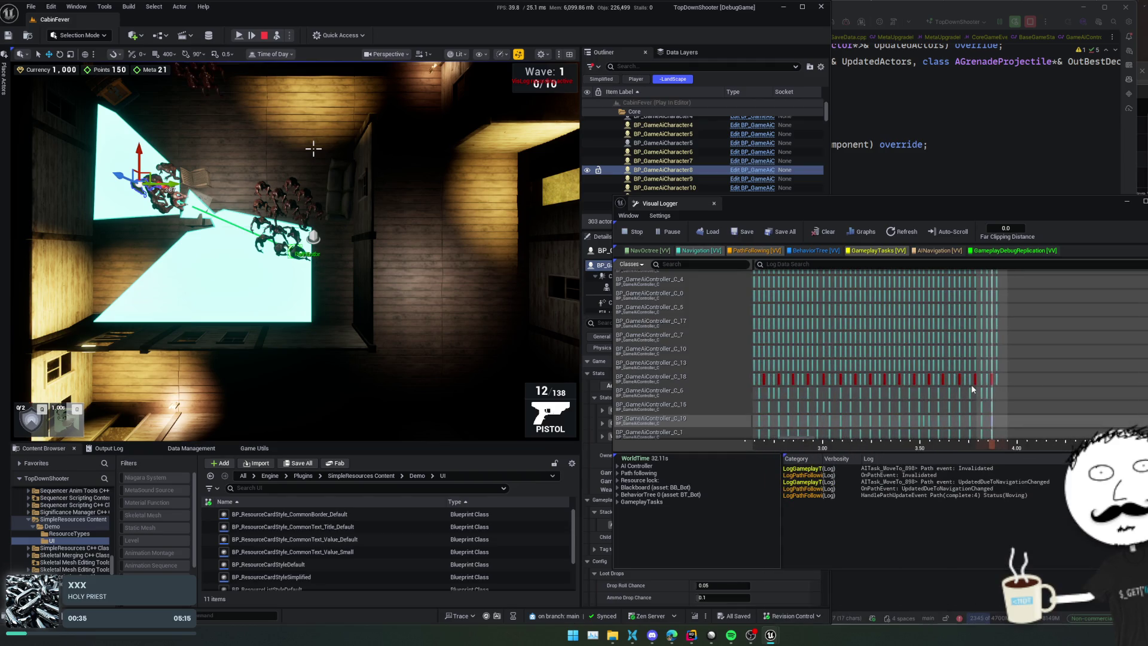
scroll(971, 385, up, 1)
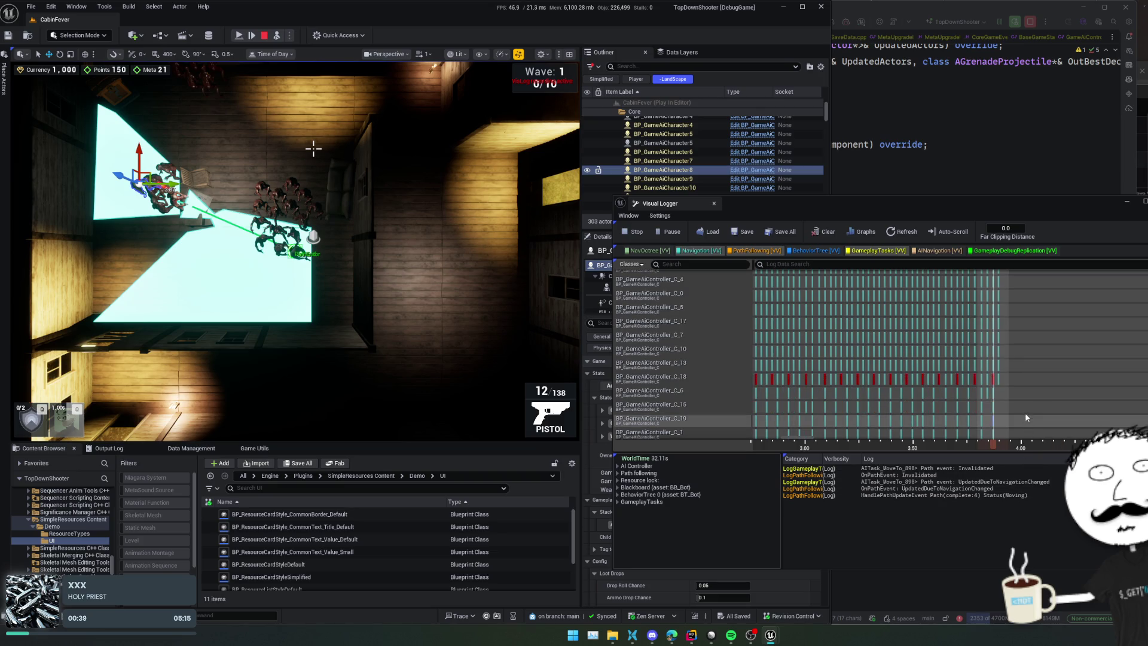
mouse_move(1027, 414)
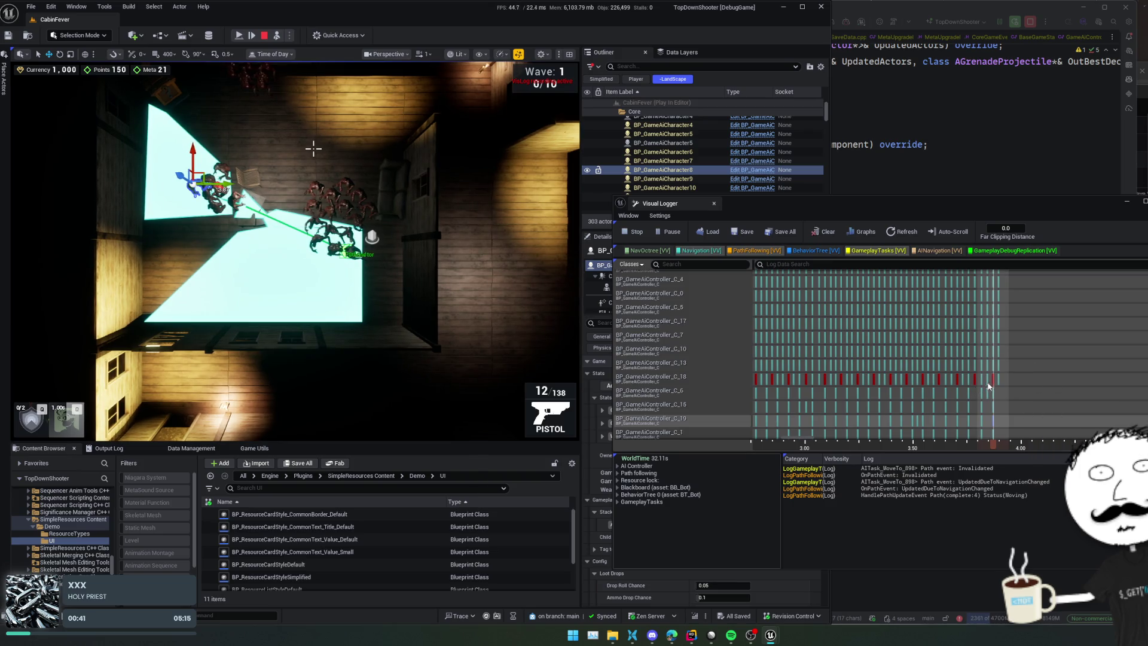
click(994, 379)
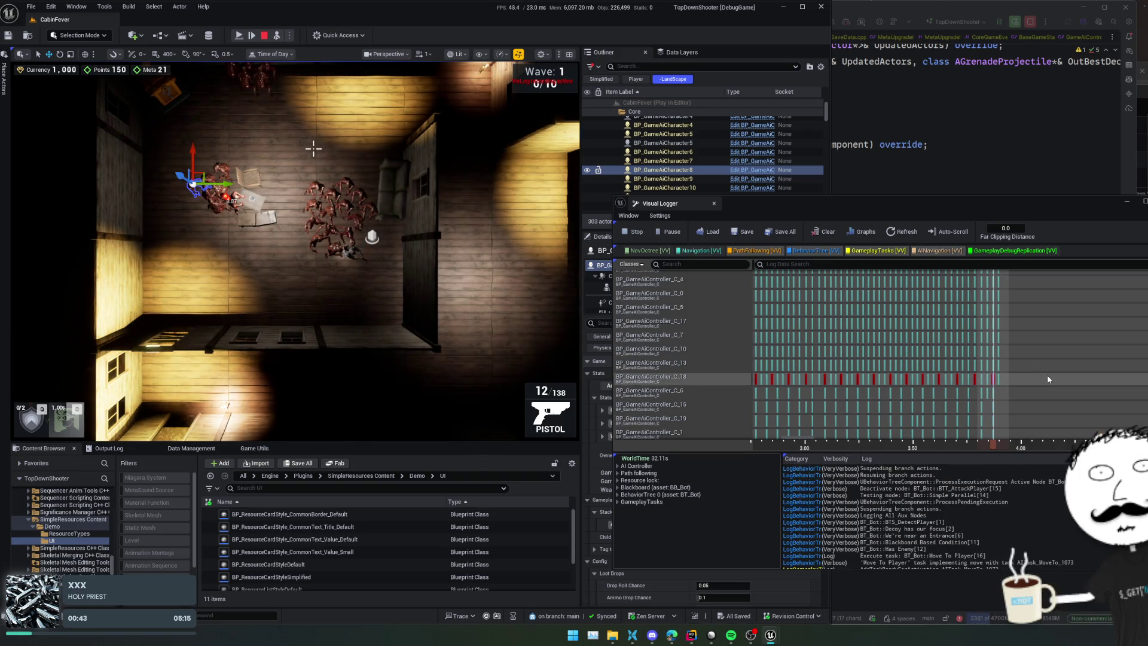
Step: Select the Porch_4x4m11 floor piece in the level
click(177, 247)
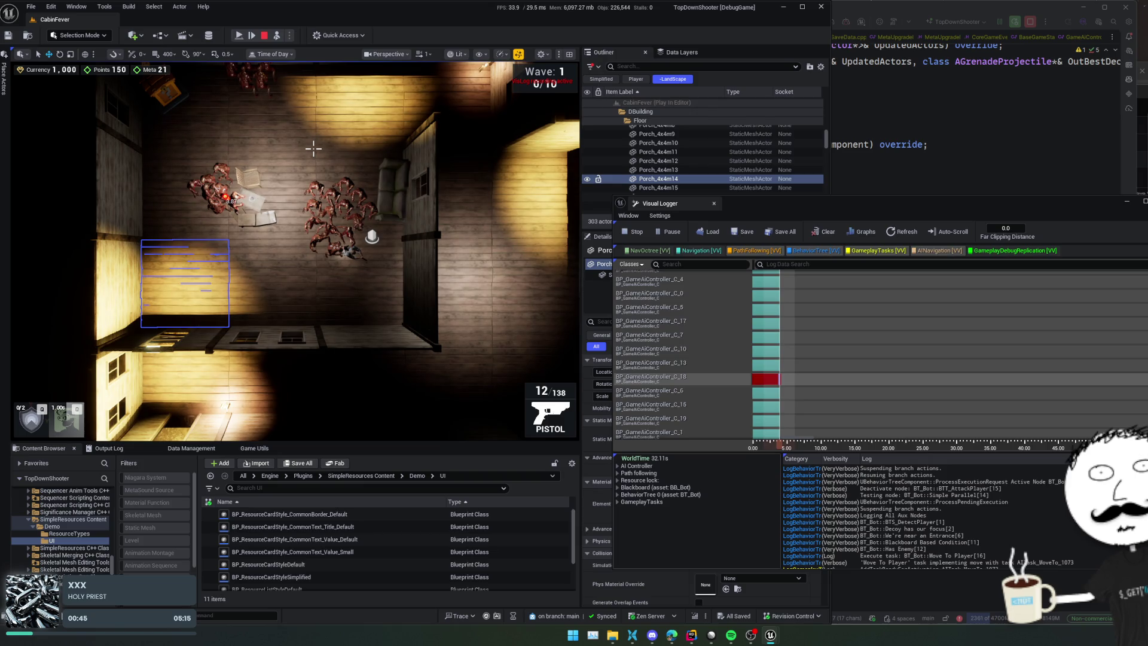
click(179, 230)
scroll(752, 380, up, 1)
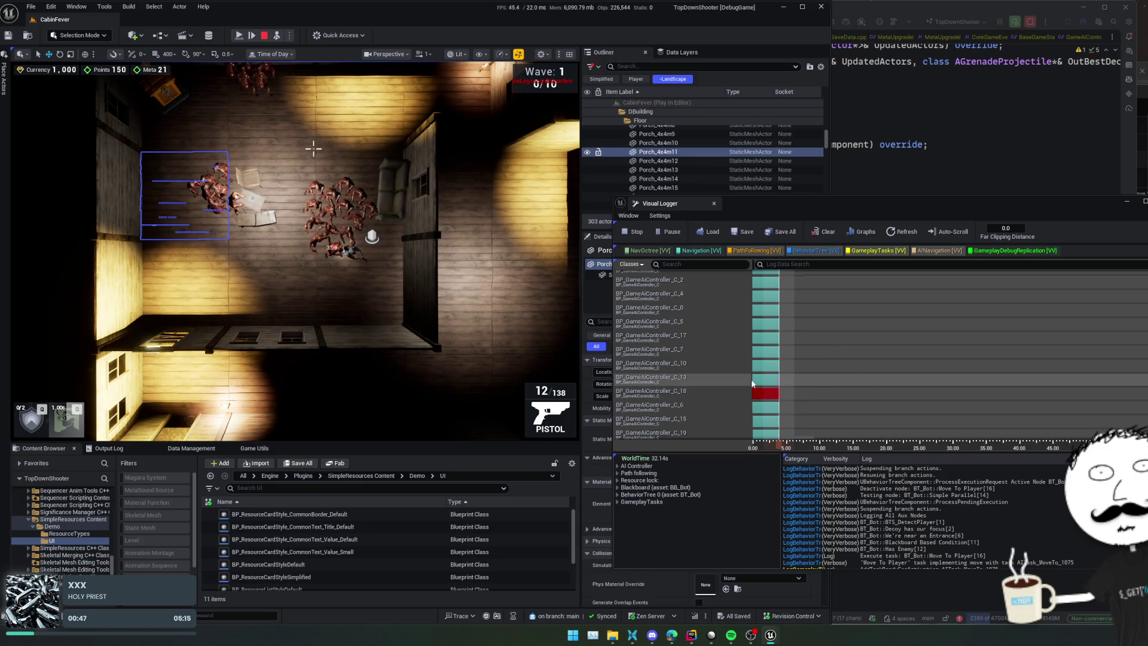
scroll(753, 383, up, 2)
ctrl+scroll(758, 390, up, 5)
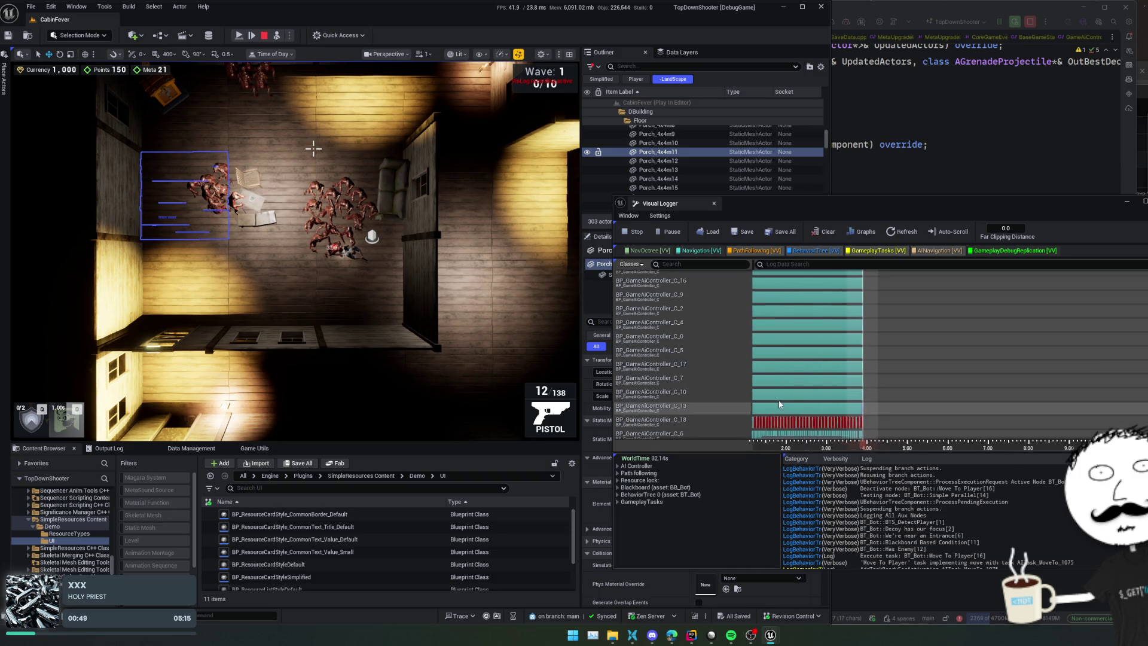
ctrl+scroll(789, 408, up, 5)
scroll(849, 383, down, 3)
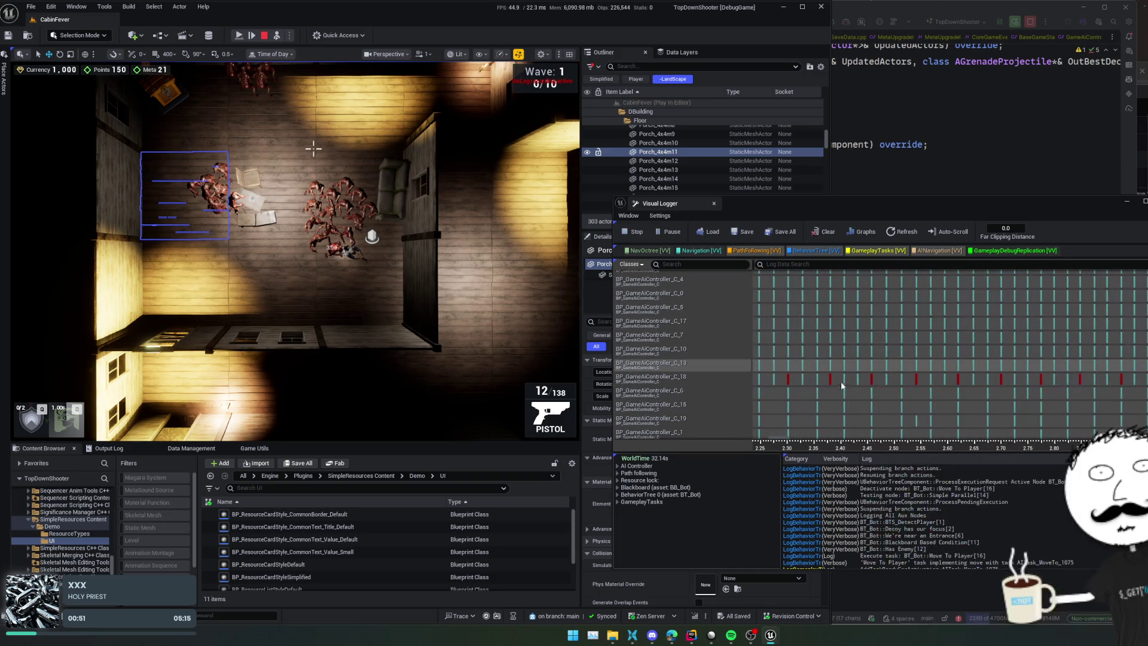
Step: Inspect the red event on C_18's track and find the AI navigation error entry
click(831, 379)
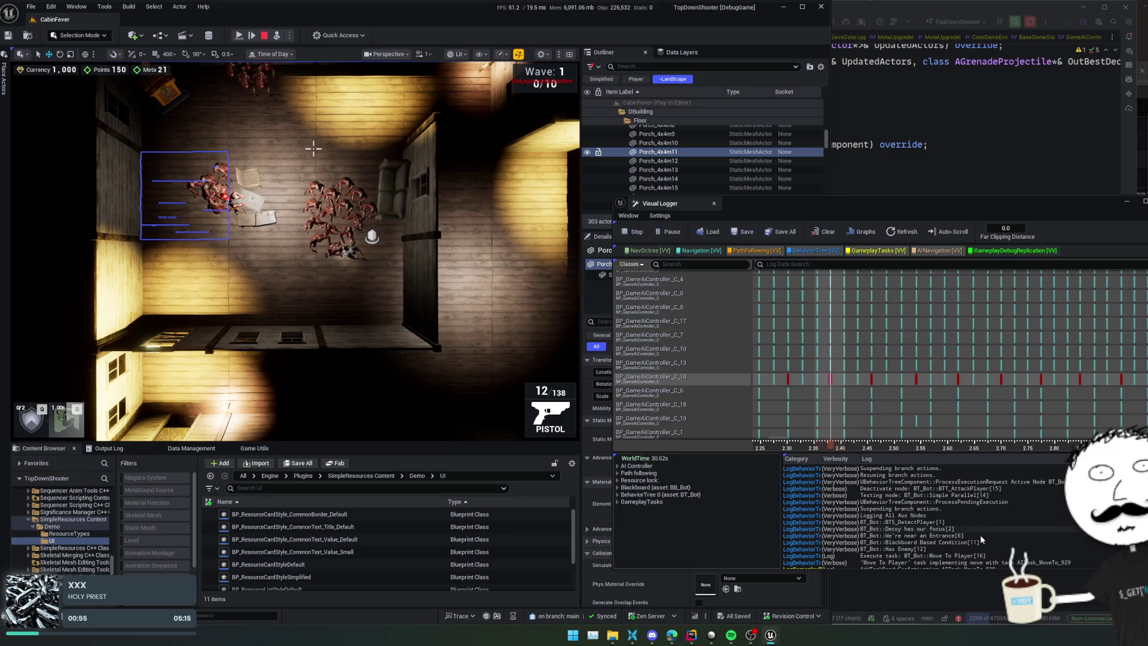
scroll(1011, 538, down, 1)
scroll(1004, 525, down, 2)
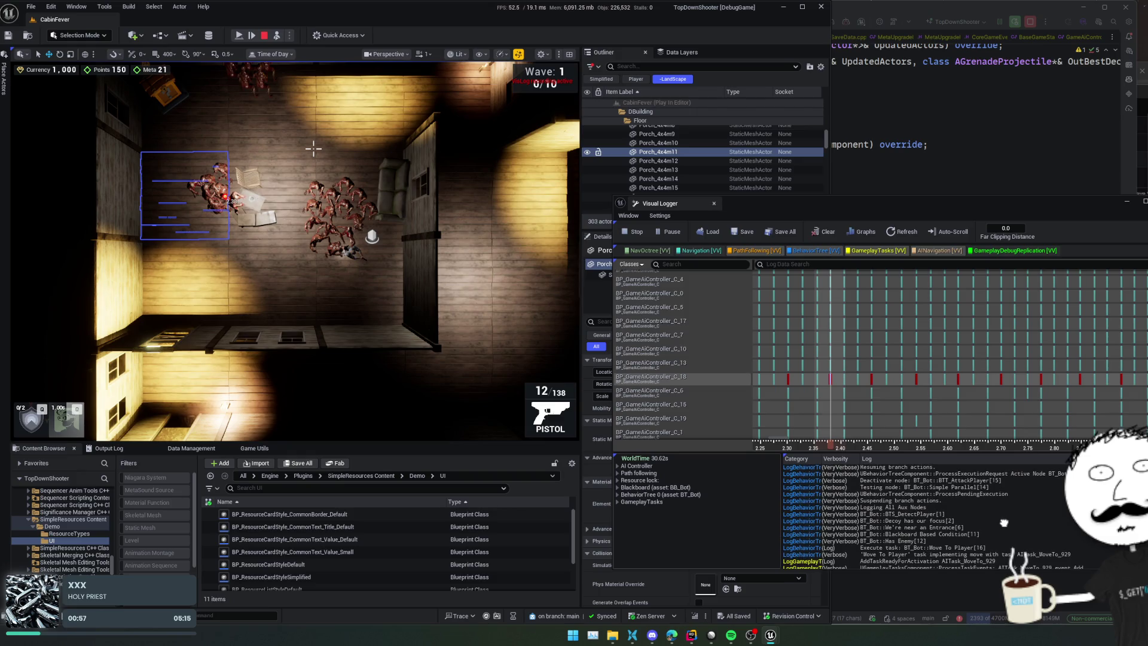
scroll(1004, 517, down, 2)
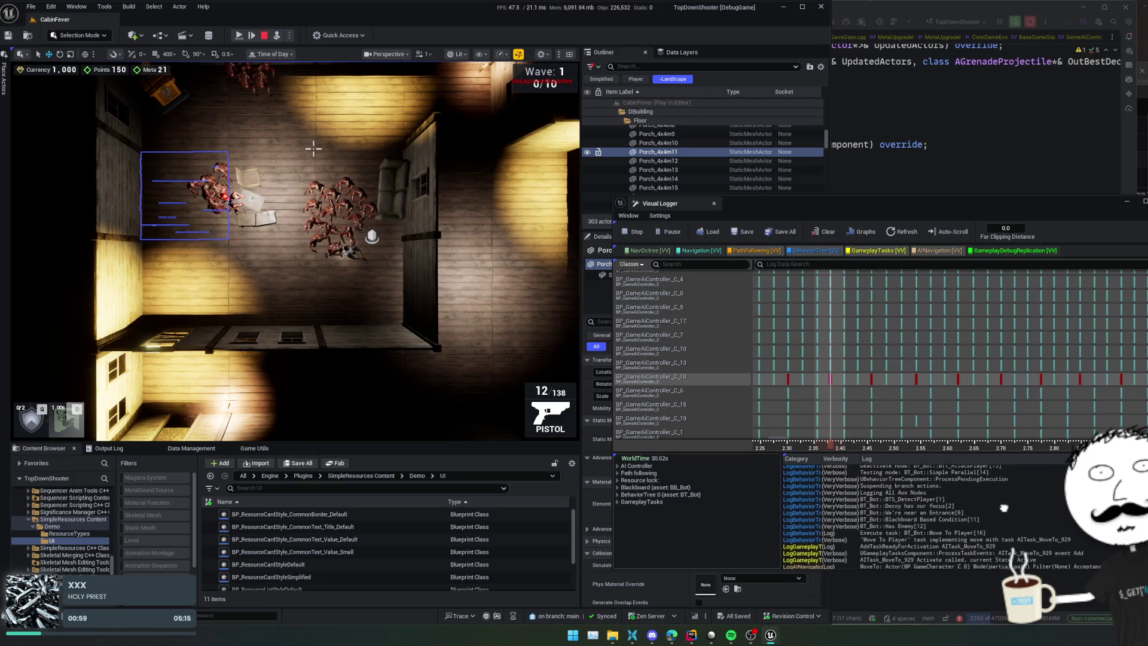
scroll(1042, 526, down, 1)
scroll(1043, 526, down, 5)
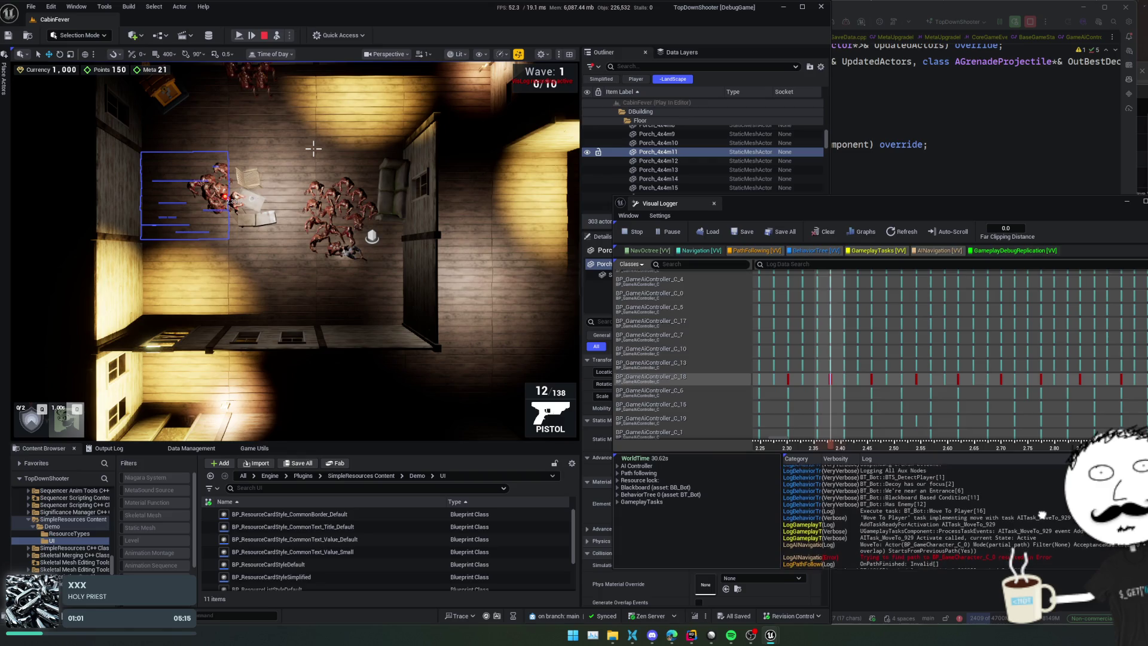
scroll(1060, 553, down, 3)
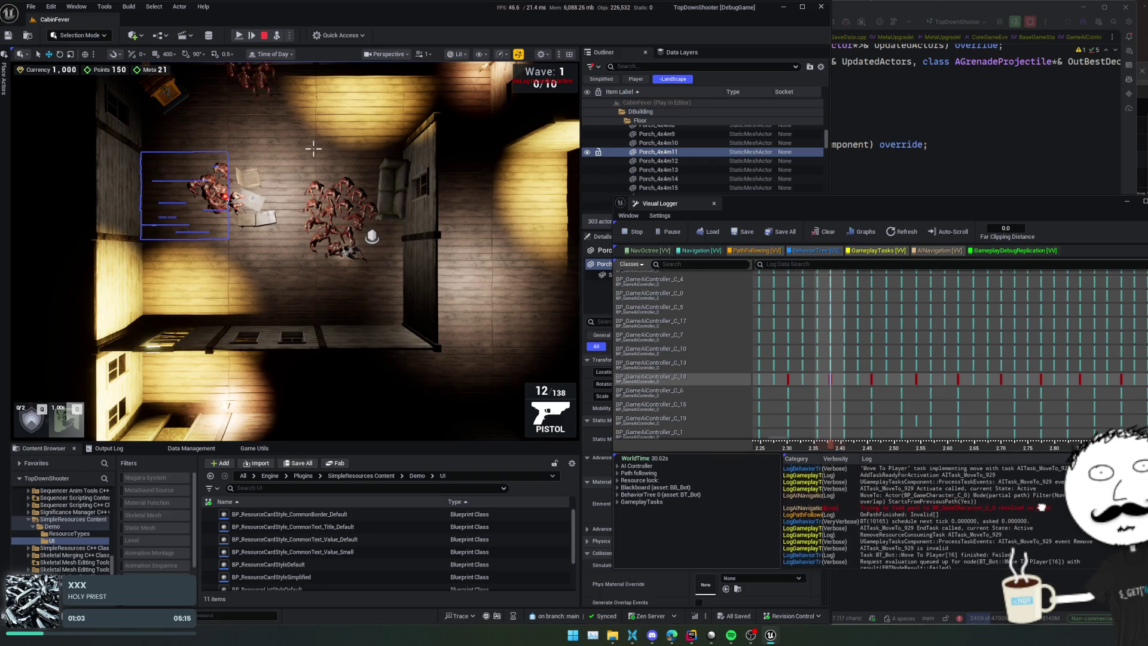
click(1027, 486)
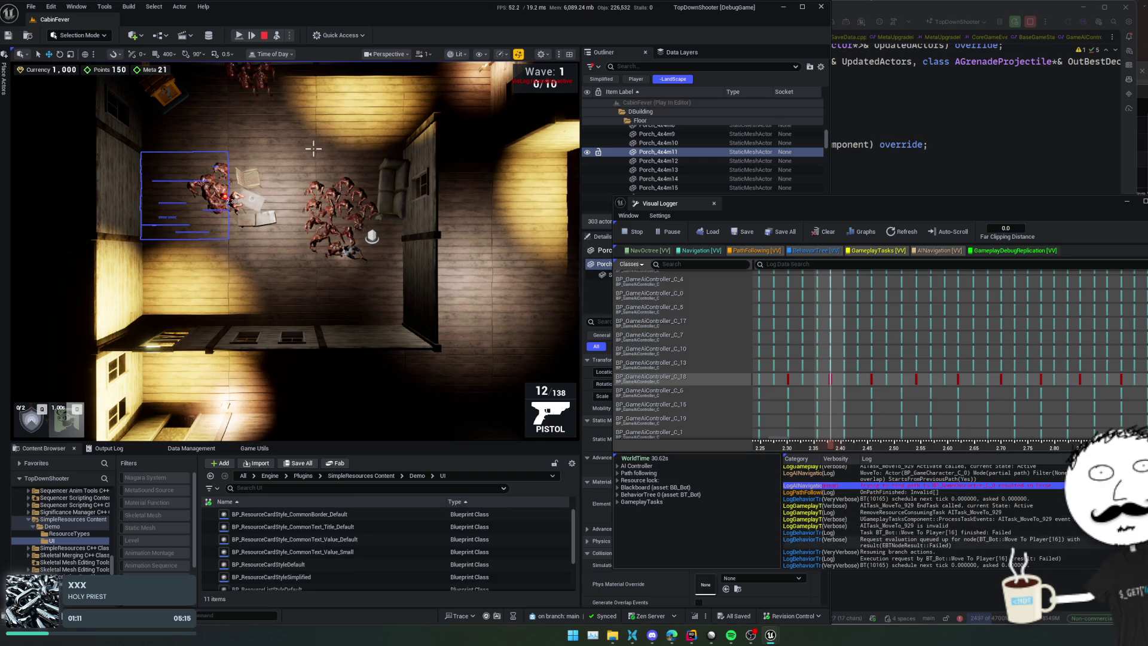
Step: Select zombie BP_GameAiCharacter8 and drag the Visual Logger aside to reveal BT_Bot
scroll(962, 522, down, 1)
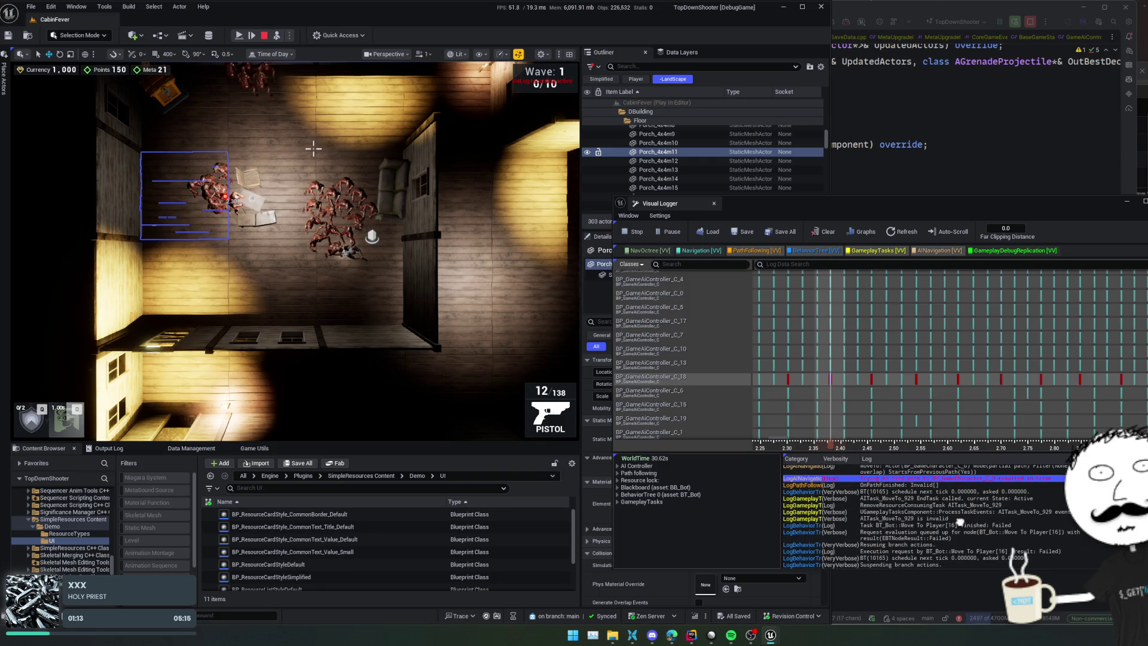
scroll(960, 522, down, 2)
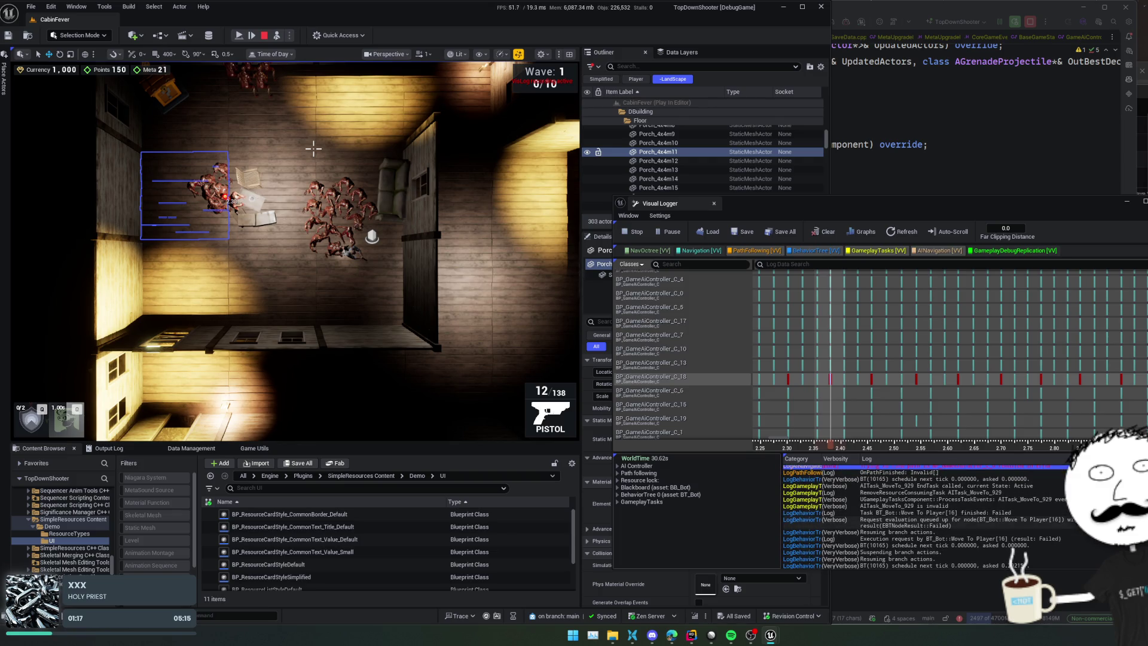
scroll(930, 517, down, 2)
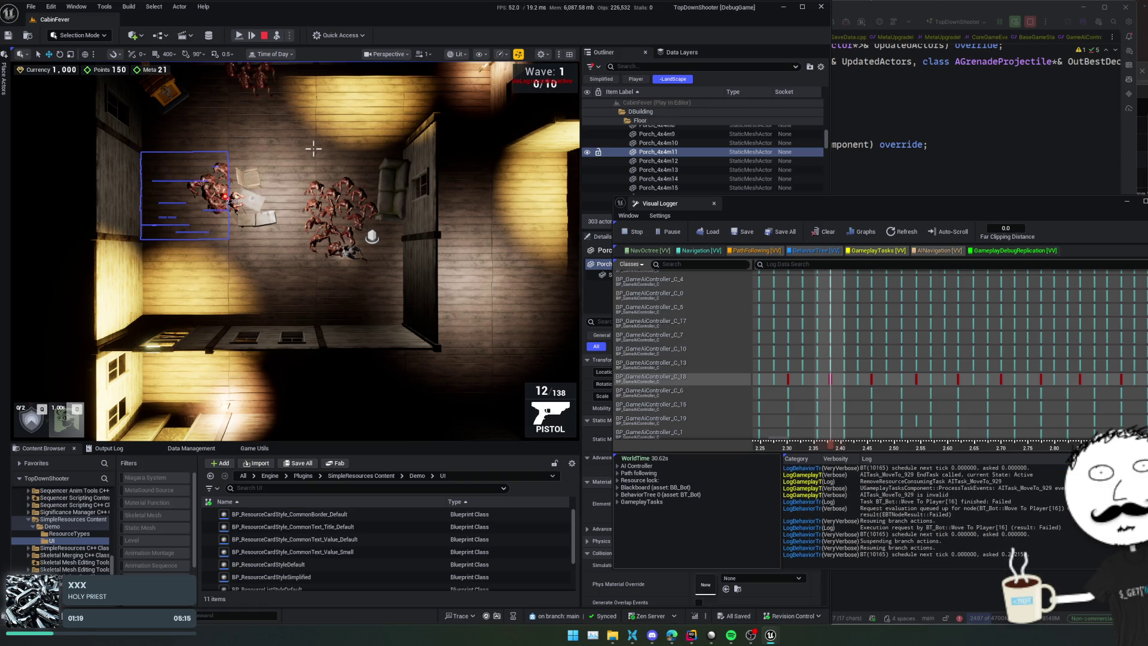
scroll(924, 517, up, 2)
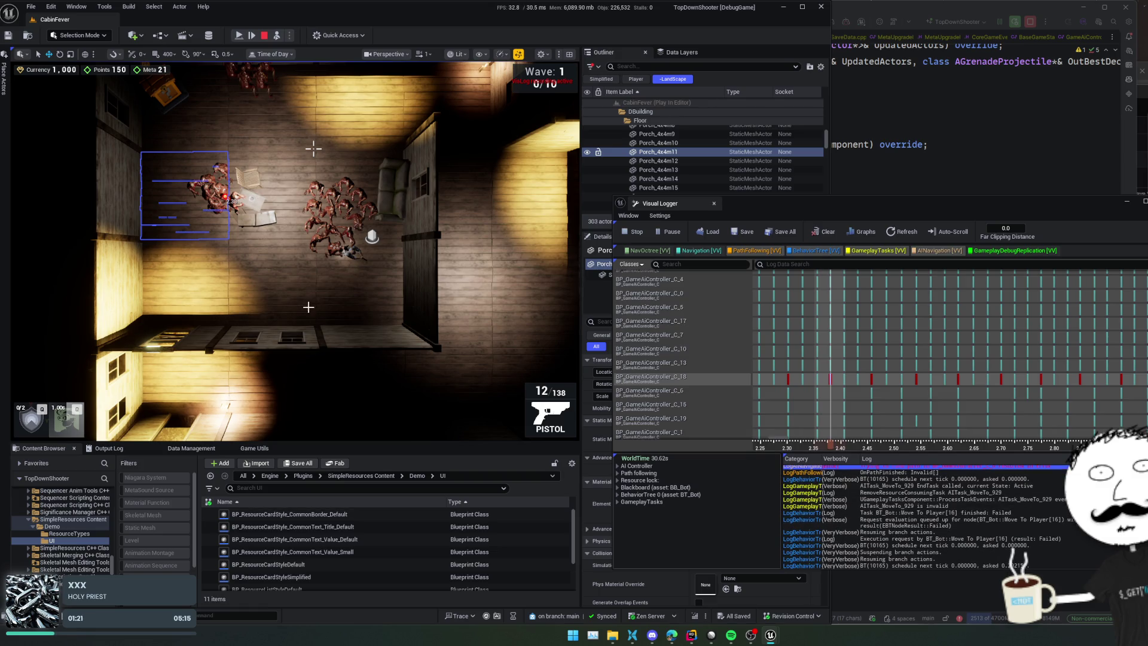
click(192, 189)
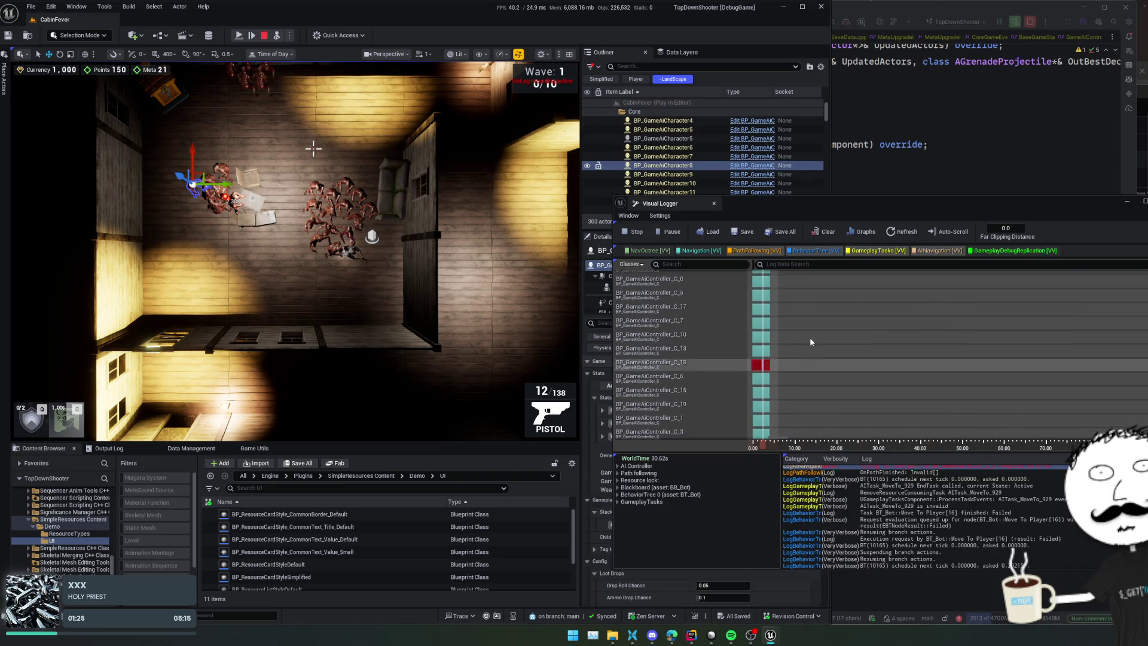
scroll(810, 337, up, 3)
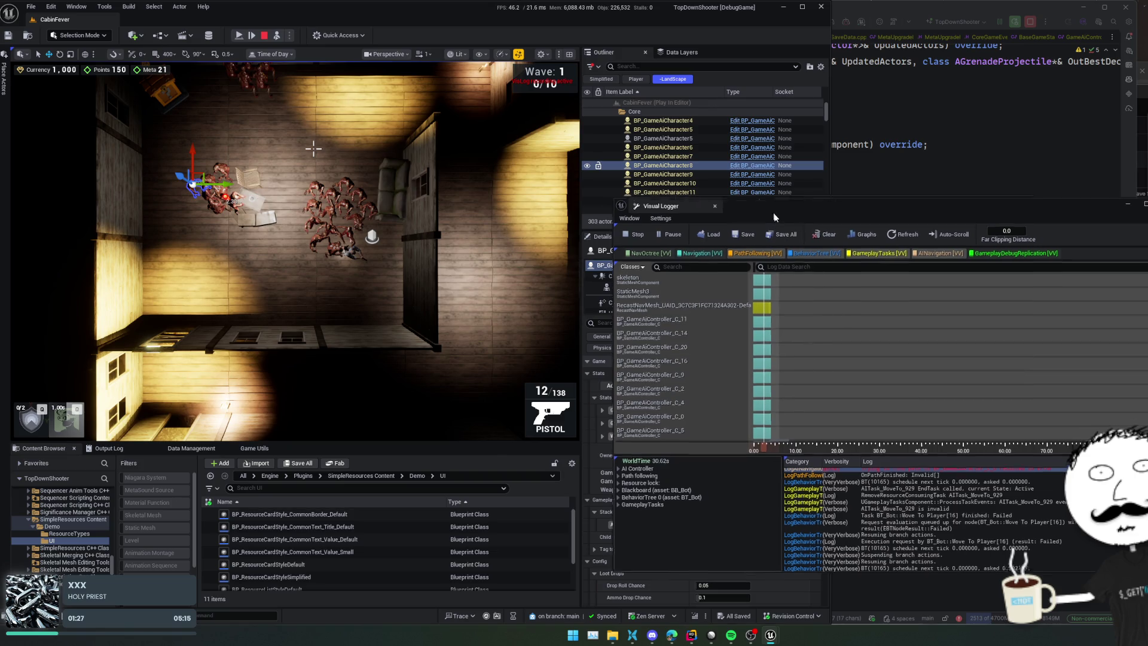
drag(772, 208, 959, 221)
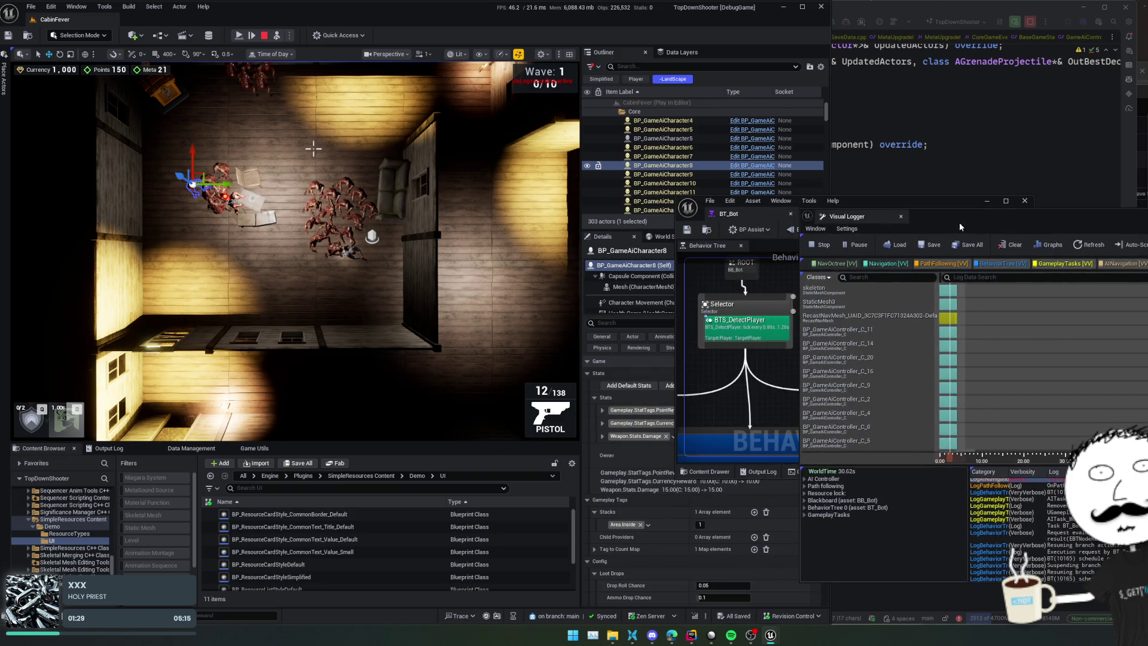
scroll(611, 171, down, 3)
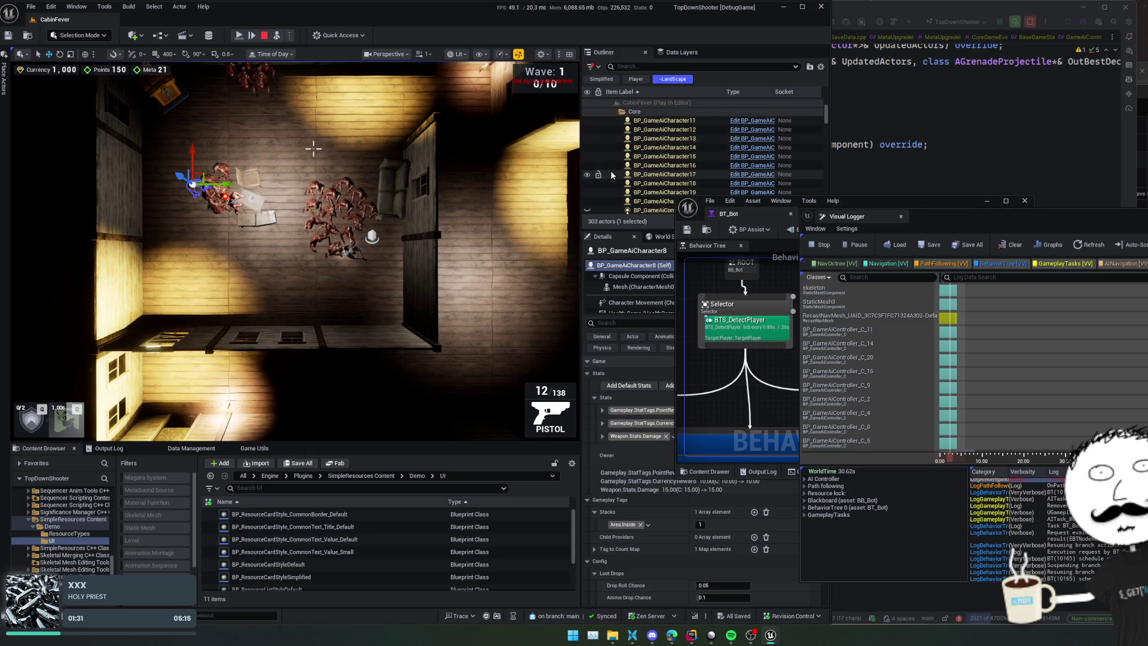
Step: Focus the editor console command field and dismiss its suggestion list
scroll(611, 171, down, 5)
scroll(652, 171, down, 5)
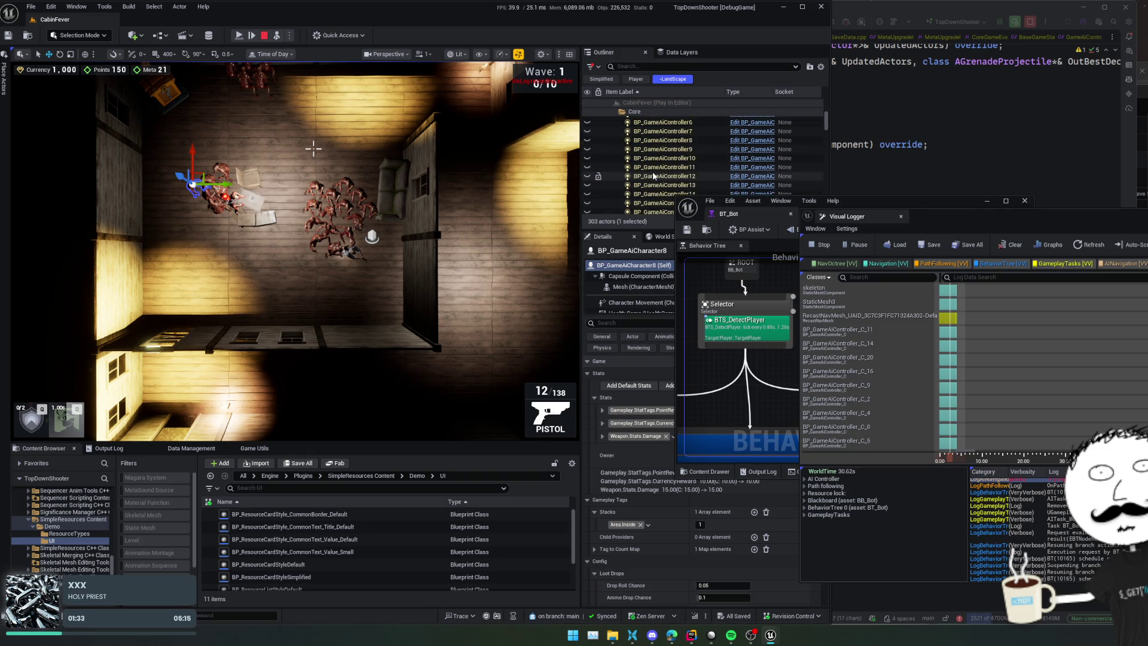
scroll(653, 173, up, 2)
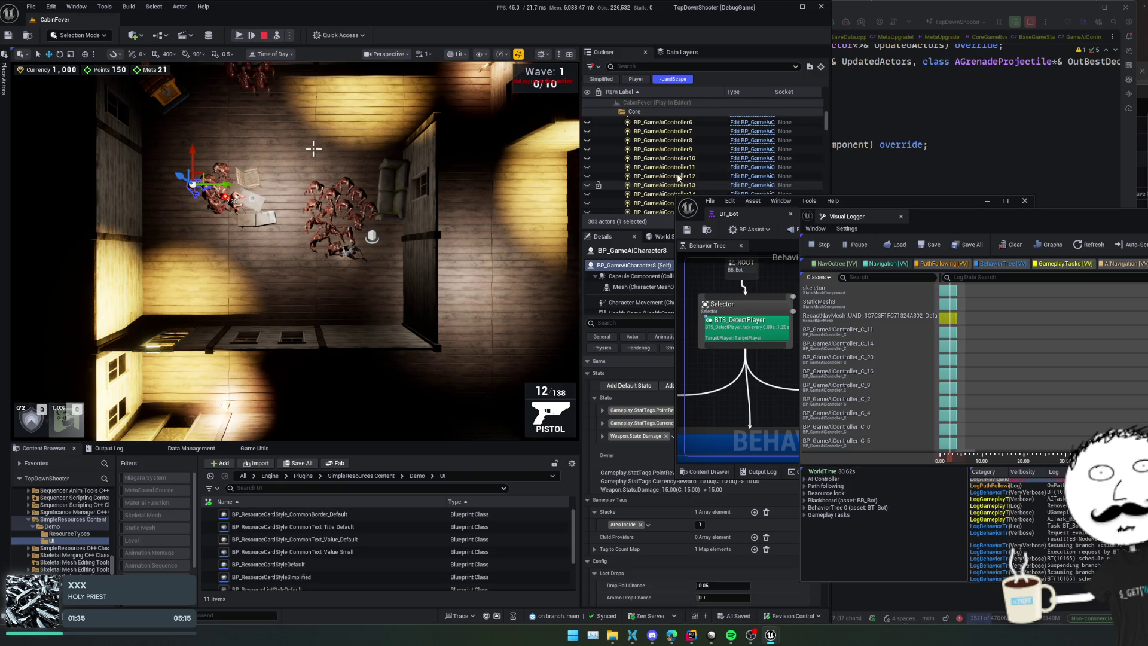
right_click(379, 255)
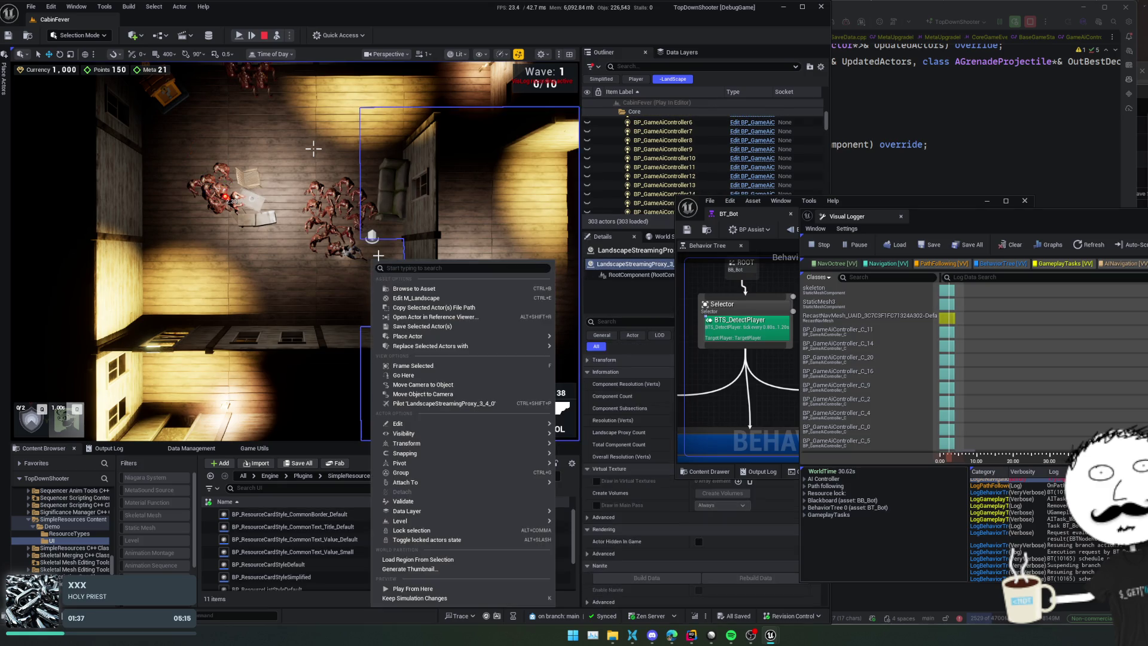
key(Escape)
key(grave)
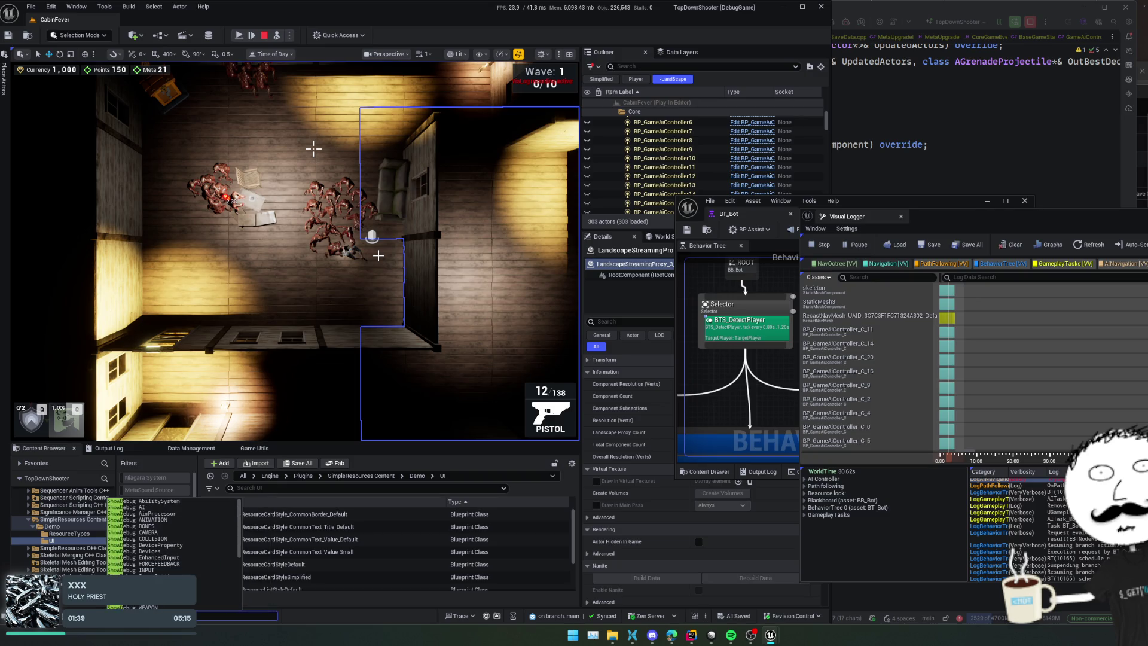
key(BackSpace)
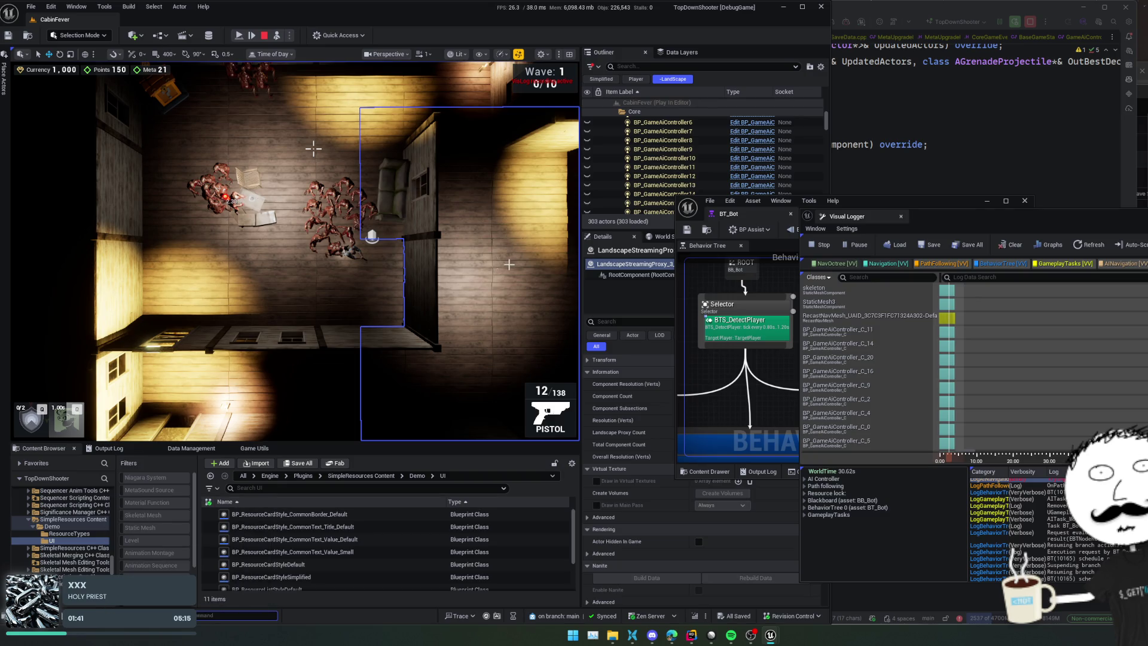
Step: Possess the player with F8 and open the in-game console with the tilde key
key(F8)
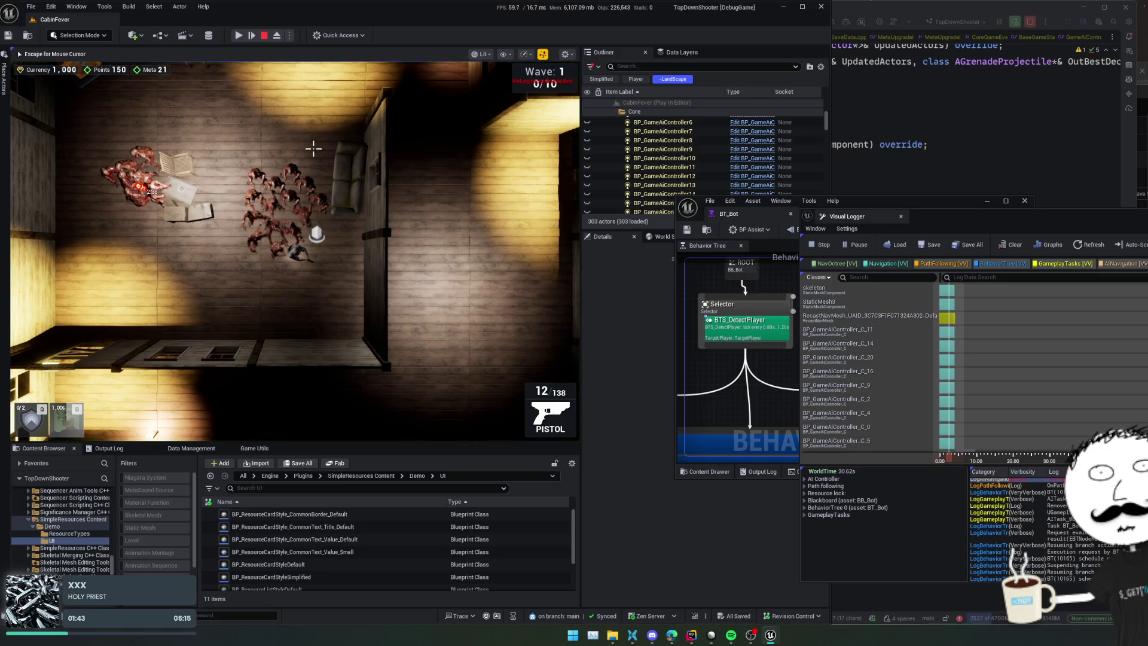
key(grave)
key(Escape)
key(grave)
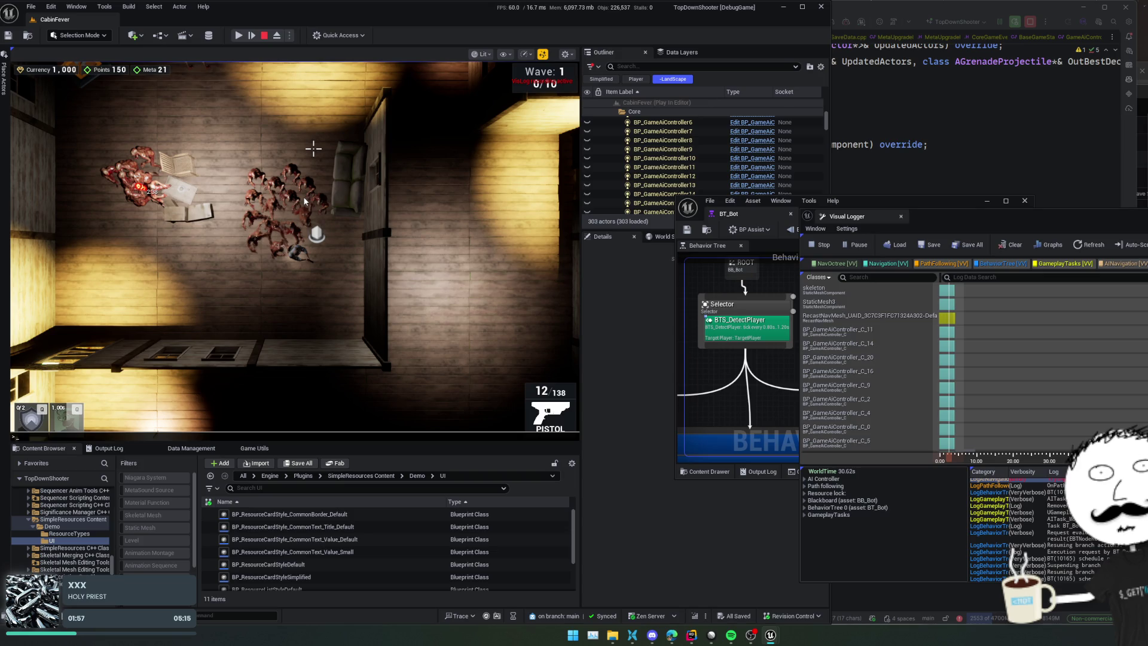
Step: Clear the mistyped 'GameplayD' and 'bdgpd' console text, close the console and resume the game
text(GameplayDebugger.AutoCreateGameplayDebuggerManager)
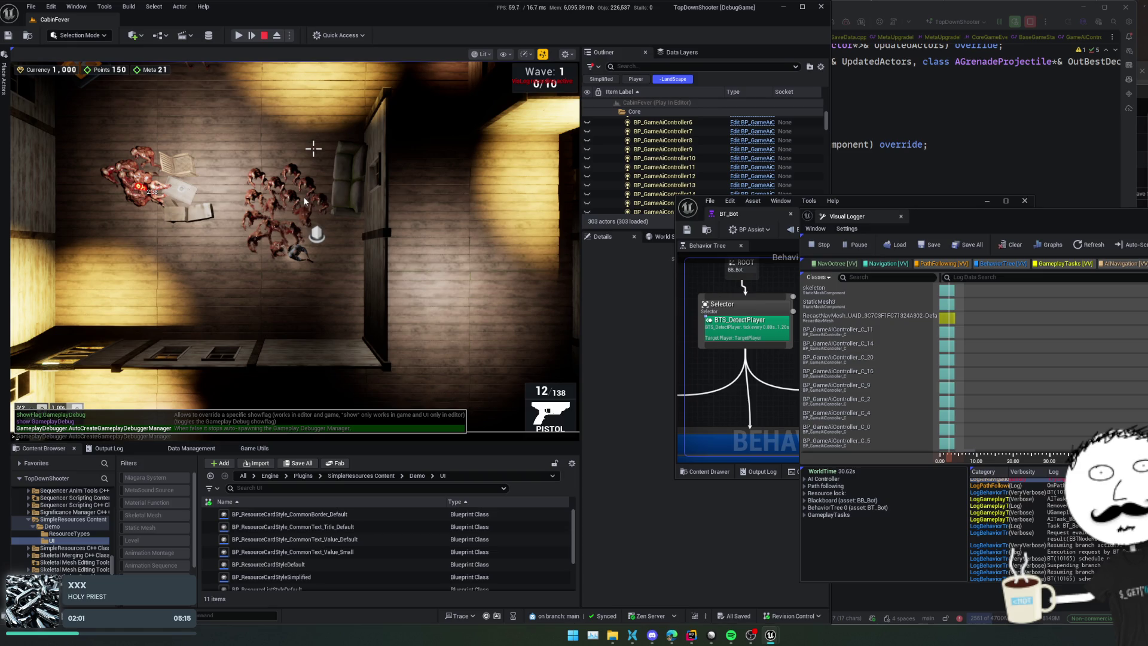
key(BackSpace)
key(BackSpace)
key(BackSpace)
text(bd)
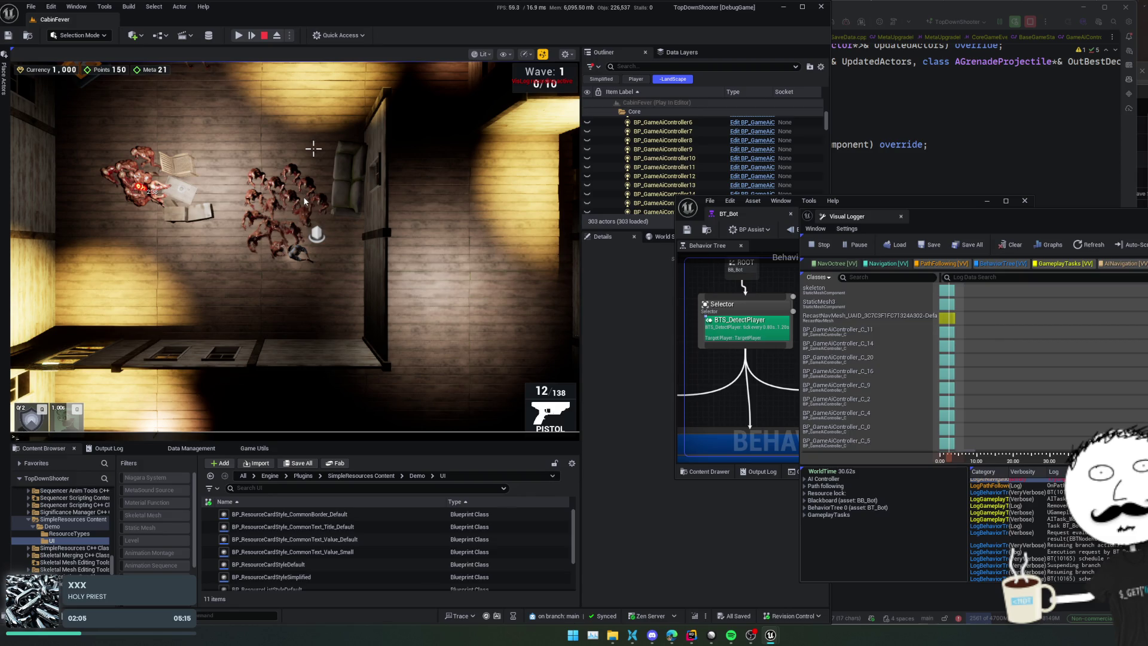
text(gpd)
key(BackSpace)
key(BackSpace)
key(BackSpace)
key(grave)
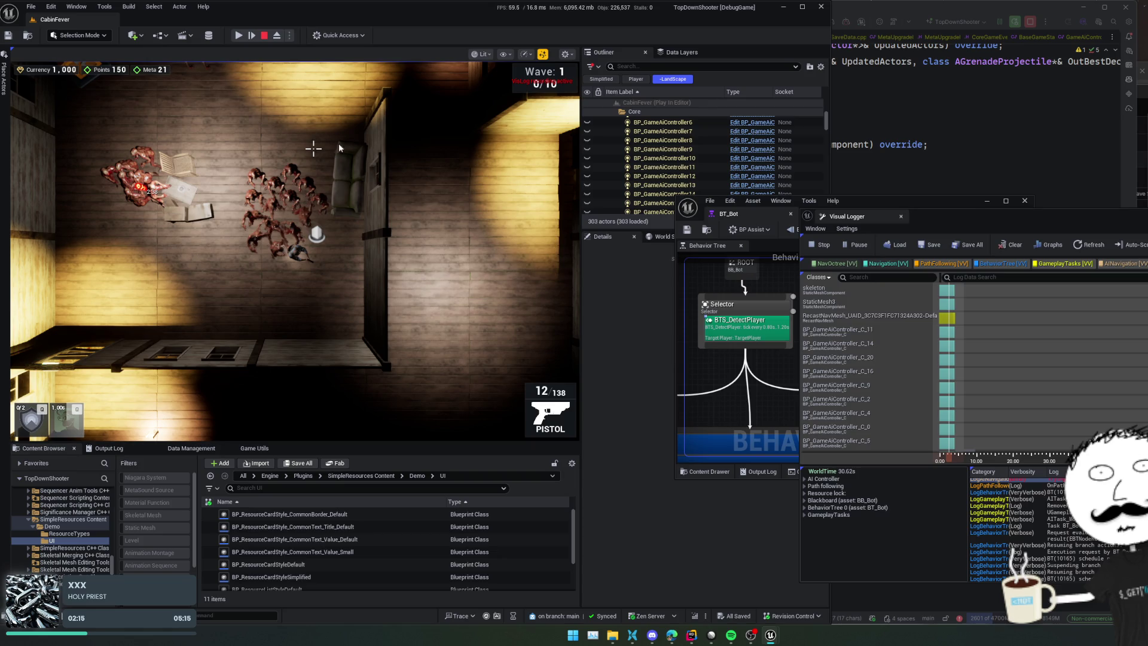
click(237, 37)
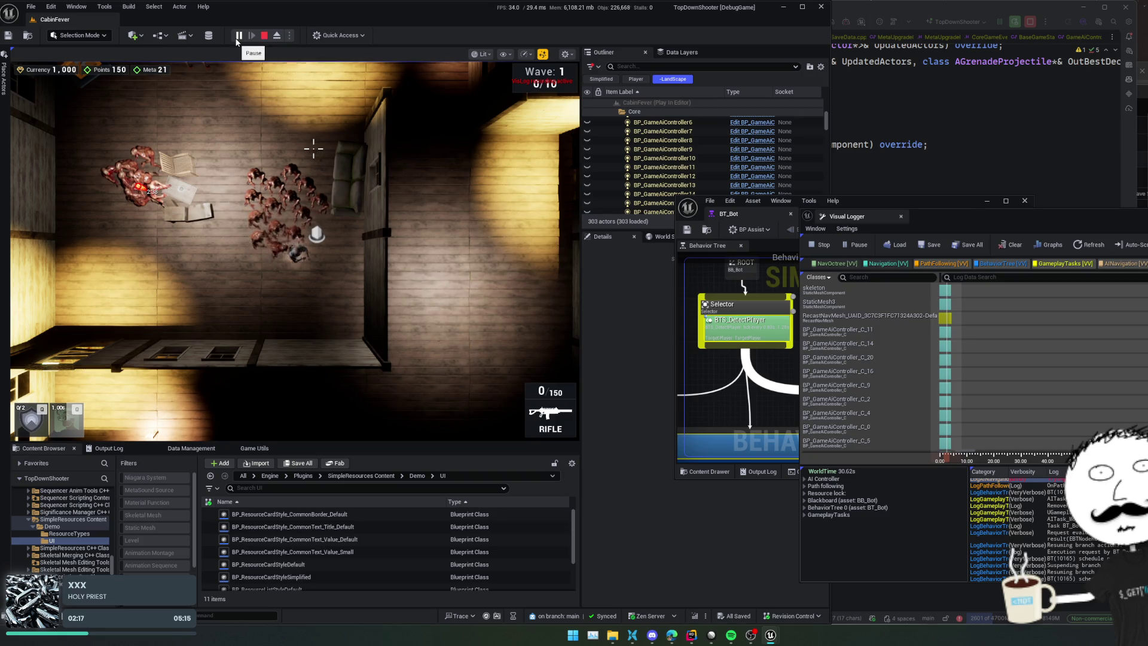
Step: Turn on the gameplay debugger and inspect BP_GameAiCharacter8 from the Outliner
key(apostrophe)
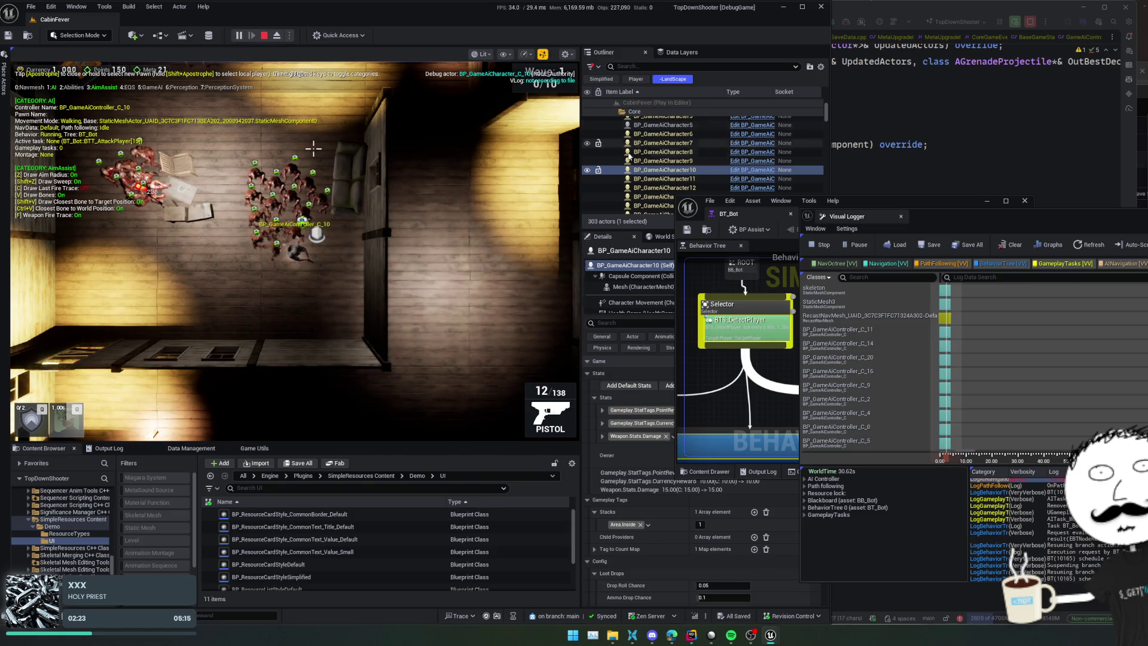
click(668, 170)
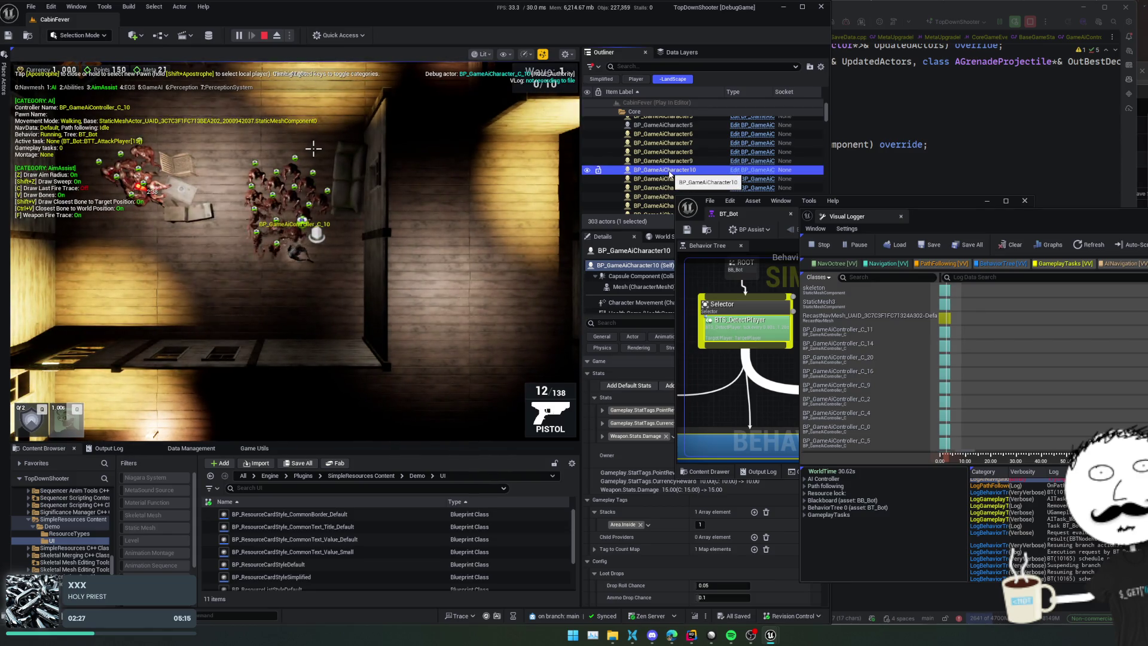
scroll(712, 174, up, 2)
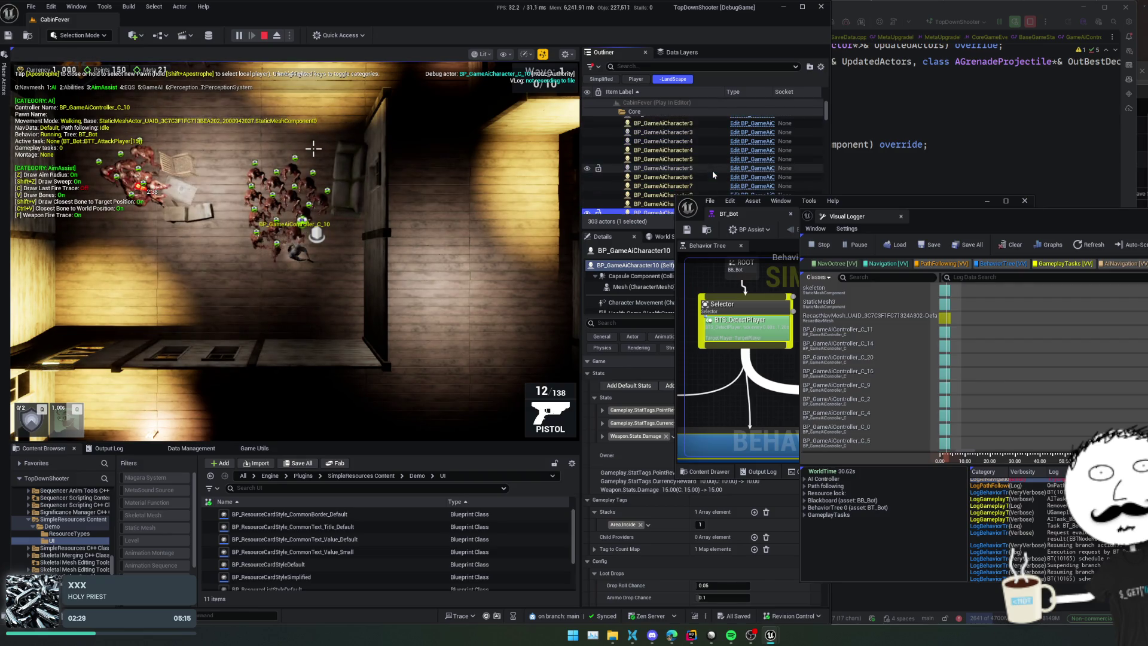
scroll(713, 171, down, 1)
click(695, 180)
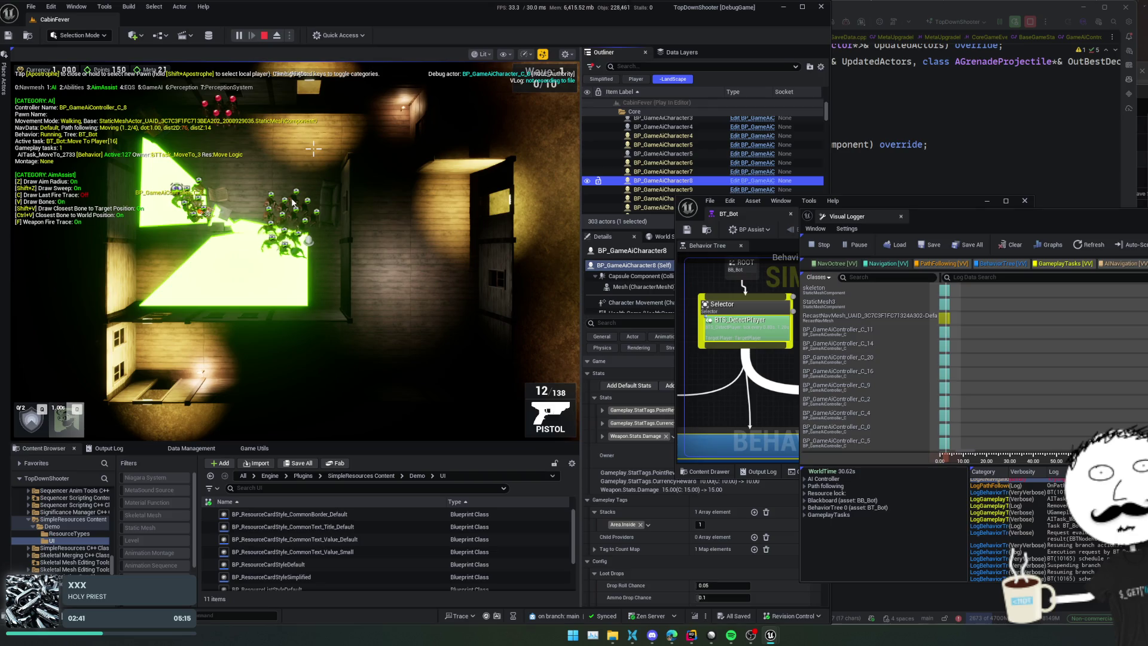
Step: Show the debugger's GameAI category and switch the player's weapon to the grenade
click(313, 148)
key(5)
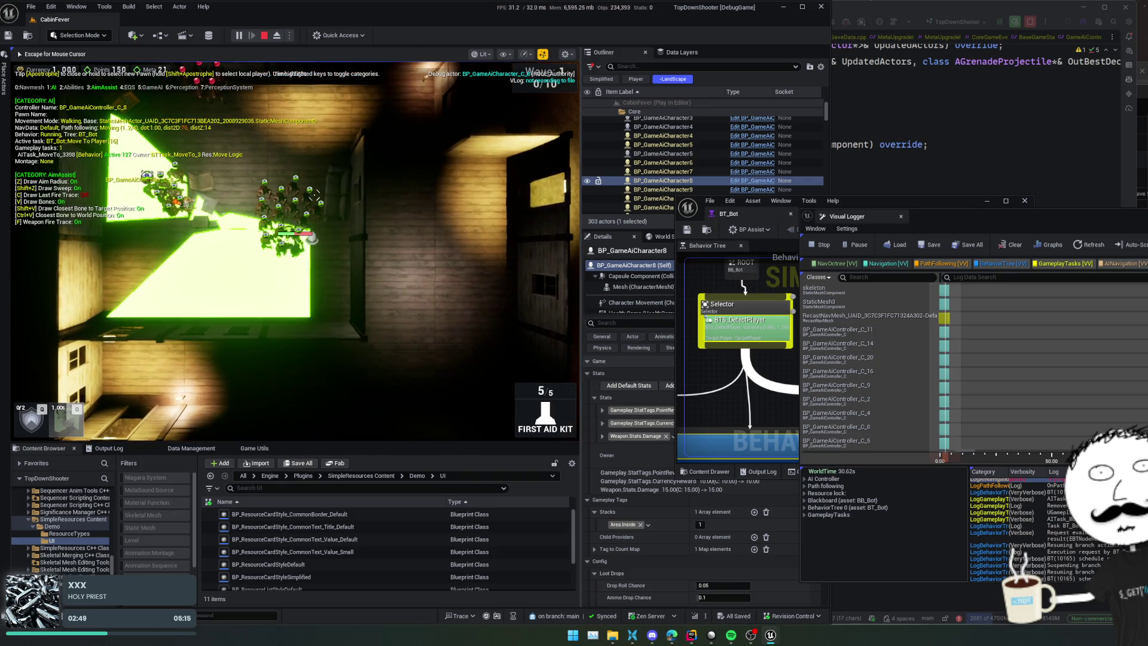
key(4)
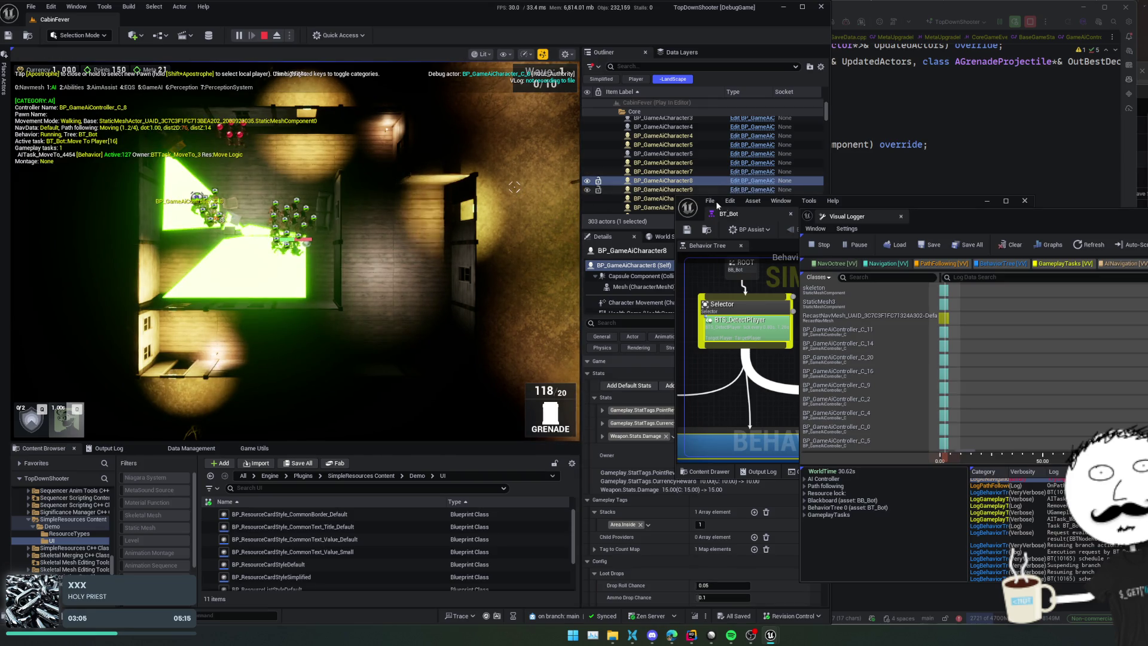
Step: In Visual Logger, select BP_GameAiController_C_8 and enable the BehaviorTree category filter
scroll(889, 361, down, 1)
scroll(890, 361, down, 4)
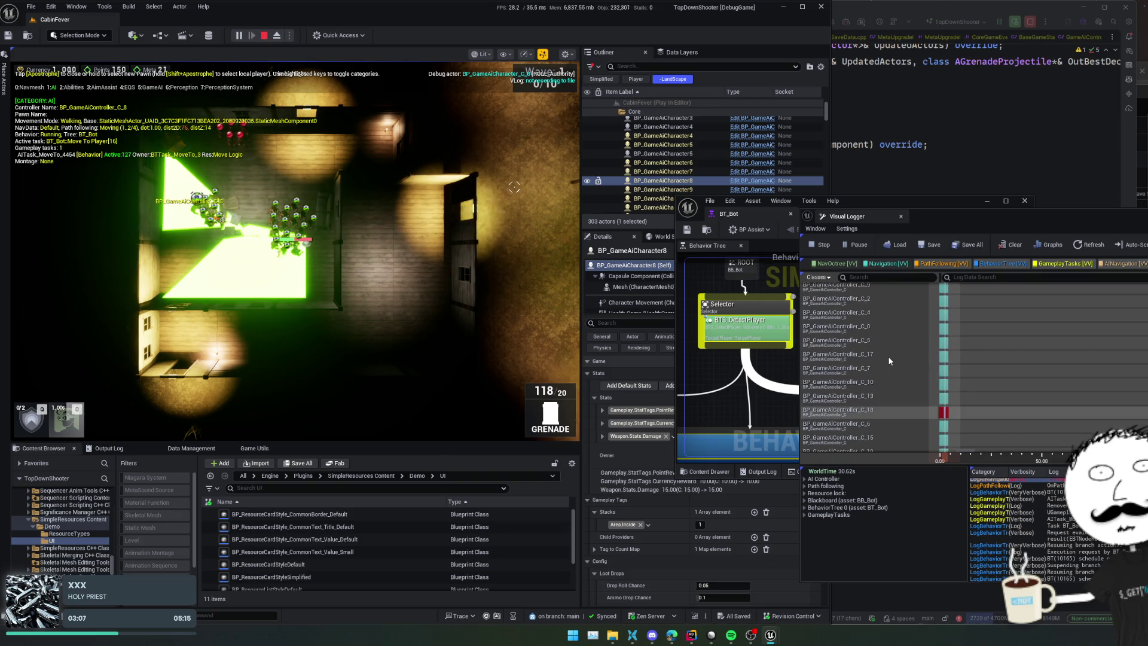
scroll(888, 355, down, 2)
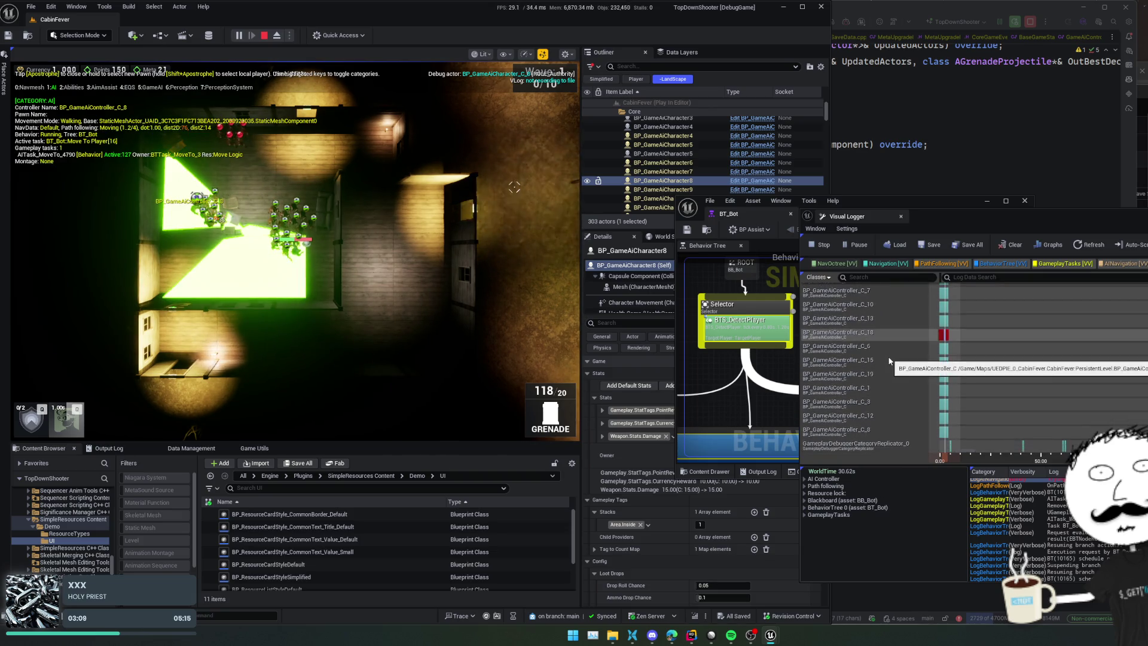
click(882, 426)
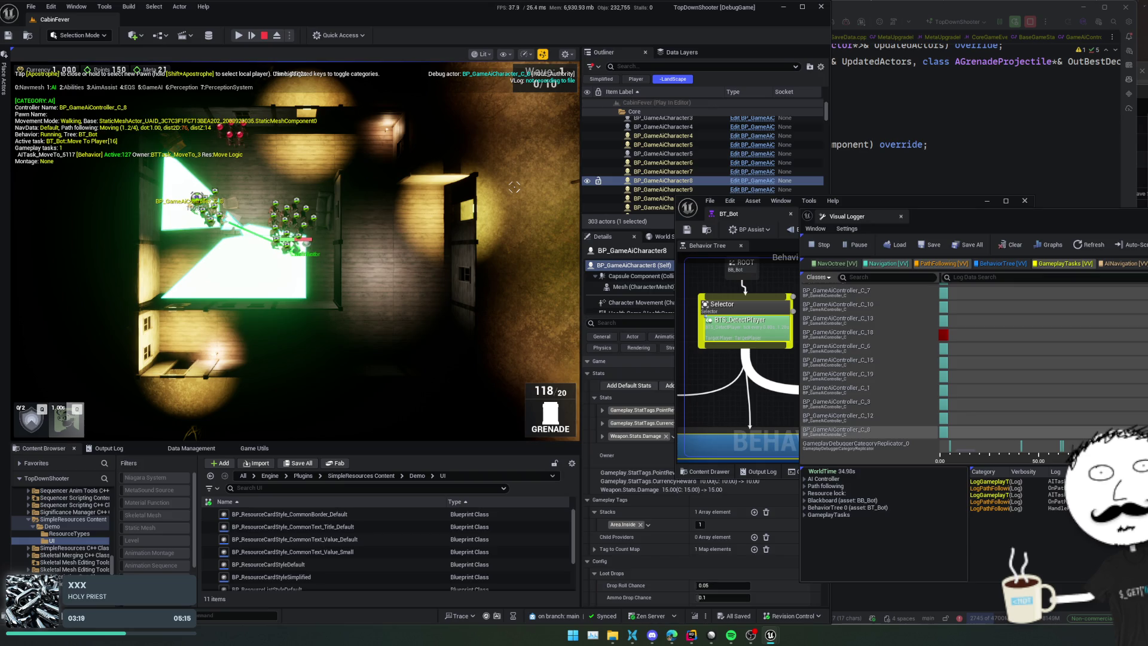
click(1000, 263)
Step: Enlarge the BT_Bot window, then clear and close the Visual Logger
mouse_move(865, 199)
mouse_down()
mouse_move(756, 174)
mouse_move(742, 227)
mouse_up()
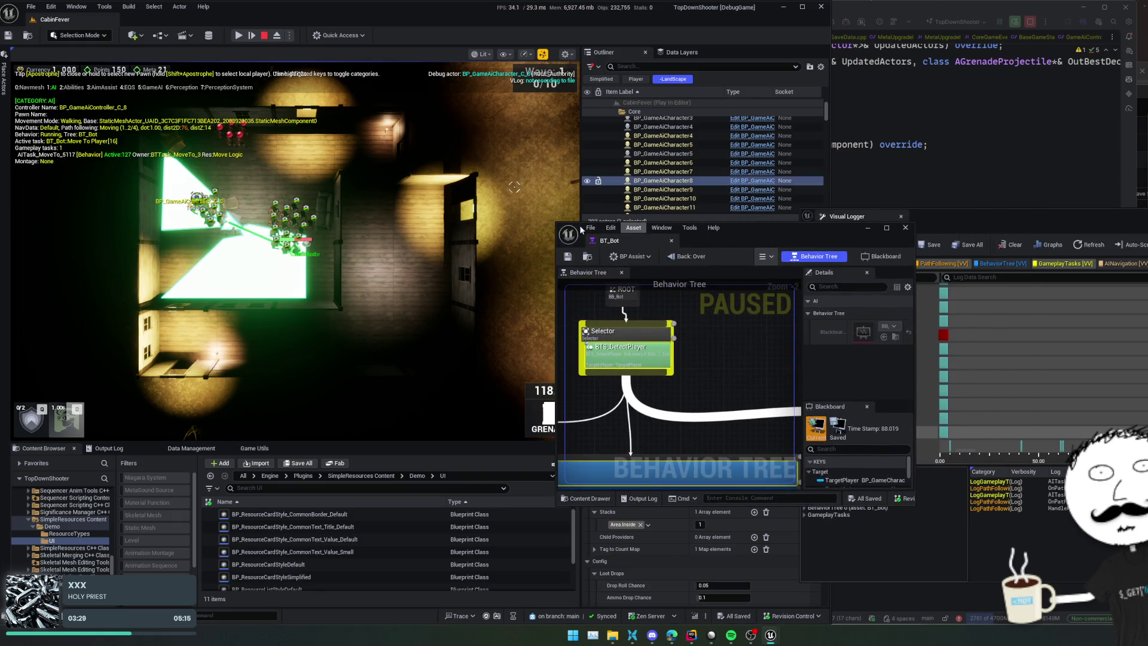
drag(555, 227, 375, 30)
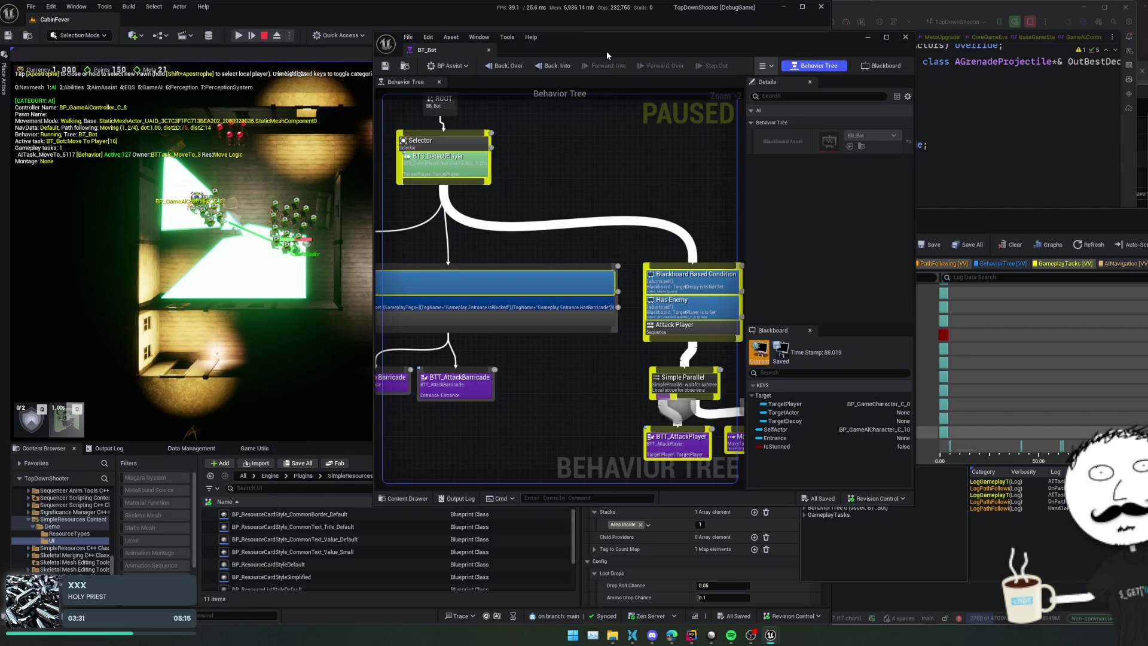
click(979, 235)
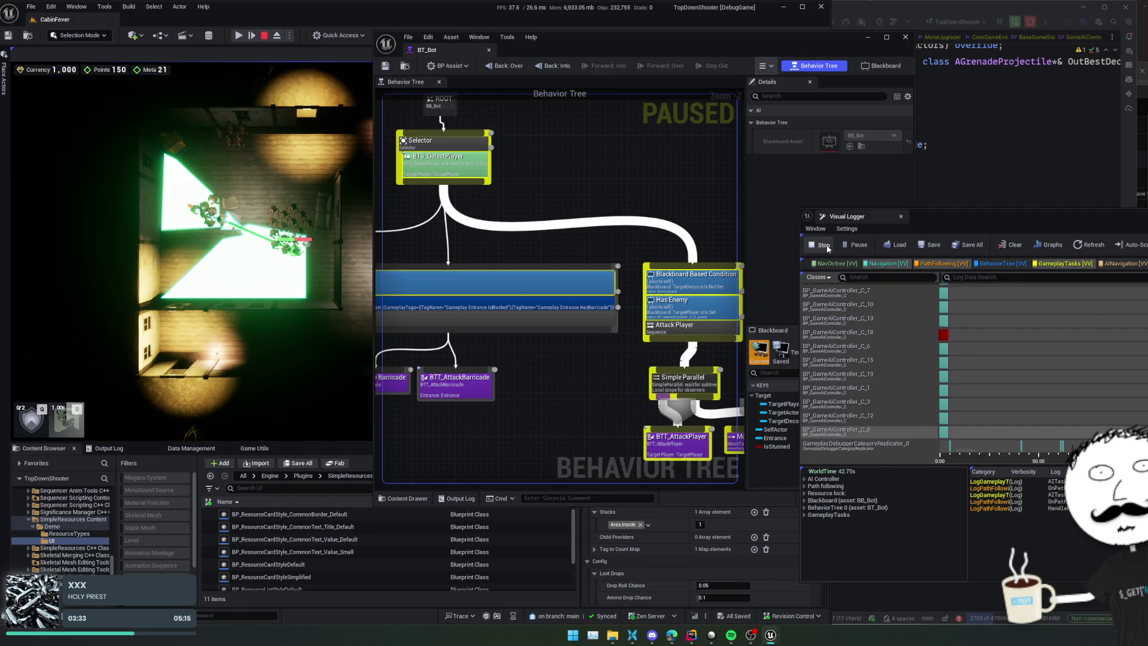
click(1016, 244)
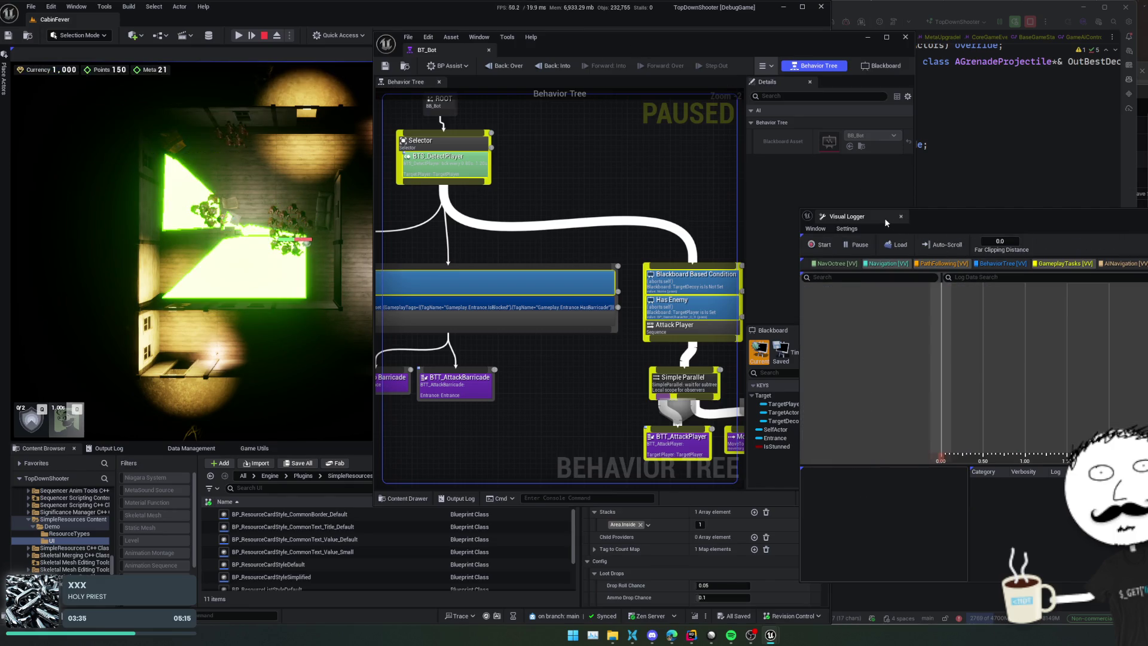
click(901, 216)
Step: Set the behavior tree debug target to BP_GameAiController_C_8 and resume the simulation
drag(601, 373, 547, 369)
scroll(547, 369, down, 2)
click(764, 65)
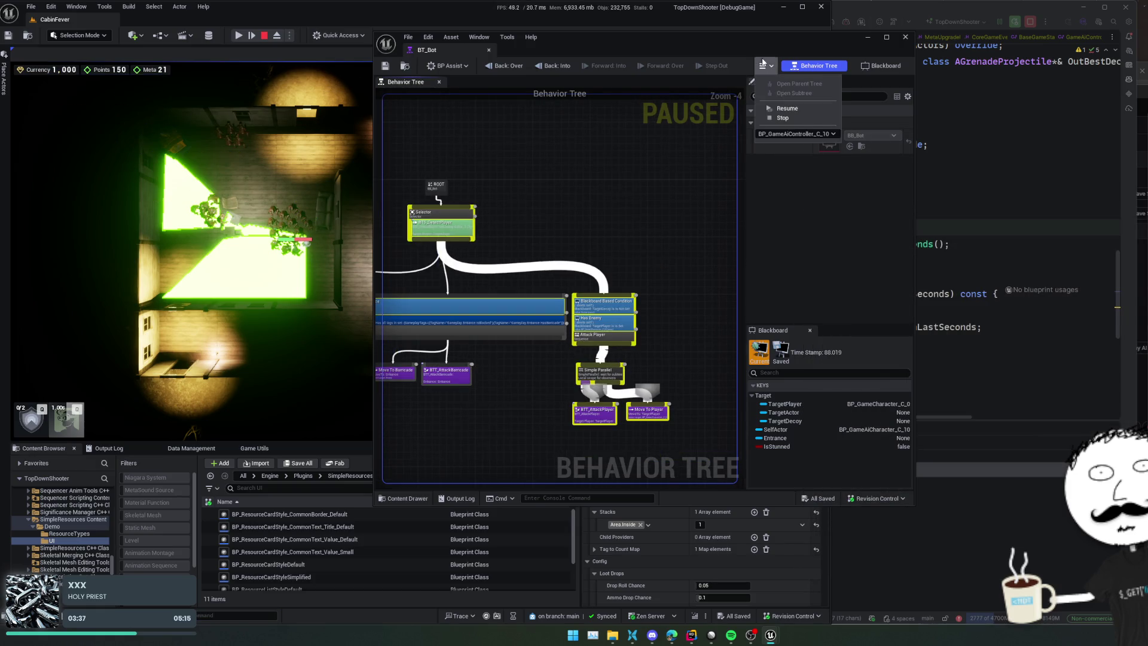
click(804, 135)
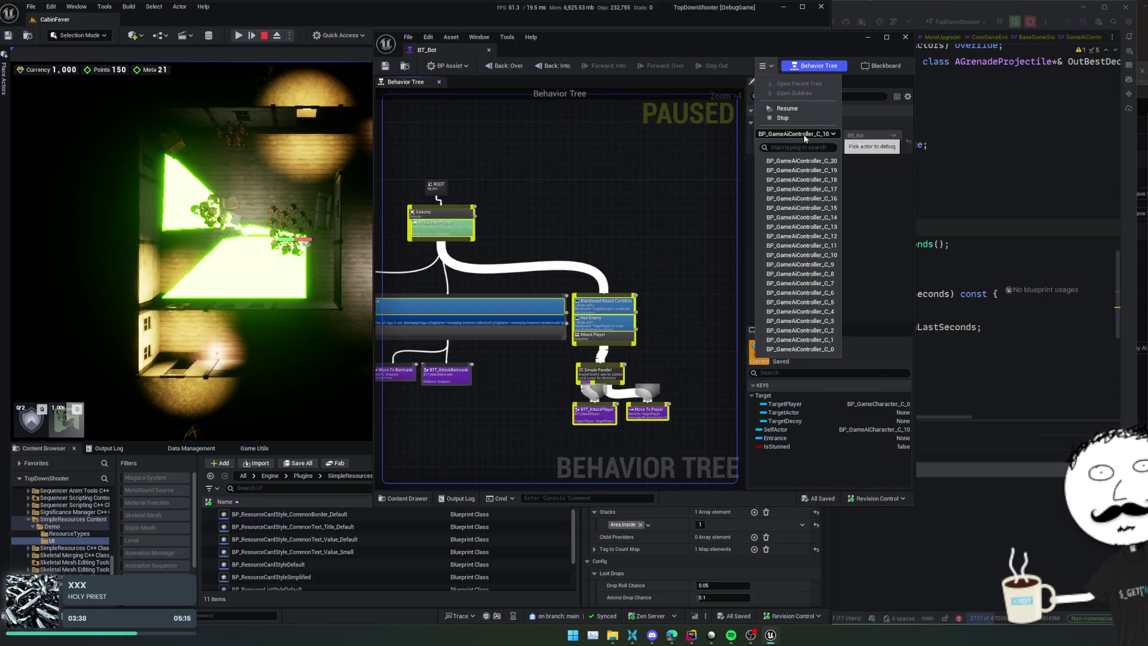
click(825, 274)
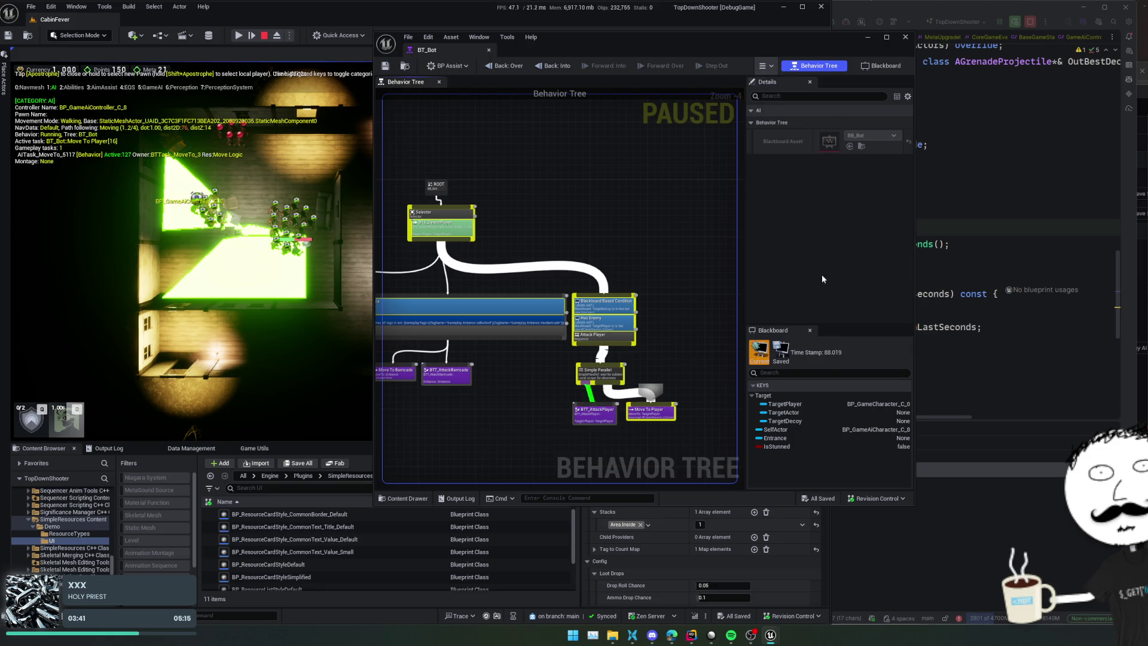
scroll(565, 338, up, 3)
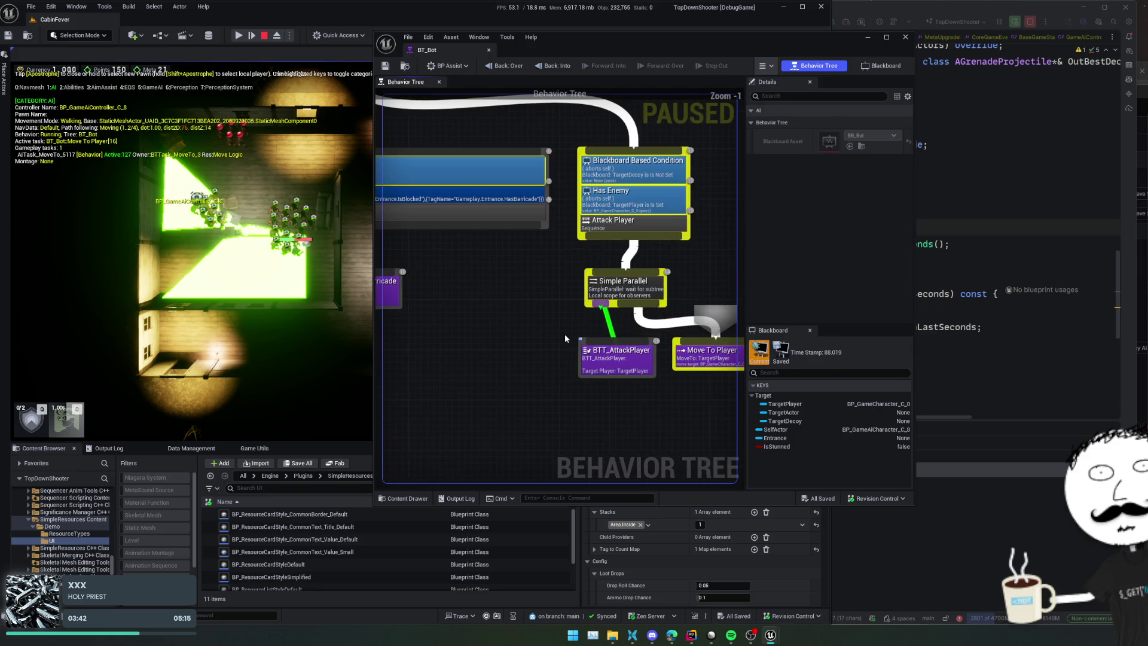
click(239, 36)
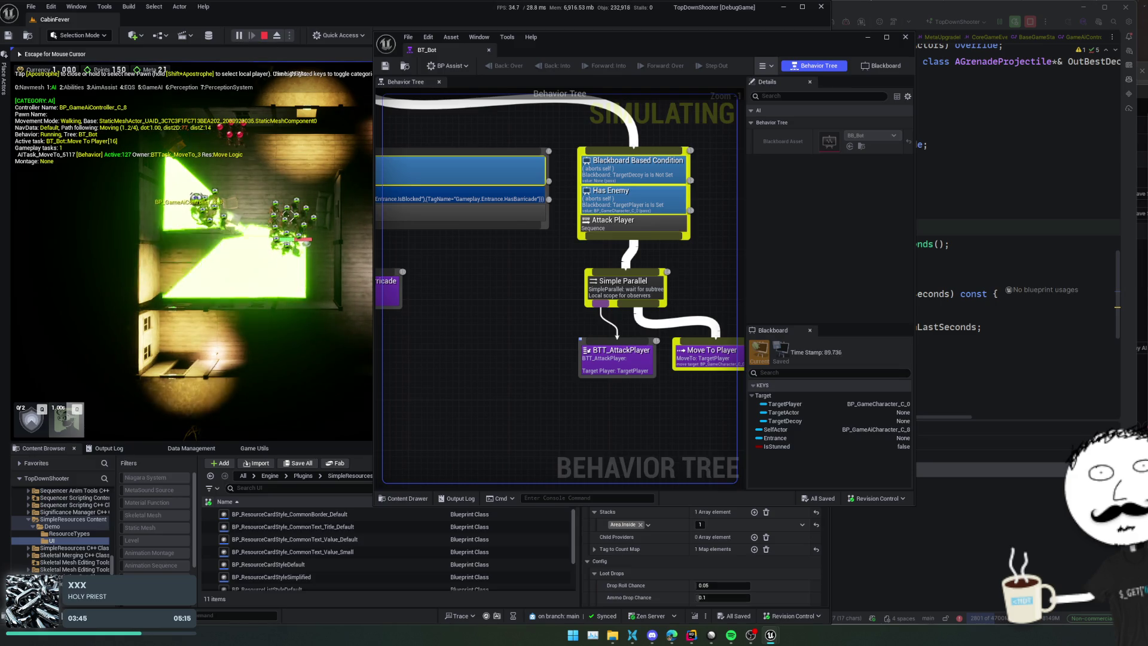
Step: Hide the gameplay debugger overlay and inspect the Move To node's settings
key(apostrophe)
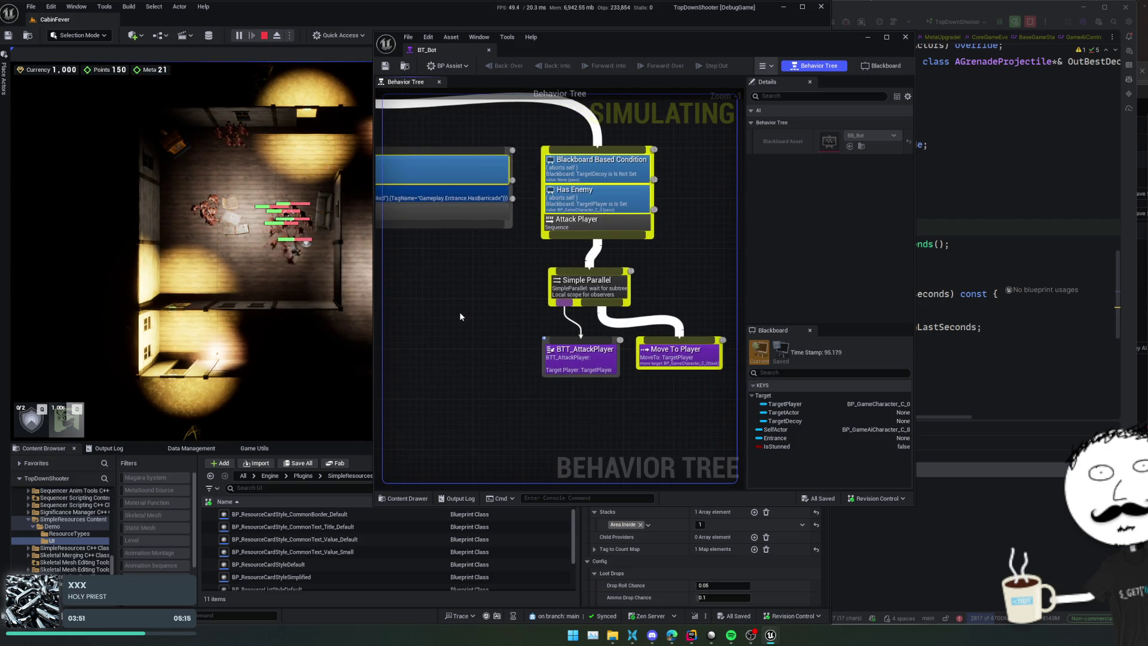
scroll(461, 317, down, 1)
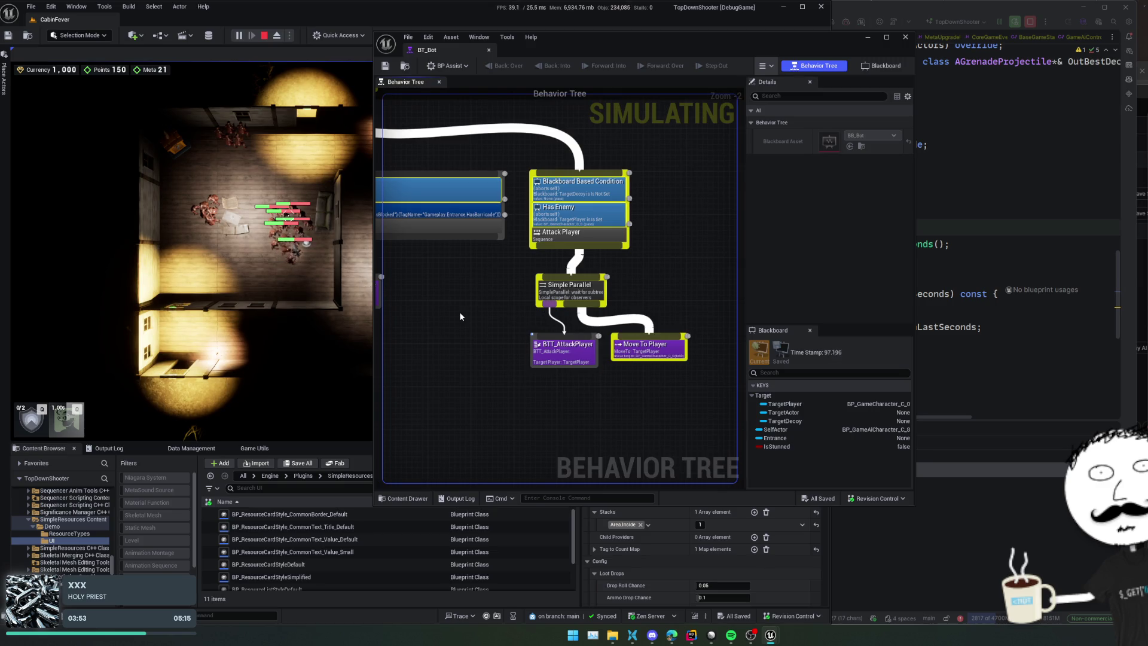
click(649, 347)
scroll(652, 349, up, 2)
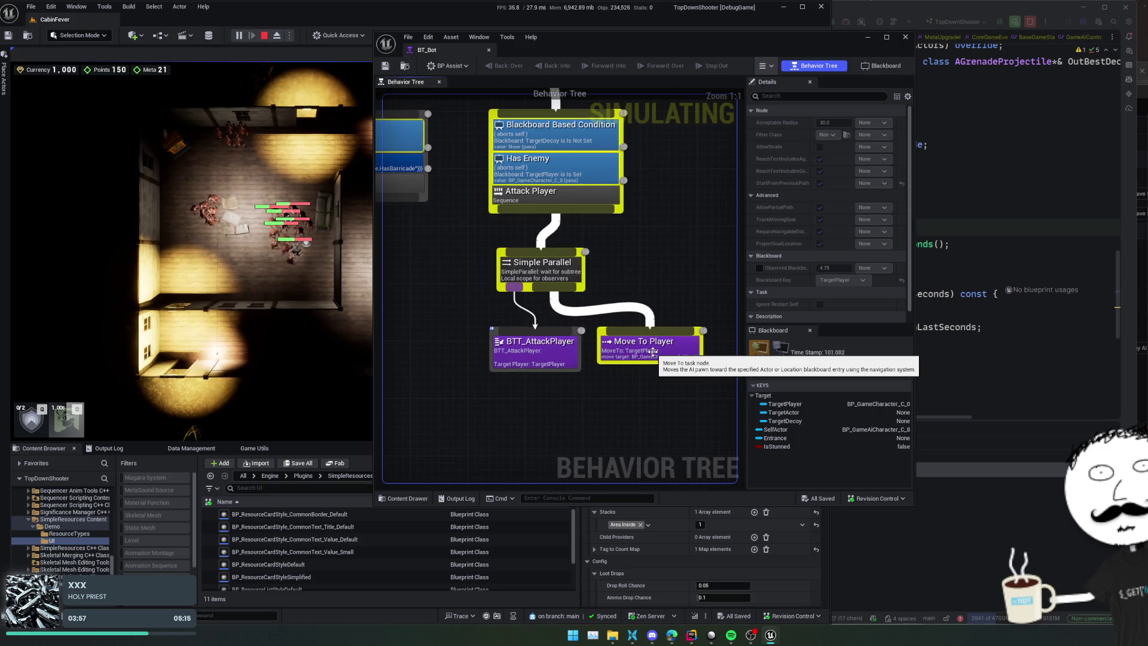
scroll(662, 249, down, 1)
mouse_move(661, 248)
mouse_down()
mouse_move(595, 251)
mouse_move(589, 281)
mouse_up()
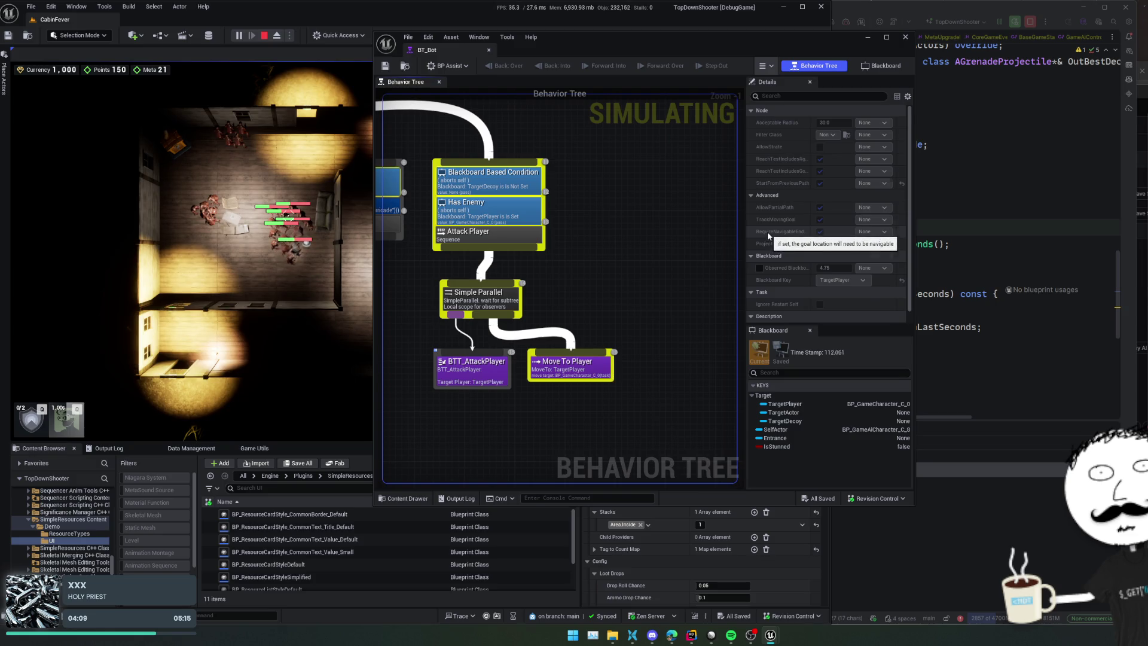
Step: Pan the graph onto the Attack Player branch and show the Output Log
scroll(790, 245, down, 1)
mouse_move(793, 258)
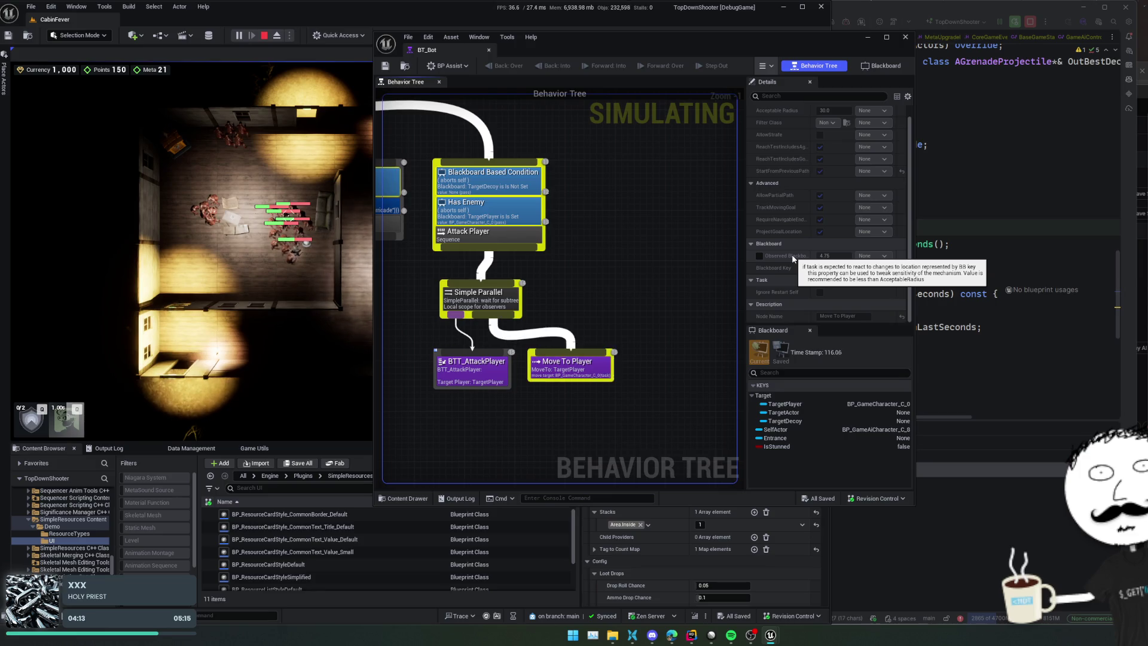
scroll(805, 292, up, 1)
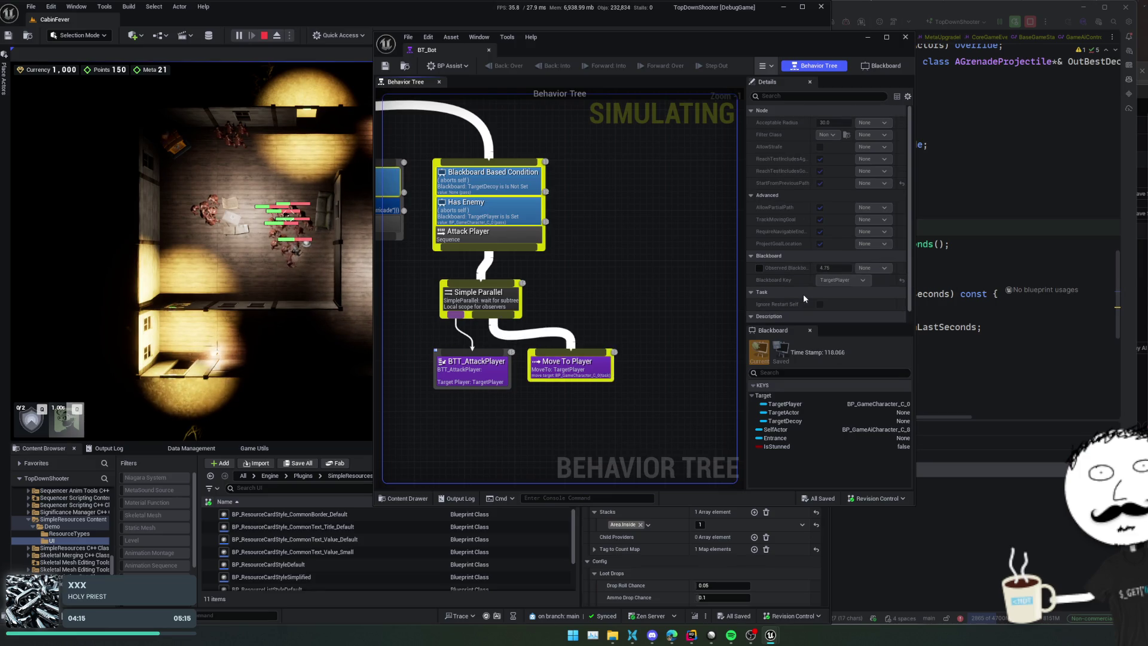
mouse_move(607, 313)
mouse_down()
mouse_move(651, 315)
mouse_move(714, 350)
mouse_up()
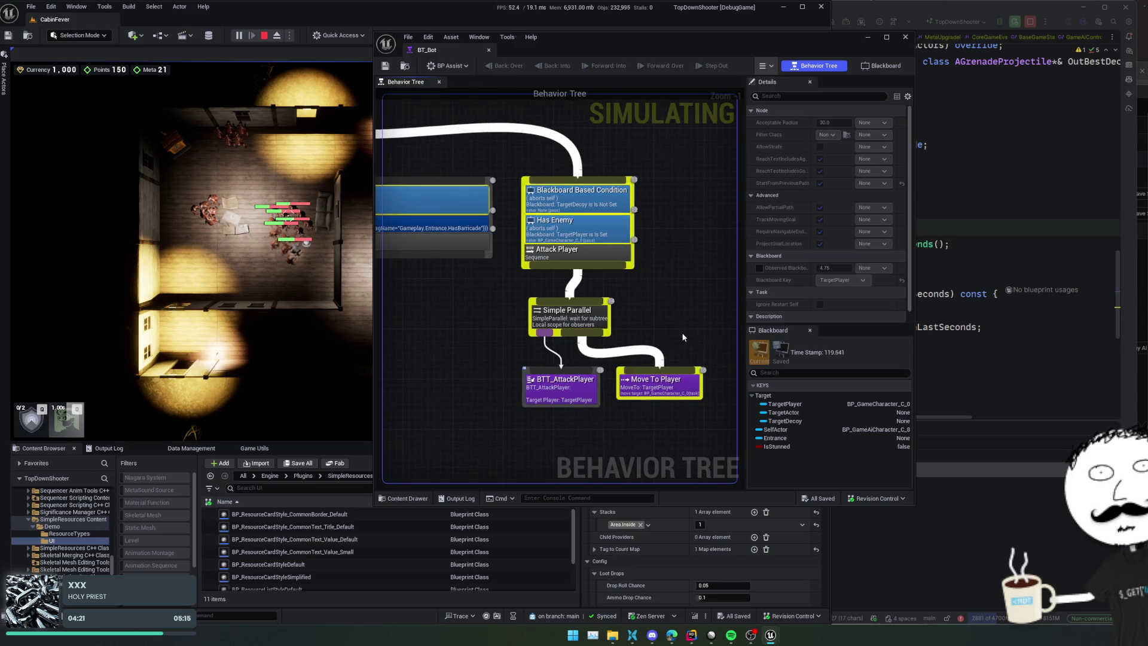
scroll(451, 347, down, 1)
mouse_move(451, 347)
mouse_down()
mouse_move(729, 365)
mouse_move(443, 355)
mouse_up()
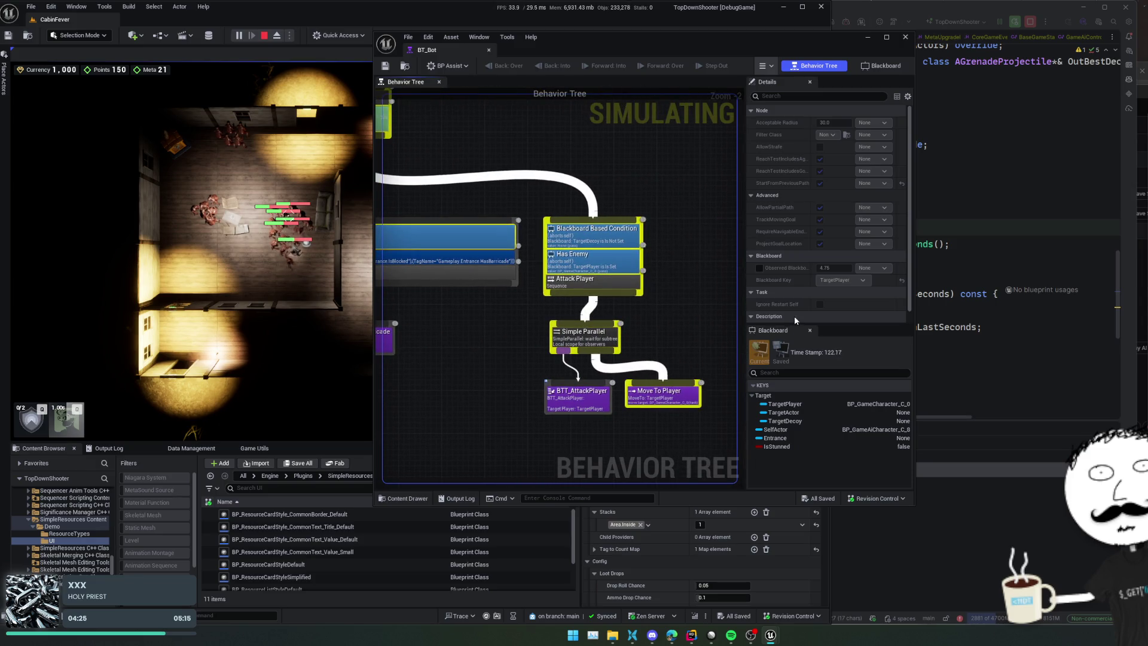
drag(664, 339, 626, 311)
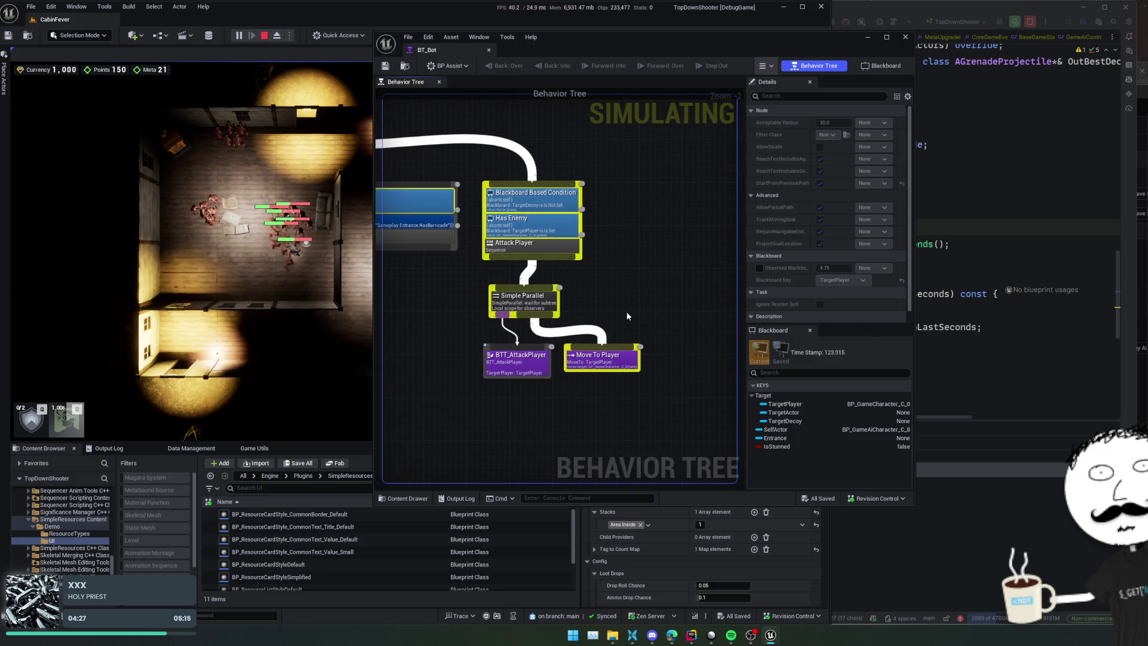
click(114, 451)
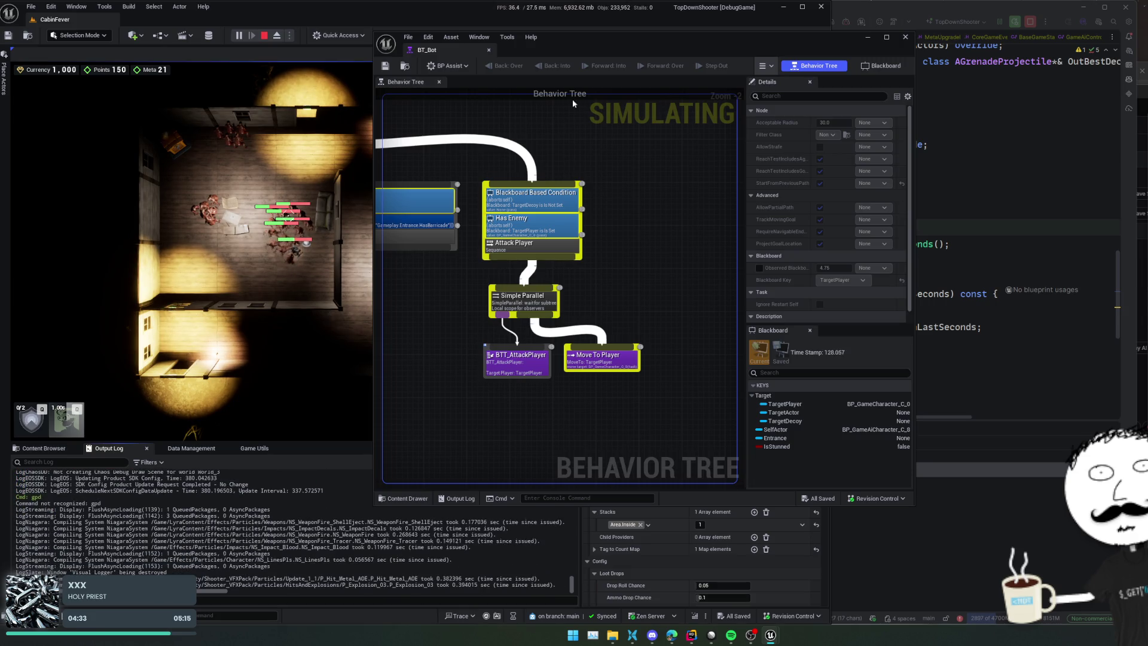
Step: Open the Visual Logger from Tools and start recording AI logs
mouse_move(616, 43)
mouse_down()
mouse_move(655, 66)
mouse_move(858, 91)
mouse_up()
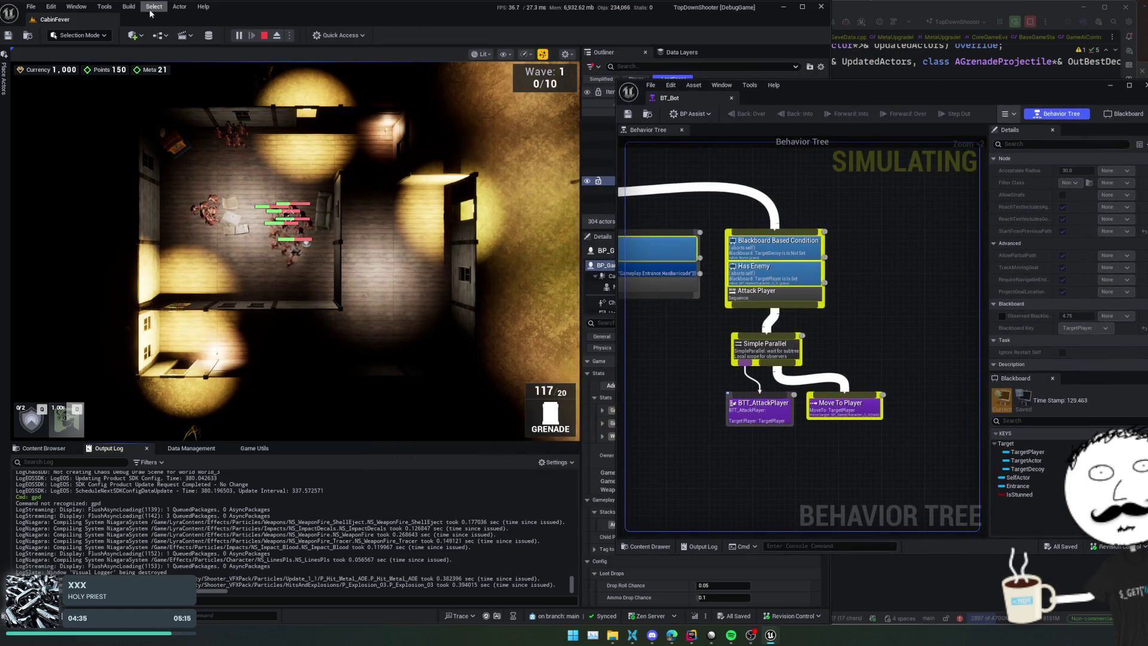
click(128, 6)
click(105, 7)
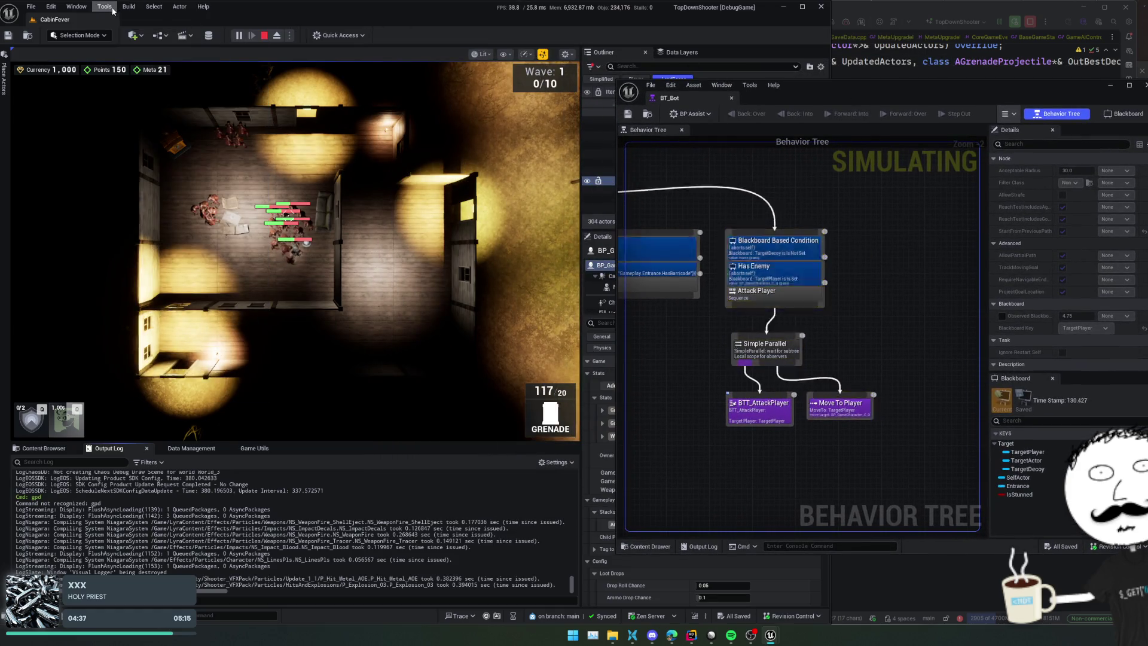
click(105, 7)
text(vis)
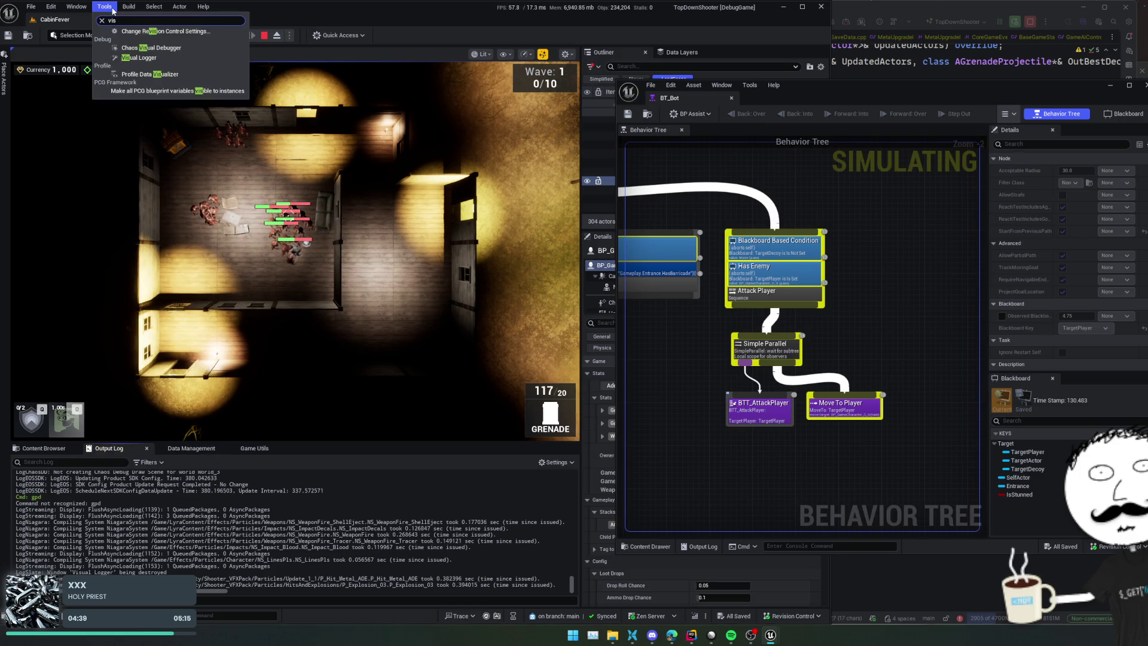
key(Return)
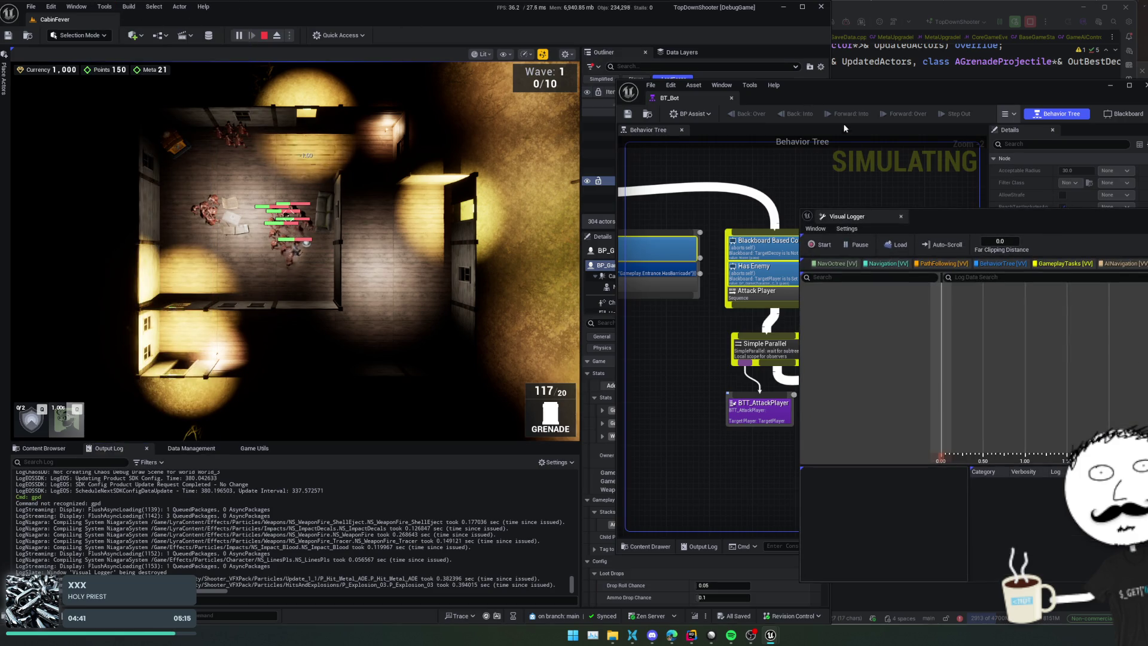
click(823, 248)
Step: Select BP_GameAiController_C_8 in the Visual Logger's actor list
drag(1060, 220, 937, 210)
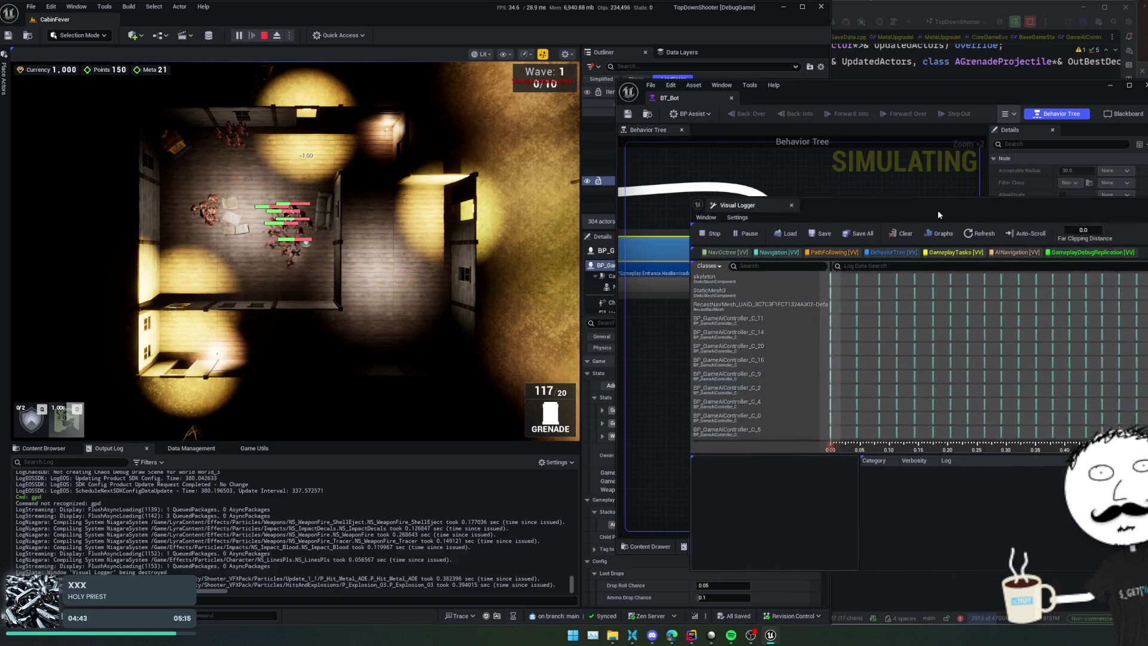
scroll(772, 334, down, 5)
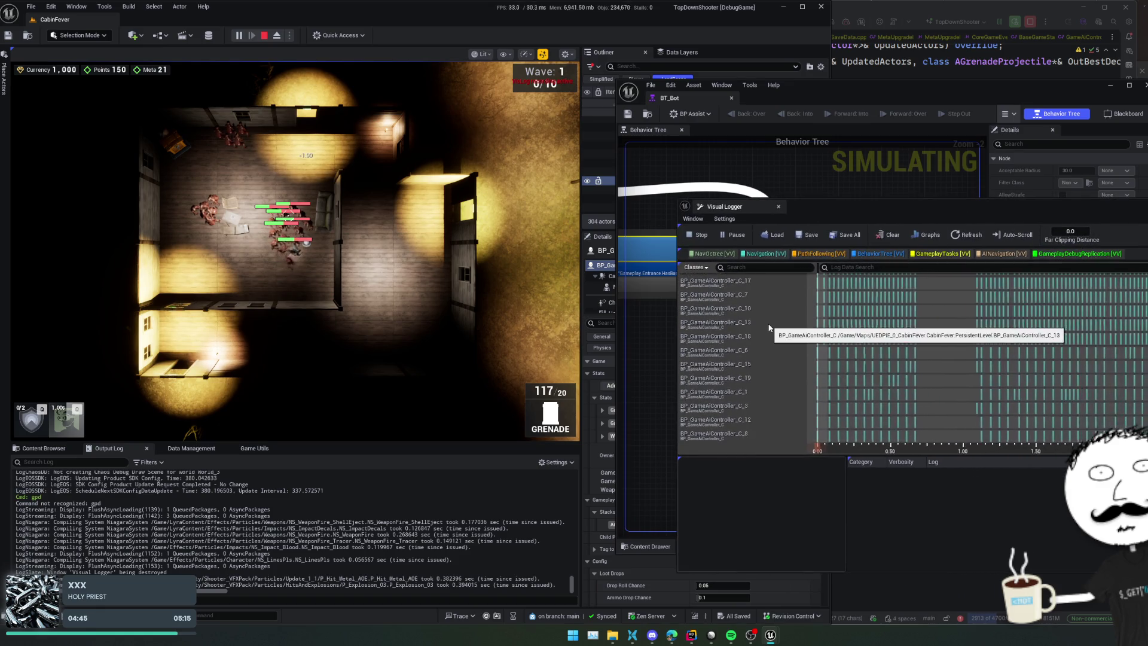
click(743, 434)
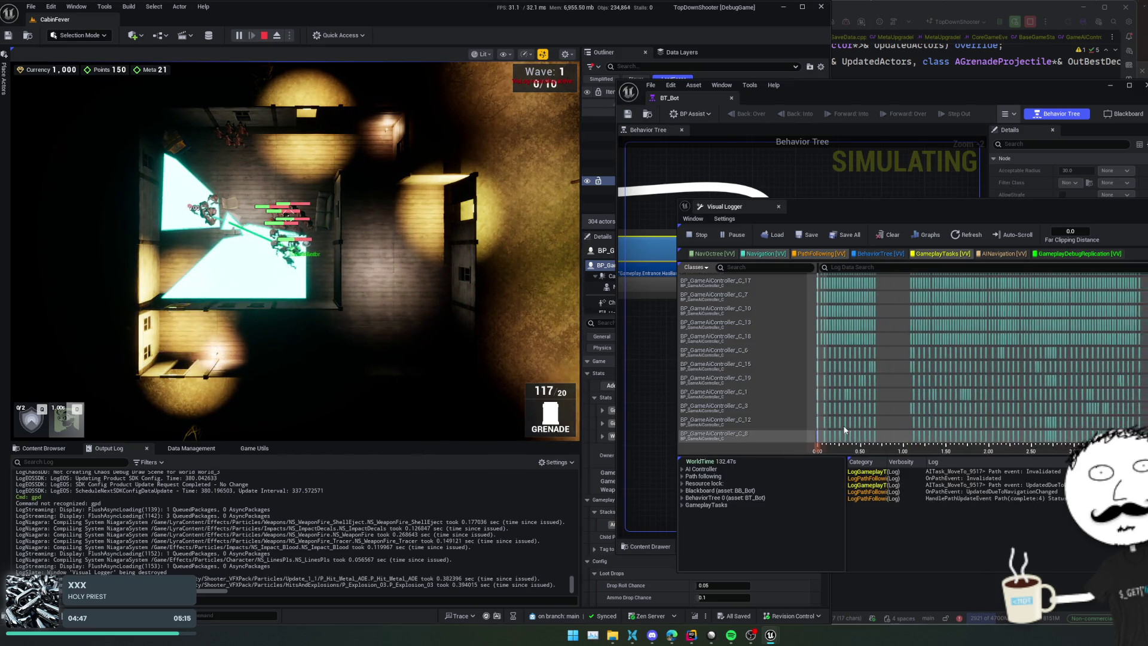
mouse_move(887, 441)
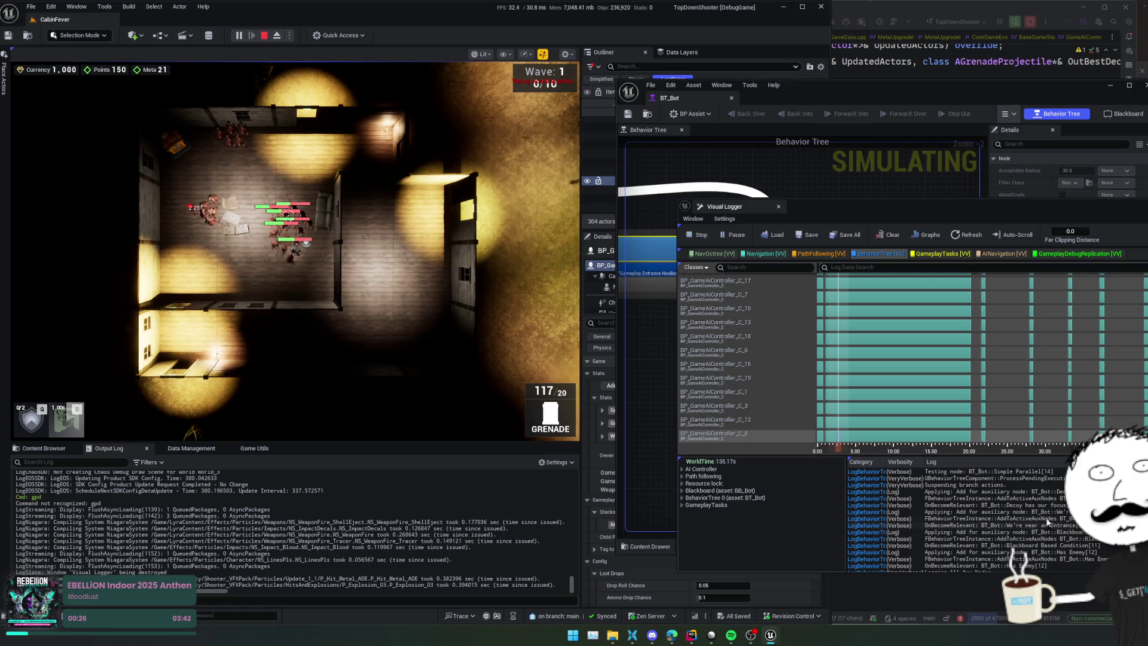
scroll(1051, 500, up, 3)
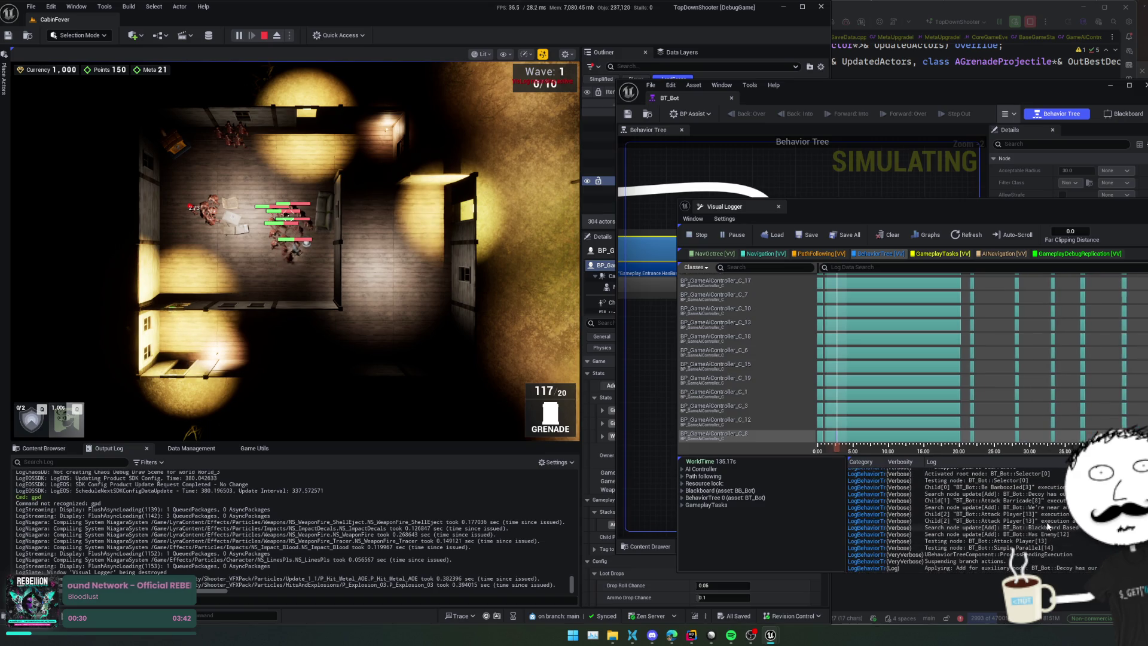
scroll(1043, 518, up, 2)
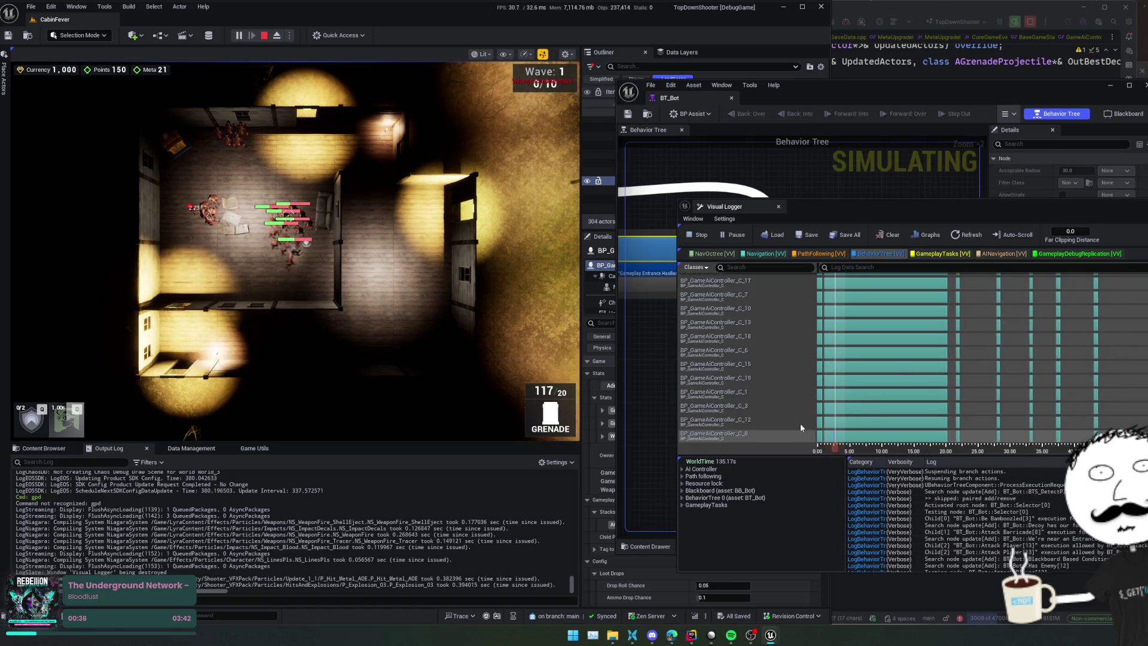
Step: Expand the BT_Bot and path following details and inspect the log around 5 s
click(683, 498)
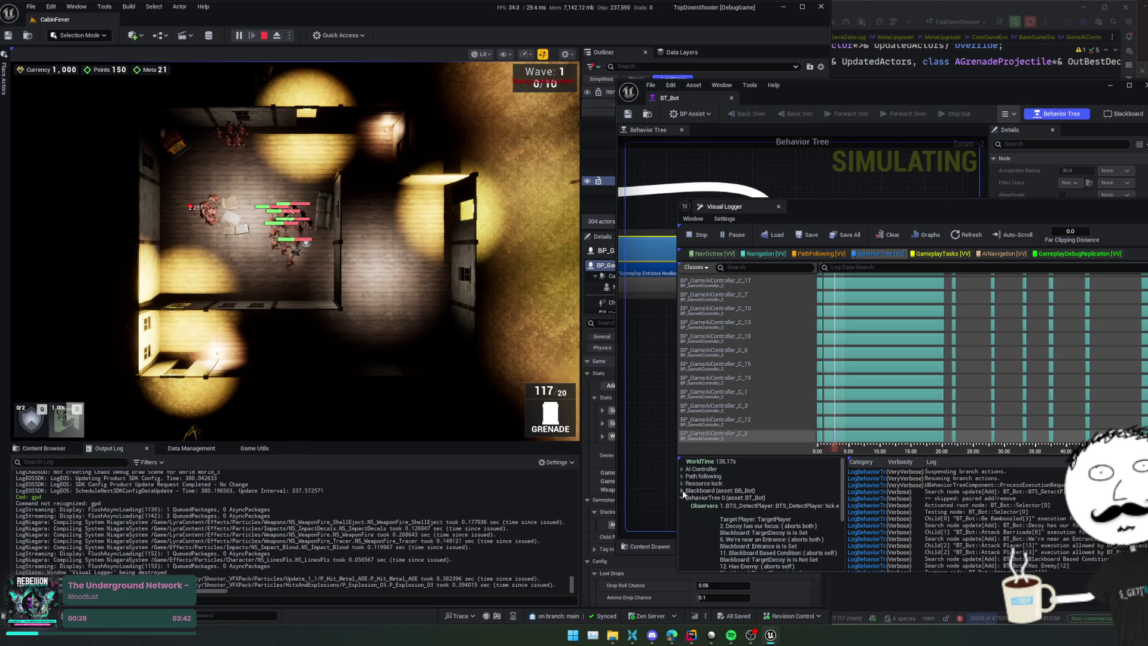
scroll(780, 508, down, 2)
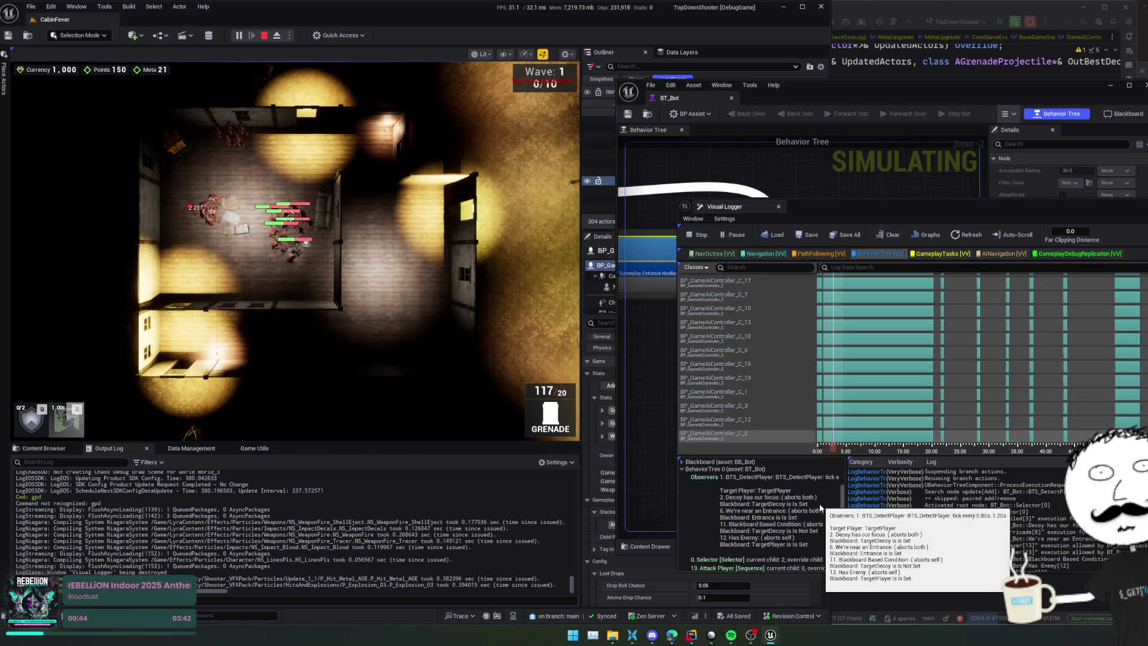
scroll(708, 496, up, 2)
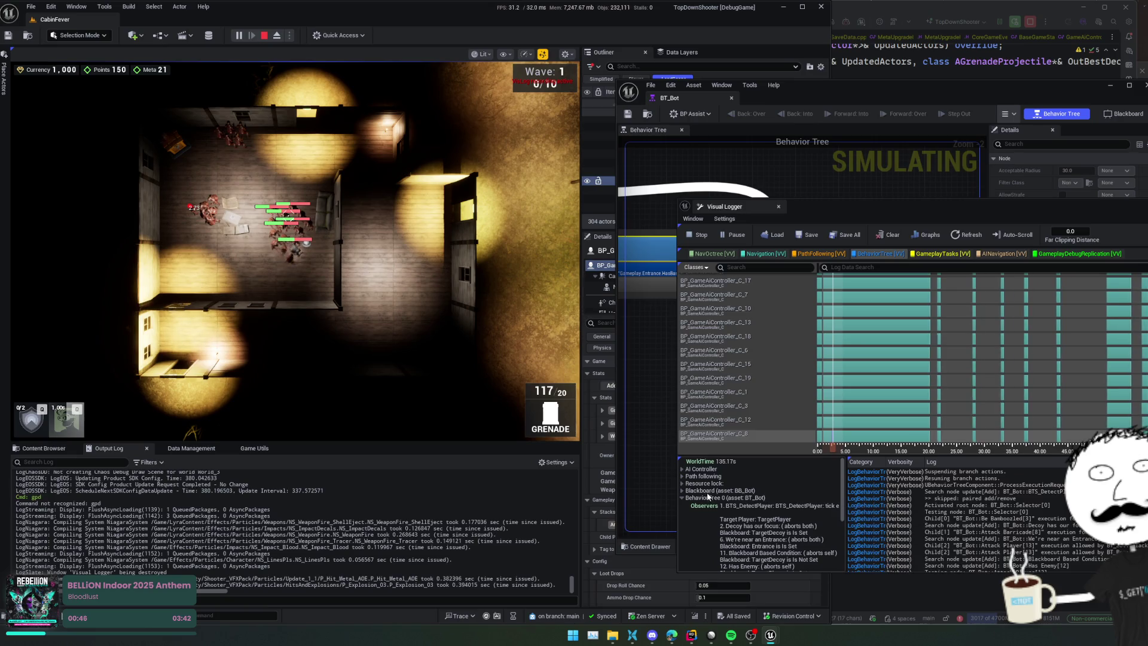
click(685, 476)
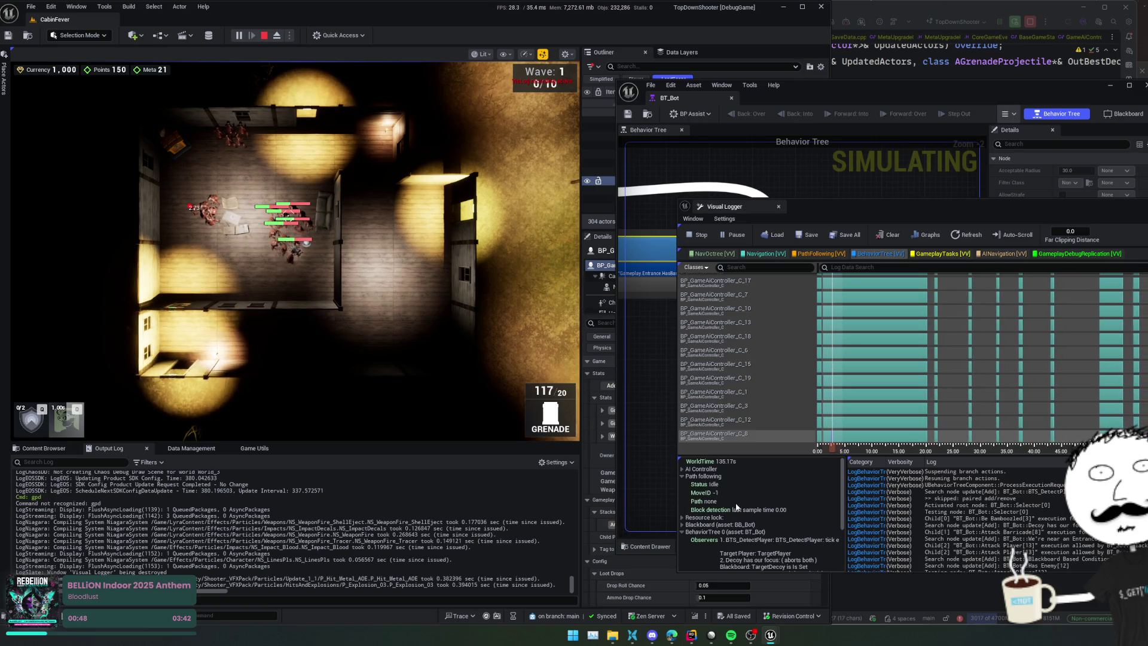
click(852, 439)
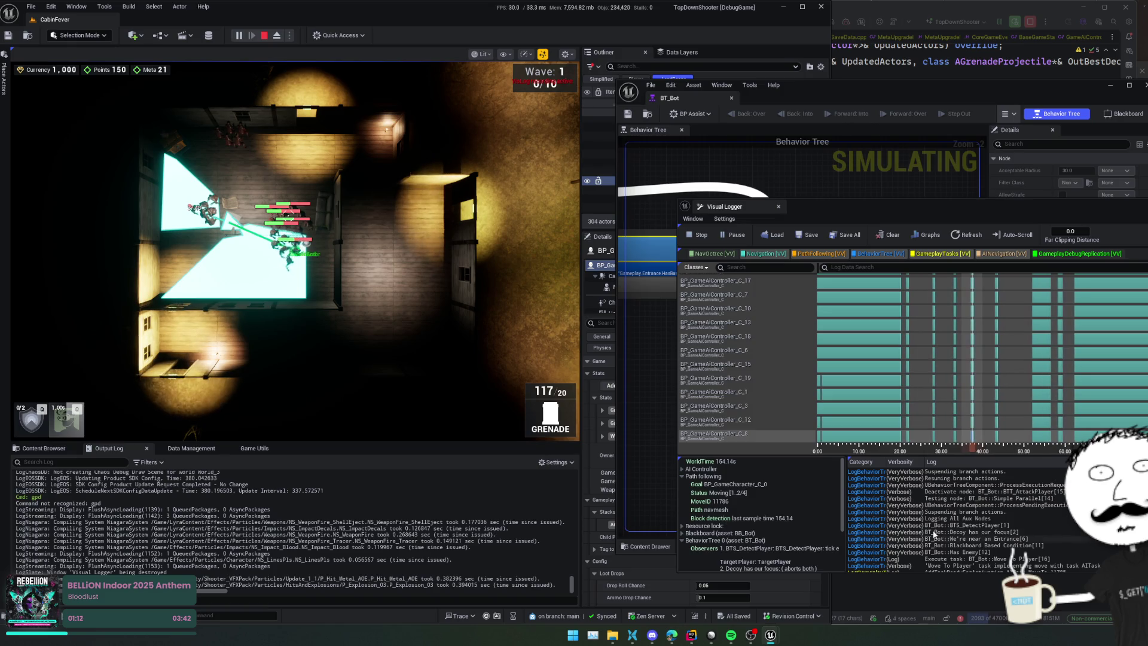
Step: Step through C_8's gameplay task, MoveTo, RequestMove and Move To Player finished log entries
scroll(983, 550, down, 3)
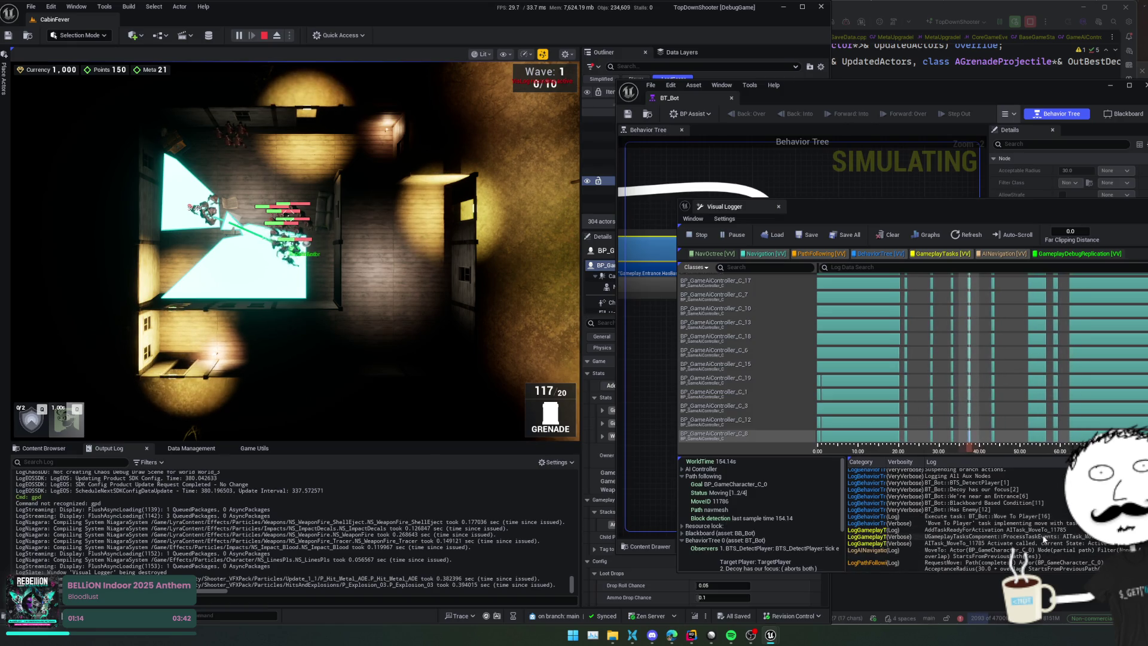
click(1084, 537)
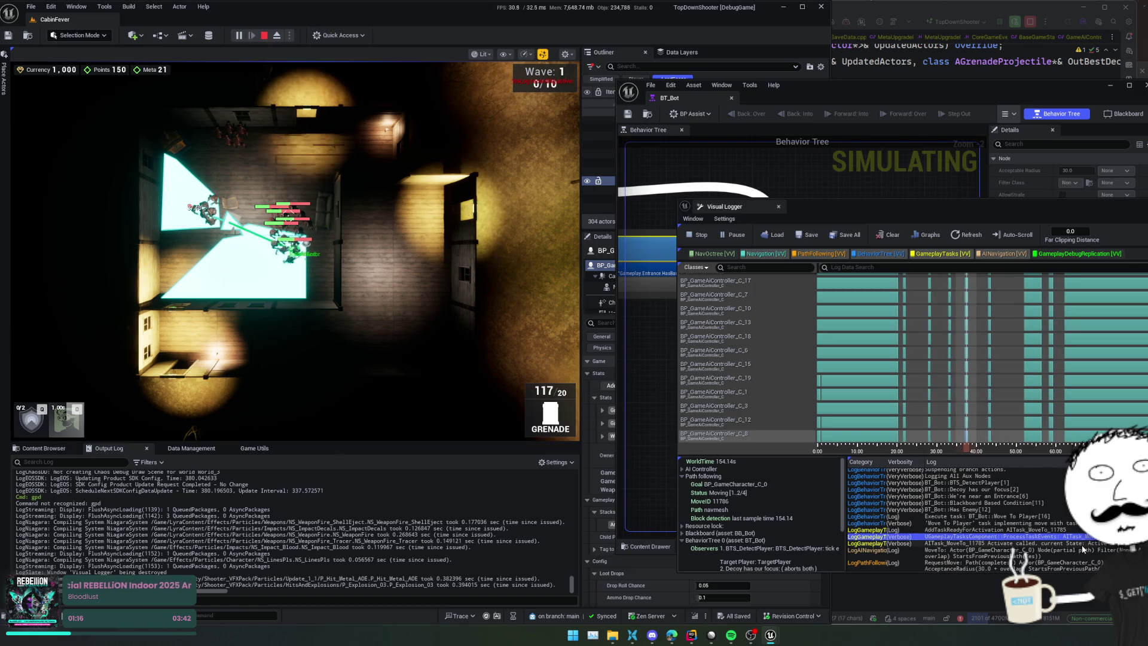
scroll(1082, 544, down, 2)
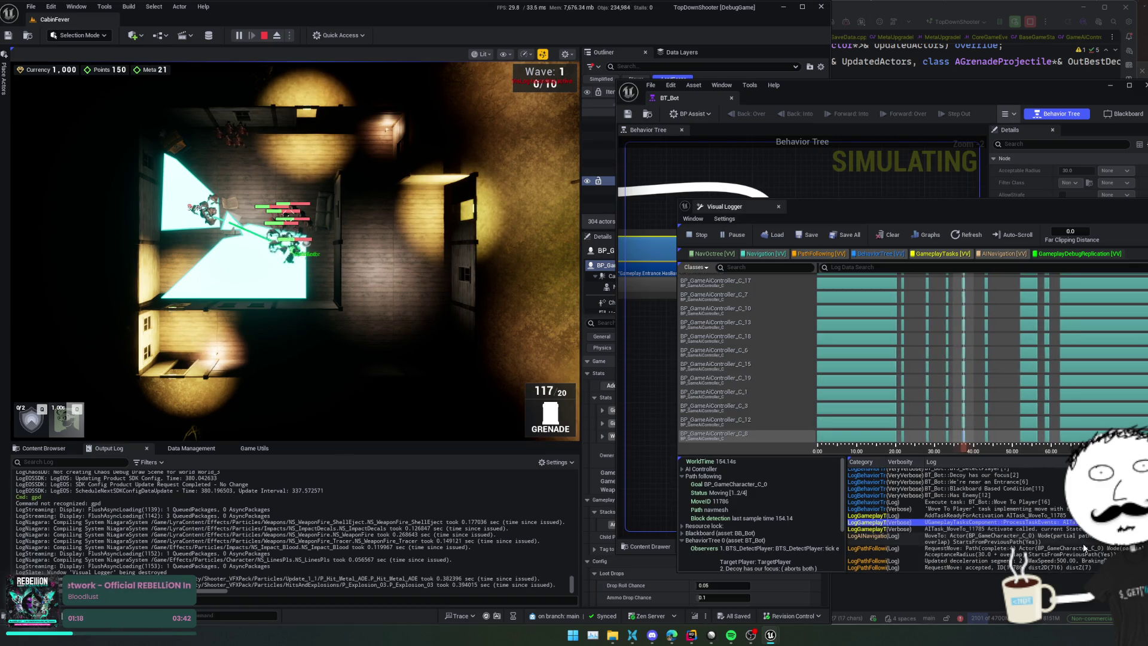
key(Down)
key(Down)
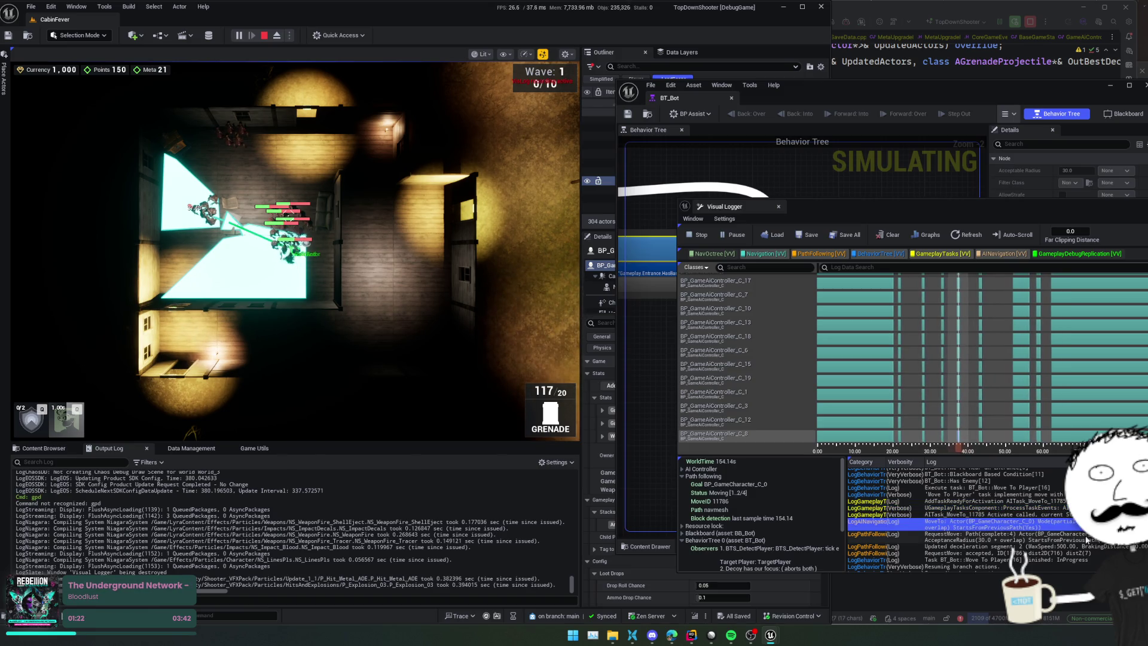
key(Down)
scroll(1087, 540, down, 1)
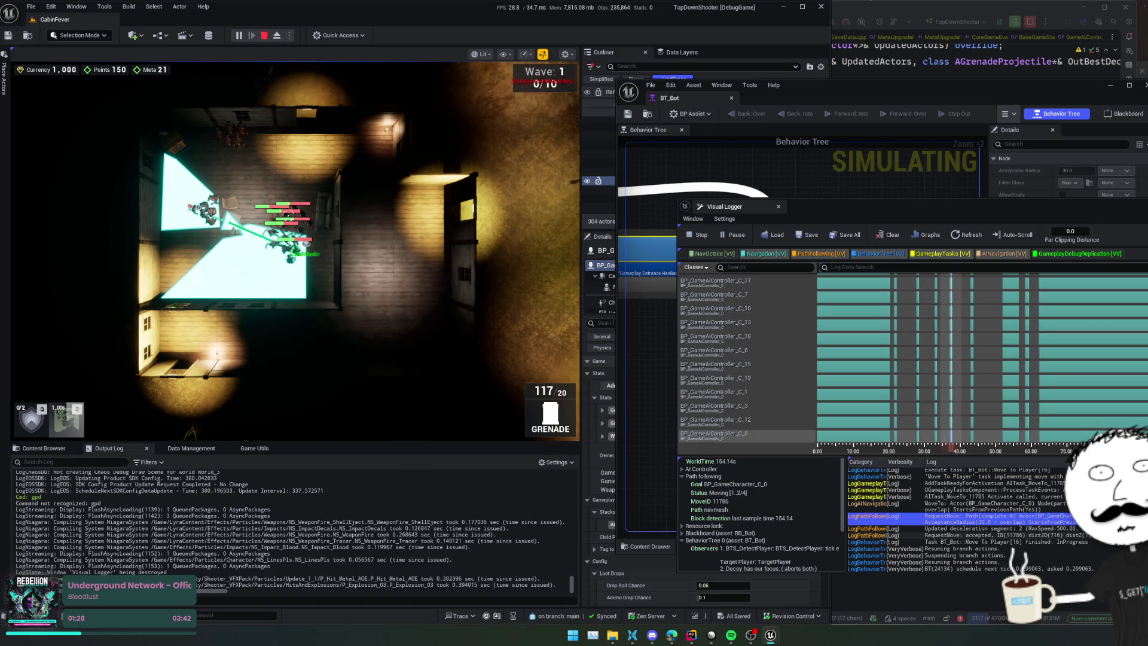
click(1081, 534)
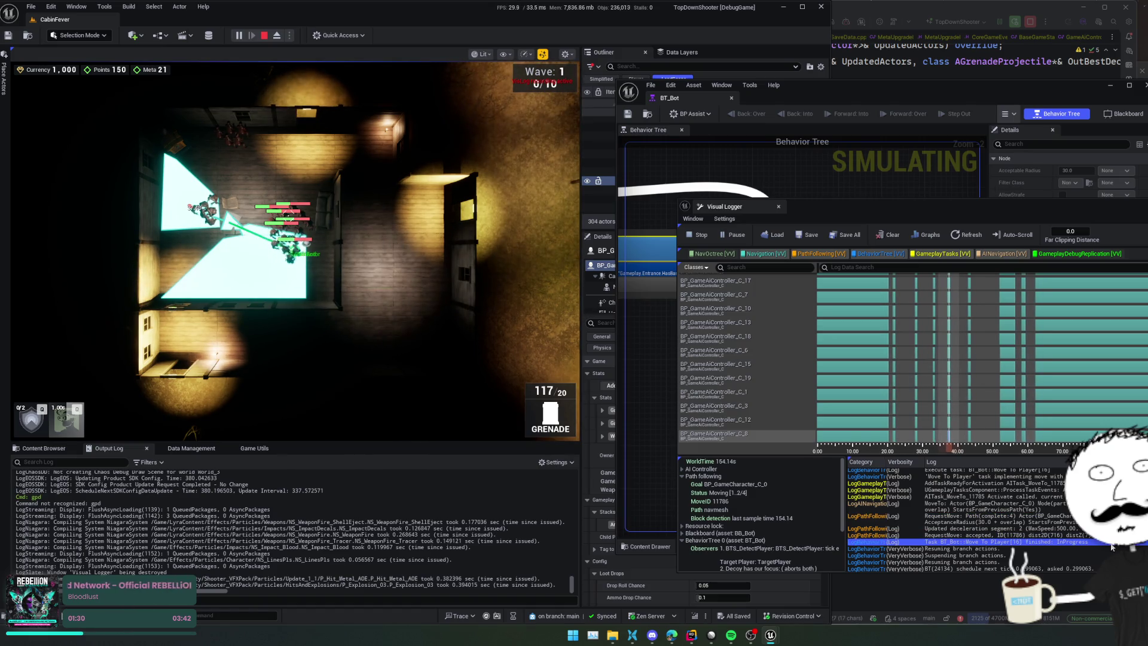
key(Down)
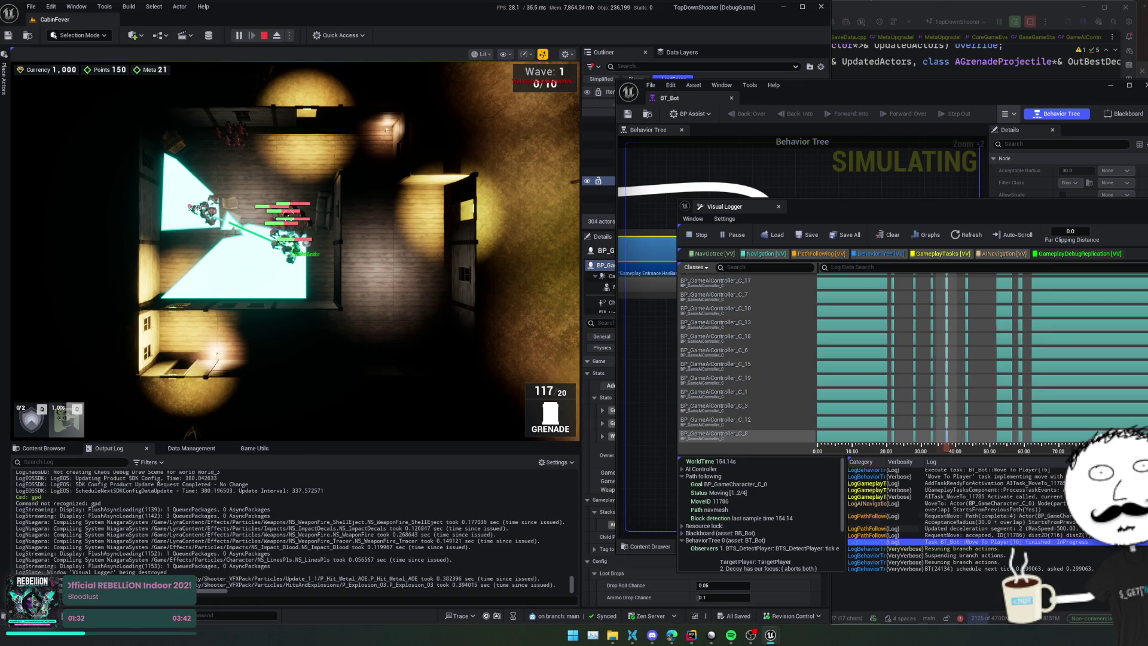
key(Down)
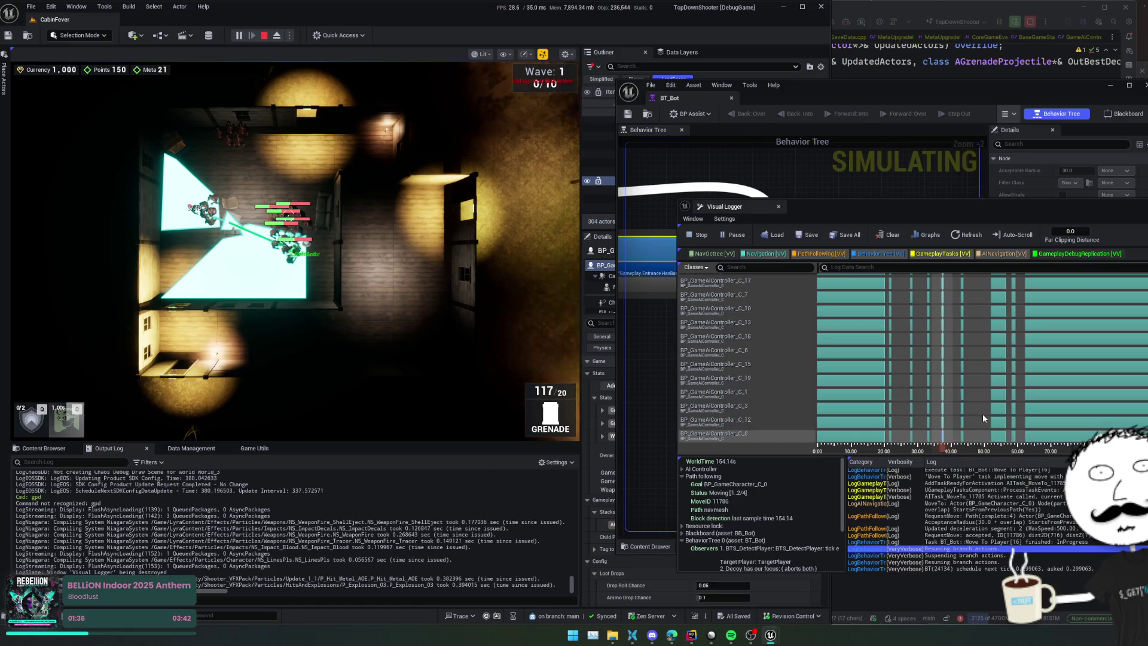
Step: Scrub the recording's WorldTime from 154.08 s forward to 163.71 s with the arrow keys
click(943, 441)
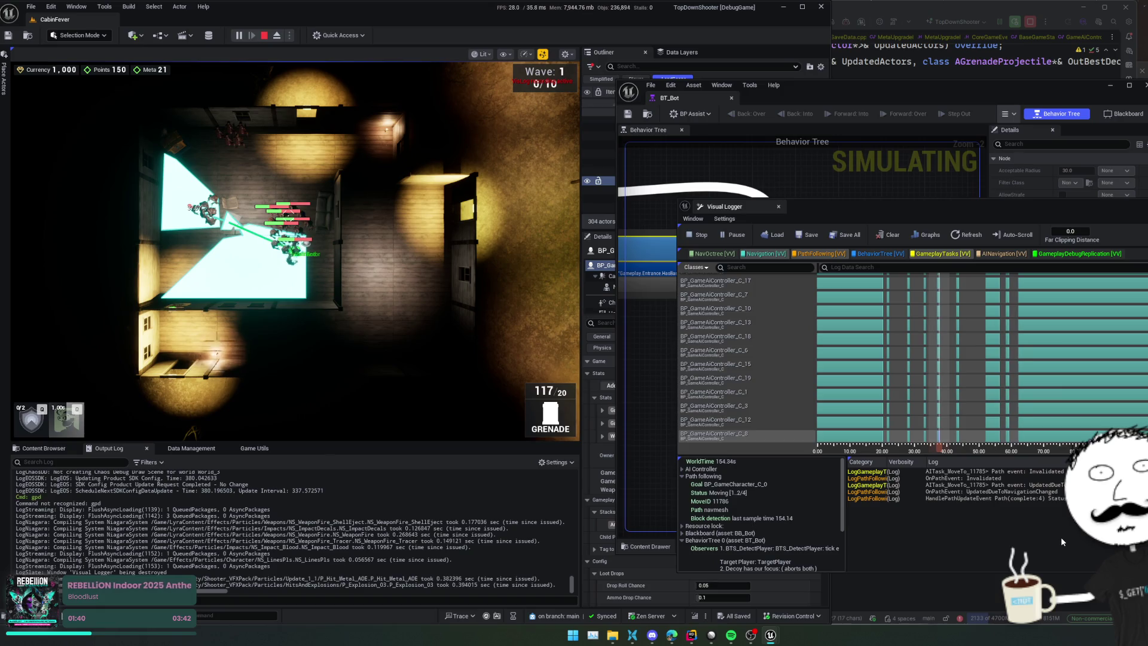
key(Left)
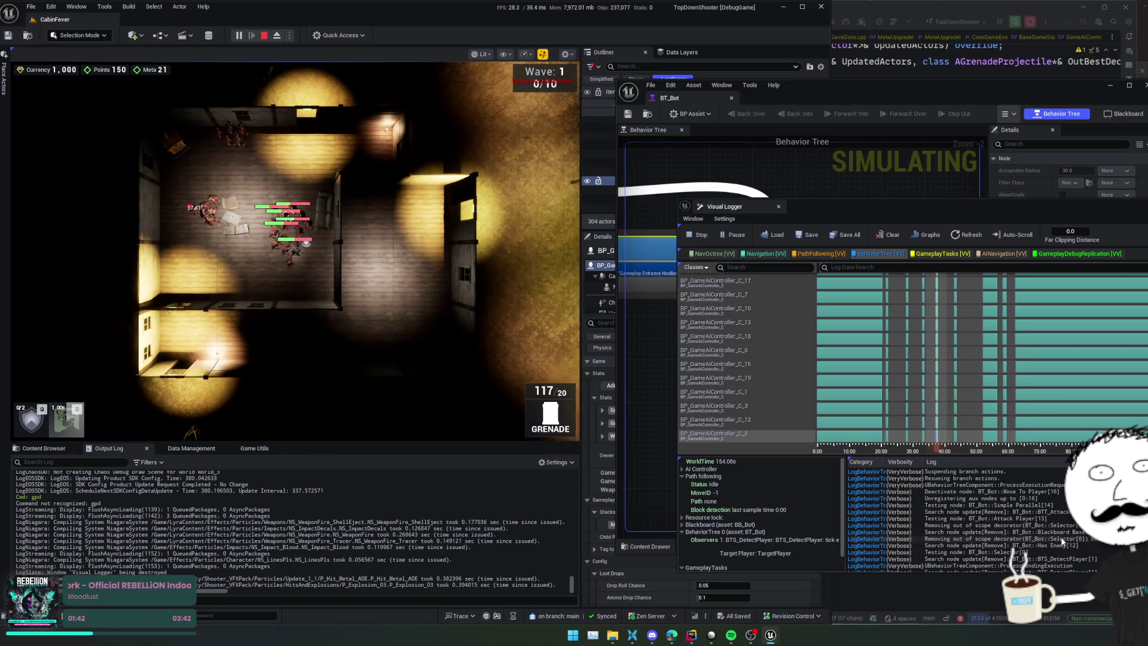
key(Right)
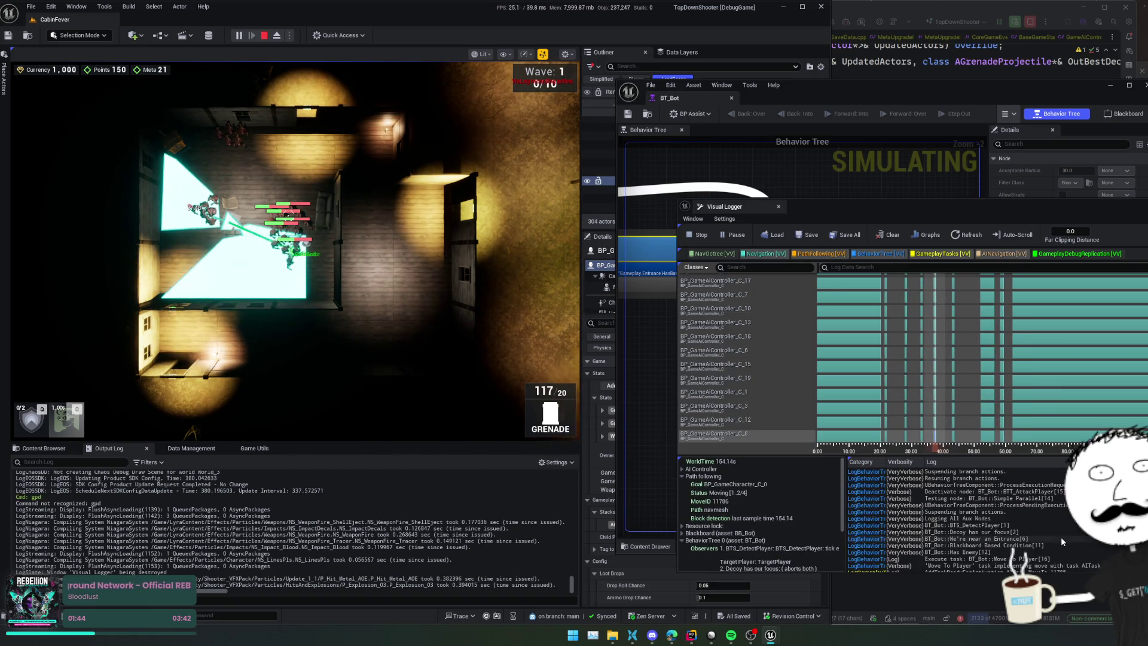
scroll(1086, 539, down, 3)
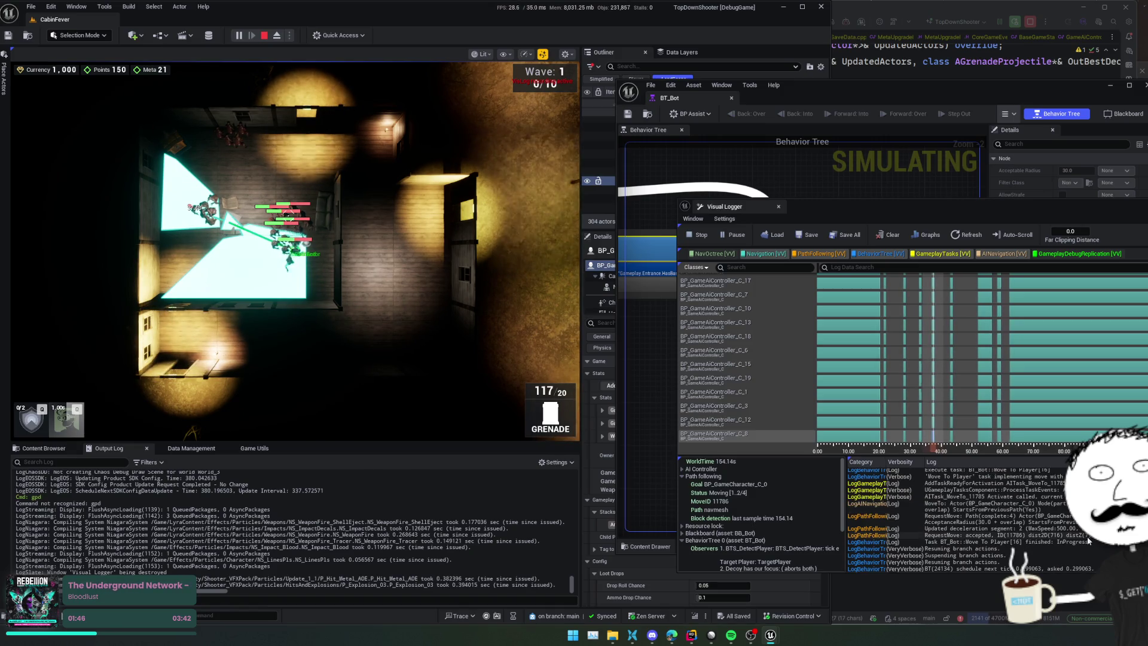
key(Right)
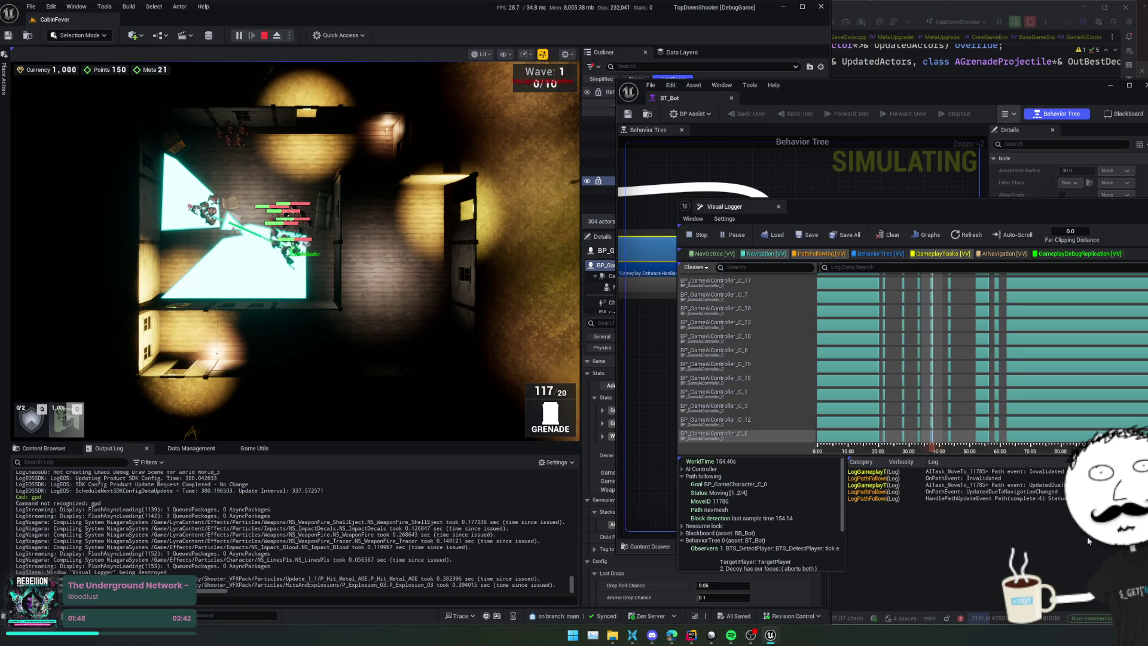
key(Right)
key(Right)
key(Right)
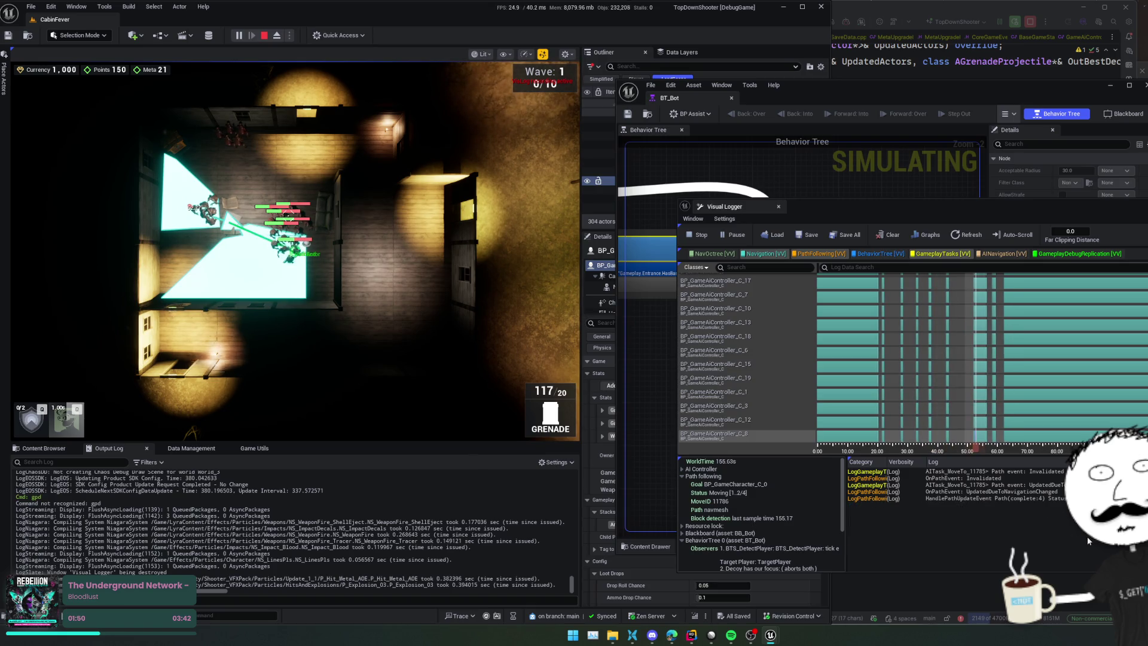
key(Right)
key(Right)
key(Right)
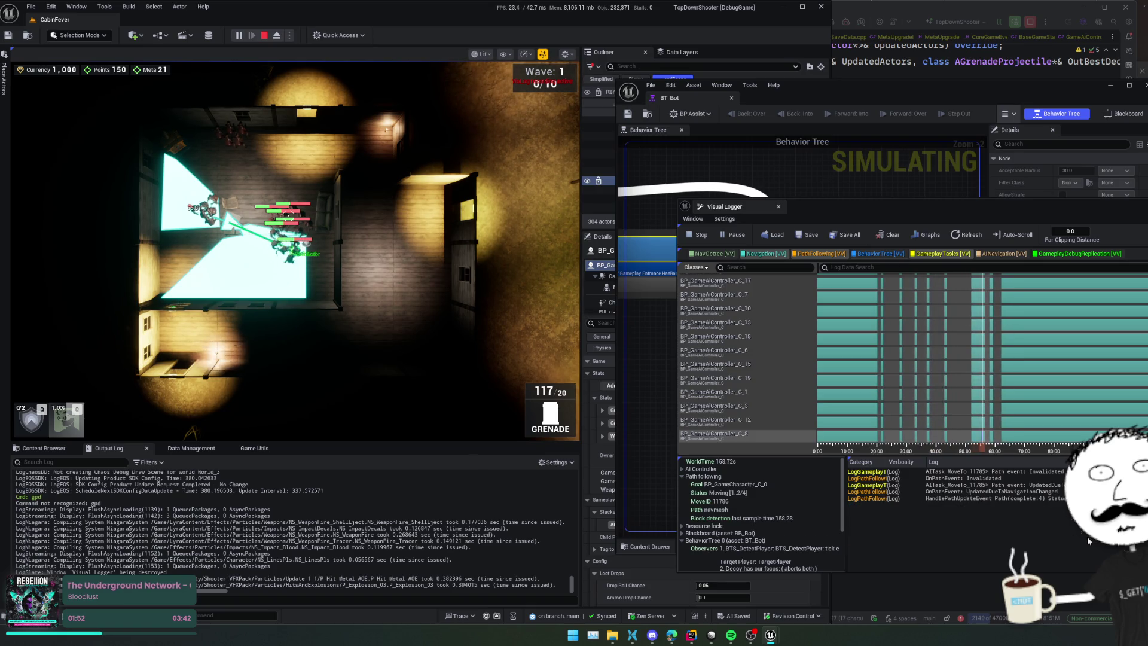
key(Right)
key(Right)
key(Right)
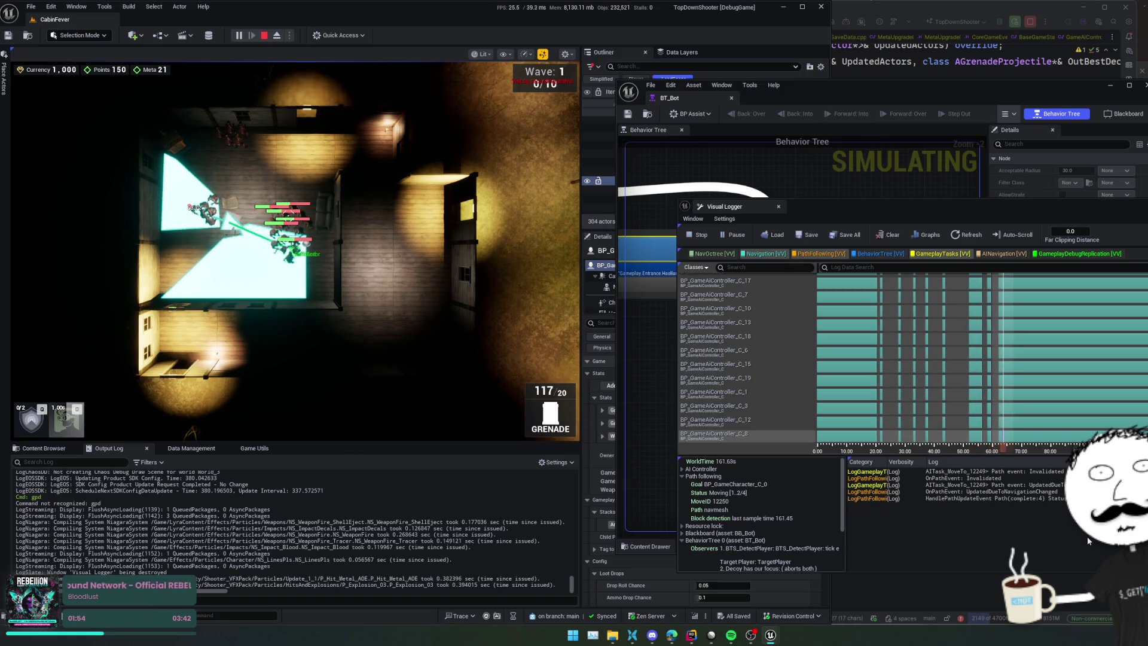
key(Right)
key(Right)
key(Right)
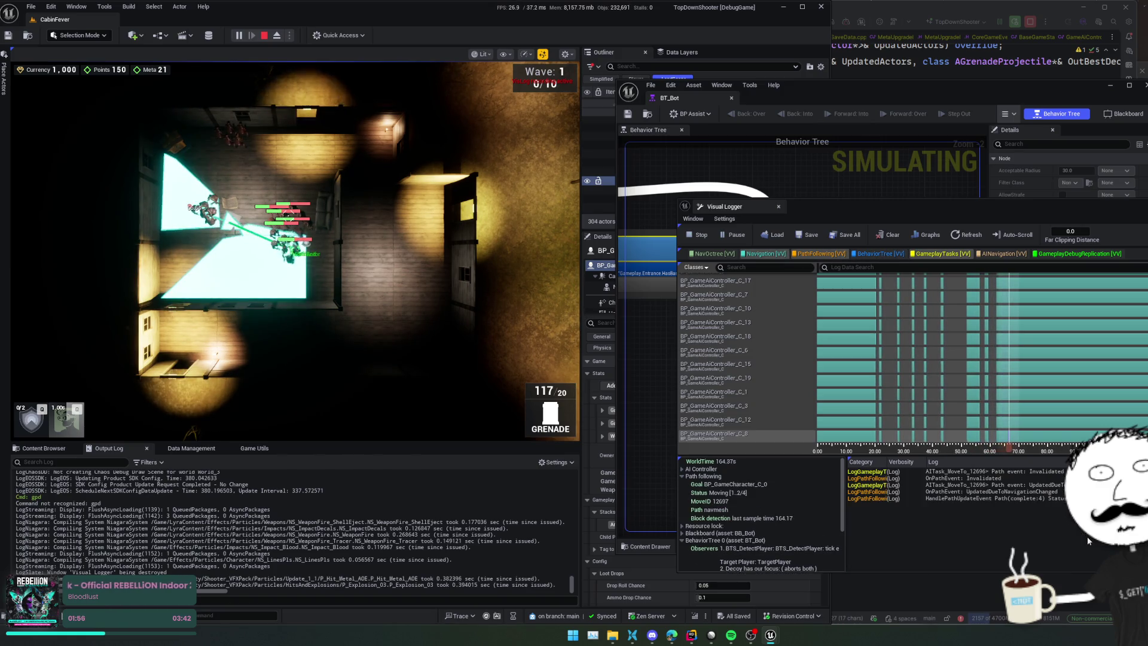
key(Left)
key(Left)
key(Left)
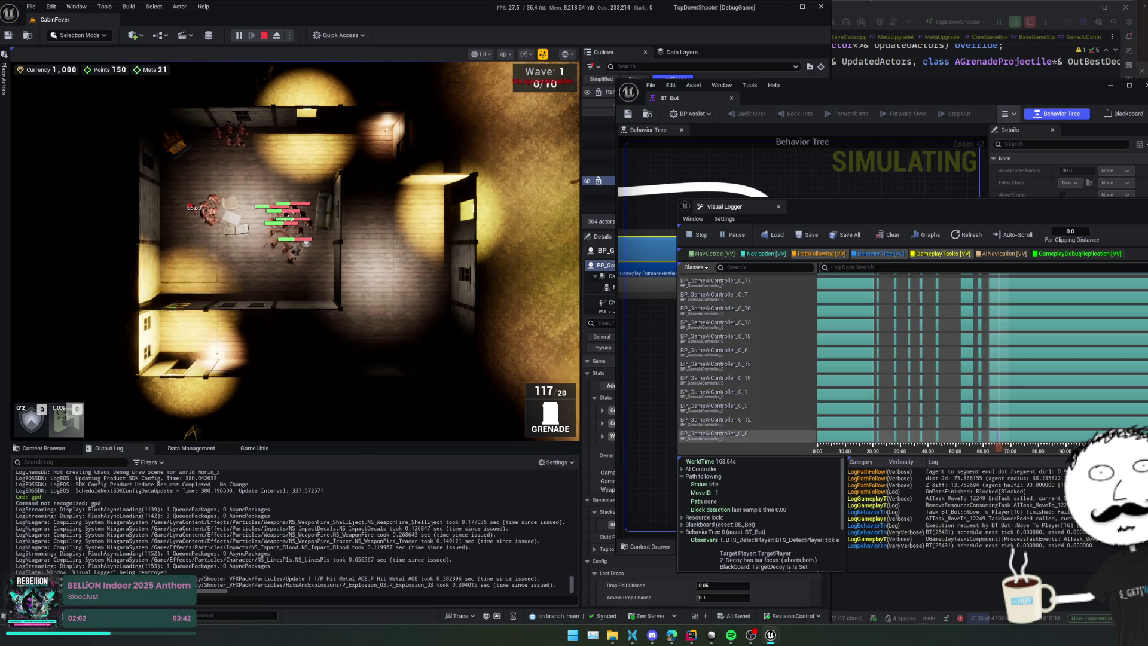
key(Right)
key(Right)
key(Right)
key(Right)
key(Right)
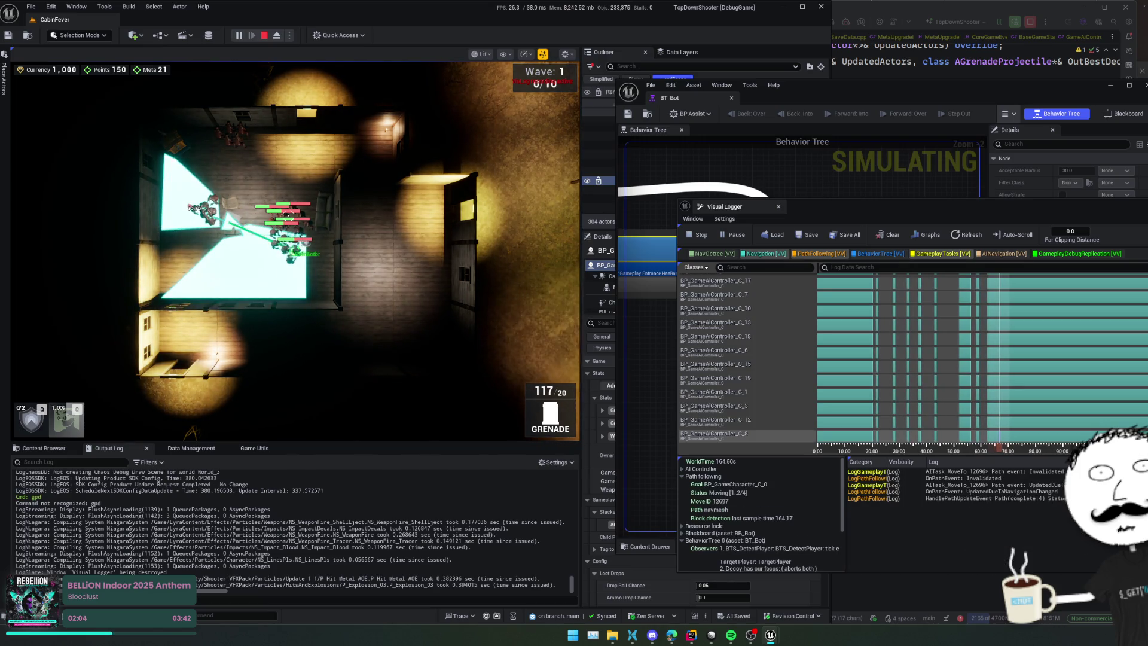
key(Right)
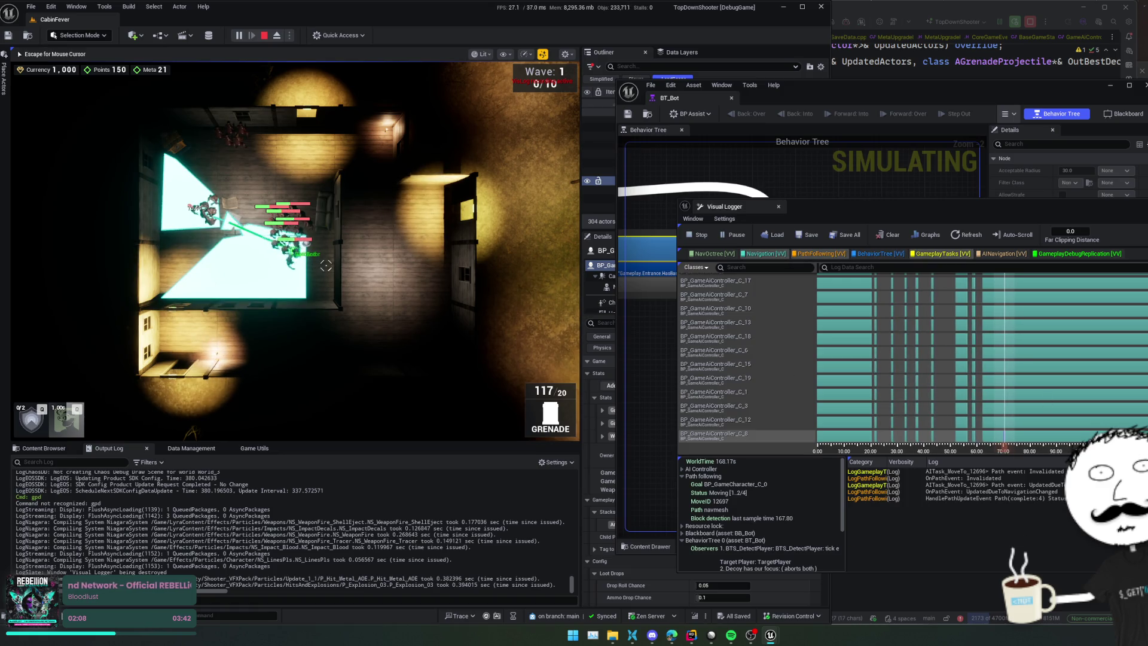
Step: Eject to a free camera and select one zombie character in the level
click(276, 36)
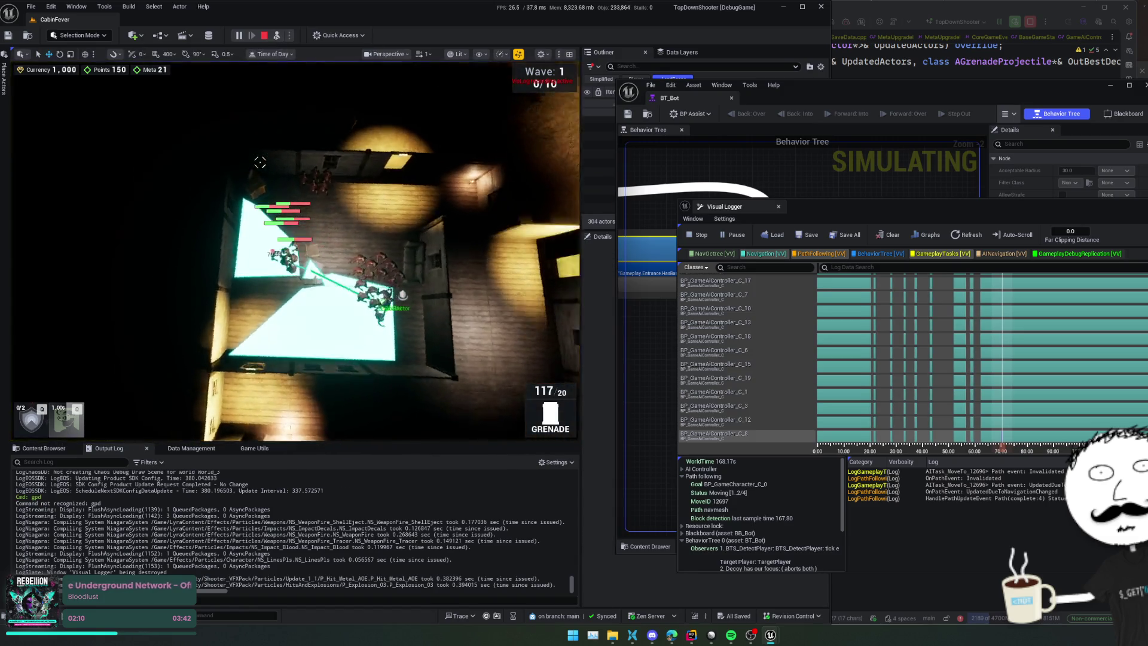
drag(261, 162, 260, 162)
click(238, 270)
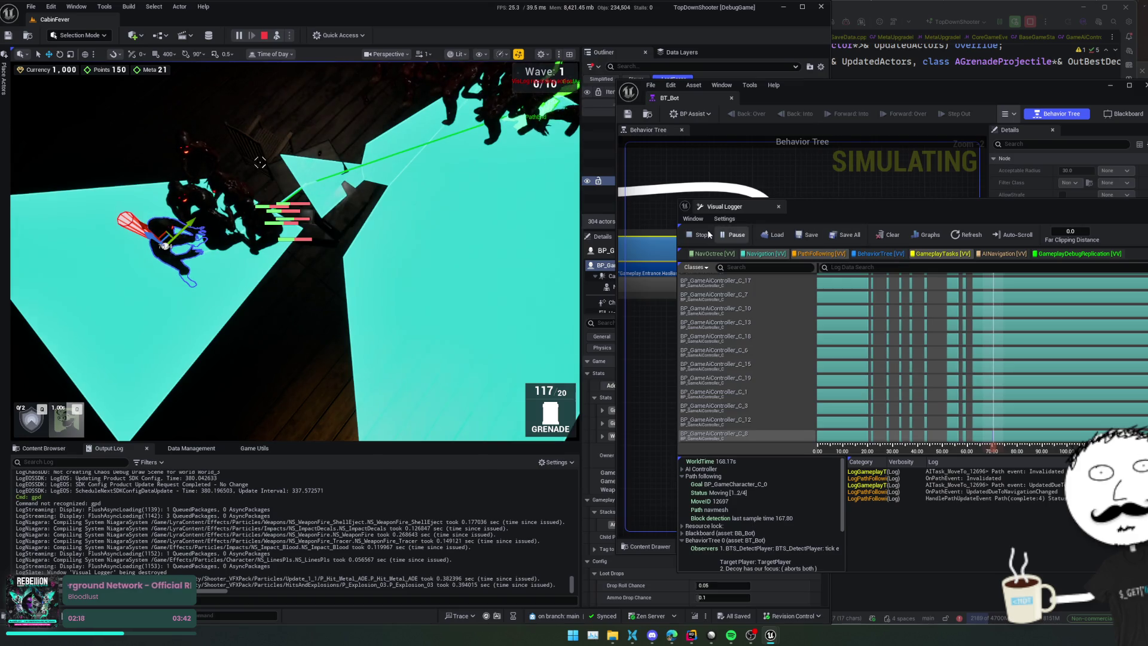
Step: Clear and close the Visual Logger and move the BT_Bot window aside
click(887, 235)
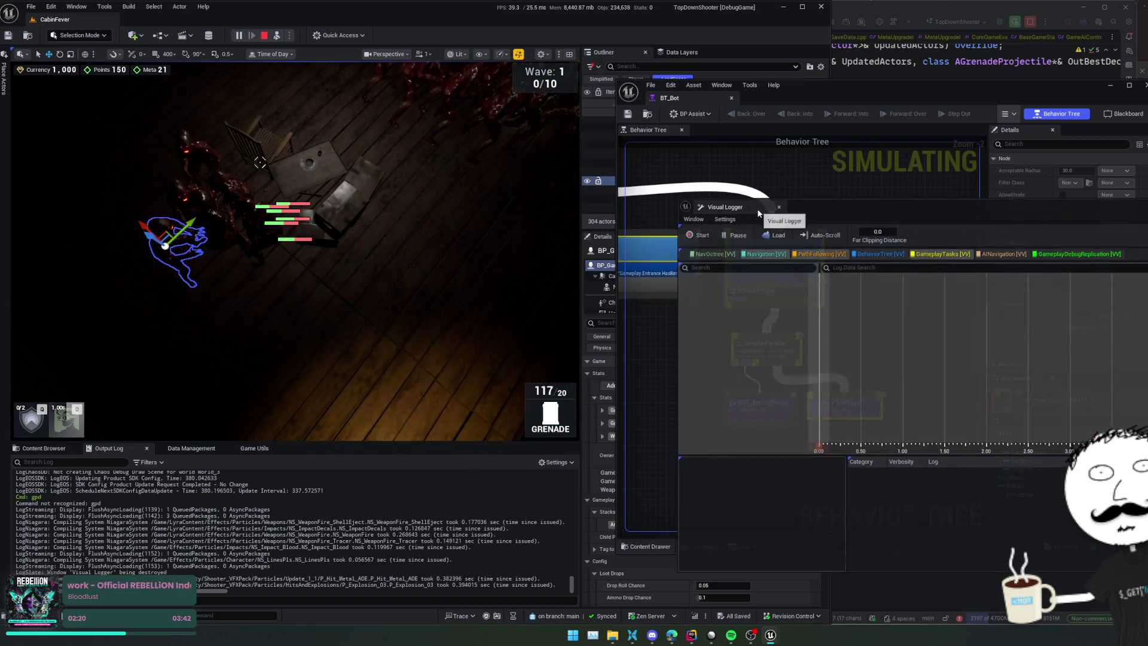
click(779, 206)
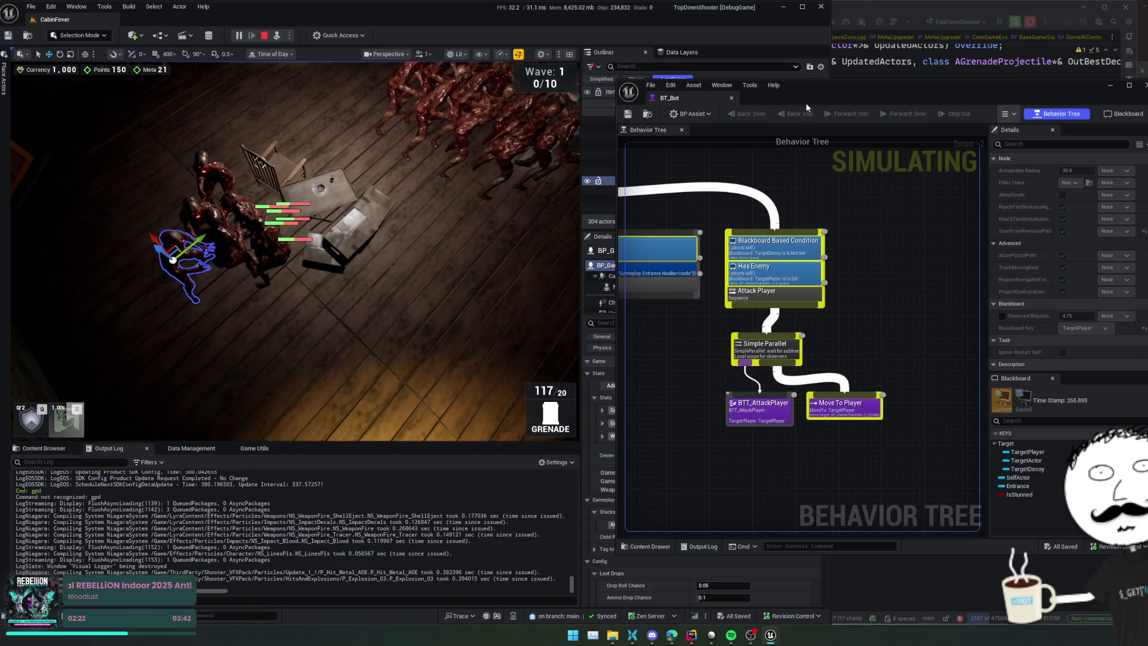
mouse_move(819, 94)
mouse_down()
mouse_move(942, 95)
mouse_move(999, 81)
mouse_up()
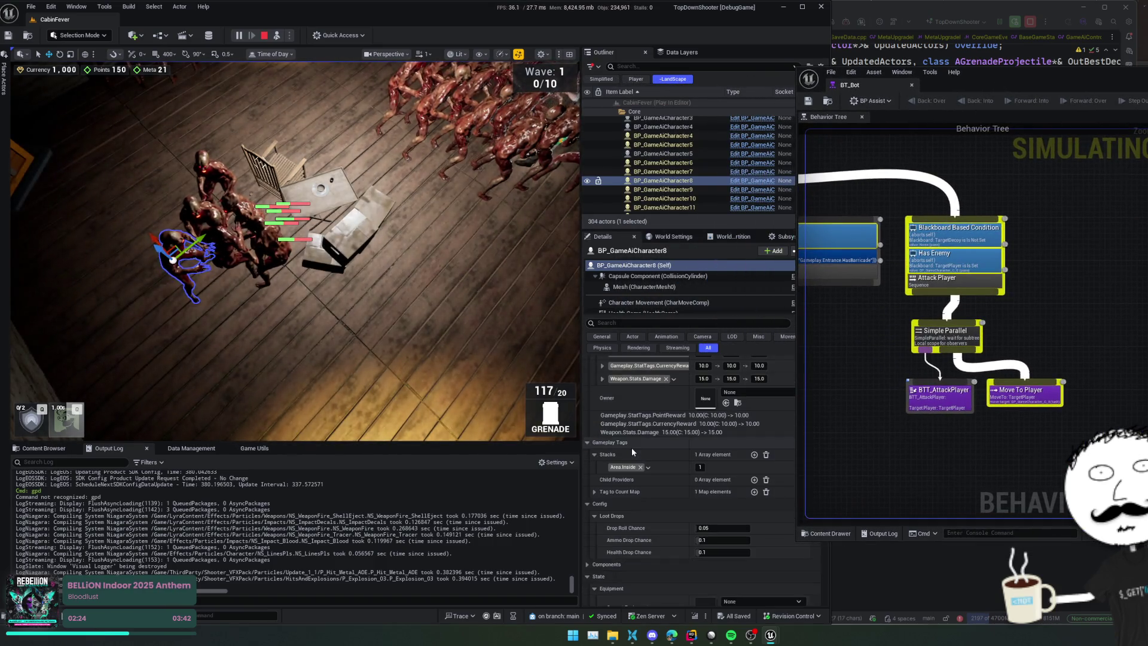
Step: Select Character Movement and collapse its walking through avoidance property categories
scroll(676, 368, down, 2)
click(666, 303)
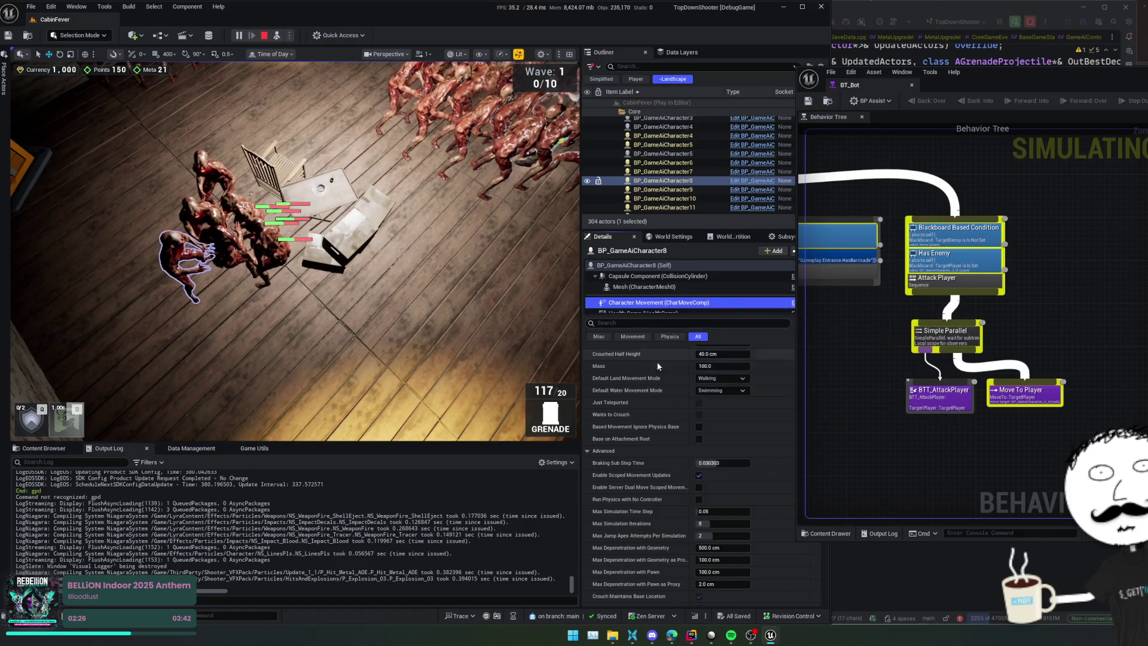
scroll(688, 473, down, 5)
scroll(639, 373, down, 2)
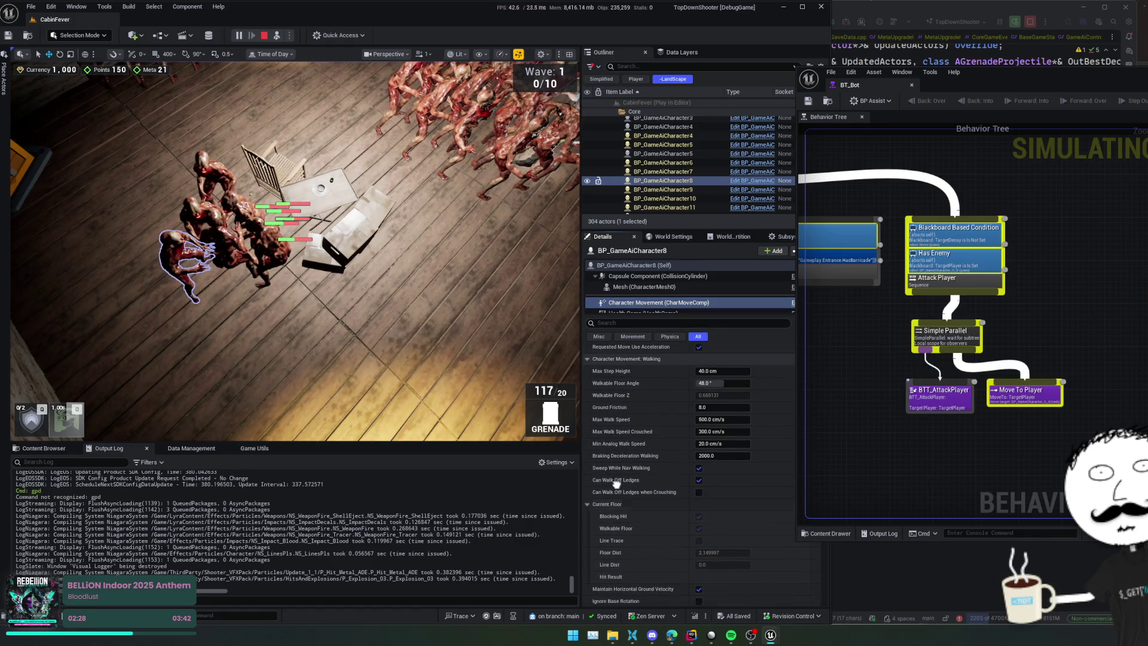
click(639, 372)
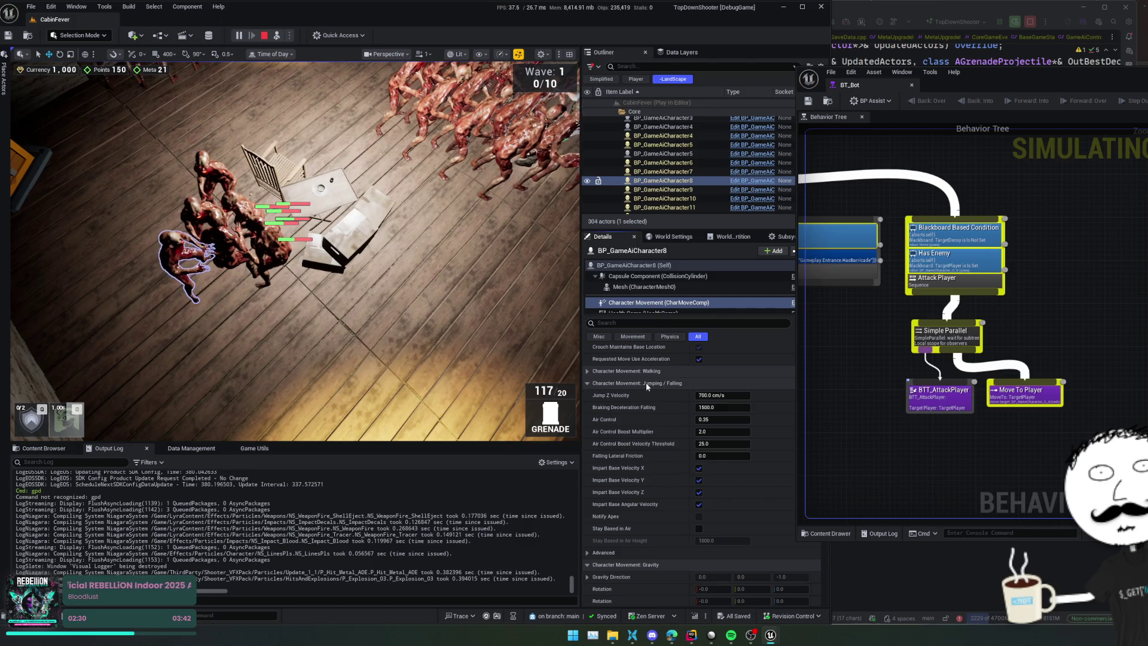
click(647, 383)
click(649, 395)
click(650, 407)
click(650, 419)
click(651, 431)
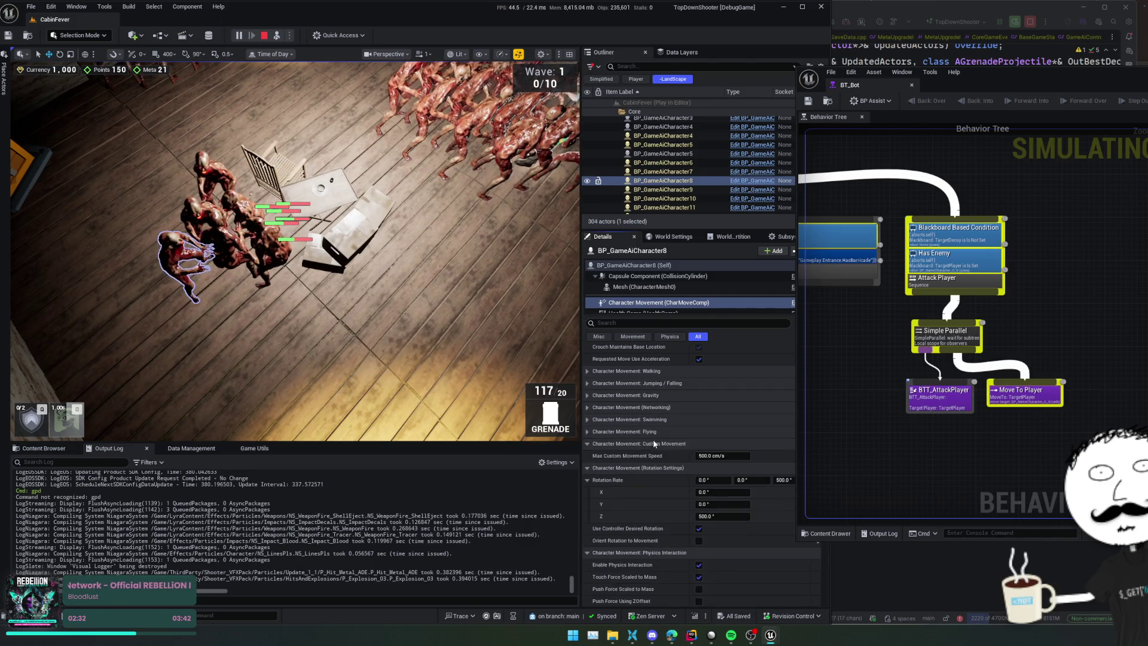
click(654, 443)
click(656, 456)
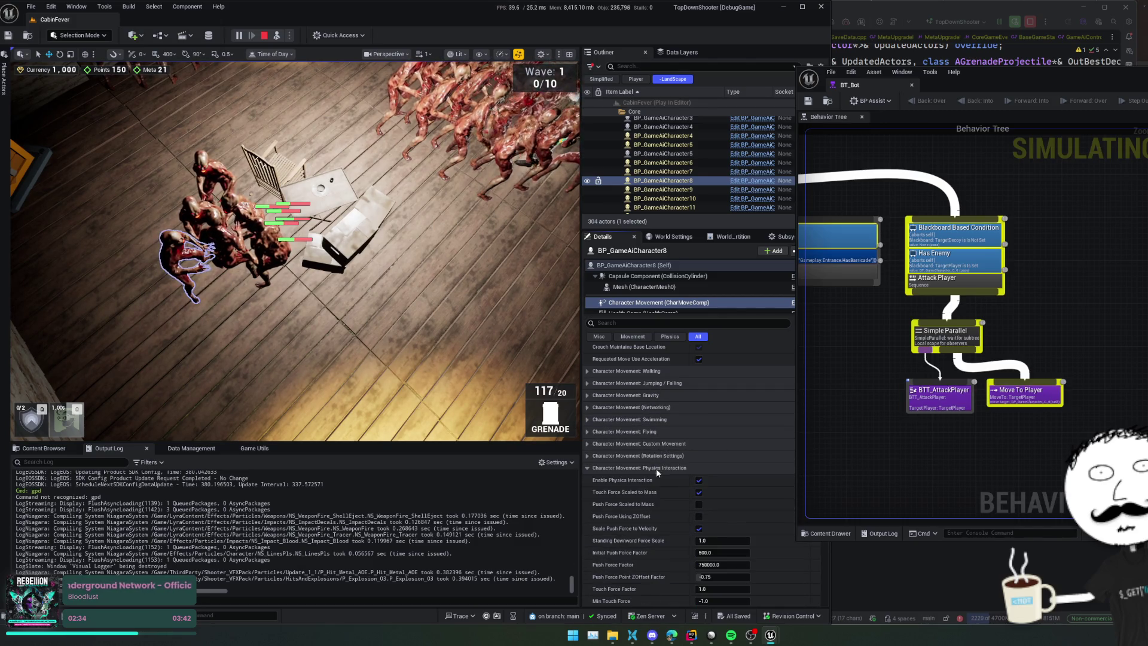
click(655, 468)
click(655, 478)
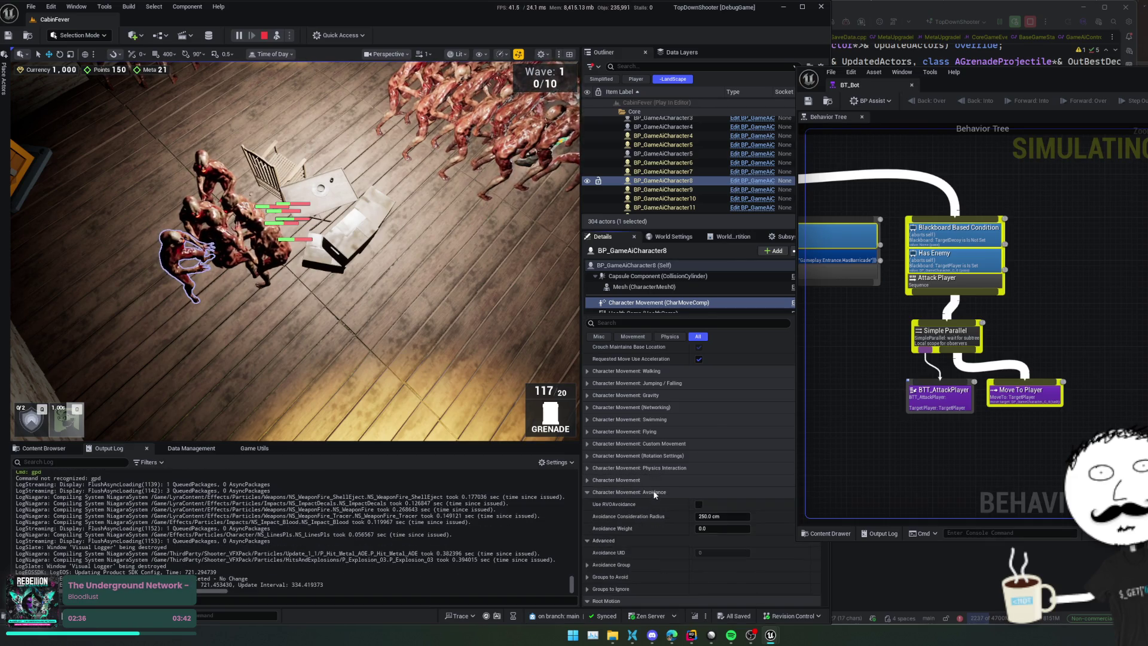
click(652, 491)
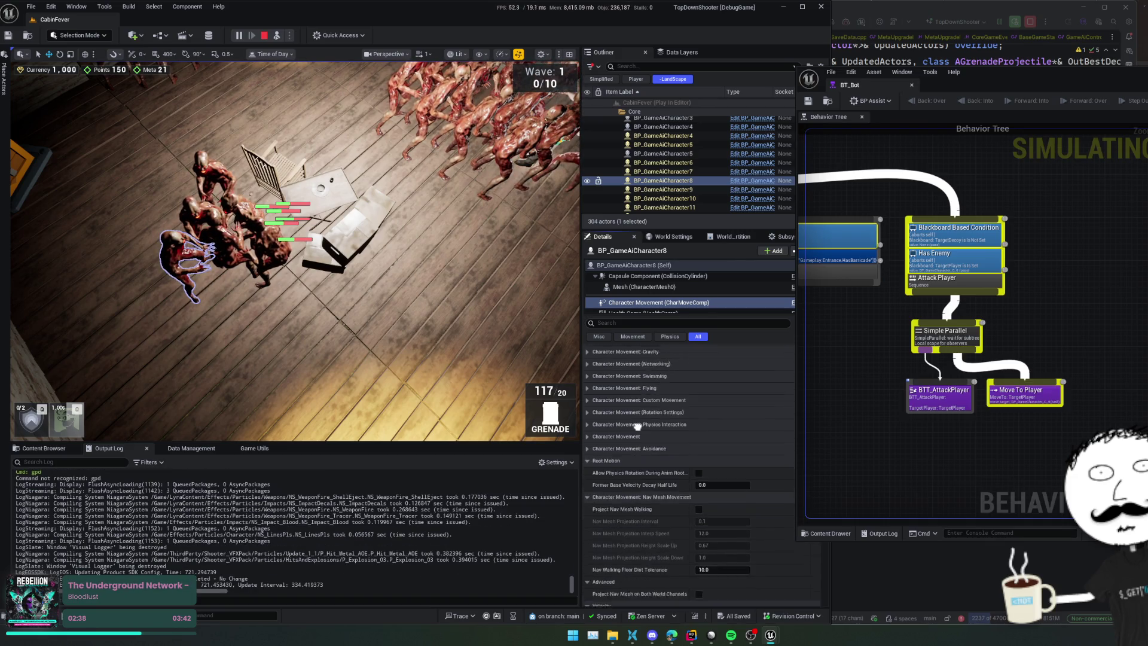
Step: Check the Preferred Nav Data choices without changing them
scroll(658, 439, down, 2)
scroll(658, 439, down, 3)
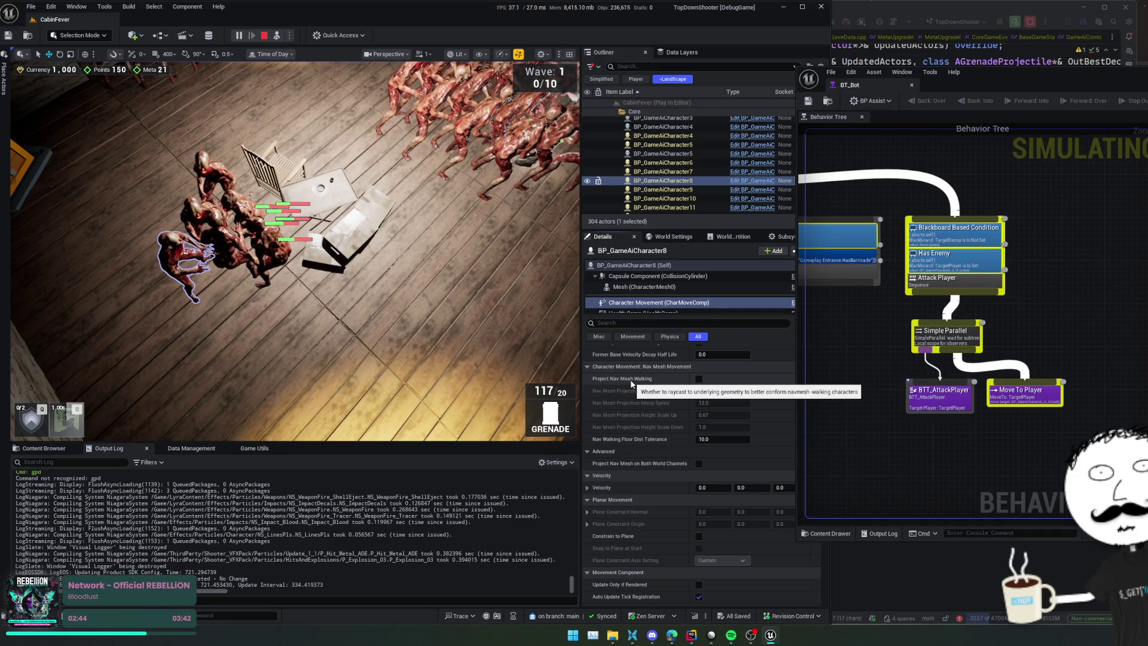
scroll(652, 458, down, 1)
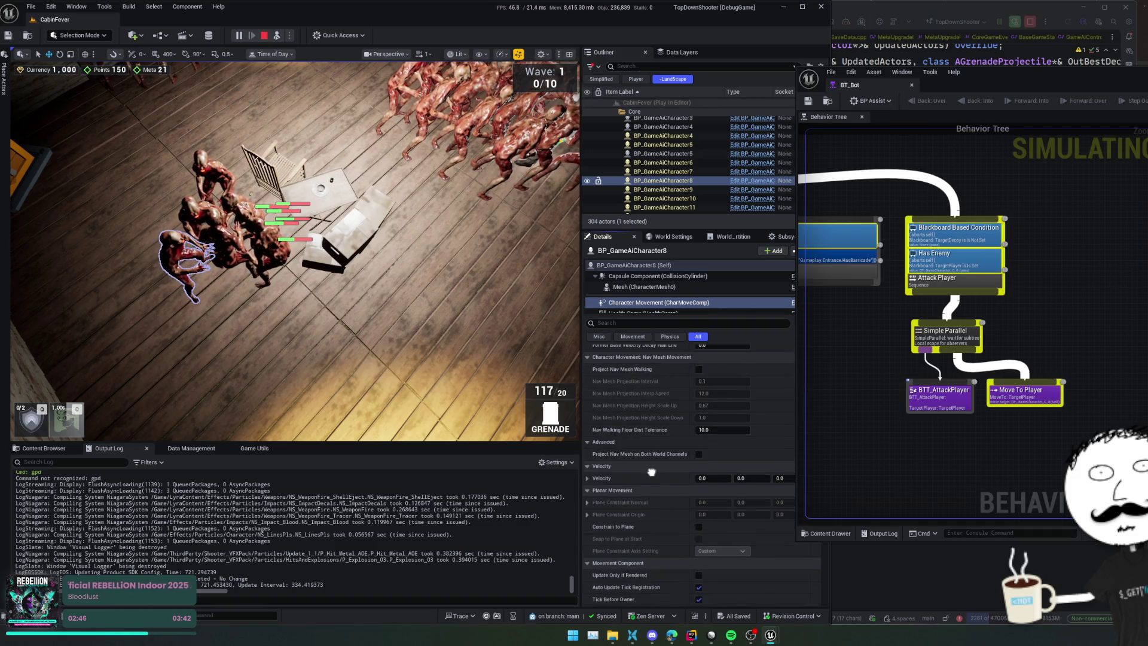
scroll(651, 458, down, 3)
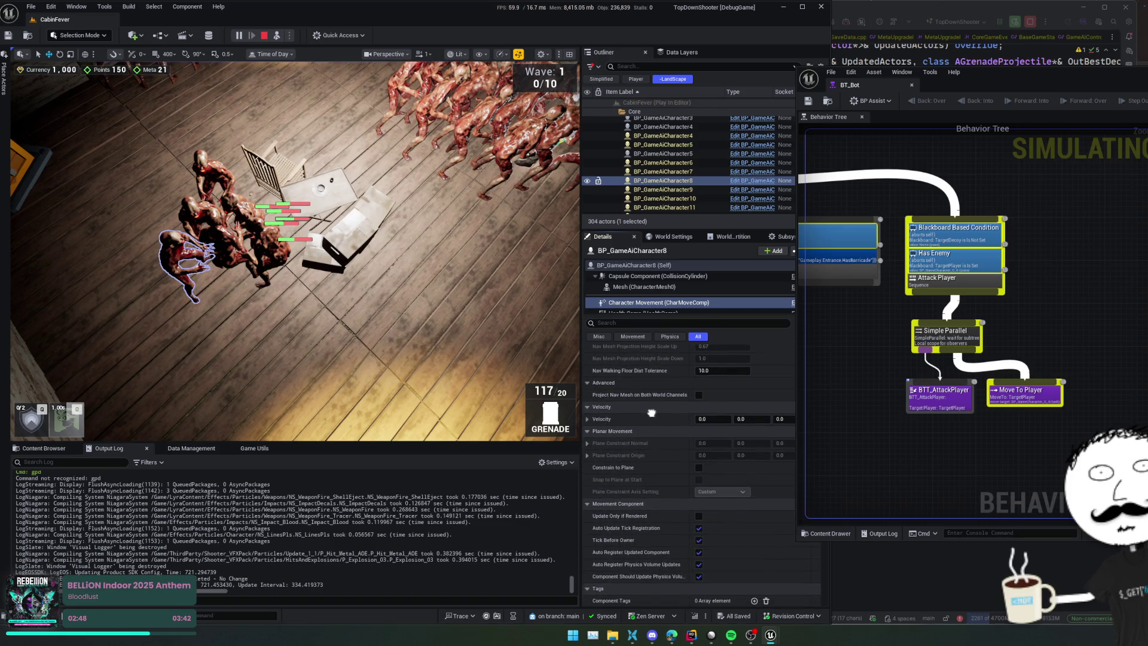
scroll(652, 392, down, 6)
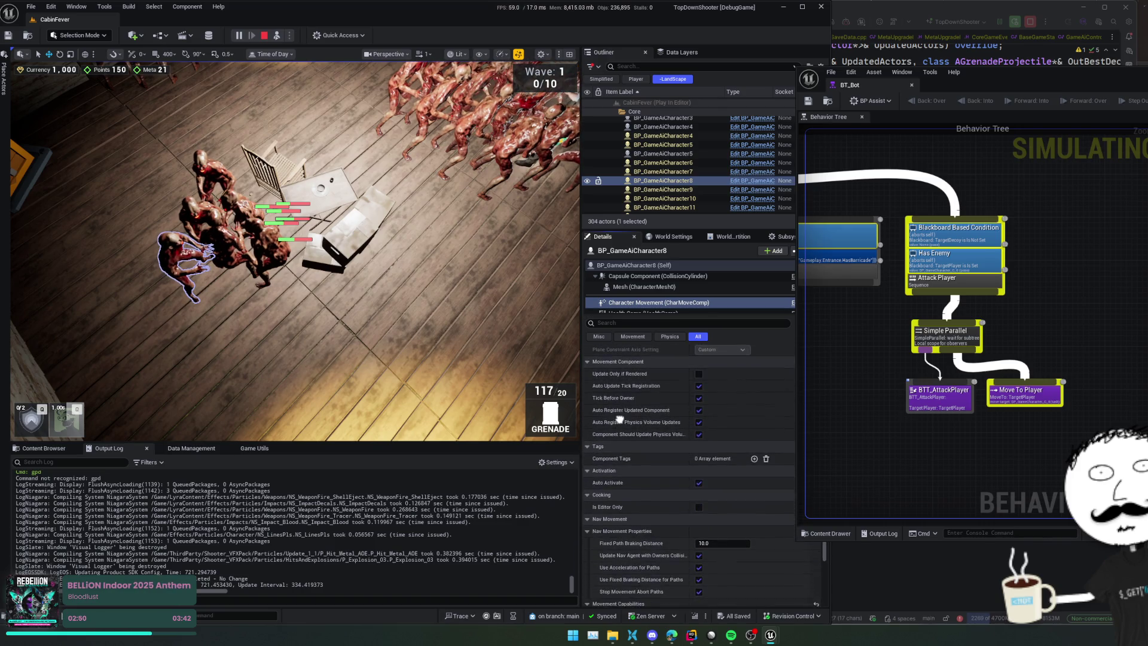
scroll(619, 410, down, 9)
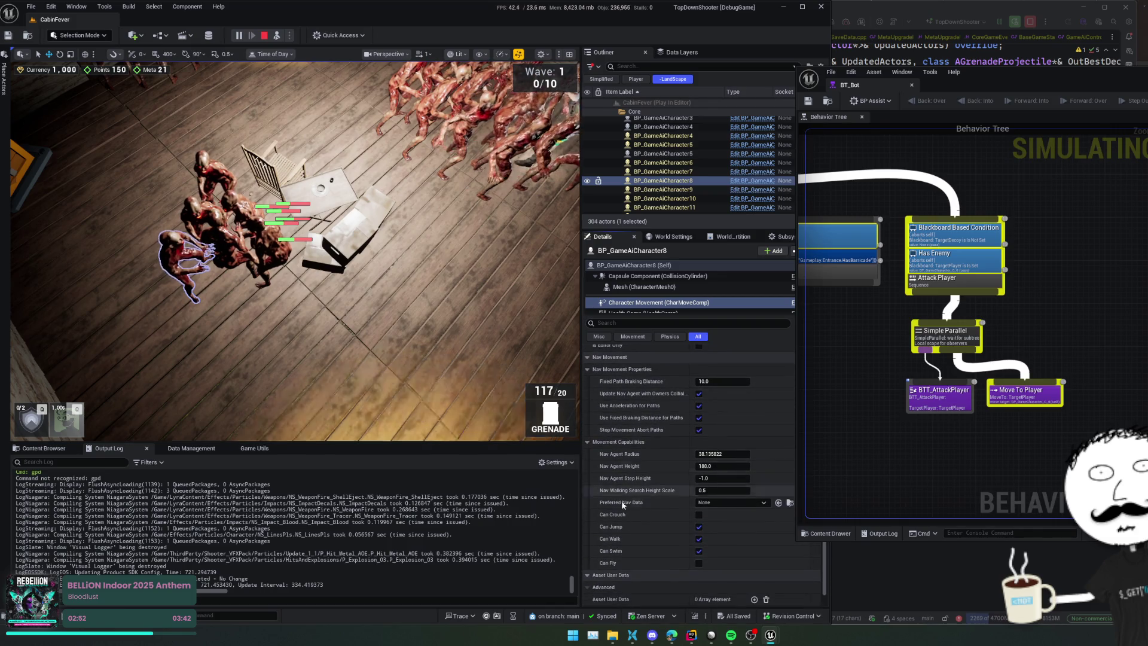
scroll(604, 448, up, 1)
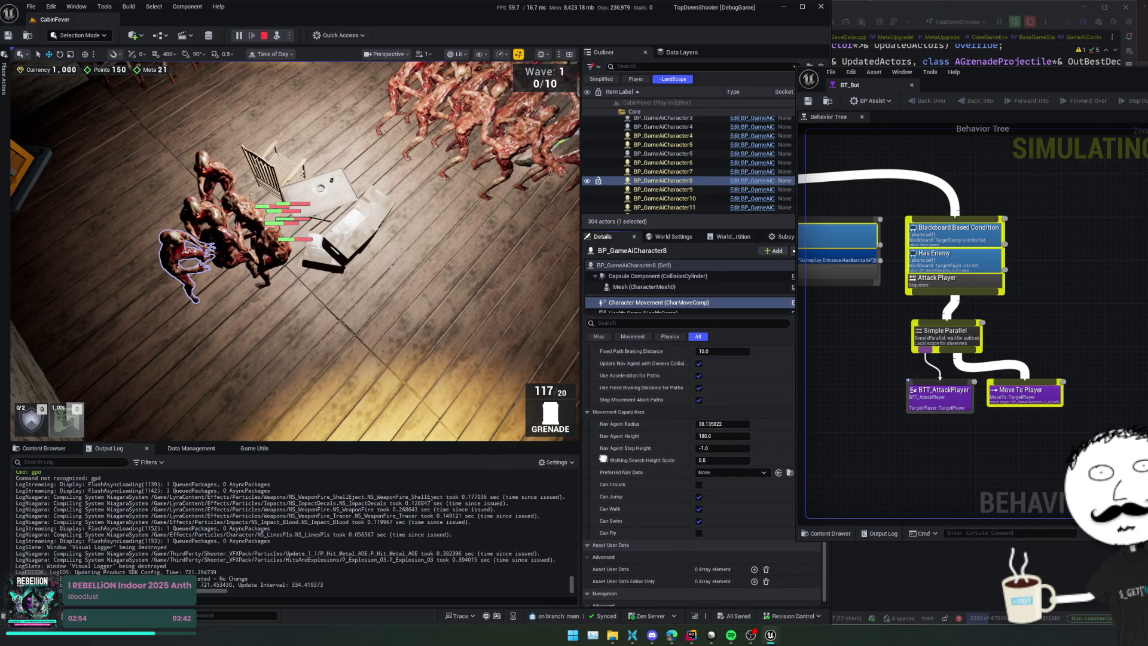
scroll(603, 459, down, 1)
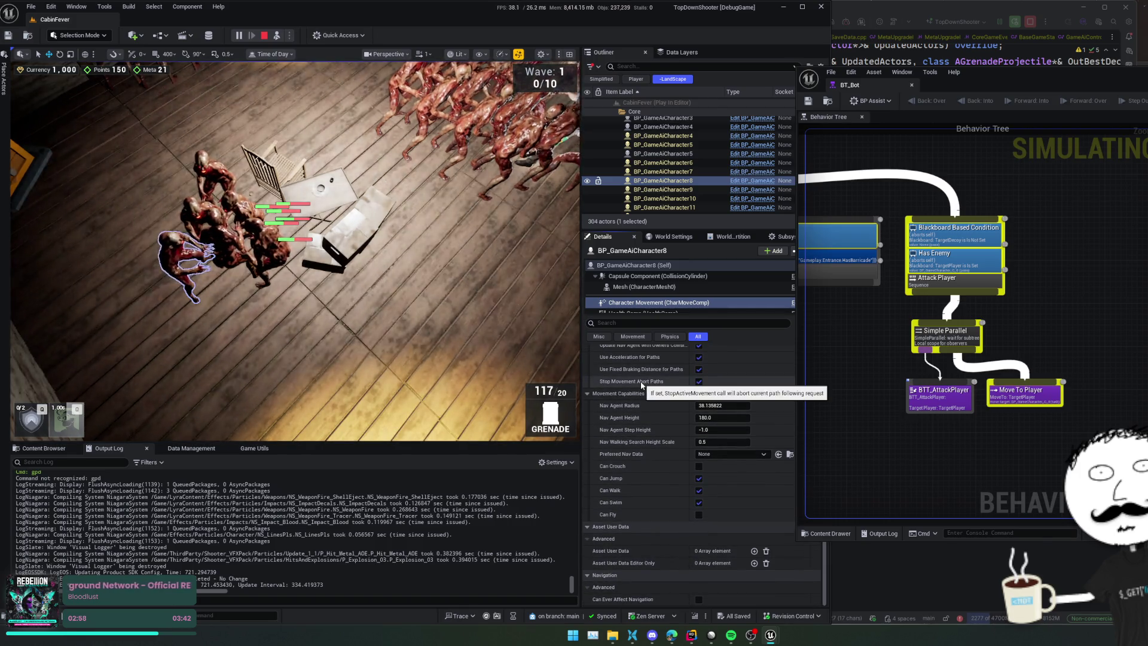
scroll(620, 450, down, 1)
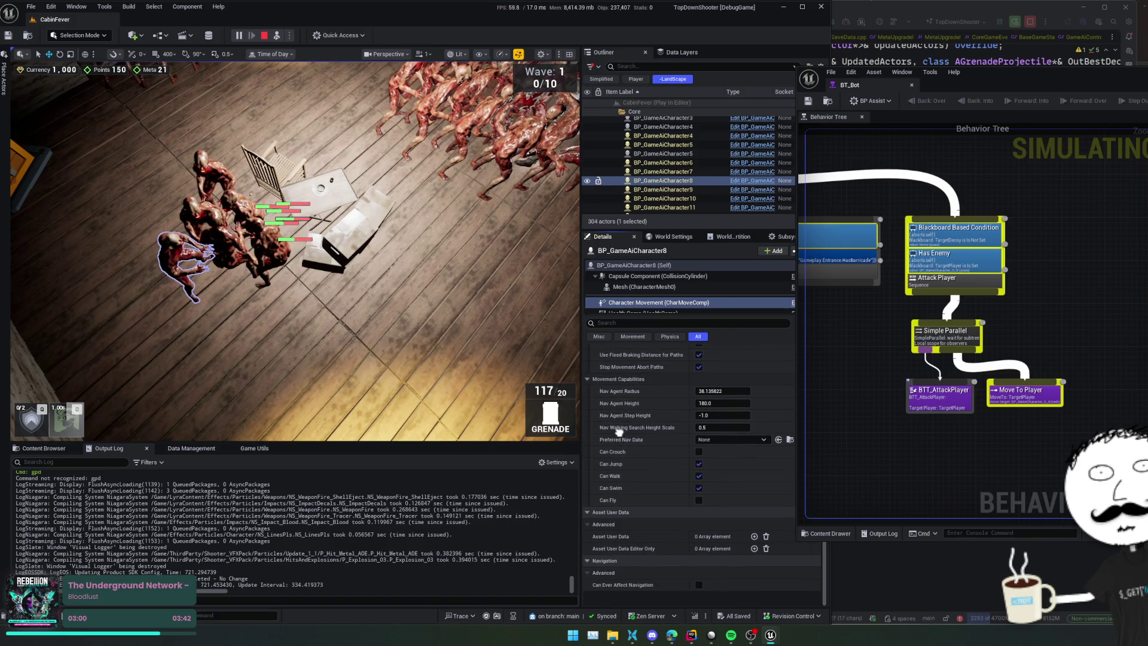
click(732, 454)
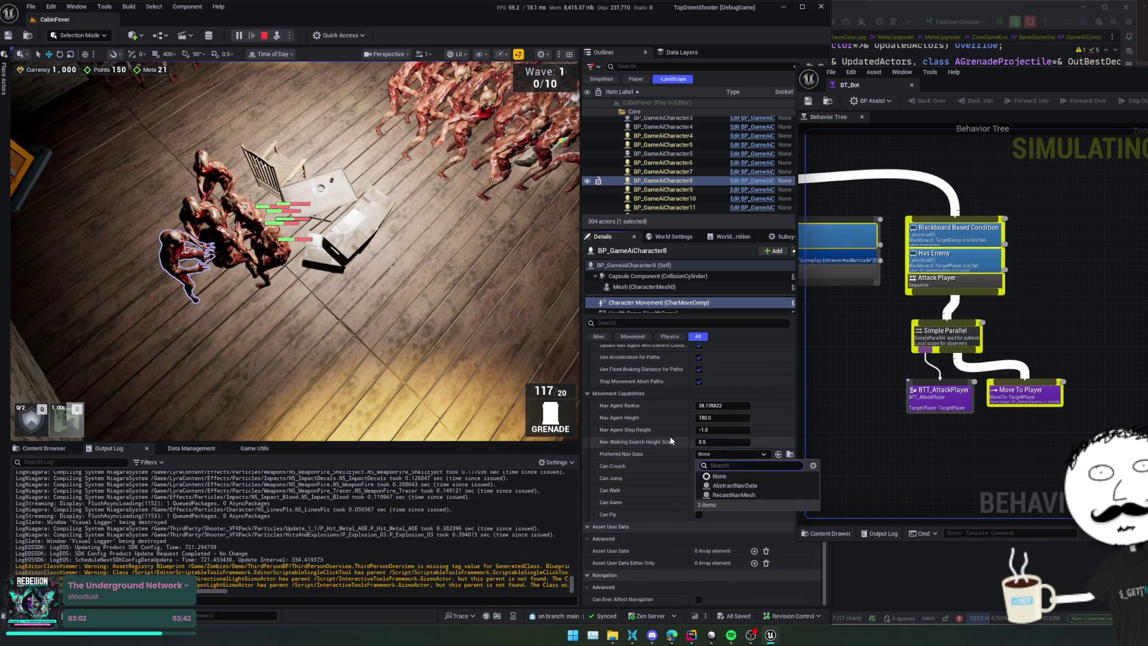
click(635, 433)
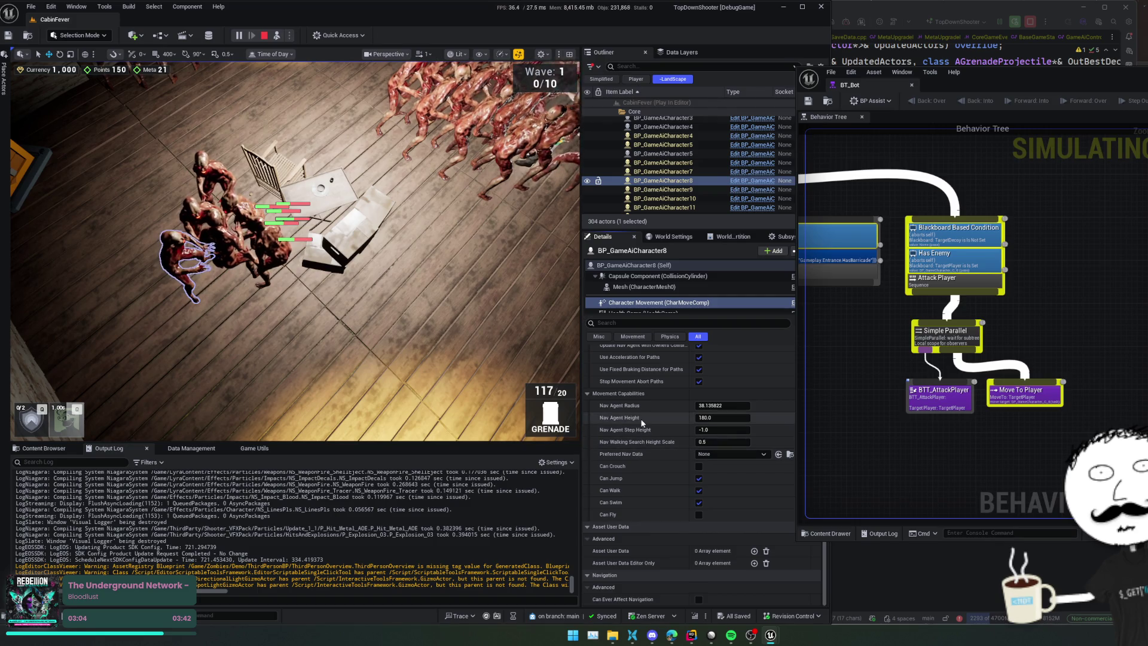
Step: Select the Mesh (CharacterMesh0) component and filter its Details by 'nav'
scroll(631, 443, down, 1)
scroll(631, 406, up, 1)
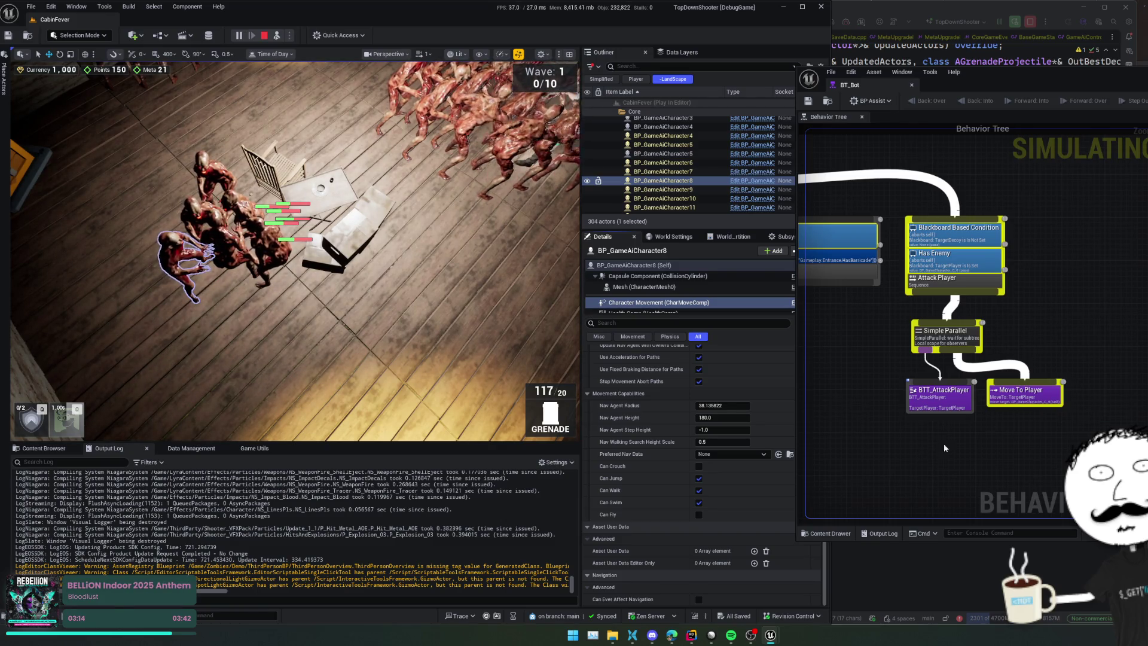
scroll(624, 406, down, 1)
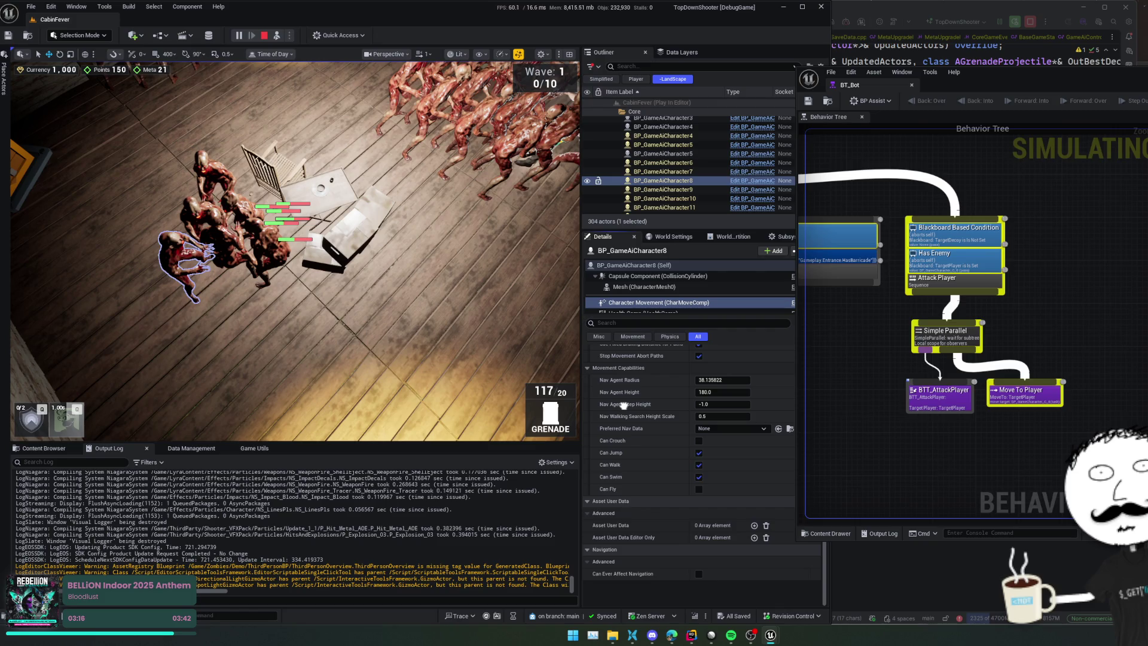
scroll(623, 406, up, 9)
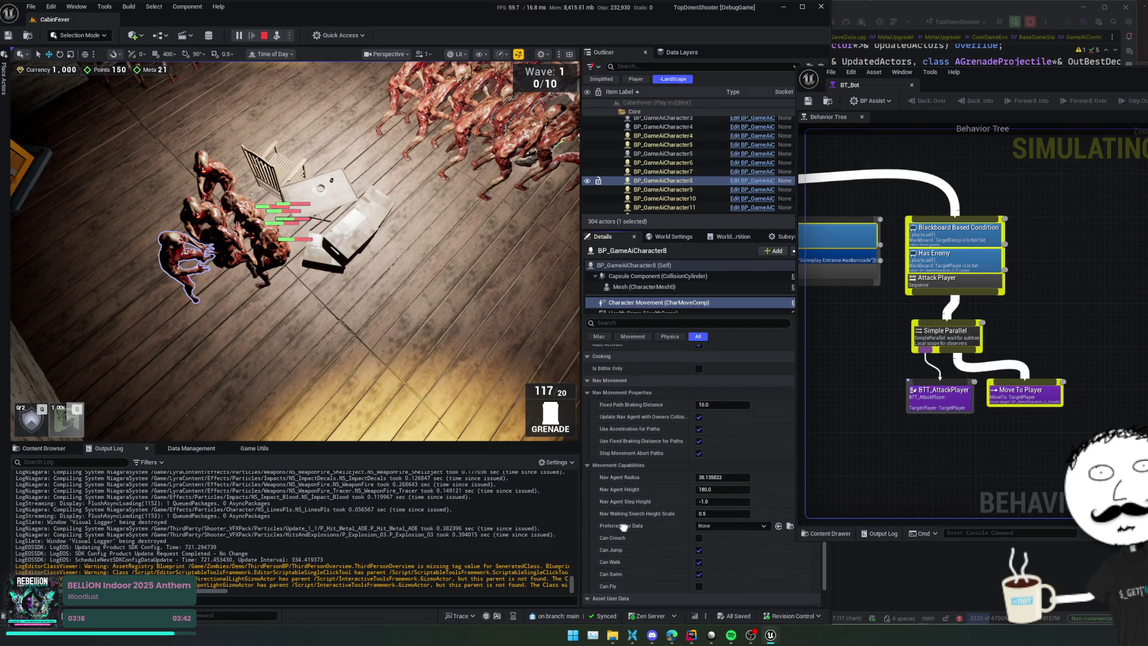
click(647, 289)
scroll(625, 412, up, 1)
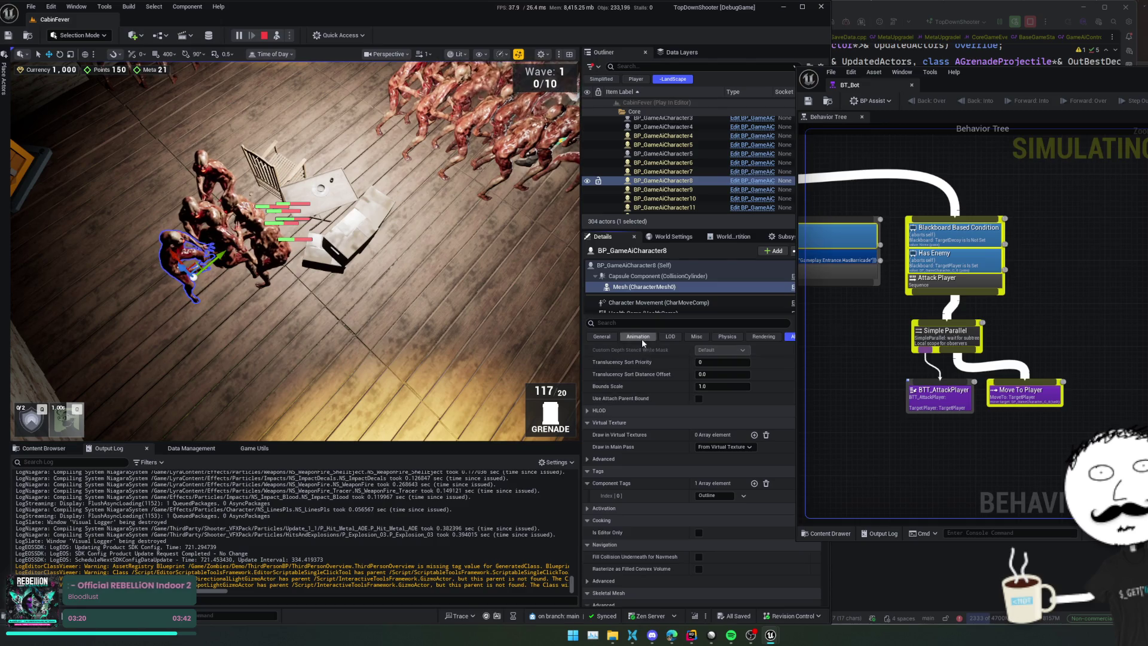
text(v)
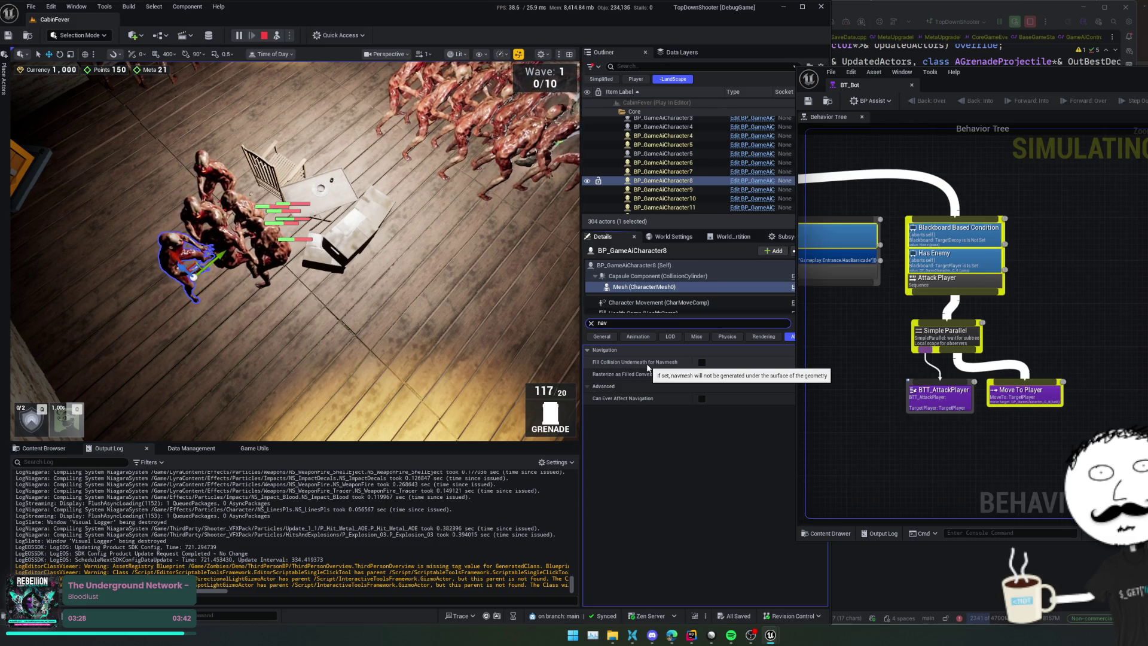
Step: Stop play and open the BP_GameAiCharacter blueprint via a quick search for 'GameAi'
click(265, 36)
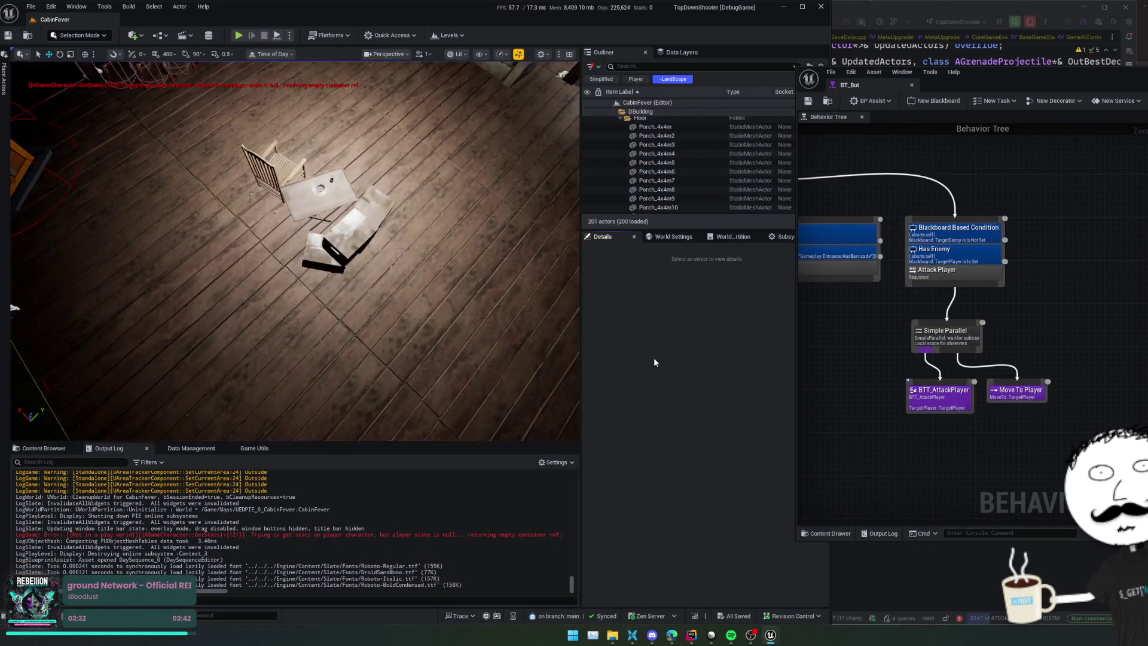
key(ctrl+p)
text(GameAi)
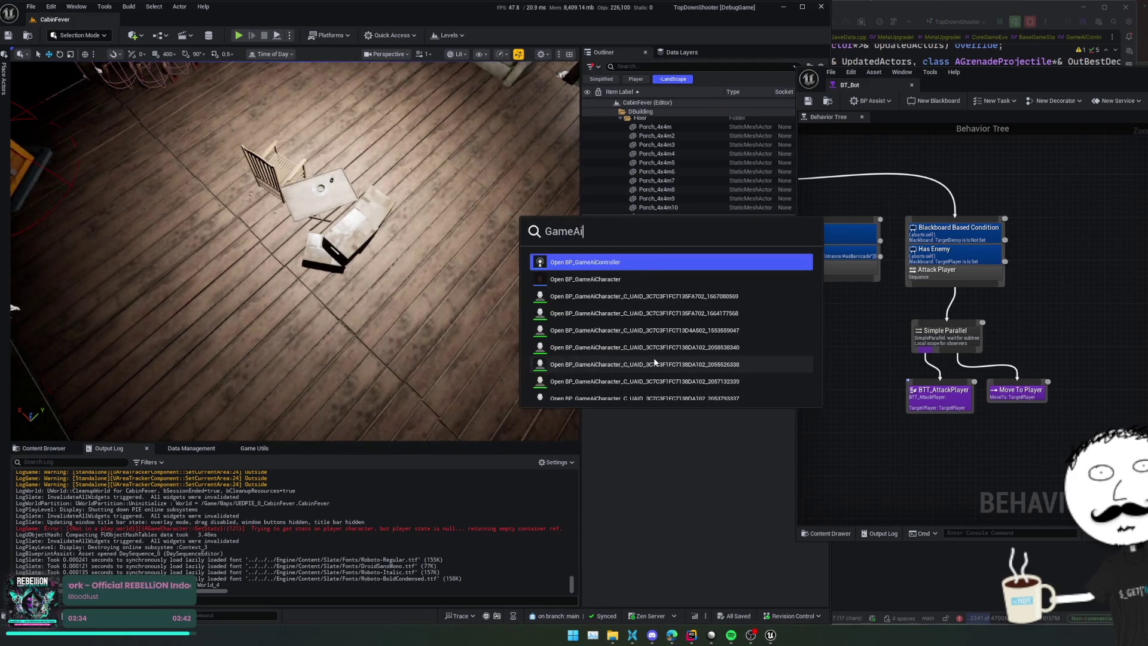
key(Down)
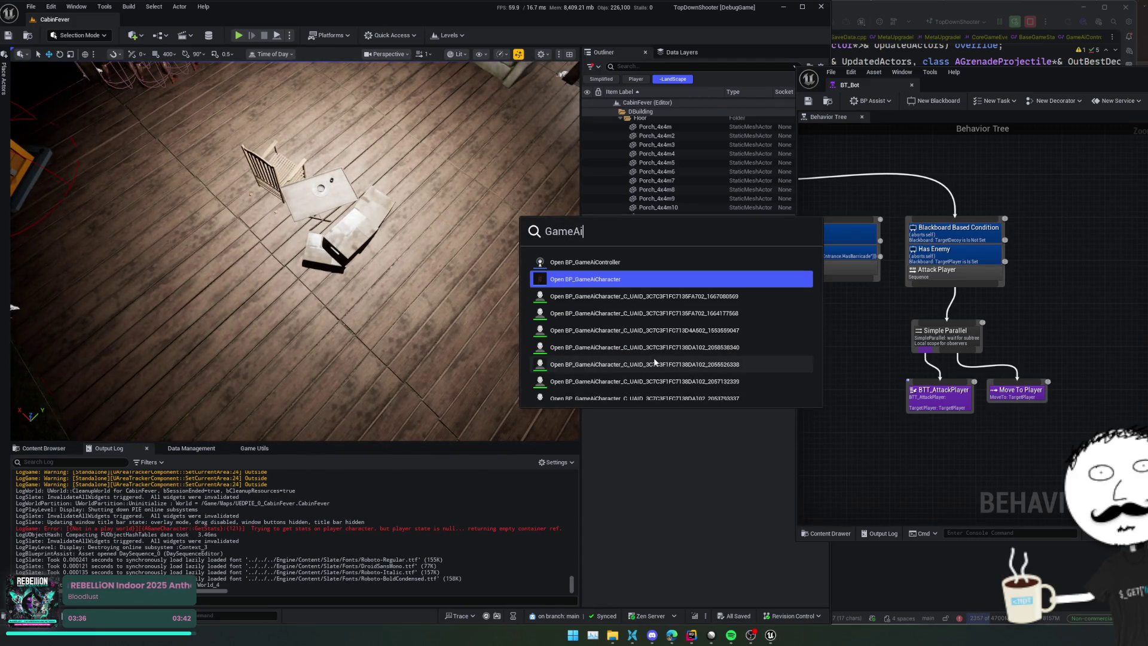
key(Return)
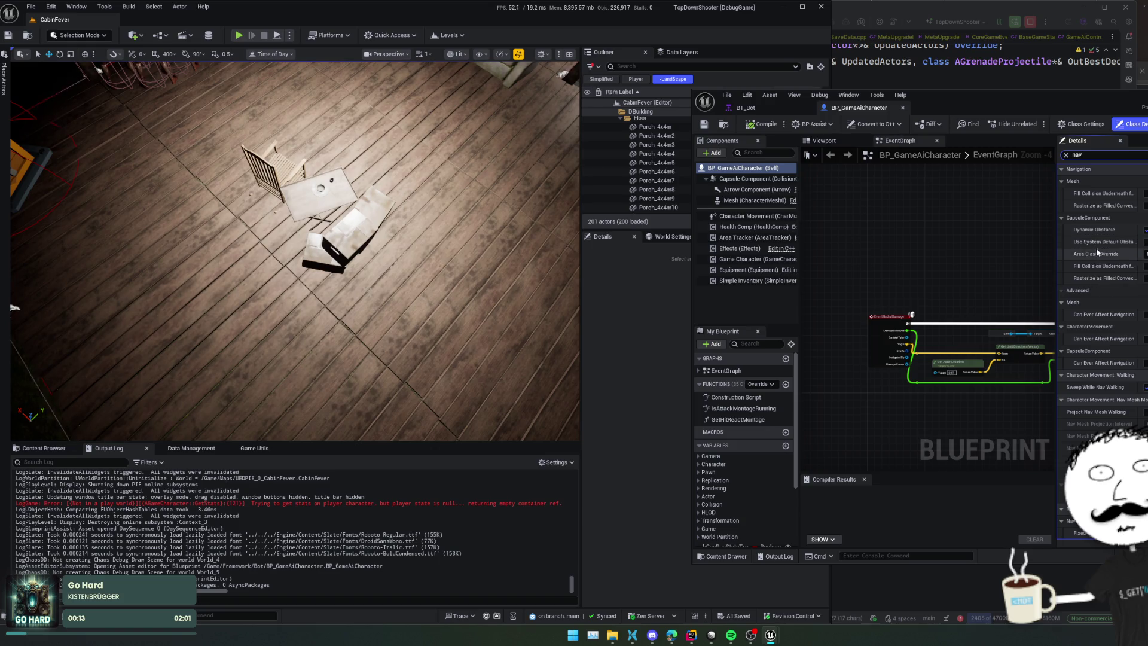
Step: Widen the Details panel and check the Area Class Override list, leaving it at NavArea_Obstacle
drag(1056, 259, 968, 274)
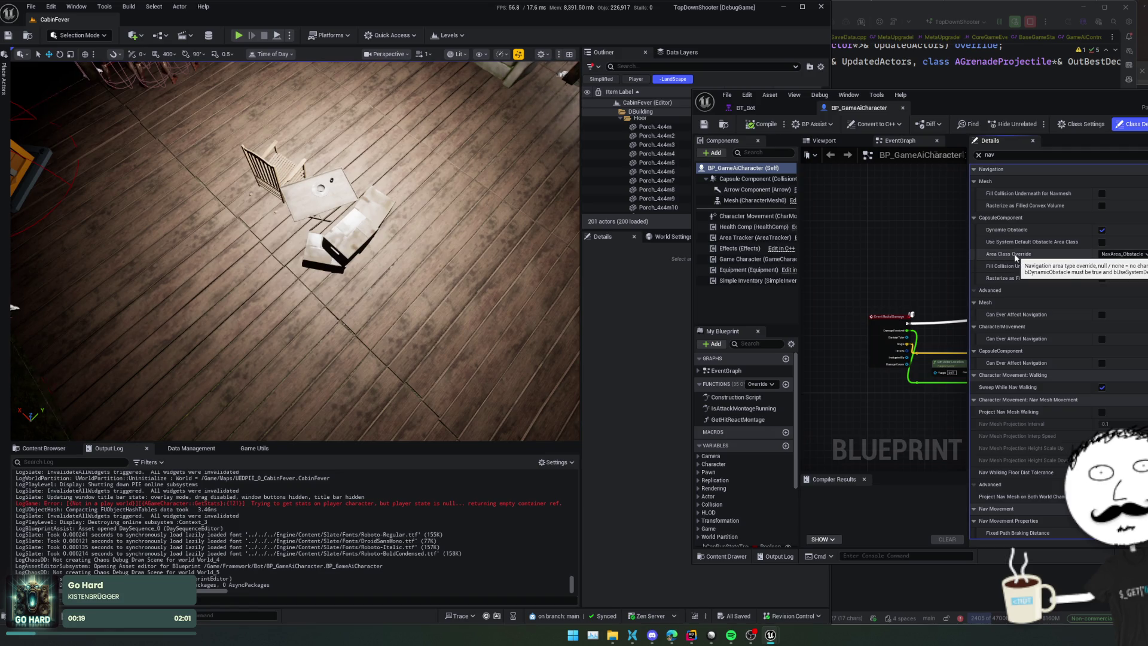
click(1108, 256)
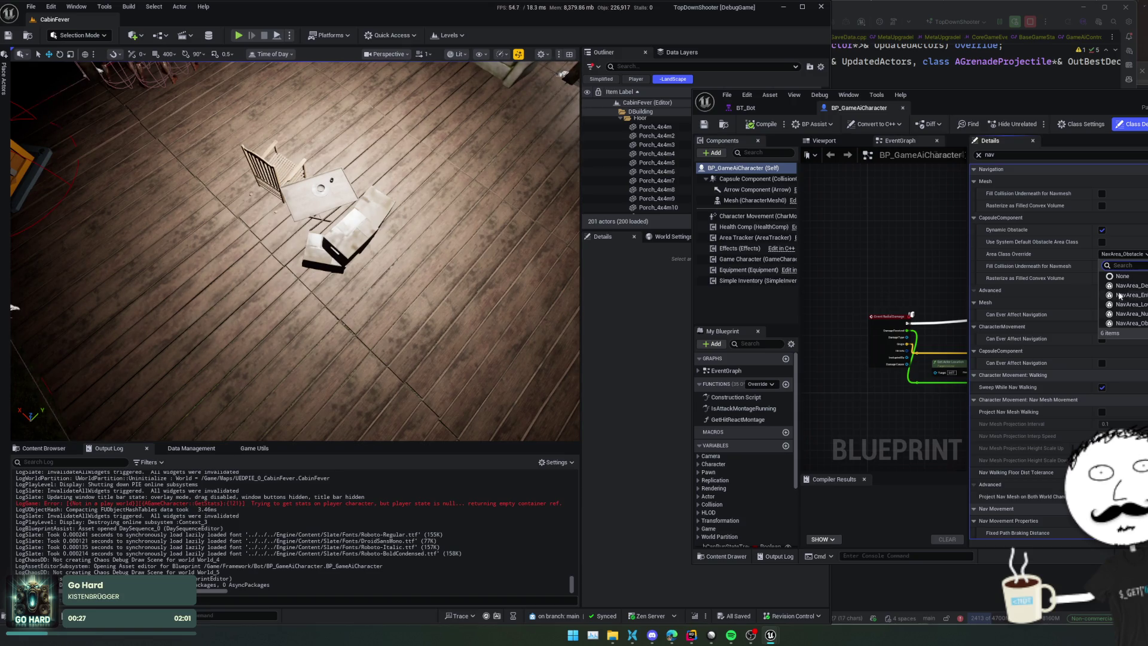
click(1040, 253)
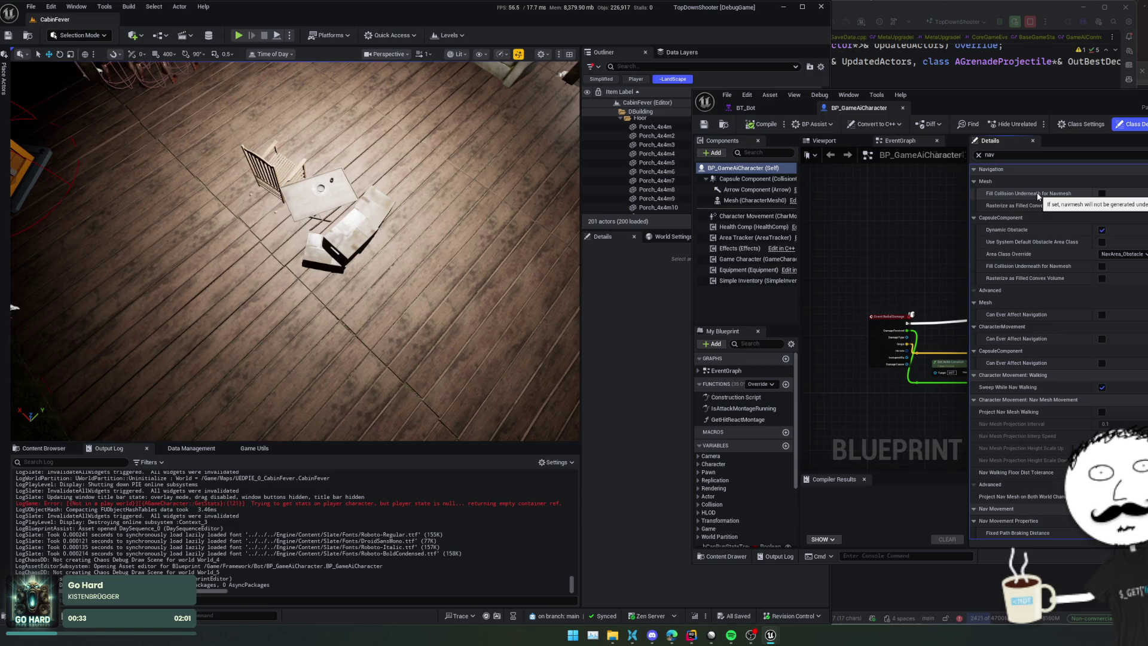
Step: Scroll through the navigation properties to Nav Agent Radius, Height and Step Height at -1.0
scroll(1031, 239, down, 3)
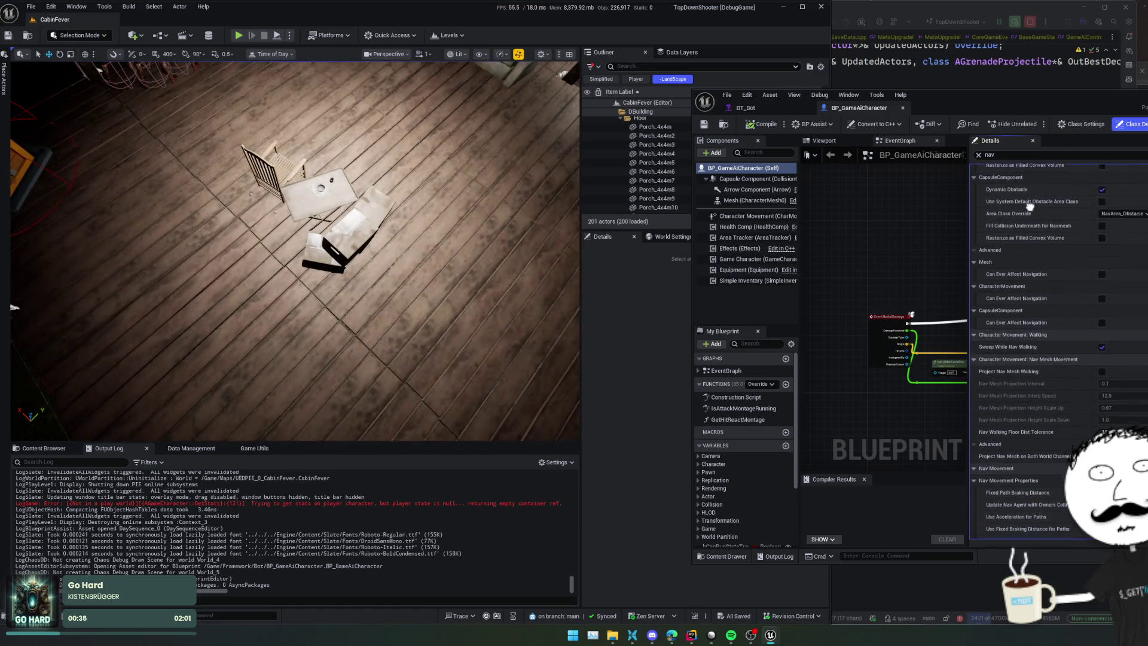
scroll(1001, 284, down, 3)
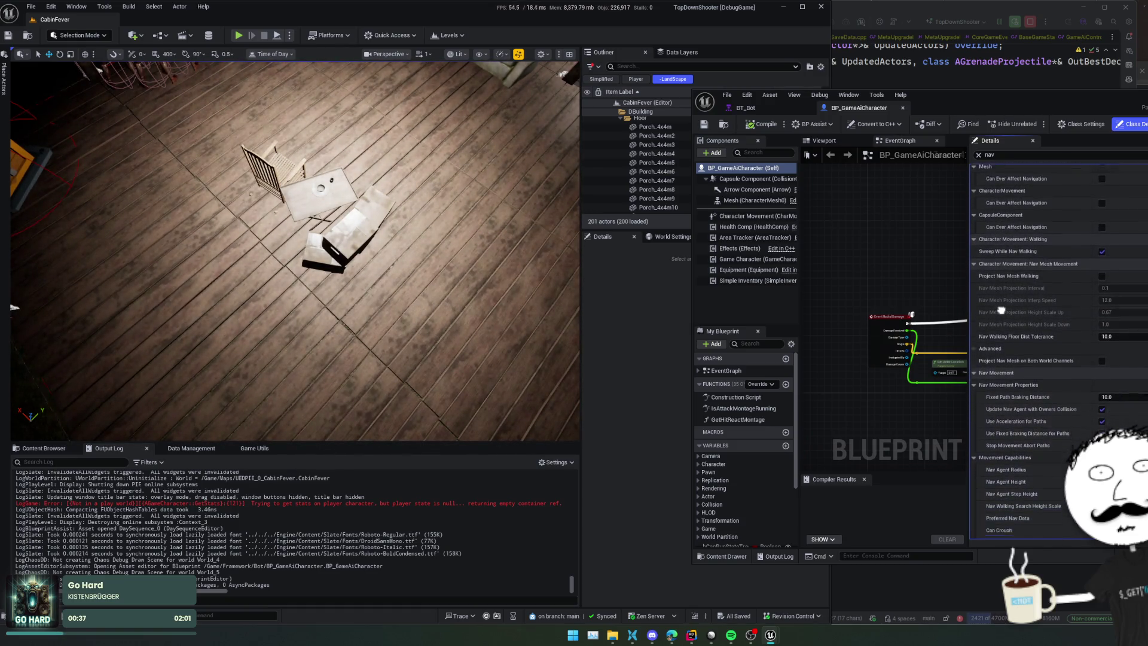
scroll(1001, 284, down, 1)
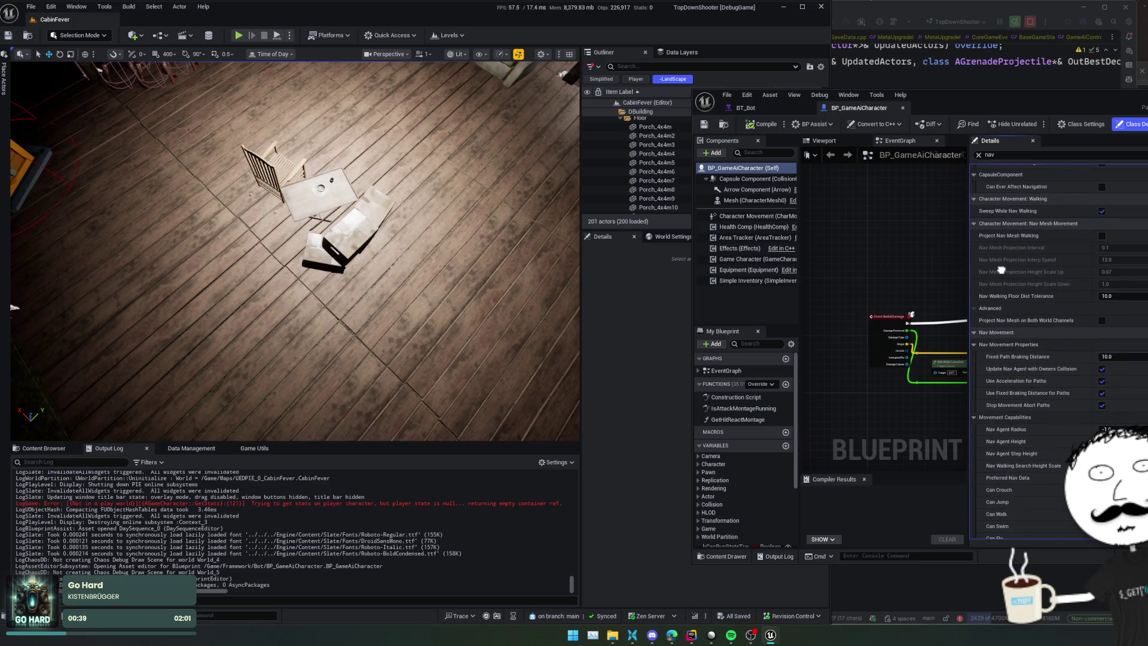
scroll(1001, 271, down, 2)
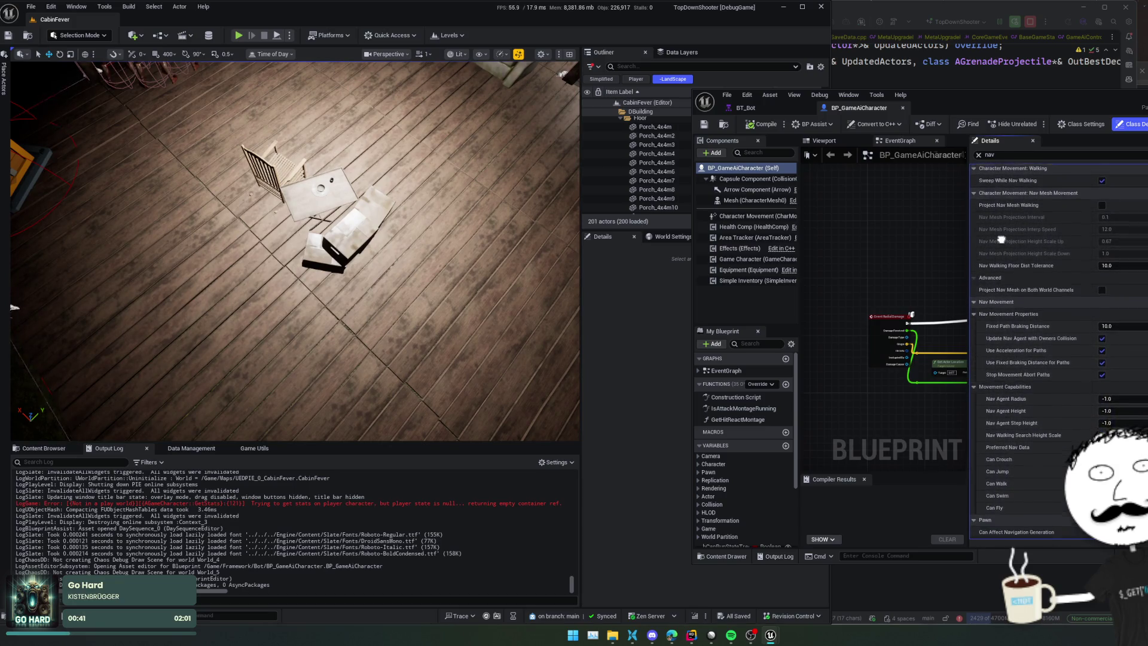
scroll(1001, 239, down, 2)
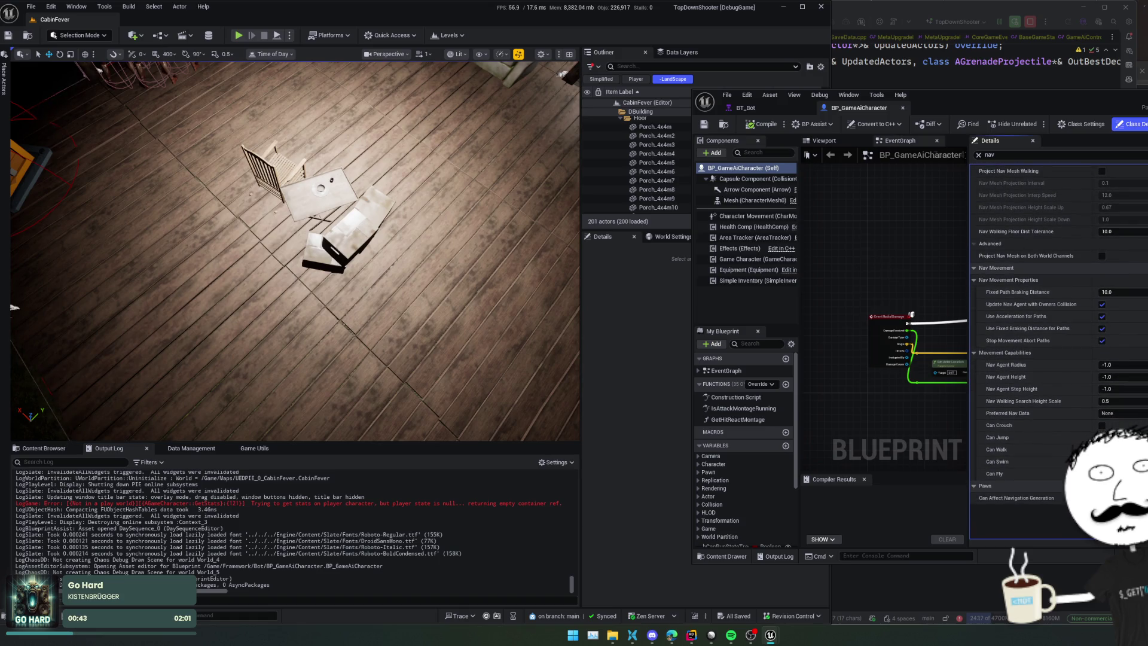
scroll(1045, 293, up, 2)
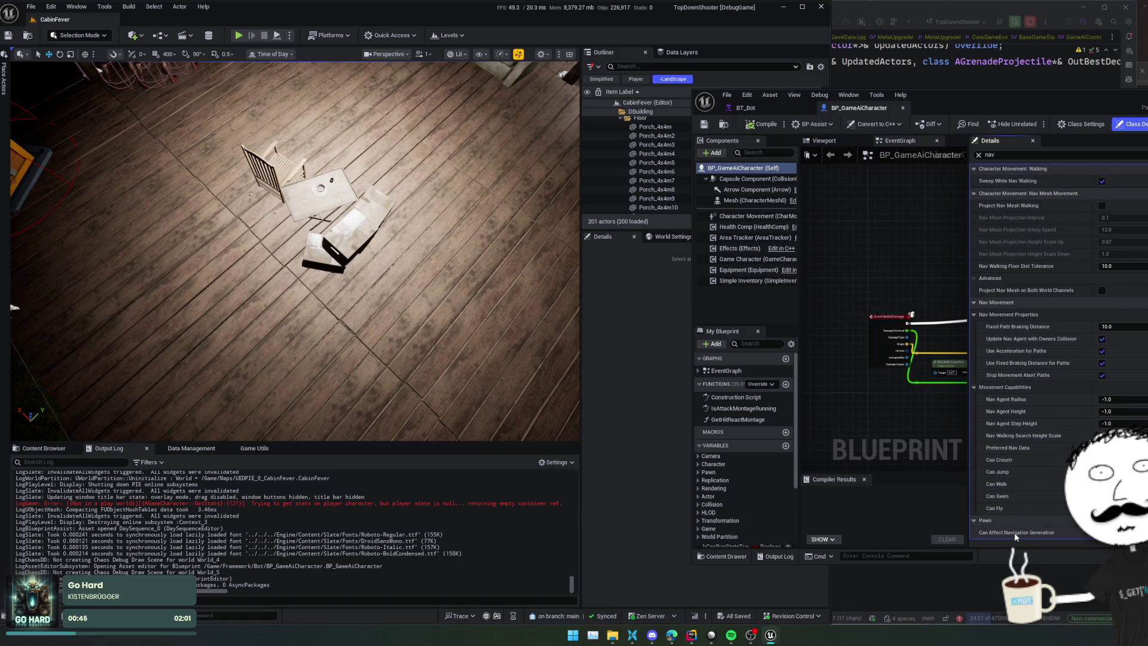
mouse_move(1015, 534)
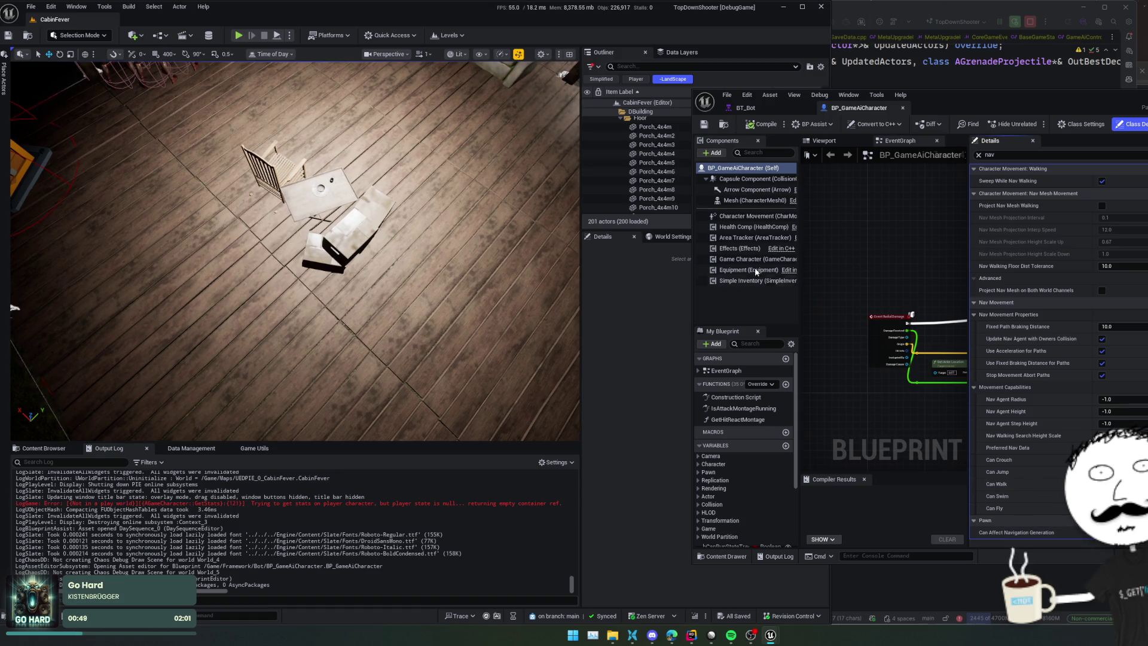
Step: Compare the Capsule Component and Mesh navigation settings, then return to the capsule
click(746, 179)
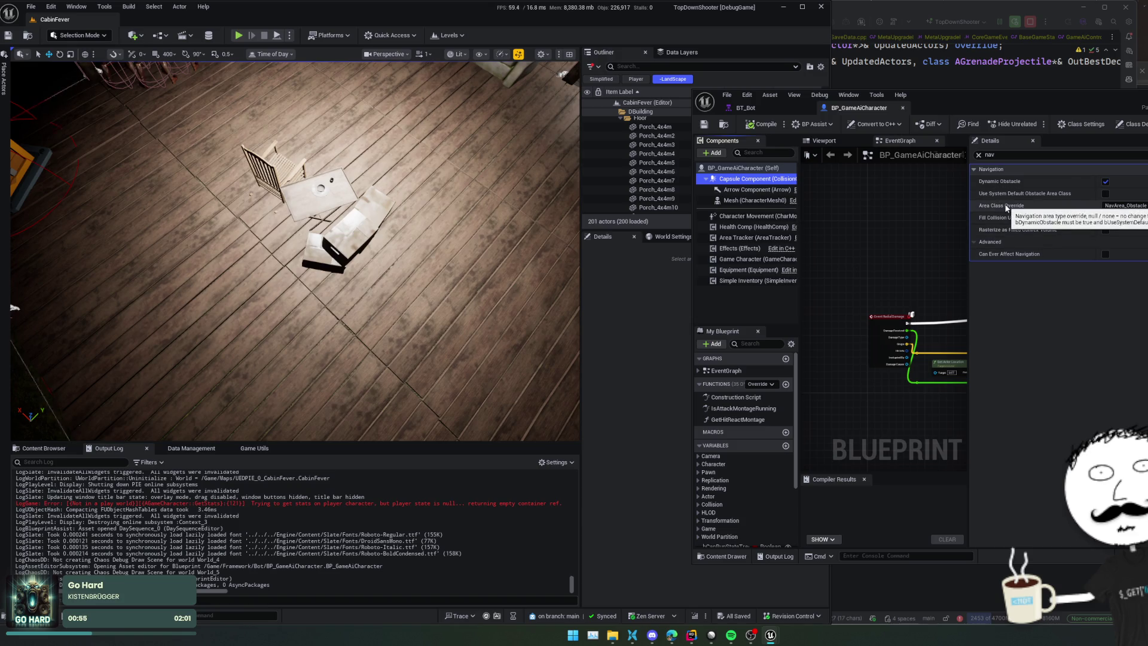
mouse_move(1010, 197)
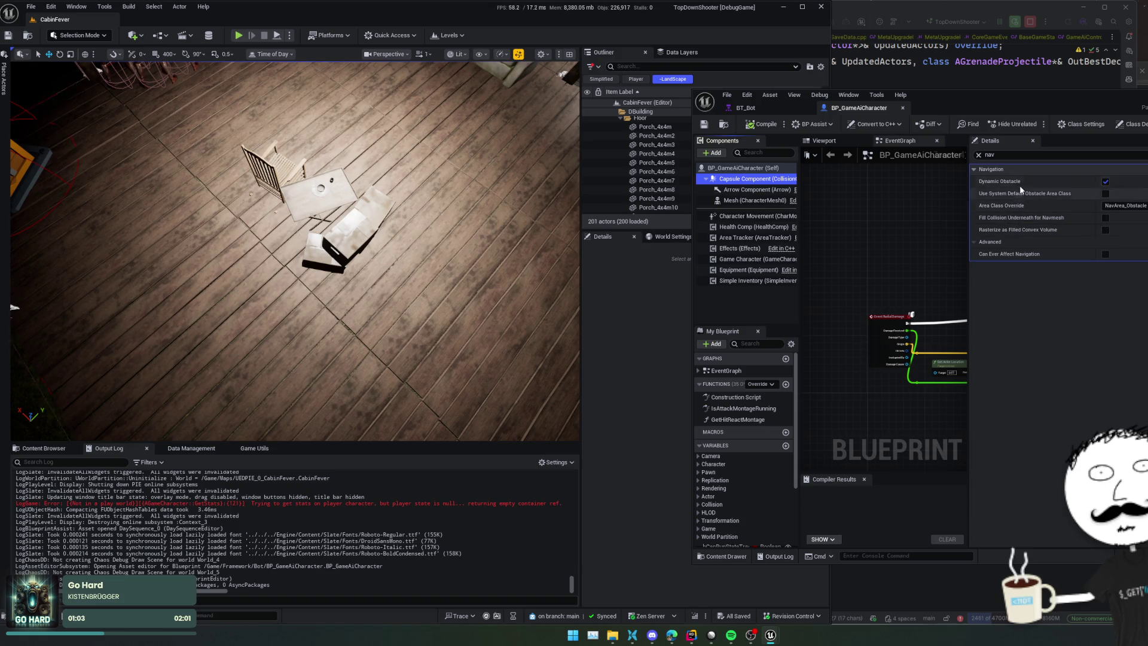
click(756, 201)
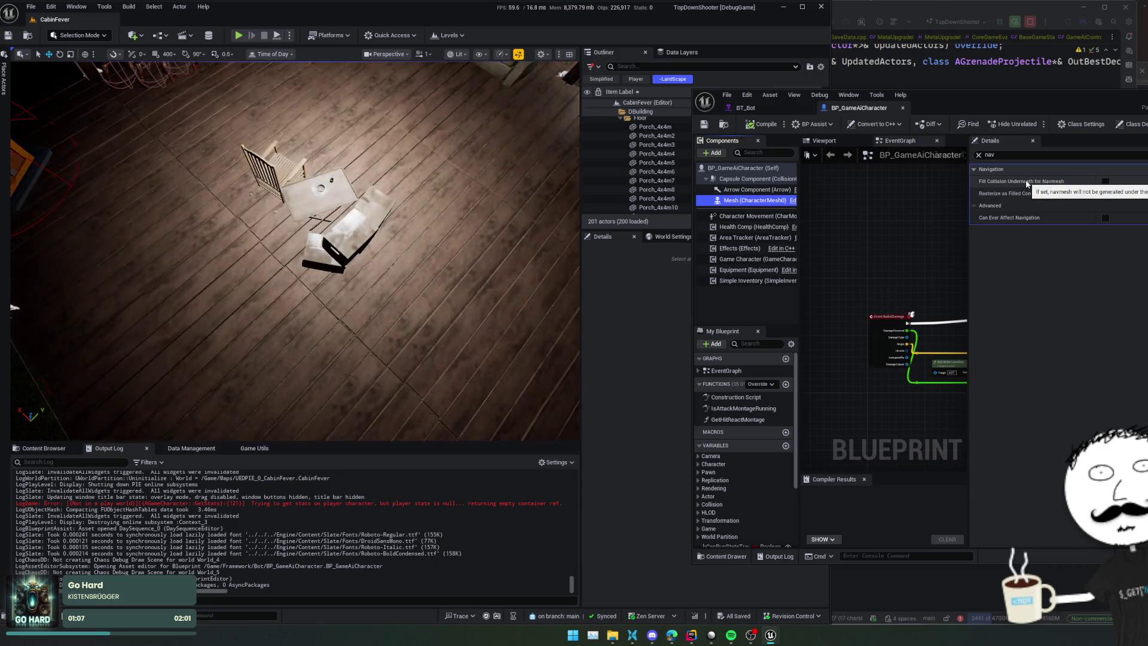
click(742, 179)
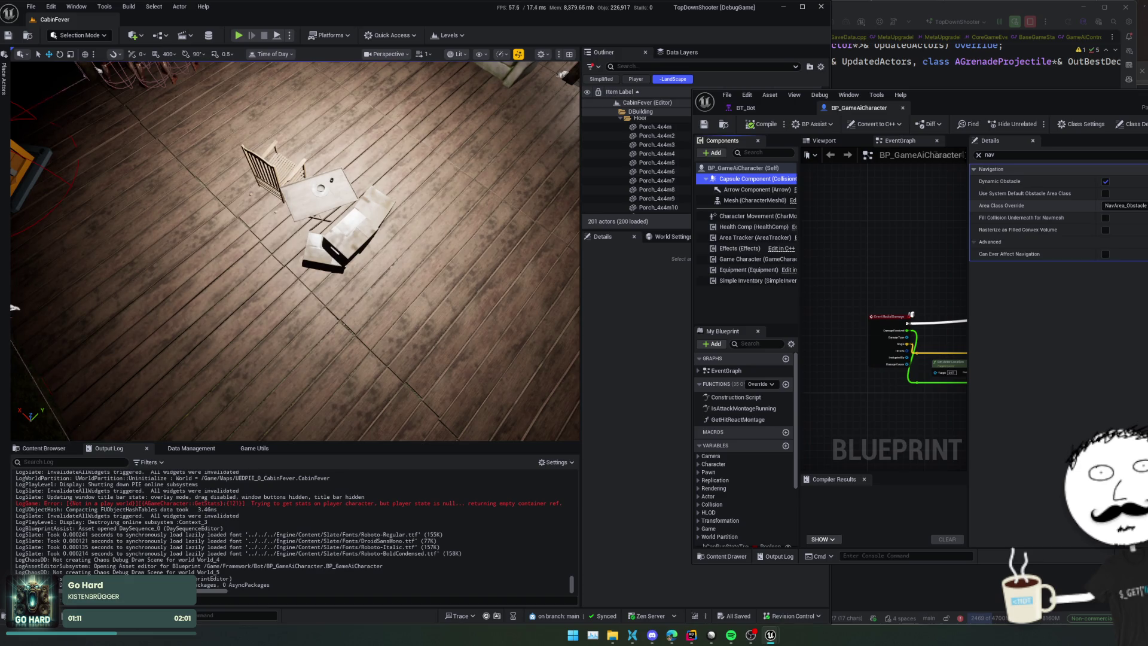
click(44, 448)
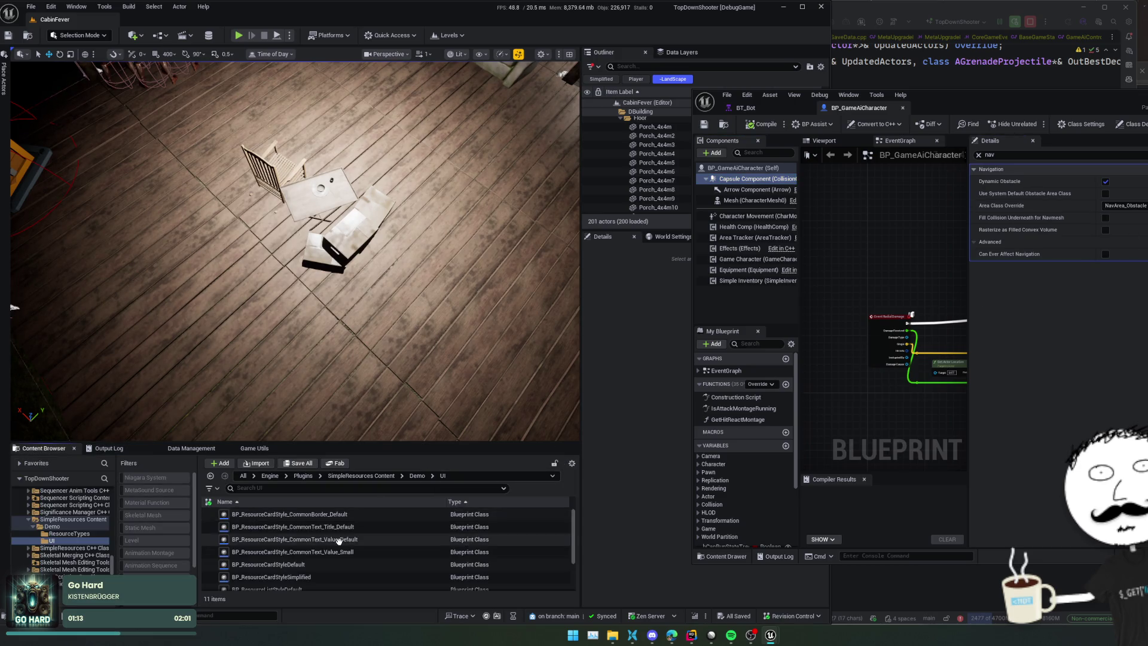
scroll(339, 540, down, 2)
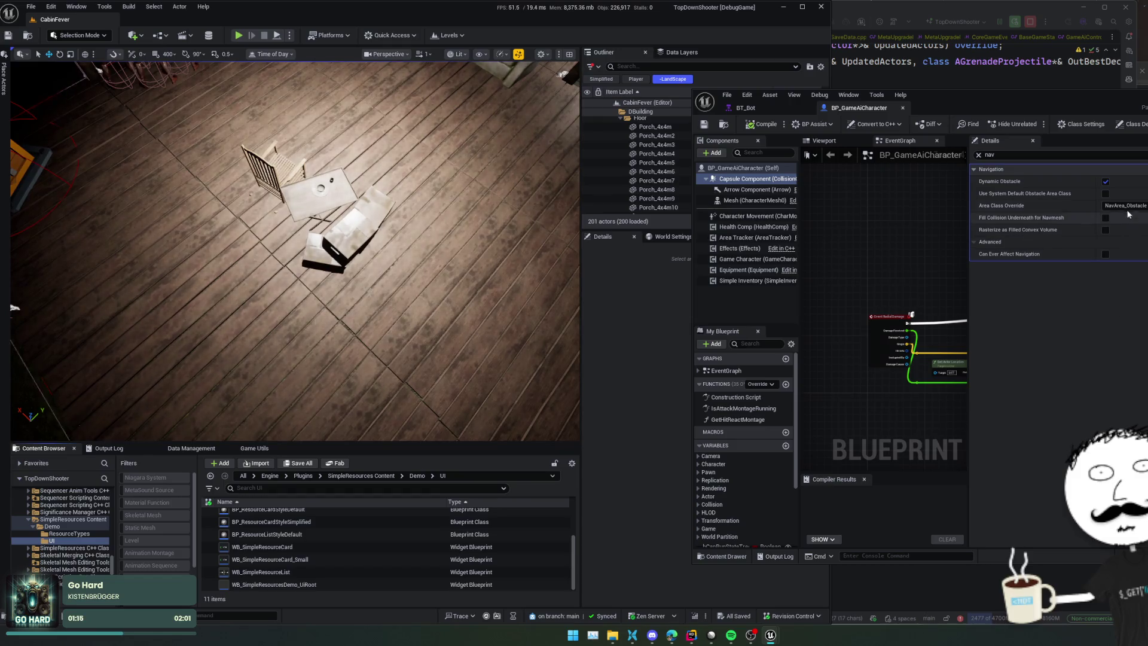
Step: Set the capsule's Area Class Override to NavArea_Entrance and compile and save the blueprint
click(1127, 206)
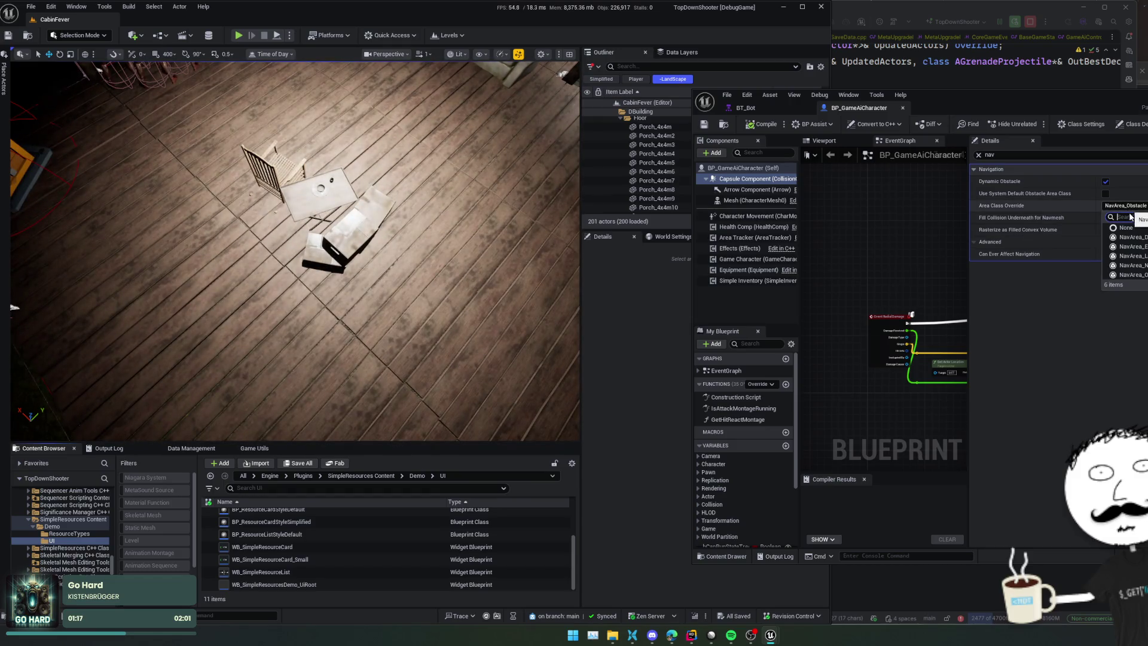
click(1142, 248)
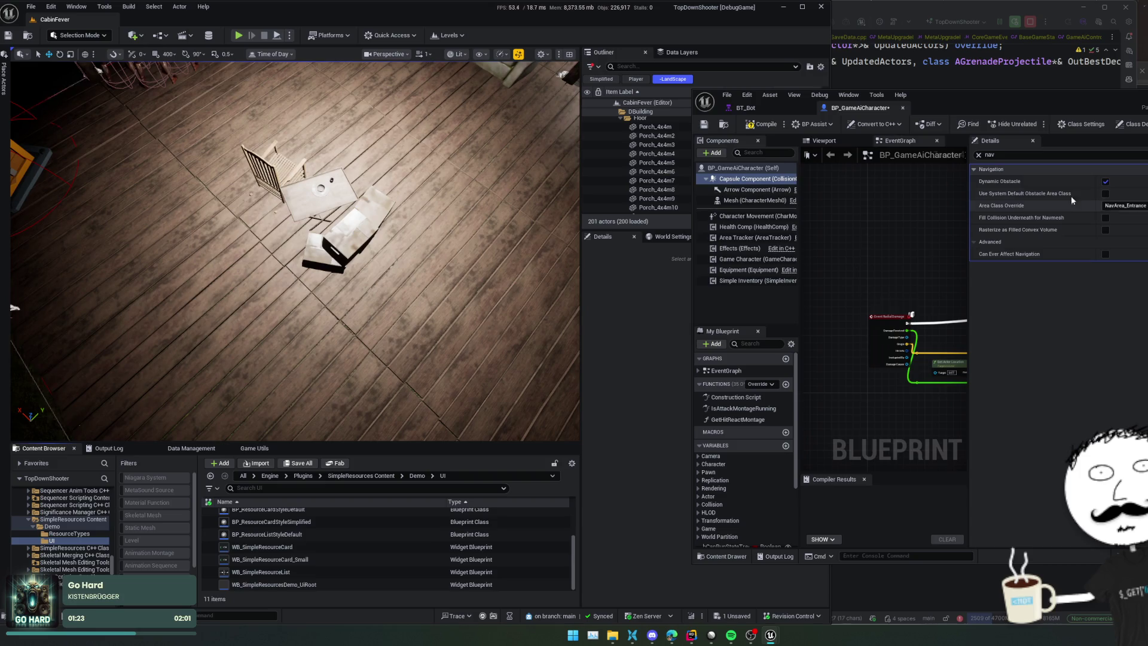
key(ctrl+s)
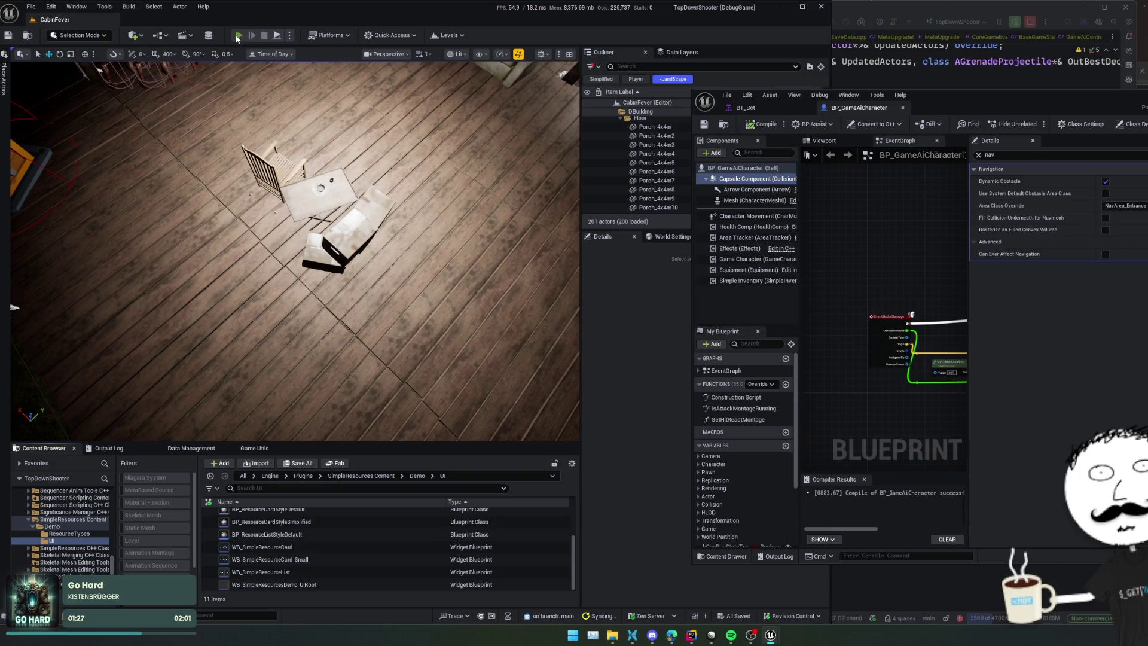
Step: Start Play in the editor and walk the player through the doorway
click(237, 36)
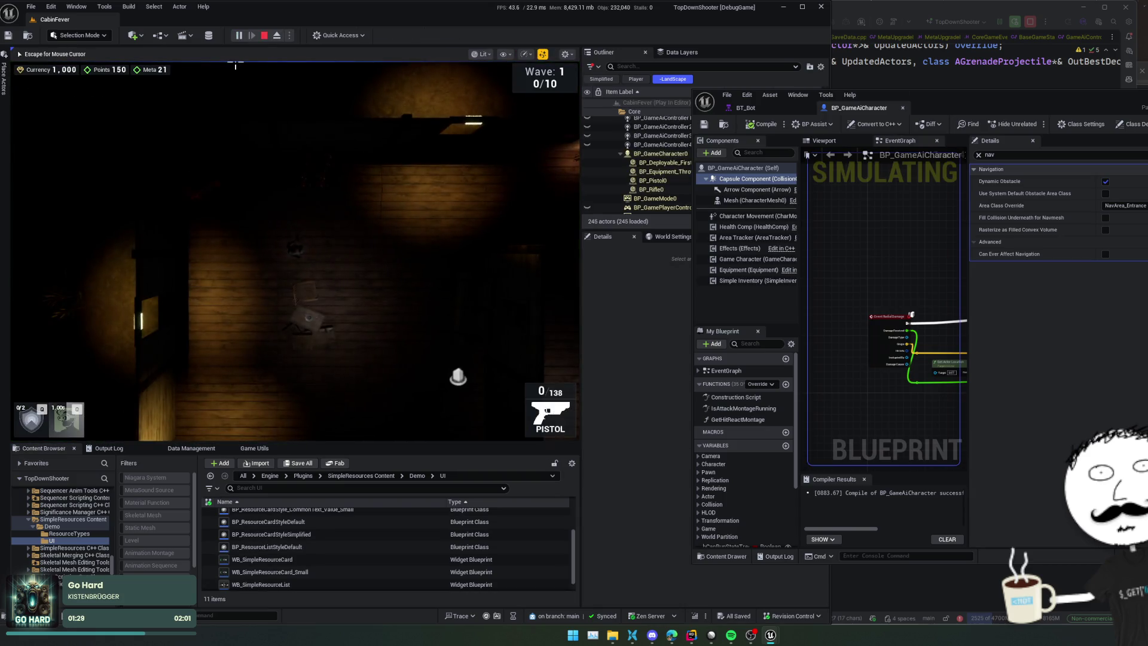
key(s)
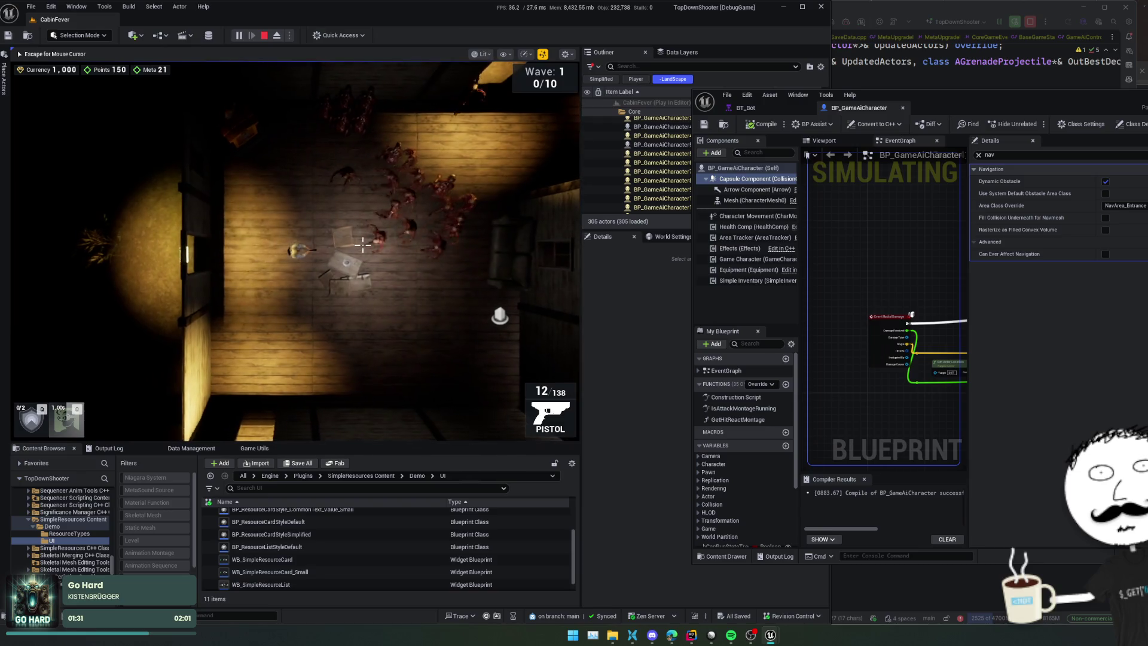
key(a)
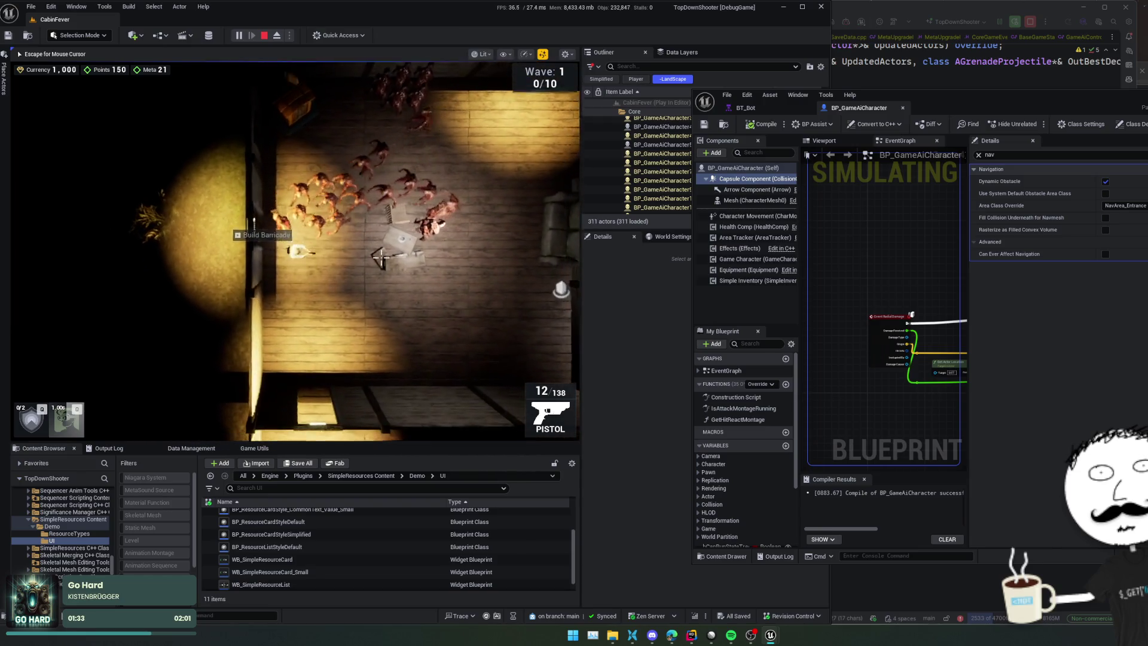
key(d)
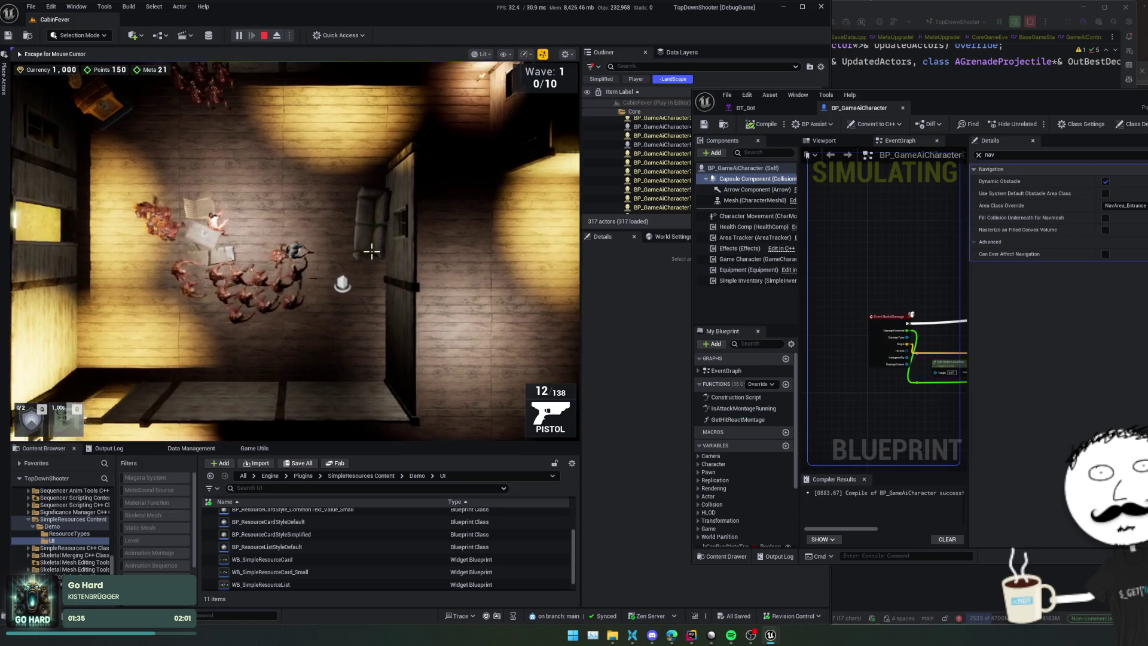
key(d)
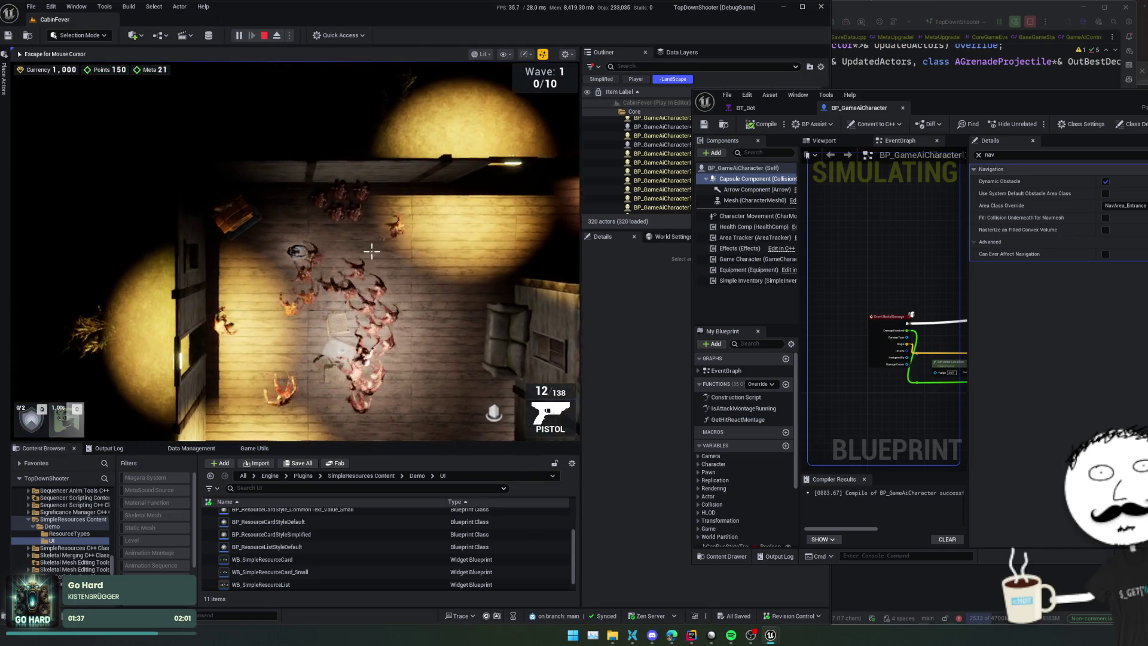
Step: Shoot the chasing zombies while moving, then turn on the Gameplay Debugger with the apostrophe key
click(371, 252)
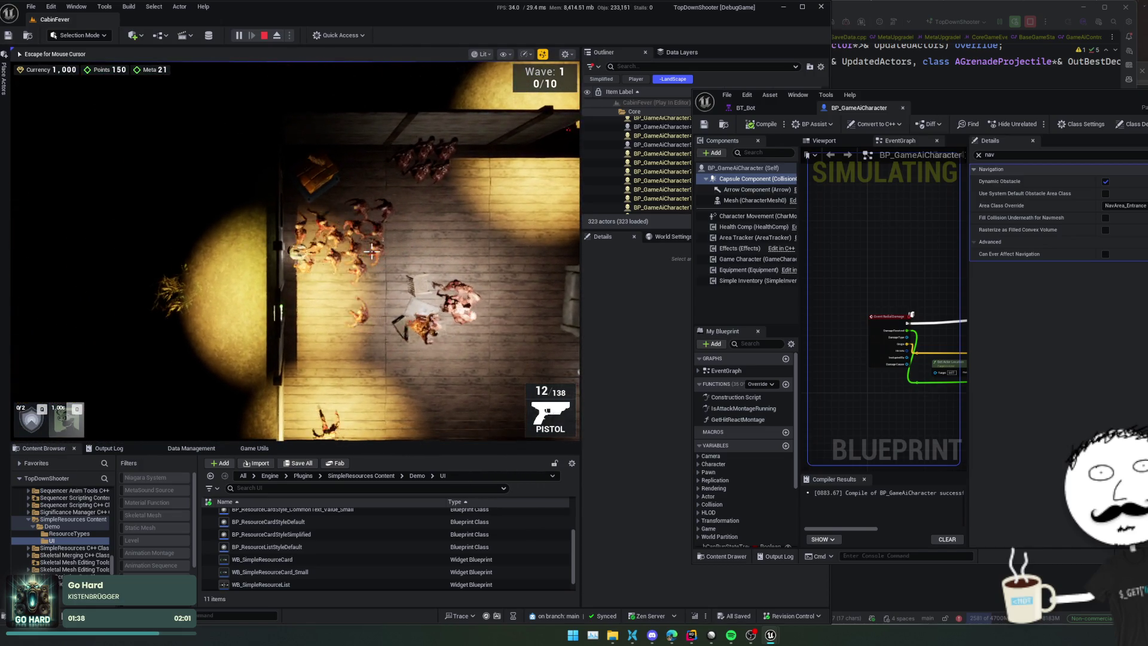
key(d)
click(326, 290)
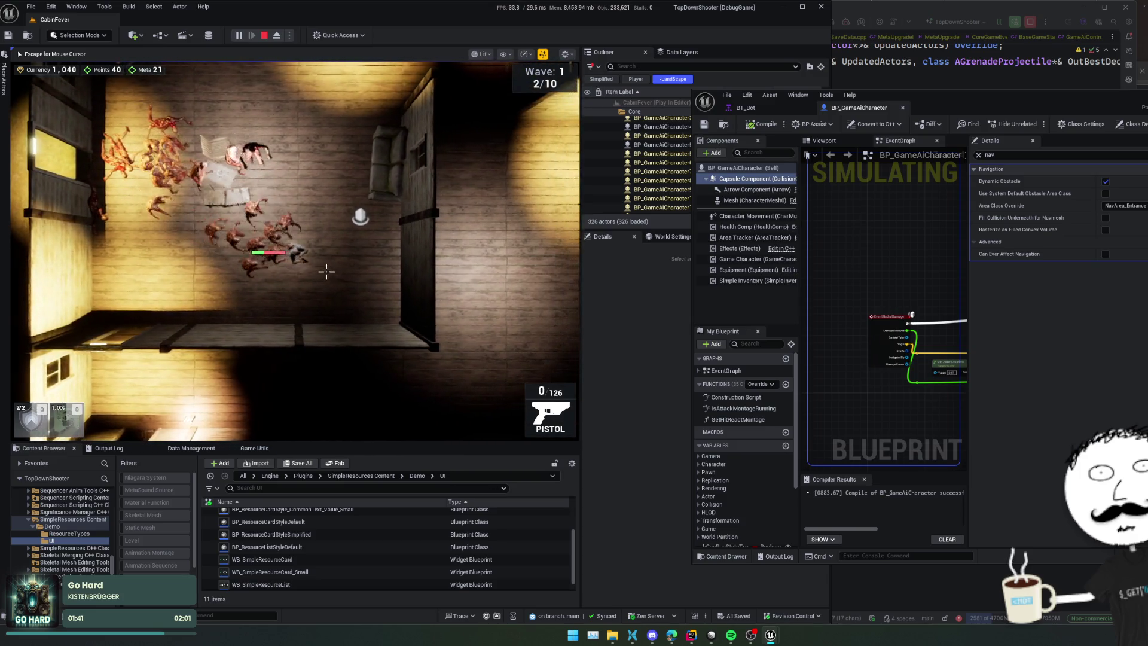
key(w)
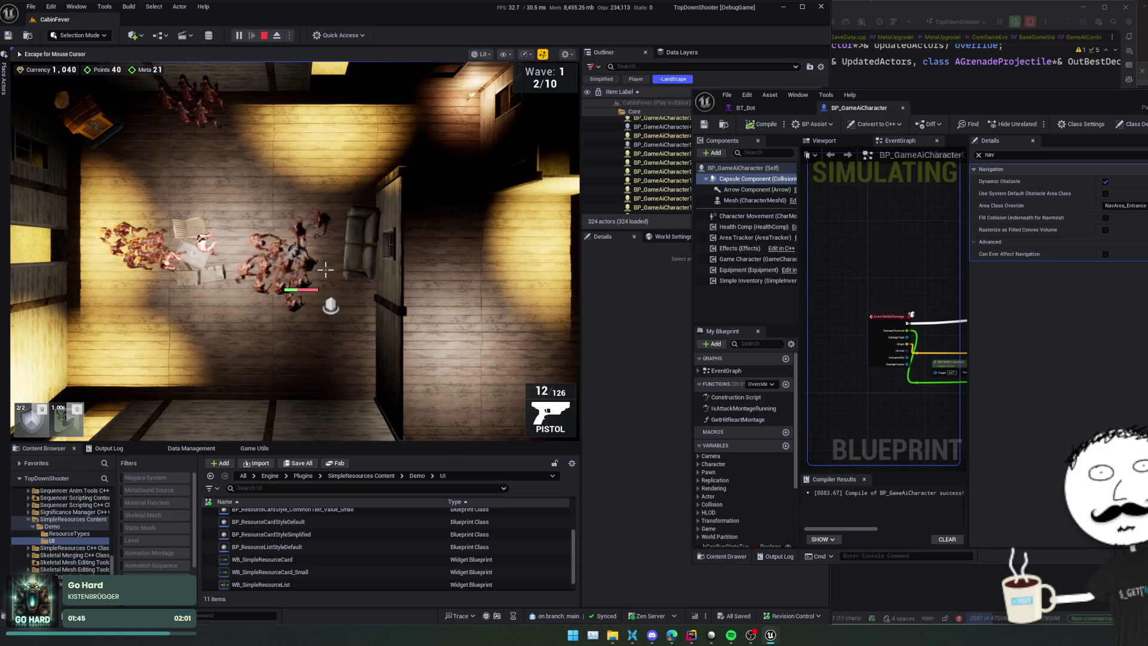
key(apostrophe)
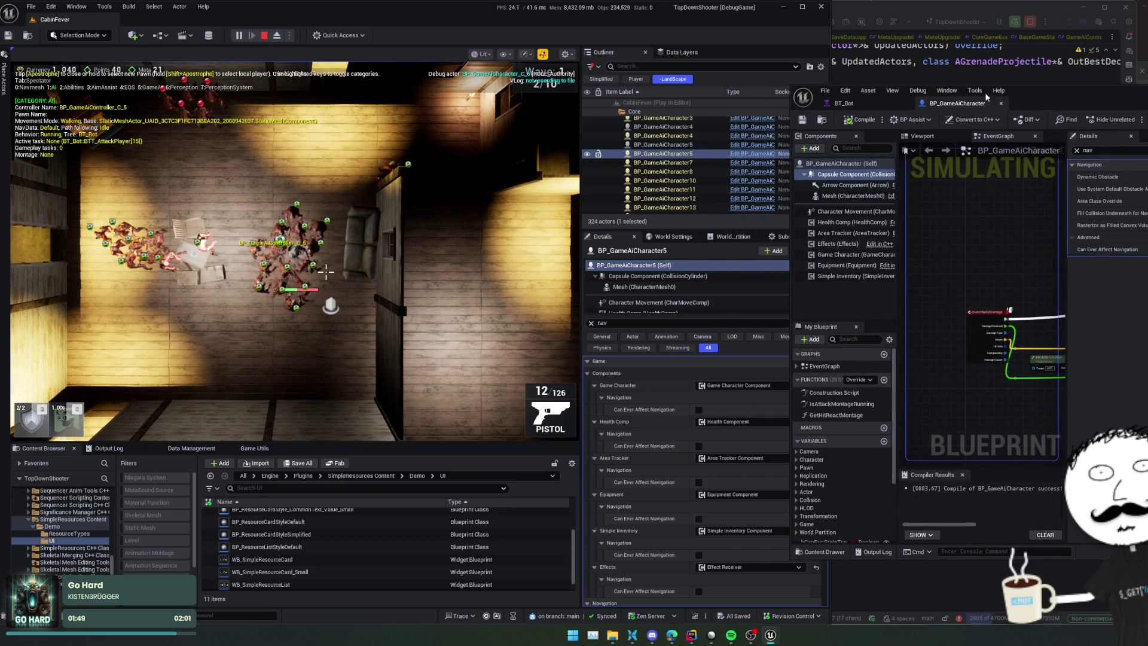
Step: Eject, select one zombie for debugging, re-possess the player and resume the game
click(276, 36)
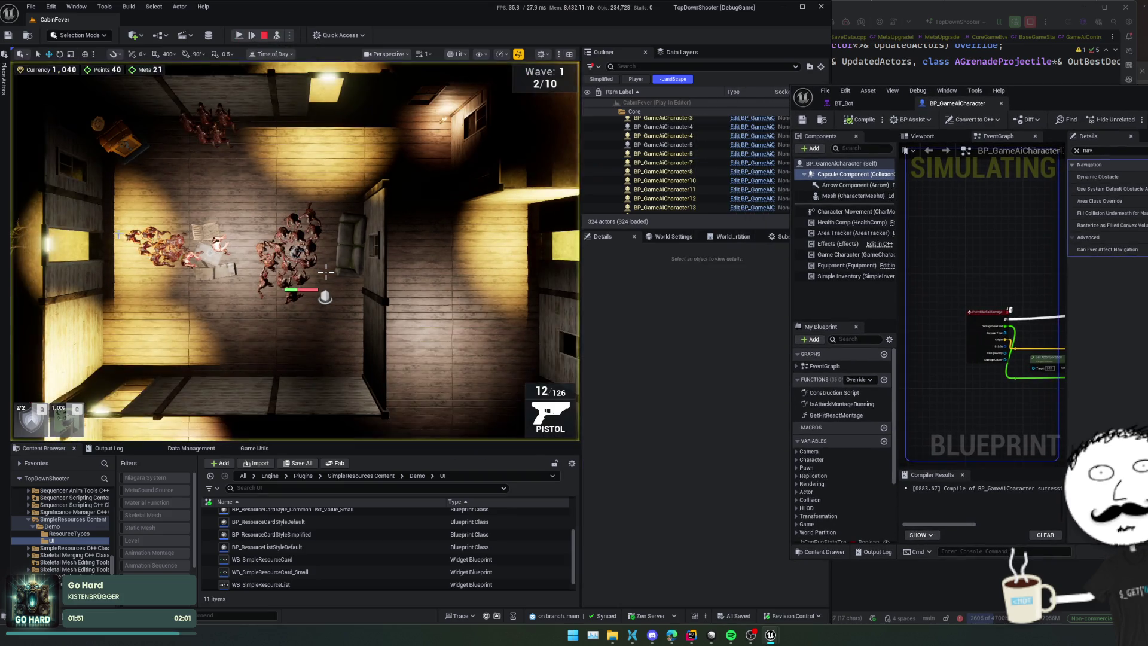
click(175, 229)
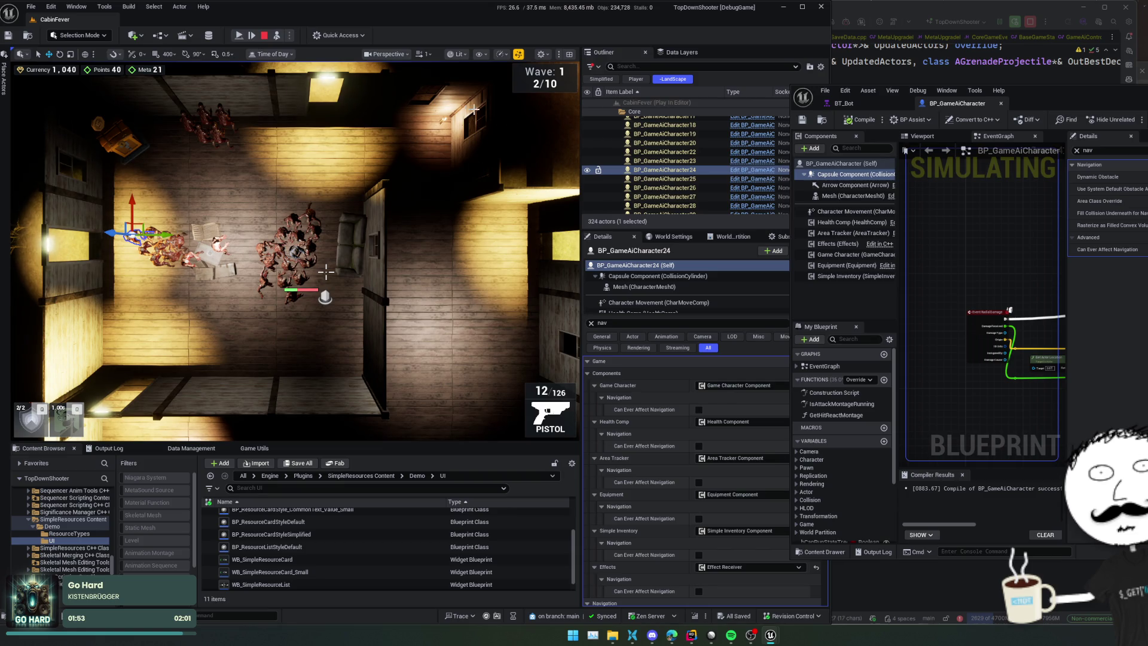
click(276, 36)
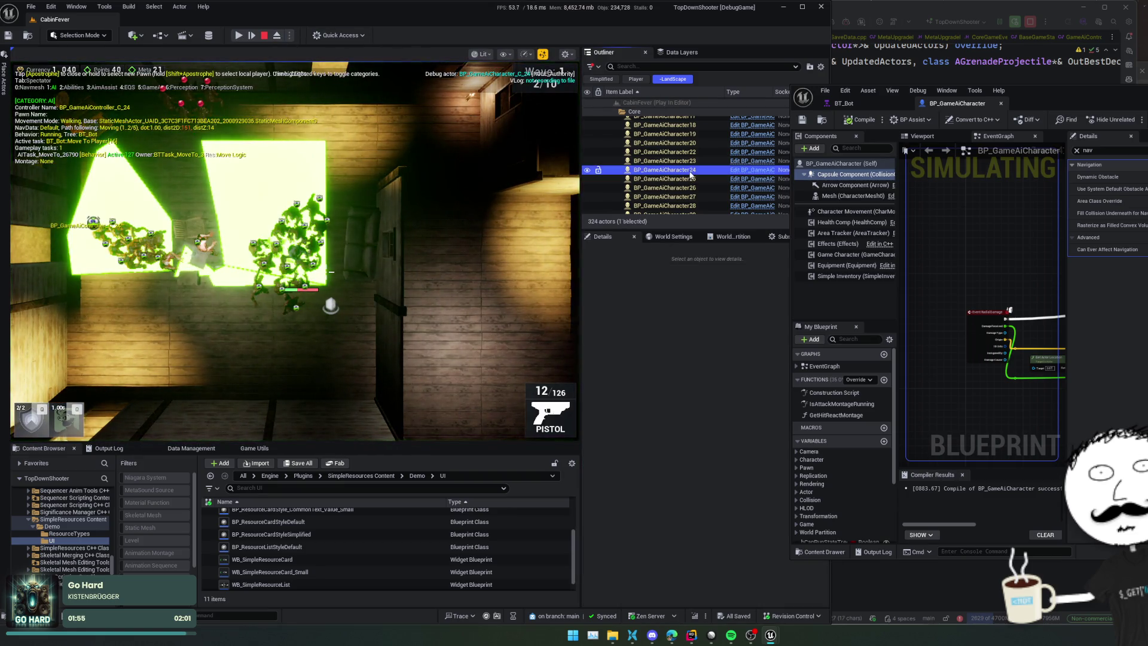
click(381, 221)
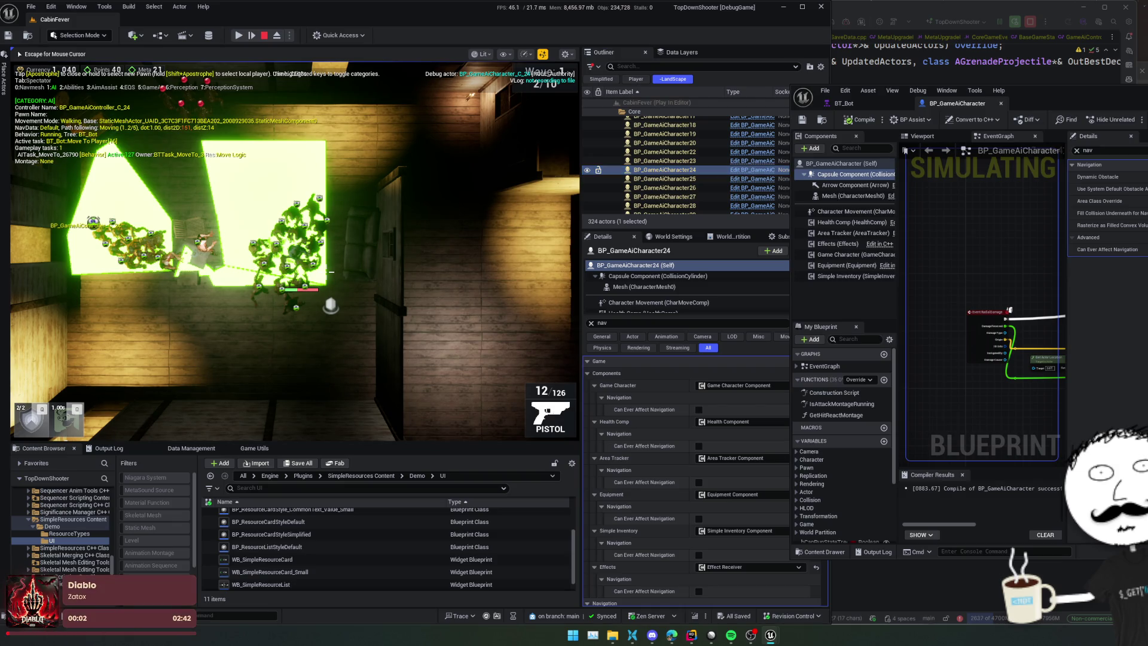
click(238, 36)
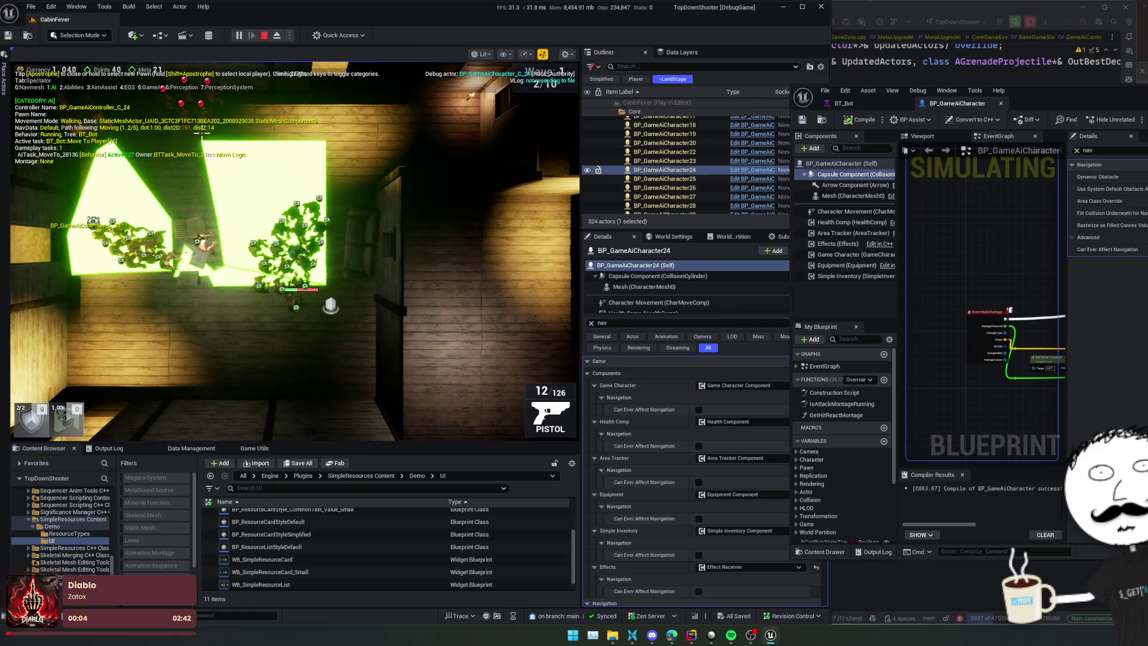
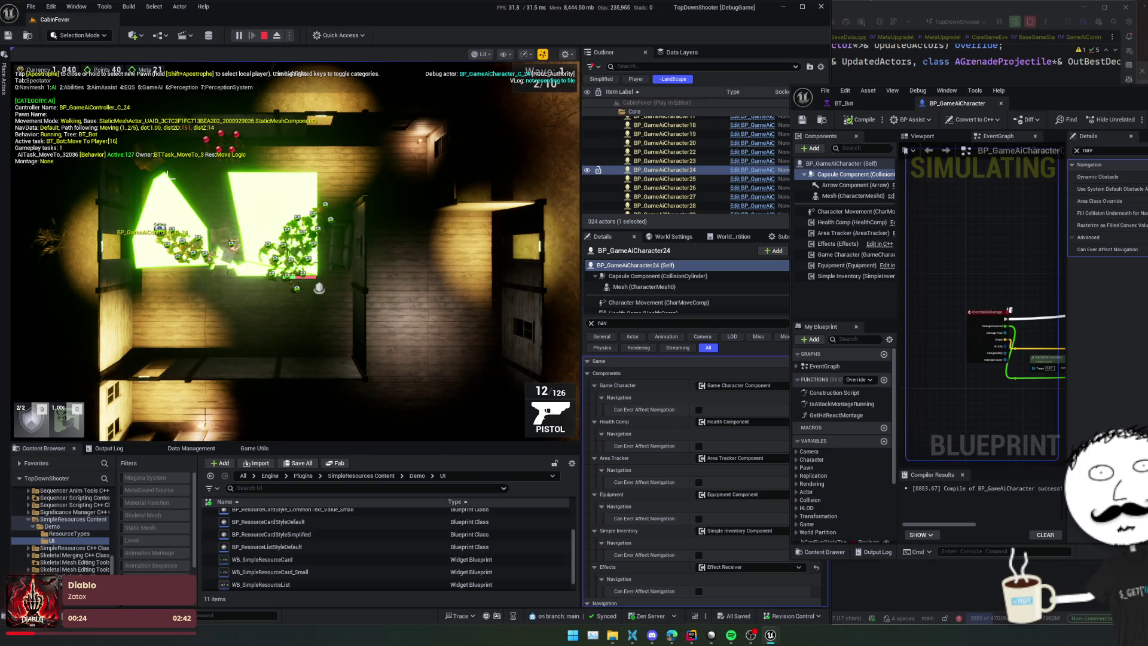
Step: Bring the BT_Bot behaviour tree forward and stop the running Play-in-Editor session
key(ctrl+Tab)
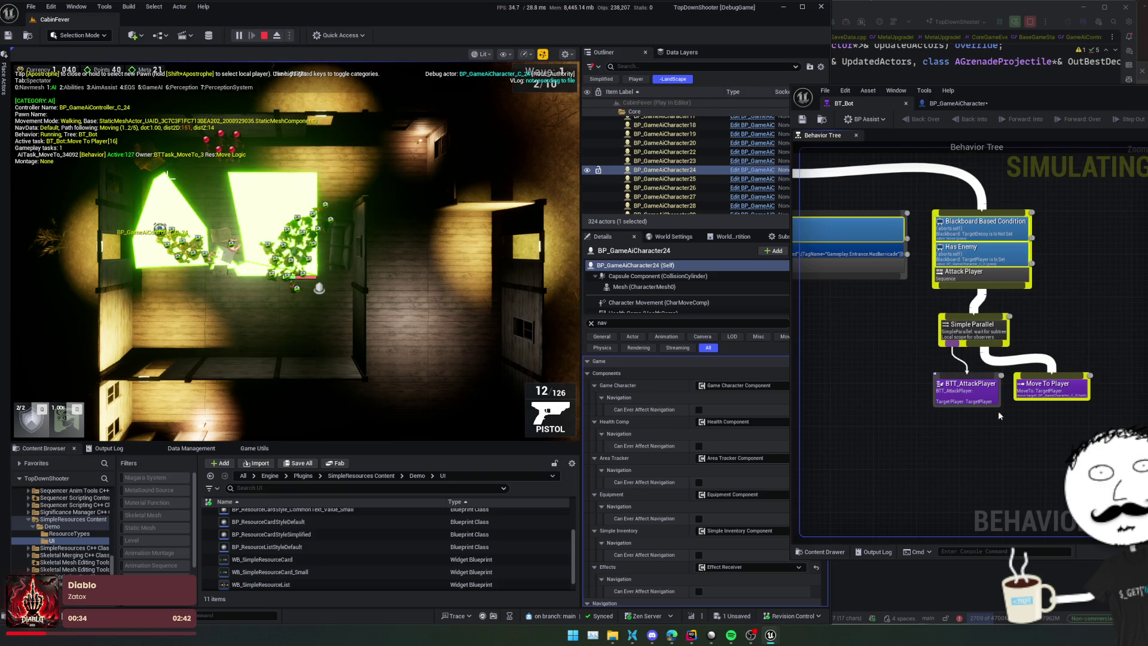
drag(1047, 328, 1098, 329)
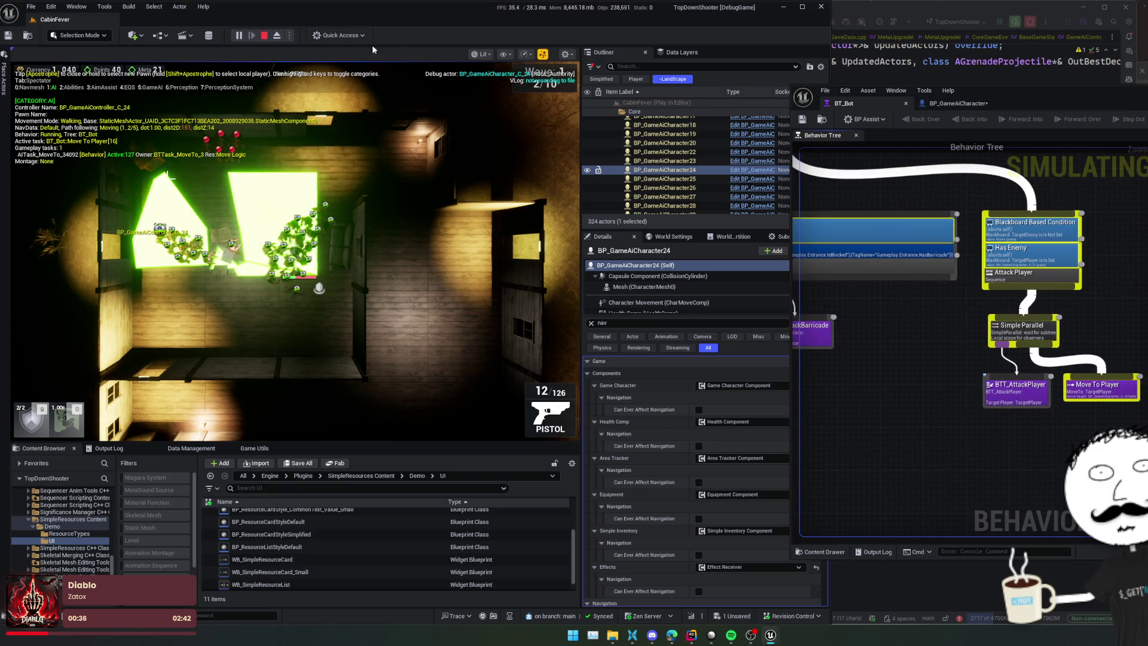
key(Escape)
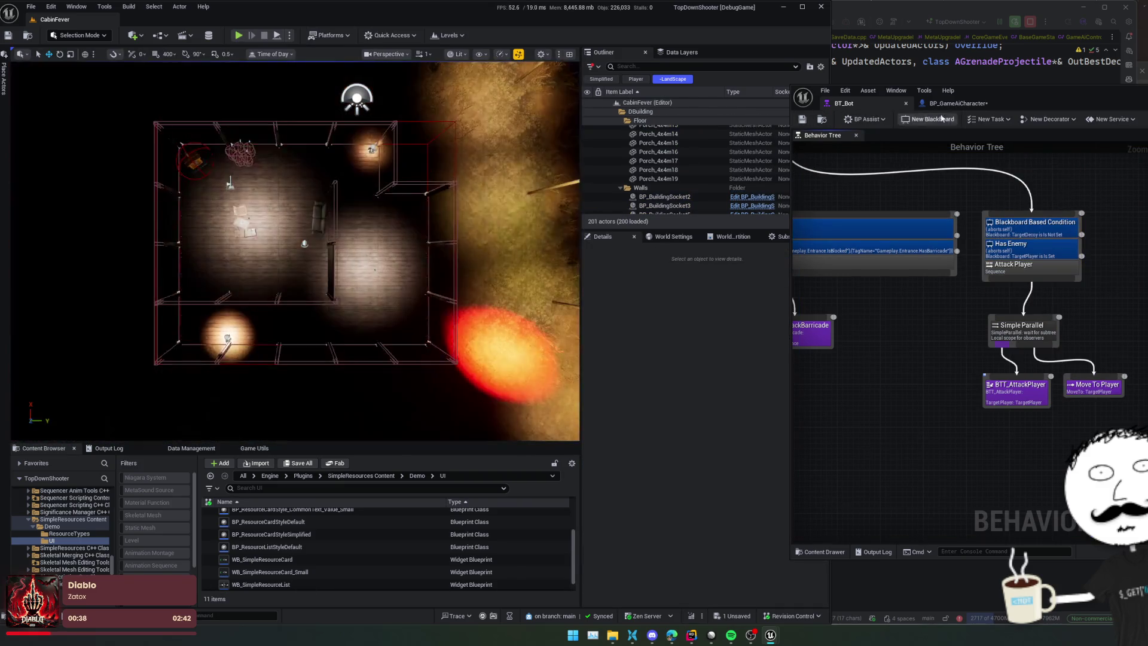
Step: Save the character blueprint and centre BT_Bot's attack branch beside the level view
click(802, 120)
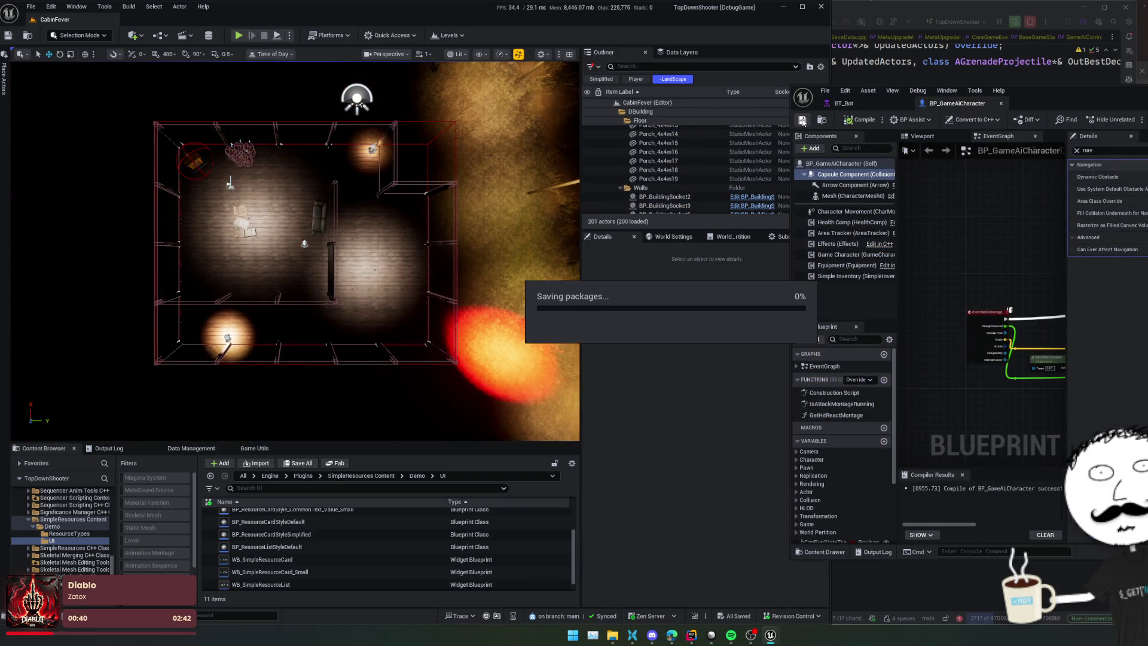
click(844, 103)
drag(1069, 108, 874, 106)
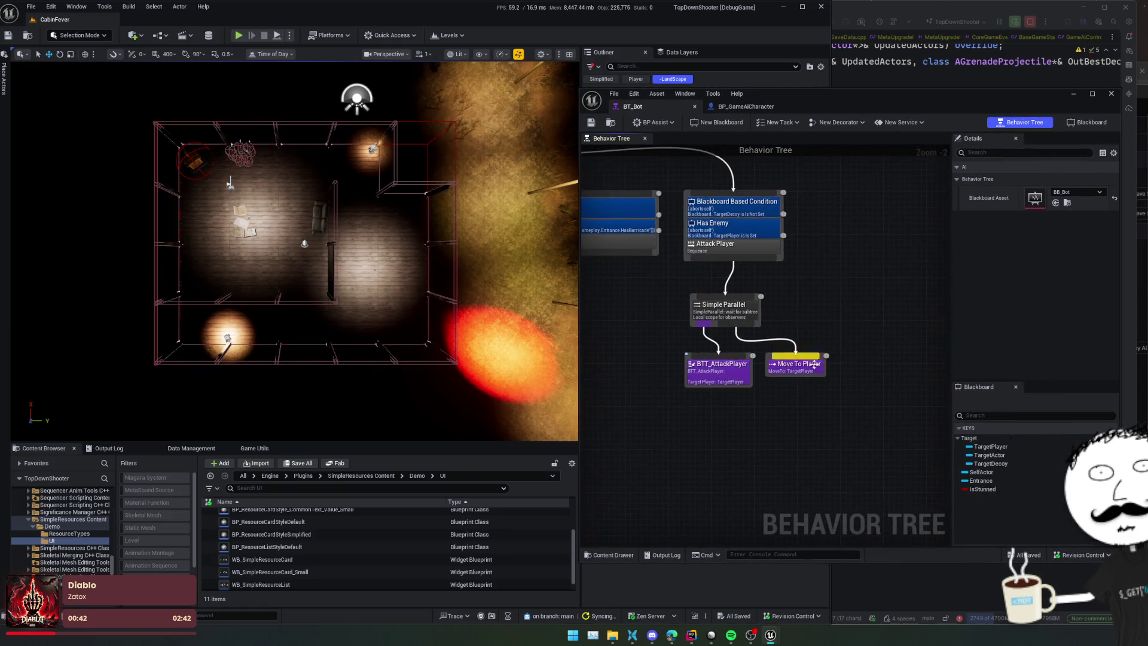
scroll(778, 299, up, 1)
drag(783, 367, 722, 351)
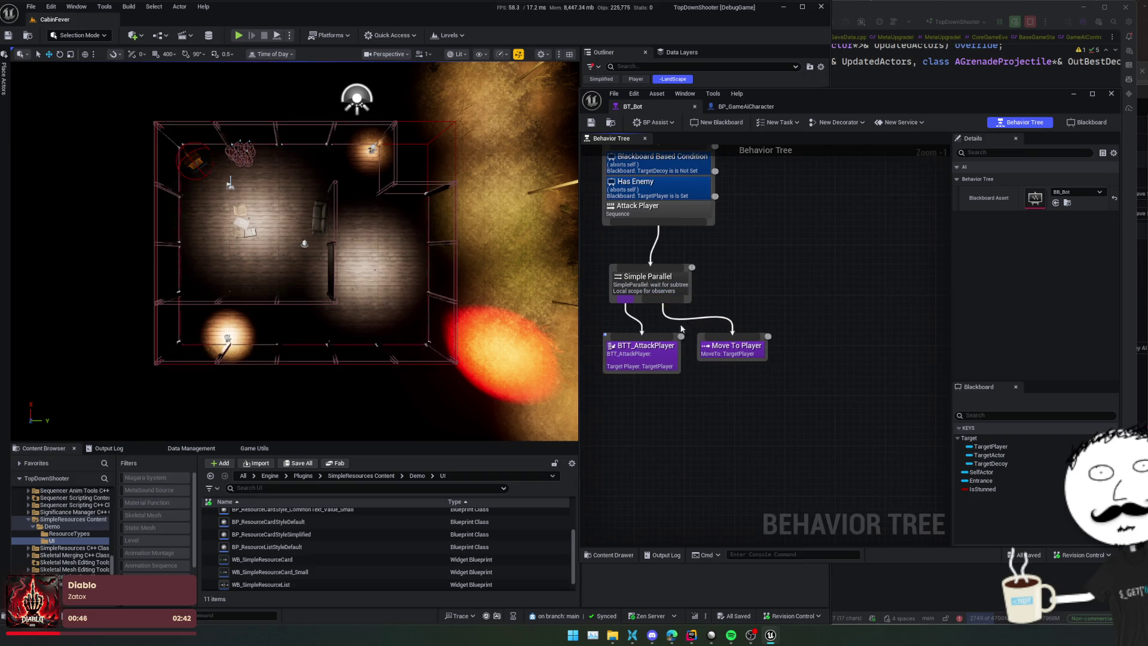
Step: Add a Sequence node as a child of Simple Parallel
mouse_move(668, 305)
mouse_down()
mouse_move(744, 309)
mouse_move(752, 372)
mouse_move(752, 320)
mouse_up()
text(seq)
click(794, 329)
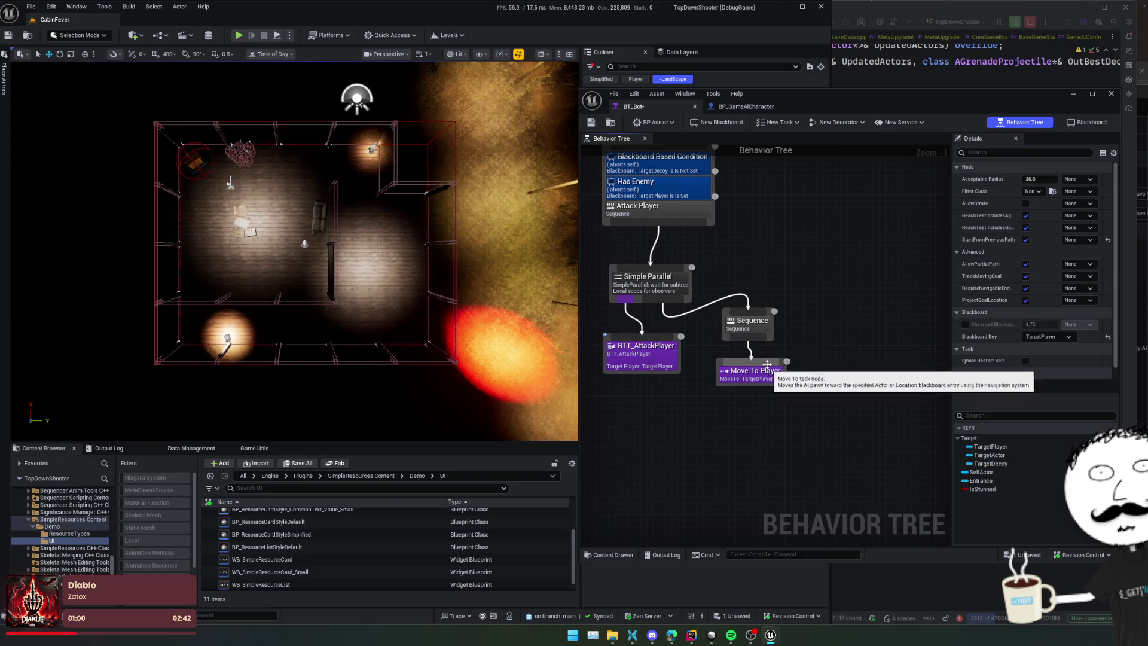
Step: Add a Wait task under the Sequence, placed to the right of Move To Player
drag(759, 343, 814, 341)
scroll(908, 371, down, 1)
scroll(913, 371, down, 1)
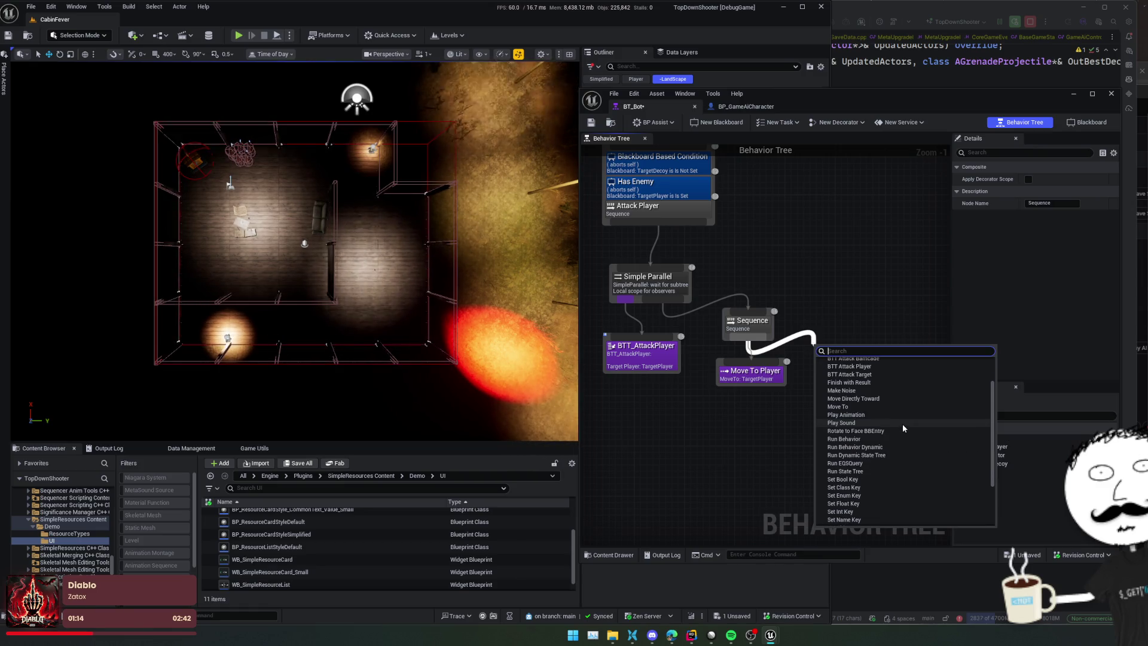
scroll(902, 423, down, 2)
scroll(903, 423, down, 3)
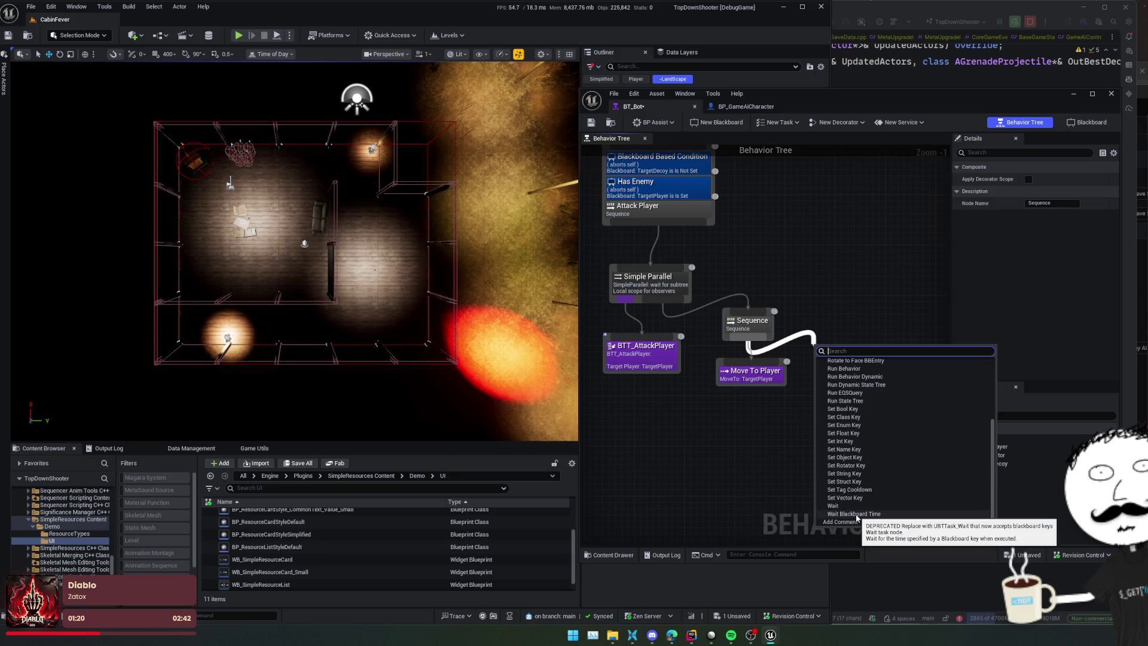
click(837, 506)
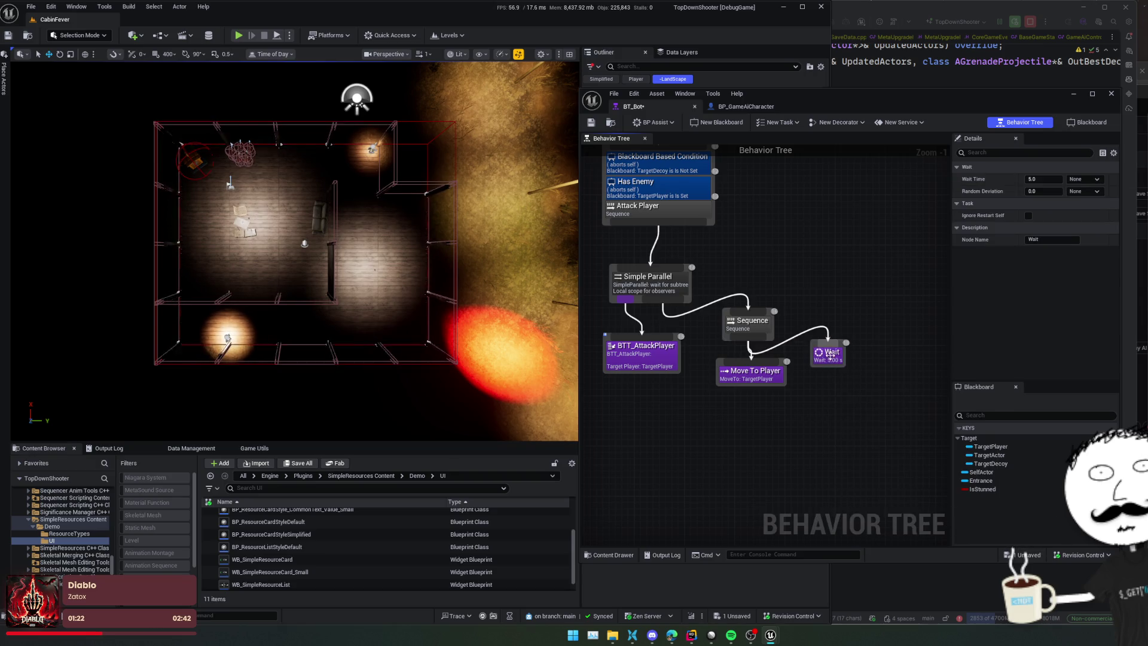
mouse_move(830, 355)
mouse_down()
mouse_move(835, 377)
mouse_move(894, 366)
mouse_move(848, 367)
mouse_up()
mouse_move(772, 380)
mouse_down()
mouse_move(740, 393)
mouse_move(761, 386)
mouse_up()
drag(841, 372, 808, 384)
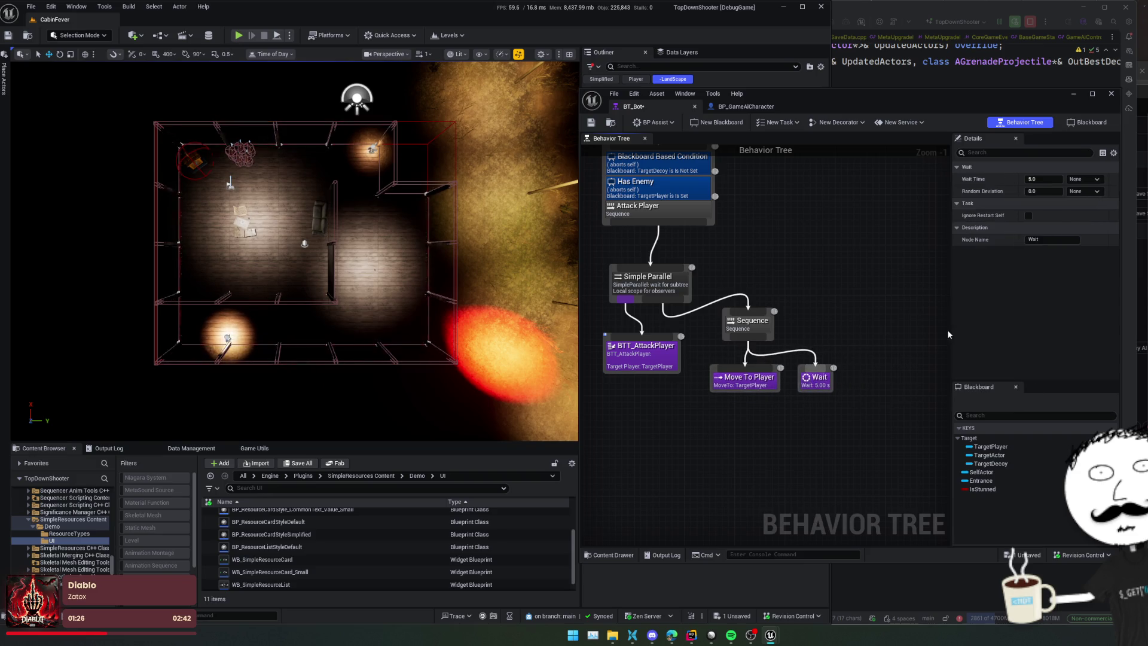
Step: Give the Wait task a 1.5 s wait time and 1.0 random deviation, then save
click(1047, 179)
text(2)
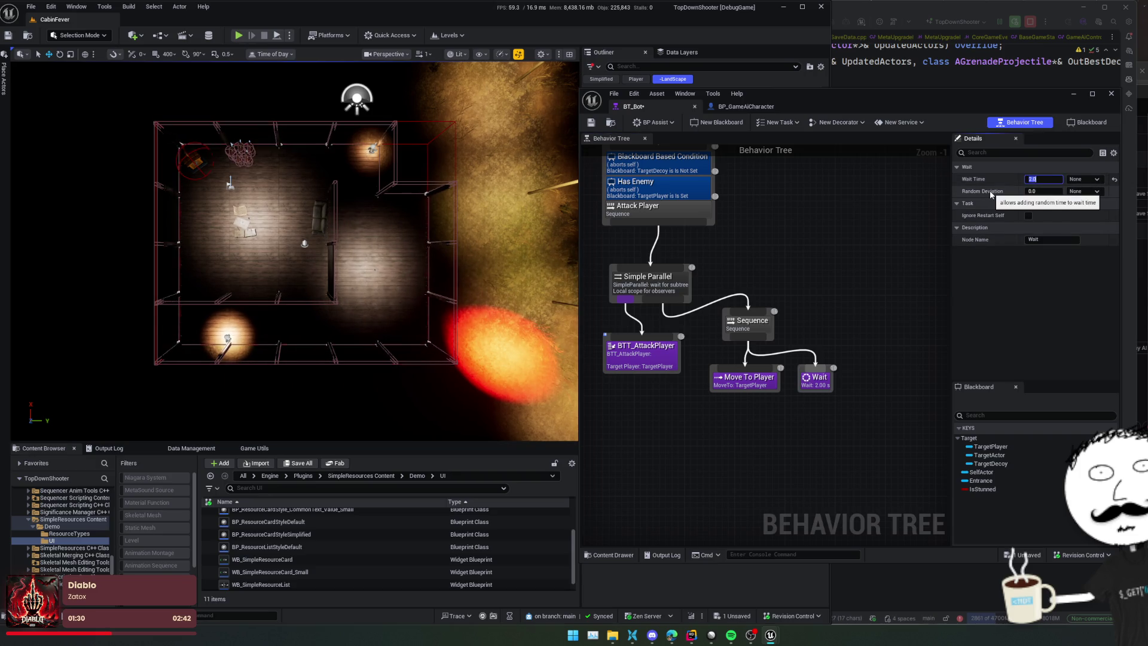
text(1.5)
key(Return)
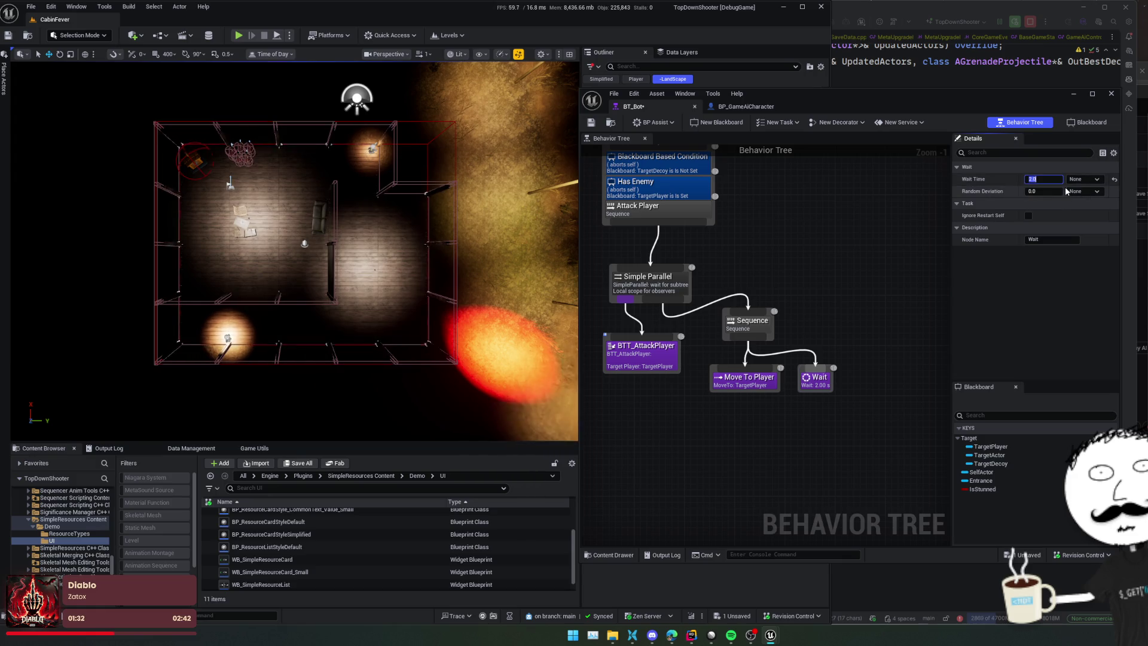
key(Tab)
text(1)
key(Return)
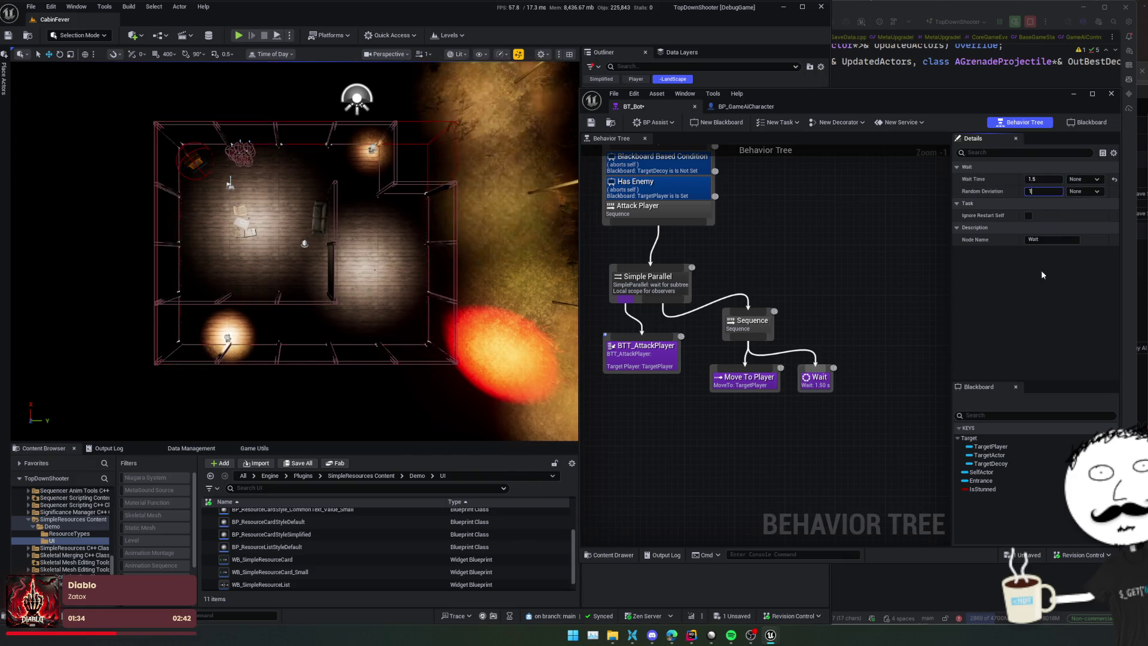
key(ctrl+s)
drag(827, 277, 834, 261)
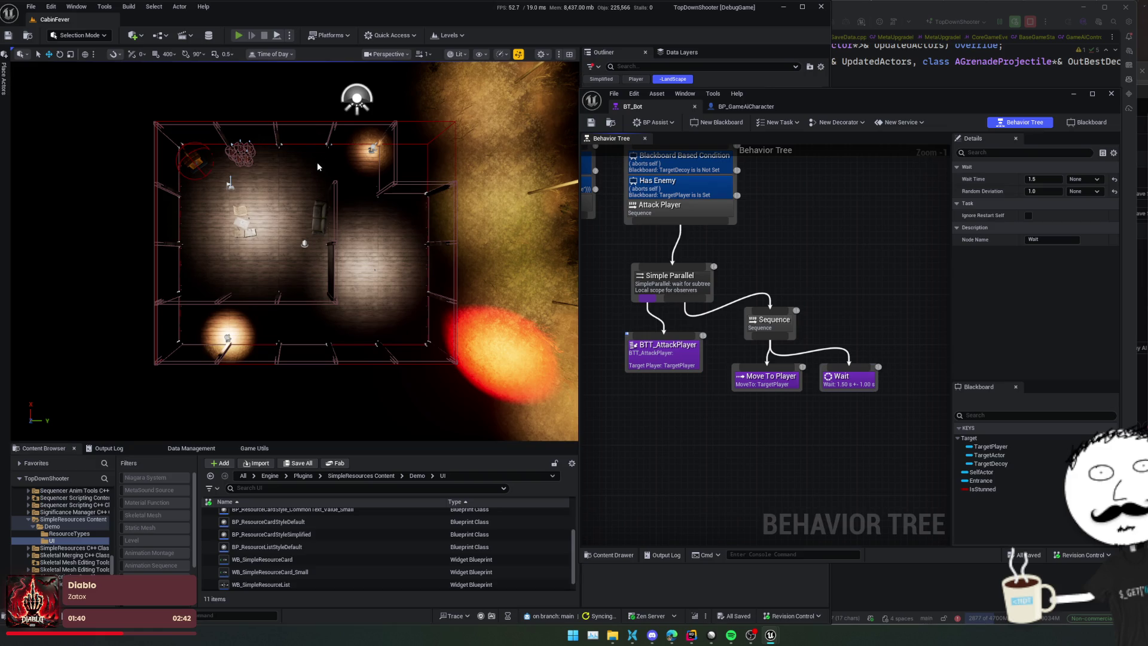
Step: Start Play-in-Editor, run the god-mode console command, and lead the enemies down through the rooms
key(alt+p)
key(Return)
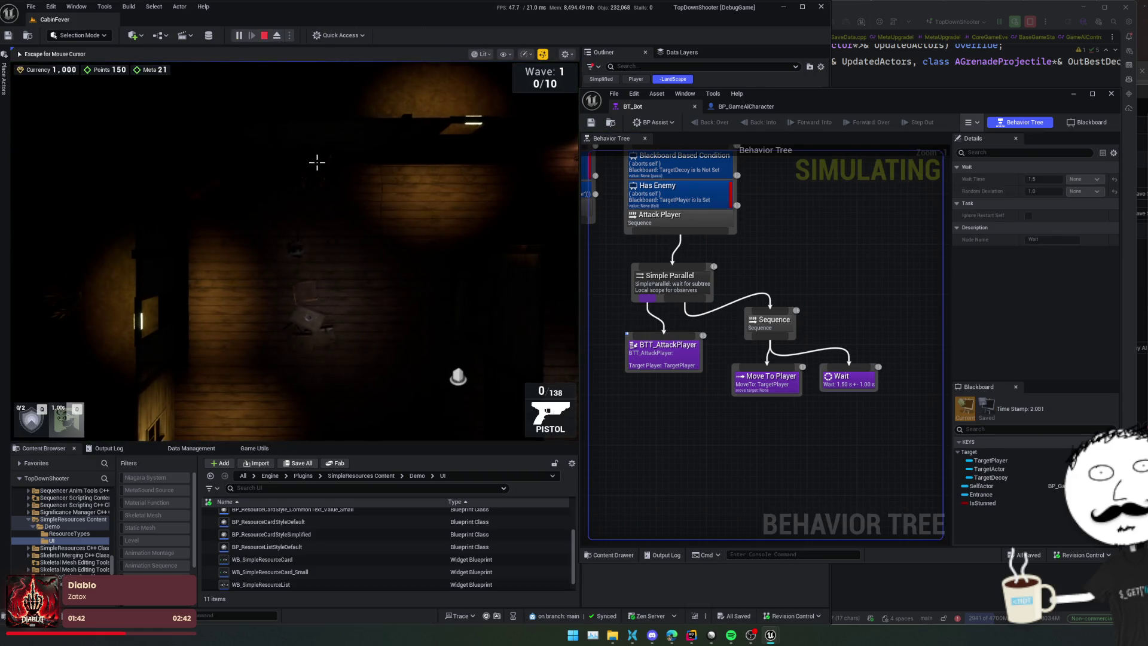
key(a)
key(s)
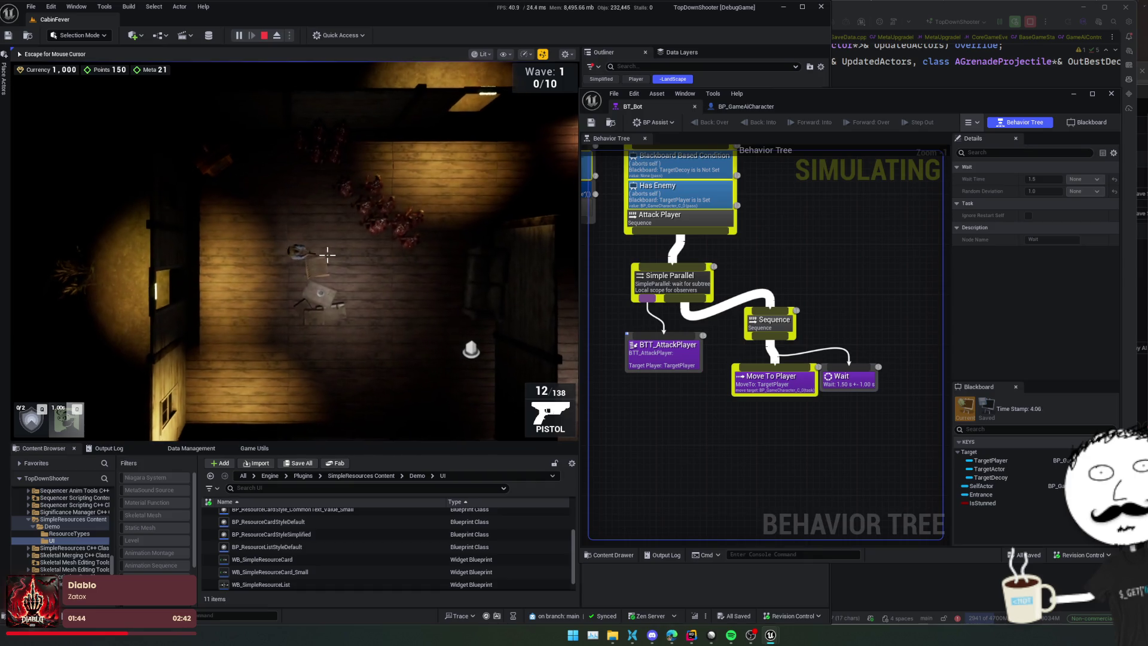
key(s)
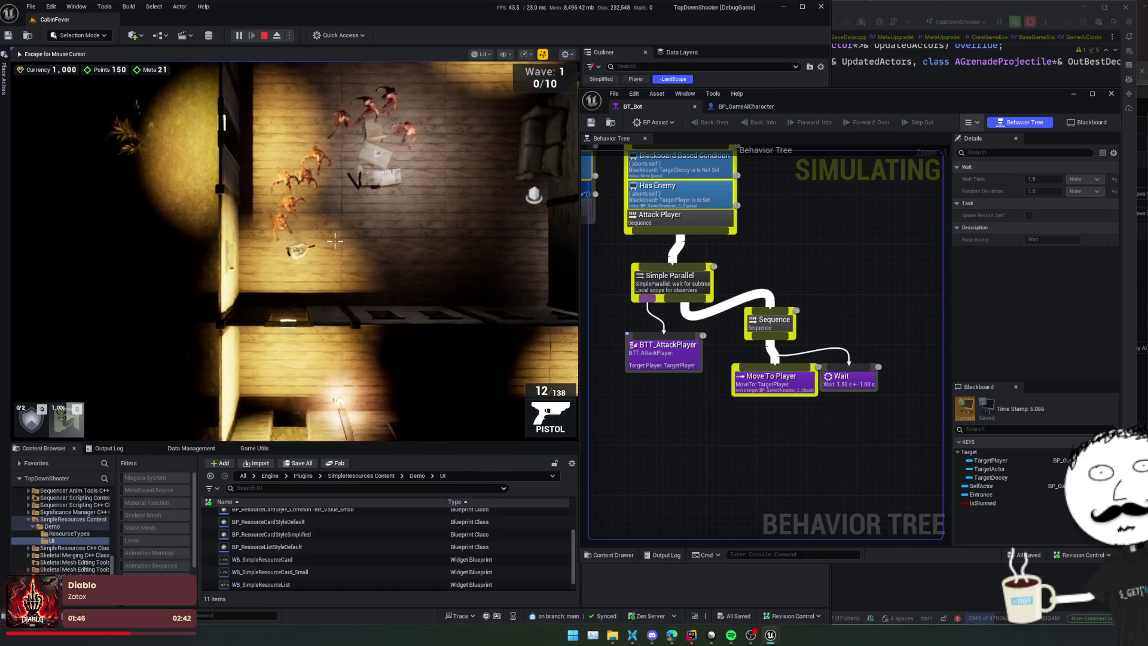
key(w)
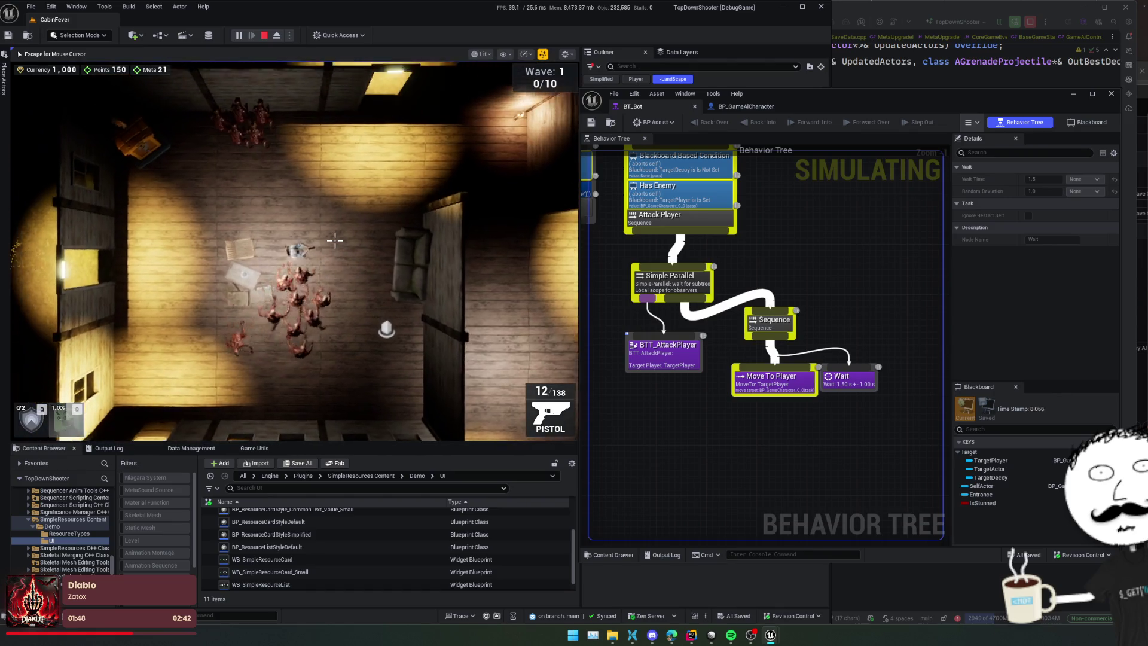
key(s)
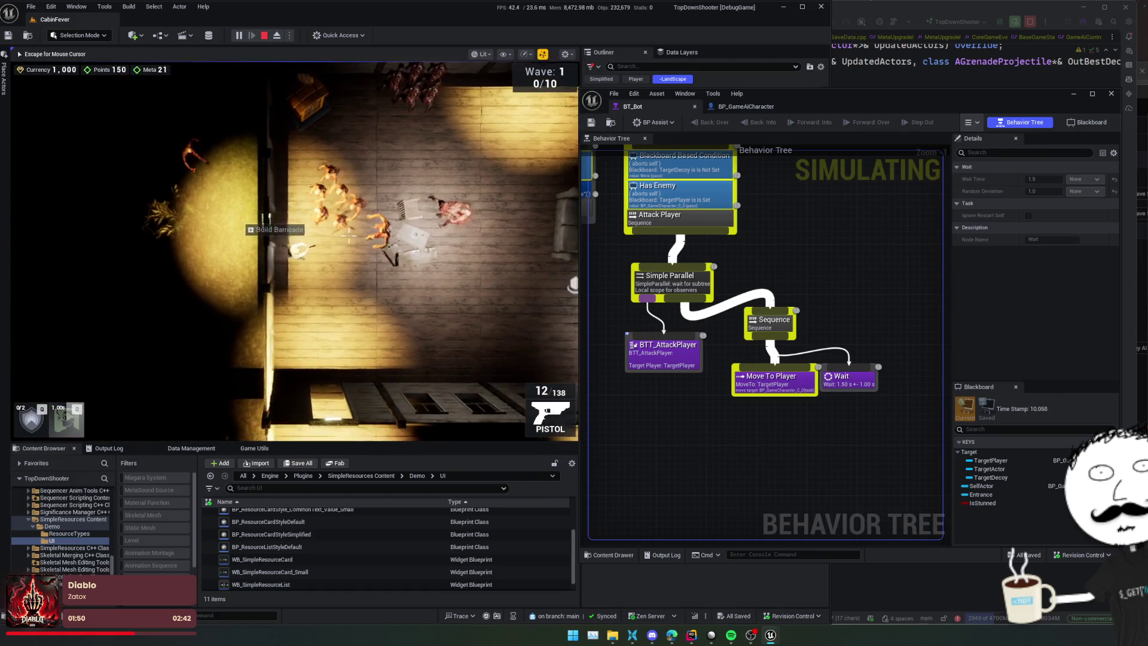
key(w)
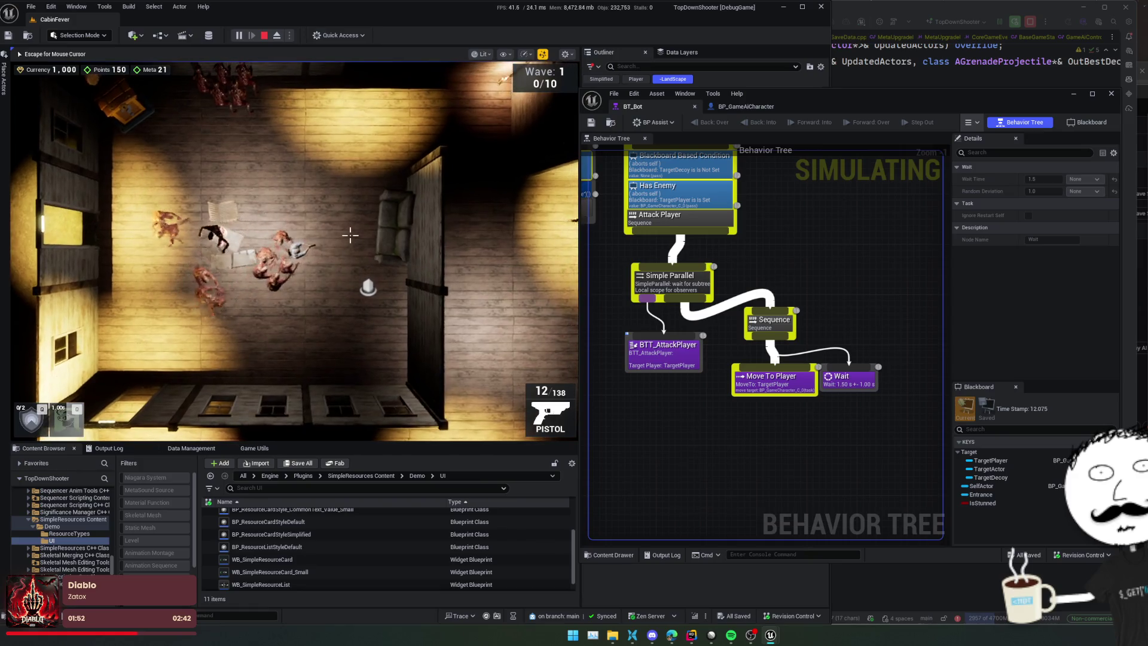
Step: Keep moving the player between rooms while the bots chase using Move To Player and Wait
key(w)
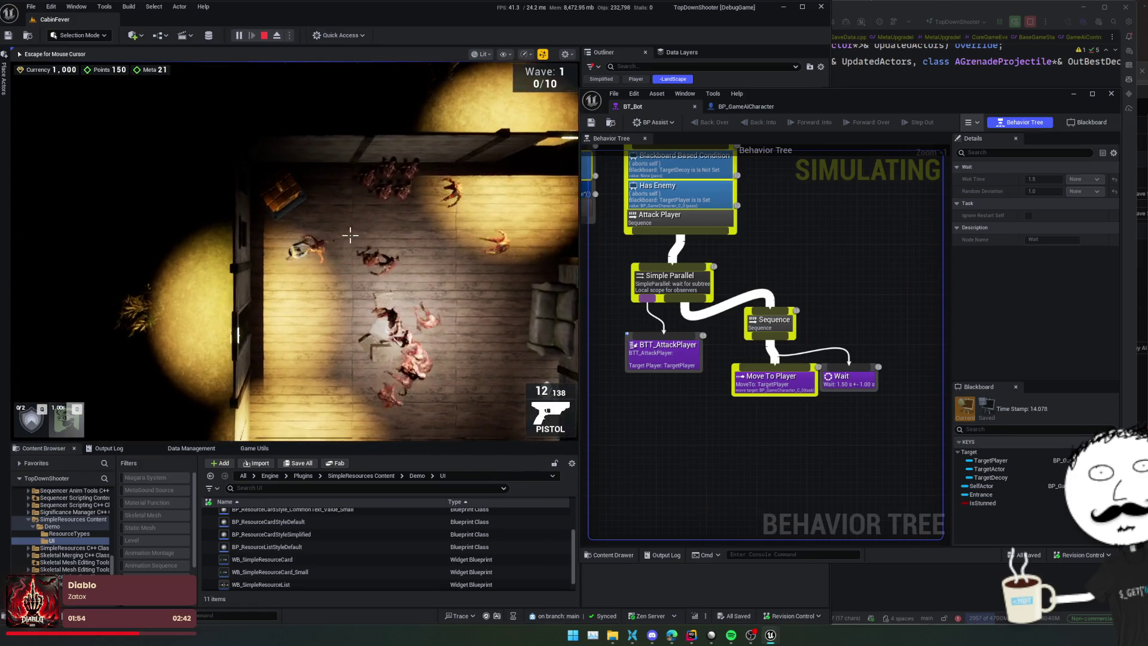
key(s)
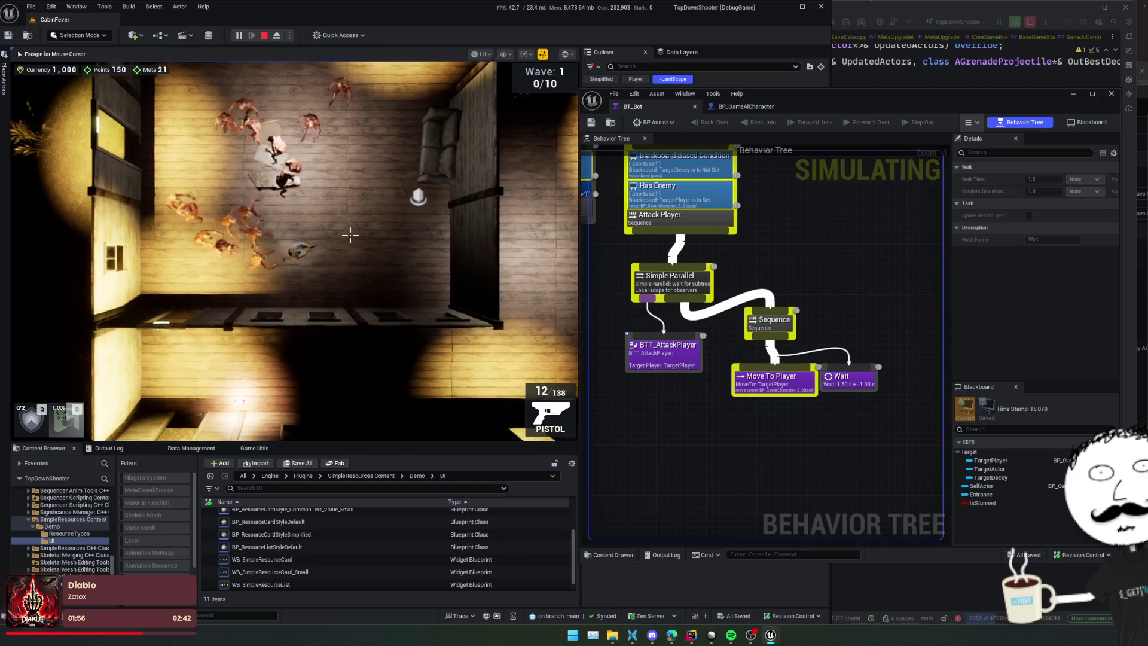
key(a)
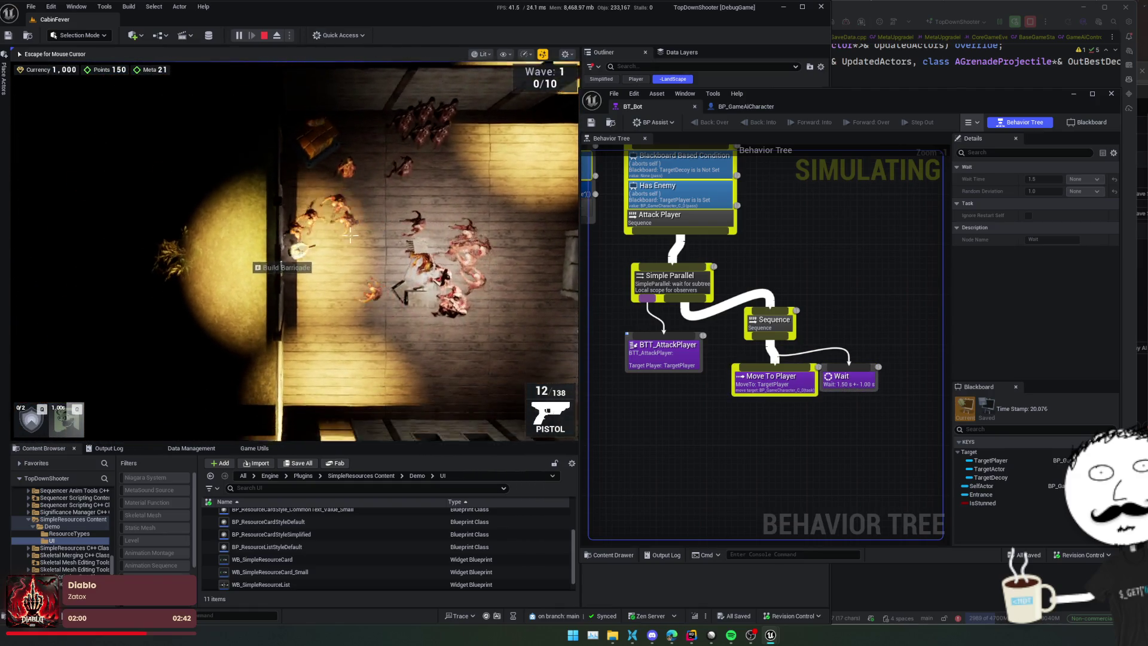
key(w)
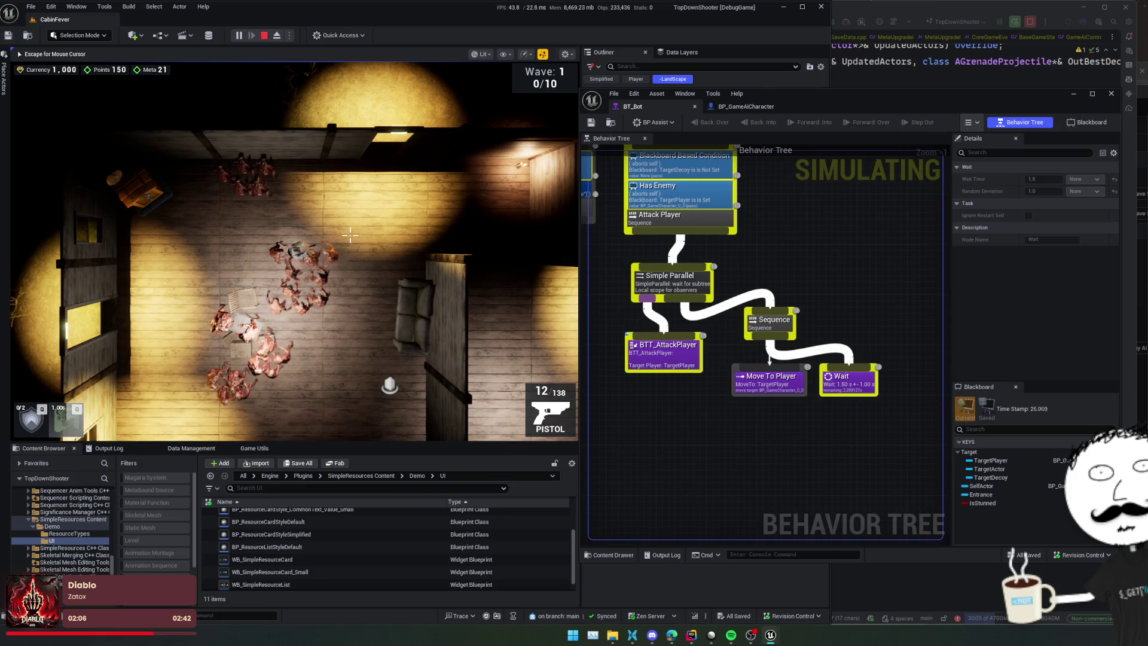
key(d)
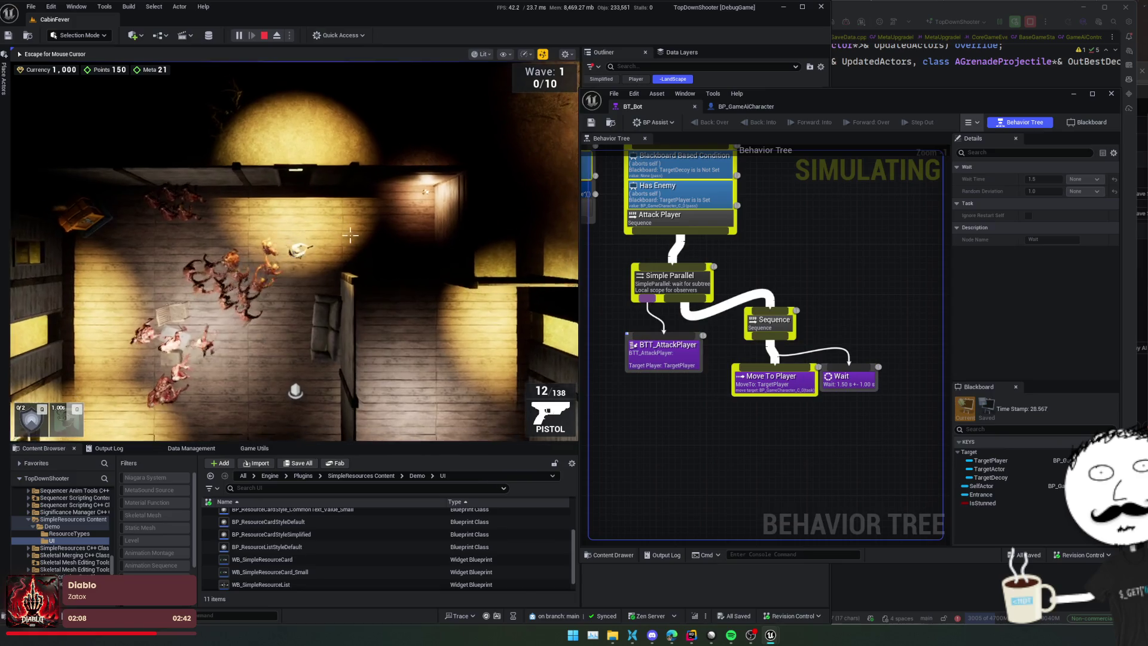
key(s)
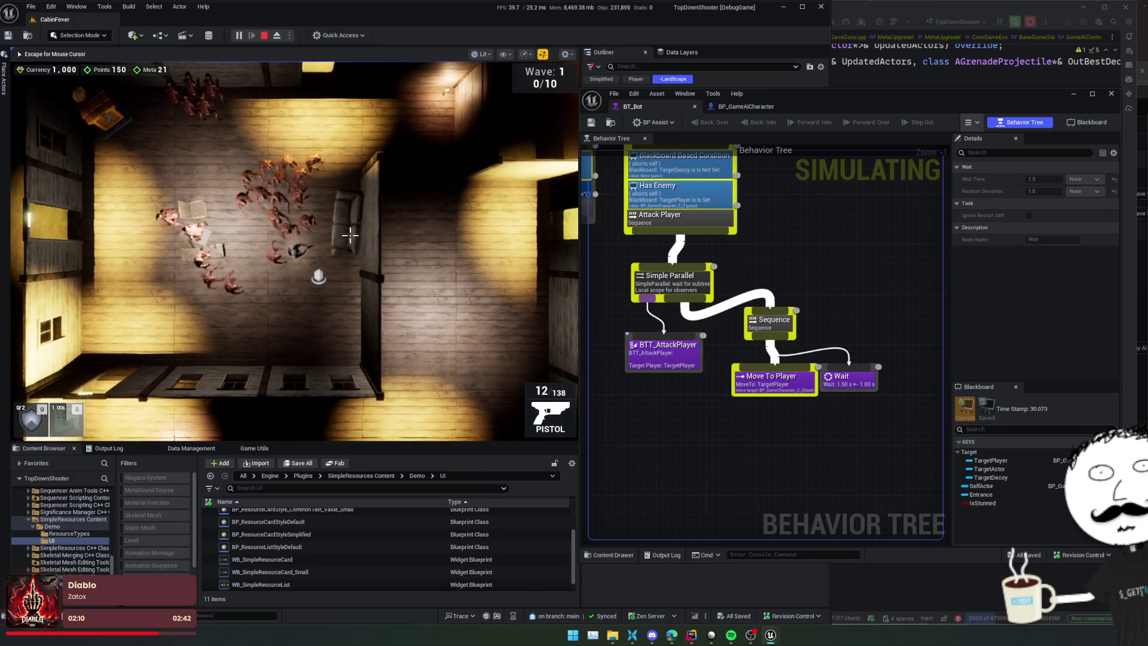
key(a)
key(w)
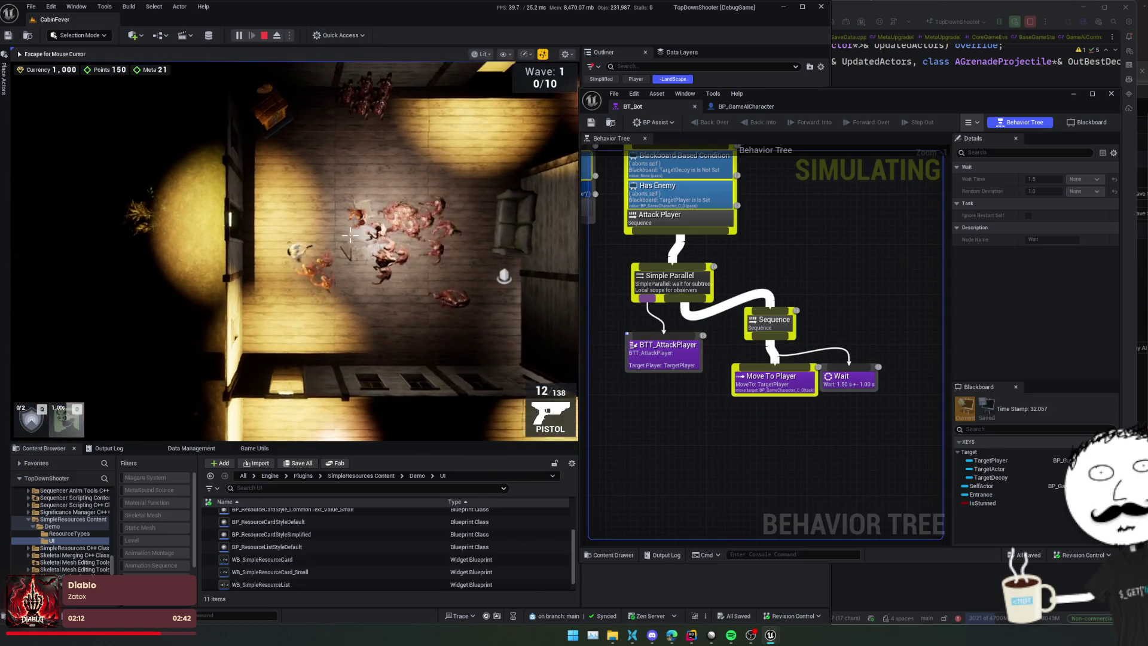
key(d)
key(w)
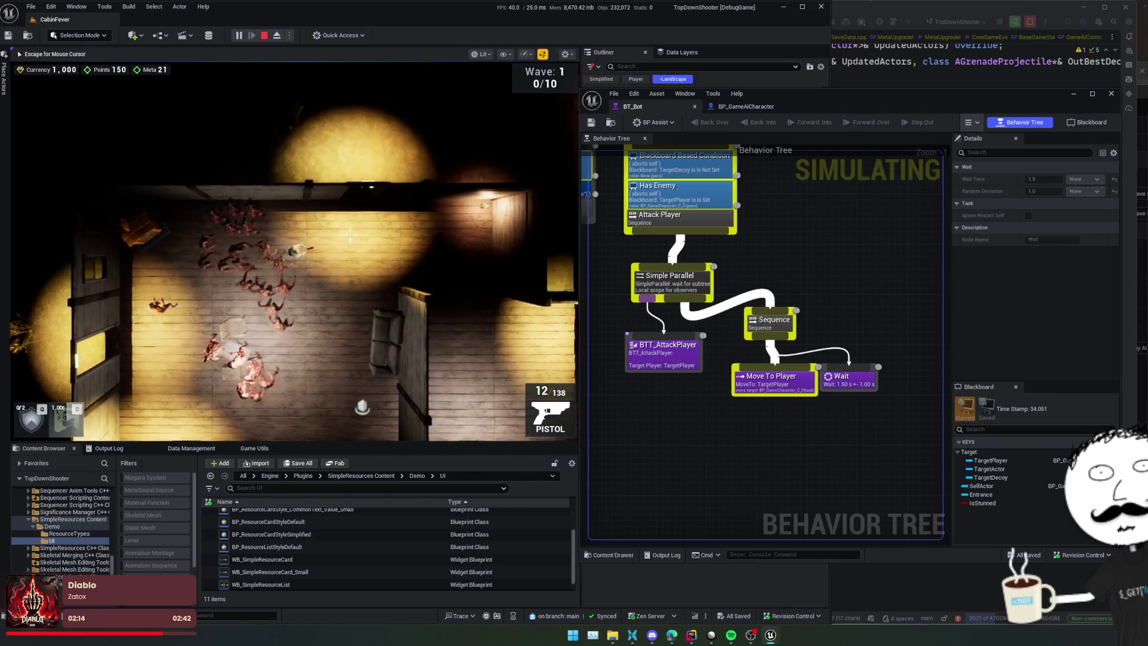
key(s)
key(a)
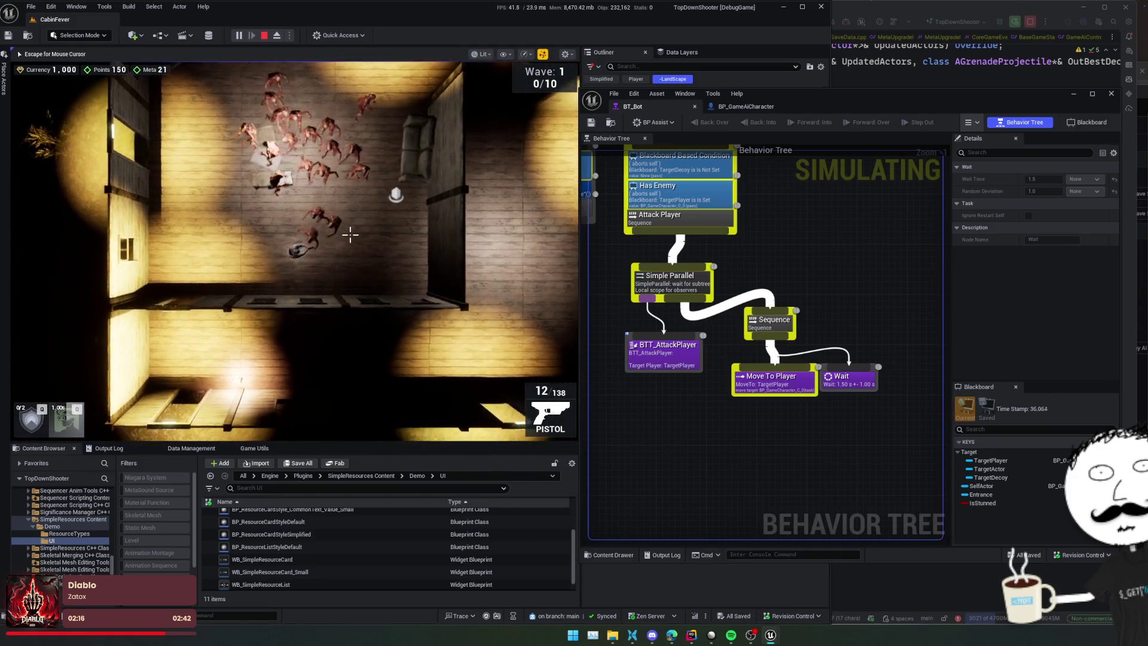
key(w)
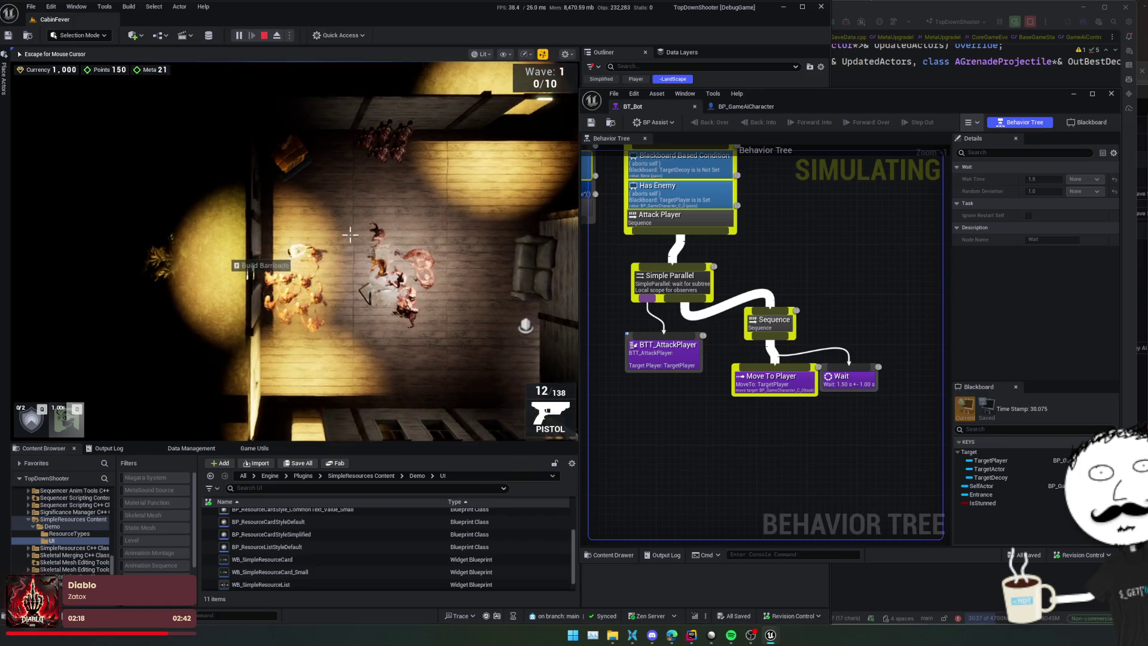
key(d)
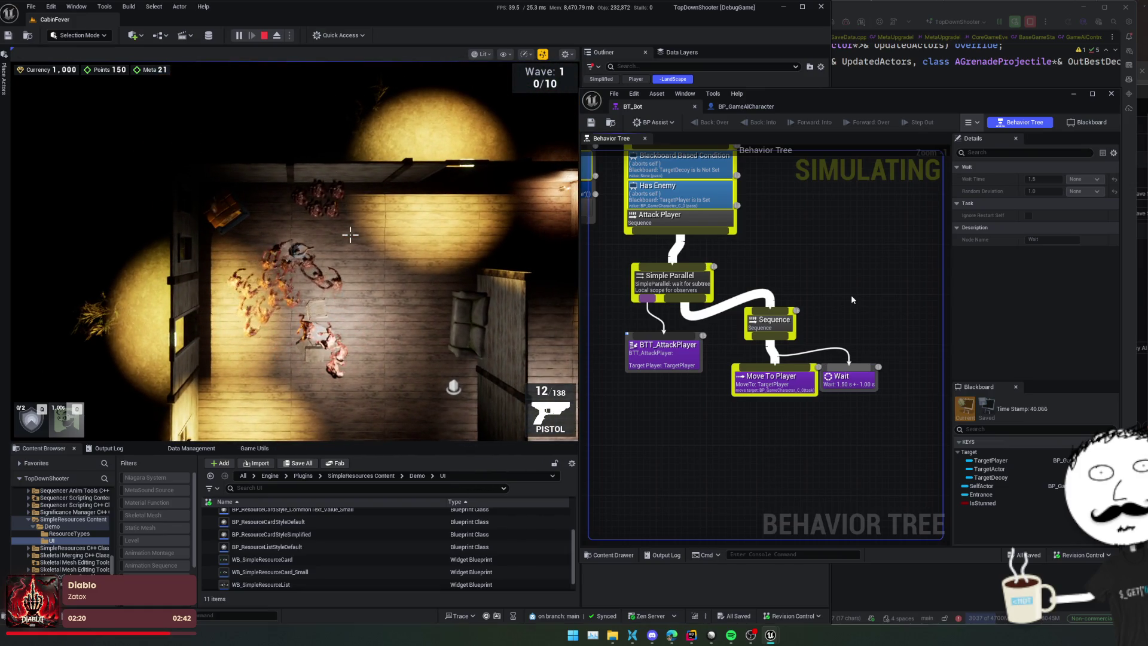
Step: Stop play and rewire Simple Parallel directly to Move To Player, beside BTT_AttackPlayer
key(Escape)
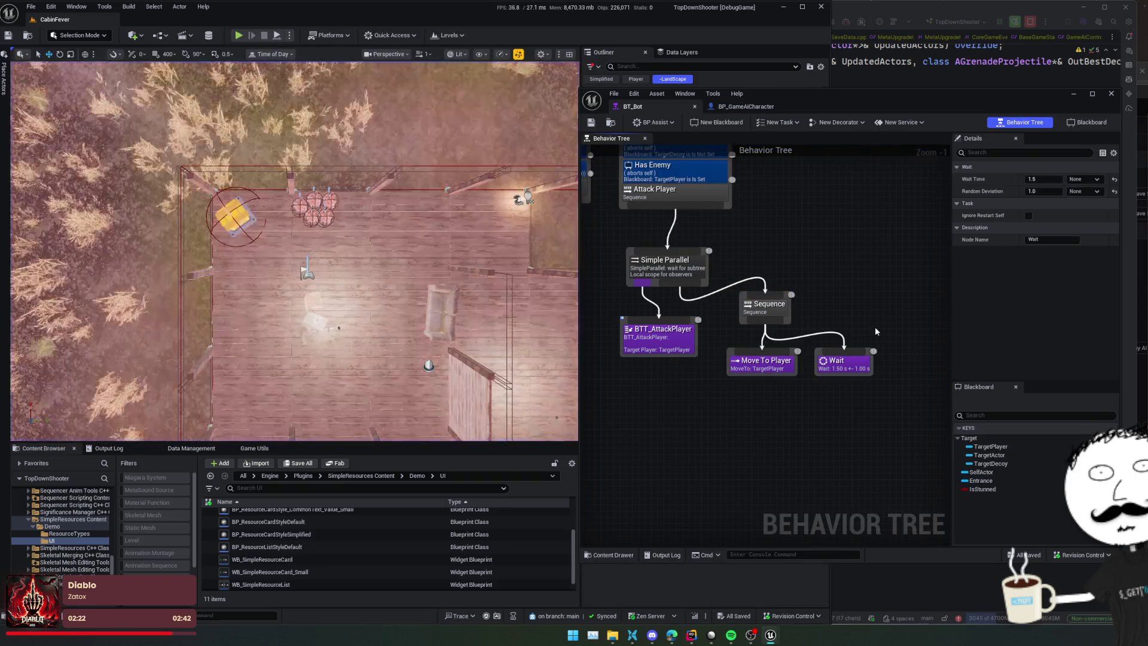
drag(767, 333, 684, 267)
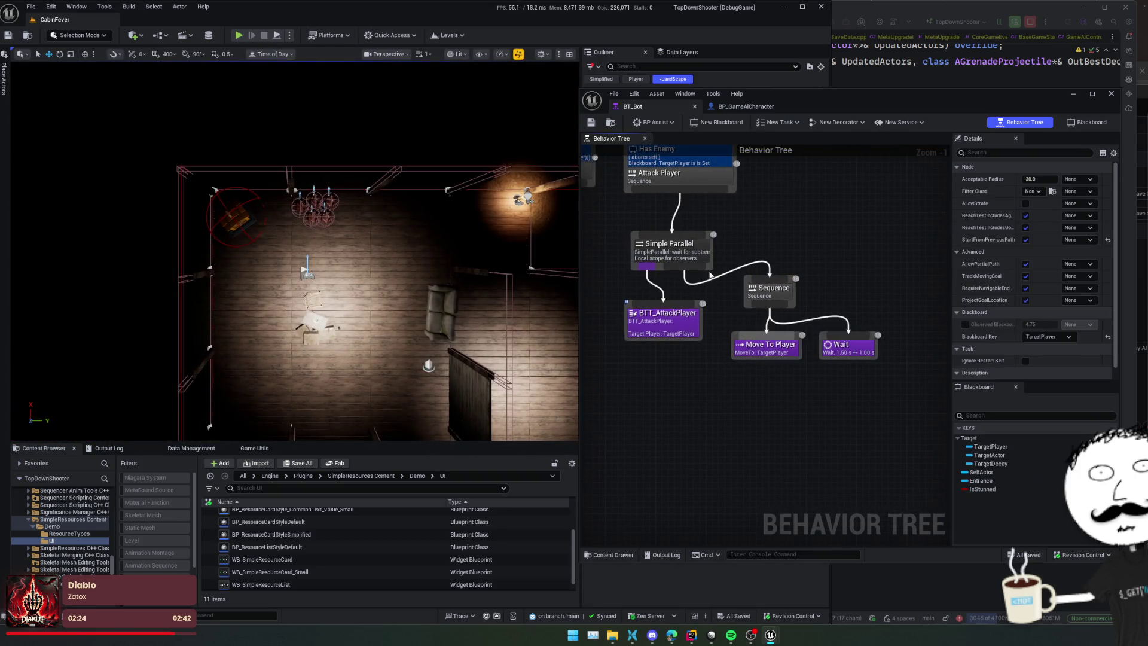
click(706, 287)
alt+click(770, 278)
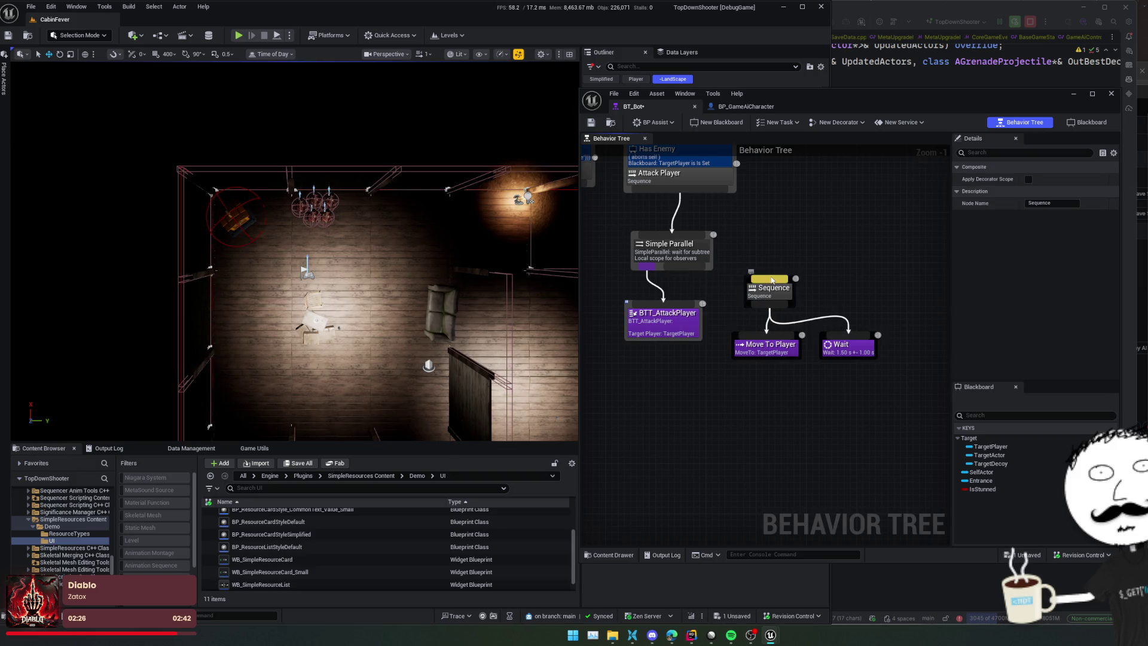
mouse_move(688, 270)
mouse_down()
mouse_move(755, 335)
mouse_move(755, 352)
mouse_up()
drag(780, 290, 849, 297)
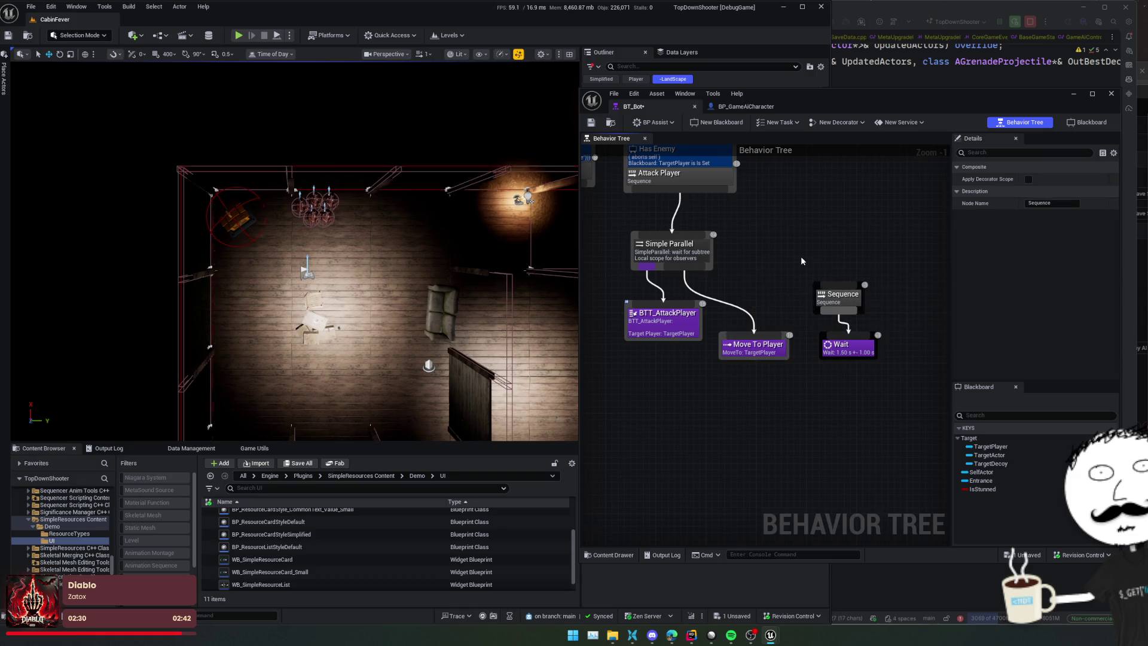
drag(771, 349, 771, 325)
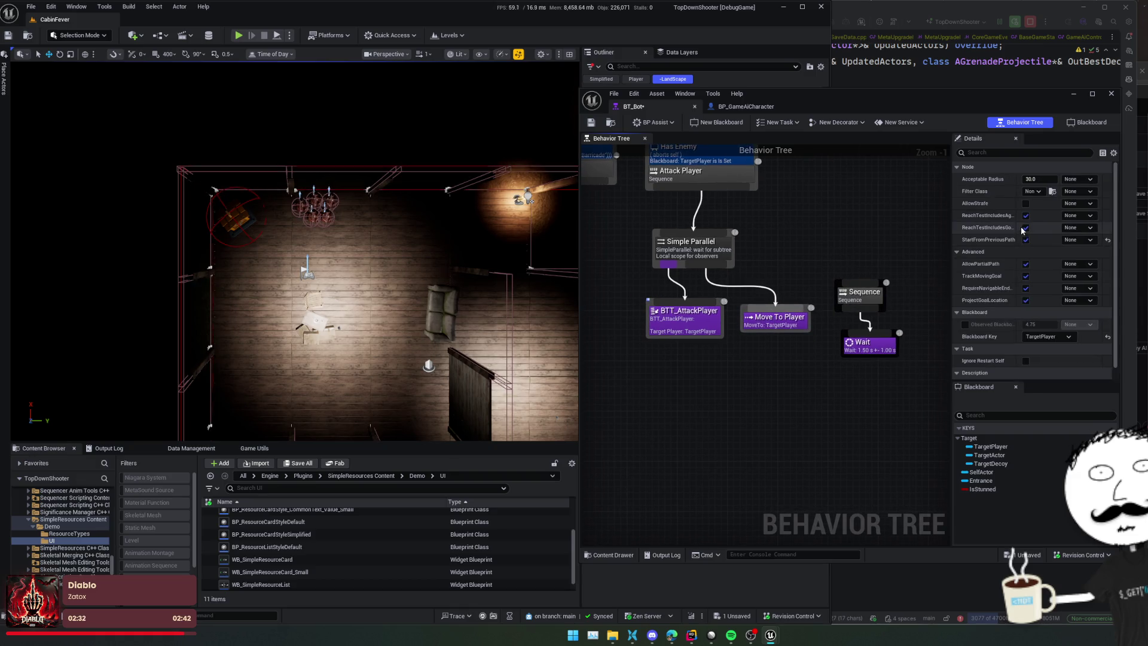
scroll(981, 236, down, 1)
scroll(997, 273, up, 1)
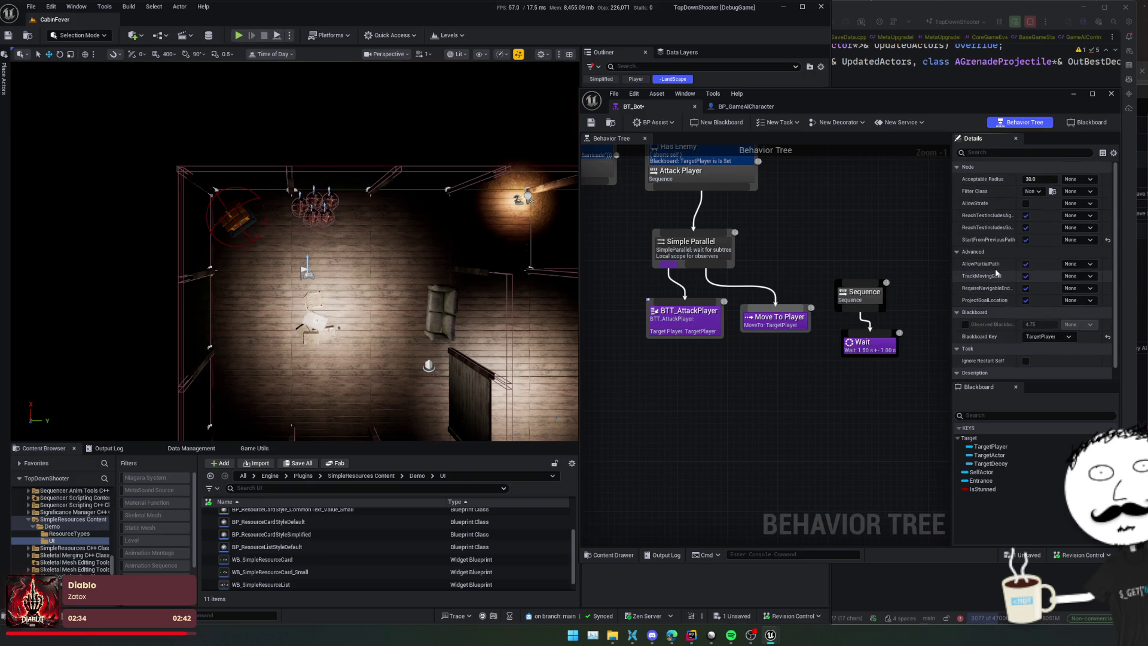
Step: Enable AllowStrafe on Move To Player, leave Filter Class as None, and save BT_Bot
mouse_move(950, 298)
mouse_down()
mouse_move(899, 299)
mouse_move(912, 302)
mouse_up()
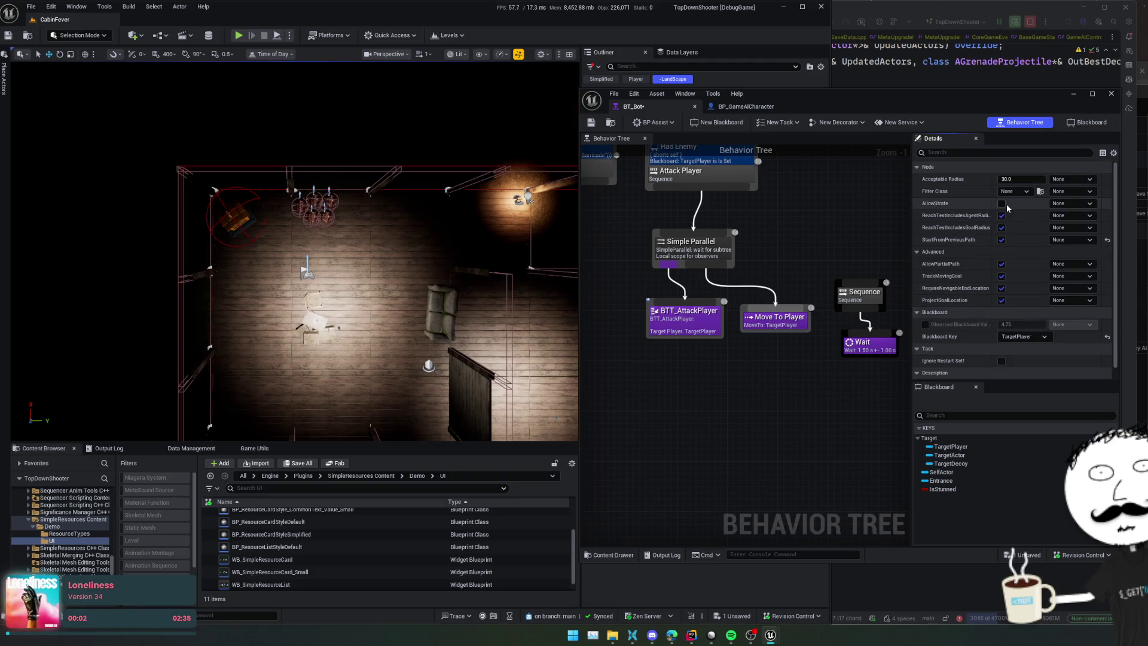
click(1002, 204)
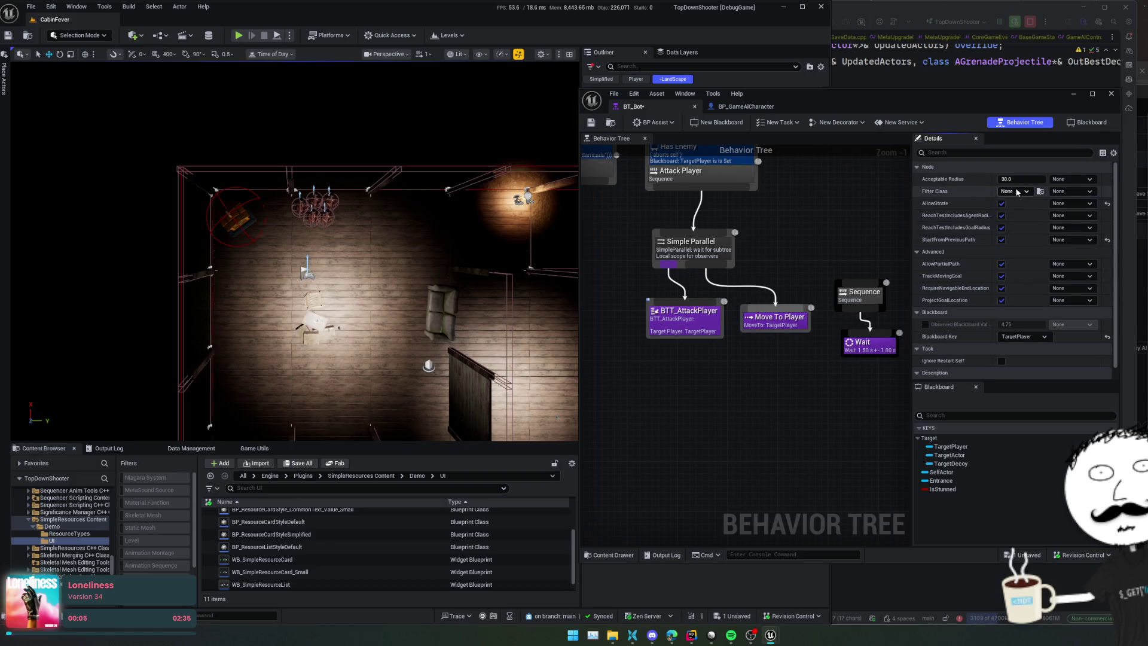
click(1018, 191)
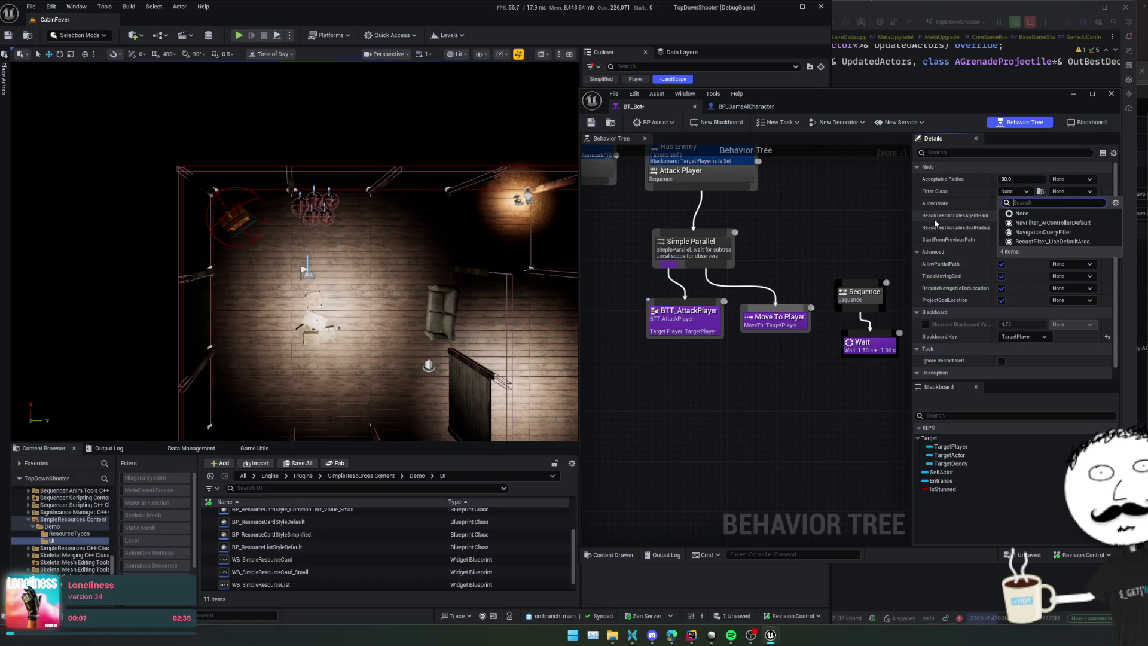
click(944, 205)
scroll(928, 188, down, 1)
scroll(936, 198, up, 1)
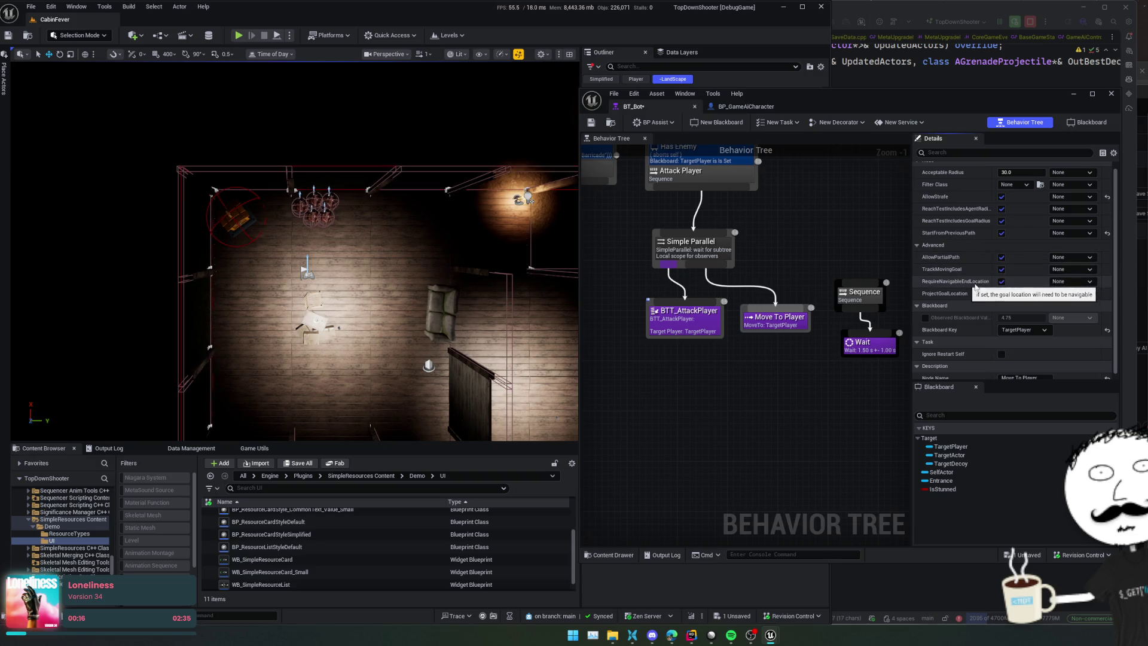
click(594, 123)
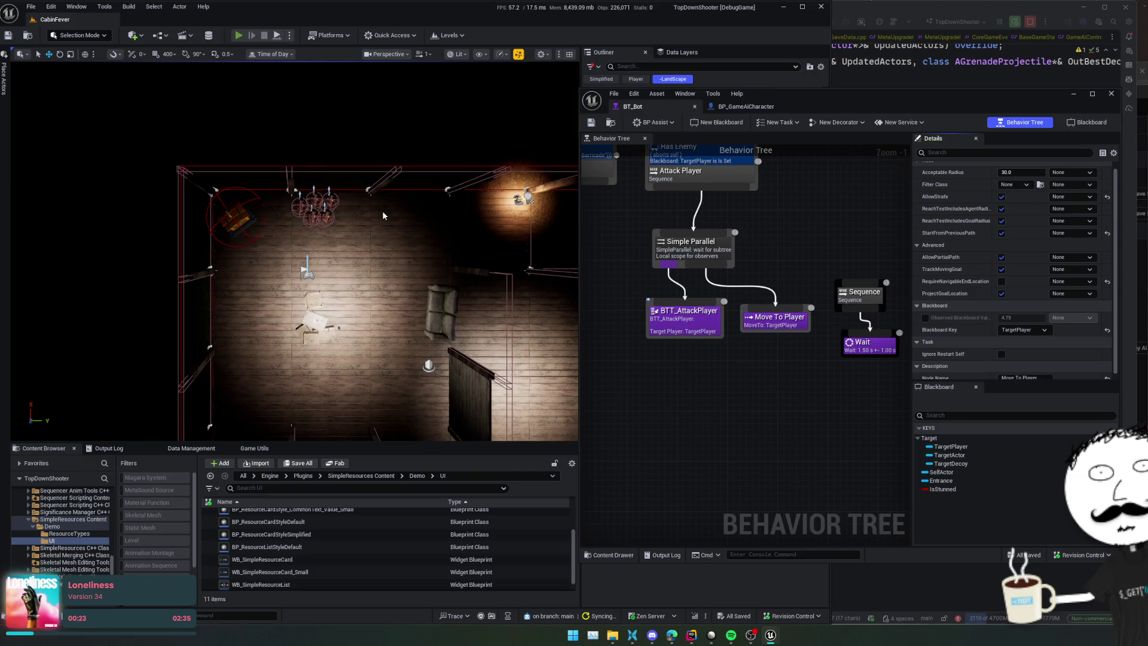
Step: Start a play test and move the player through several rooms as bots pursue
key(alt+p)
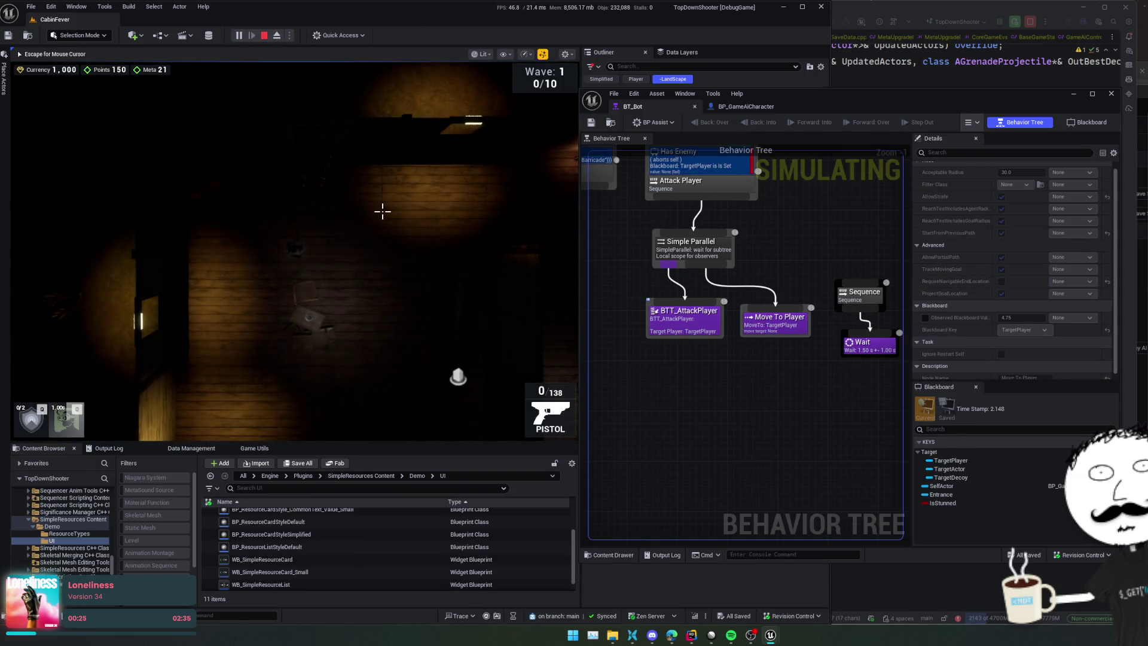
key(s)
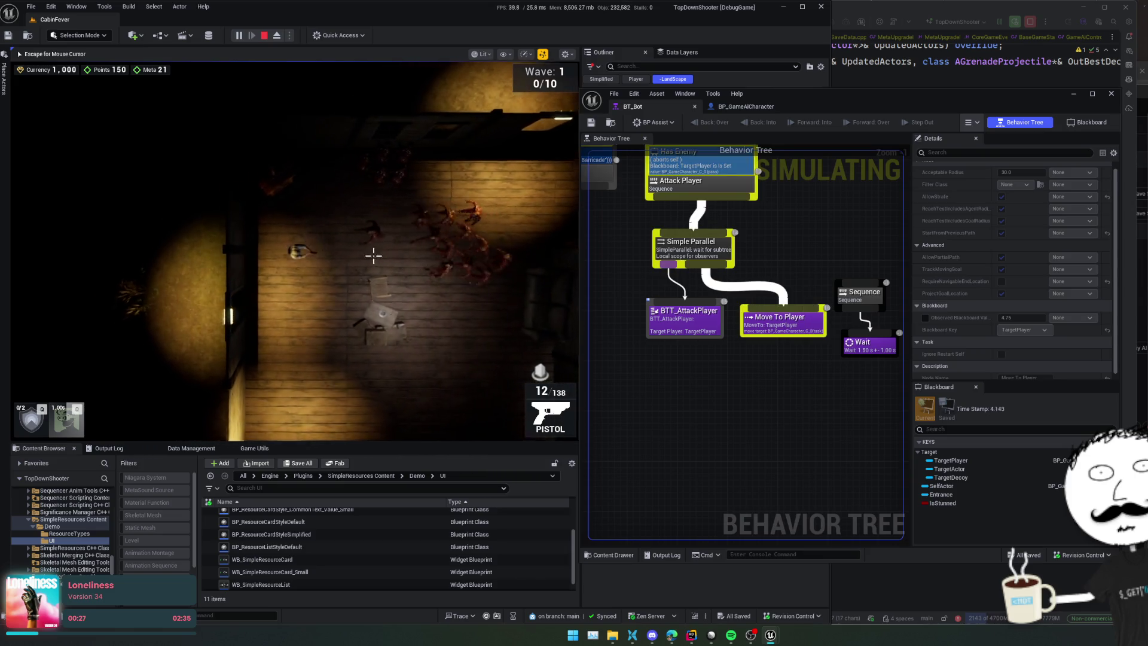
key(d)
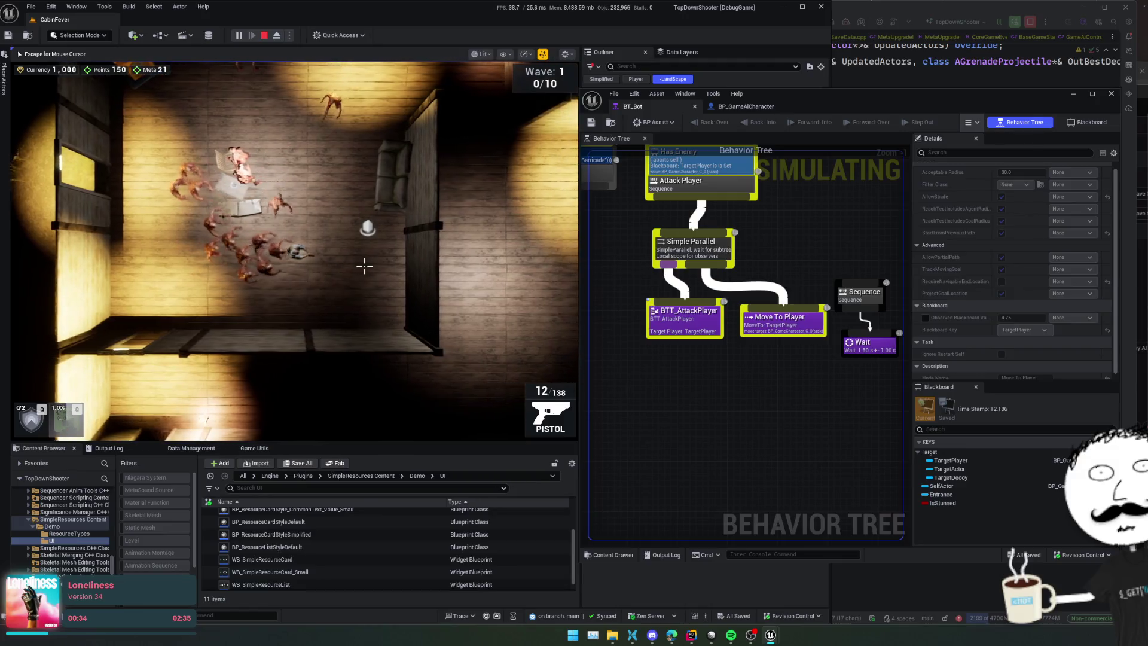
key(w)
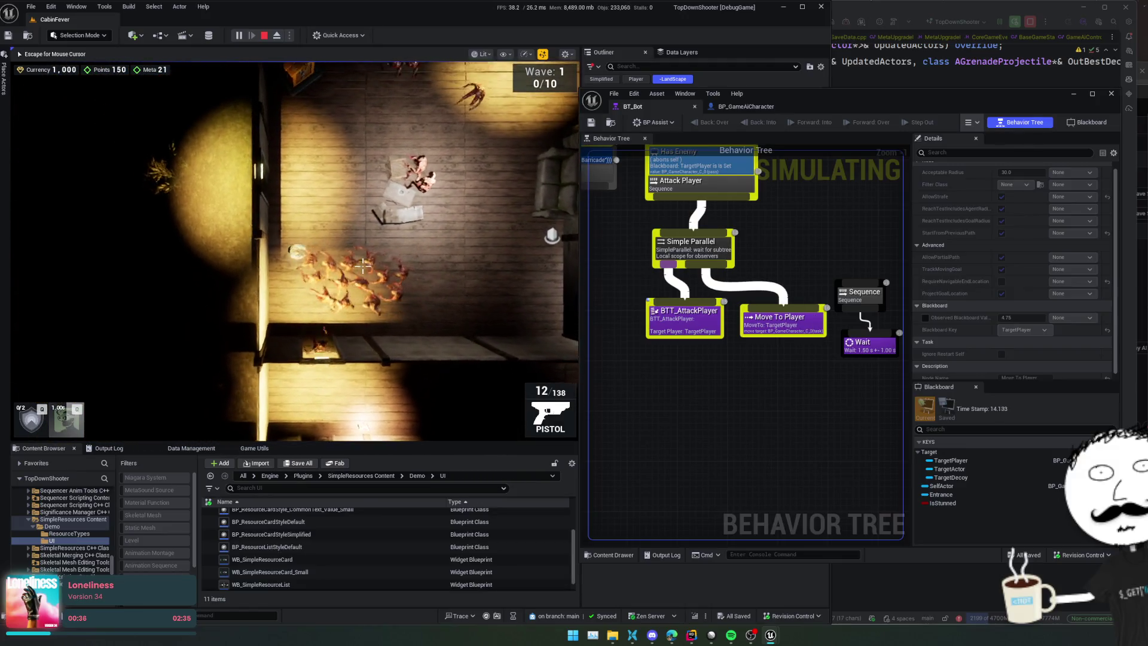
key(d)
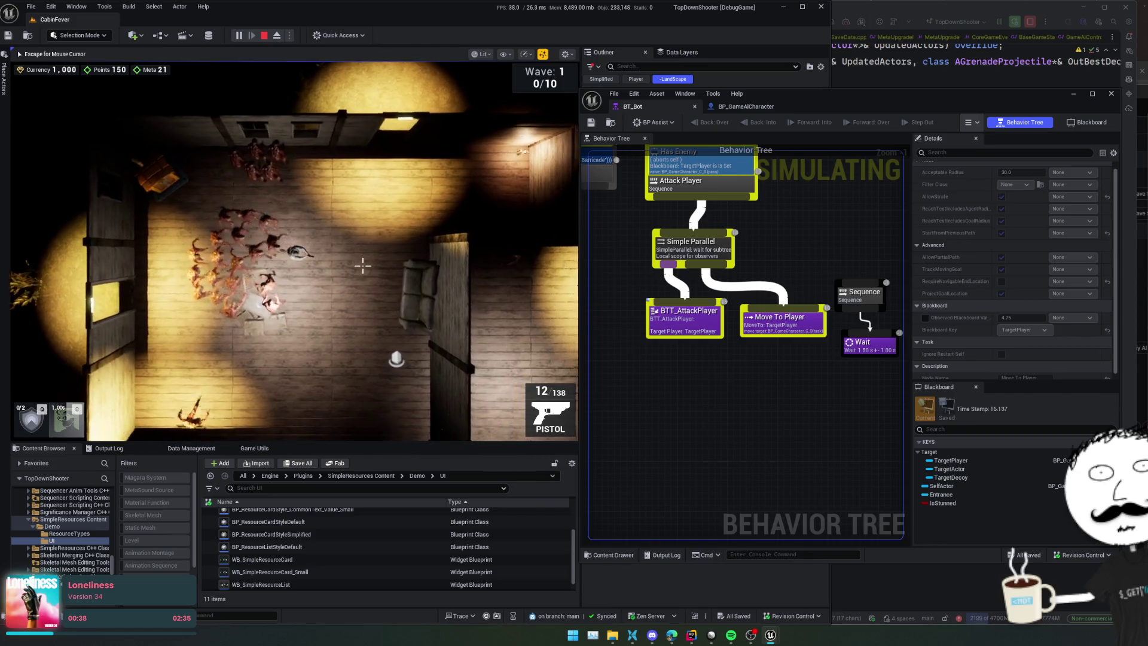
key(a)
key(s)
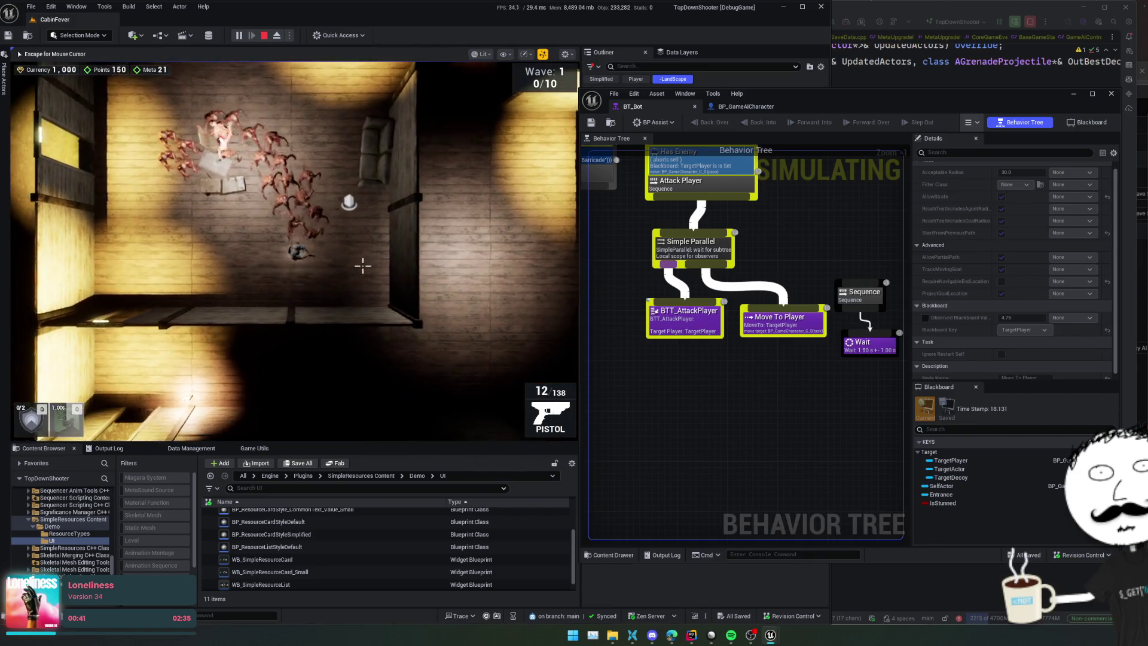
key(w)
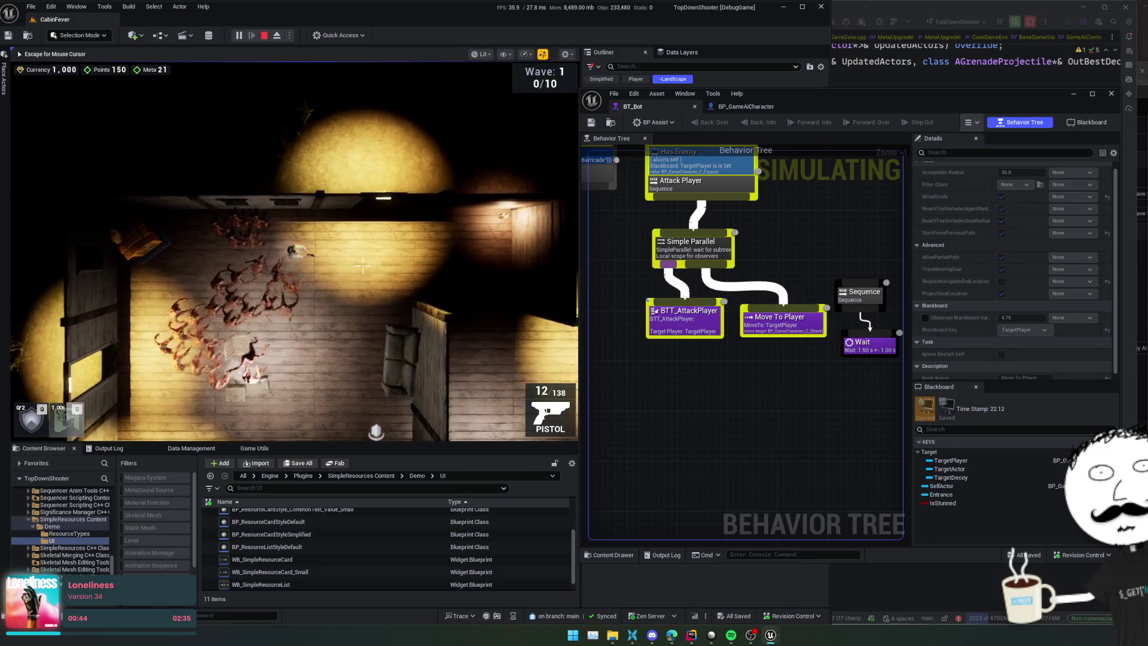
key(s)
key(d)
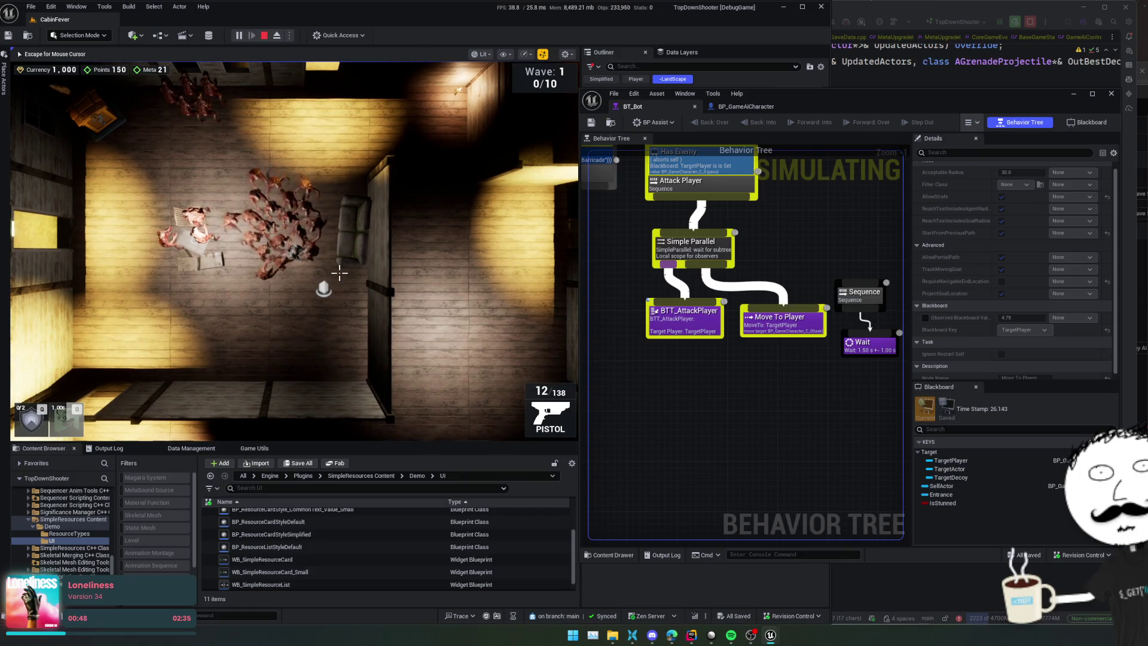
Step: Shoot the approaching enemies, reload the pistol, and keep dodging around the room
key(s)
key(a)
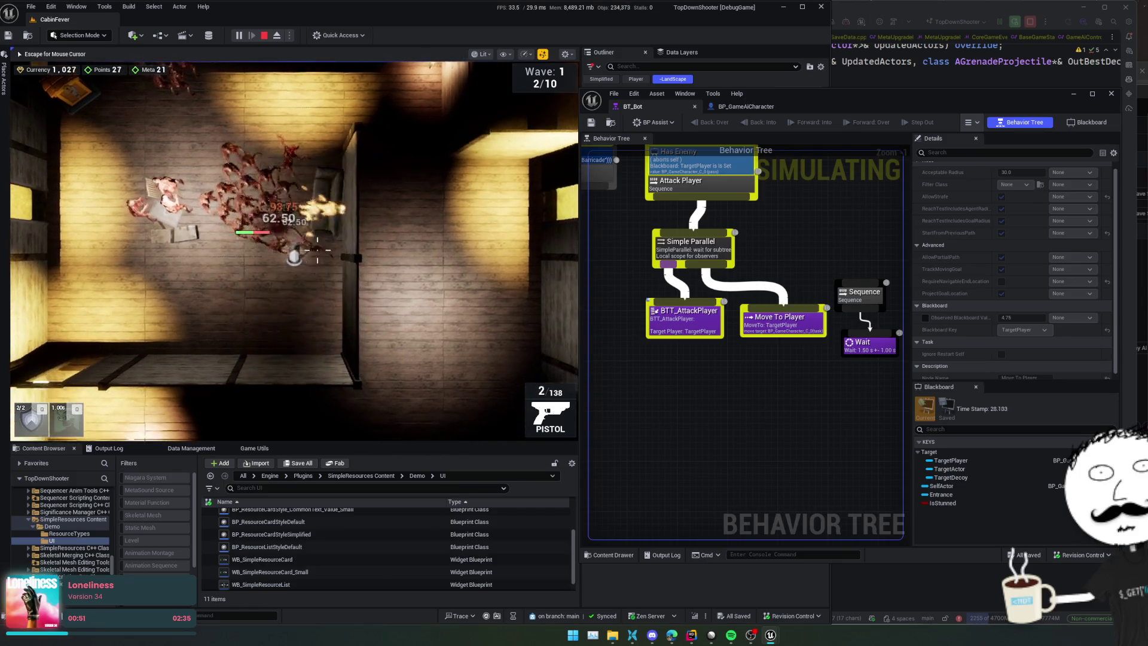
click(311, 254)
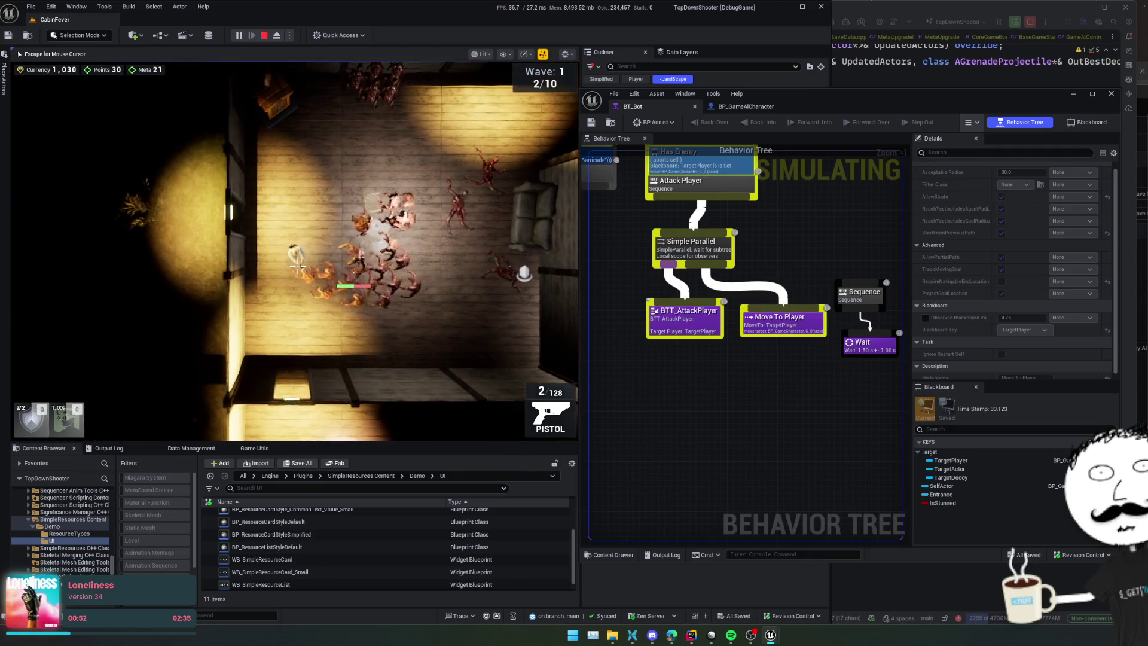
key(w)
key(d)
key(r)
key(s)
key(d)
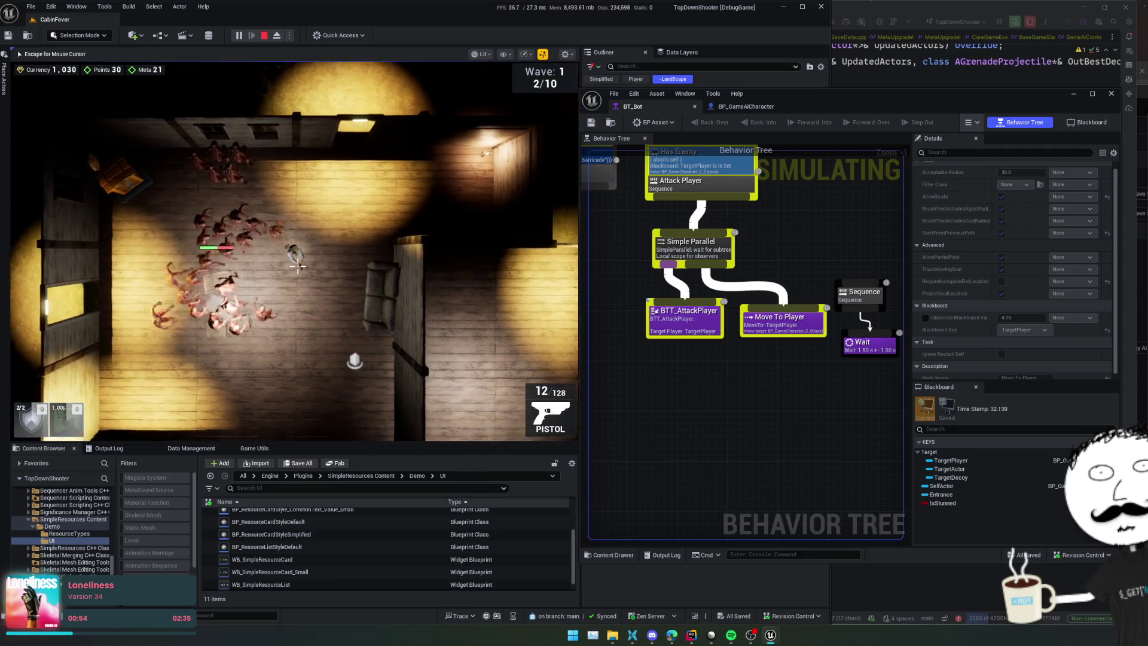
key(s)
key(d)
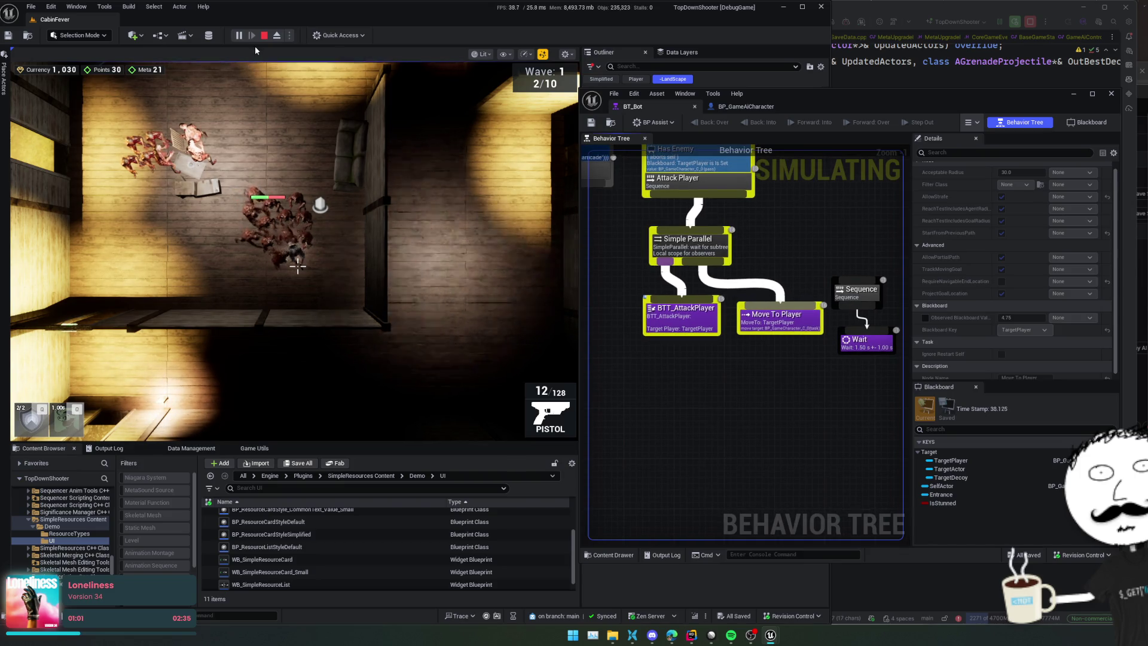
Step: Stop the game, turn off Move To Player's ProjectGoalLocation, save BT_Bot, and play again
click(264, 35)
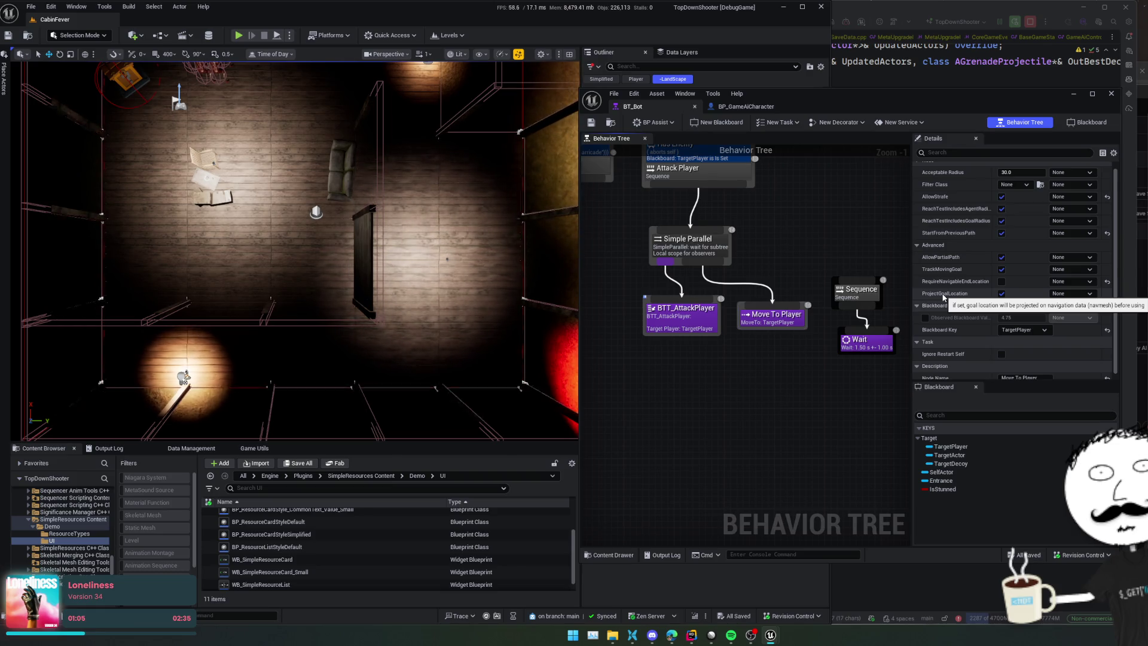
click(1002, 294)
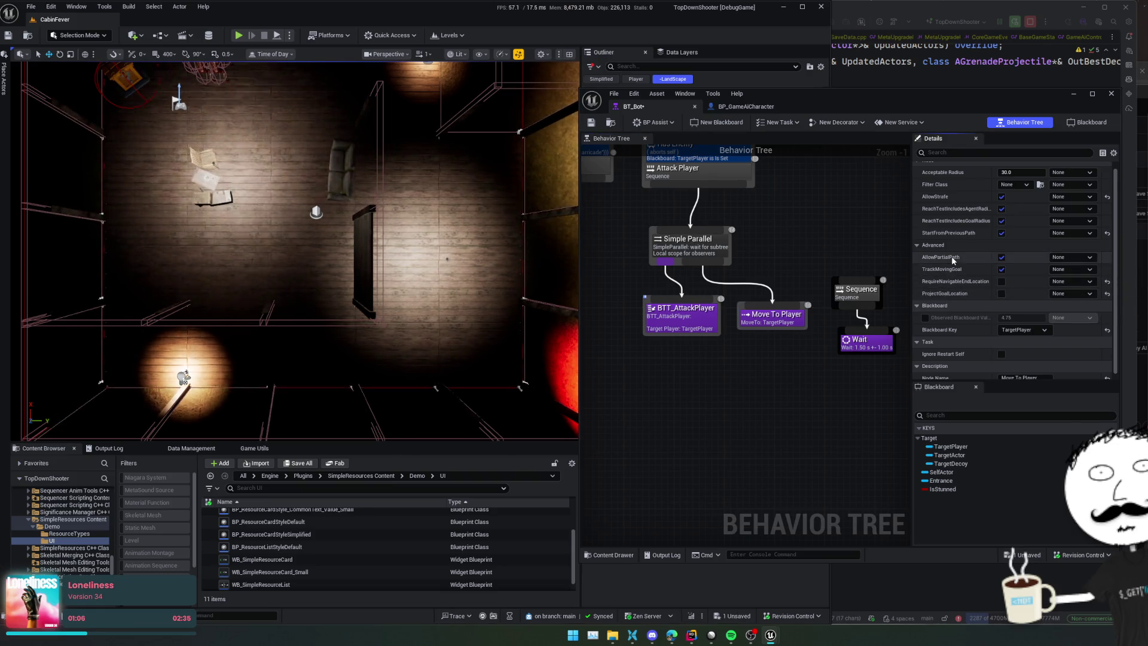
scroll(950, 177, up, 1)
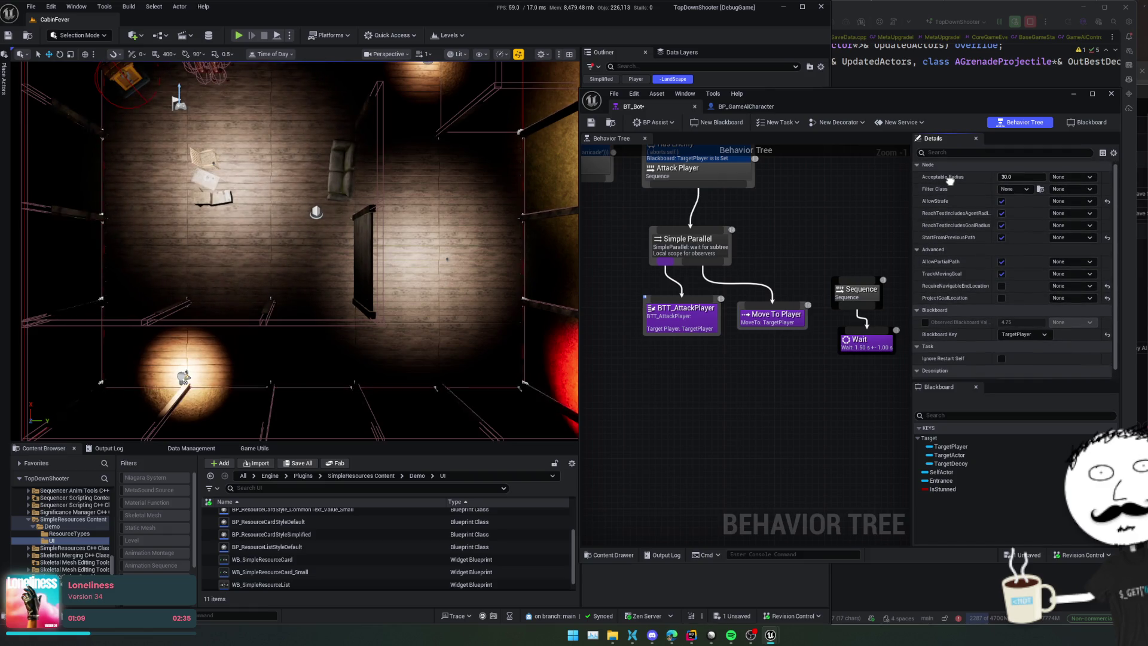
scroll(957, 174, down, 1)
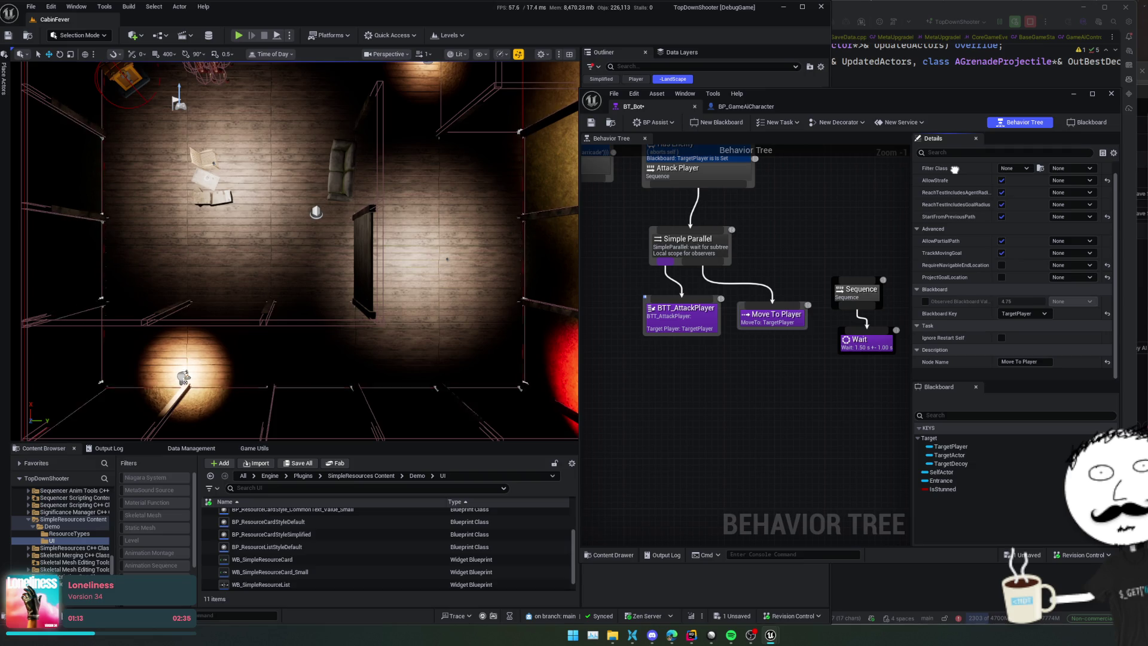
scroll(955, 170, up, 1)
click(592, 126)
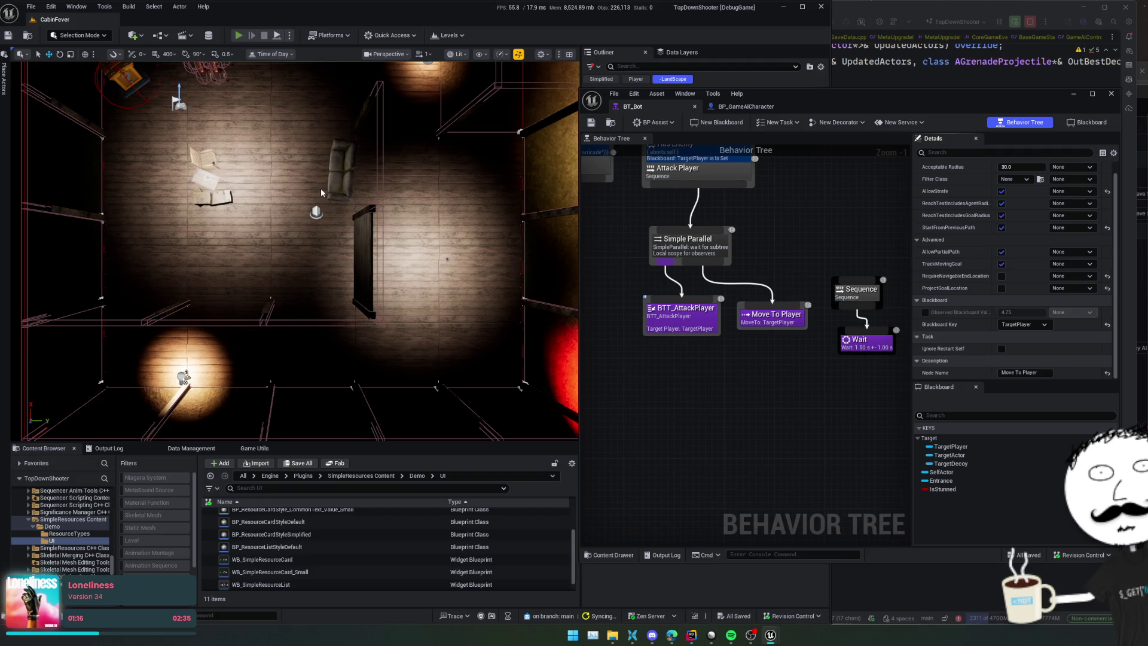
key(alt+p)
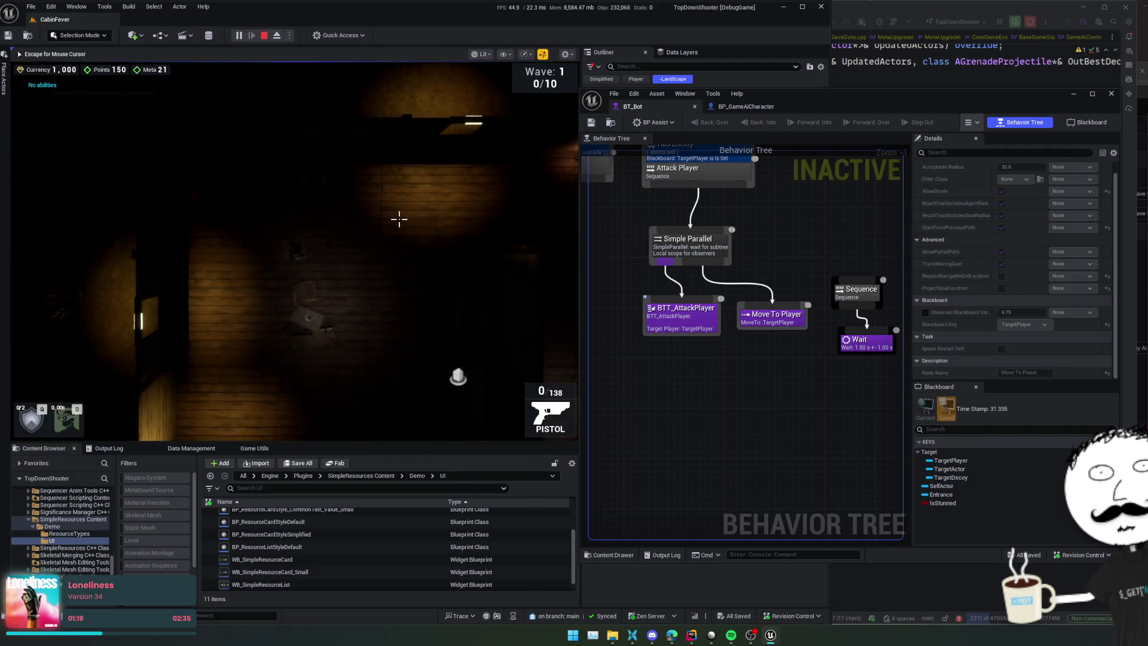
Step: Walk the player around the room while bots follow the Attack Player branch
key(a)
key(s)
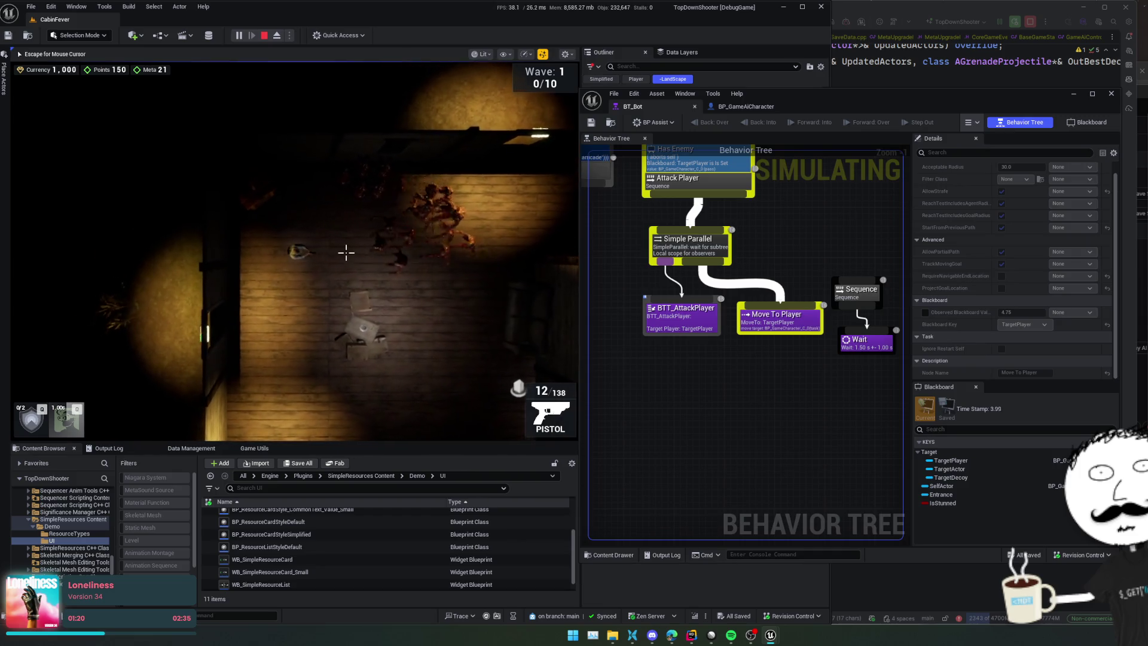
key(d)
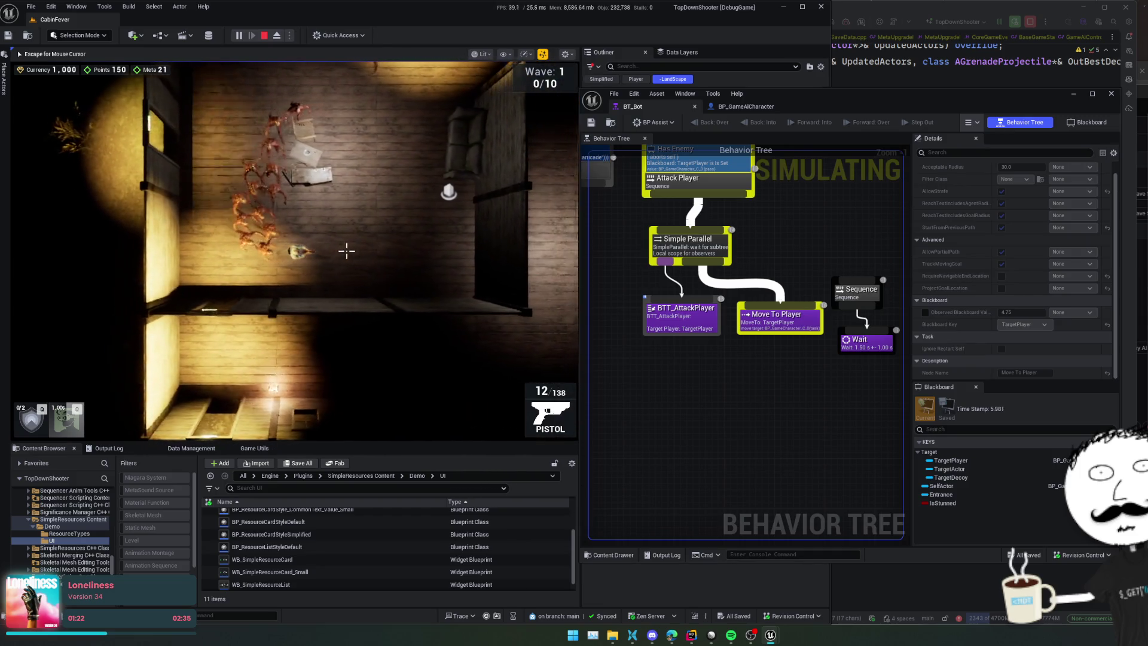
key(w)
key(a)
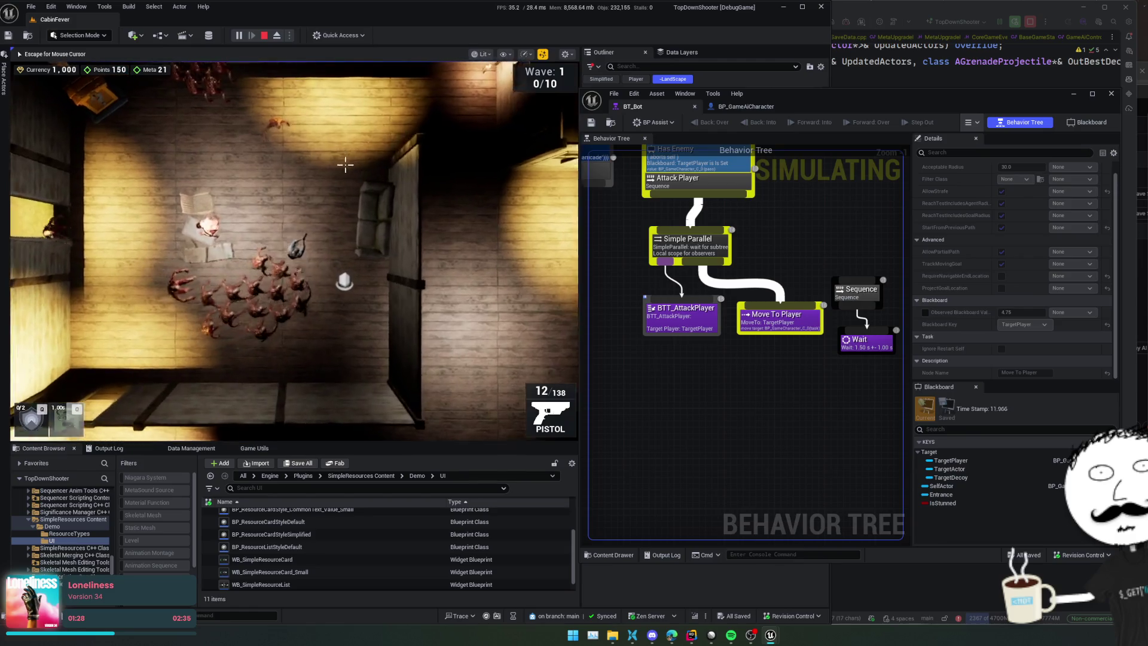
key(w)
key(a)
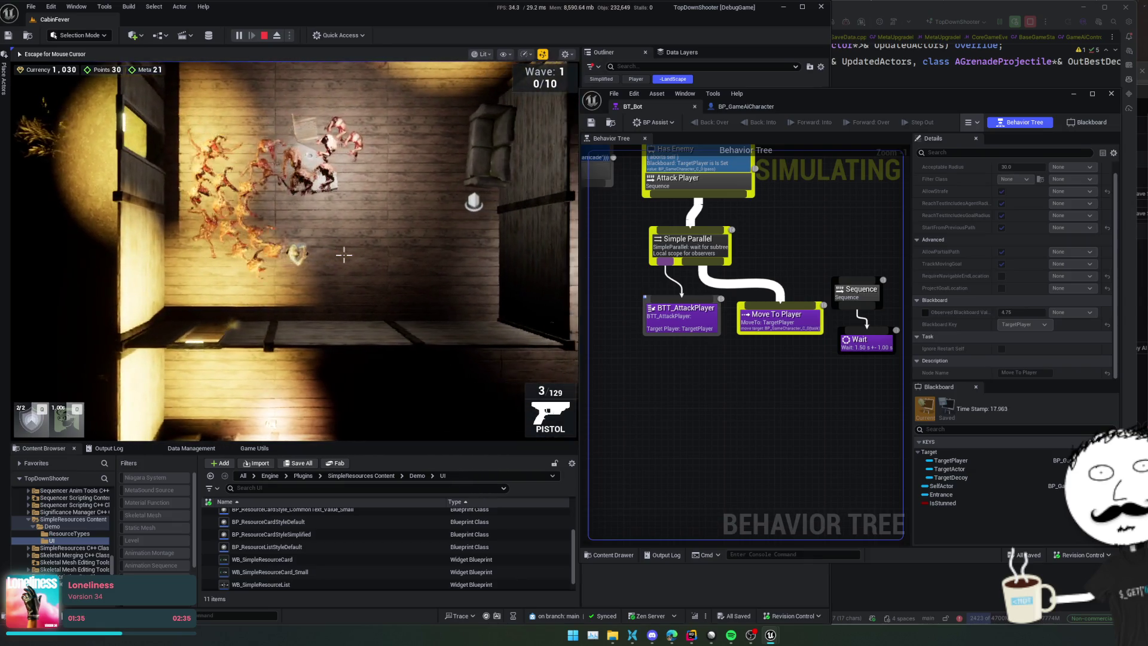
Step: Reload, shoot the chasing enemies, and keep moving around the level
key(r)
key(w)
key(d)
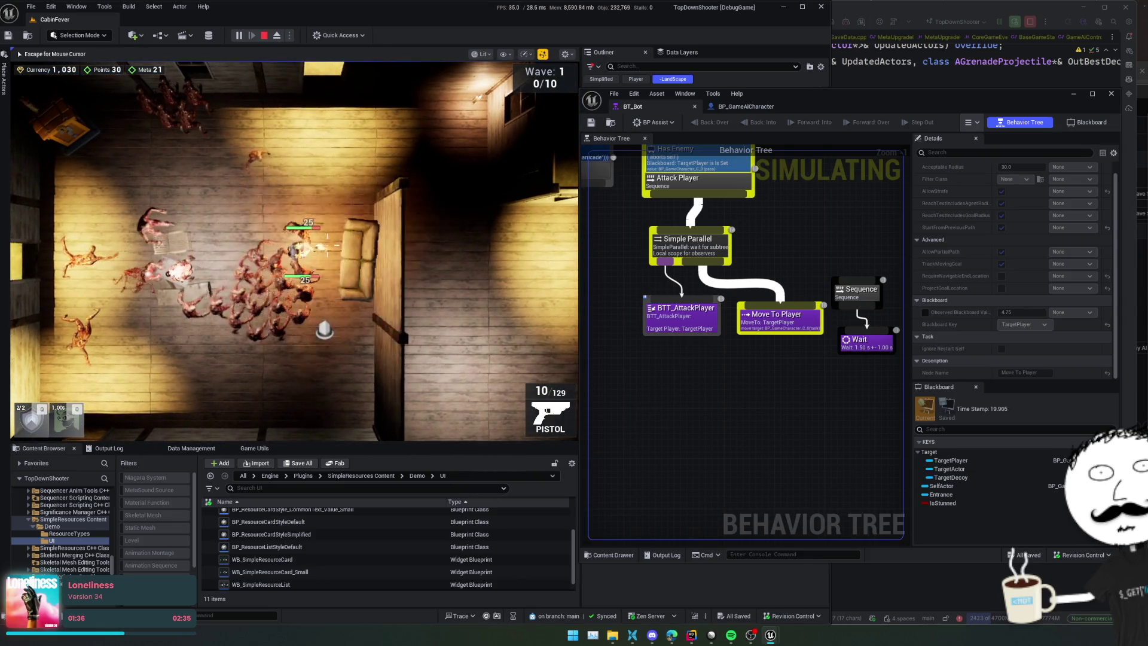
key(w)
click(307, 220)
click(296, 233)
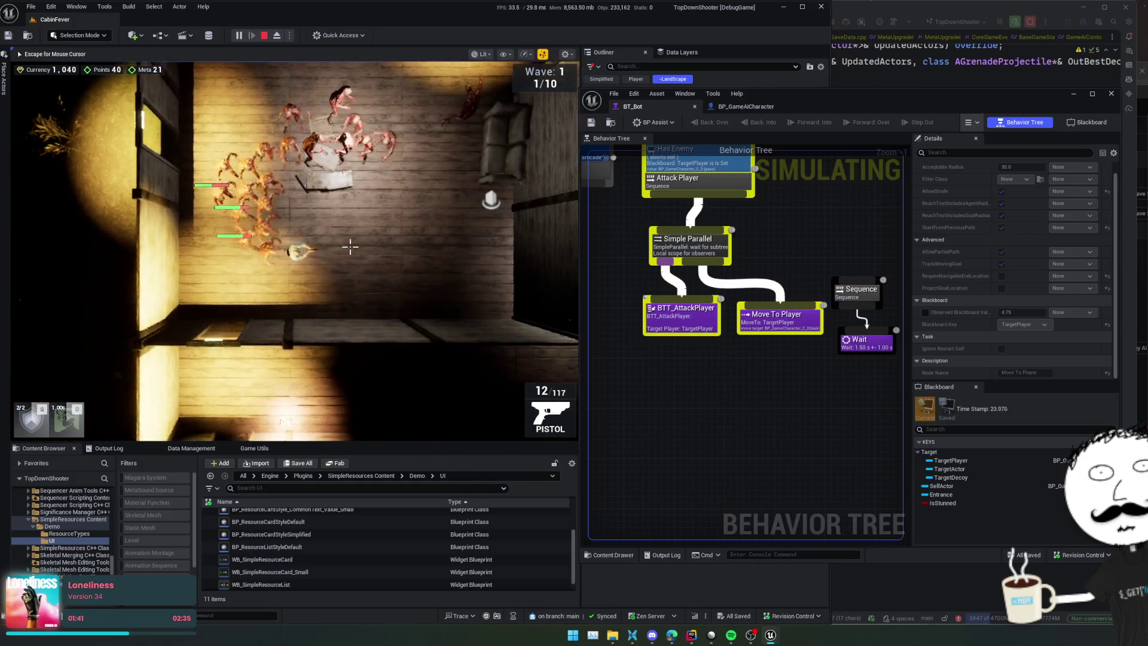
key(w)
key(d)
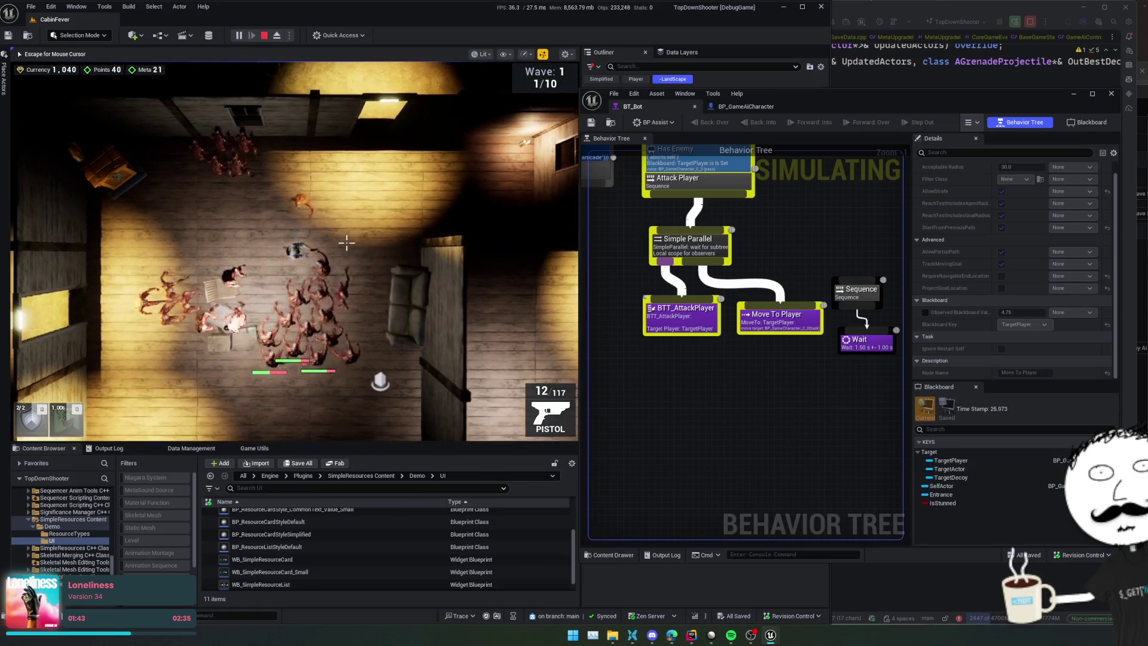
key(w)
key(a)
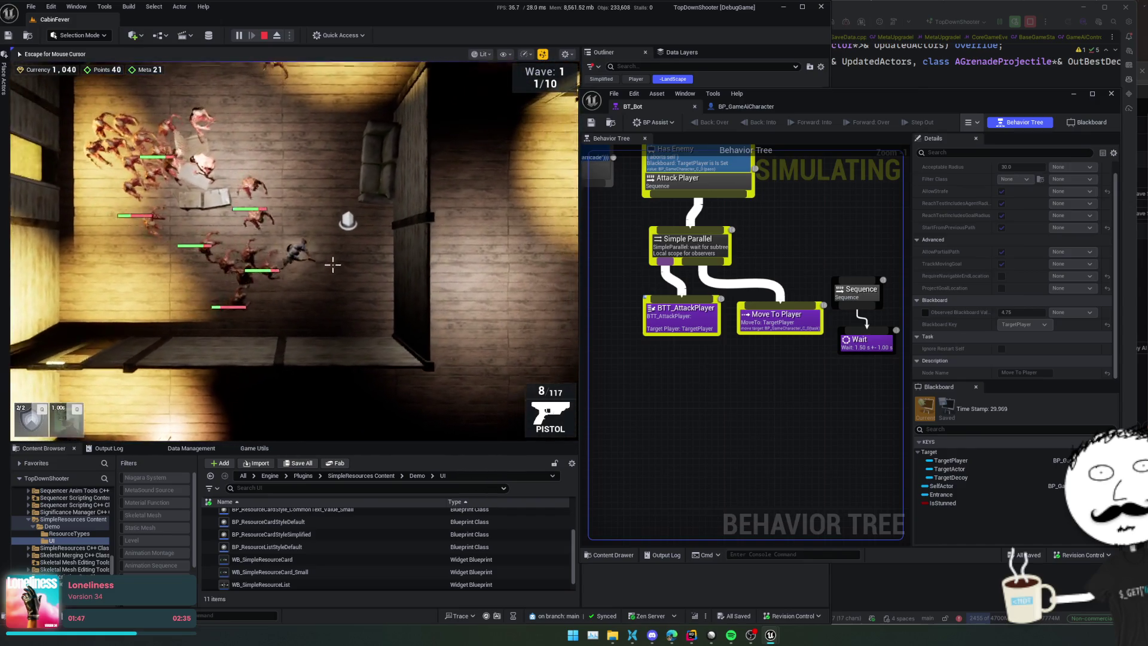
key(w)
key(d)
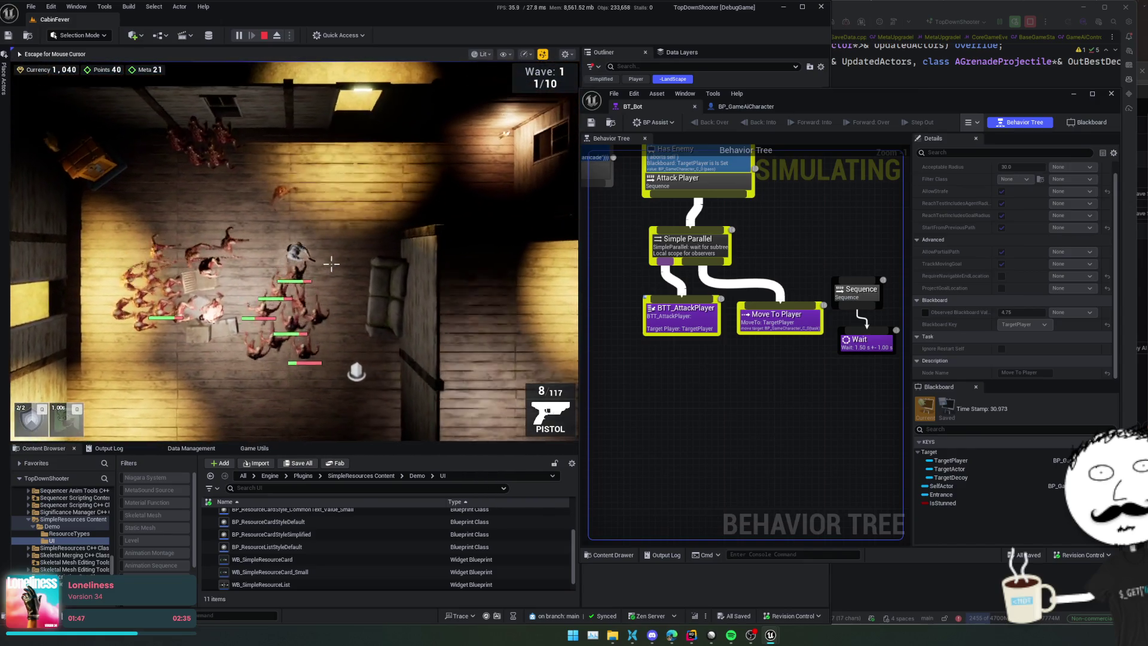
key(s)
key(d)
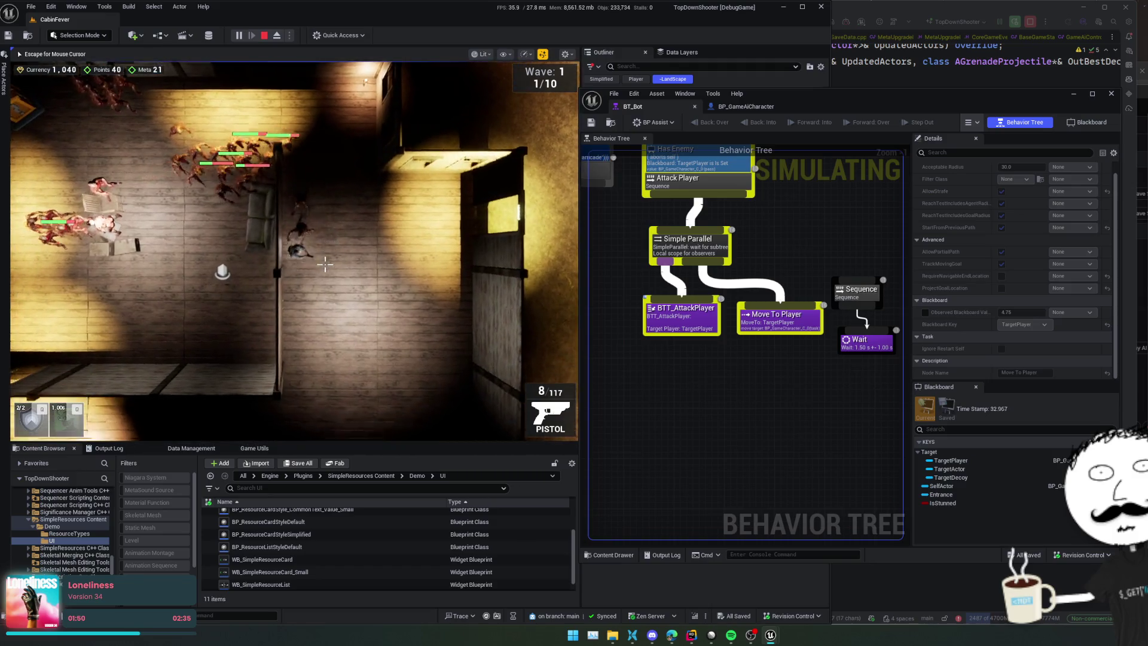
key(s)
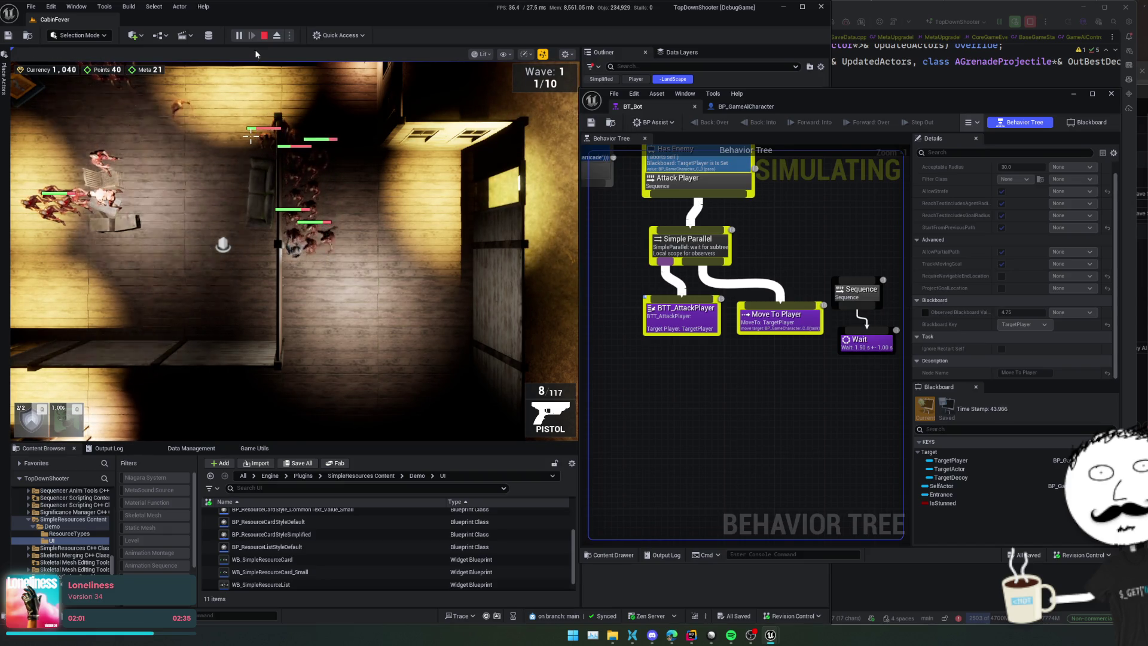
Step: Stop play, enable Require Navigable End Location on Move To Player, and save BT_Bot
key(Escape)
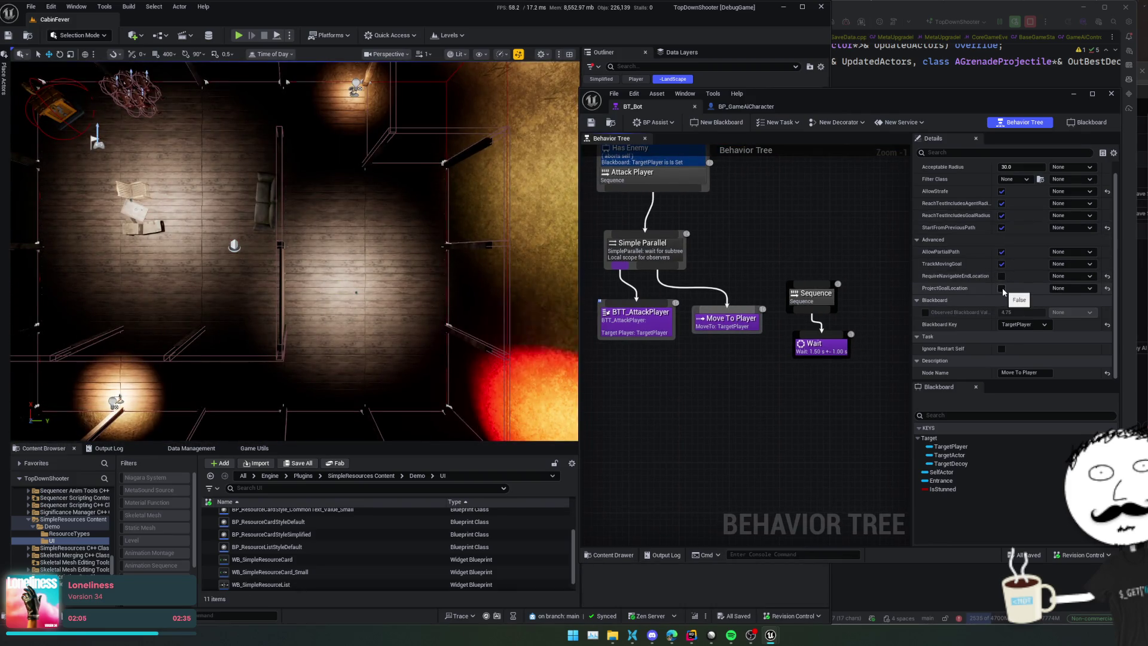
click(1002, 276)
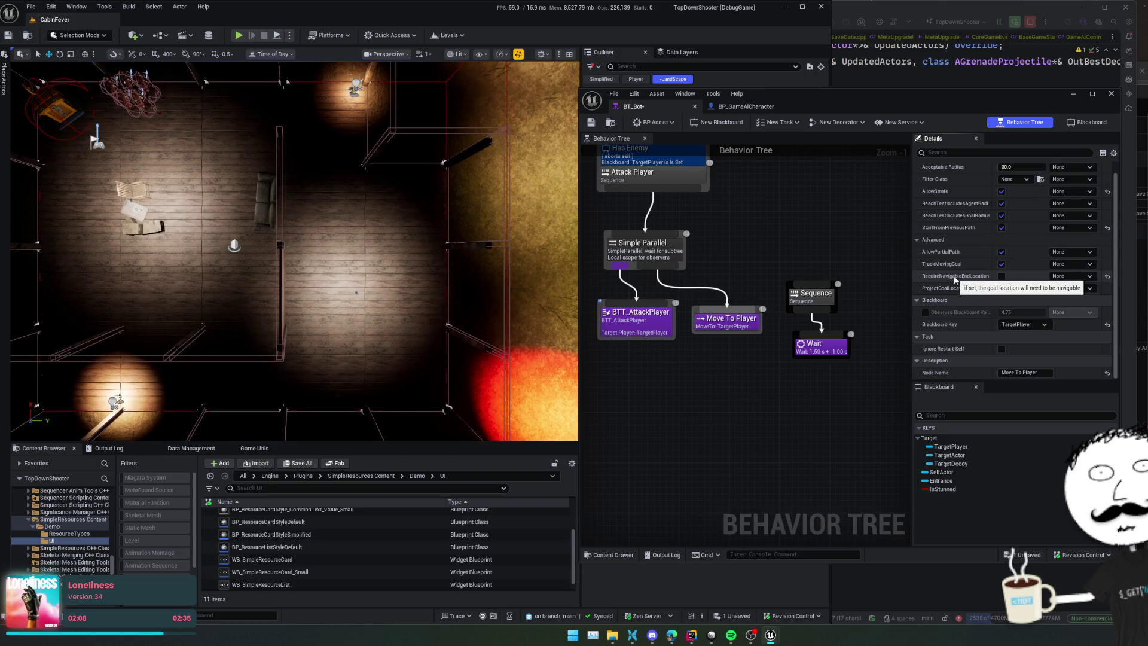
scroll(951, 257, down, 1)
key(ctrl+s)
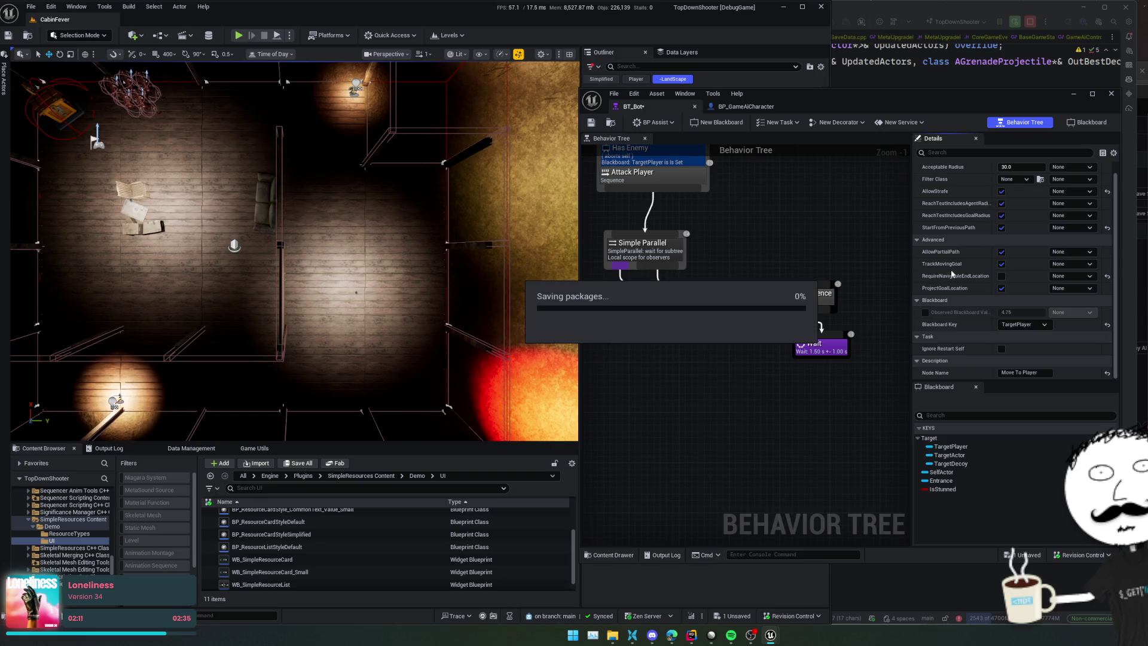
scroll(935, 224, up, 1)
scroll(855, 326, down, 2)
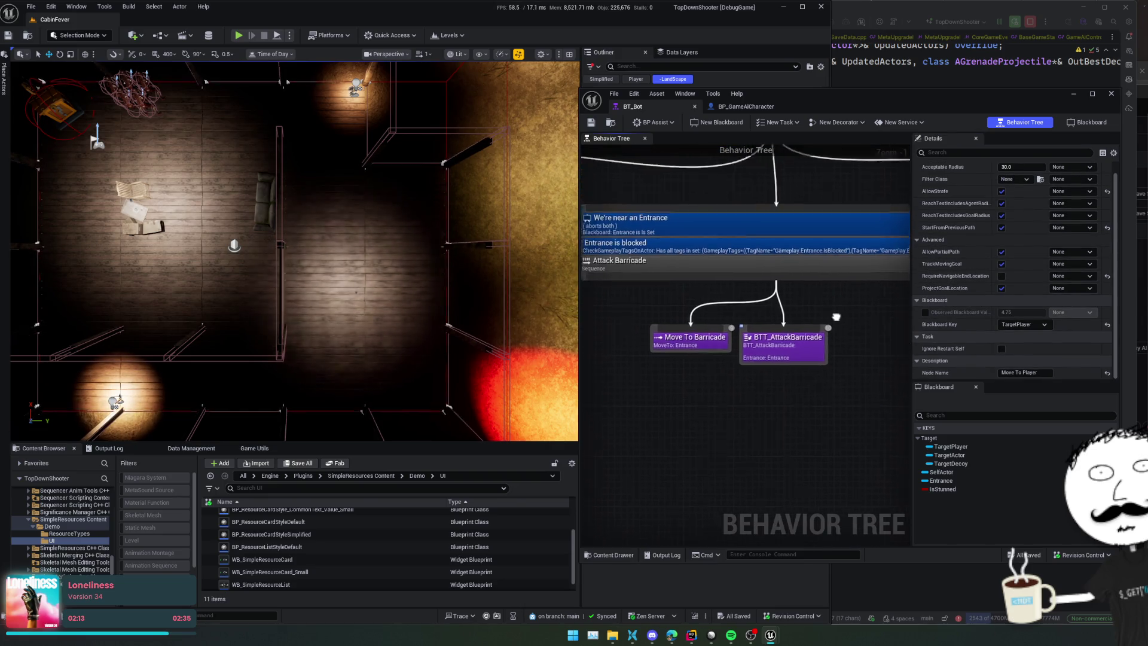
scroll(856, 326, down, 2)
scroll(772, 359, up, 3)
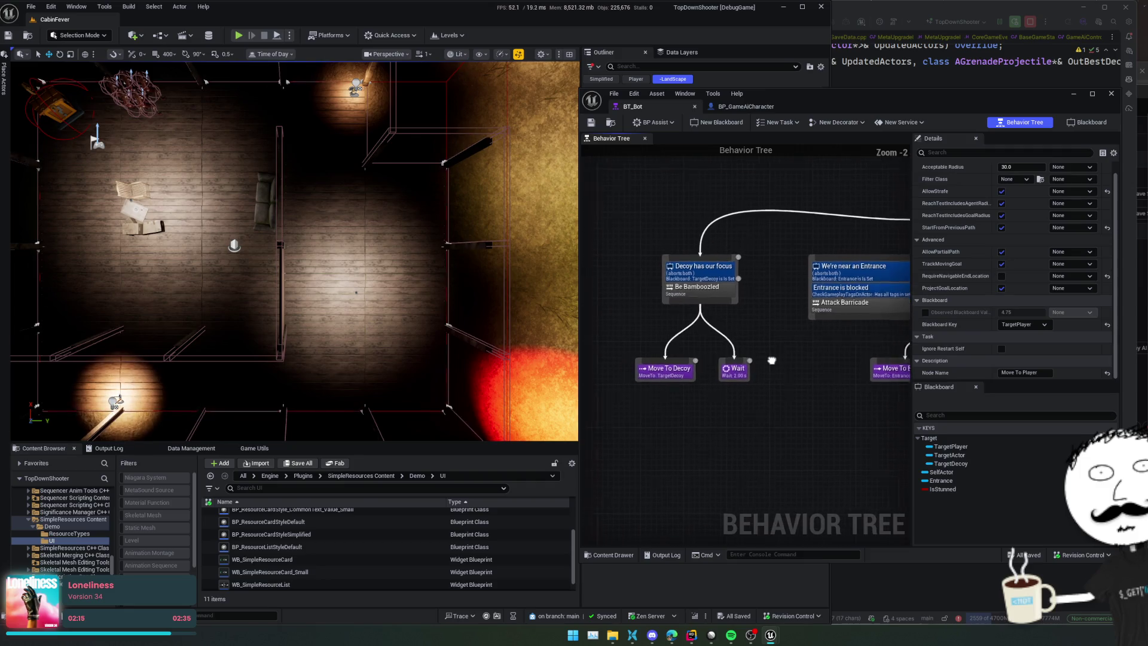
scroll(771, 383, down, 1)
scroll(748, 269, up, 2)
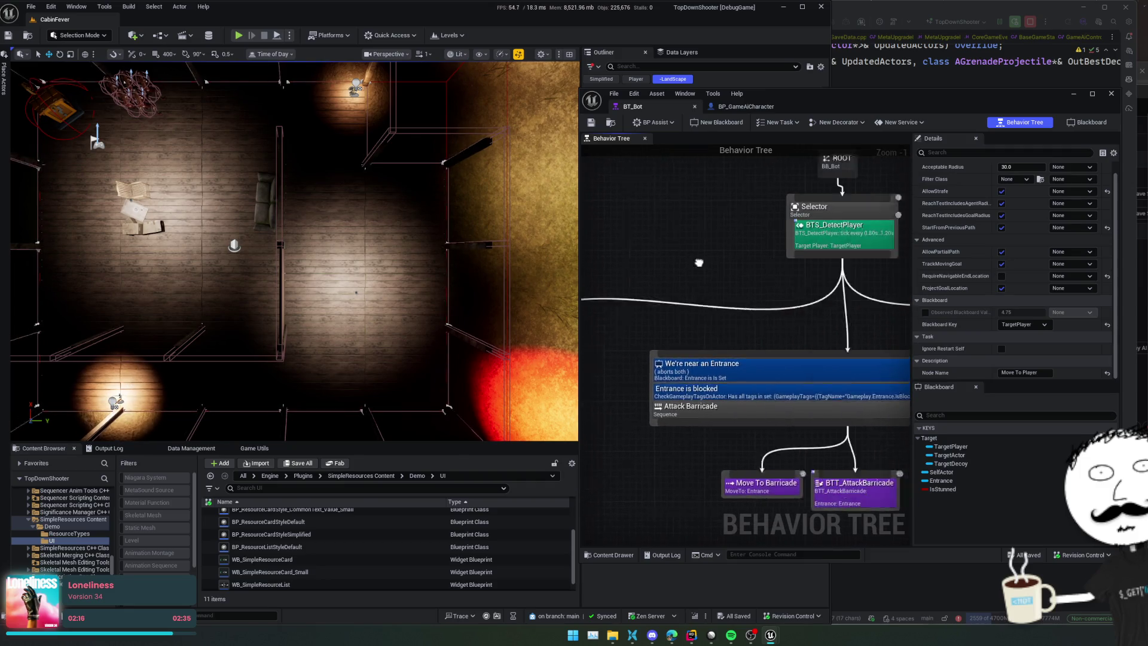
click(766, 260)
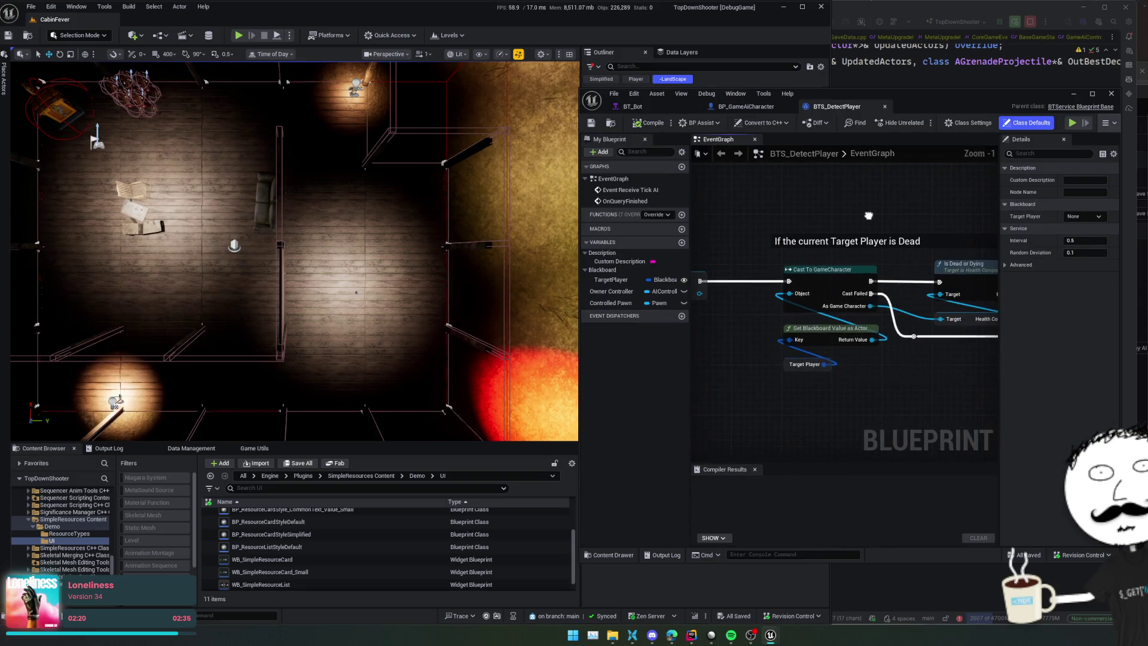
drag(869, 215, 678, 208)
scroll(853, 218, down, 1)
scroll(819, 216, down, 1)
mouse_move(781, 214)
mouse_down()
mouse_move(839, 240)
mouse_move(833, 213)
mouse_up()
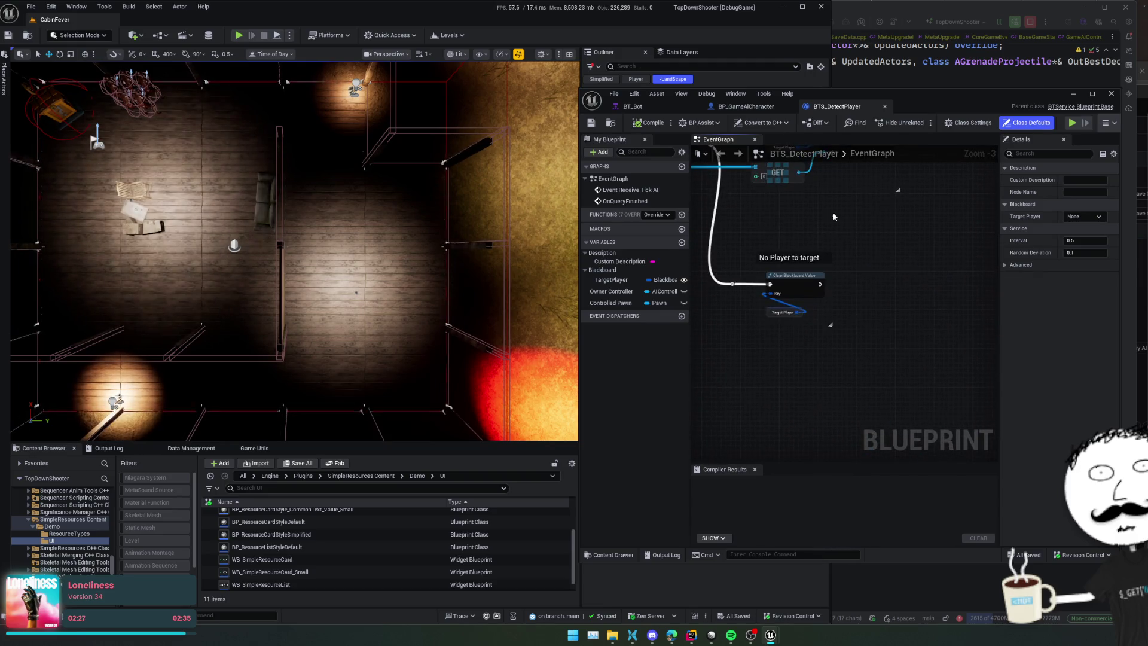
click(873, 106)
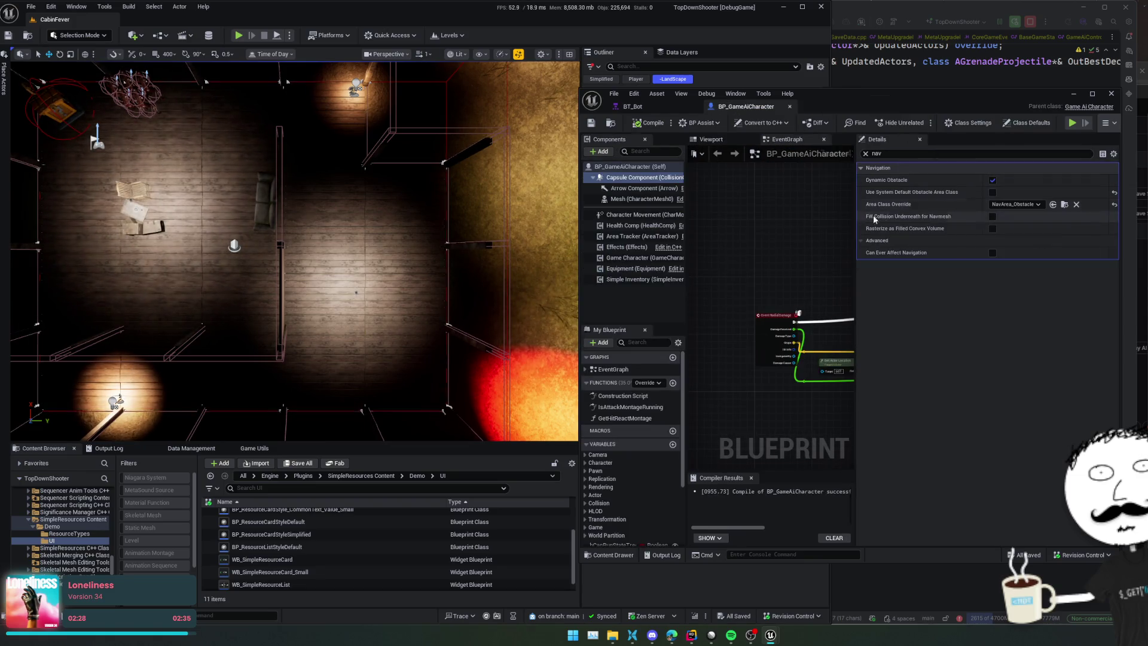
click(665, 110)
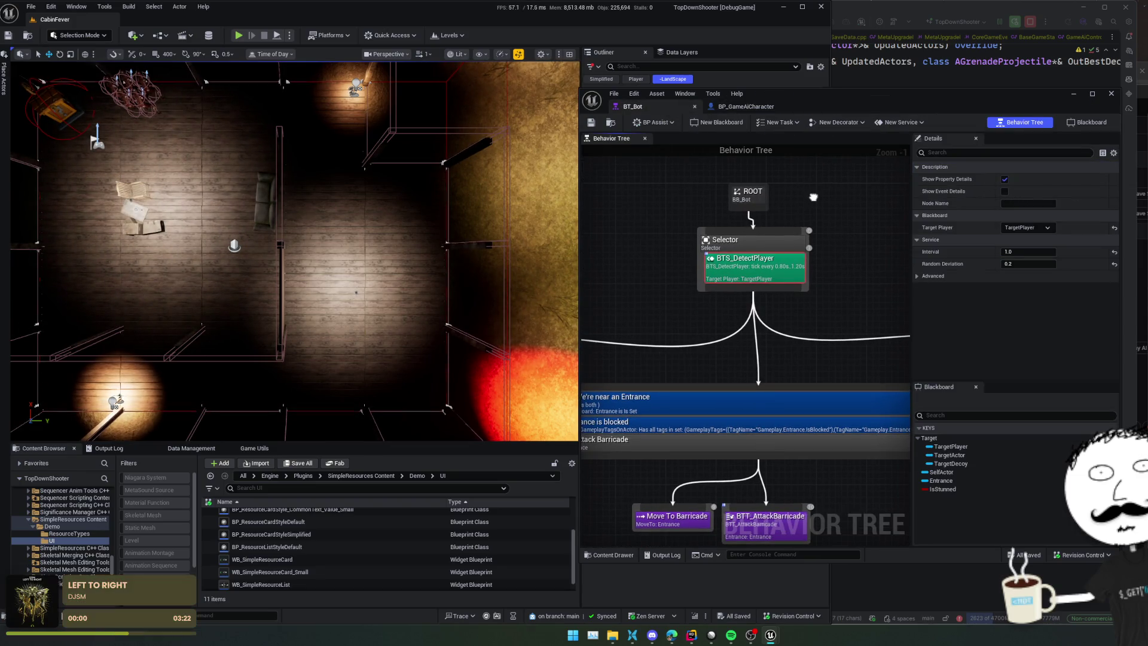
Step: Expand BTS_DetectPlayer's Advanced settings, then bring the Attack Player branch into view
scroll(813, 197, down, 1)
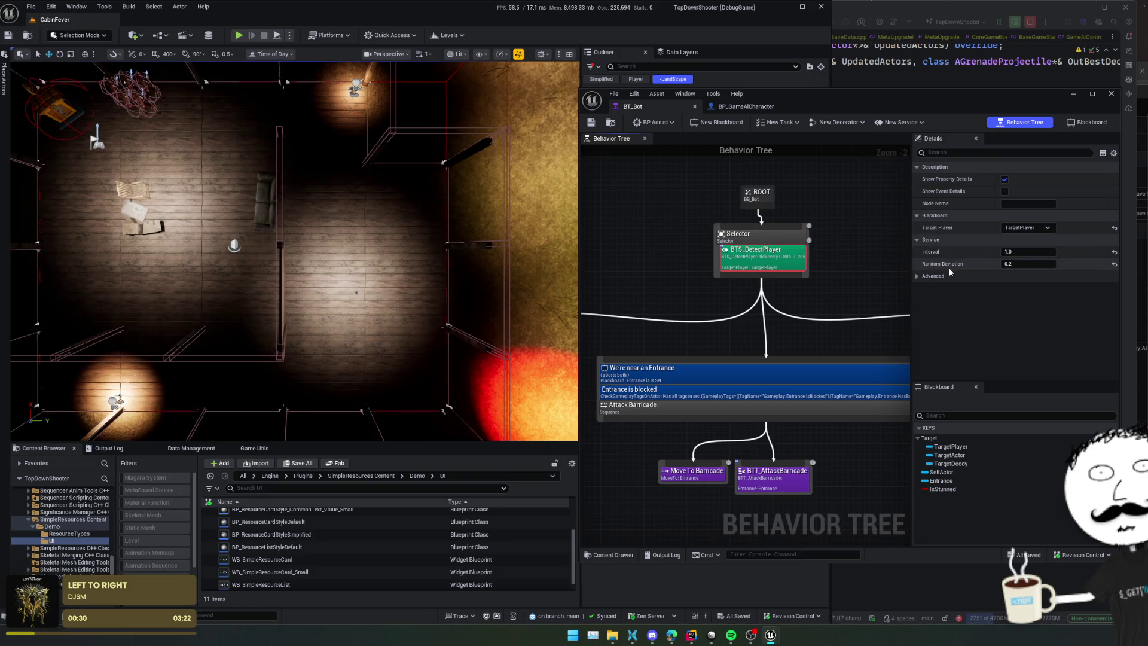
click(918, 277)
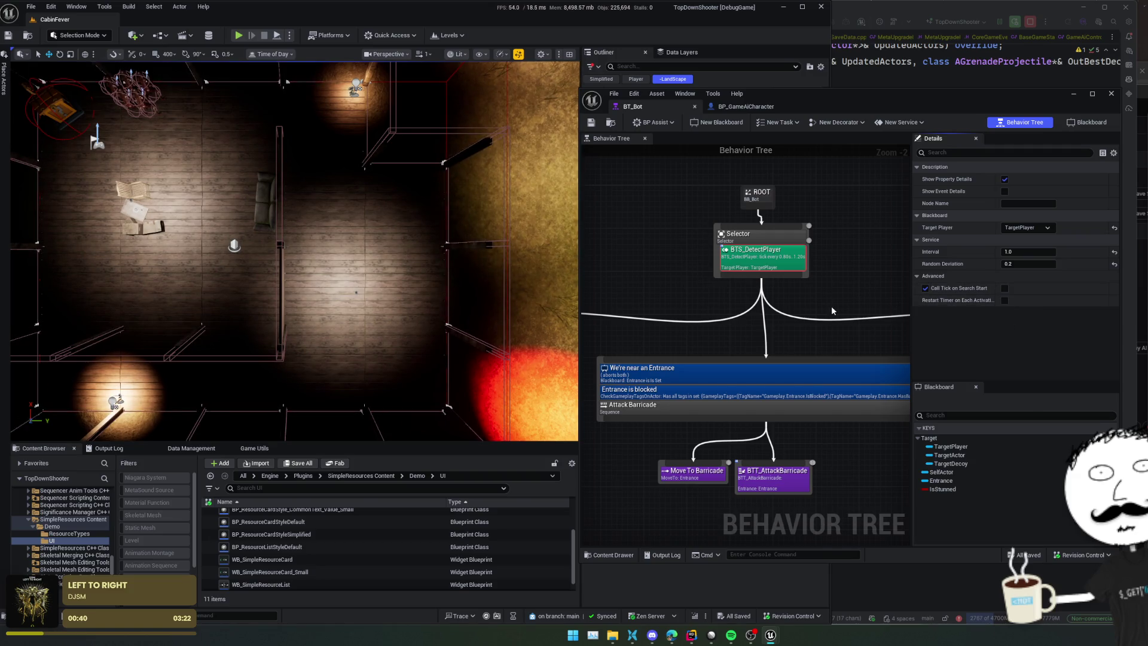
scroll(831, 311, down, 1)
mouse_move(831, 311)
mouse_down()
mouse_move(769, 255)
mouse_move(765, 362)
mouse_up()
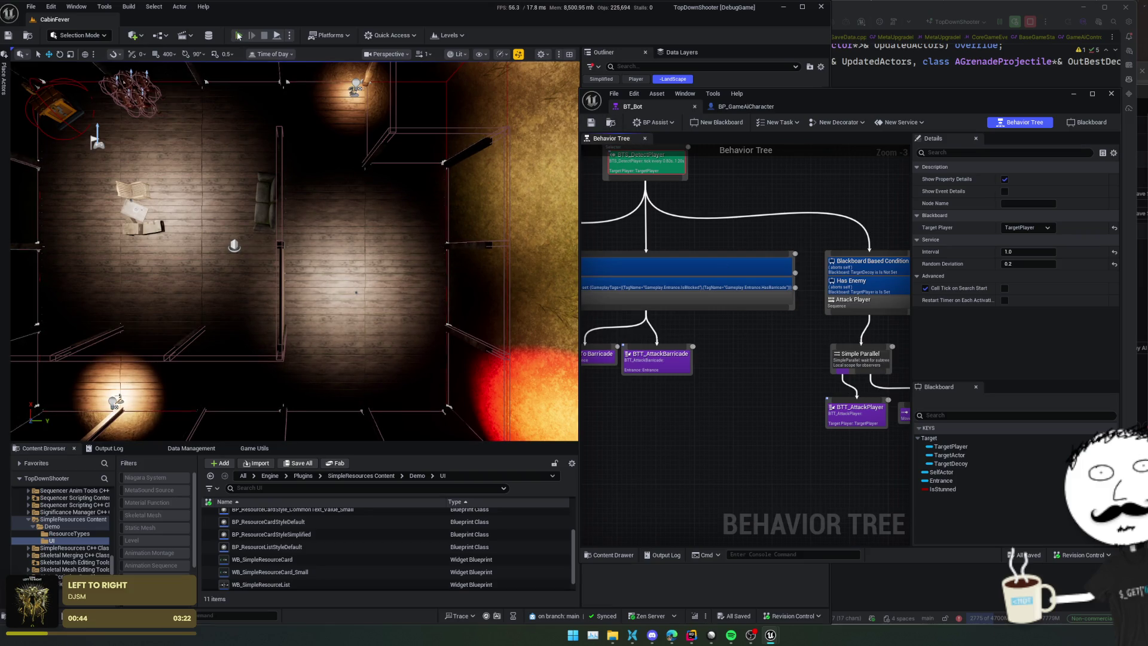
Step: Start a play test and move the player around the cabin, shooting the attacking enemies
click(238, 36)
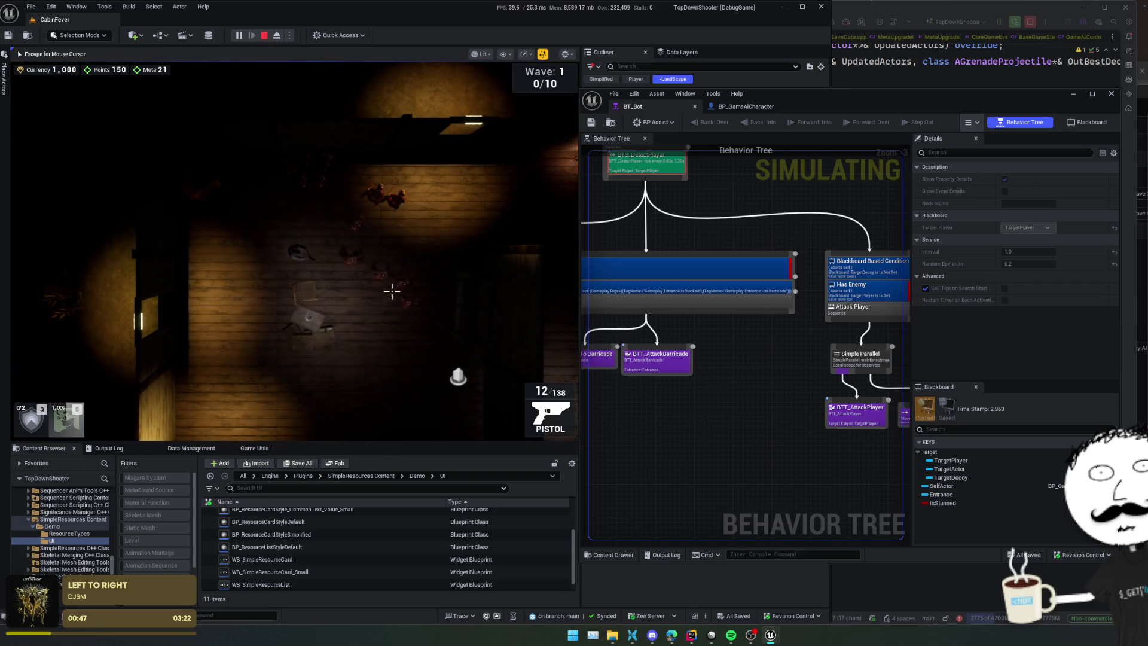
key(s)
key(a)
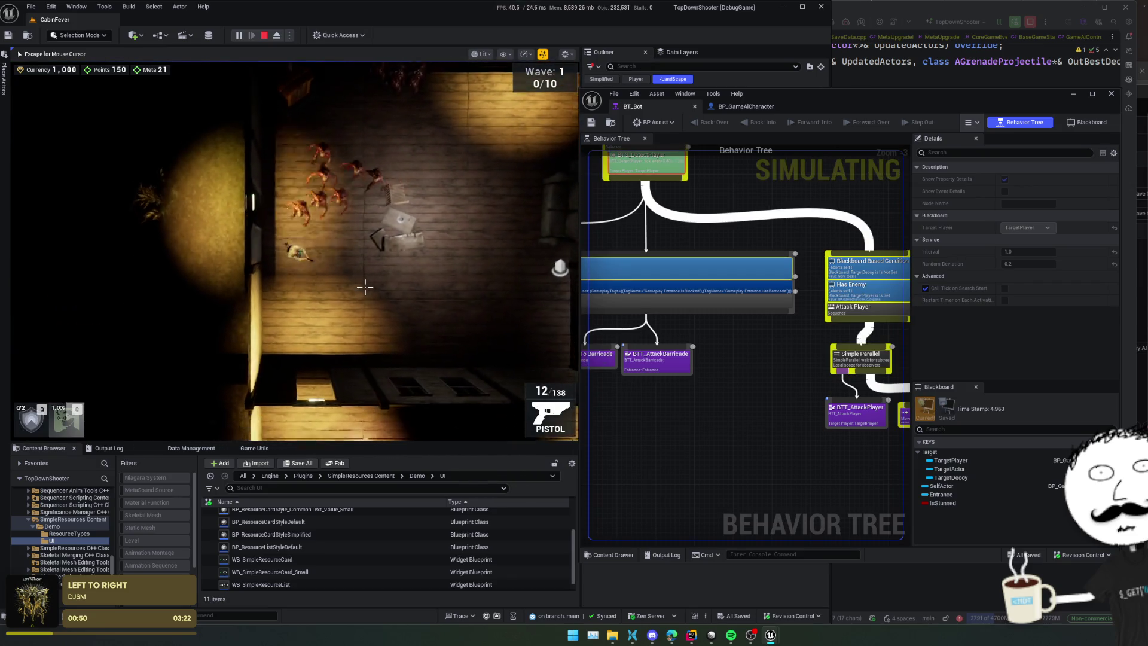
key(s)
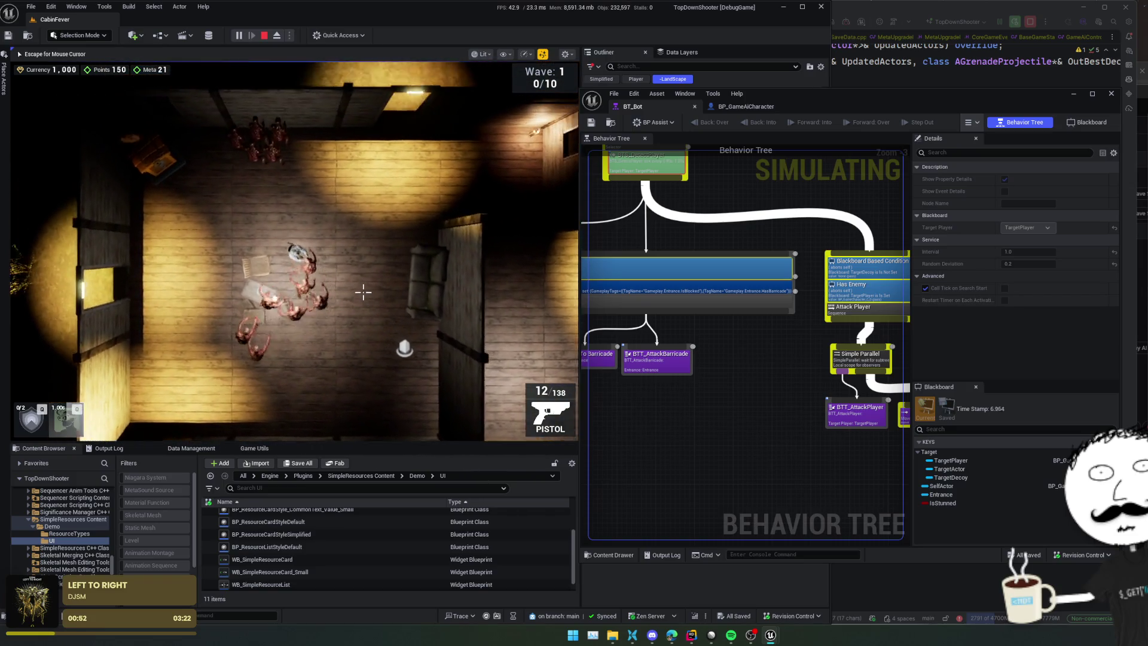
key(w)
key(a)
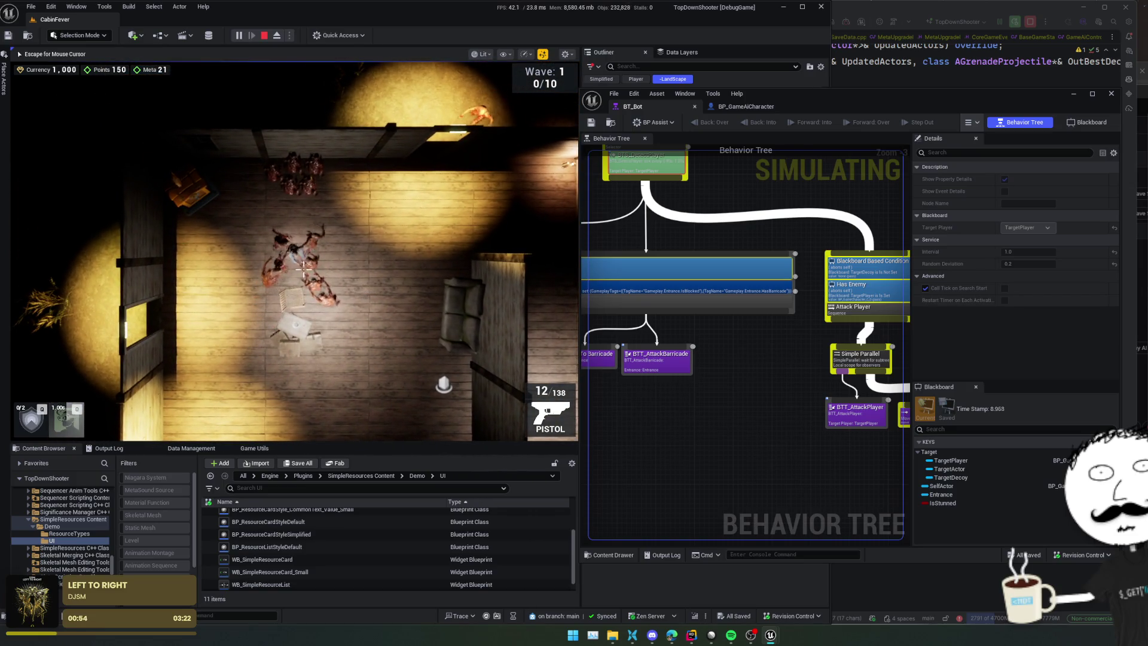
key(s)
key(a)
click(303, 270)
click(300, 272)
click(297, 275)
click(295, 277)
click(294, 280)
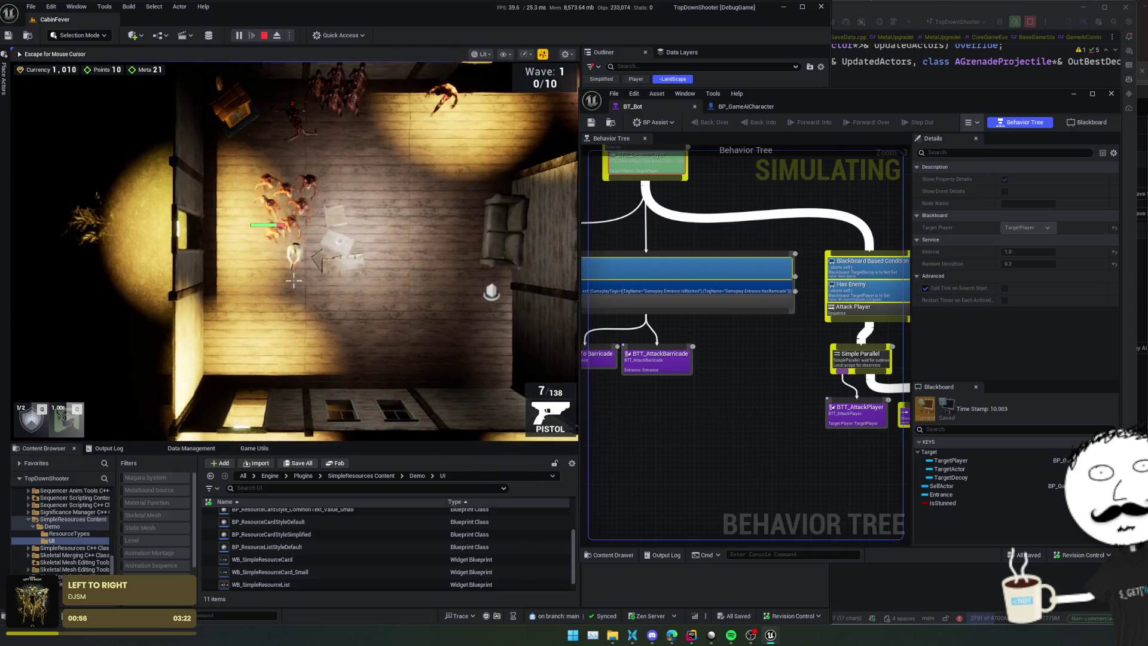
key(d)
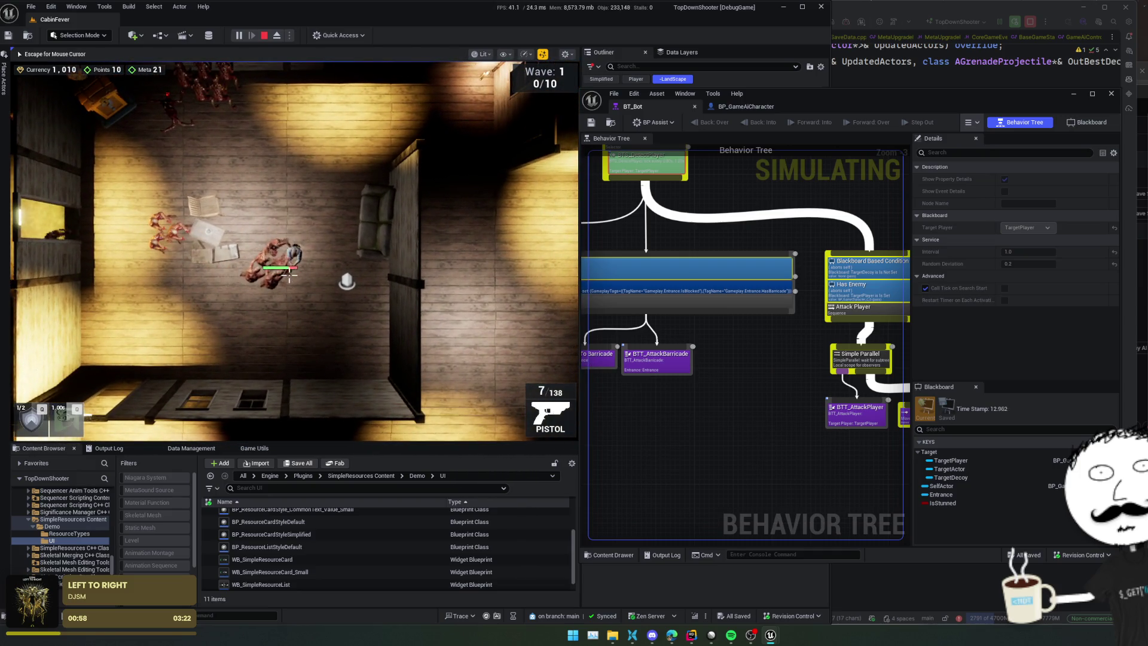
key(a)
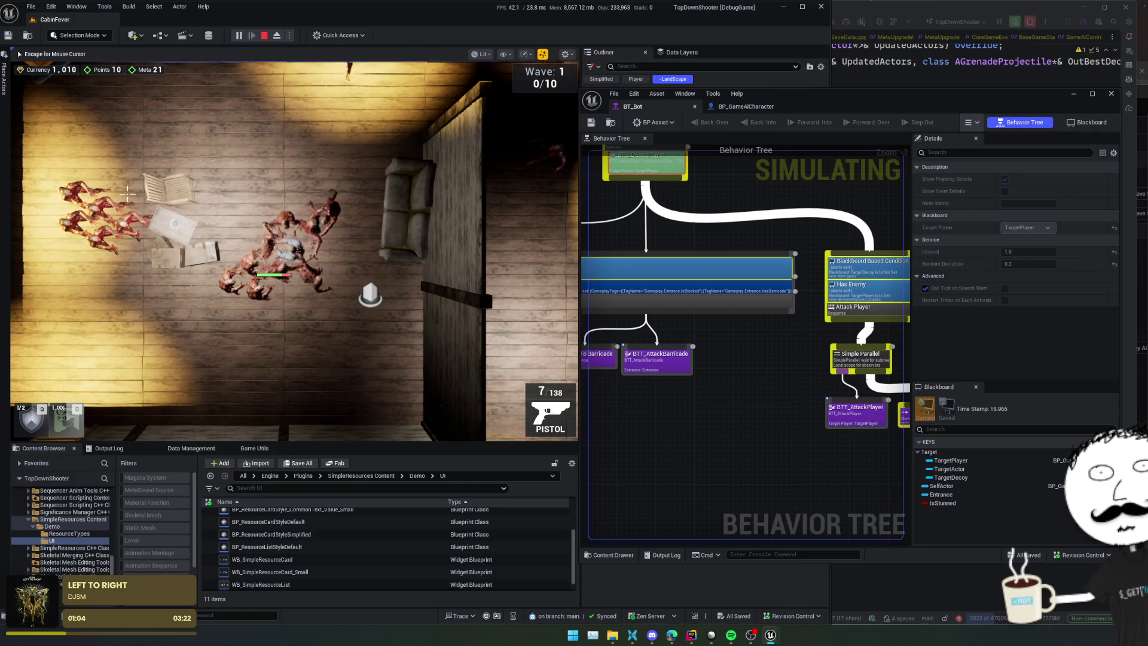
Step: Eject from play and debug one BP_GameAiController instance in the behavior tree
click(277, 38)
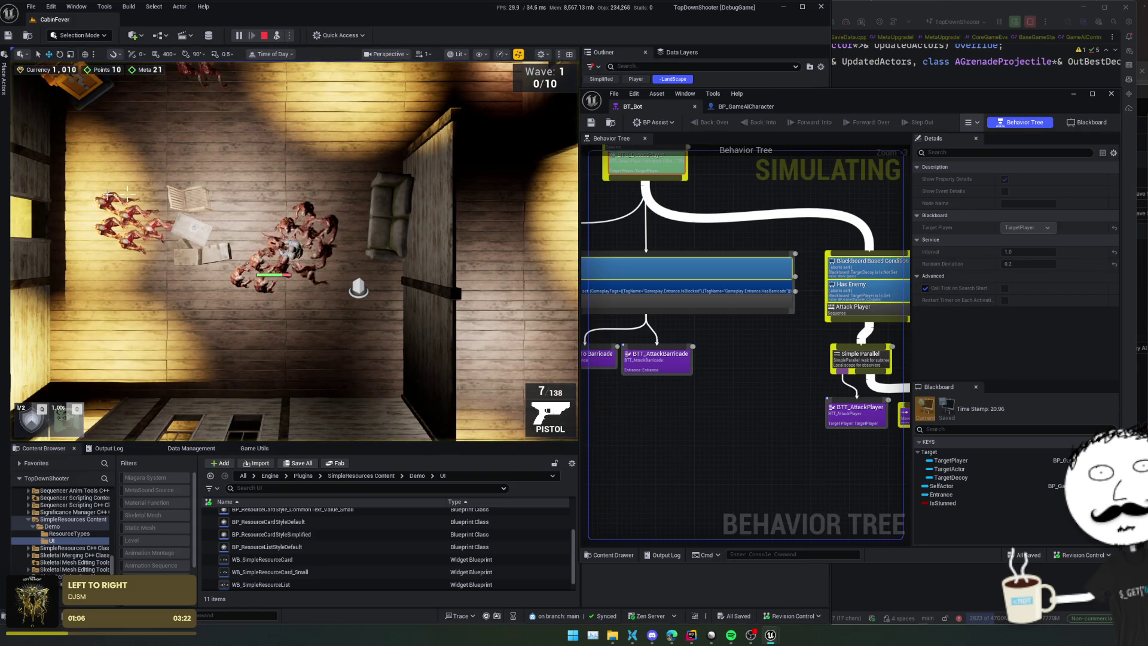
mouse_move(762, 95)
mouse_down()
mouse_move(812, 271)
mouse_move(832, 260)
mouse_move(784, 152)
mouse_up()
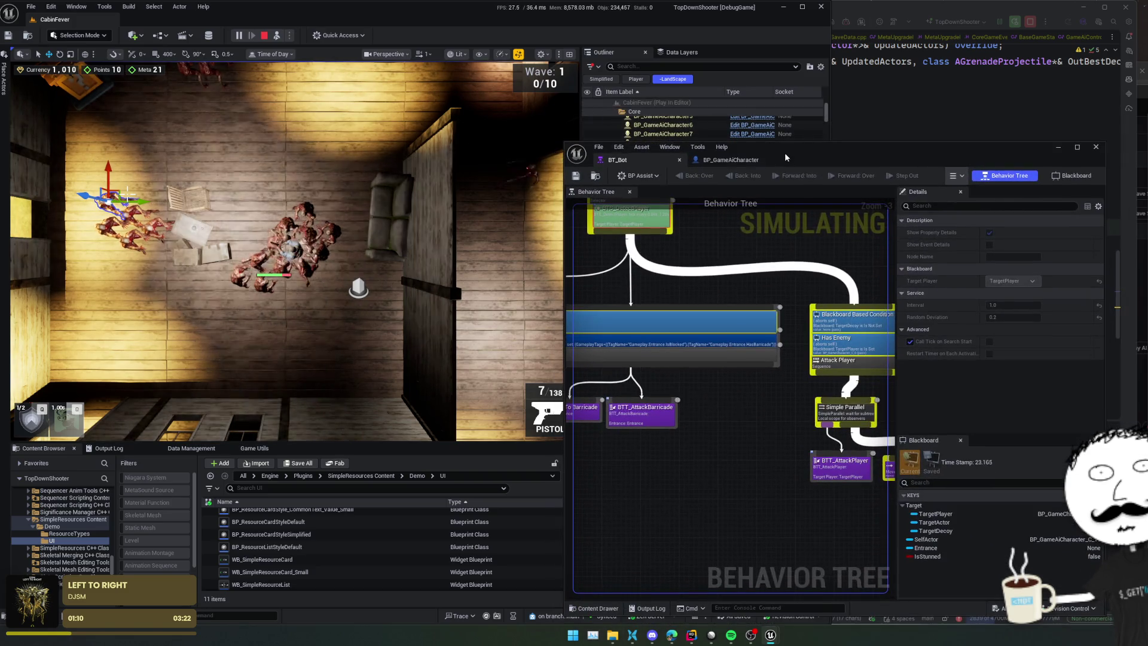
click(955, 175)
click(1002, 244)
click(1002, 244)
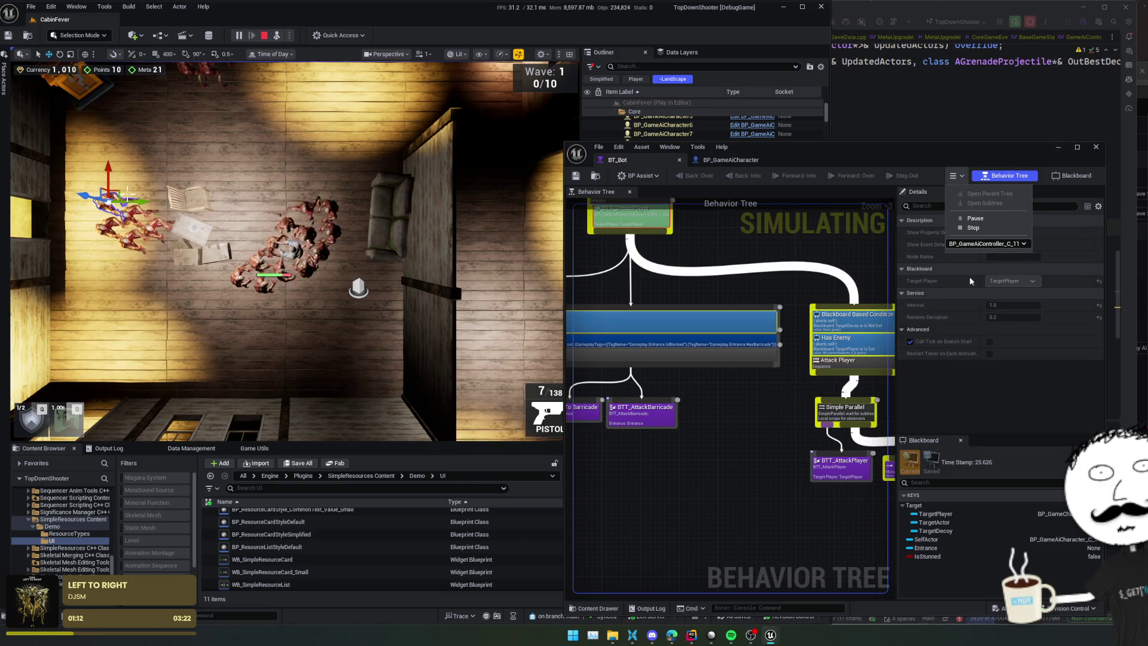
scroll(780, 389, up, 2)
mouse_move(780, 389)
mouse_down()
mouse_move(809, 426)
mouse_move(767, 359)
mouse_up()
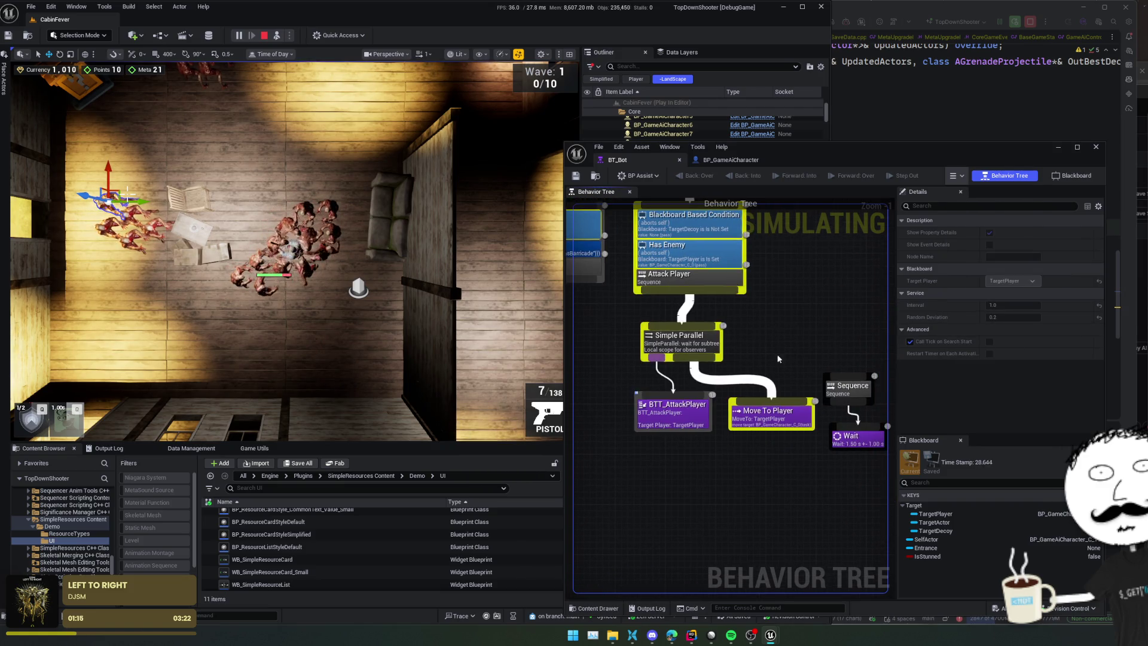
Step: Inspect the details of the Move To Player and BTT_AttackPlayer tasks
click(775, 416)
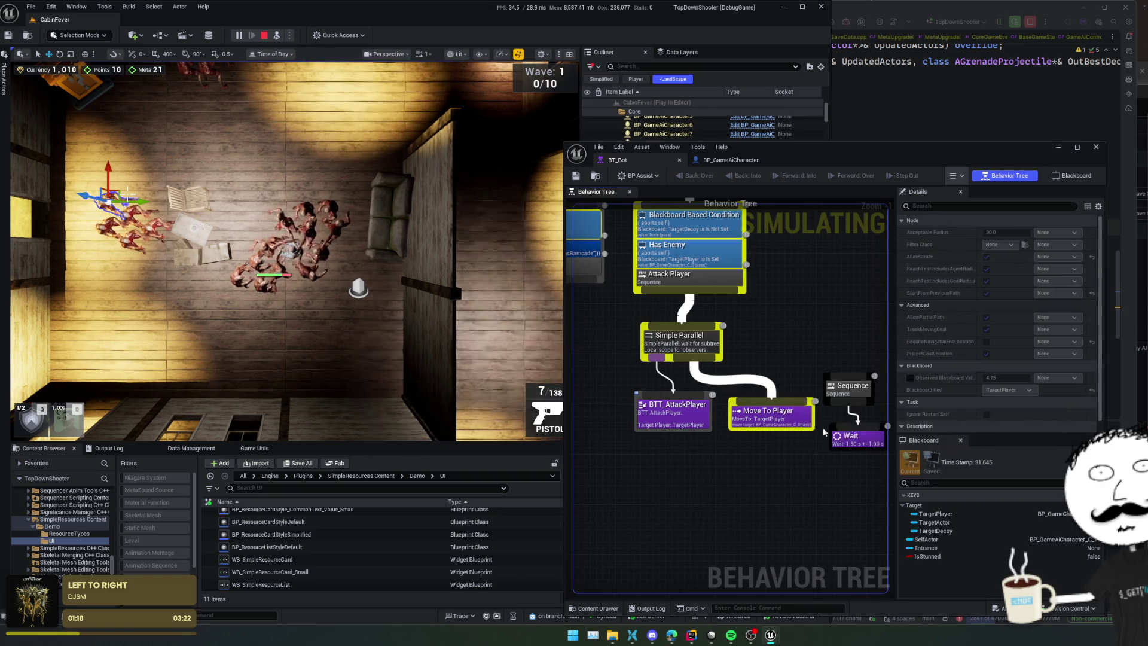
scroll(769, 443, up, 1)
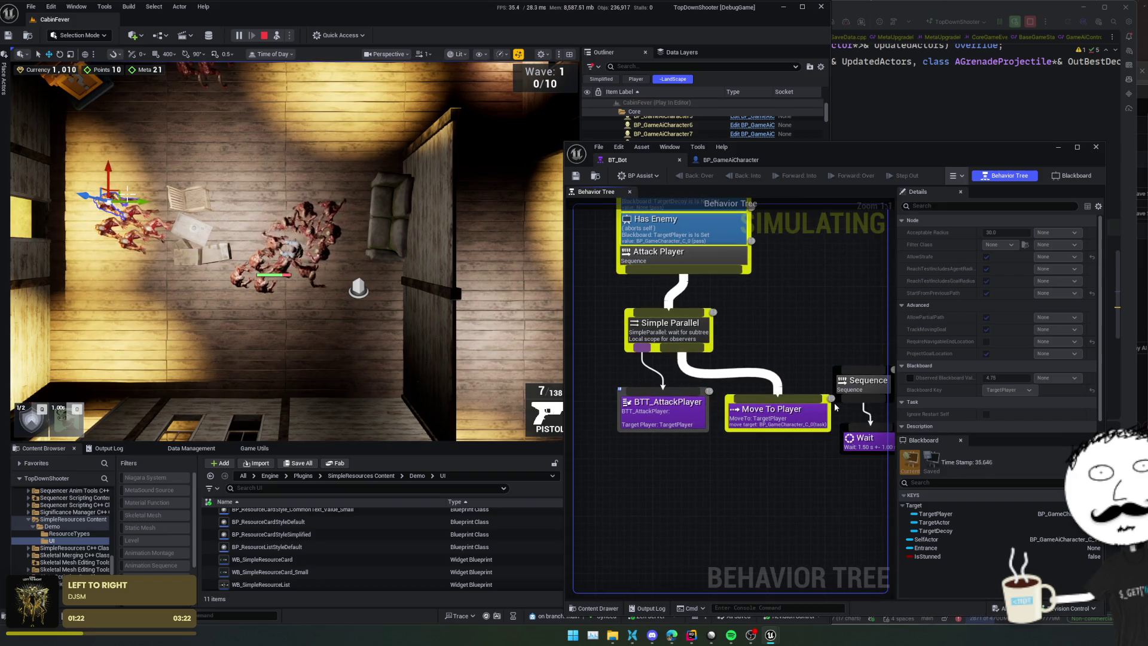
scroll(784, 299, down, 1)
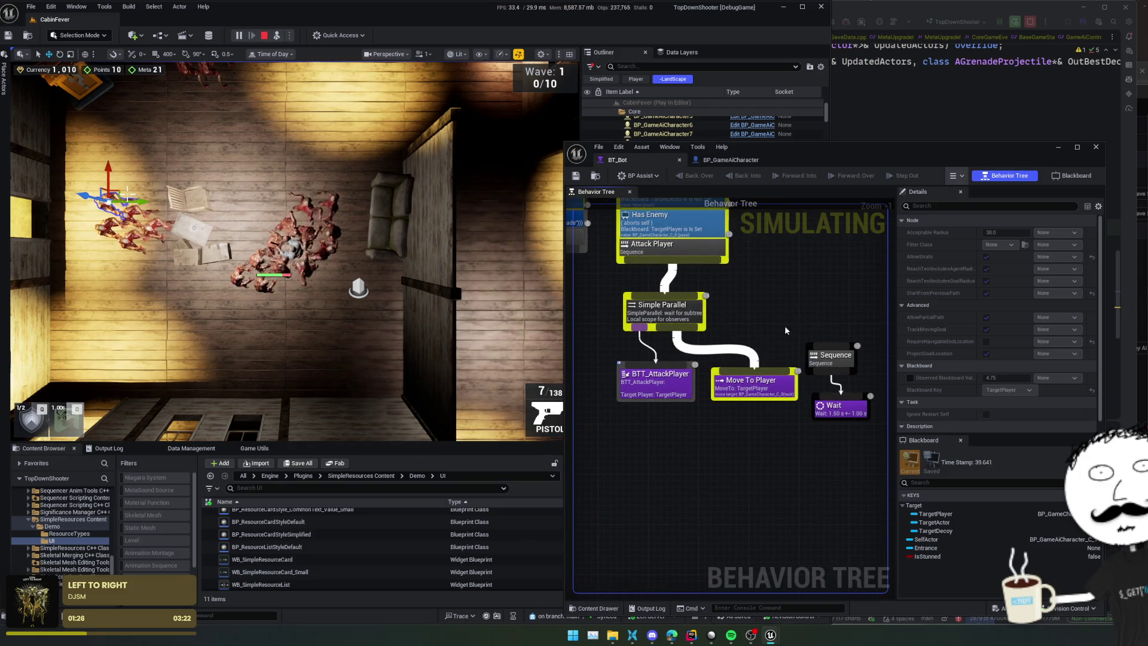
drag(788, 335, 791, 327)
click(774, 411)
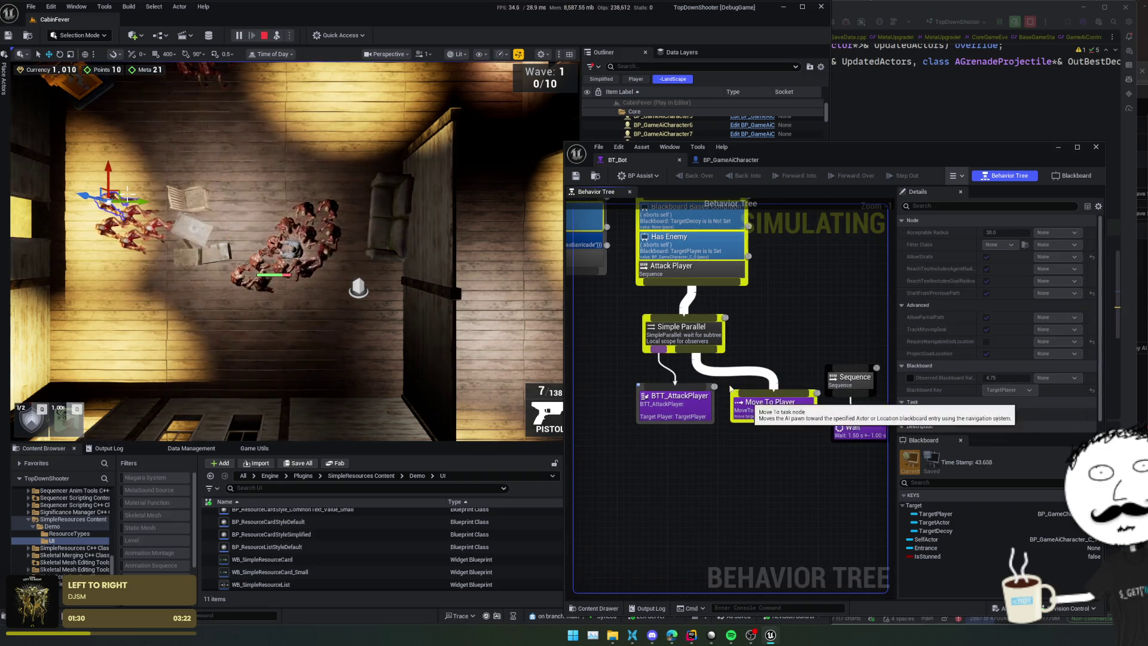
drag(810, 310, 806, 330)
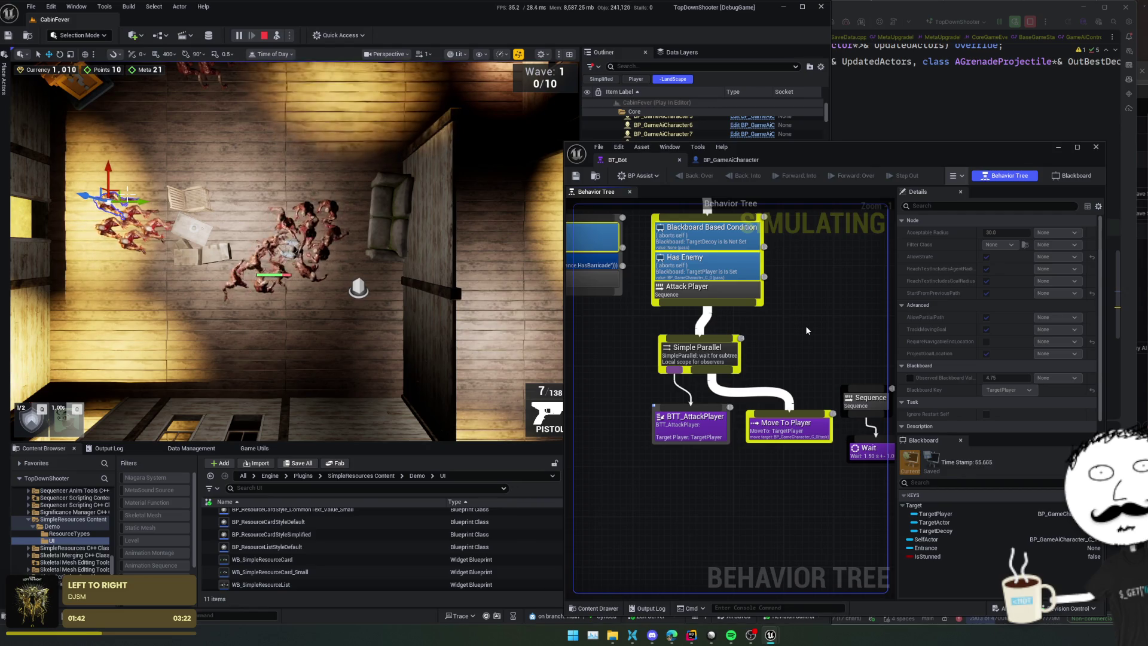
click(687, 422)
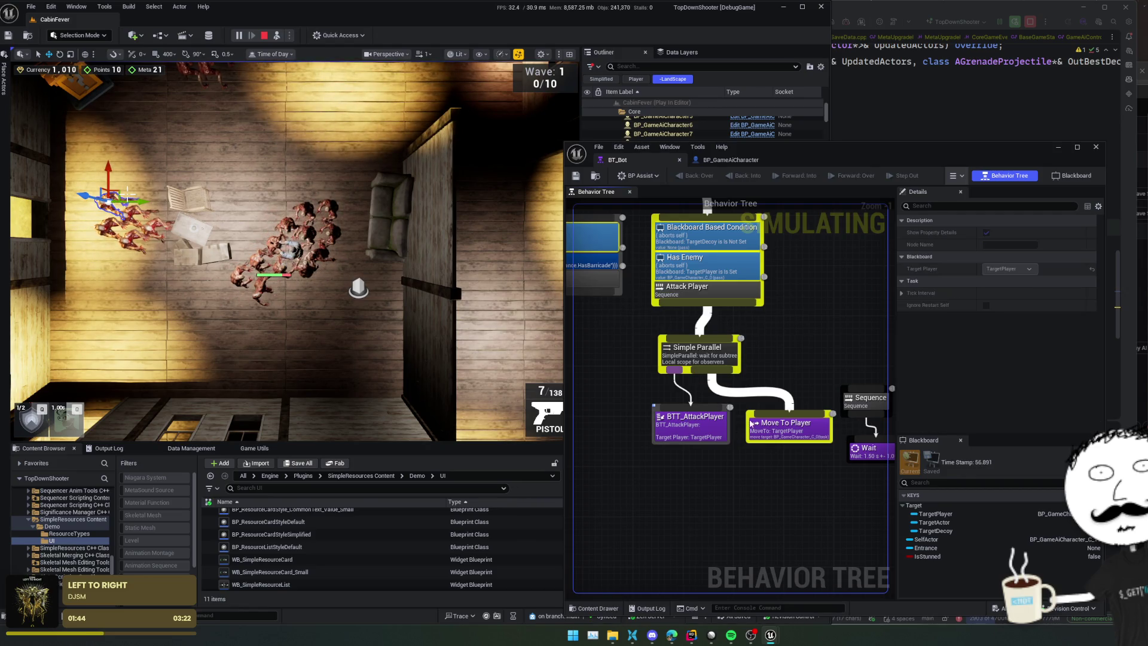
Step: Open BTT_AttackPlayer and watch one running instance reach its Finish Execute nodes
double_click(696, 417)
scroll(799, 359, down, 2)
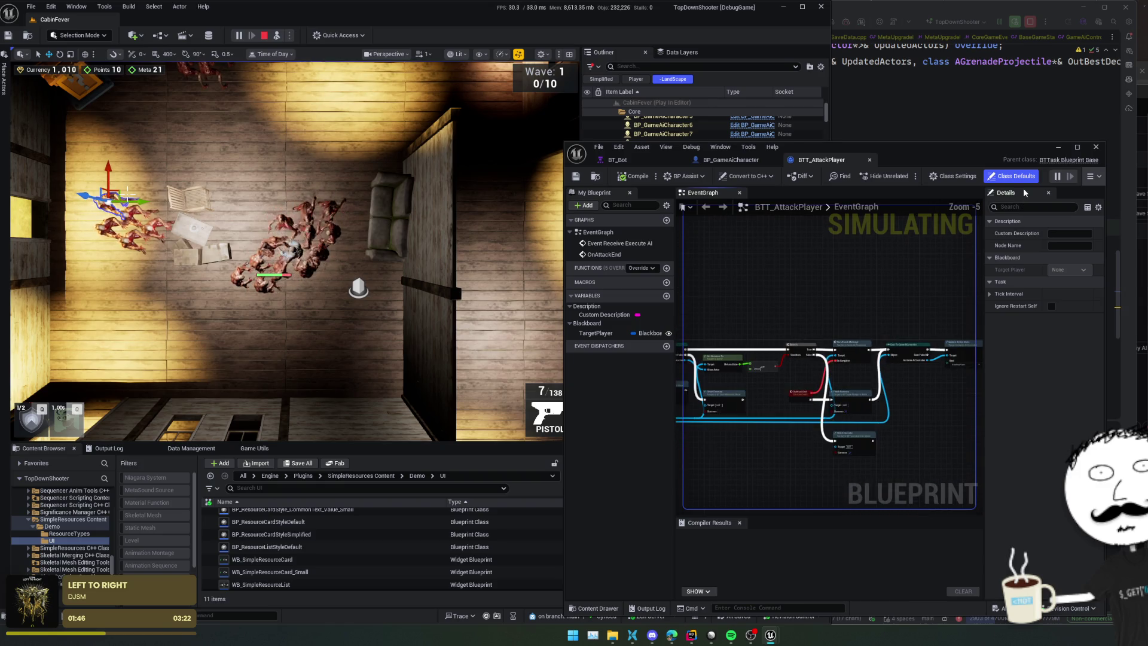
click(1090, 178)
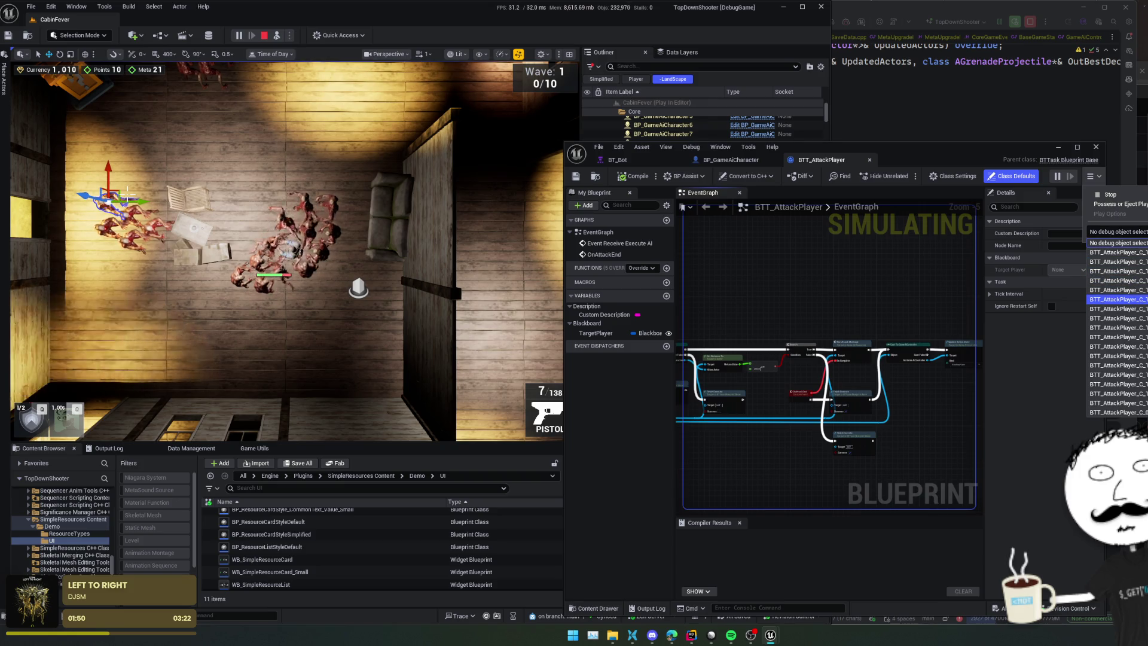
click(1116, 356)
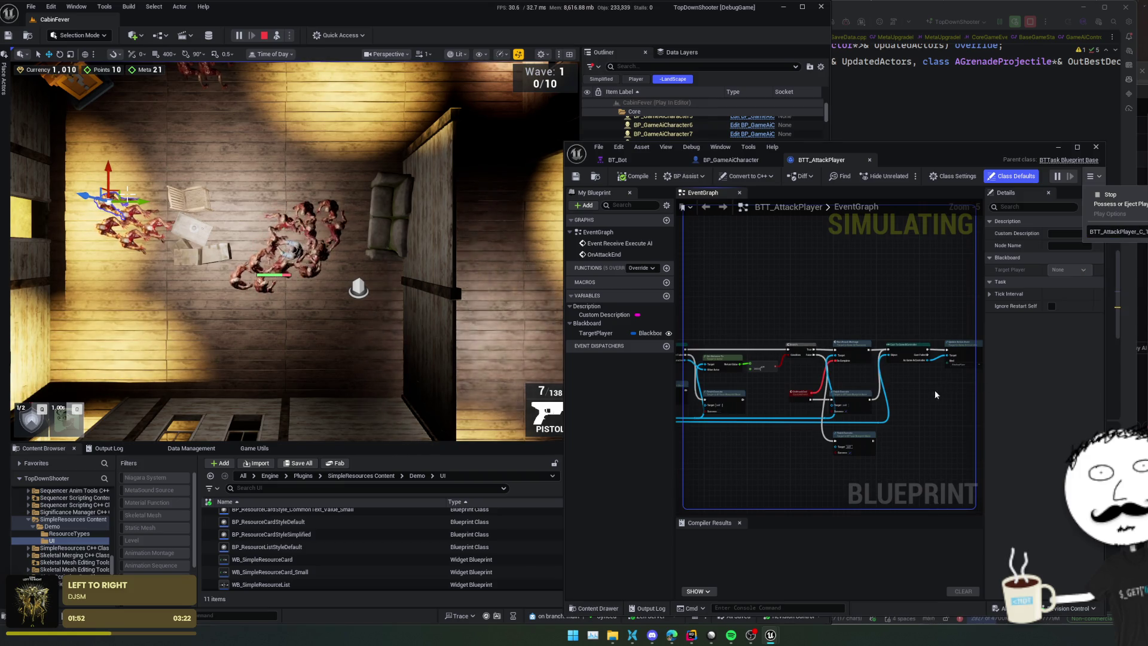
scroll(911, 398, up, 2)
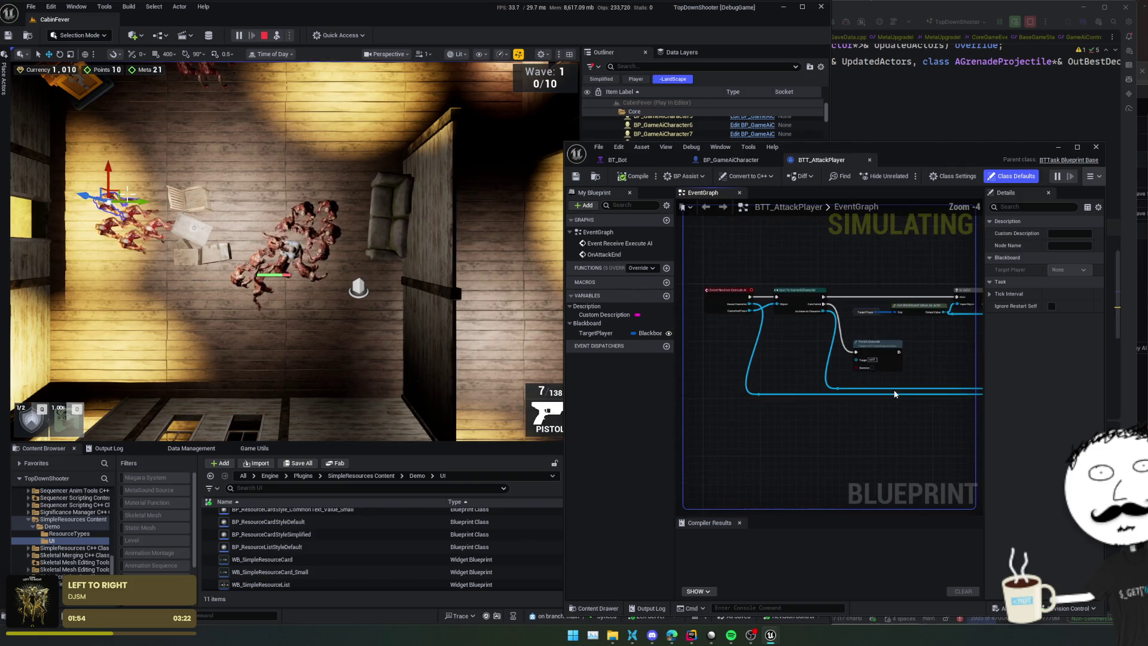
scroll(878, 367, up, 2)
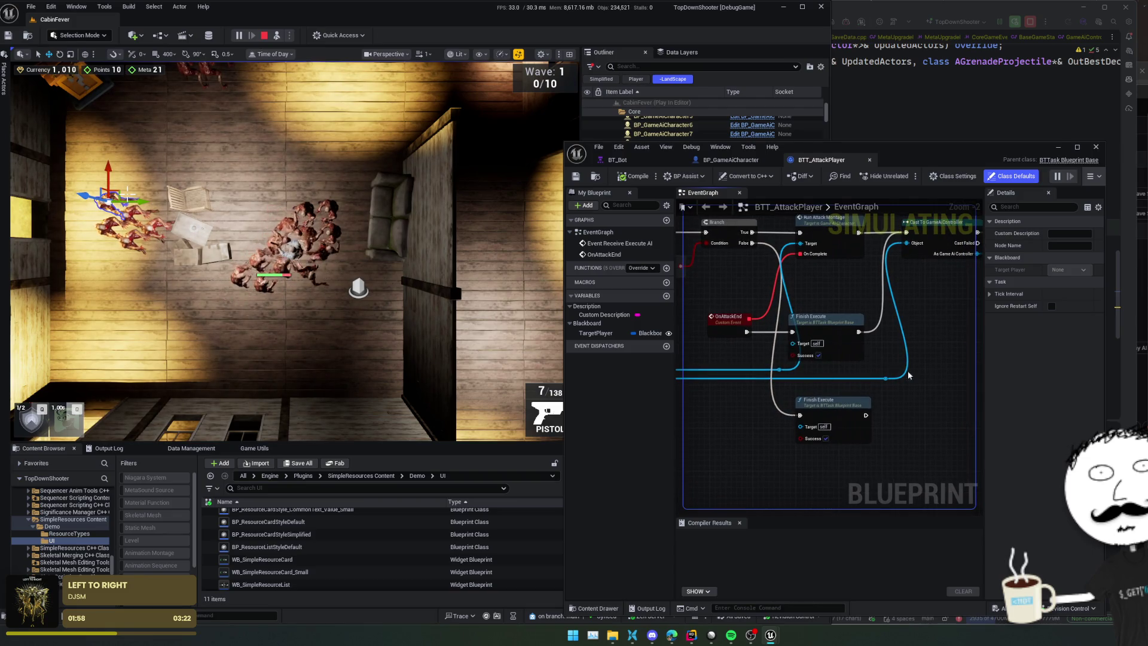
scroll(909, 376, down, 1)
mouse_move(909, 375)
mouse_down()
mouse_move(713, 398)
mouse_move(910, 393)
mouse_up()
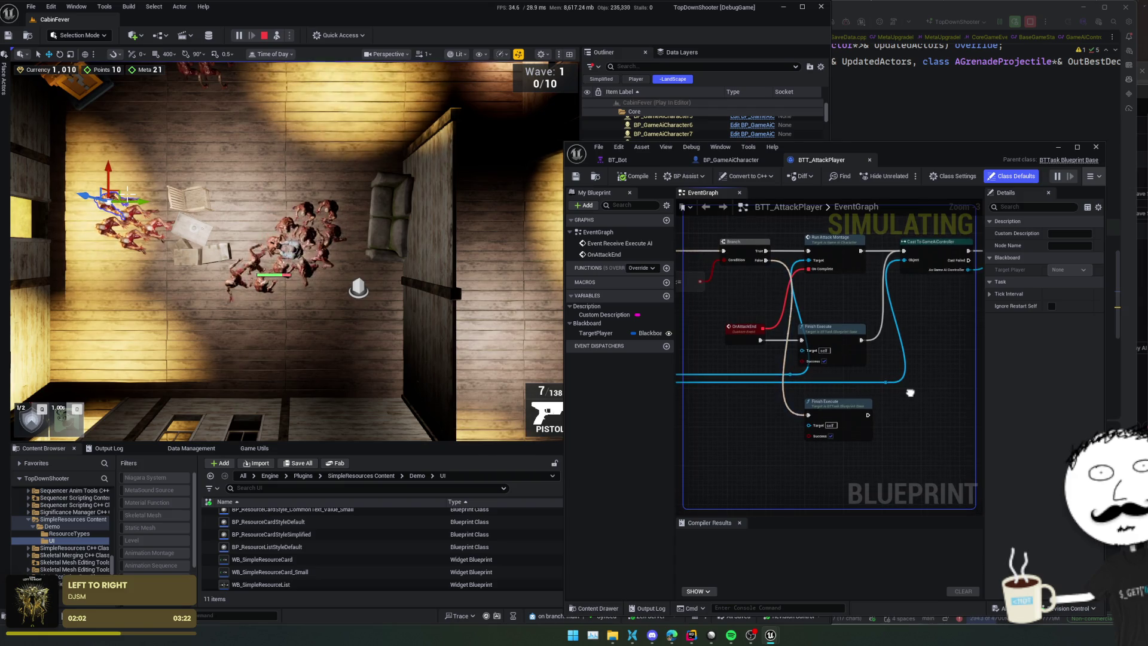
mouse_move(752, 403)
mouse_down()
mouse_move(797, 410)
mouse_move(802, 422)
mouse_move(953, 436)
mouse_move(863, 432)
mouse_move(824, 374)
mouse_up()
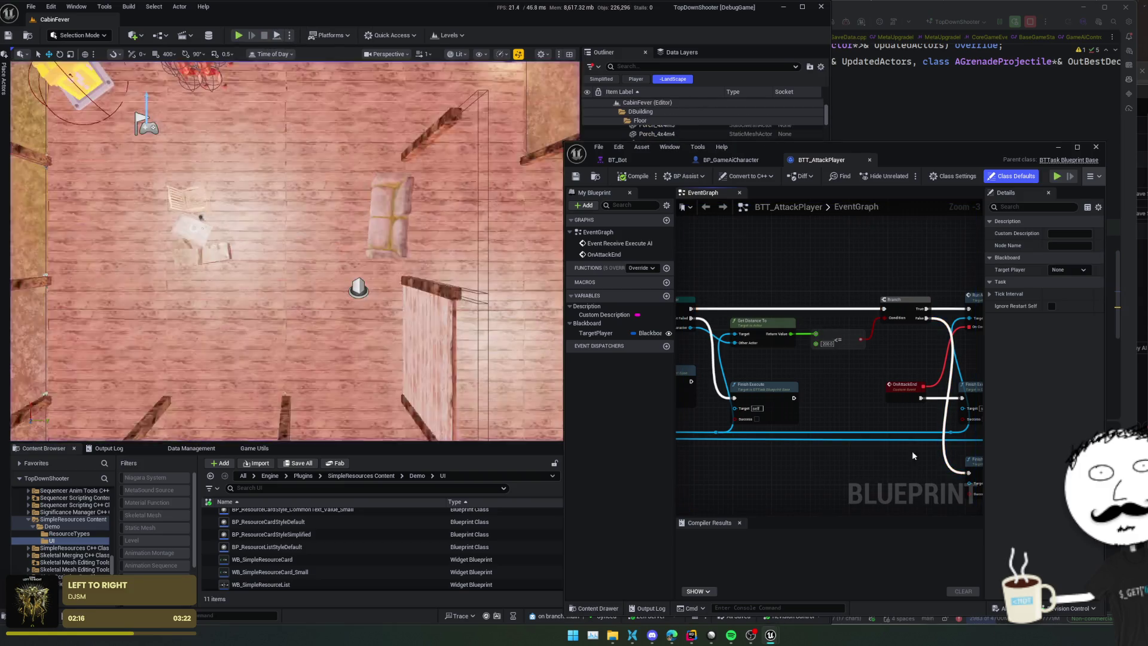
Step: Stop play, make the second Finish Execute report failure, compile, save, and replay
key(Escape)
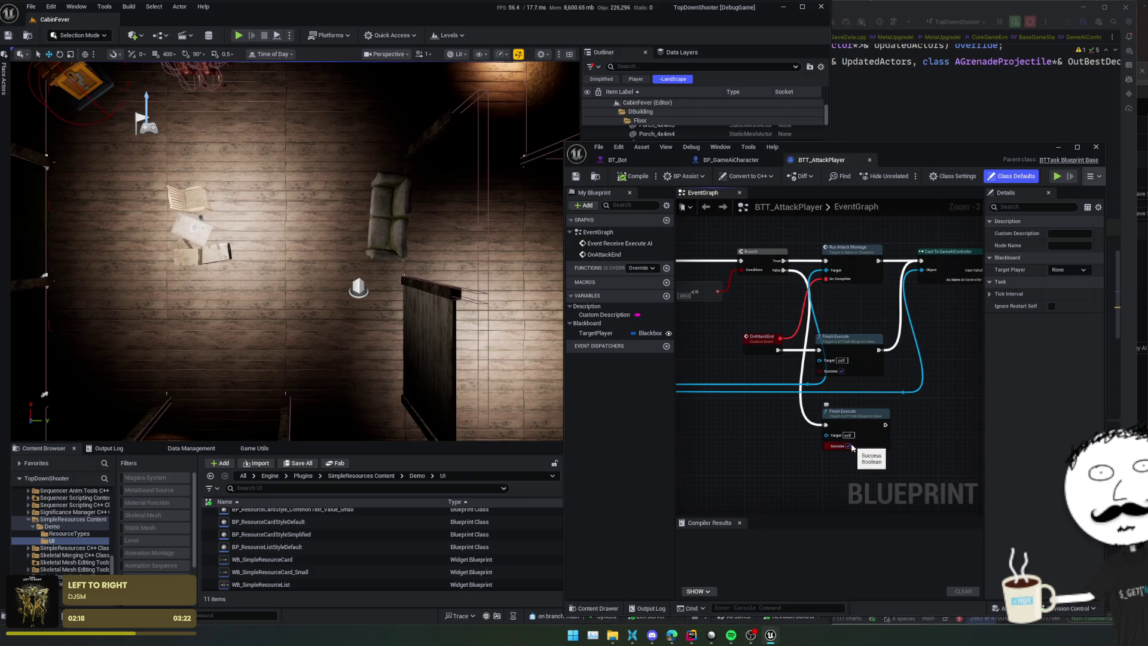
click(848, 446)
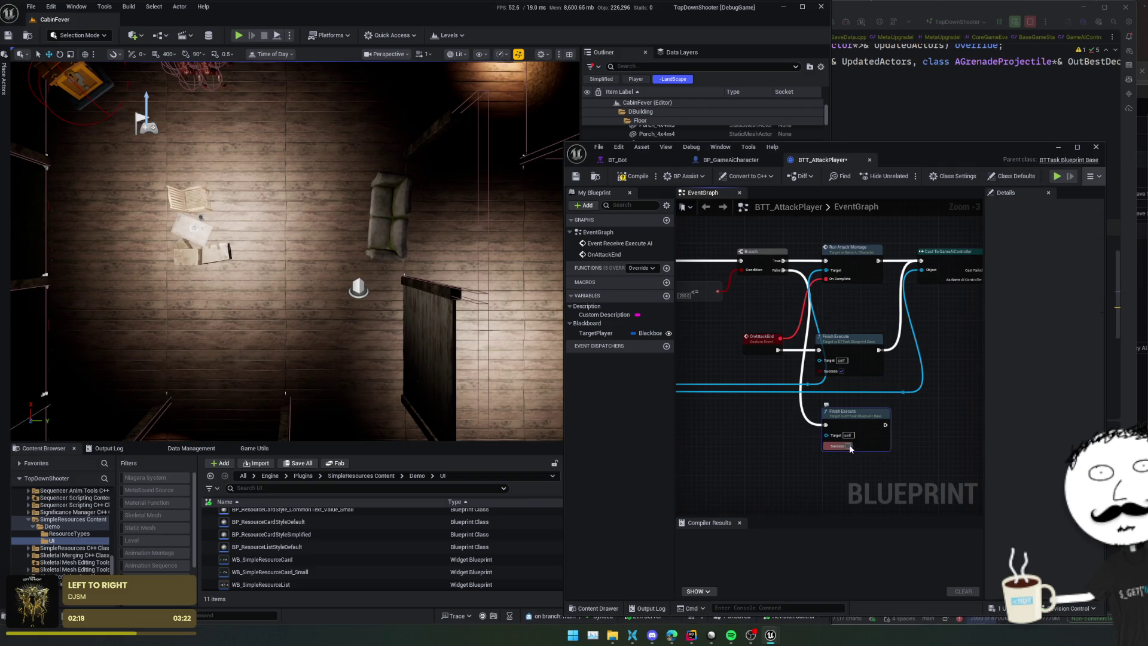
click(577, 178)
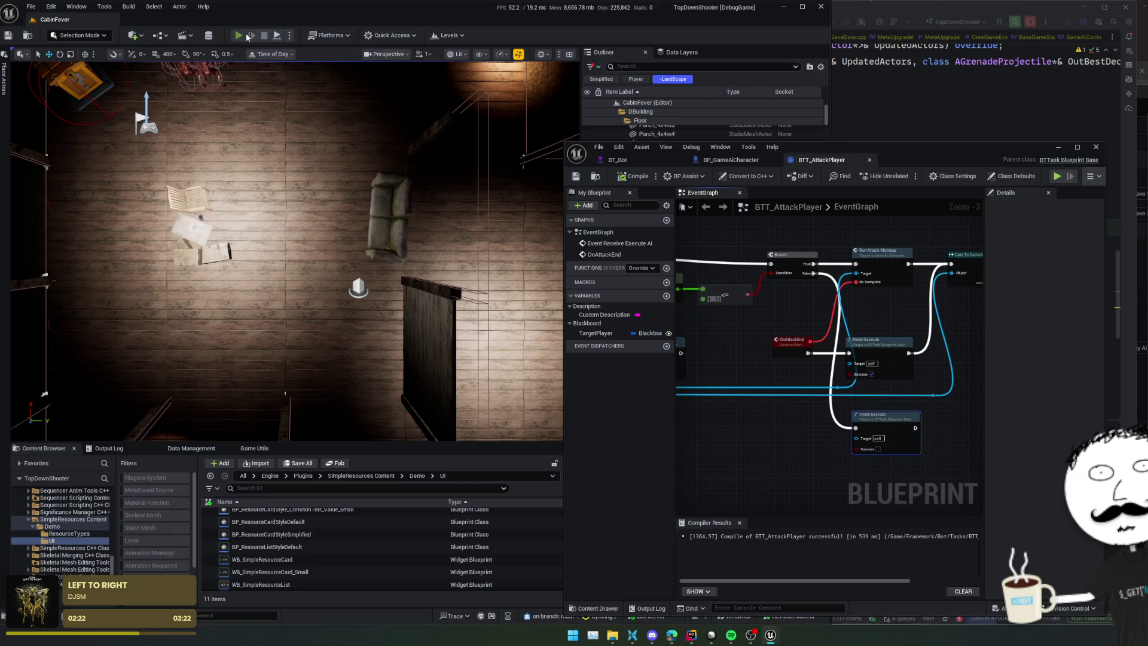
key(alt+p)
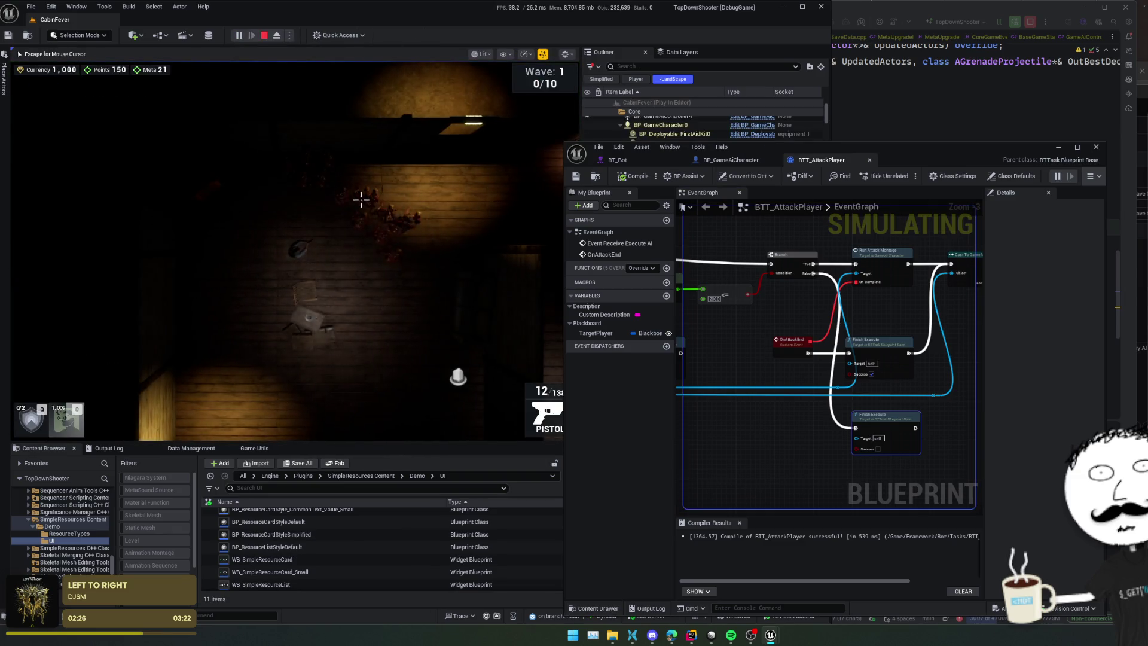
Step: Walk the player through the cabin, then return to BT_Bot and end the play session
key(s)
key(a)
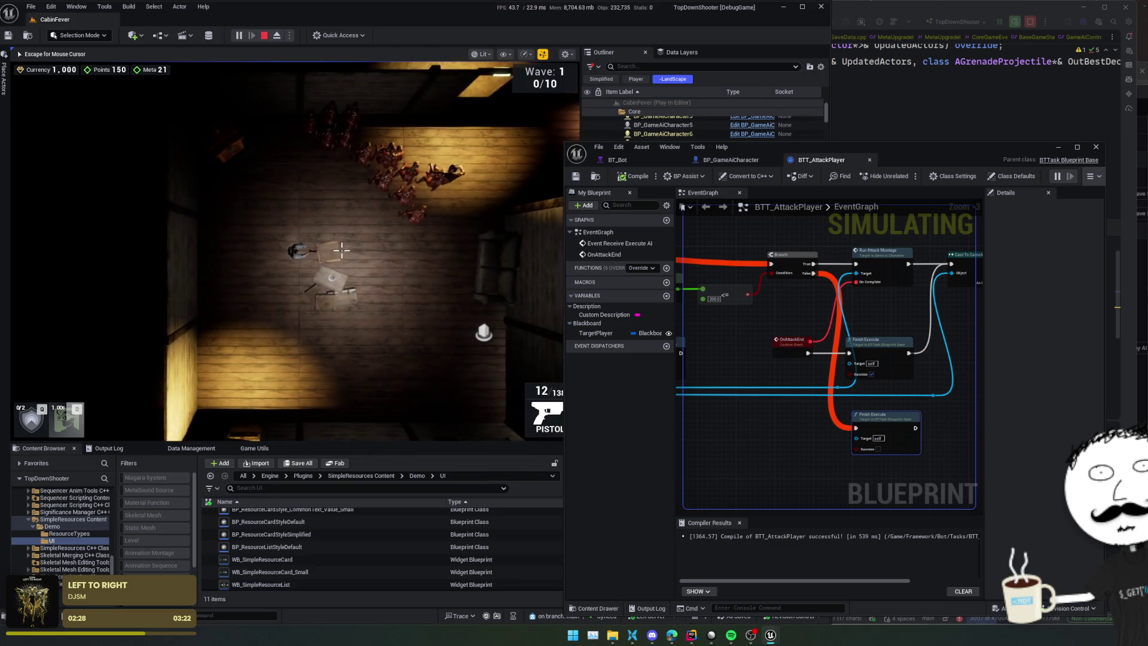
key(a)
key(shift+F1)
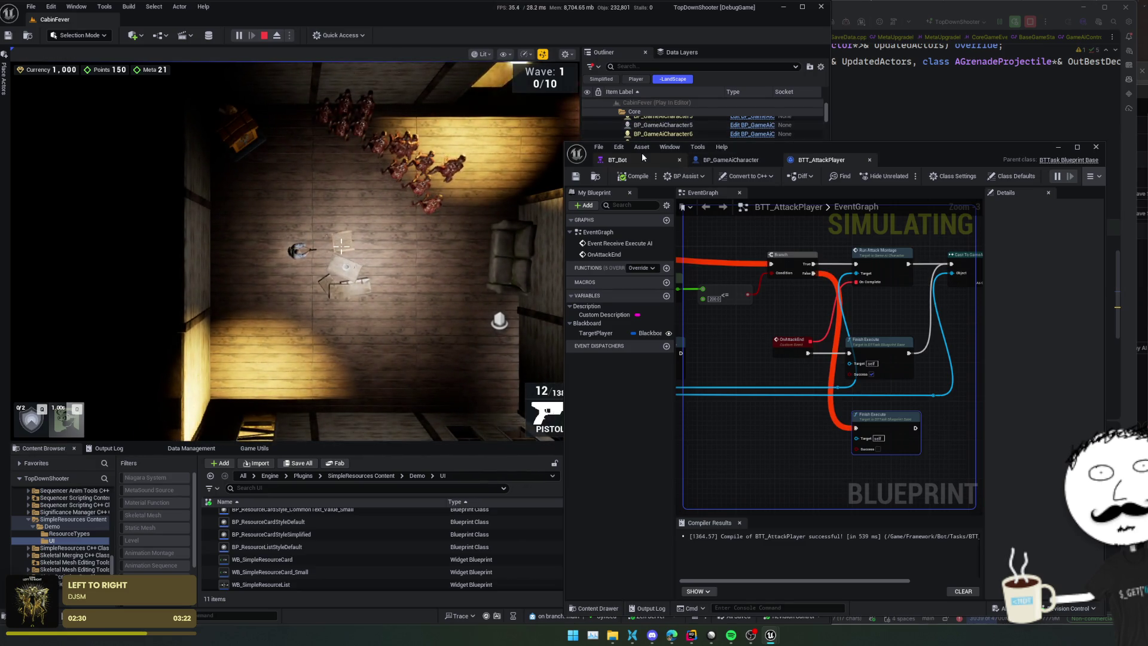
click(641, 154)
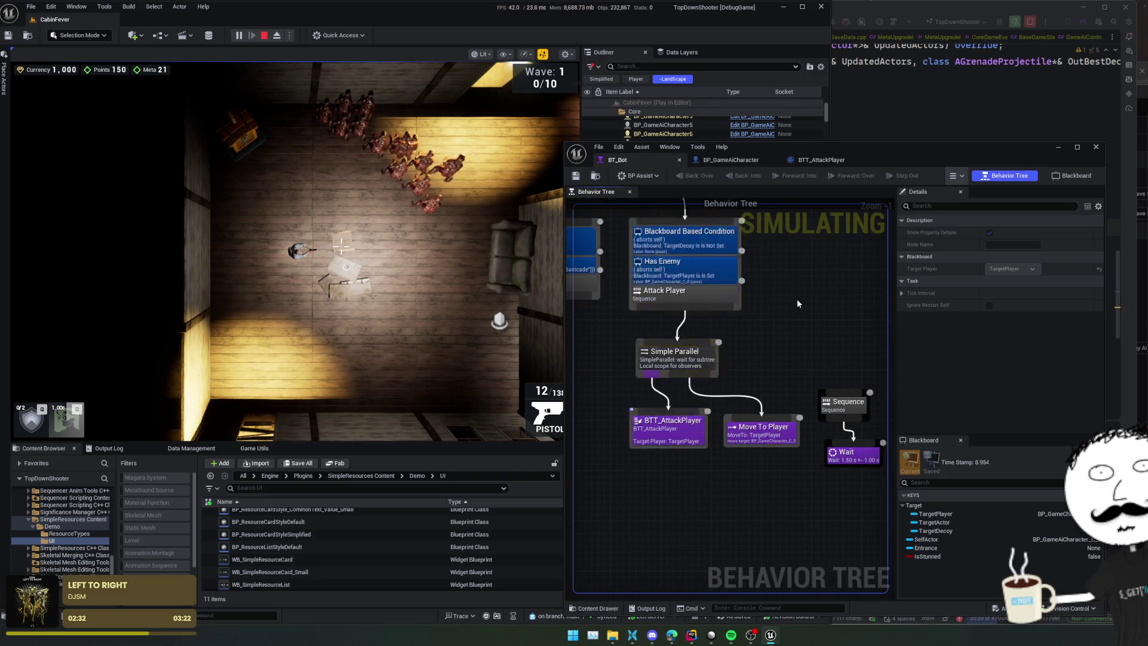
click(264, 35)
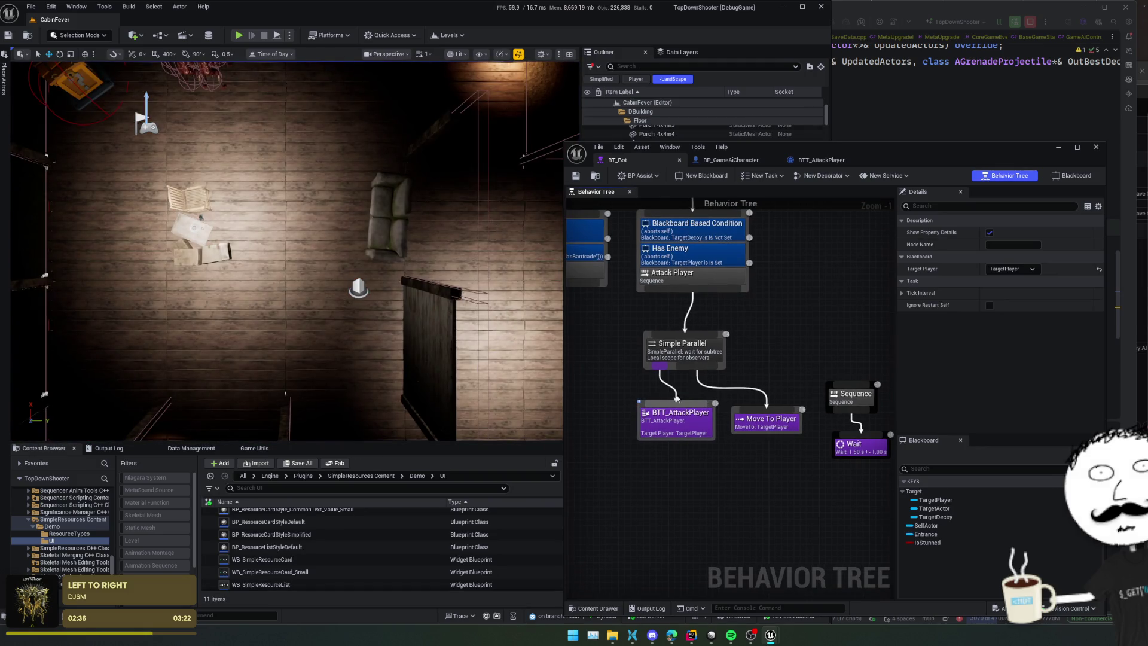
Step: Wire BTT_AttackPlayer and Move To Player directly to Attack Player, park Simple Parallel aside, and save
drag(683, 348, 676, 349)
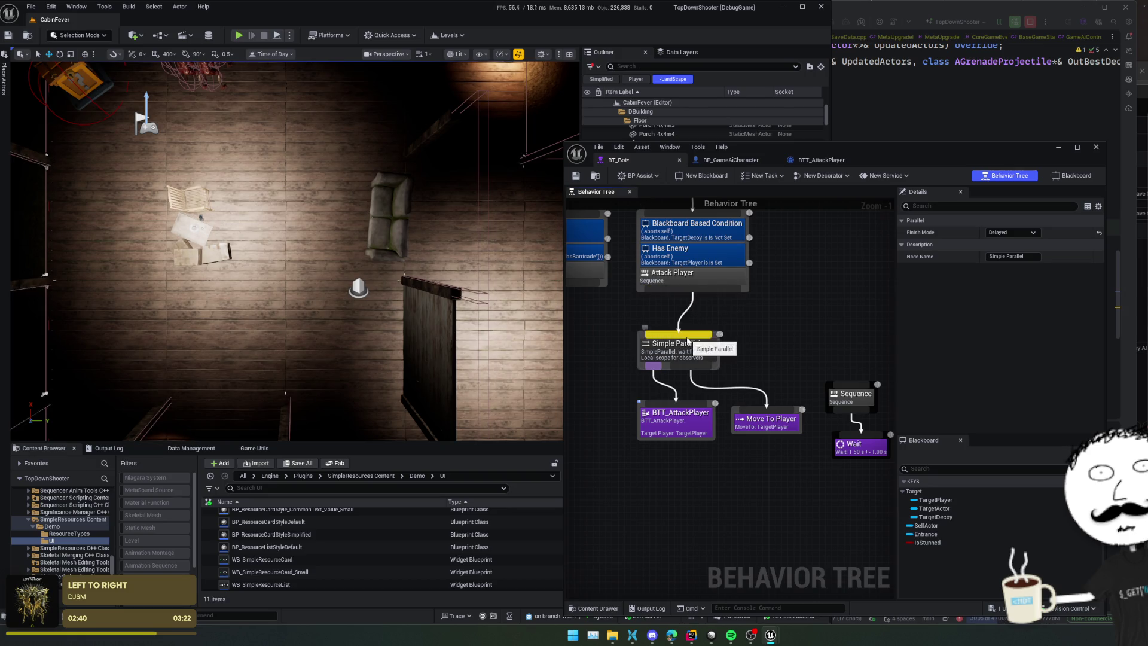
mouse_move(676, 402)
mouse_down()
mouse_move(708, 337)
mouse_move(676, 293)
mouse_up()
drag(767, 407, 711, 291)
drag(676, 344, 613, 344)
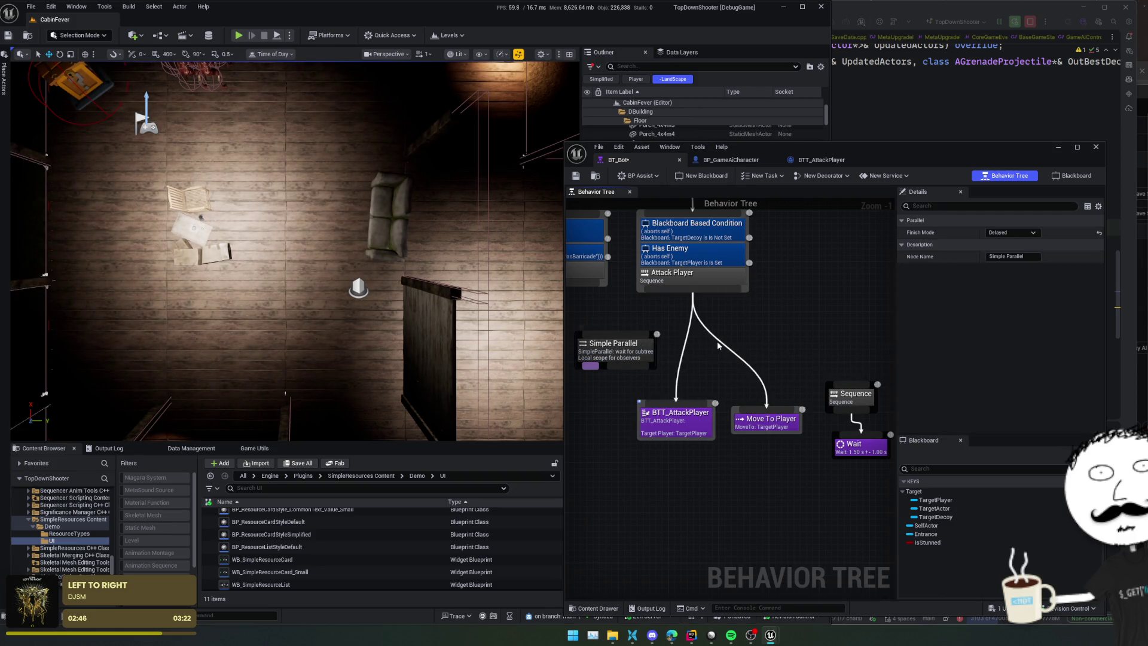
drag(768, 353, 778, 357)
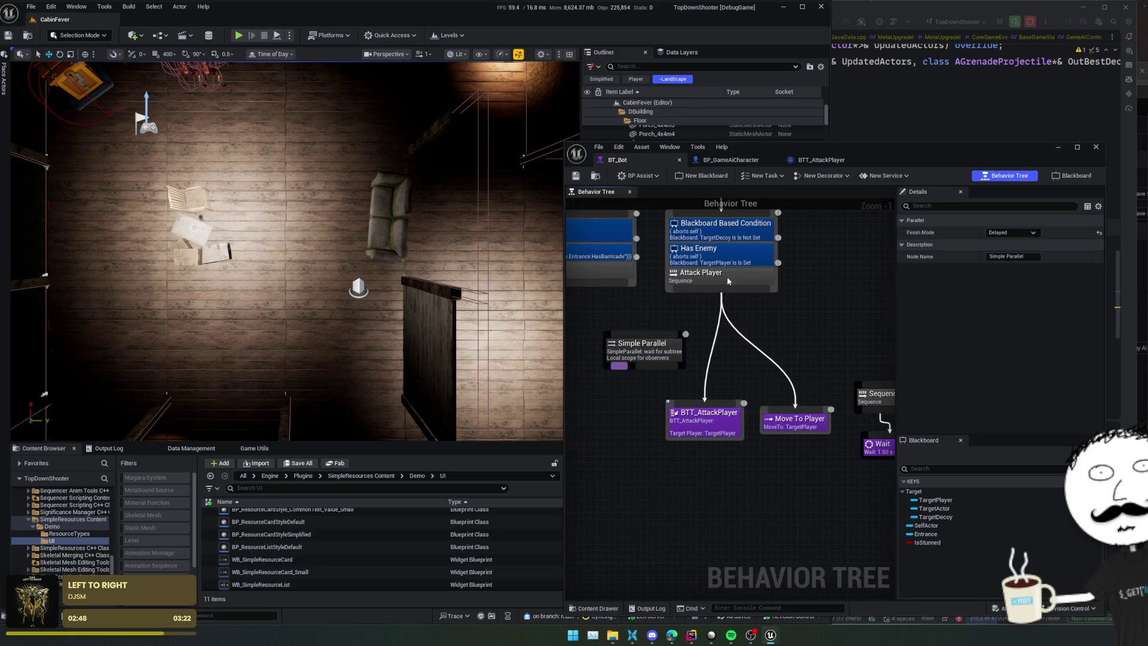
click(576, 175)
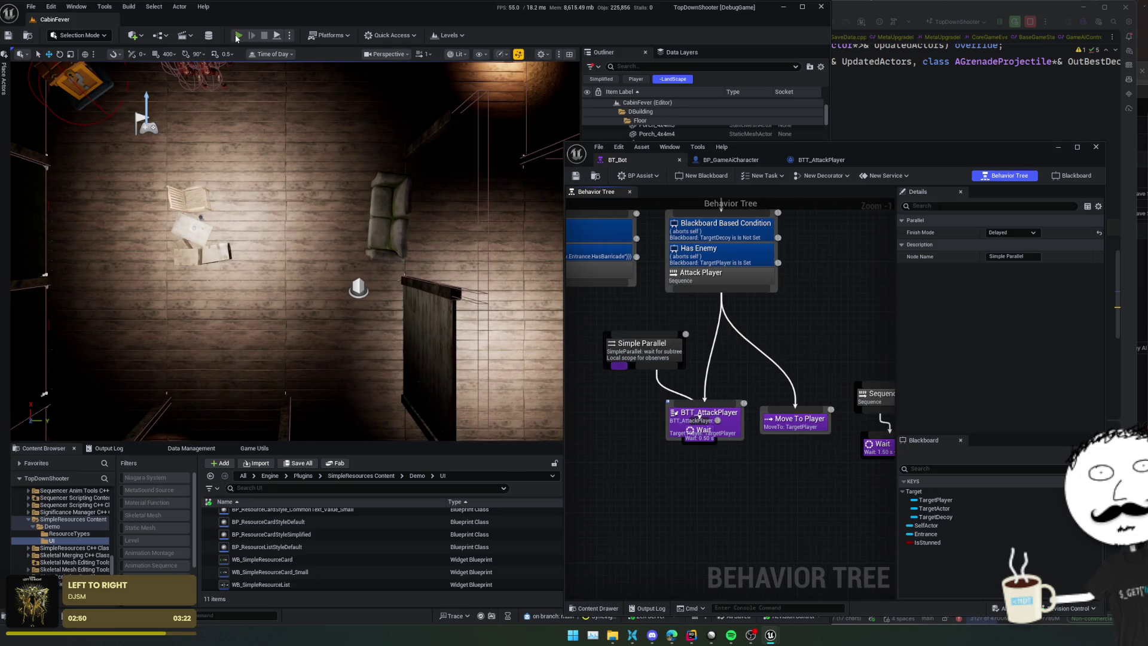
key(alt+p)
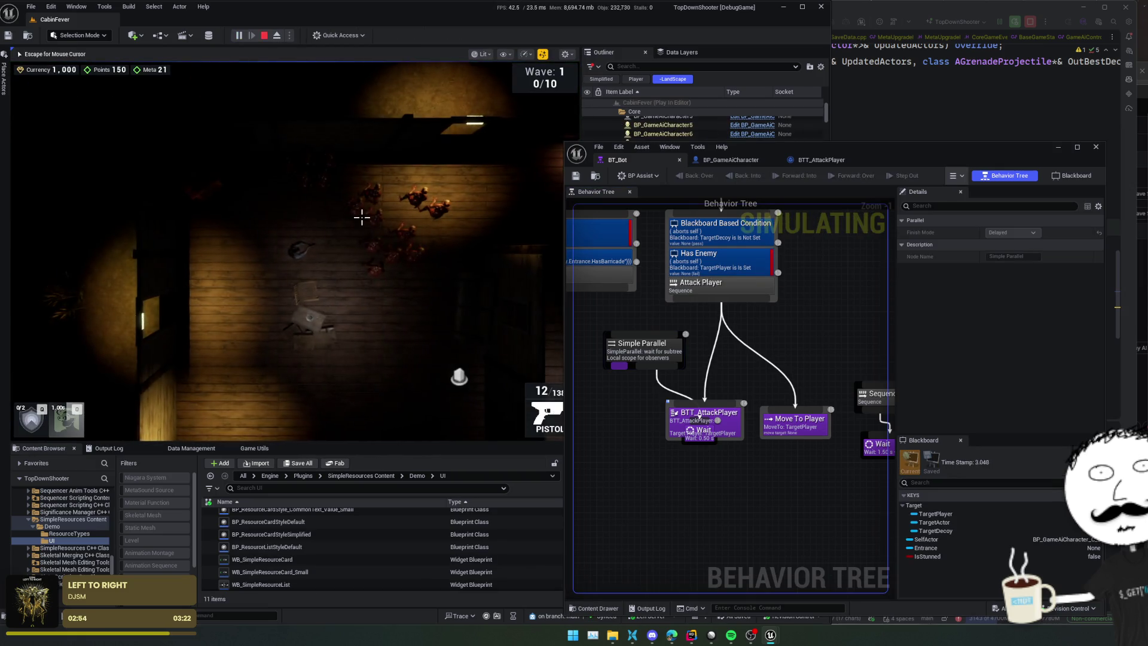
key(a)
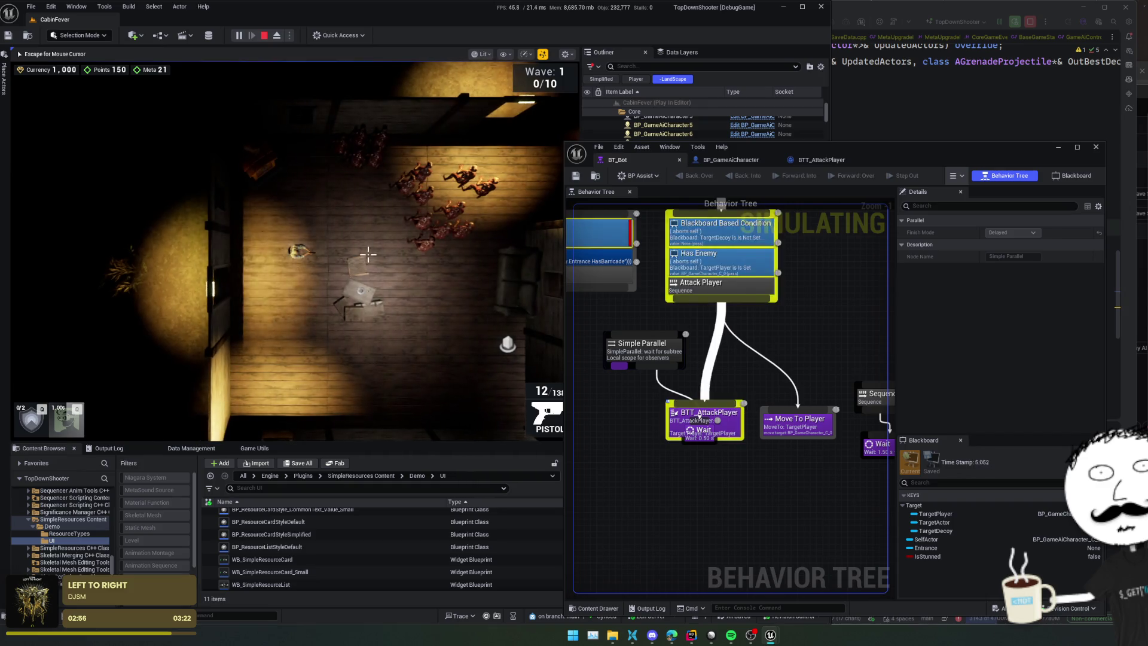
key(s)
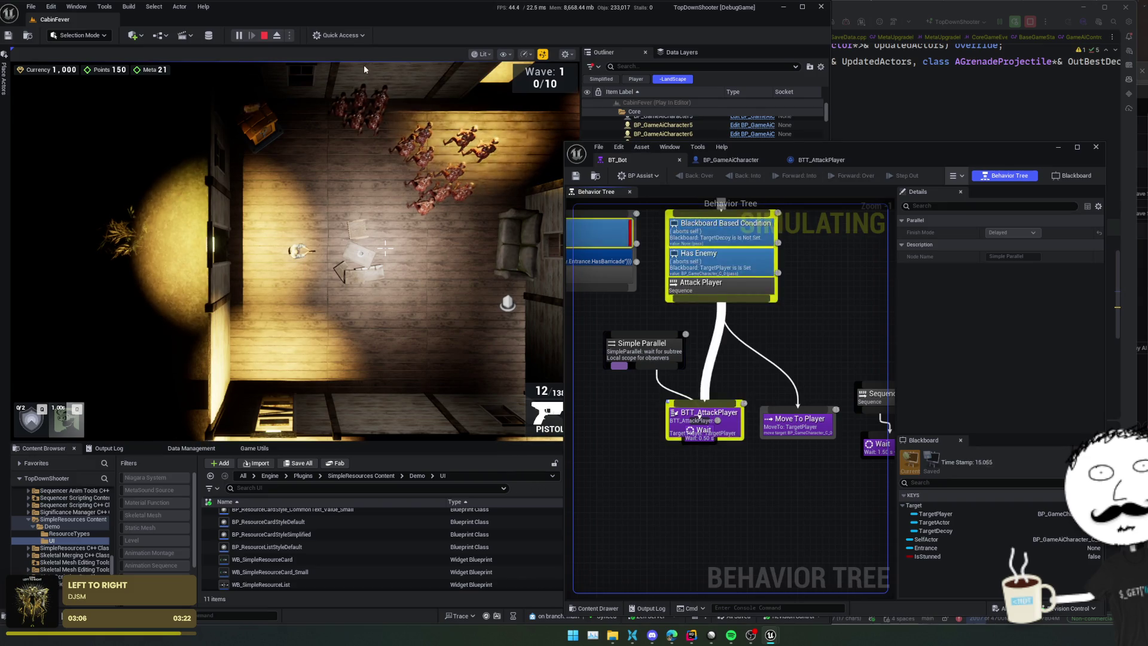
key(Escape)
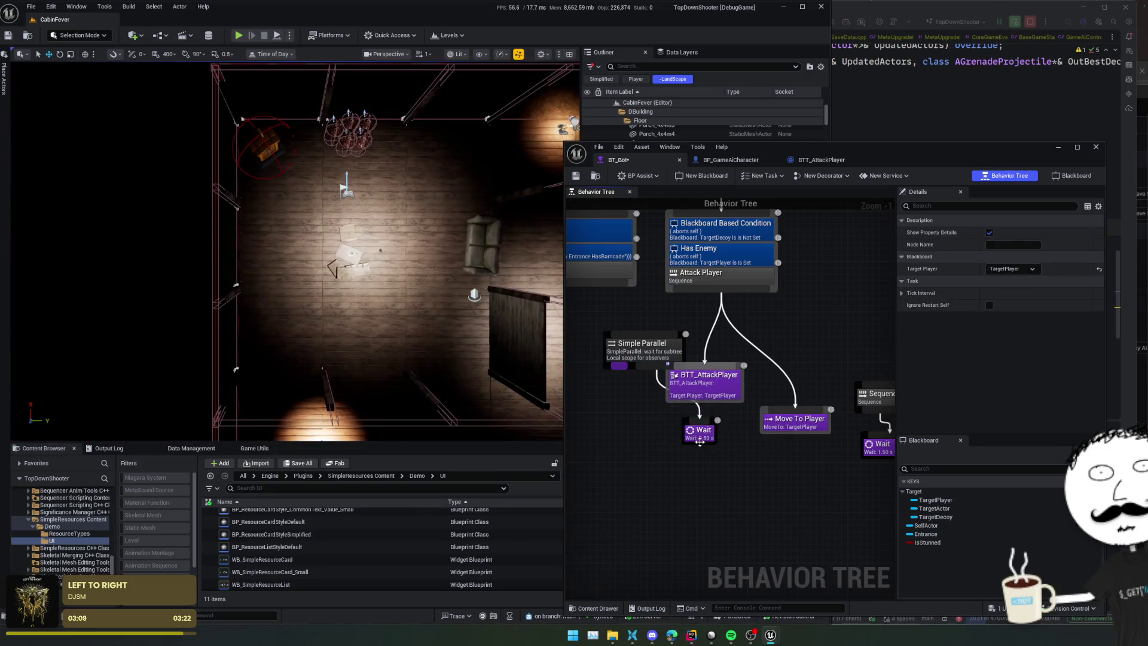
Step: Attach the Wait node under Simple Parallel and park both further left
drag(699, 442, 632, 401)
drag(703, 385, 710, 432)
drag(637, 345, 624, 333)
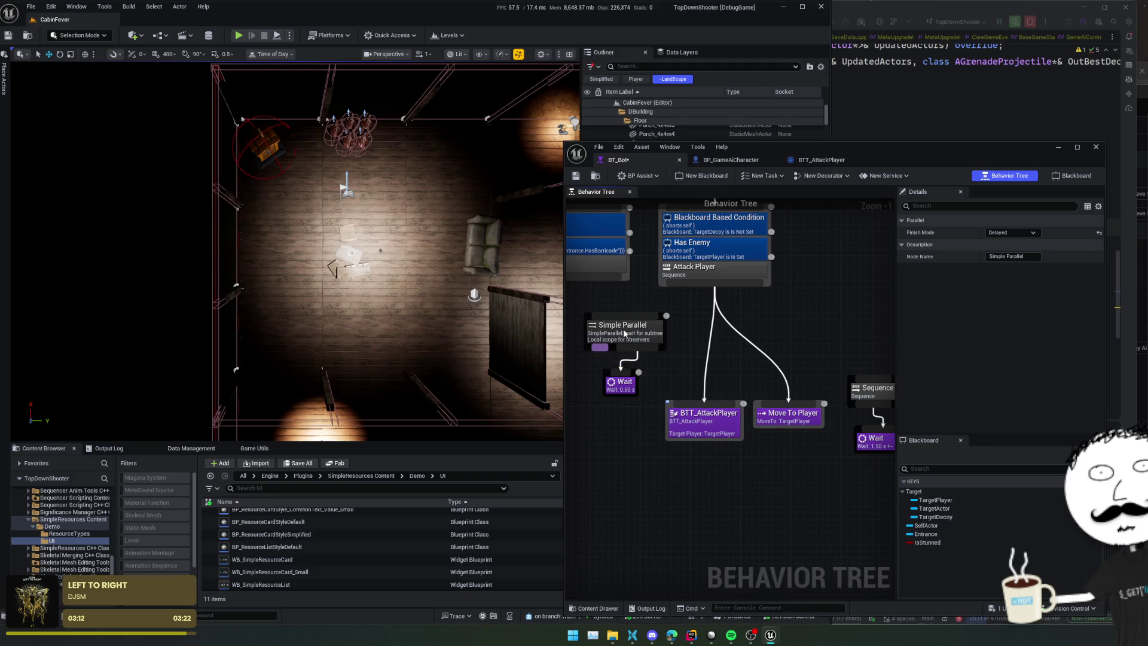
drag(626, 385, 632, 390)
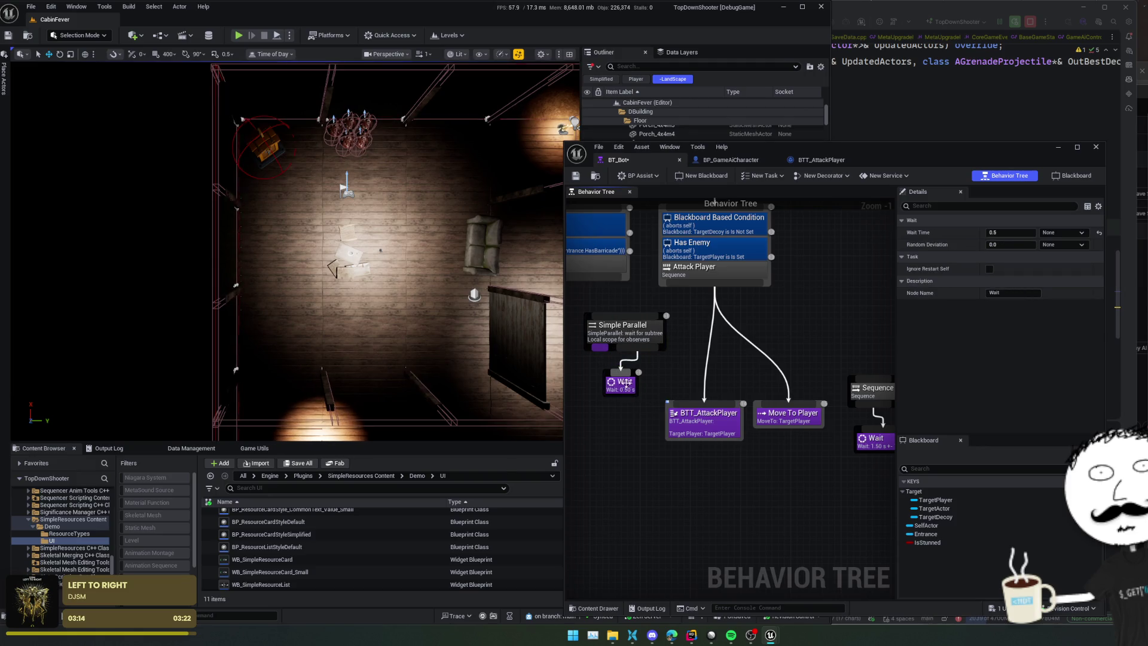
drag(675, 369, 710, 366)
drag(647, 389, 595, 419)
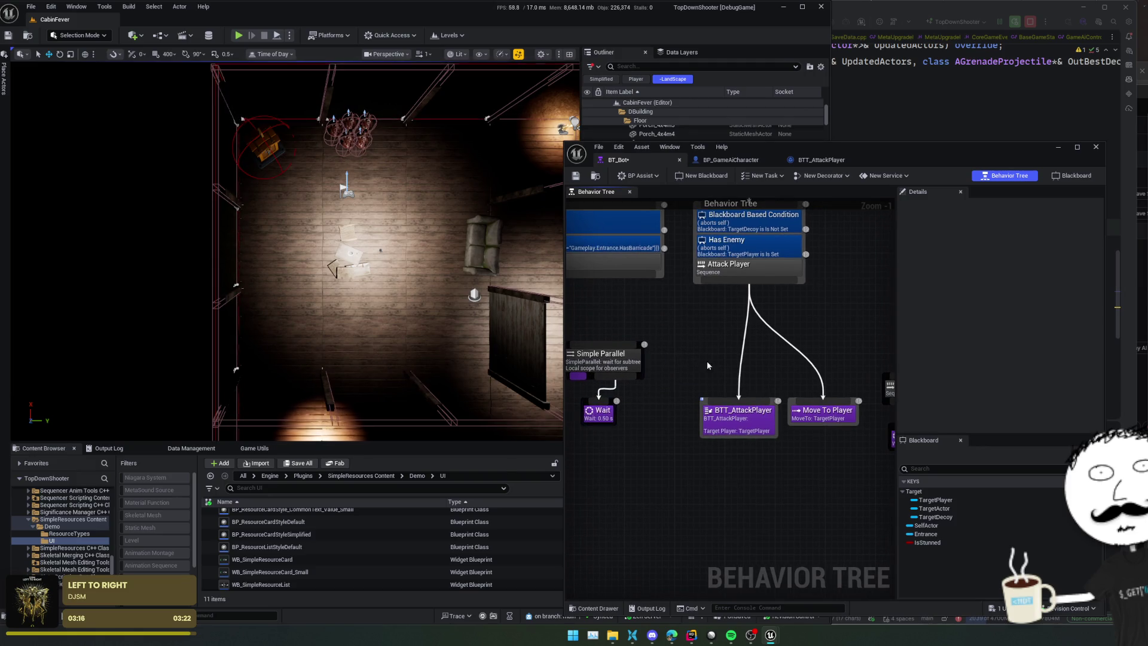
mouse_move(727, 435)
mouse_down()
mouse_move(672, 431)
mouse_move(691, 446)
mouse_up()
Step: Place Move To Player left of BTT_AttackPlayer, then inspect the BTT_AttackPlayer blueprint
click(672, 430)
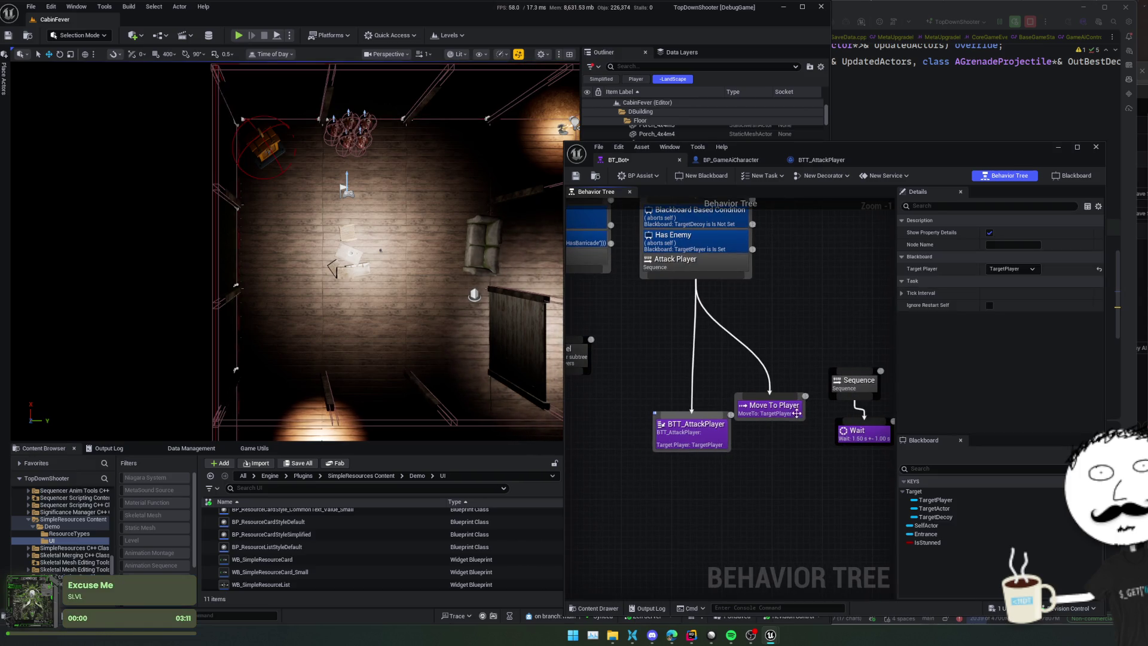
mouse_move(788, 417)
mouse_down()
mouse_move(656, 404)
mouse_move(724, 397)
mouse_up()
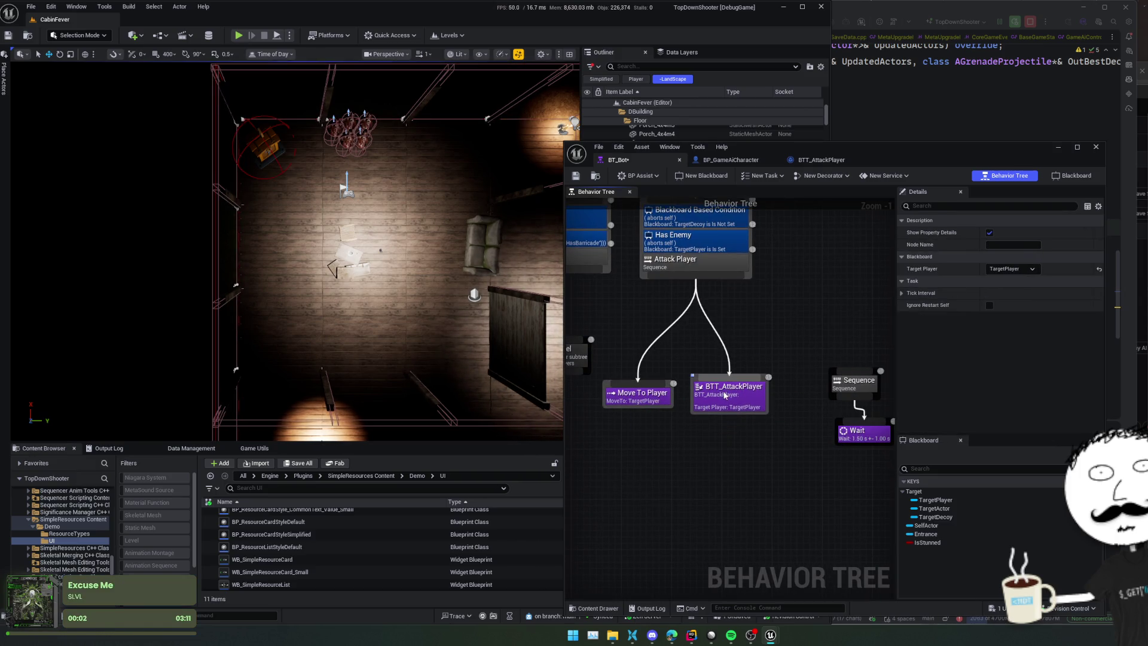
double_click(727, 392)
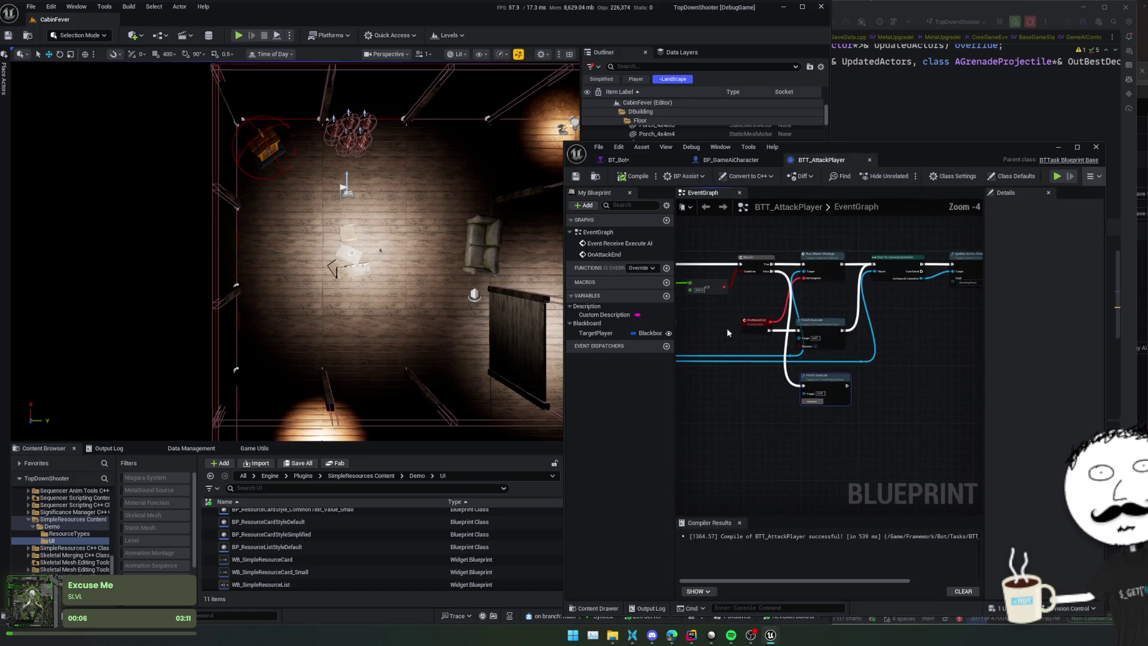
click(619, 160)
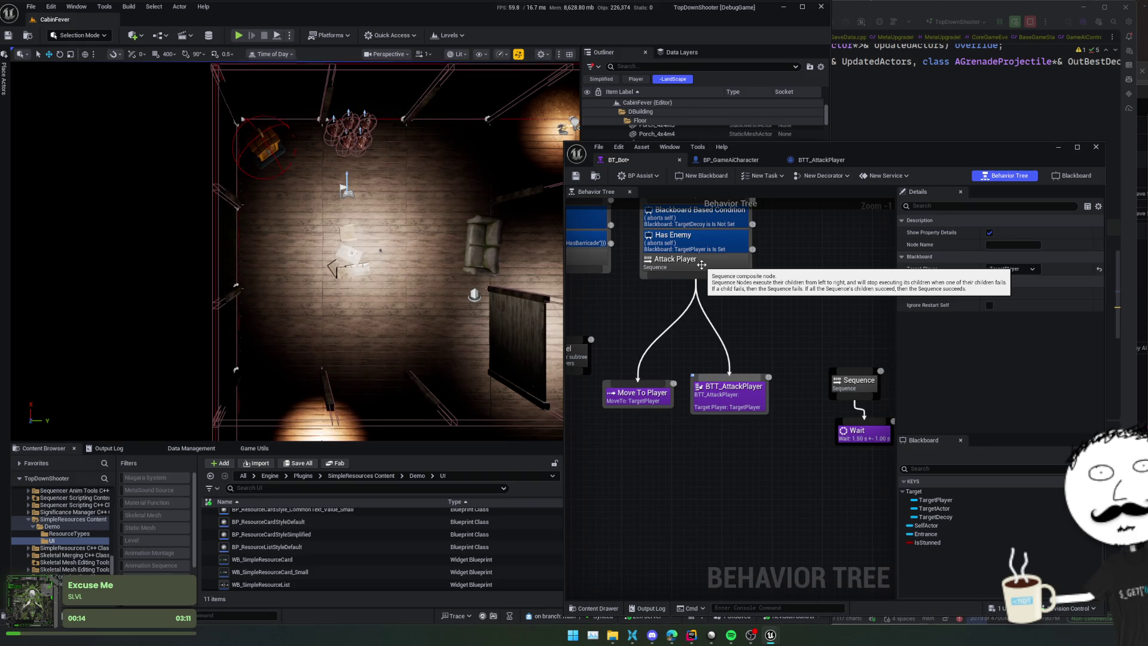
Step: Add a new Selector off the parent Selector, placed right of Attack Player
right_click(710, 296)
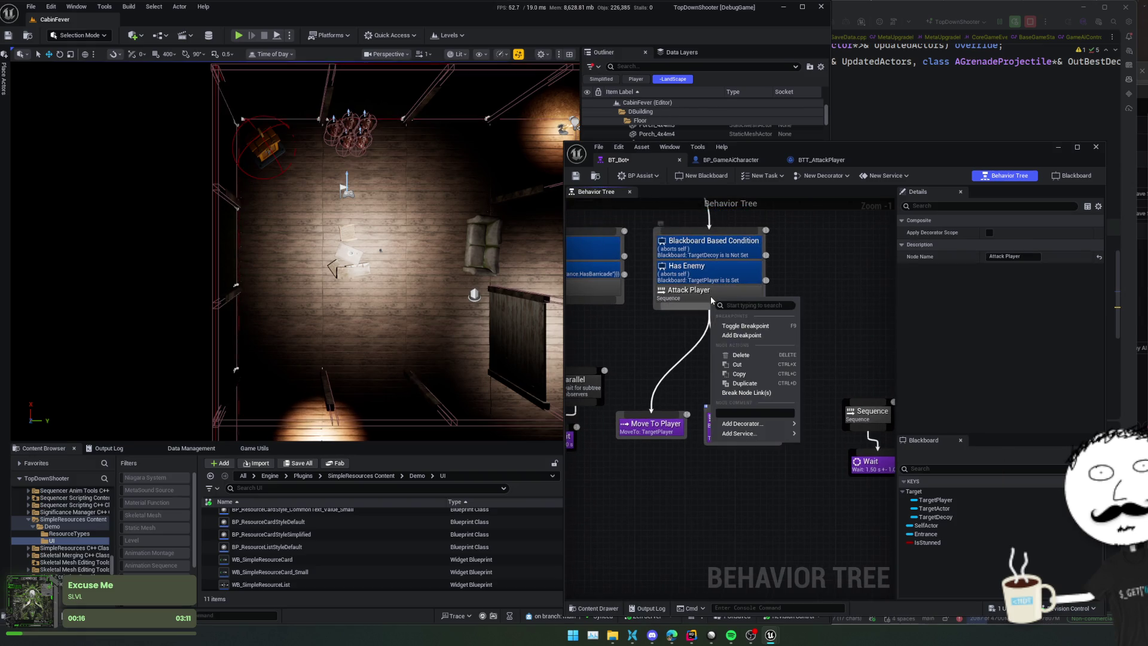
key(Escape)
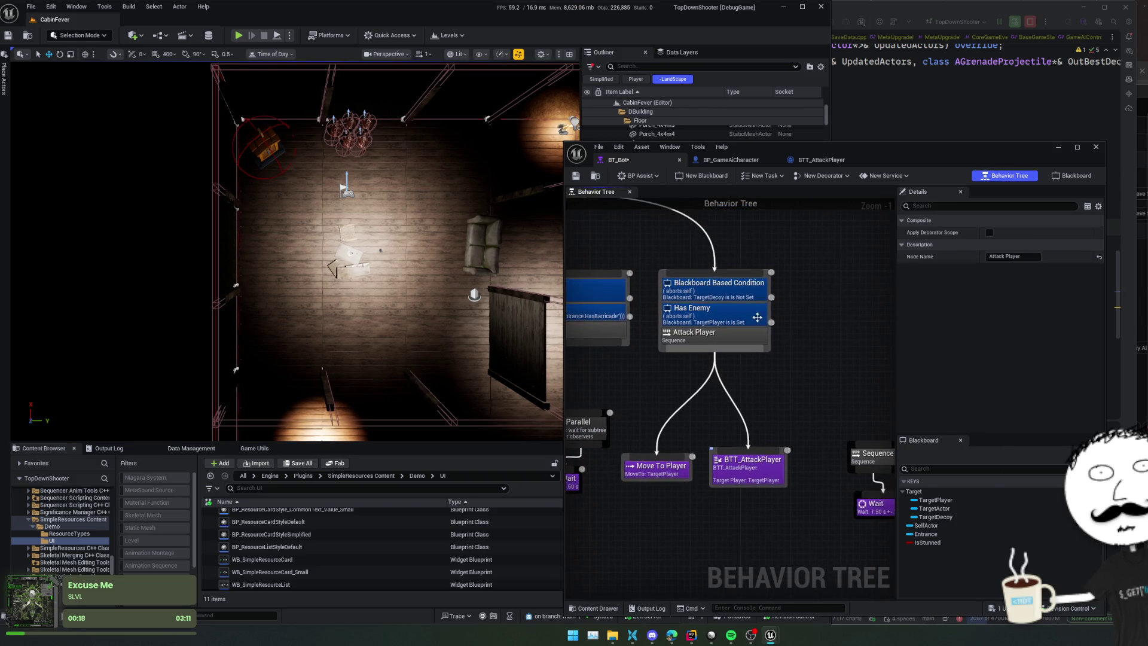
mouse_move(707, 239)
mouse_down()
mouse_move(710, 289)
mouse_move(835, 264)
mouse_move(905, 279)
mouse_up()
scroll(835, 263, down, 1)
drag(633, 252, 797, 259)
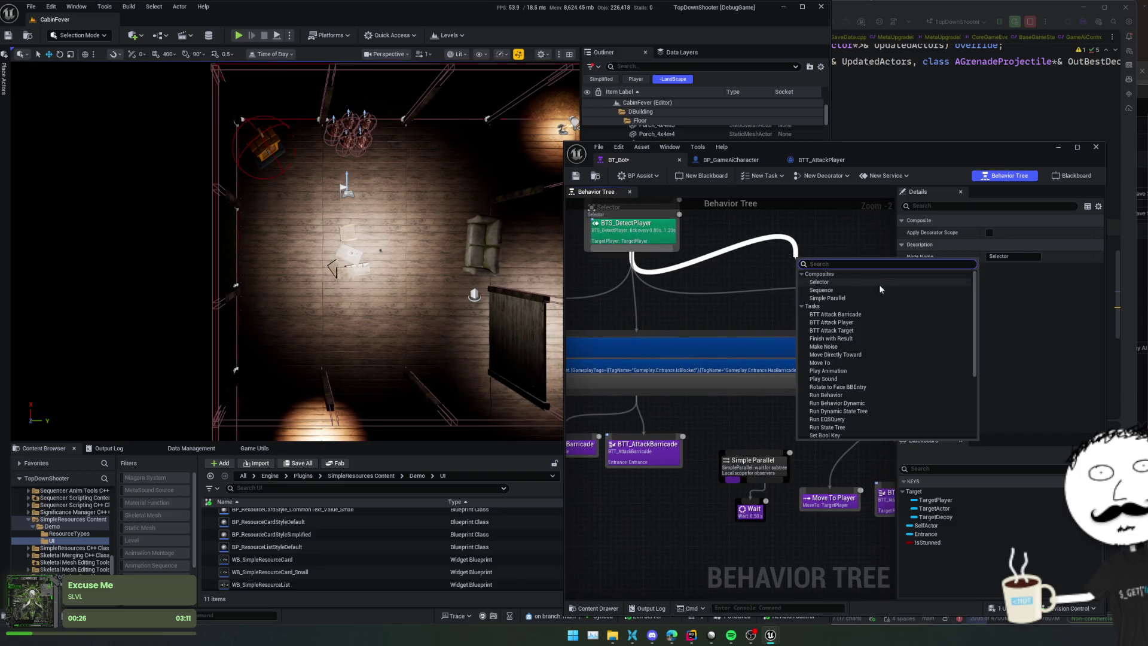
click(854, 281)
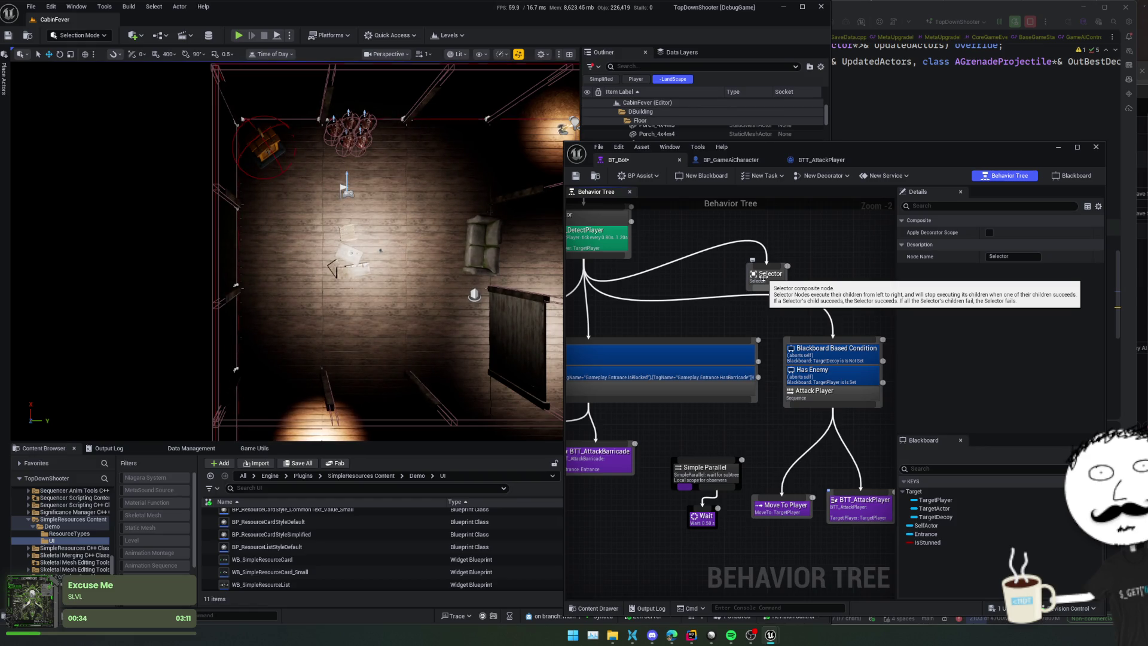
mouse_move(763, 277)
mouse_down()
mouse_move(861, 323)
mouse_move(838, 372)
mouse_up()
Step: Copy the Blackboard Based Condition and Has Enemy decorators onto the new Selector
right_click(738, 354)
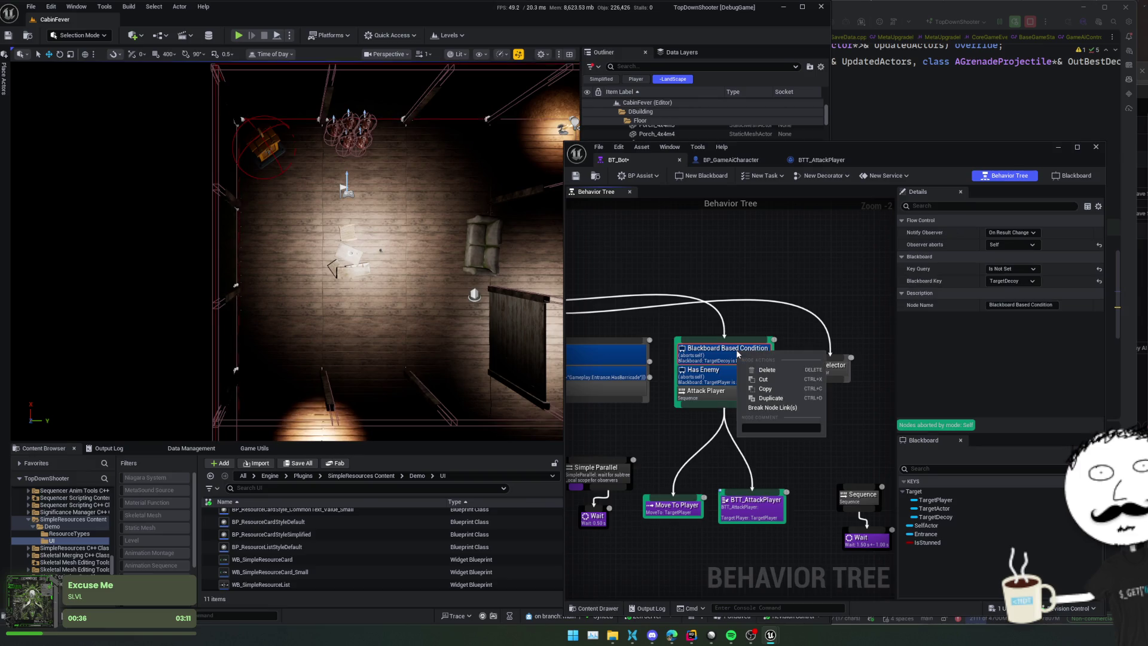
key(Escape)
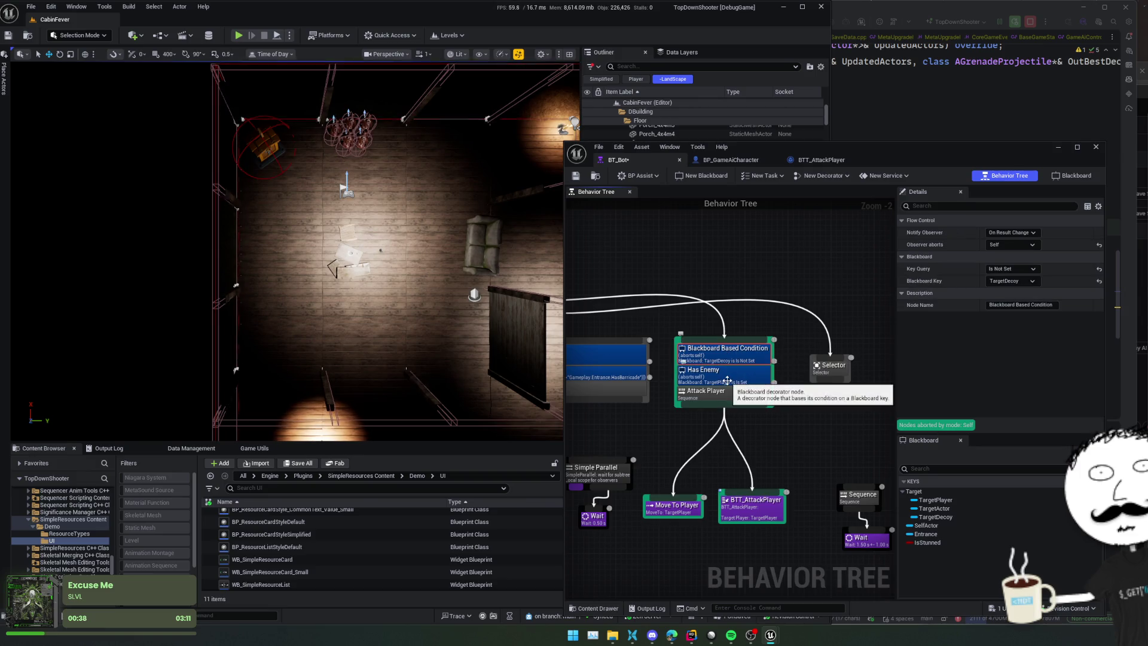
ctrl+click(729, 377)
key(ctrl+c)
click(827, 380)
key(ctrl+v)
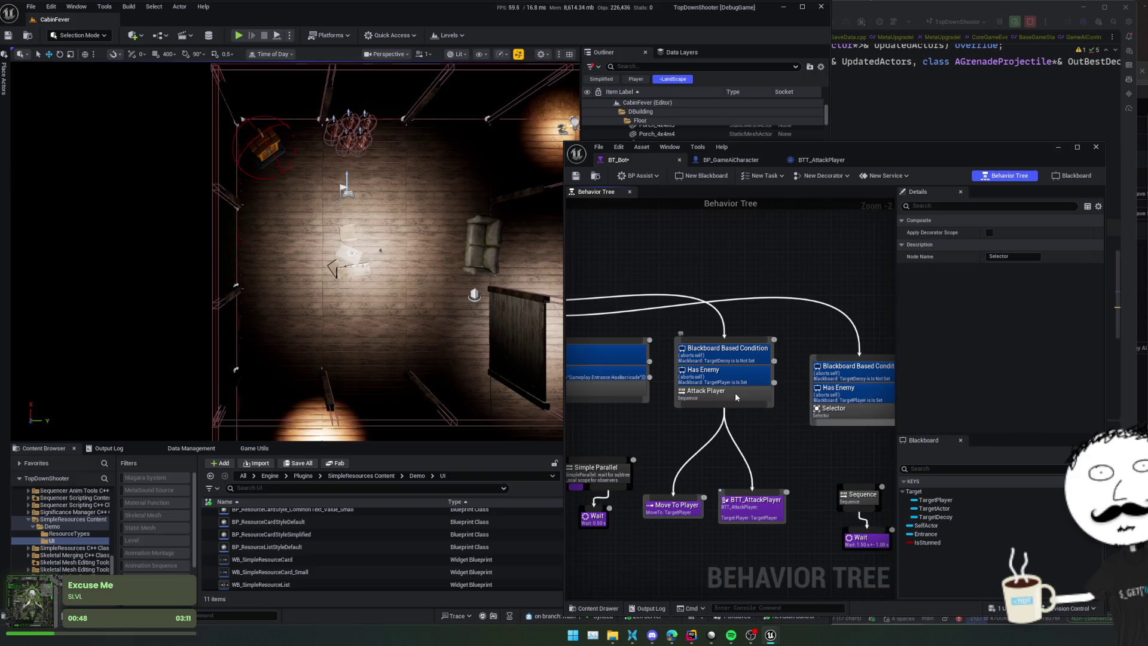
Step: Name the new Selector 'Try Attack Player' and wire it to Move To Player and BTT_AttackPlayer
click(844, 413)
text(Attack P)
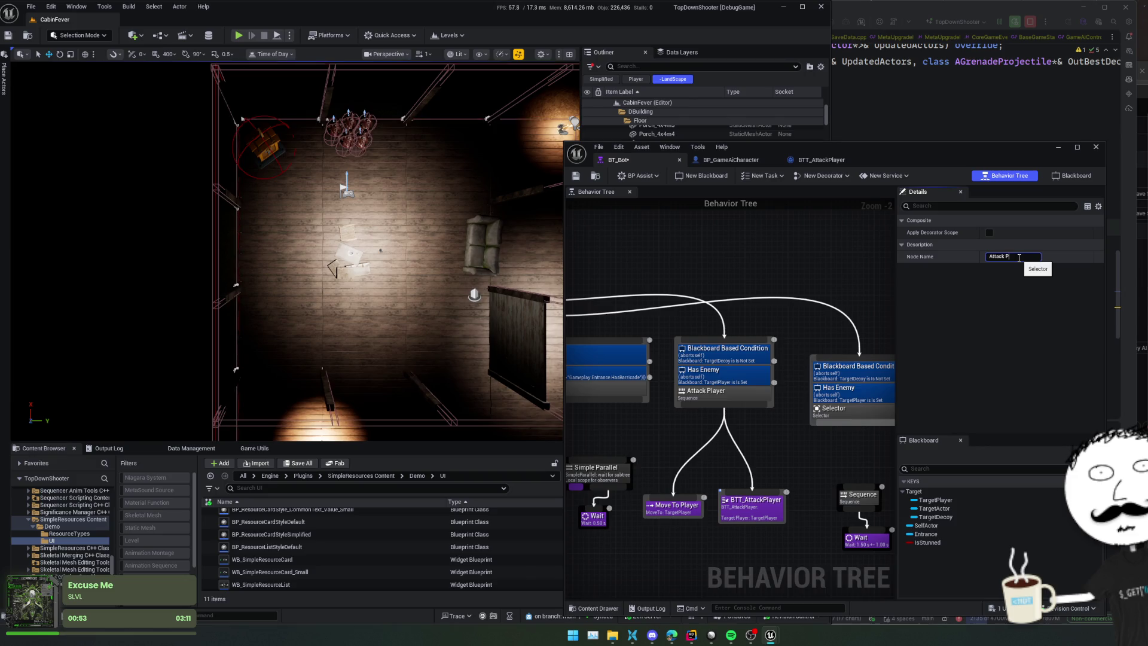
text(layer)
key(Home)
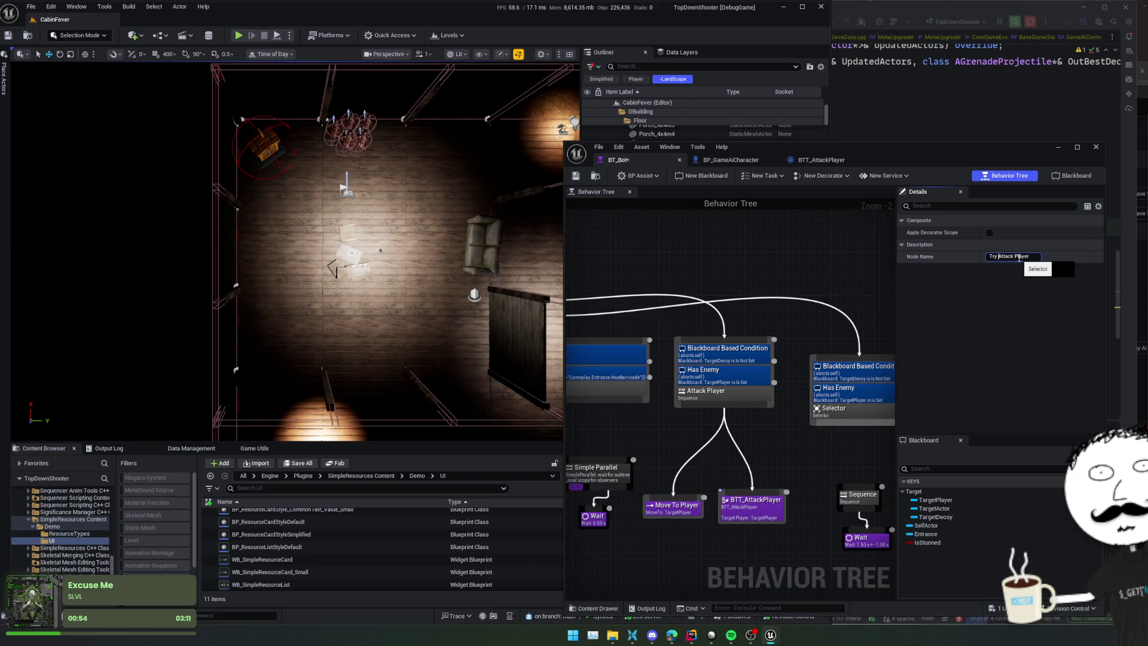
drag(830, 414, 830, 392)
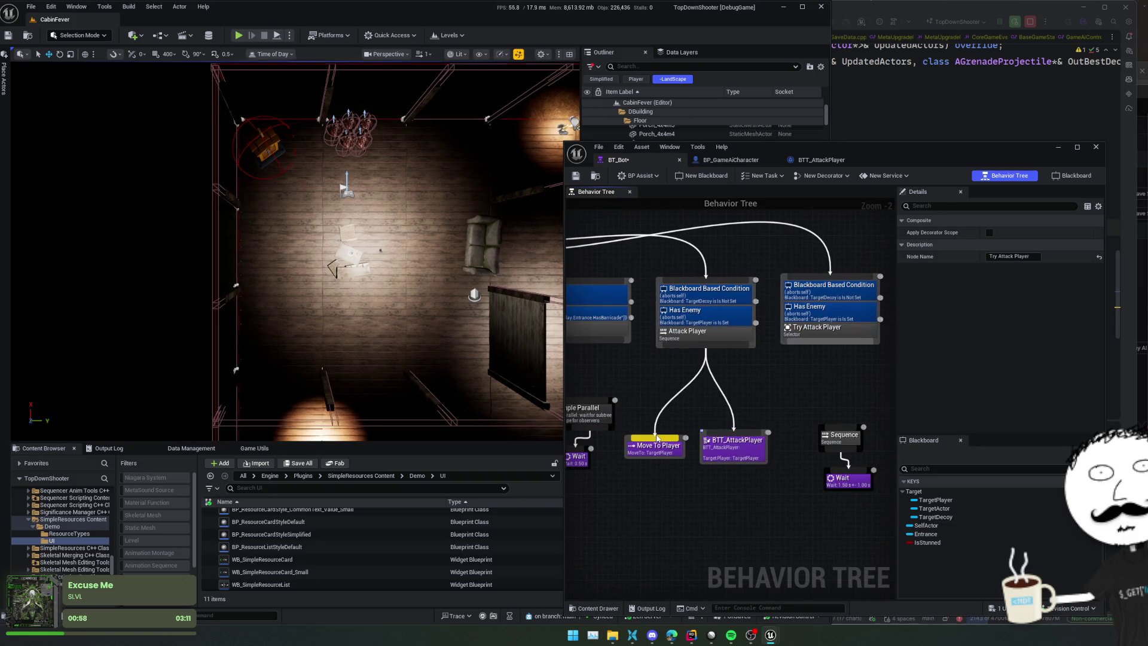
drag(830, 342, 745, 442)
click(736, 449)
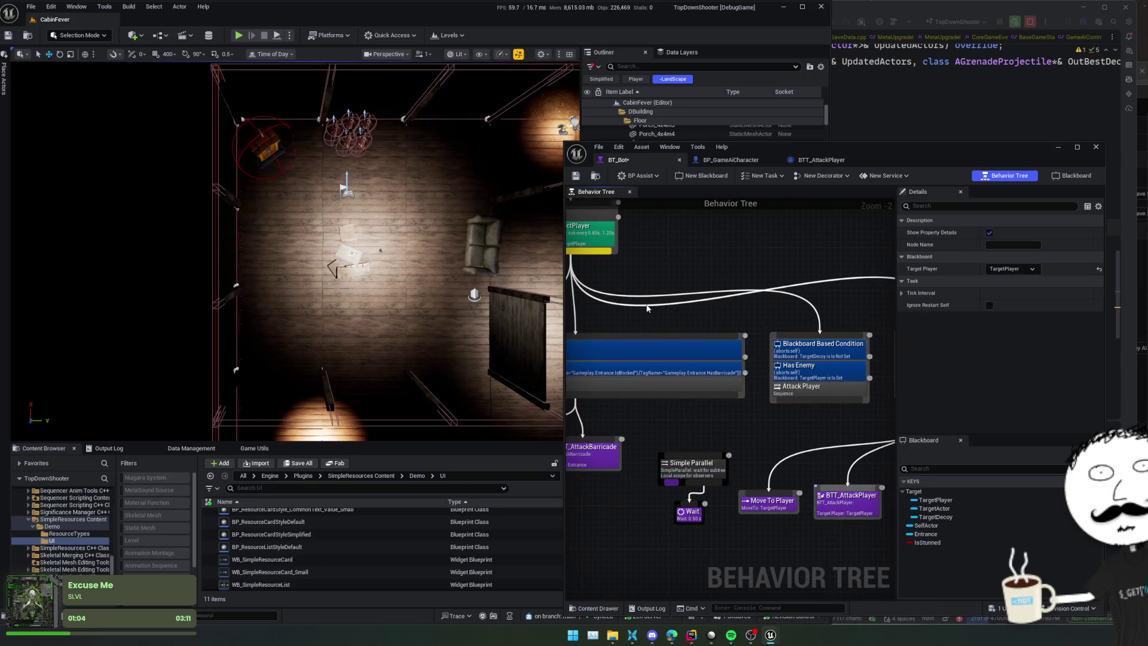
click(817, 336)
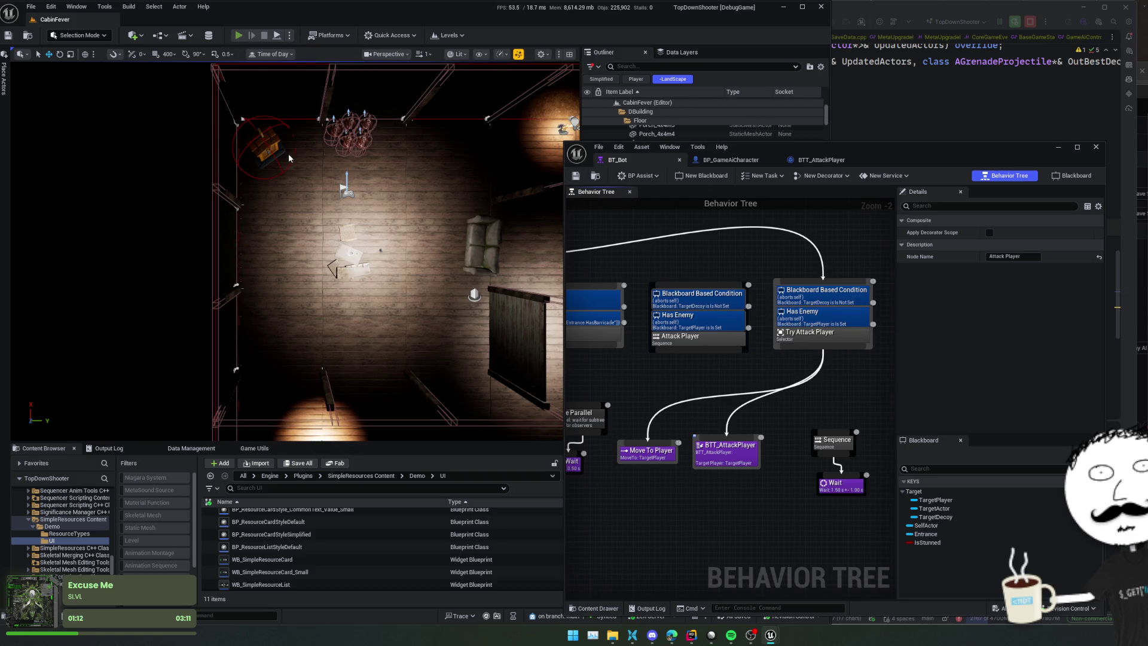
key(alt+p)
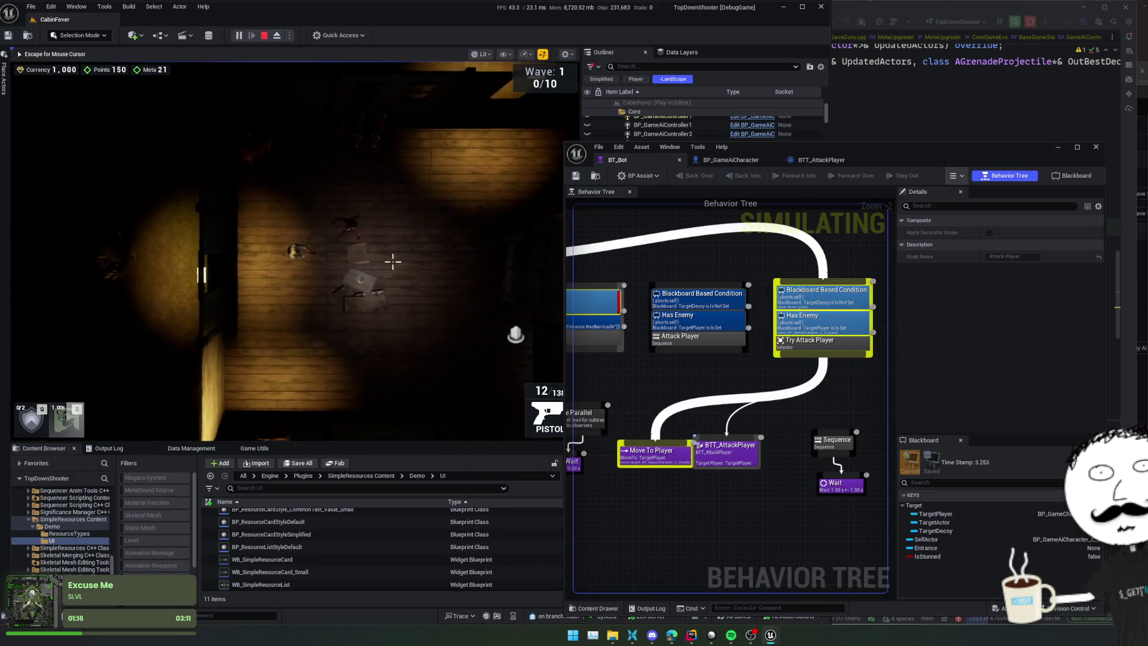
key(s)
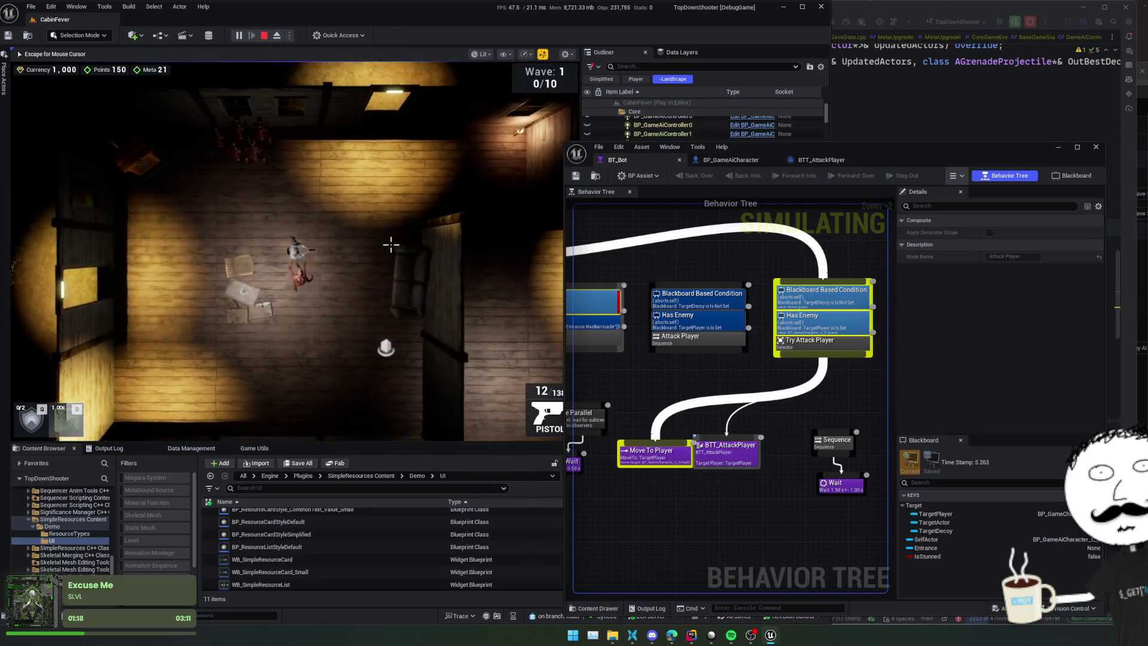
key(s)
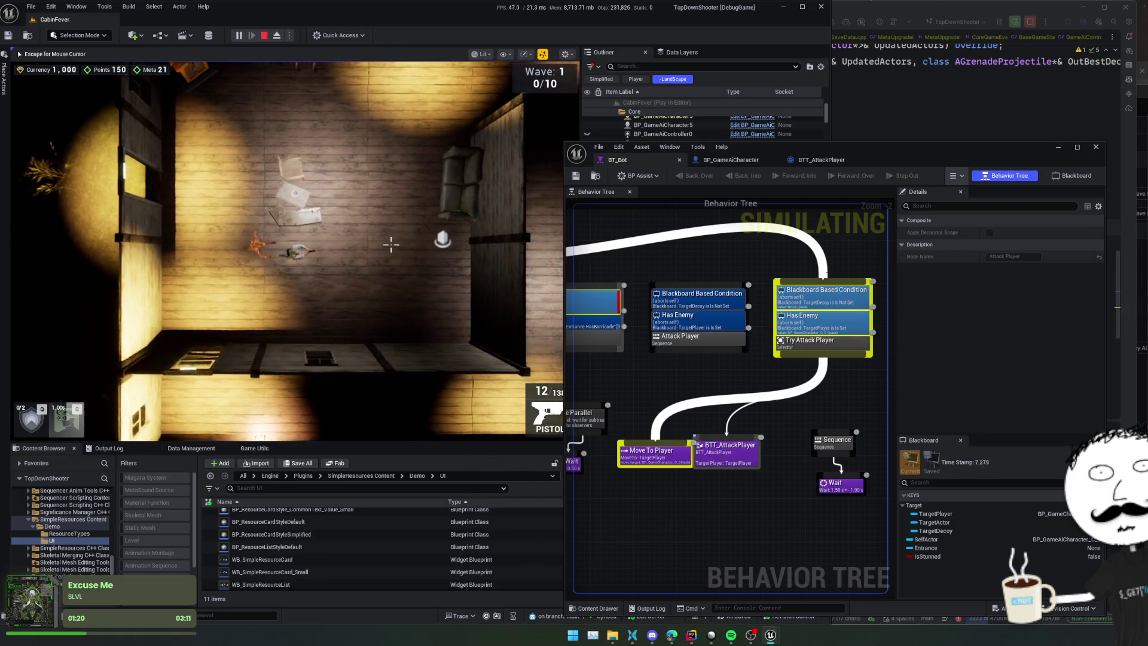
key(a)
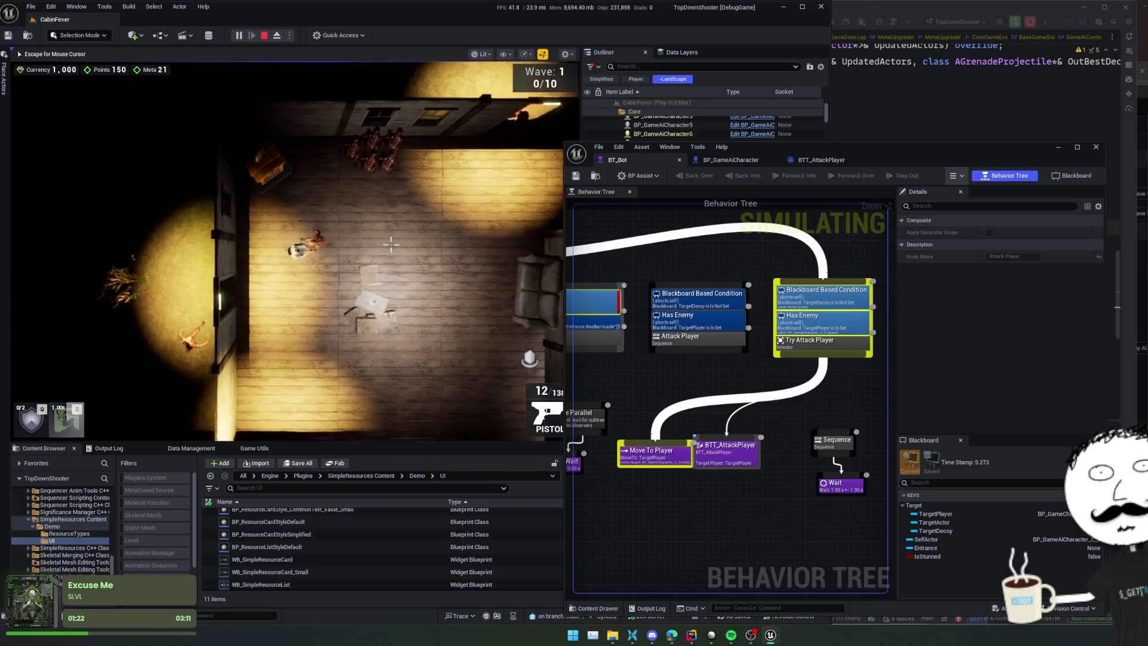
key(d)
key(s)
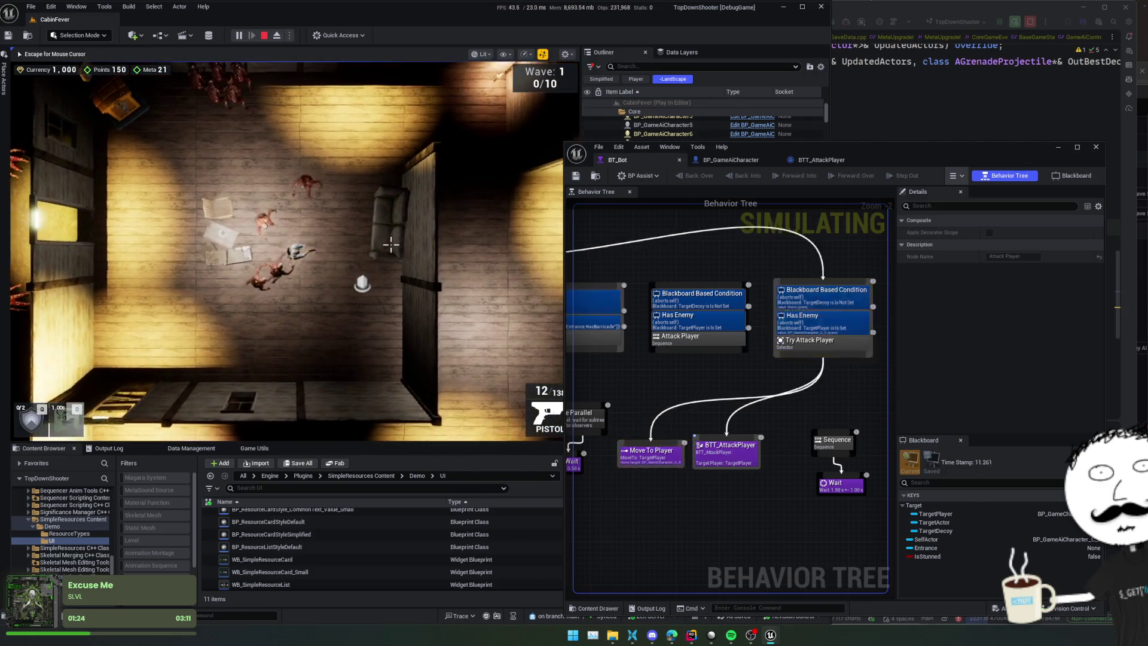
key(w)
key(a)
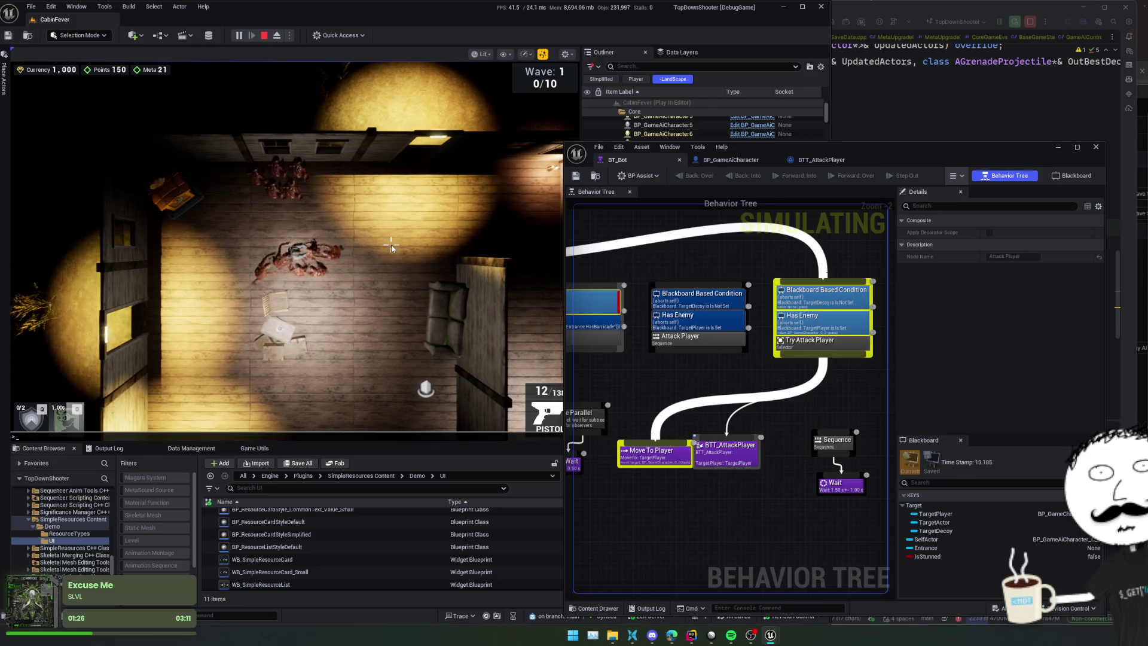
click(391, 247)
key(a)
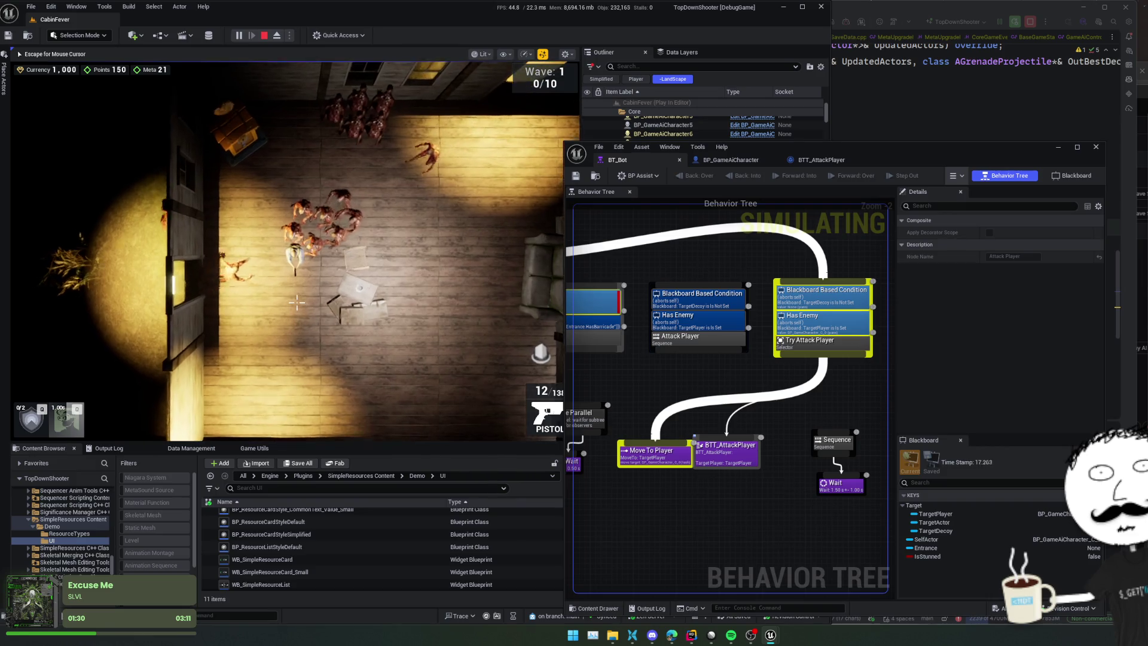
key(s)
key(d)
key(s)
key(d)
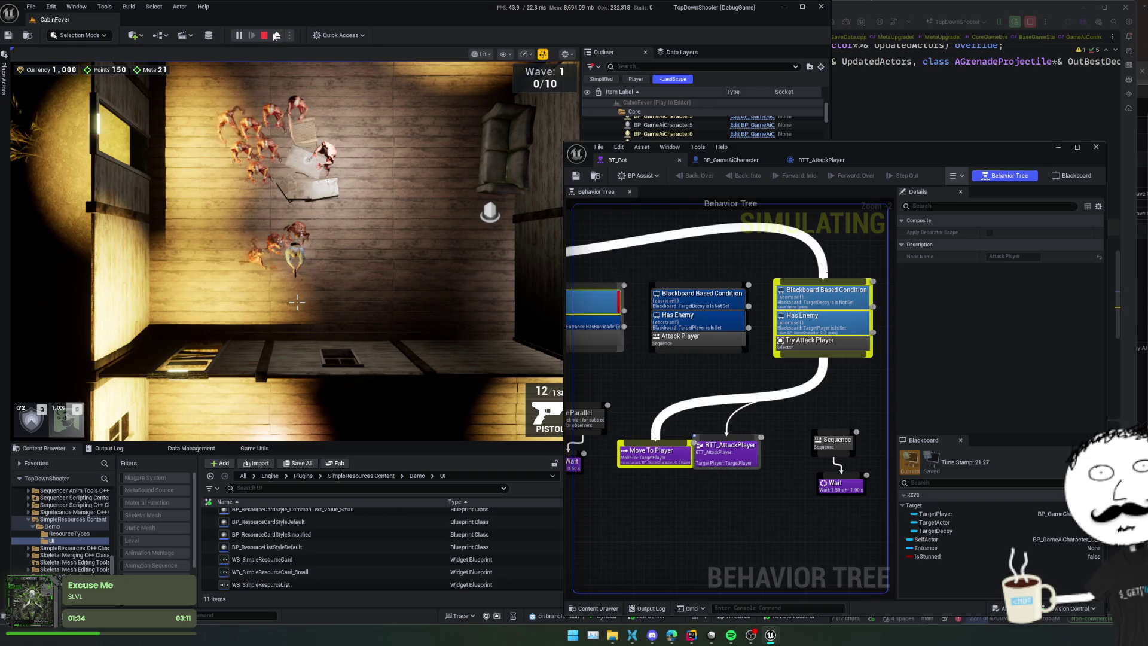
Step: Stop play, place Move To Player right of BTT_AttackPlayer, and save BT_Bot
click(264, 35)
mouse_move(688, 450)
mouse_down()
mouse_move(753, 439)
mouse_move(798, 458)
mouse_up()
mouse_move(668, 444)
mouse_down()
mouse_move(813, 487)
mouse_move(758, 454)
mouse_move(759, 472)
mouse_up()
scroll(766, 484, up, 2)
click(772, 480)
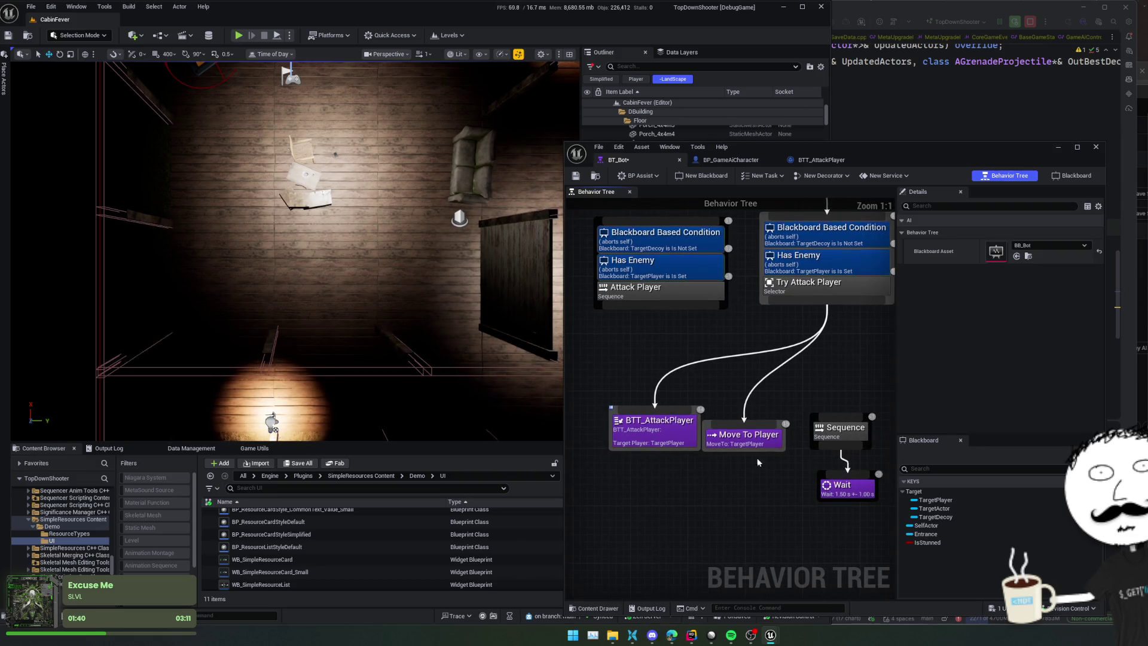
key(ctrl+s)
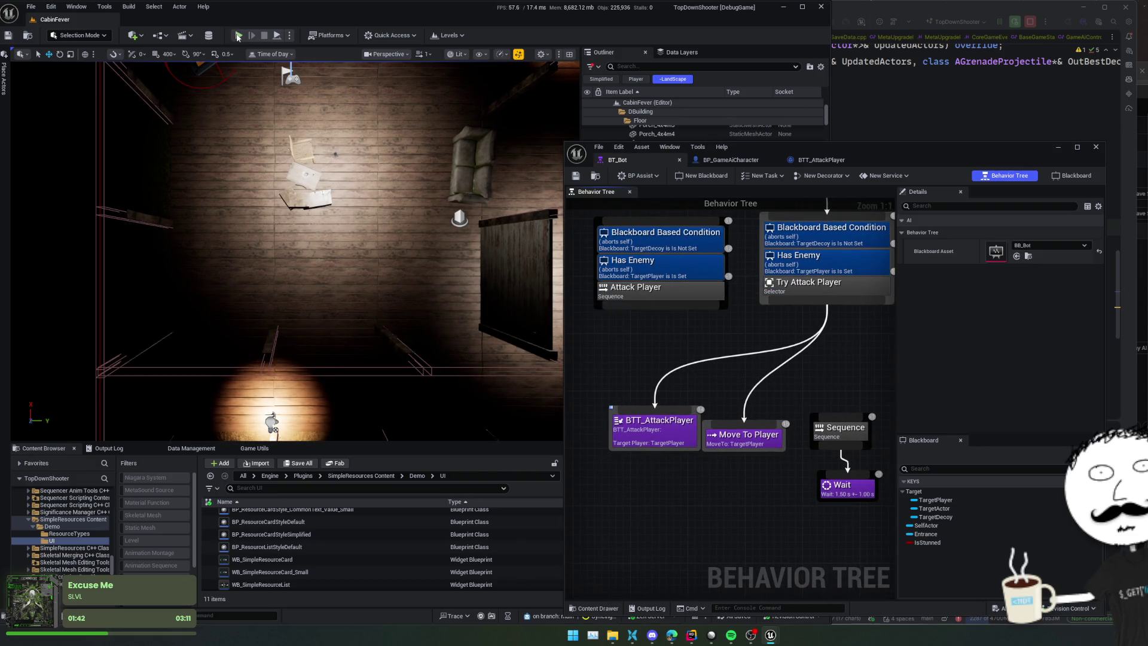
Step: Play the level and walk the player around the room to test the bots
key(alt+p)
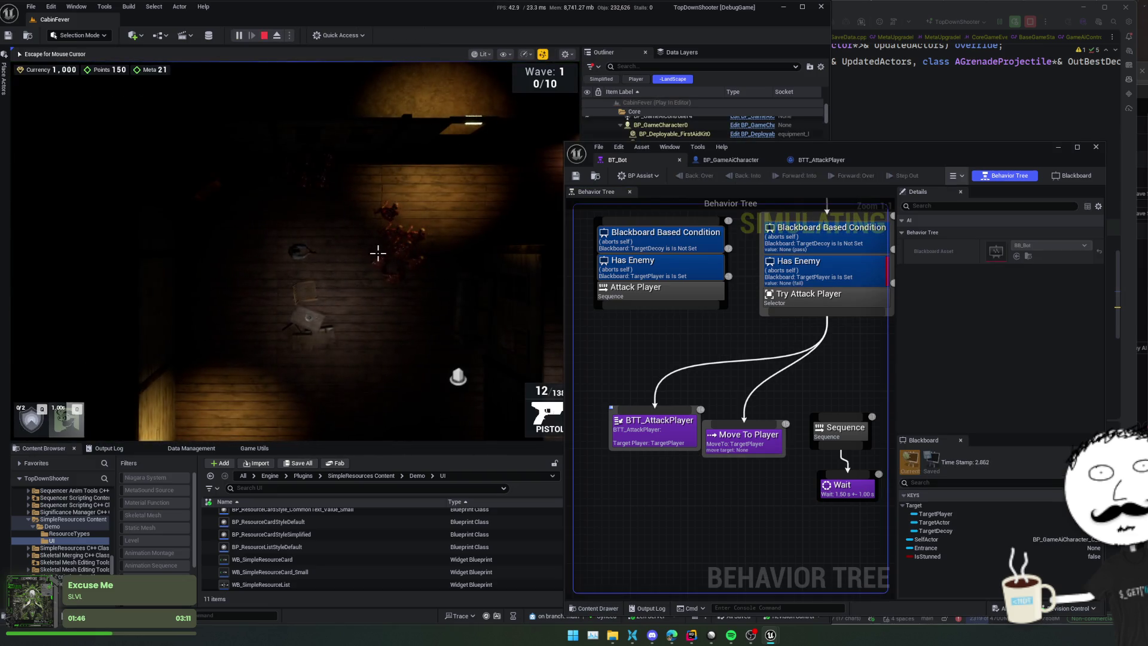
key(s)
key(a)
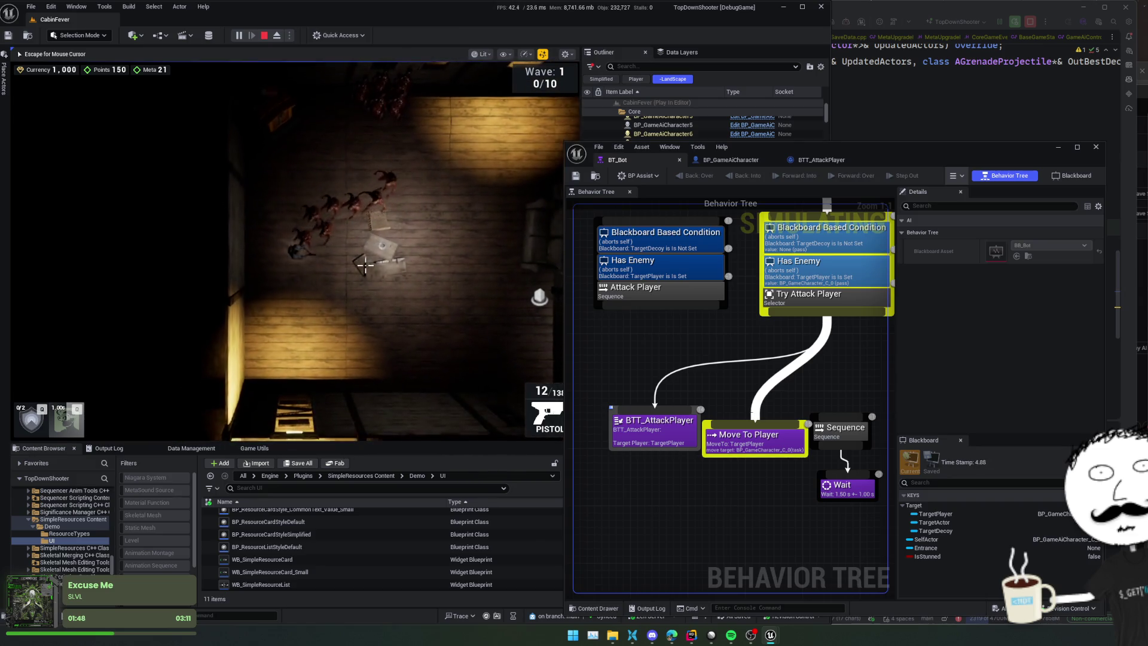
key(d)
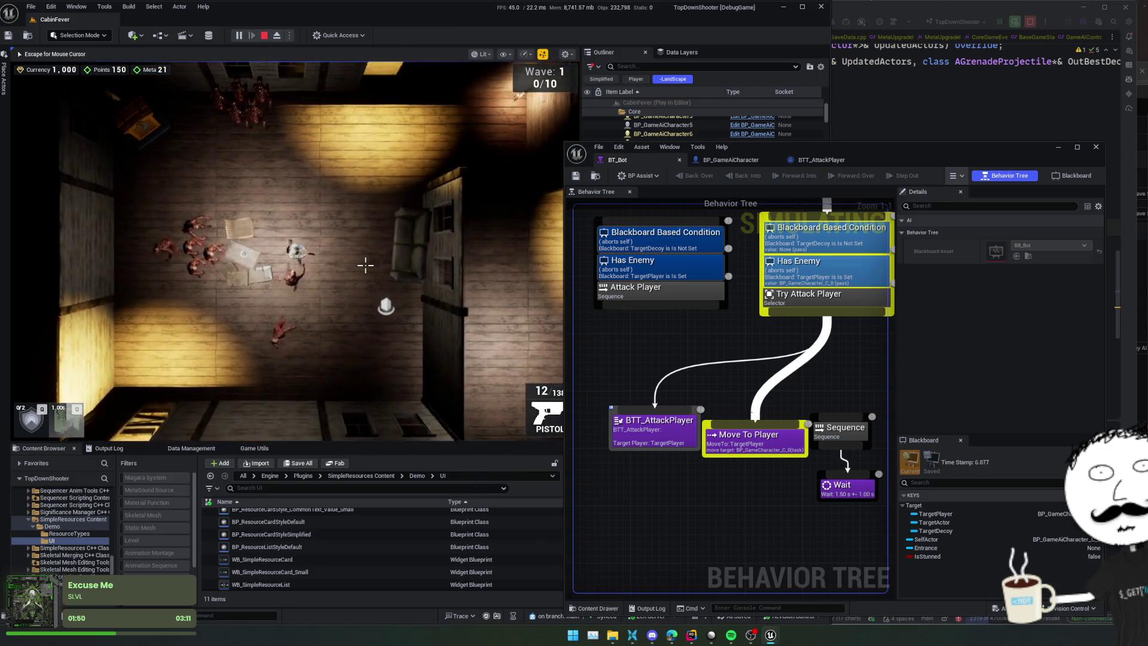
key(a)
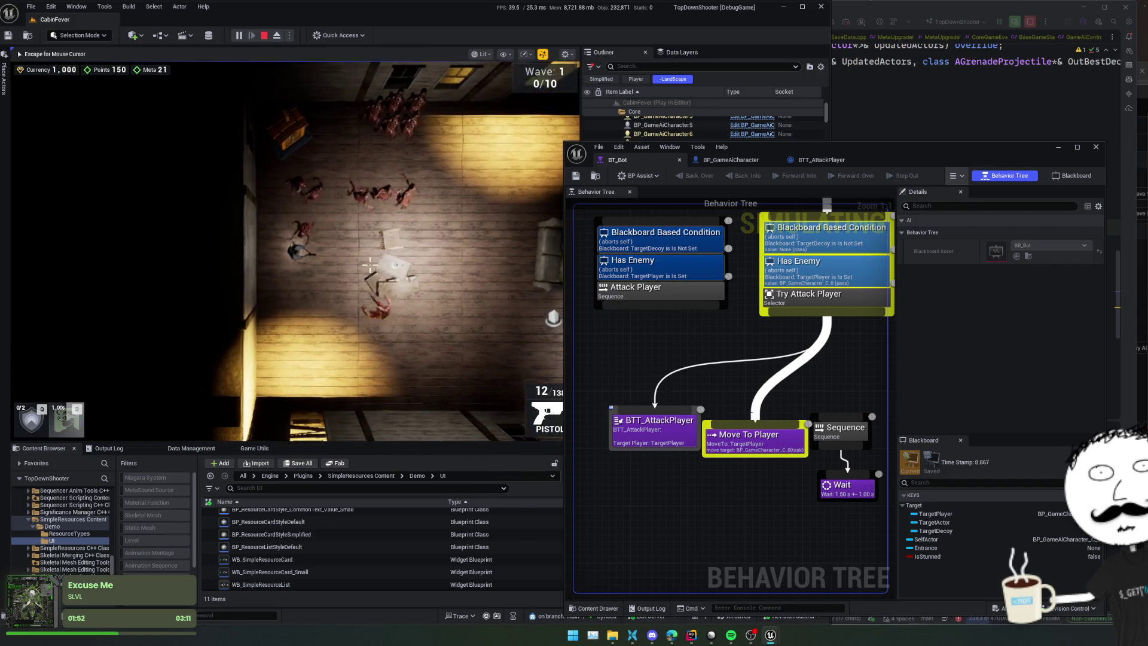
key(s)
key(d)
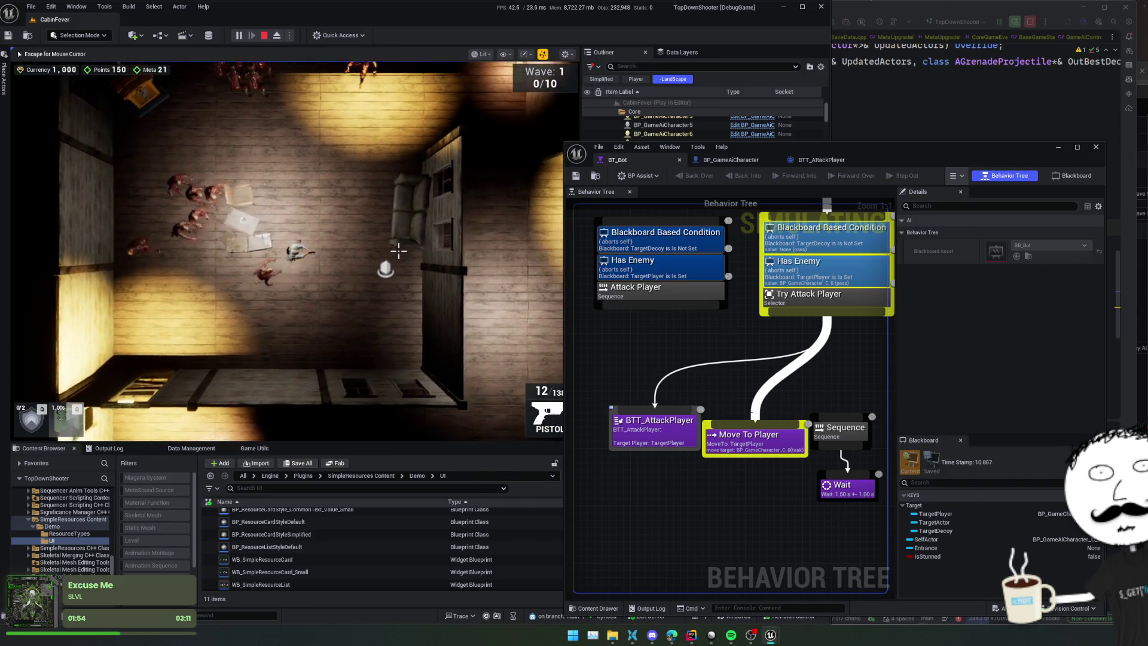
key(a)
key(w)
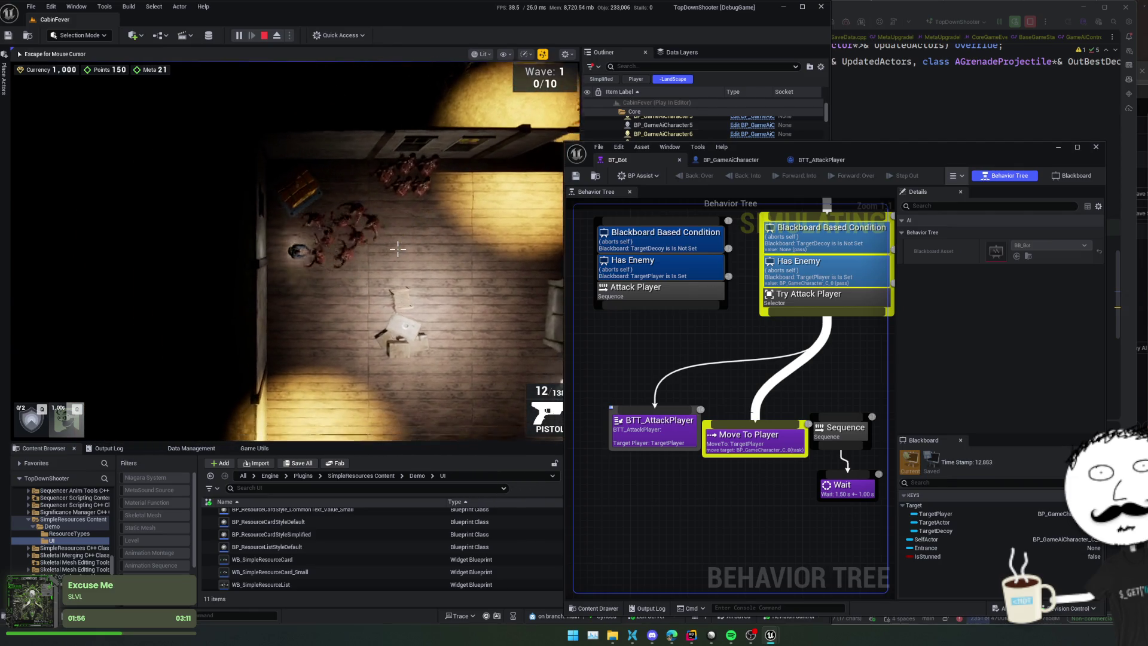
key(d)
key(s)
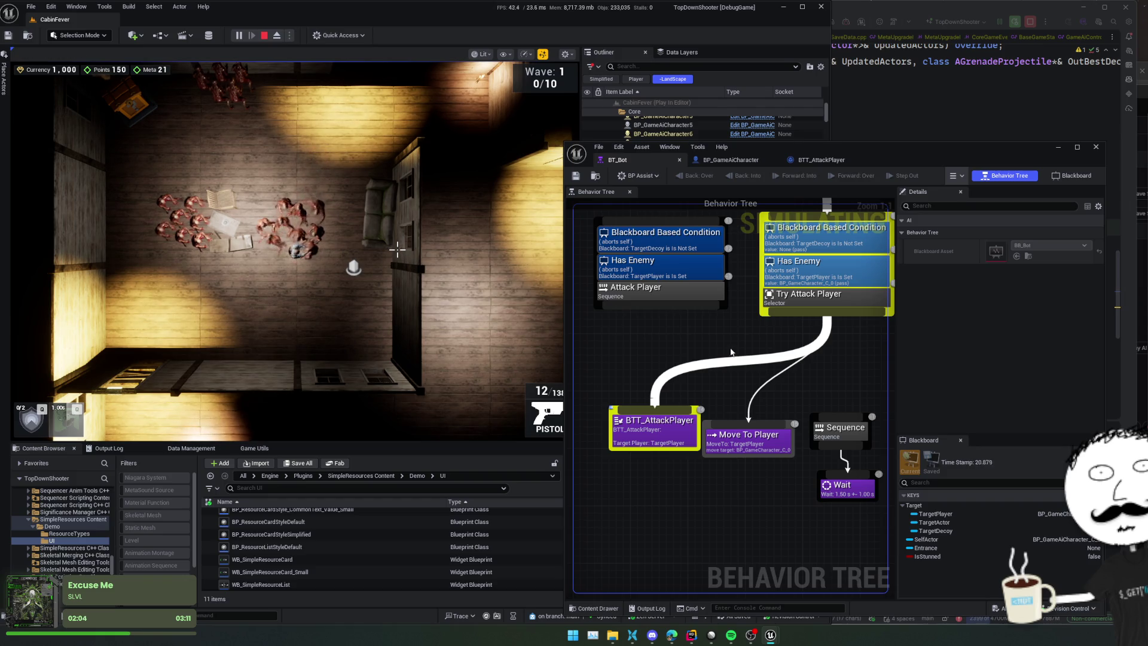
Step: Pan the BT_Bot graph to watch Try Attack Player execute BTT_AttackPlayer
scroll(731, 352, down, 2)
drag(731, 351, 719, 289)
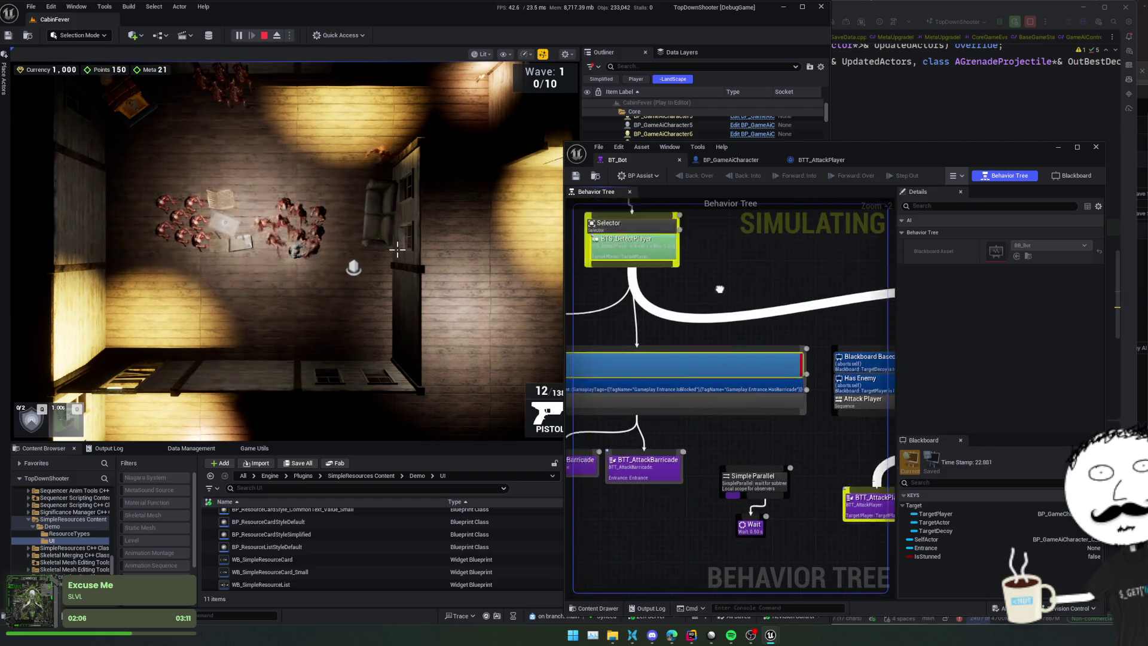
scroll(719, 289, up, 1)
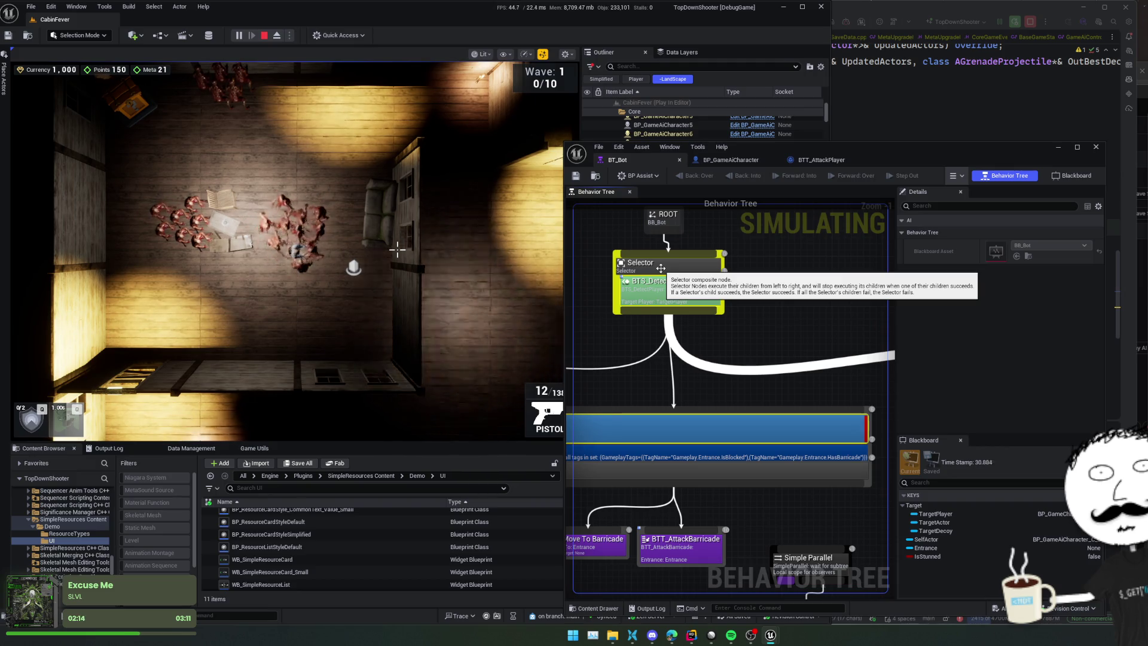
mouse_move(722, 355)
mouse_down()
mouse_move(561, 203)
mouse_move(680, 316)
mouse_up()
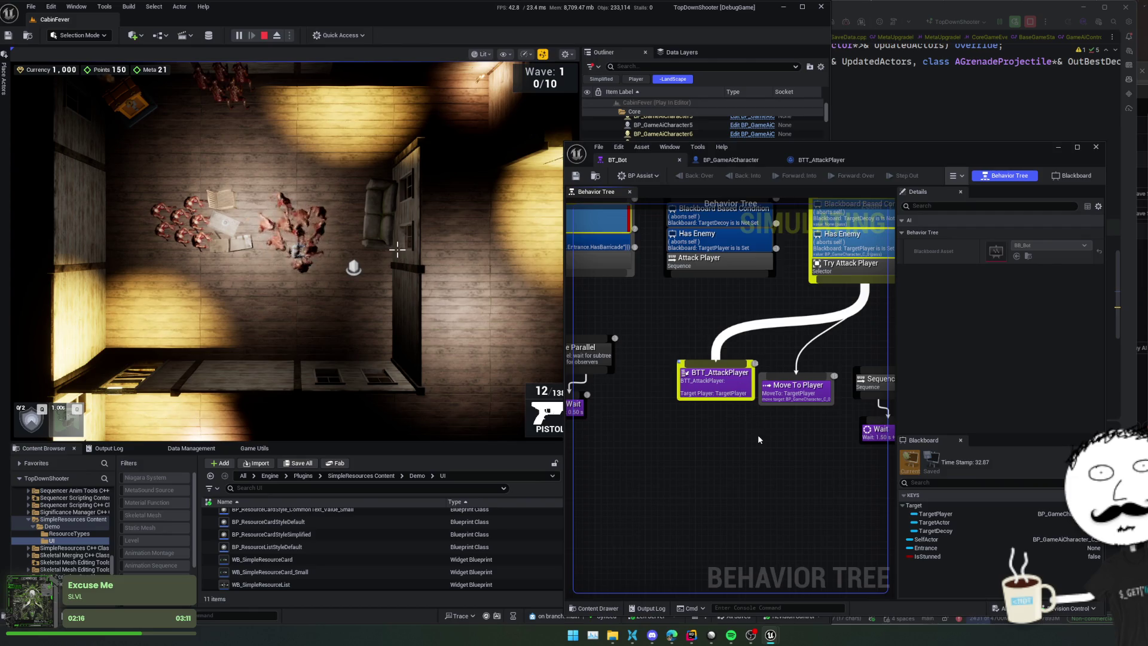
drag(759, 439, 697, 431)
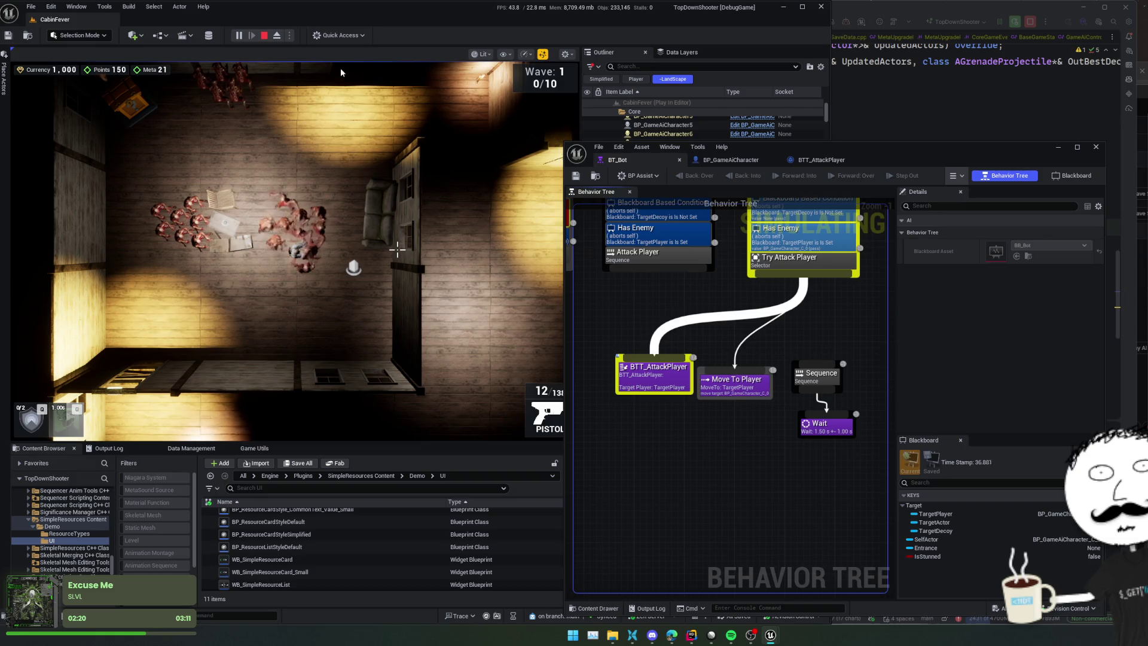
Step: Stop play, connect Attack Player to the Simple Parallel, and delete its Wait task
click(263, 36)
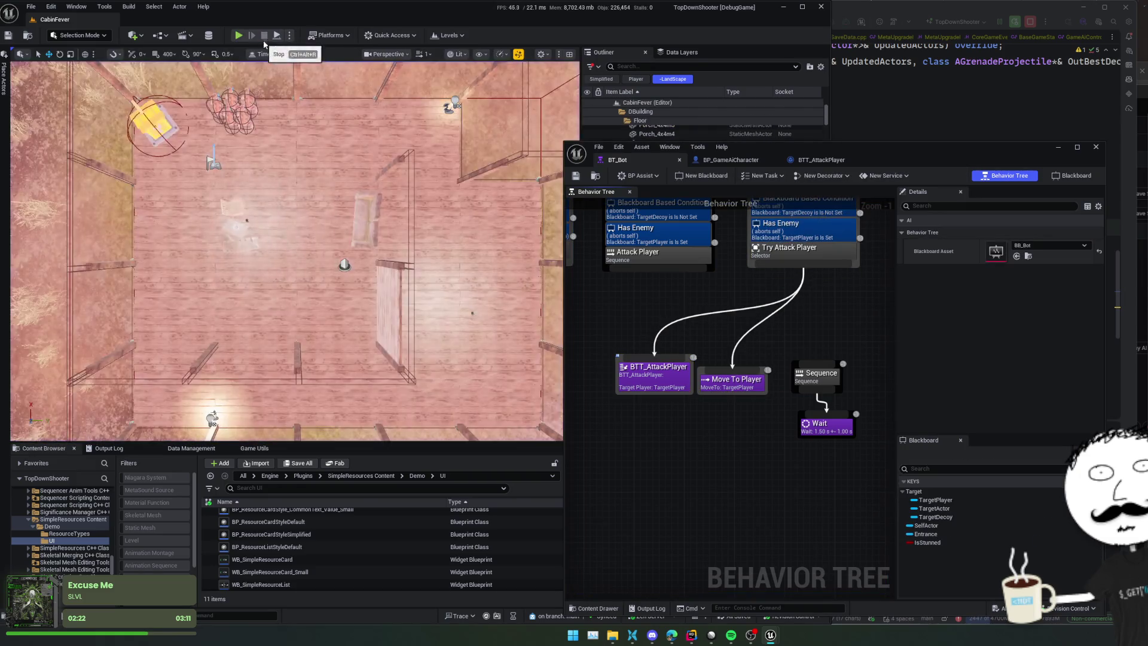
mouse_move(674, 281)
mouse_down()
mouse_move(766, 301)
mouse_move(676, 301)
mouse_move(763, 323)
mouse_move(742, 314)
mouse_move(598, 380)
mouse_up()
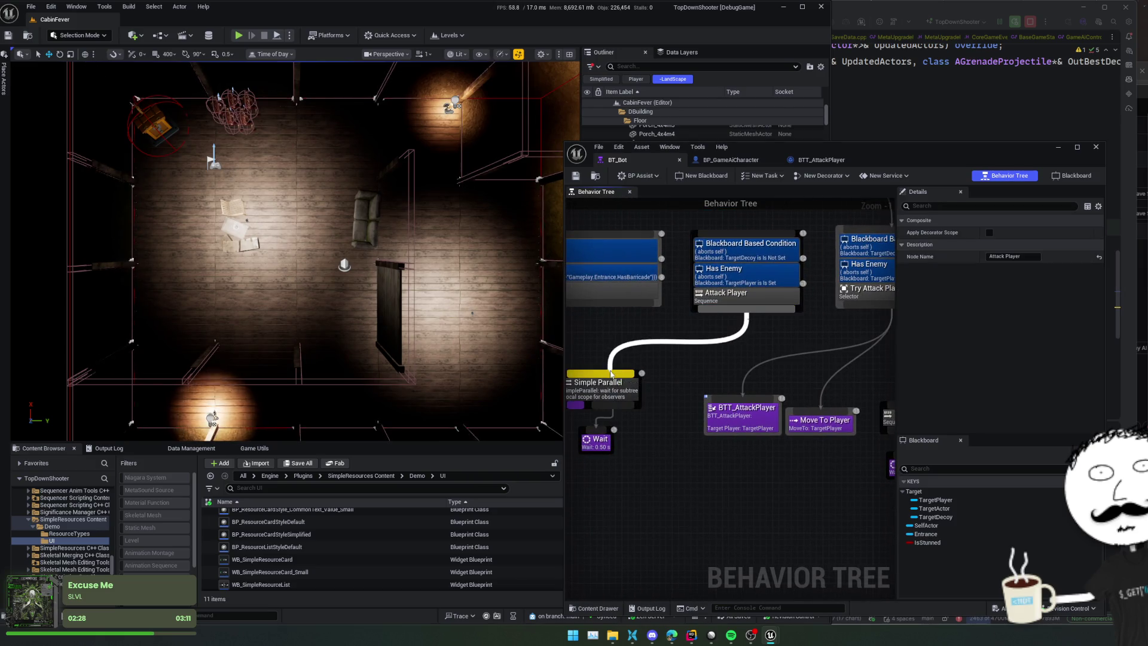
drag(596, 444, 616, 412)
click(616, 413)
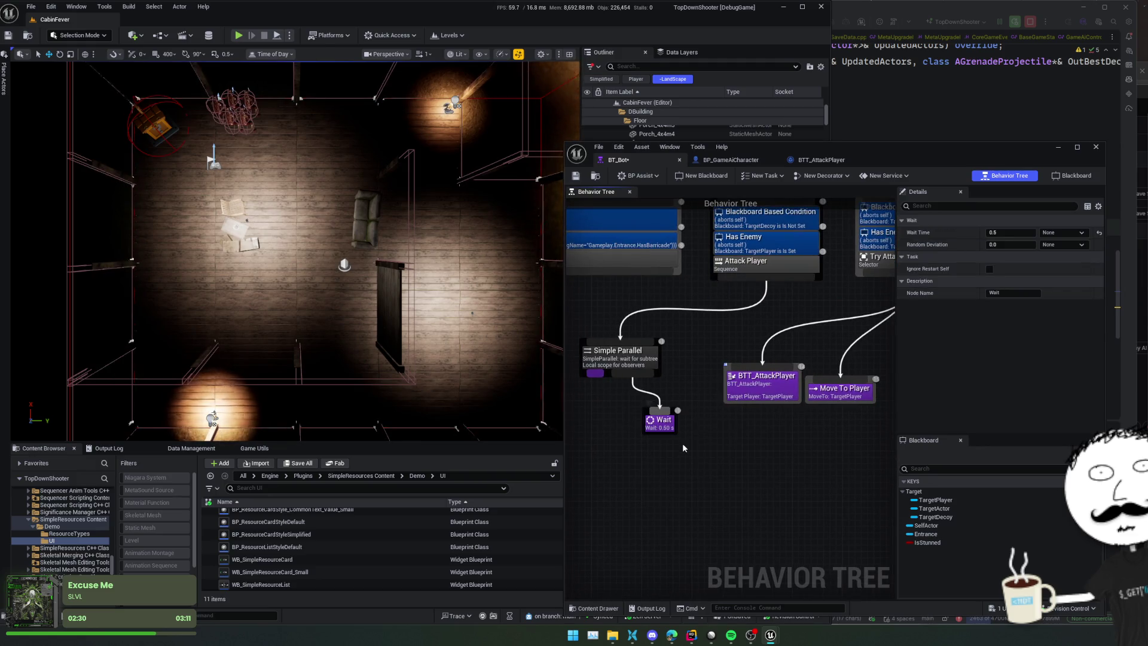
key(Delete)
Step: Attach BTT_AttackPlayer and Move To Player under the Simple Parallel and tidy the layout
drag(689, 435, 703, 432)
drag(628, 349, 673, 342)
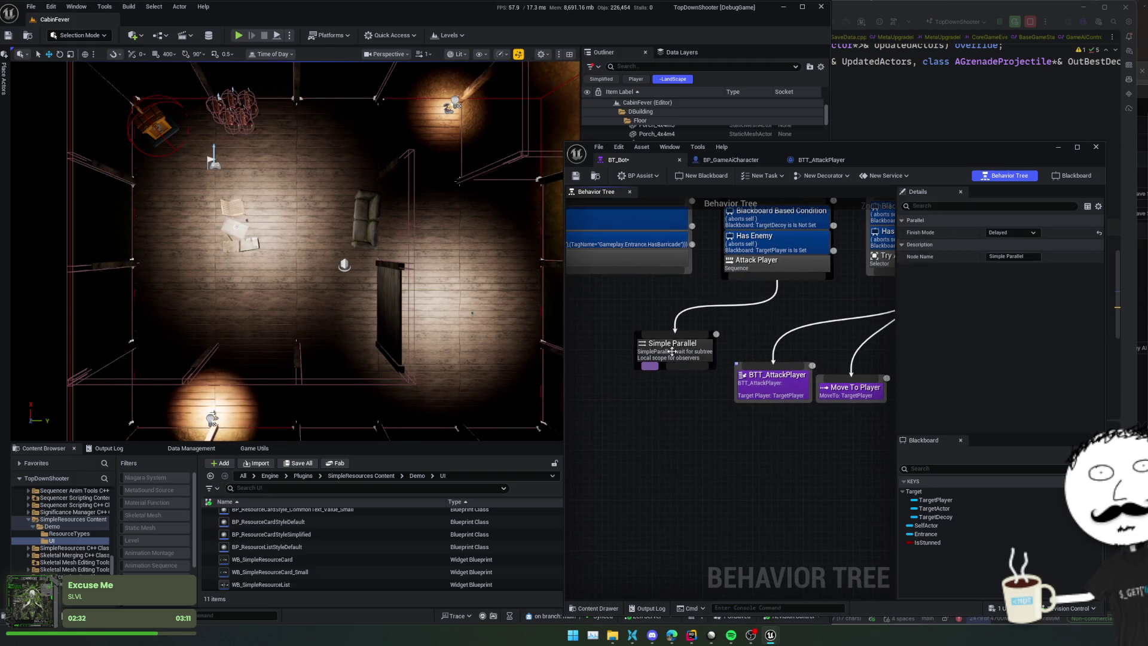
drag(716, 394, 692, 392)
drag(749, 371, 625, 363)
drag(827, 376, 671, 369)
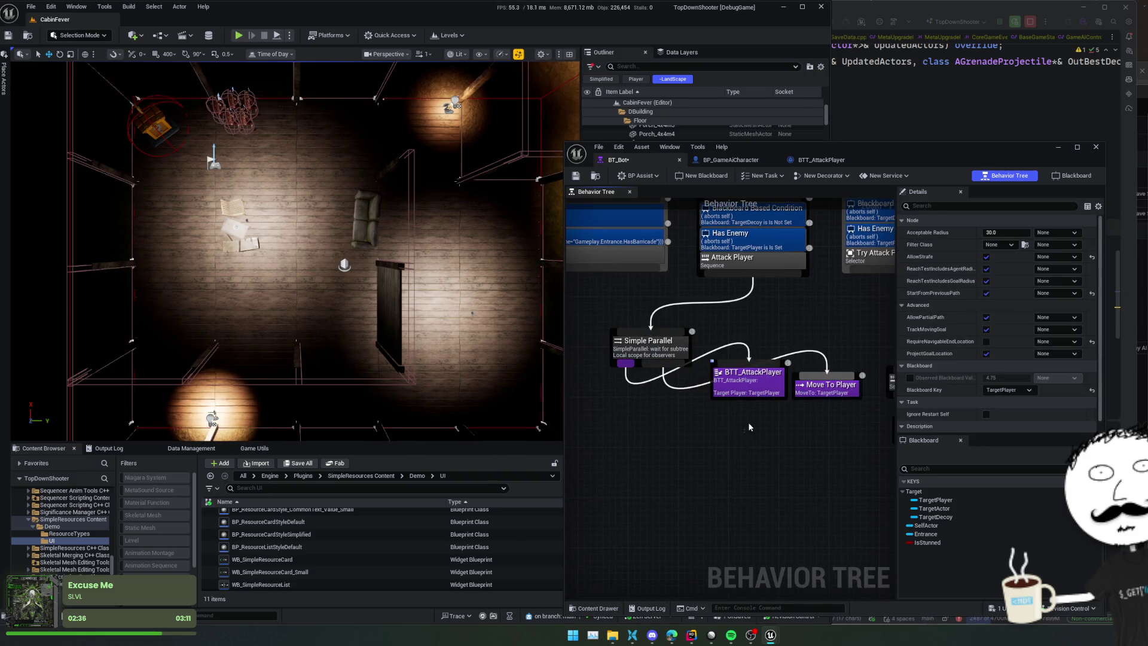
drag(873, 419, 712, 358)
drag(825, 396, 668, 414)
drag(763, 444, 590, 372)
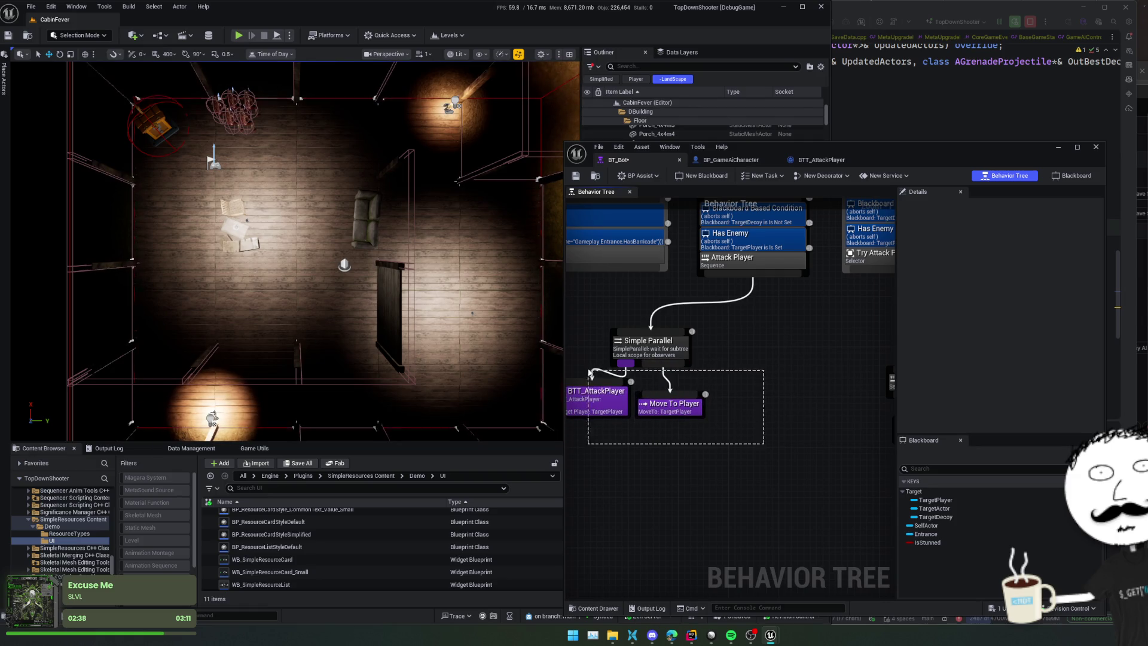
drag(656, 359, 746, 330)
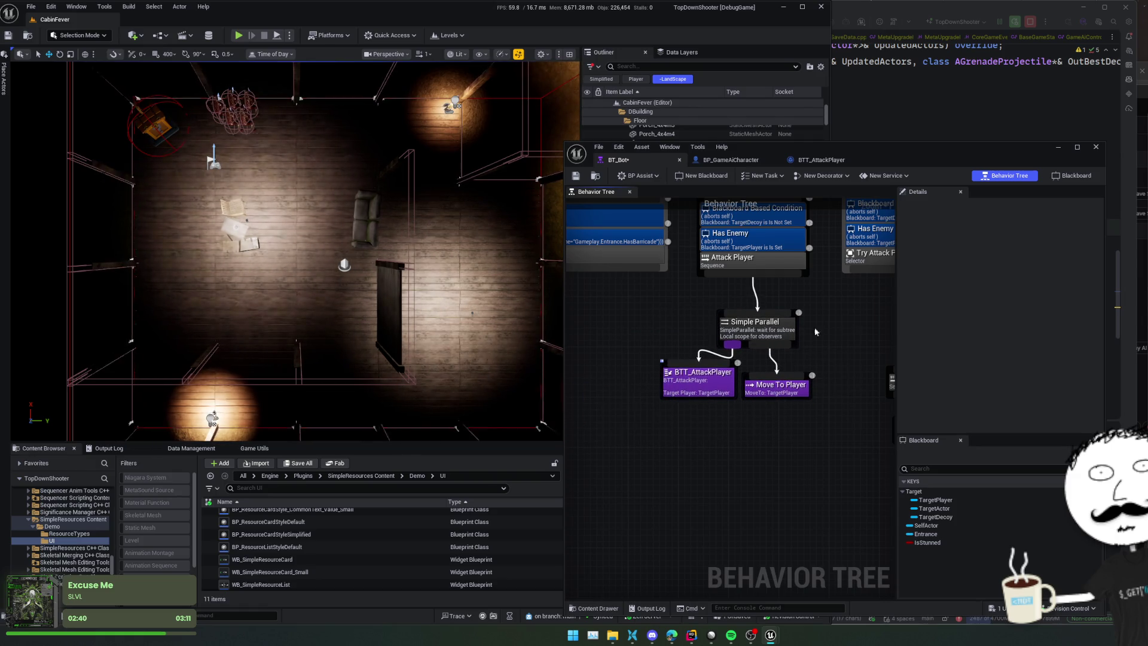
Step: Tick Success on BTT_AttackPlayer's Finish Execute, compile and save, then return to BT_Bot
click(821, 160)
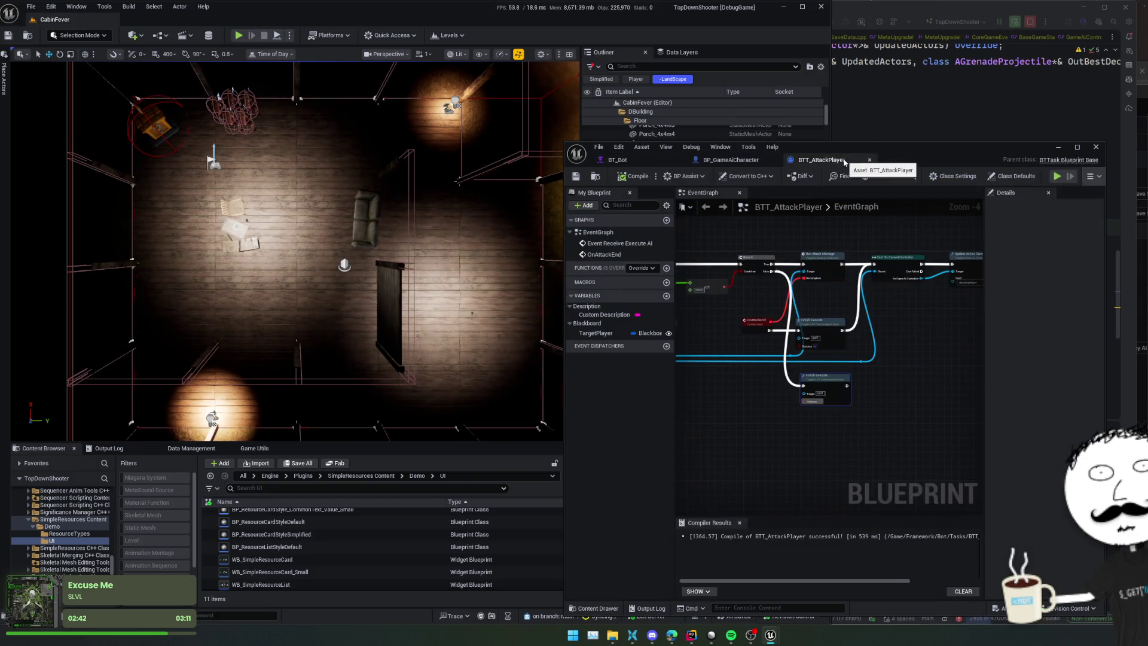
scroll(933, 342, up, 1)
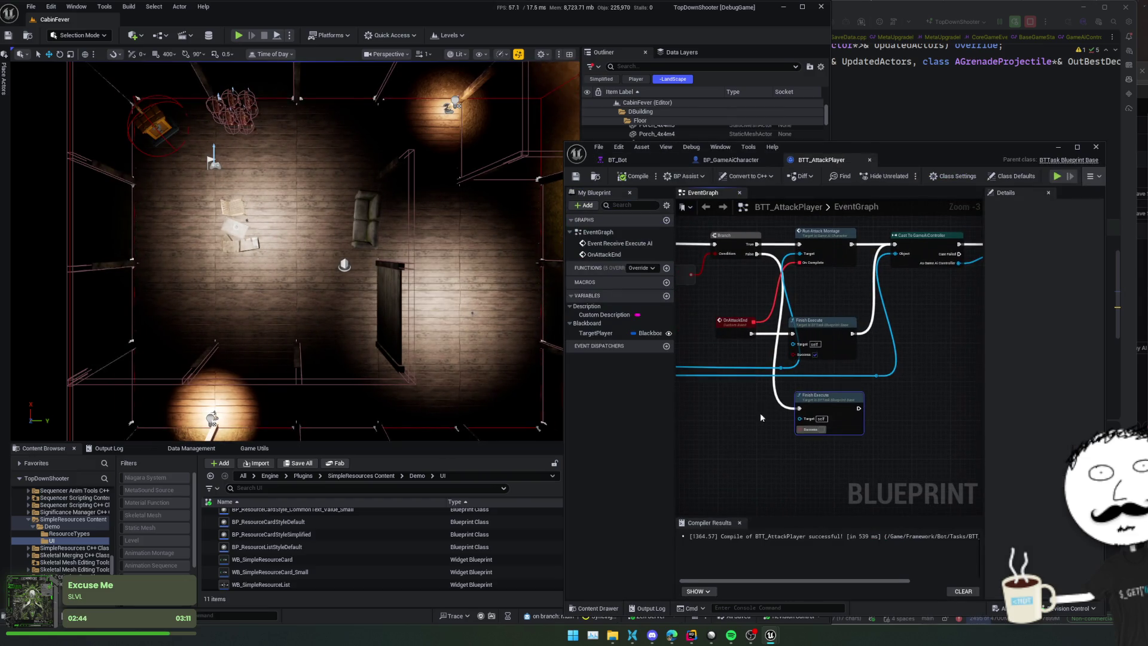
click(822, 431)
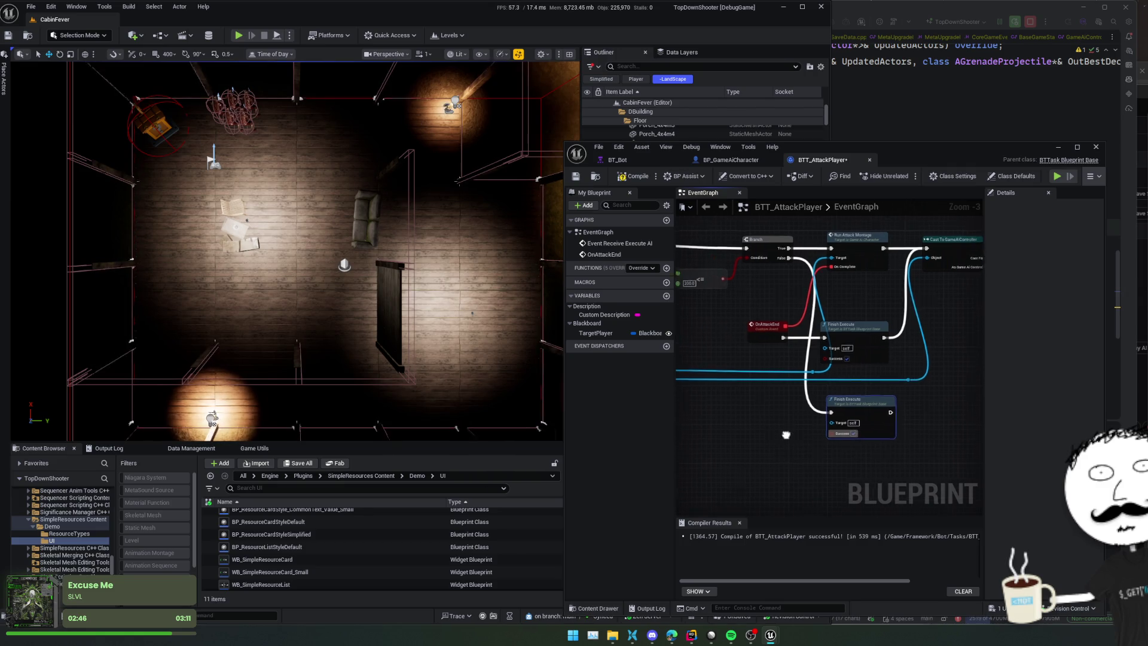
click(634, 176)
click(575, 176)
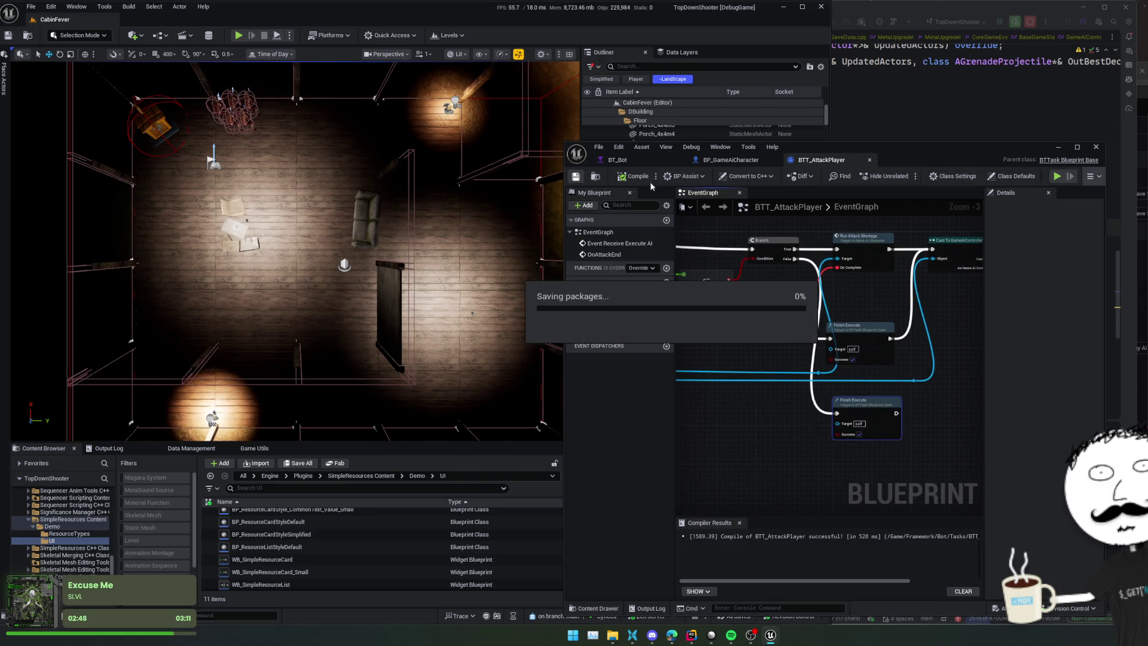
click(618, 160)
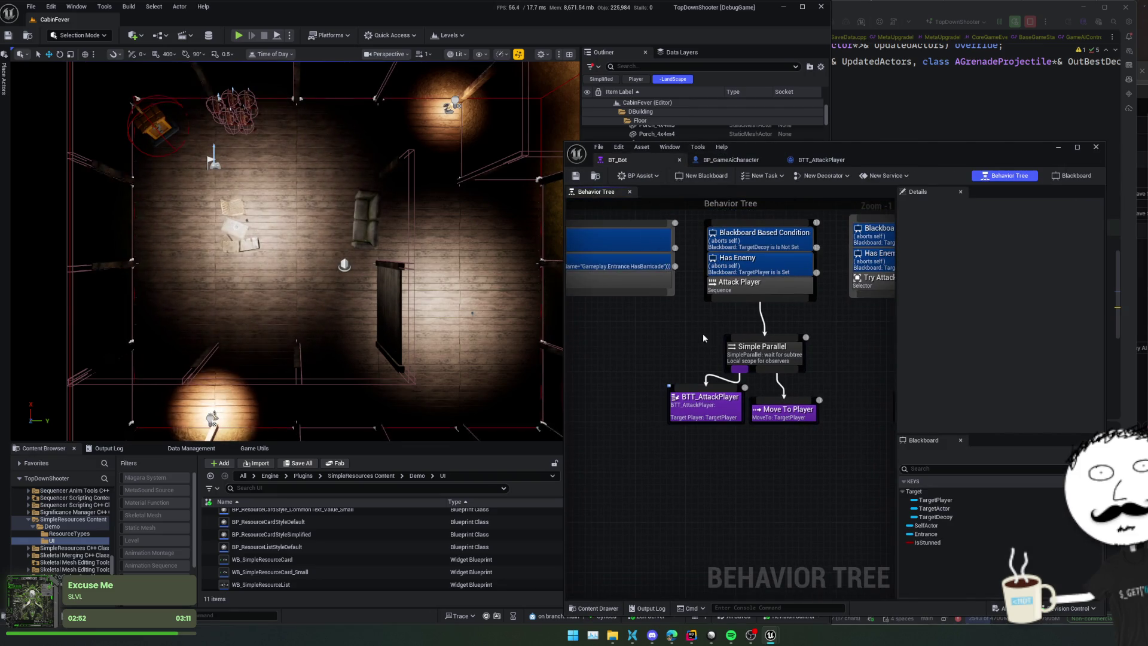
Step: Connect the Attack Player branch to its parent, save BT_Bot and start a play session
mouse_move(713, 333)
mouse_down()
mouse_move(820, 243)
mouse_move(829, 283)
mouse_move(732, 276)
mouse_move(759, 253)
mouse_up()
key(ctrl+s)
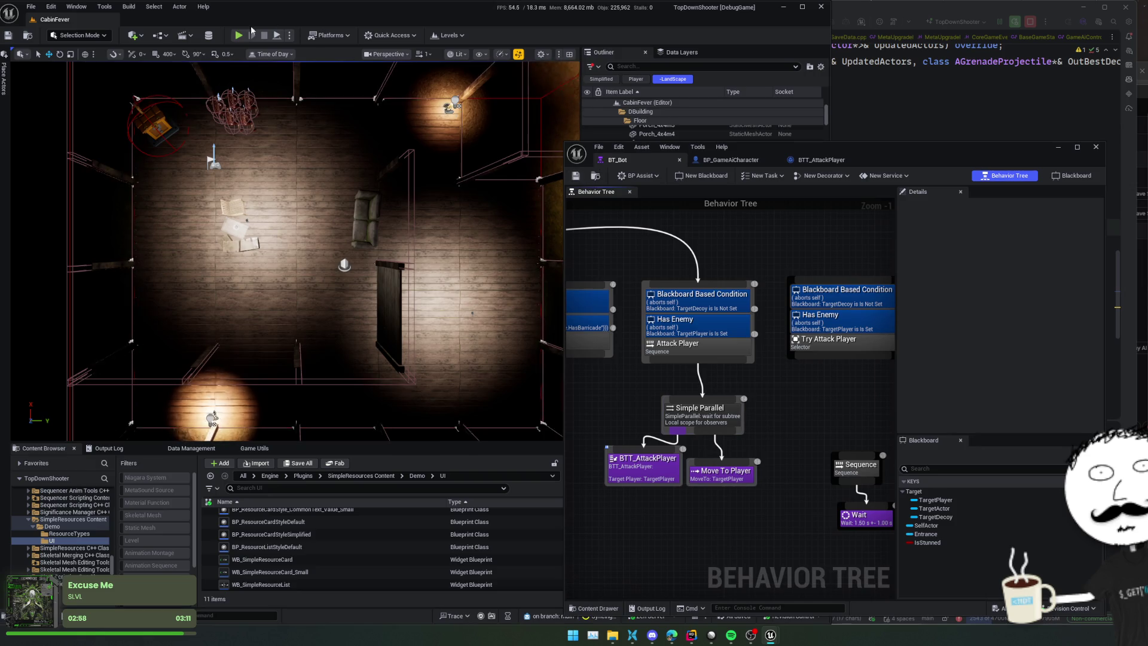
click(238, 36)
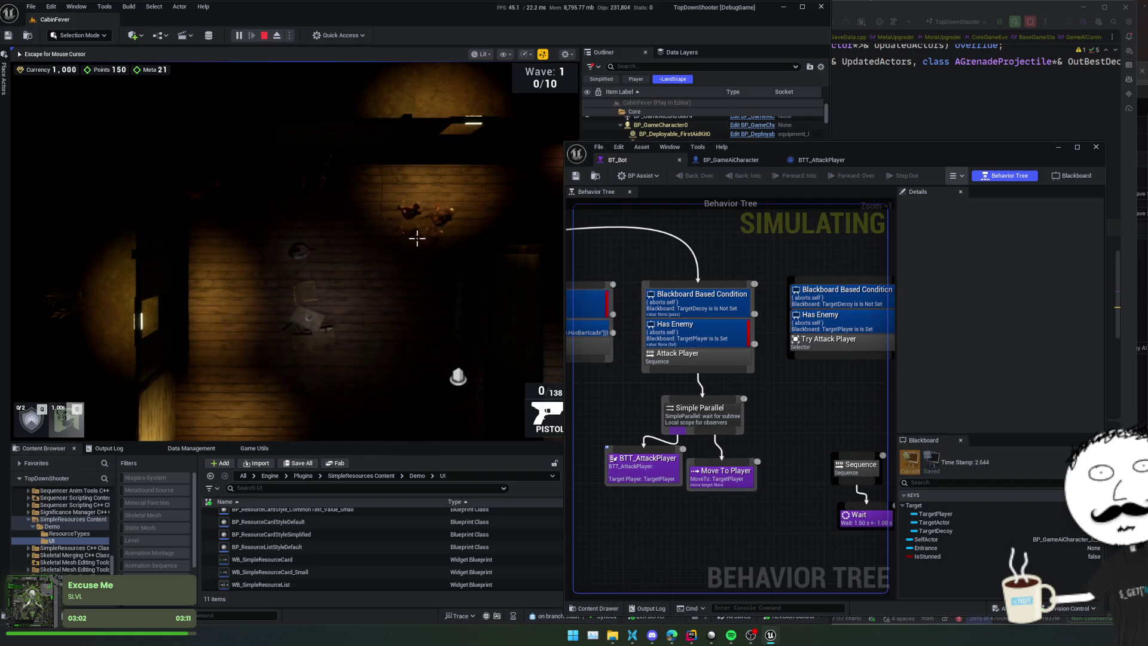
Step: Walk the player around the cabin shooting the chasing enemies, then switch to Rider
key(a)
key(s)
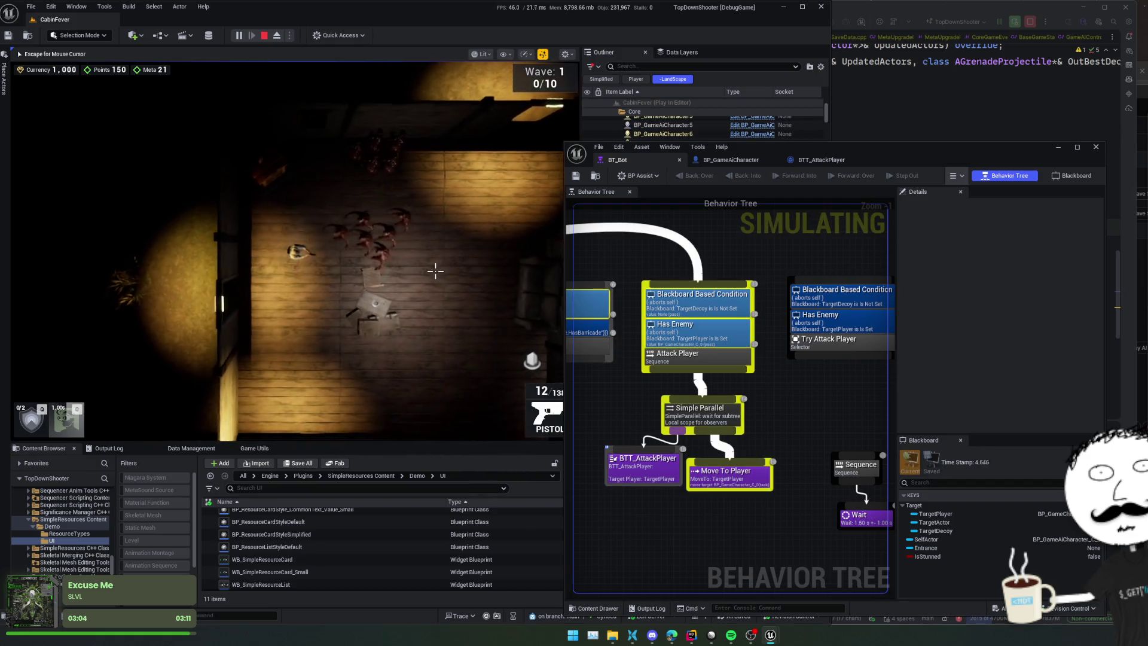
key(s)
key(a)
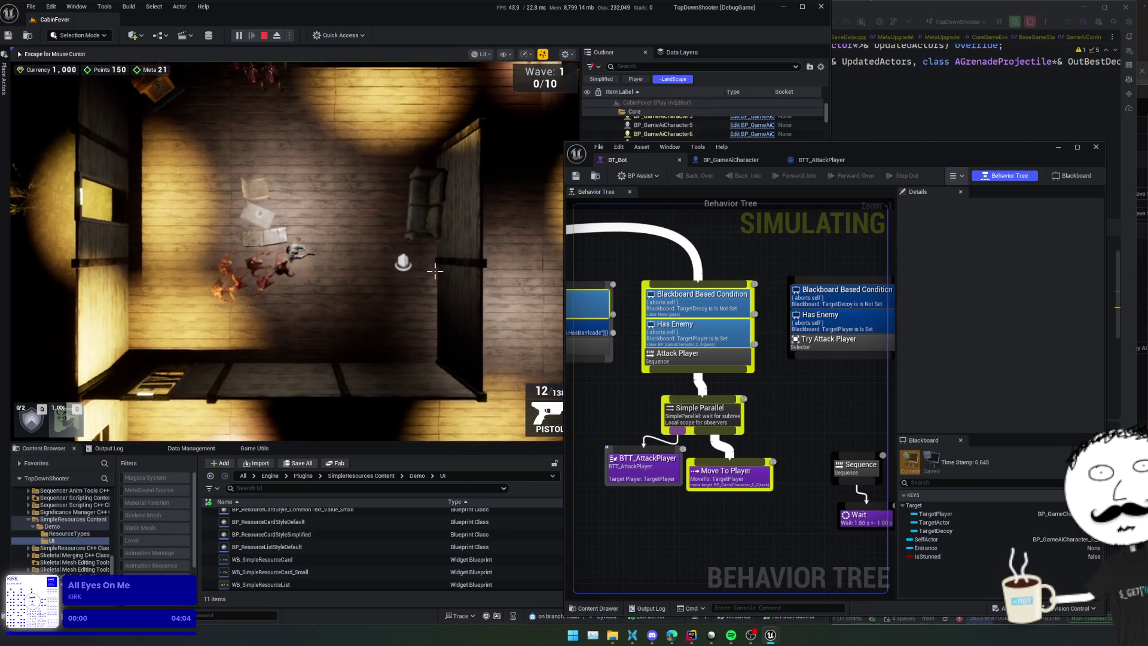
key(w)
key(a)
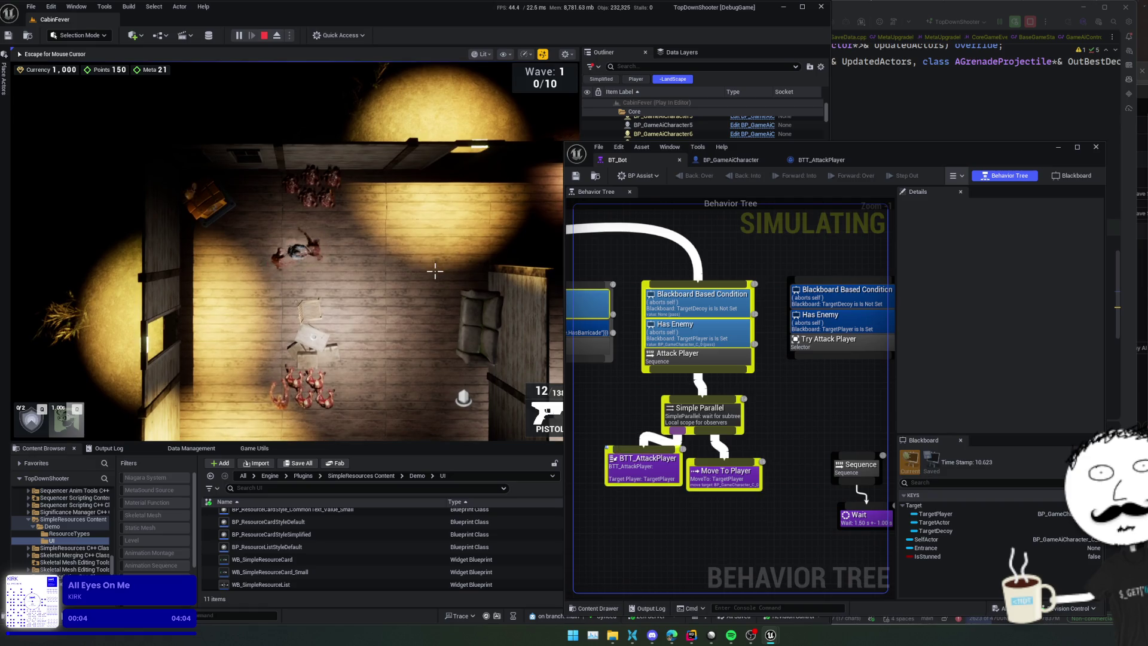
key(s)
key(a)
click(435, 271)
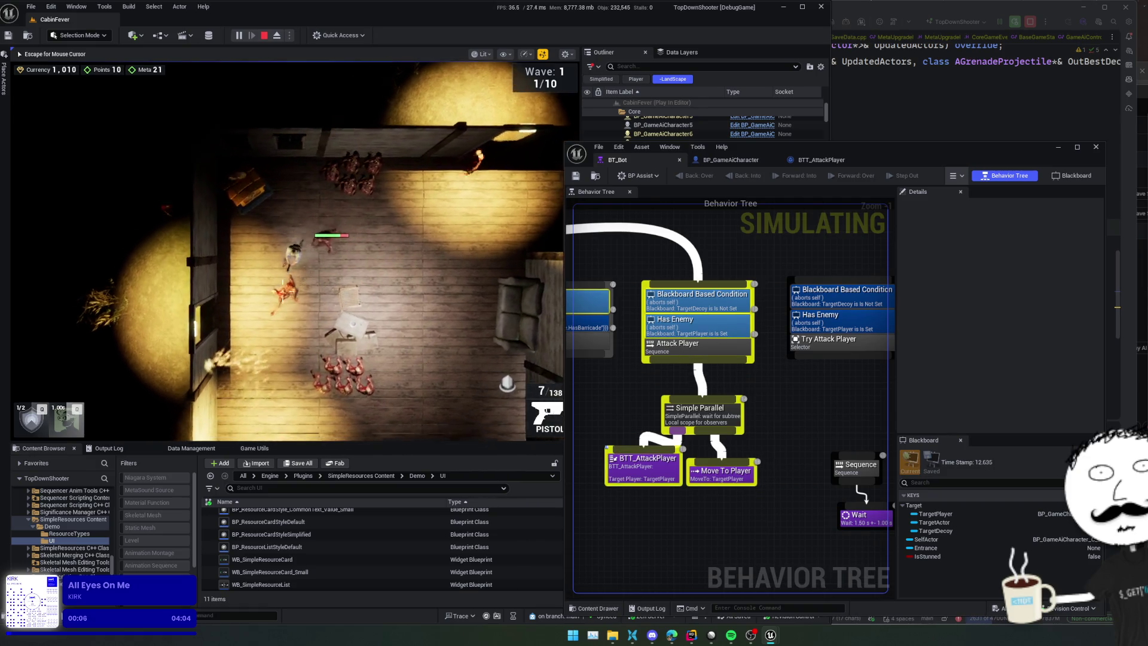
key(s)
key(d)
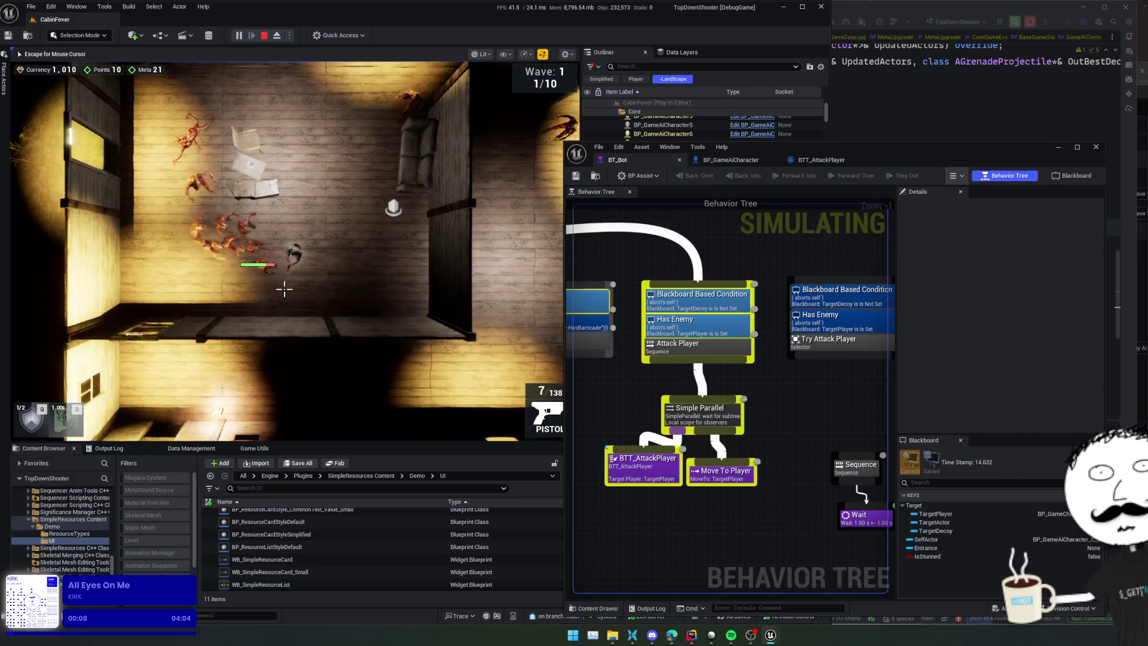
key(w)
key(a)
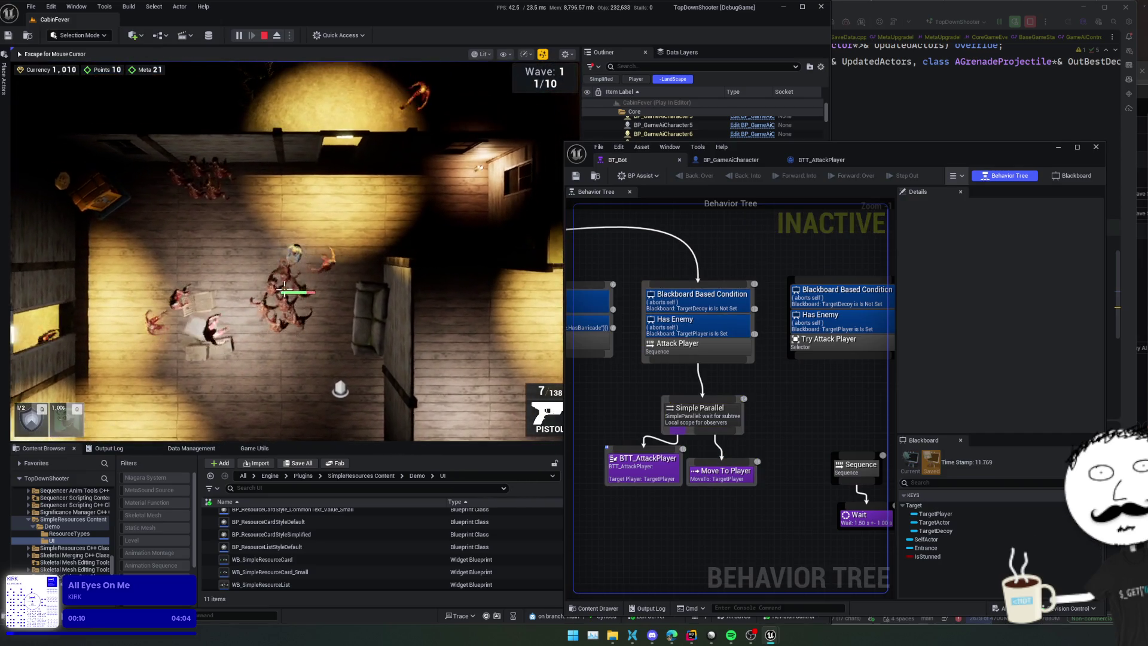
key(s)
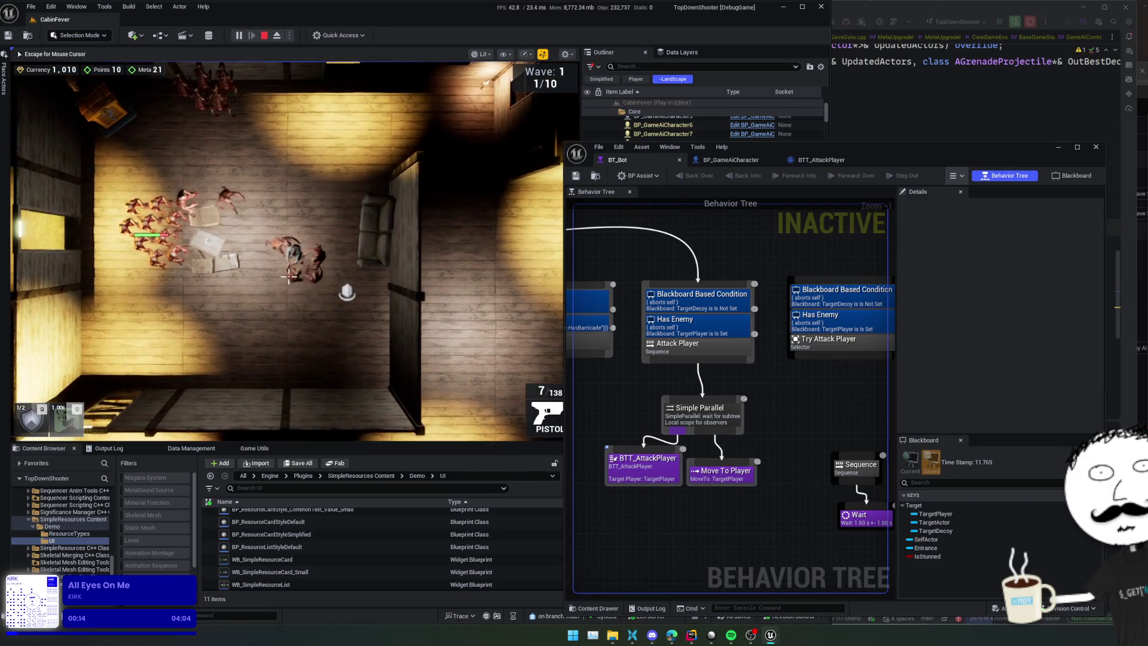
key(alt+Tab)
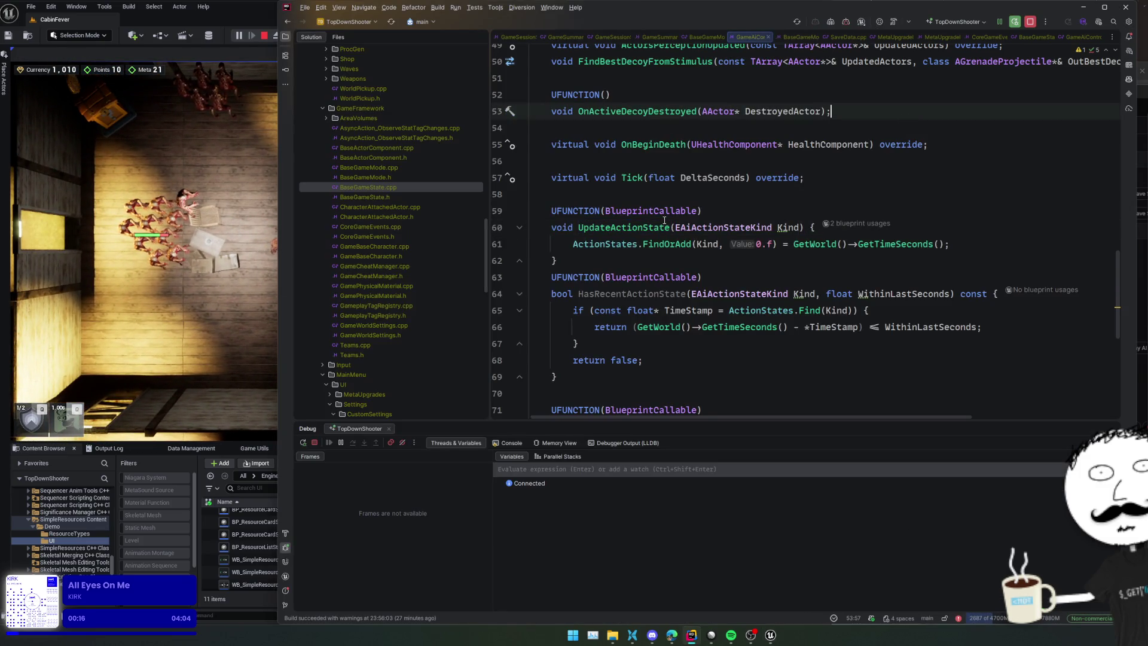
Step: Go to the AI controller's Tick and set a breakpoint on line 168's inactive-time reset
scroll(717, 251, up, 3)
ctrl+click(640, 312)
scroll(640, 312, down, 2)
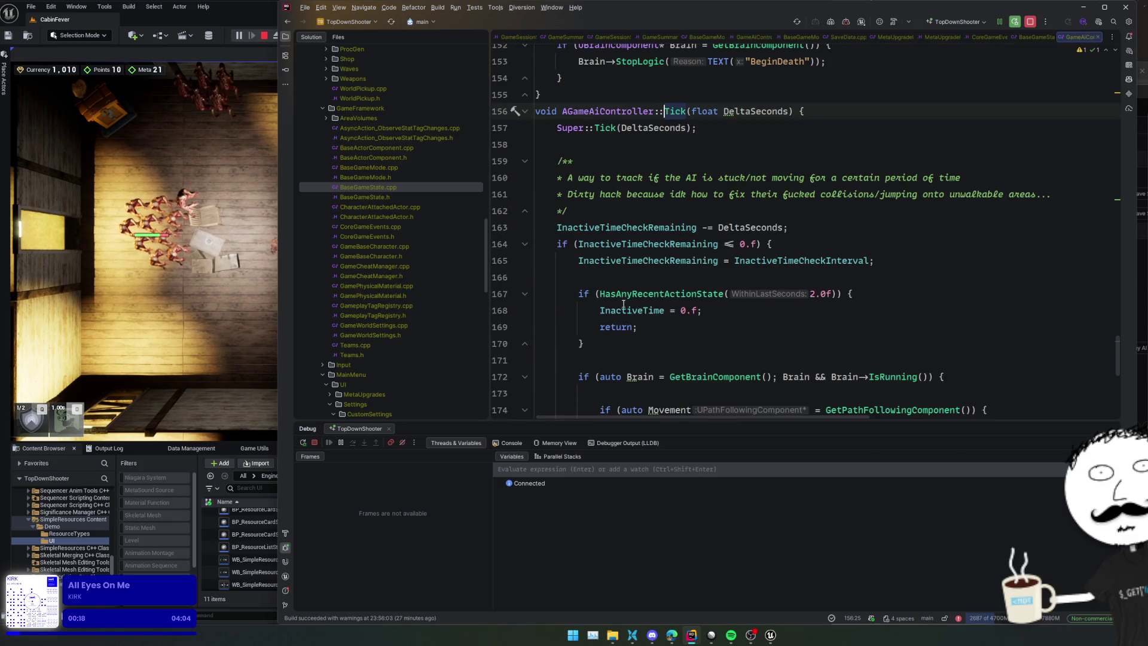
scroll(581, 244, down, 2)
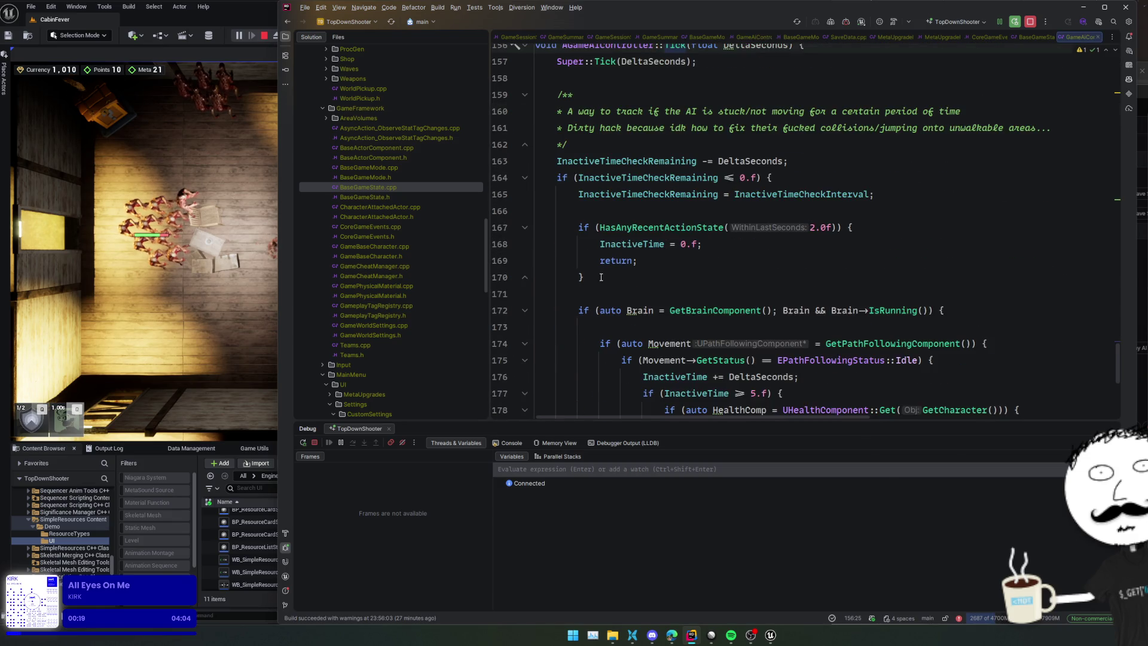
click(503, 244)
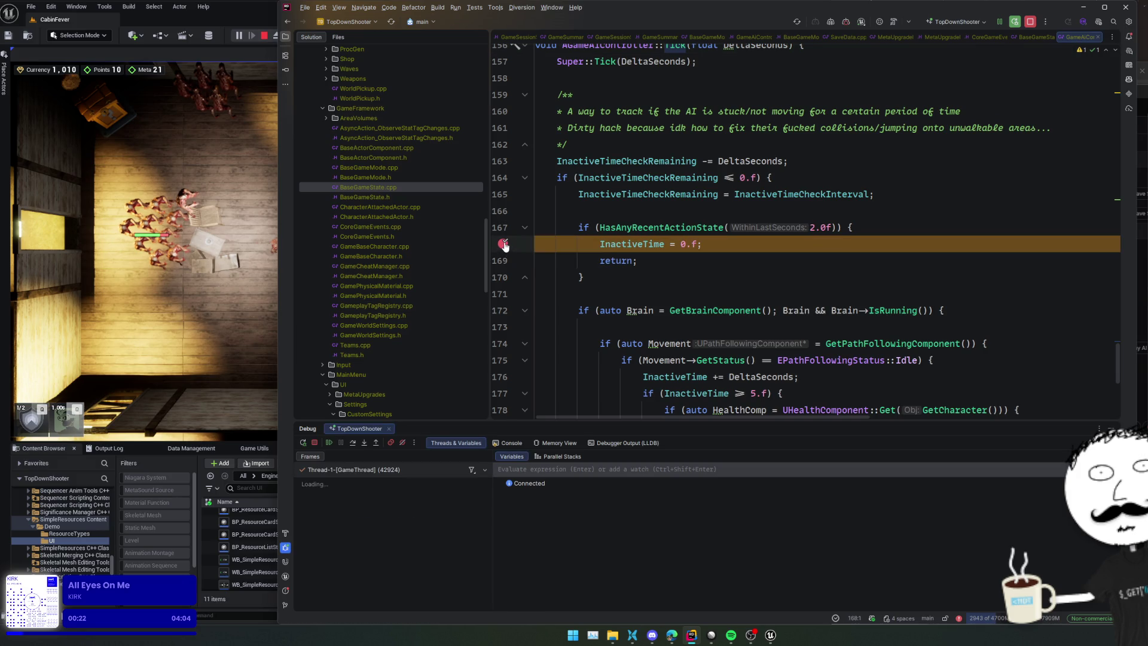
Step: Add breakpoints on line 177's threshold check and line 179's BeginDeath call, resuming execution
click(580, 289)
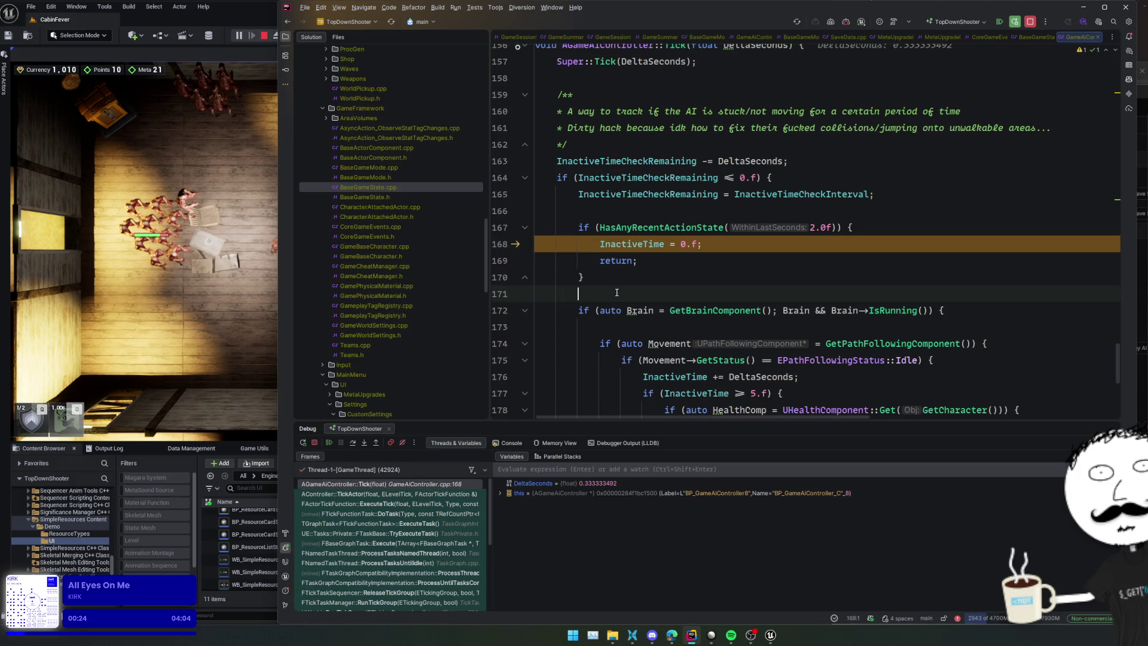
scroll(618, 290, down, 2)
scroll(649, 299, down, 2)
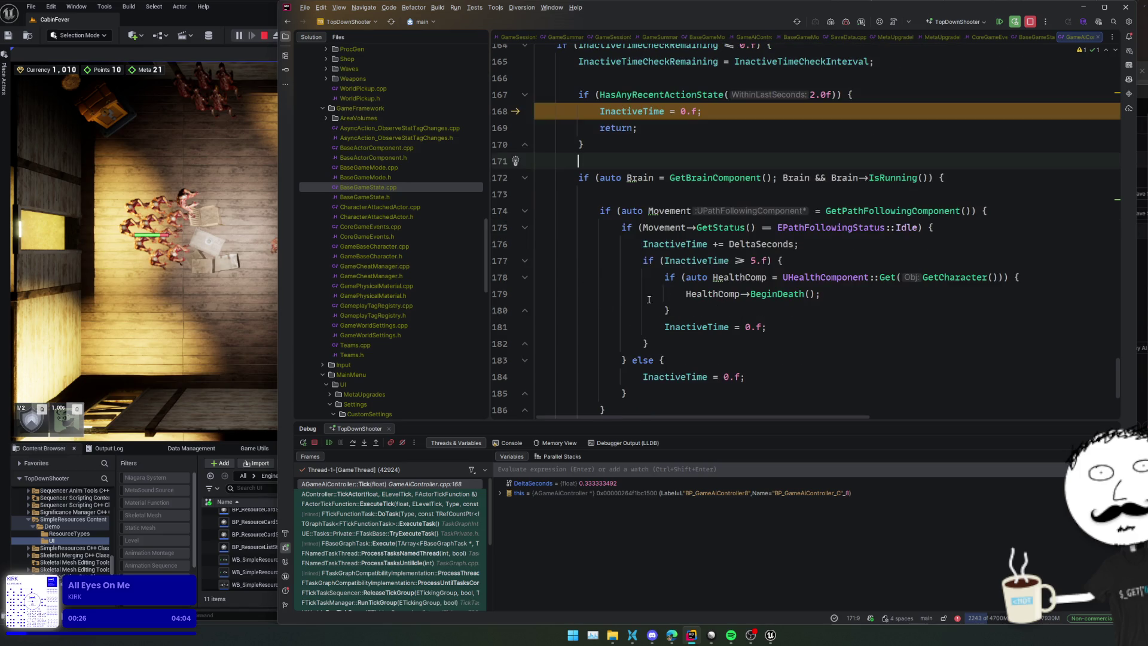
click(636, 257)
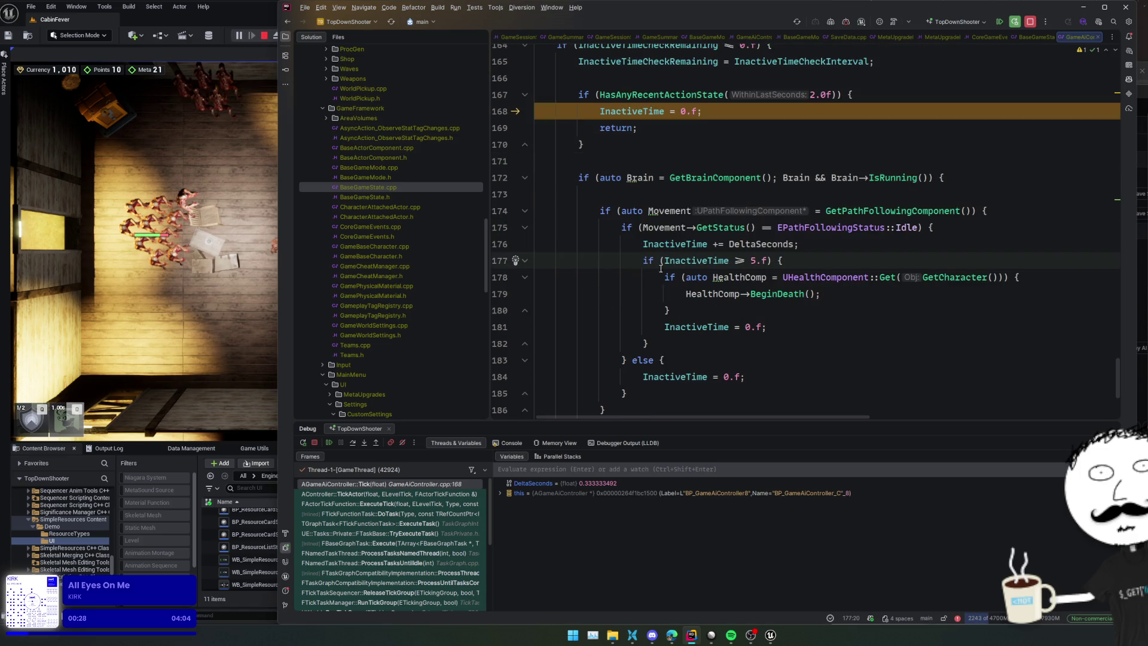
click(503, 260)
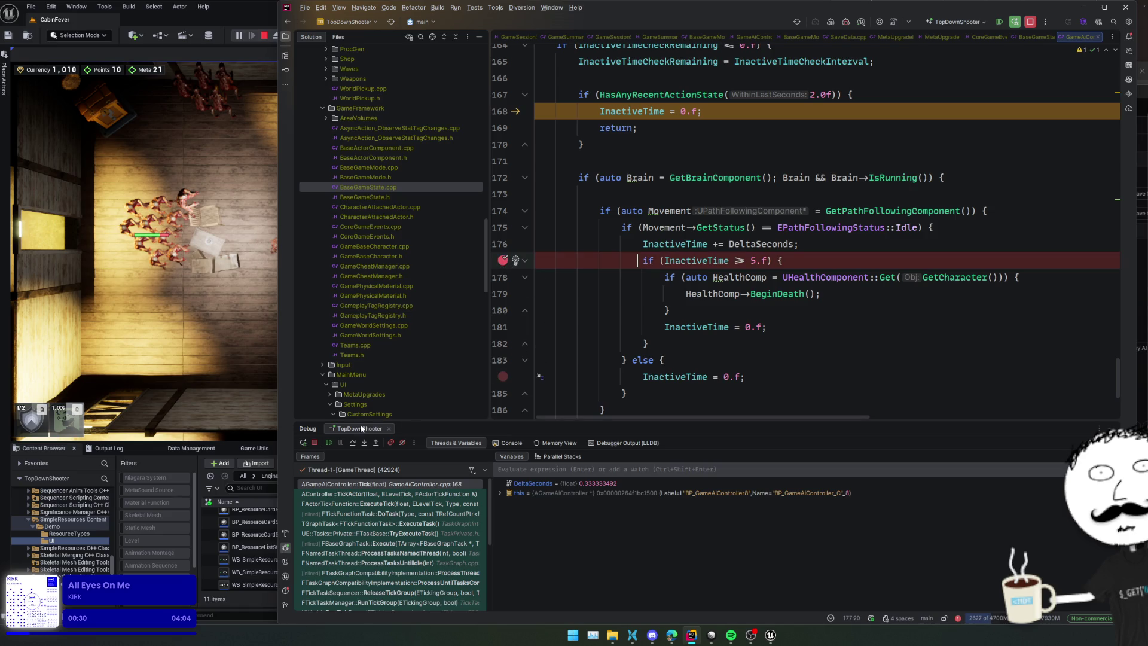
click(329, 443)
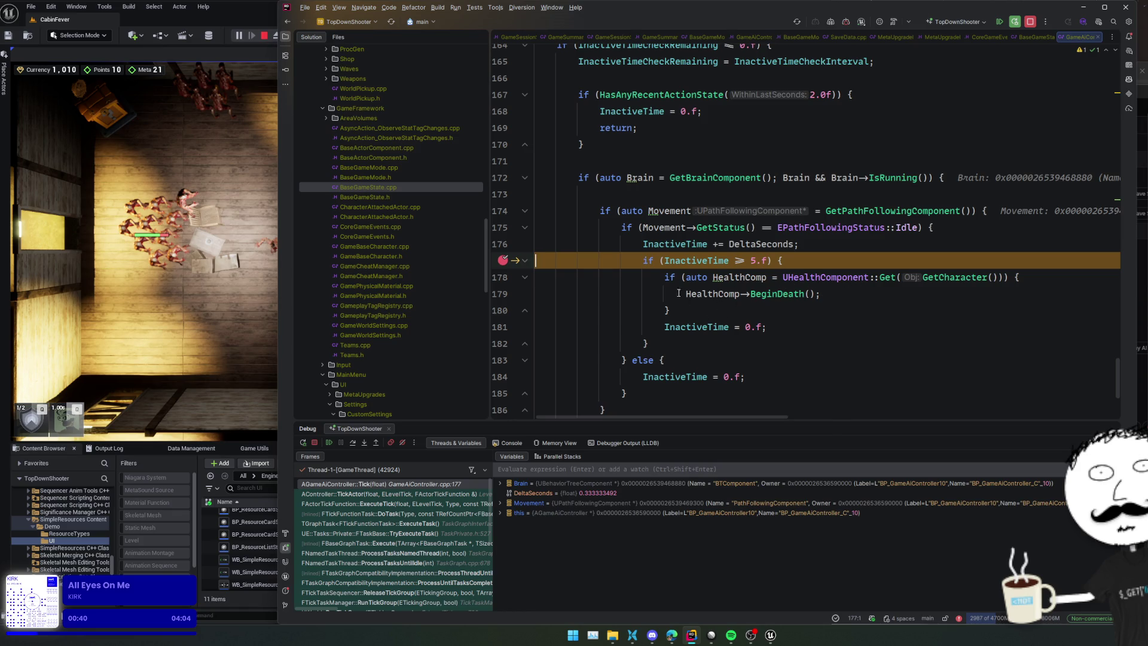
click(504, 293)
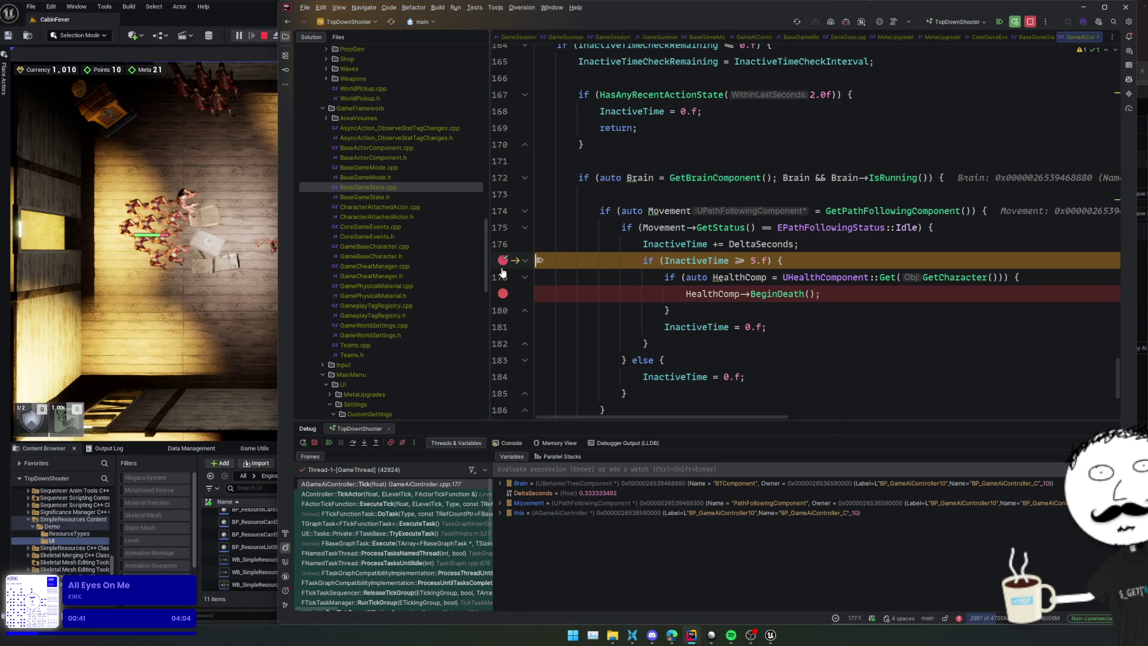
click(328, 443)
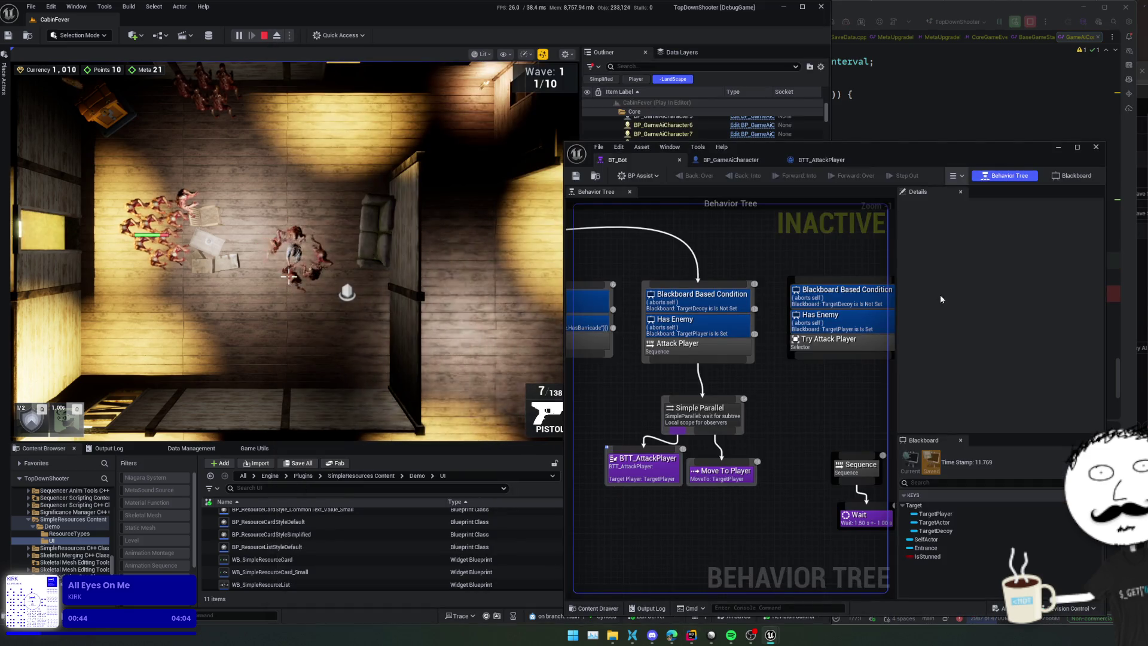
Step: Clear the line 179 BeginDeath breakpoint in Rider and go back to the running Unreal game
click(643, 159)
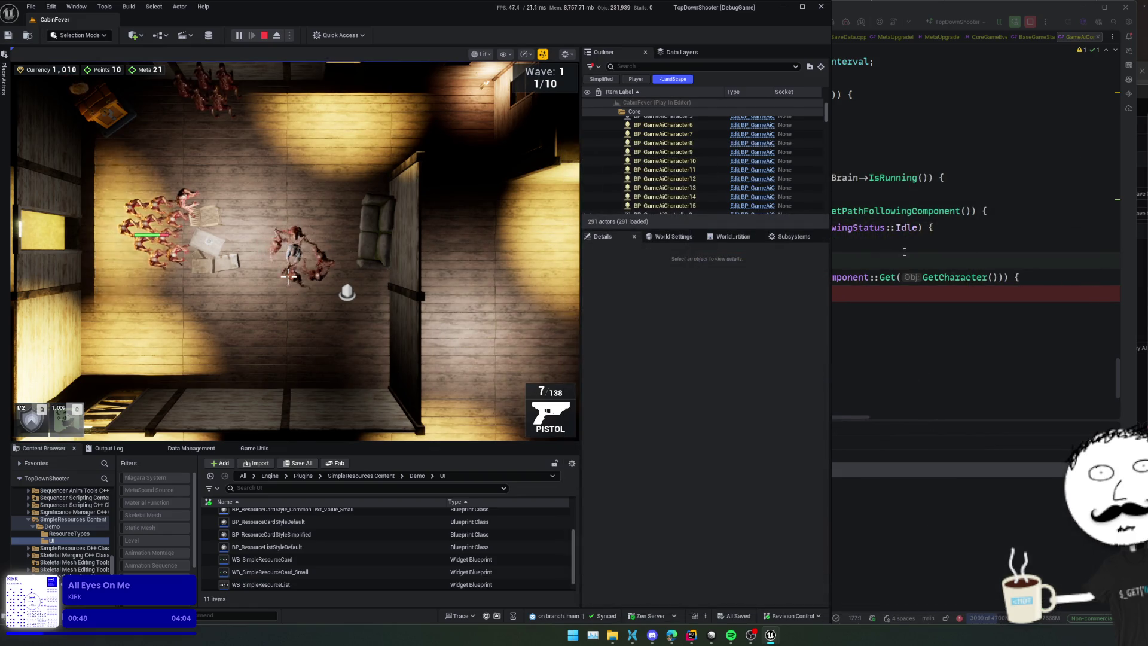
click(904, 273)
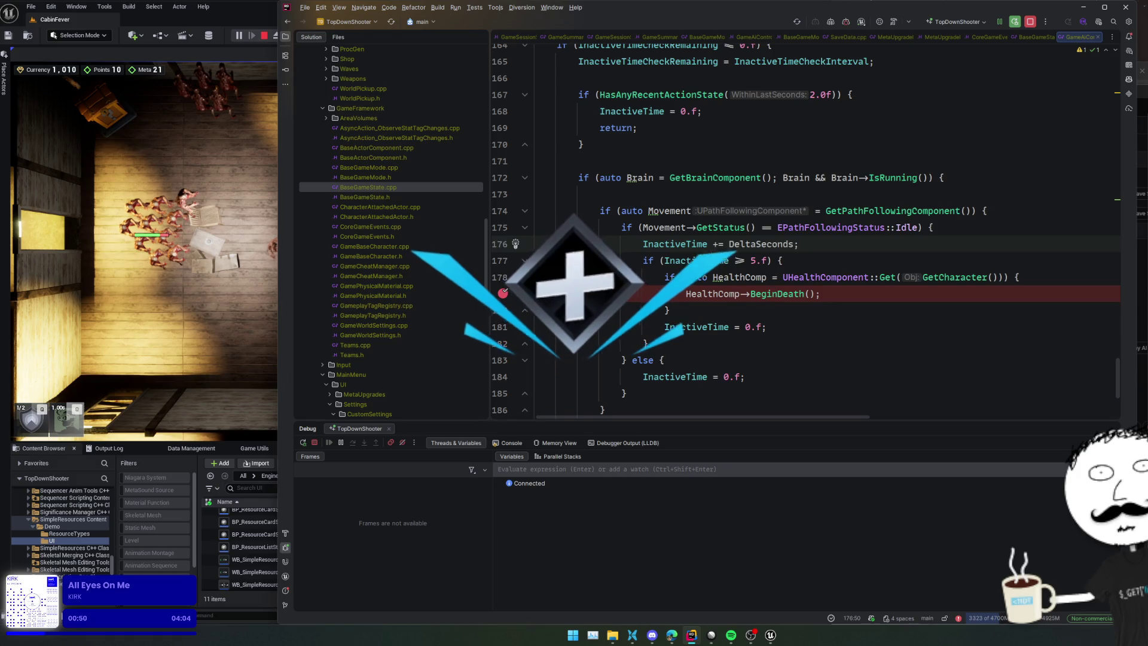
click(516, 293)
click(660, 277)
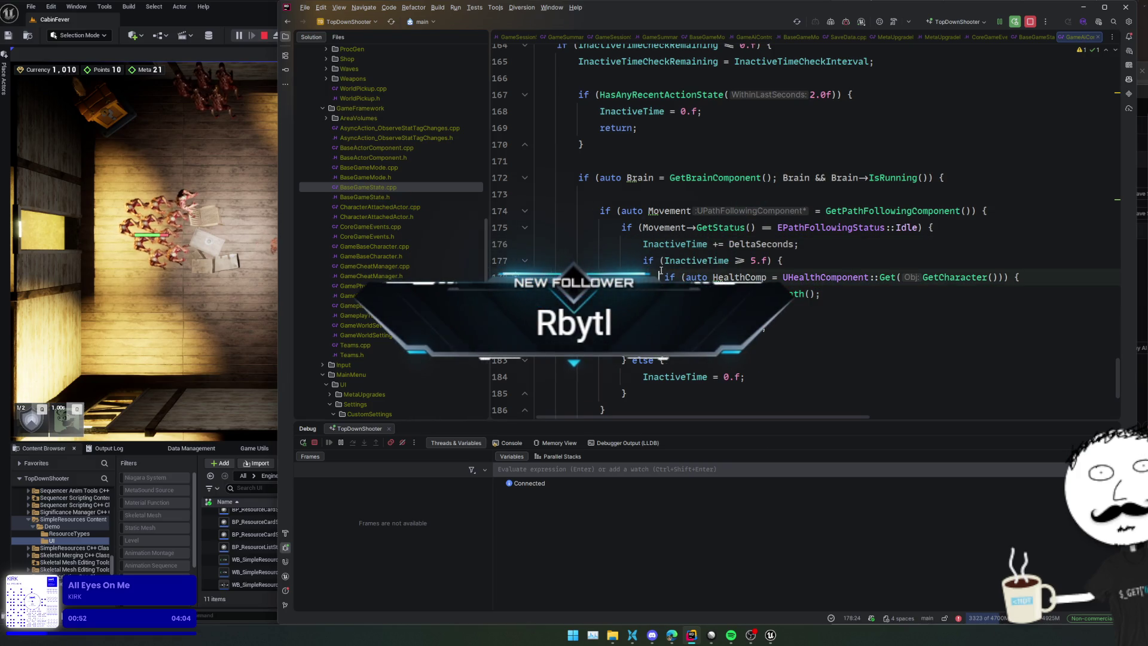
click(271, 335)
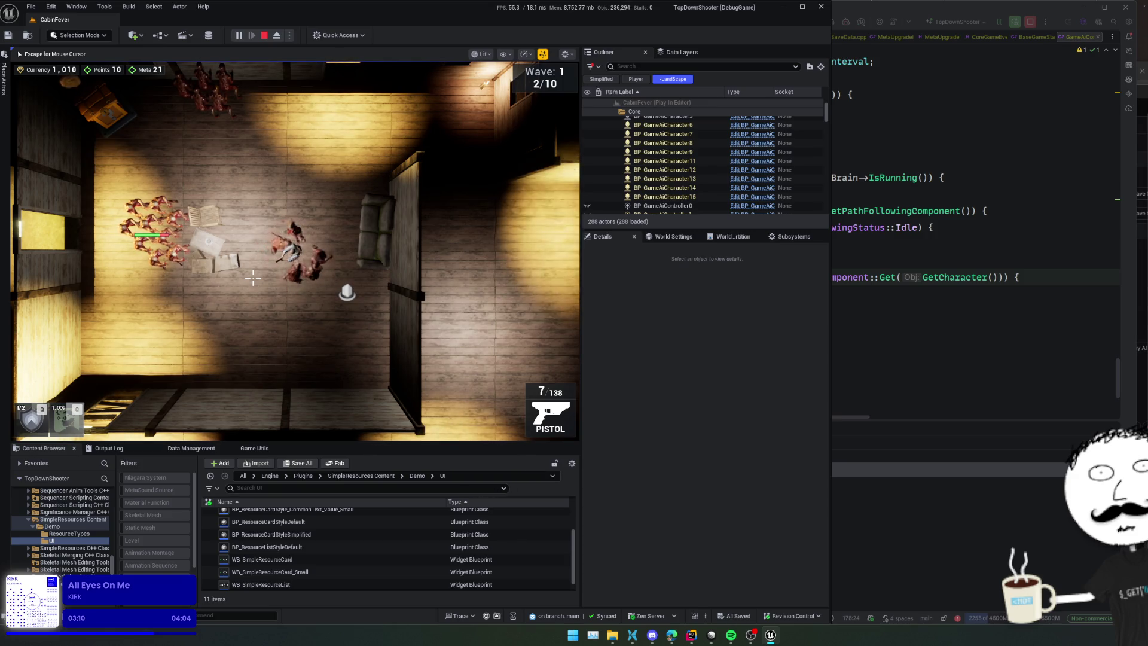
Step: Search 'ue debug ai movement issues' in a new browser tab and read the AI-not-moving forum thread
key(super)
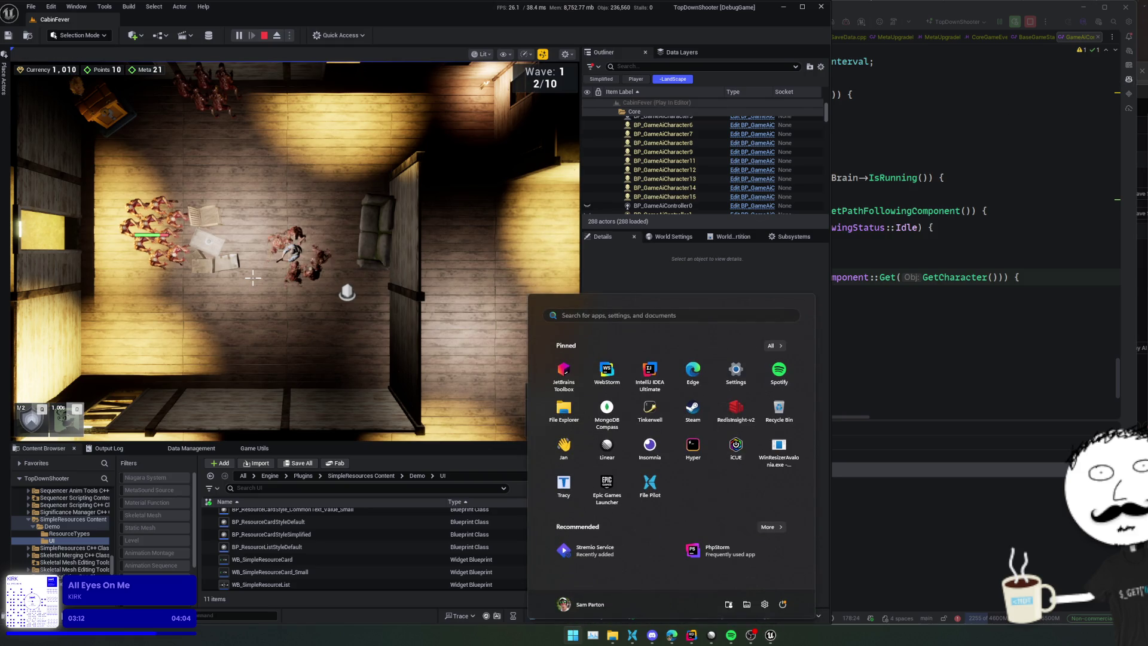
key(Escape)
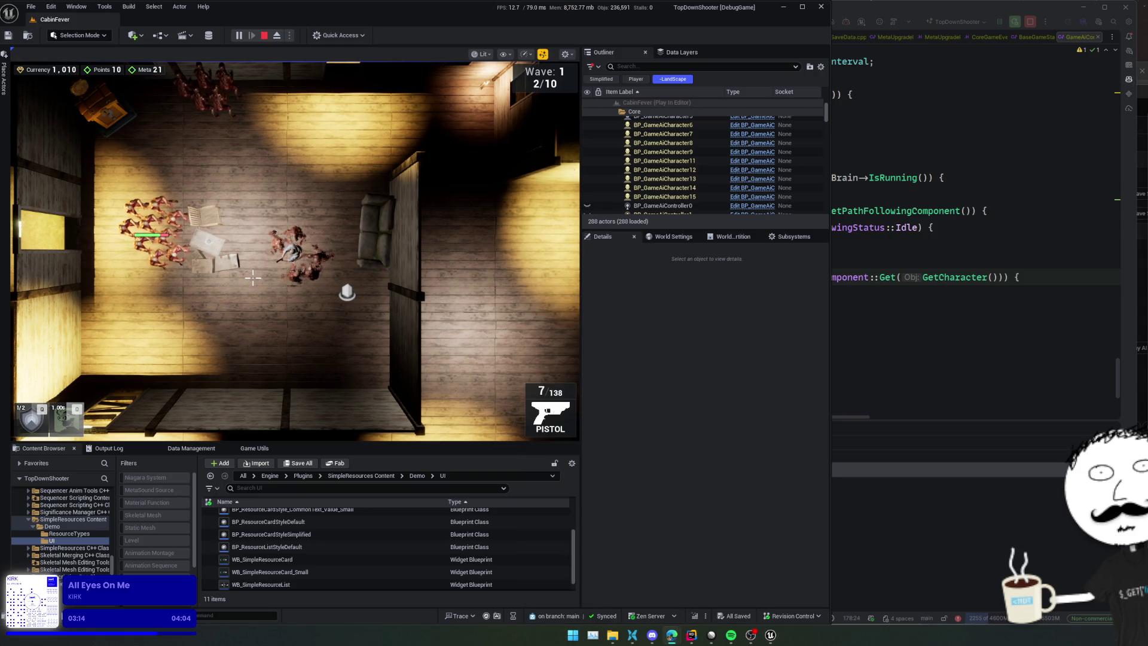
key(super+5)
text(ue d)
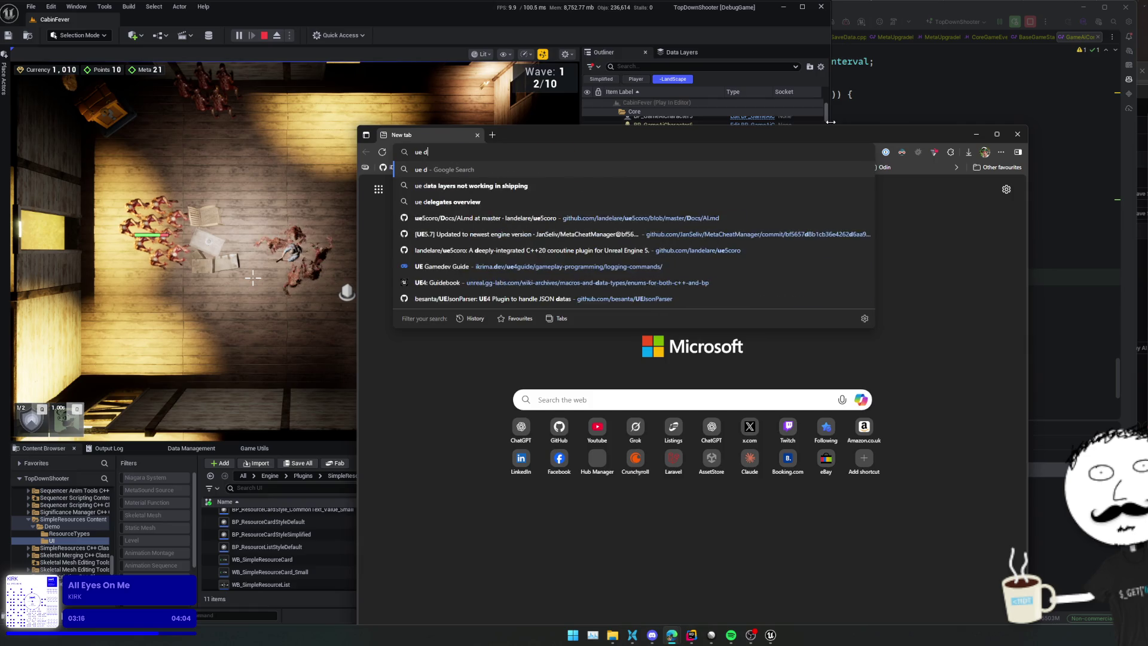
text(ebug ai movement is)
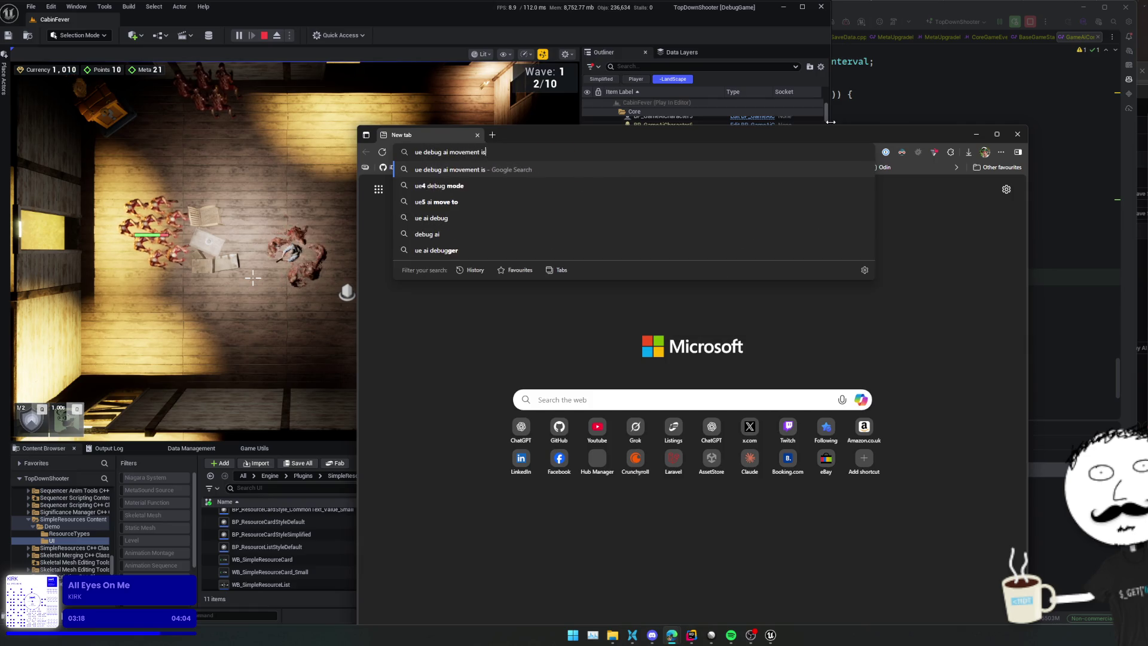
text(sues)
key(Return)
scroll(831, 242, down, 1)
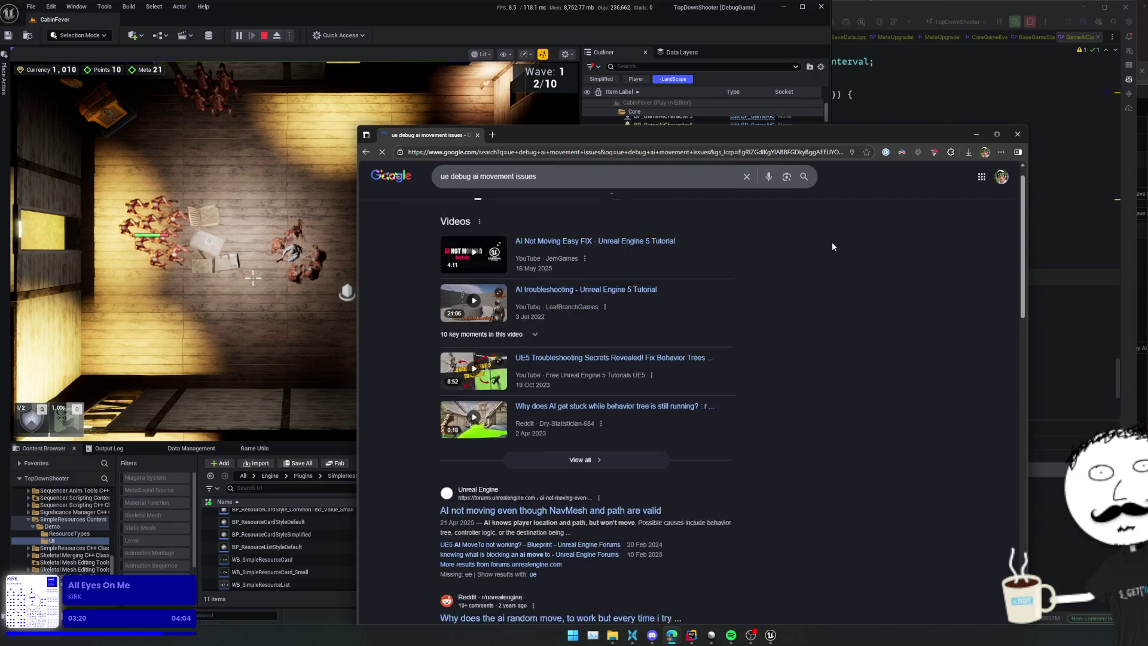
scroll(834, 246, down, 1)
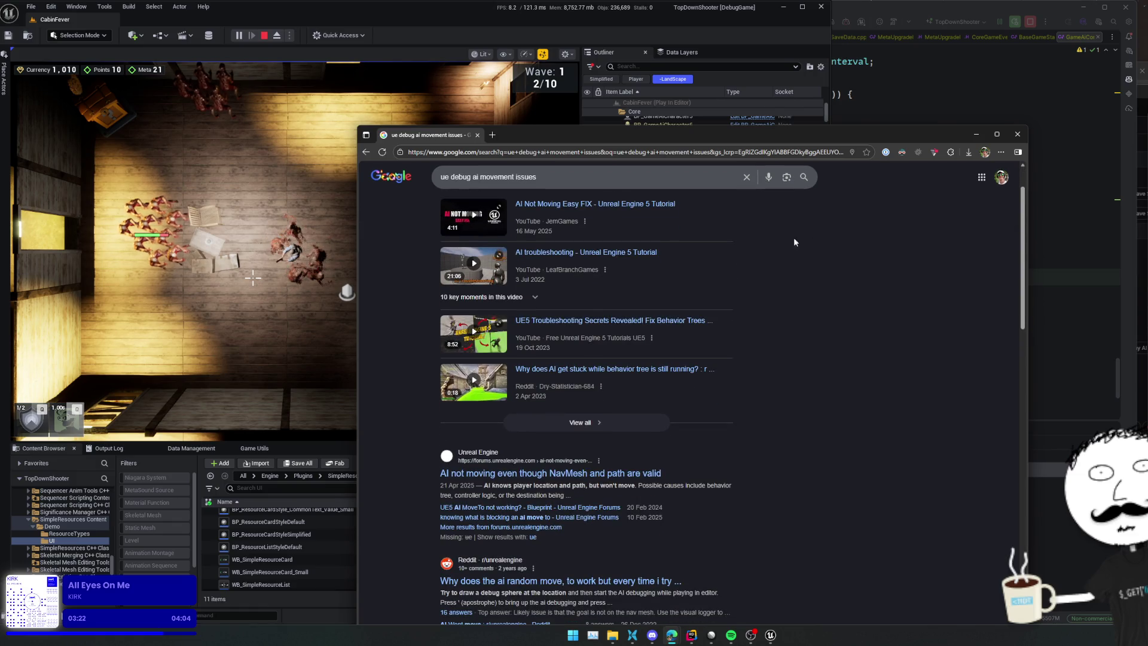
scroll(765, 238, down, 2)
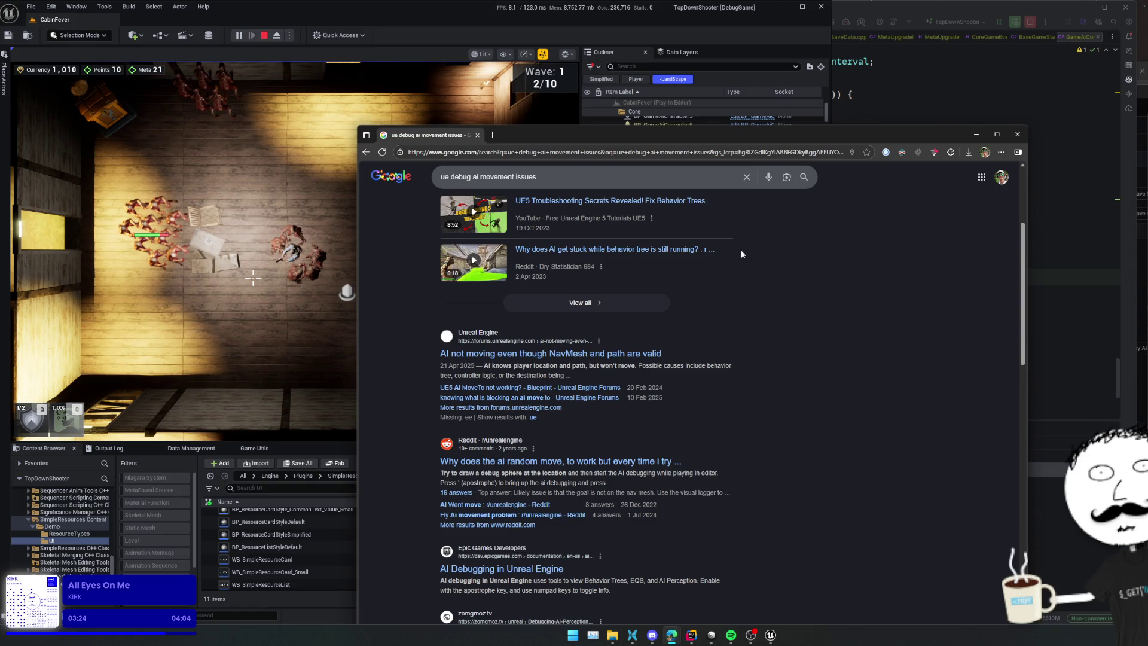
click(655, 353)
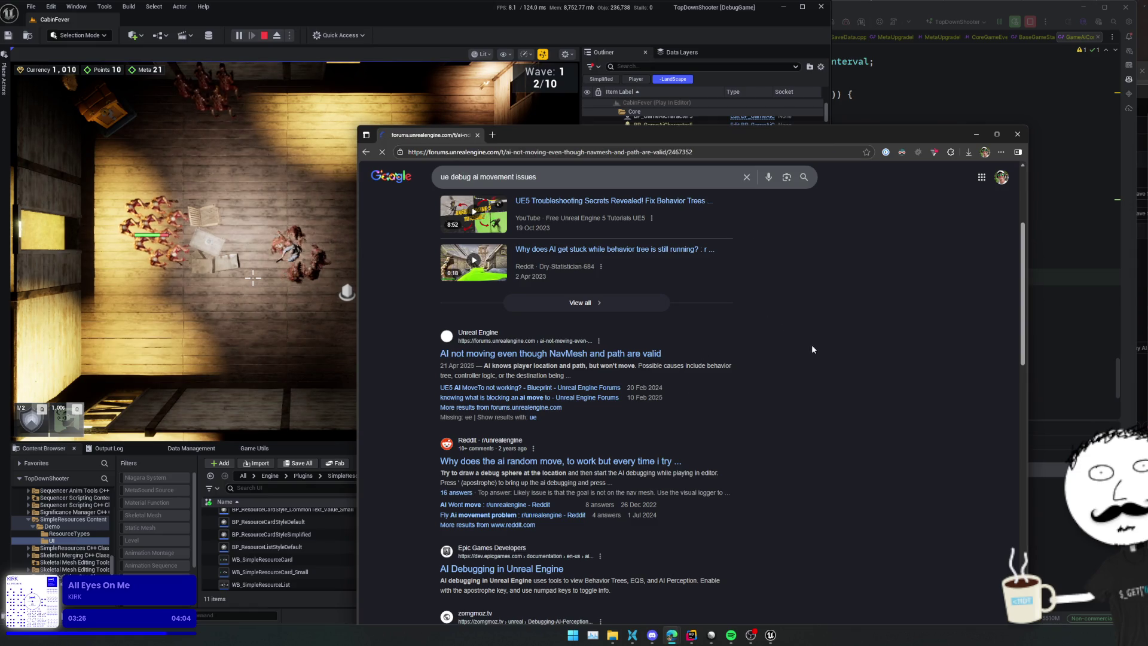
scroll(812, 340, down, 4)
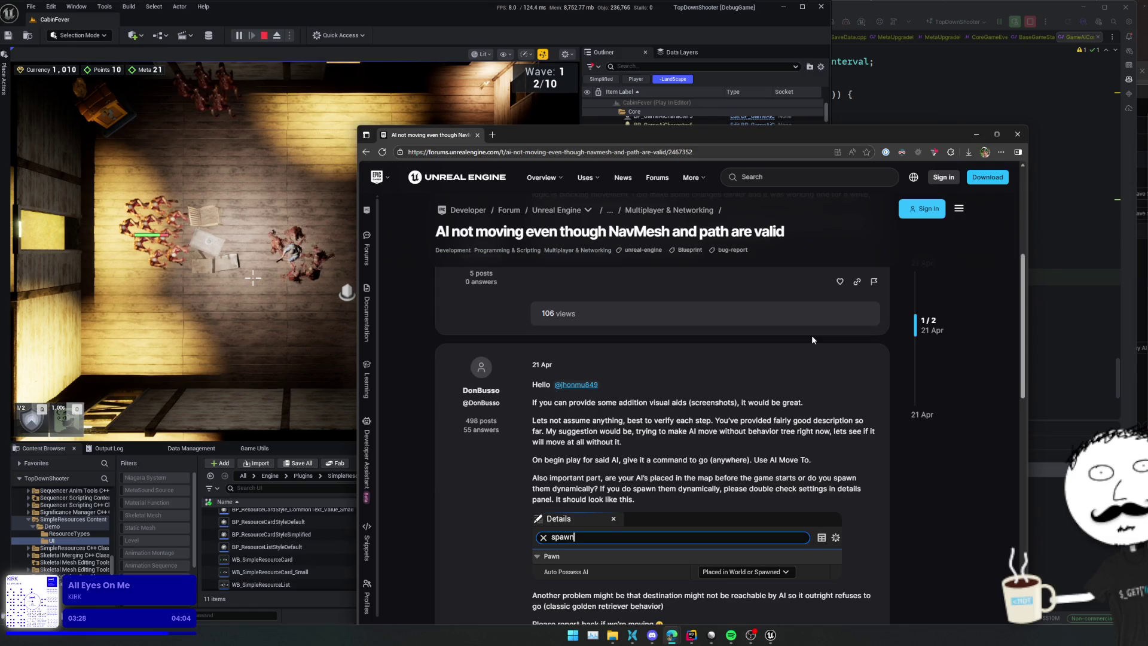
scroll(812, 338, down, 2)
scroll(795, 333, down, 1)
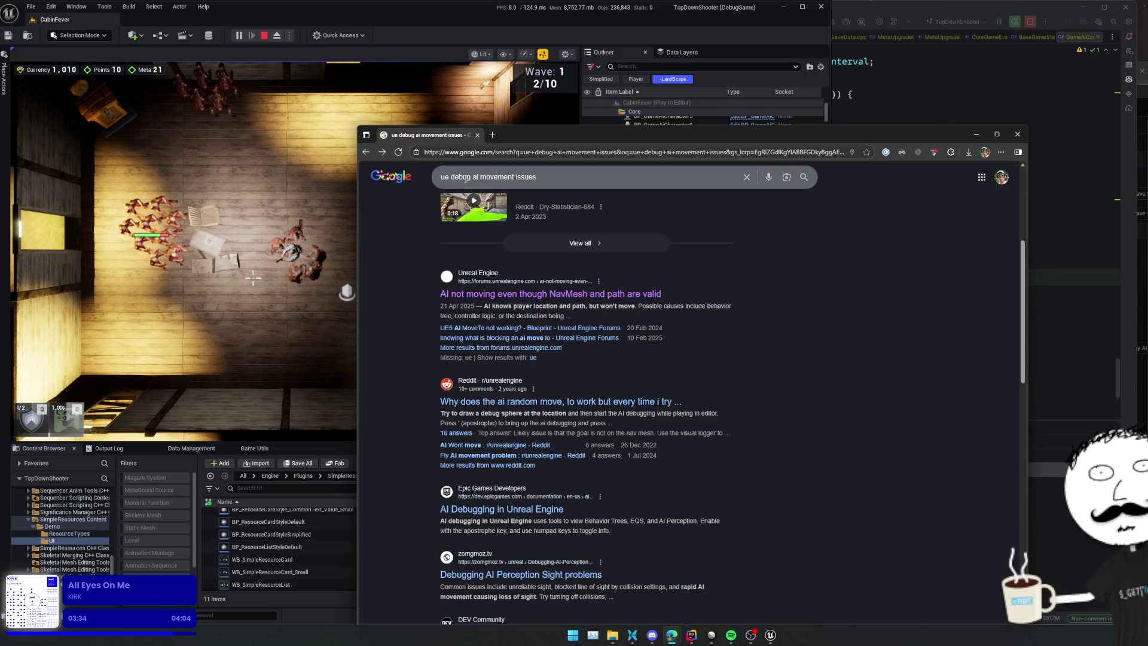
Step: Refine the search to 'stuck on object', then 'ai wont pathfind around object', and skim the results
drag(451, 177, 647, 192)
text(st)
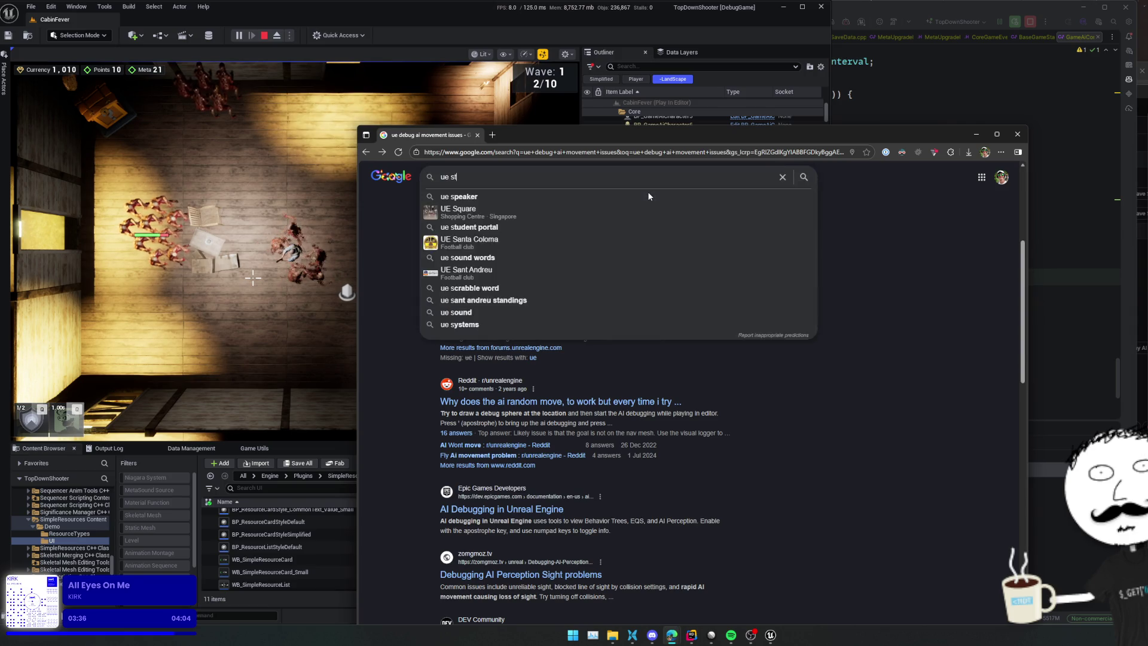
text(uck on object)
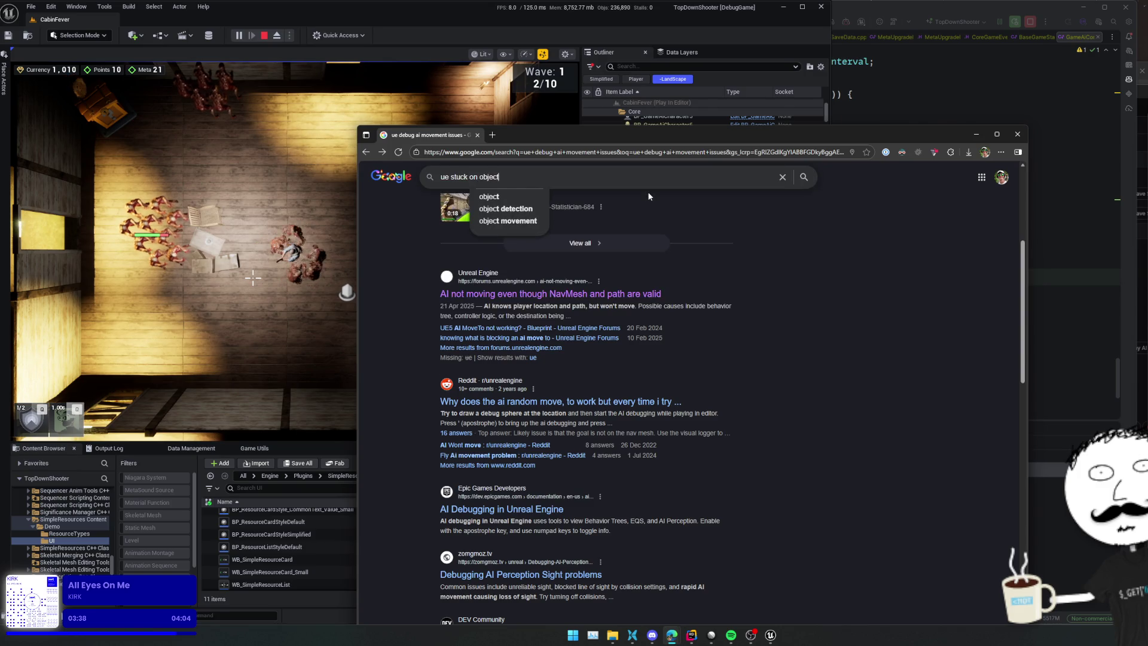
key(Return)
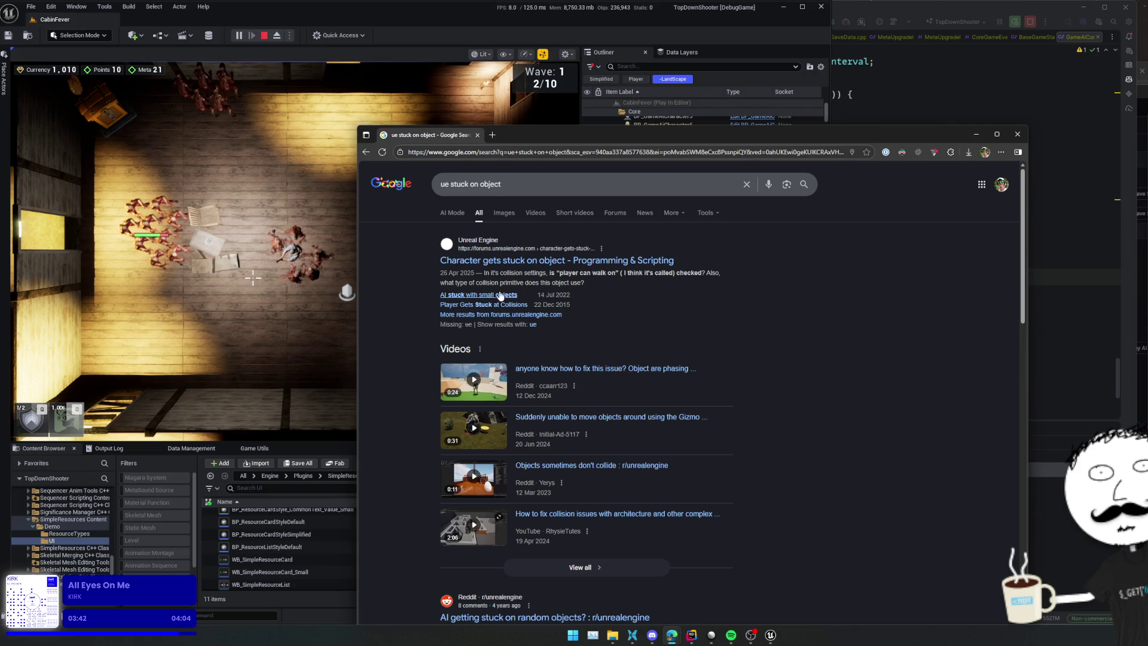
drag(451, 182, 530, 188)
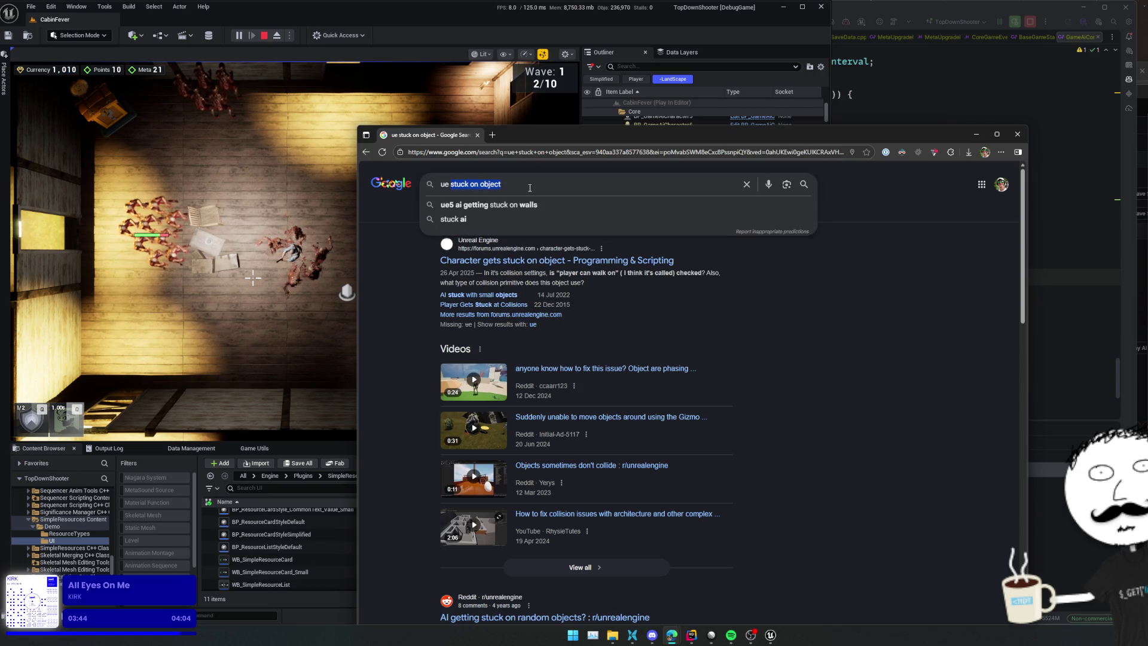
text(ai )
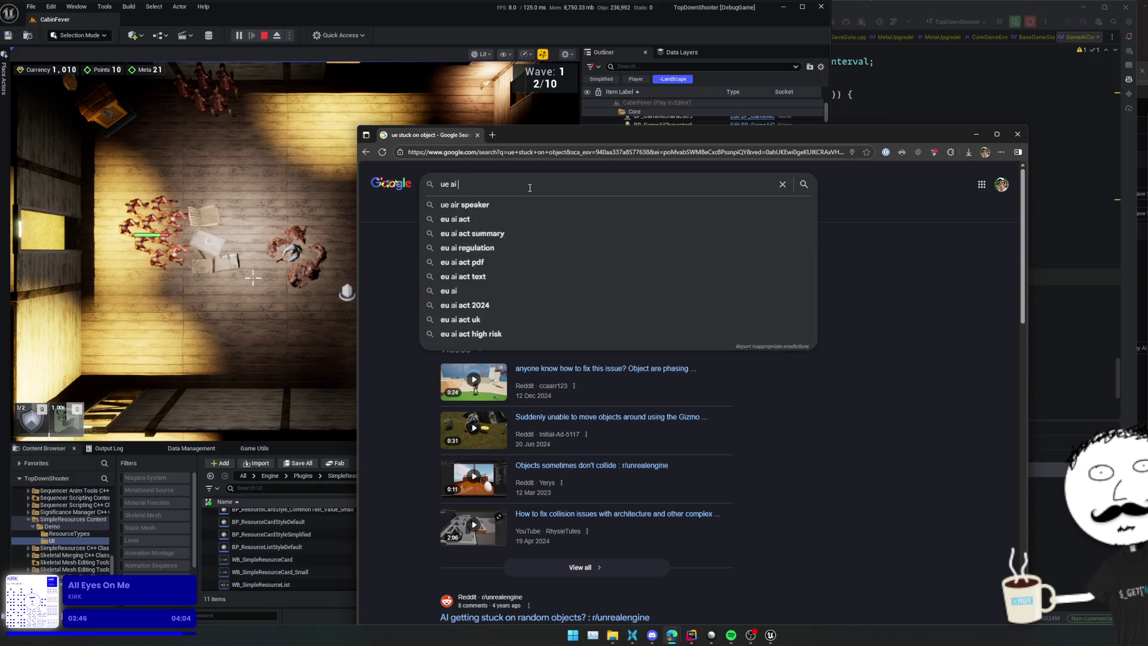
text(wont pathfind around object)
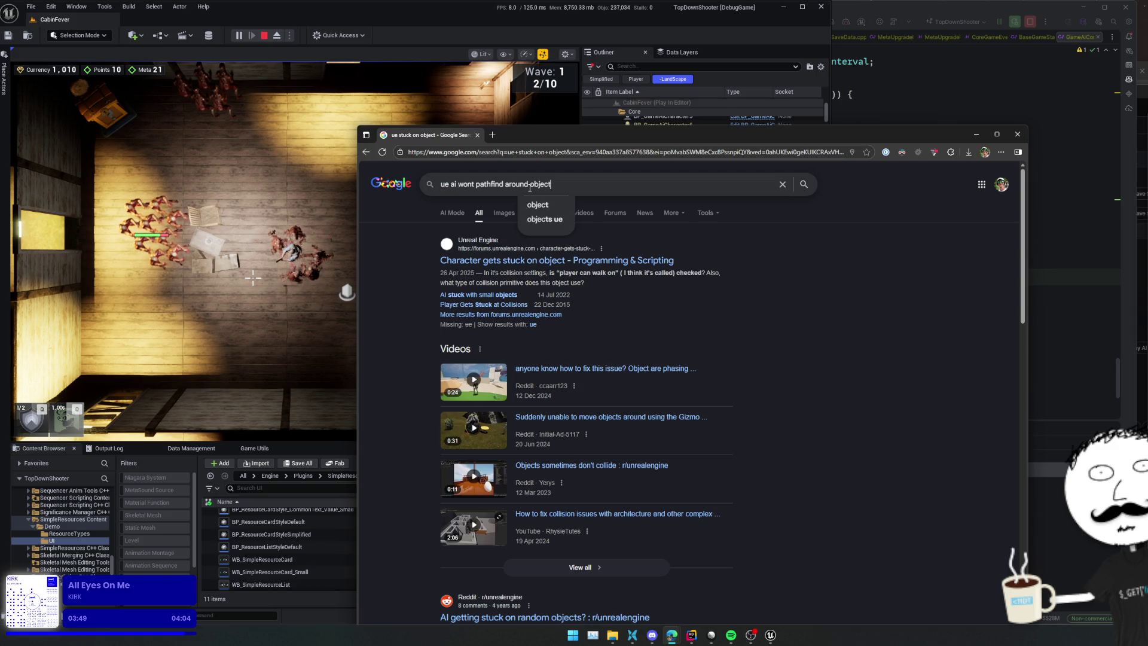
key(Return)
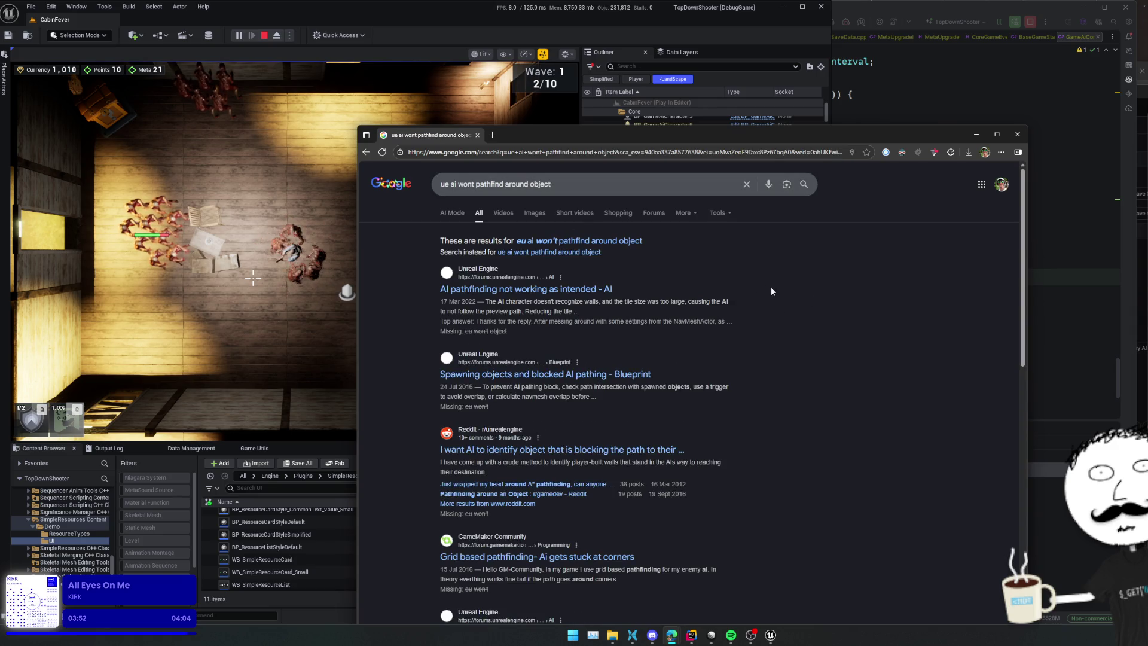
drag(852, 300, 839, 393)
click(842, 380)
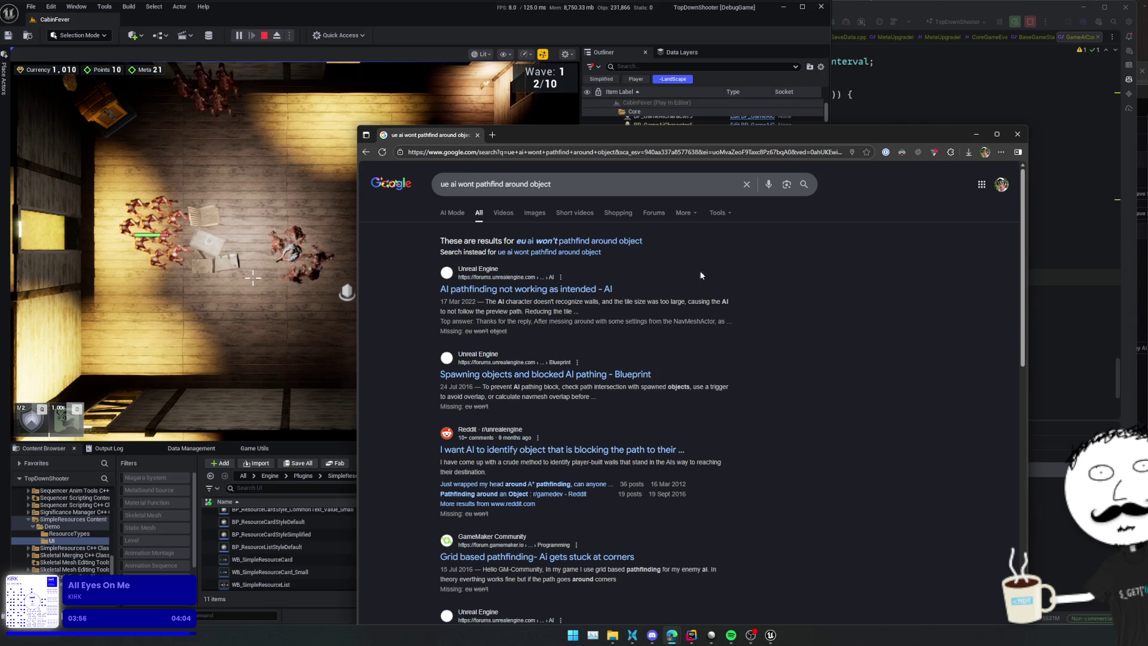
Step: Eject from the player and zoom the camera around the stuck enemies to inspect the navmesh
click(274, 37)
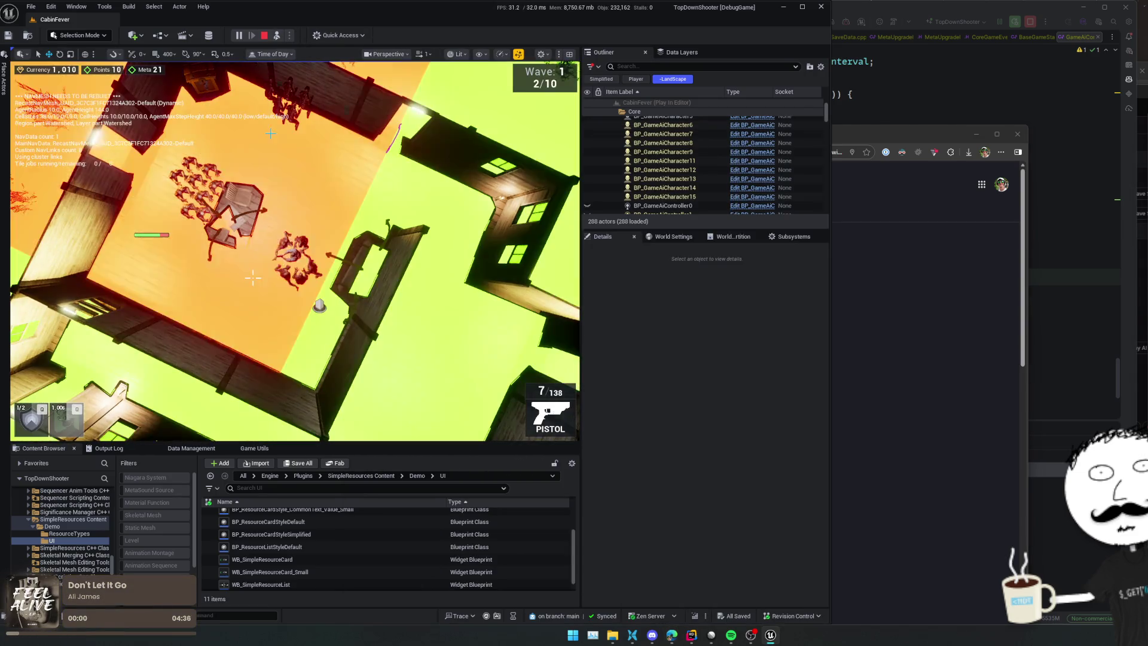
scroll(253, 277, up, 10)
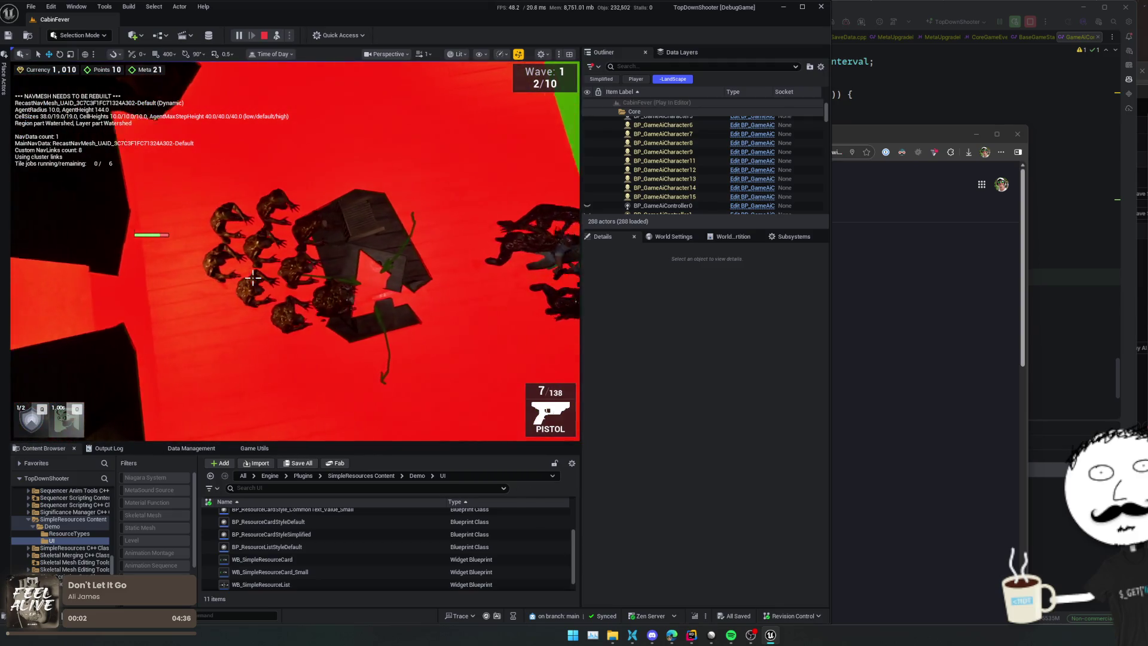
scroll(253, 277, down, 2)
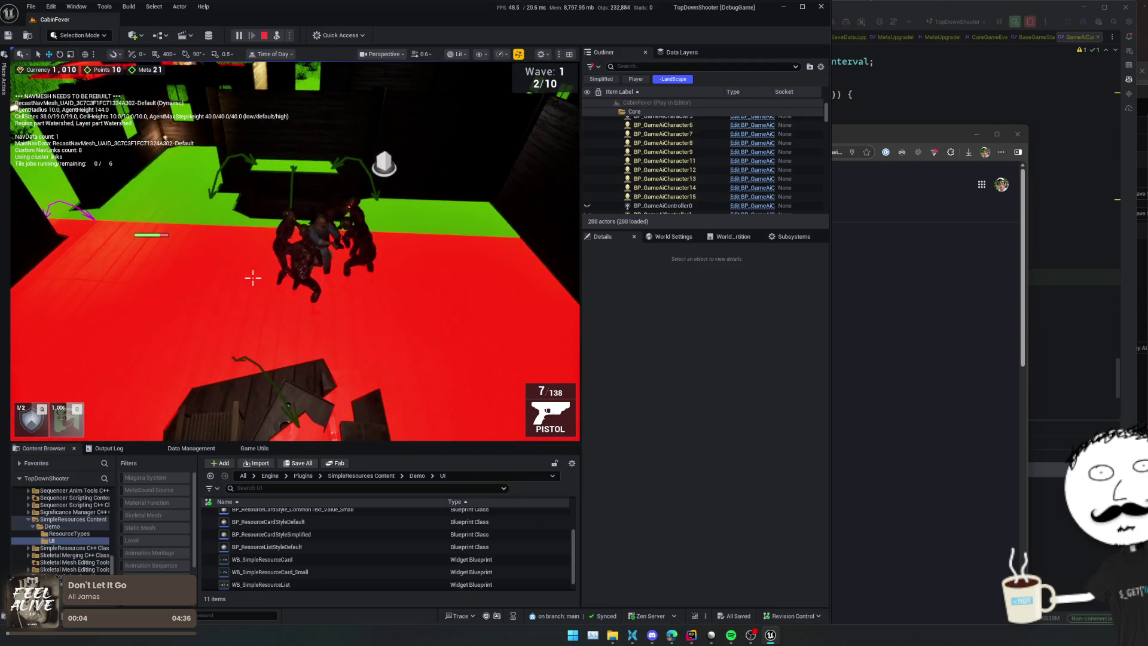
scroll(253, 277, down, 5)
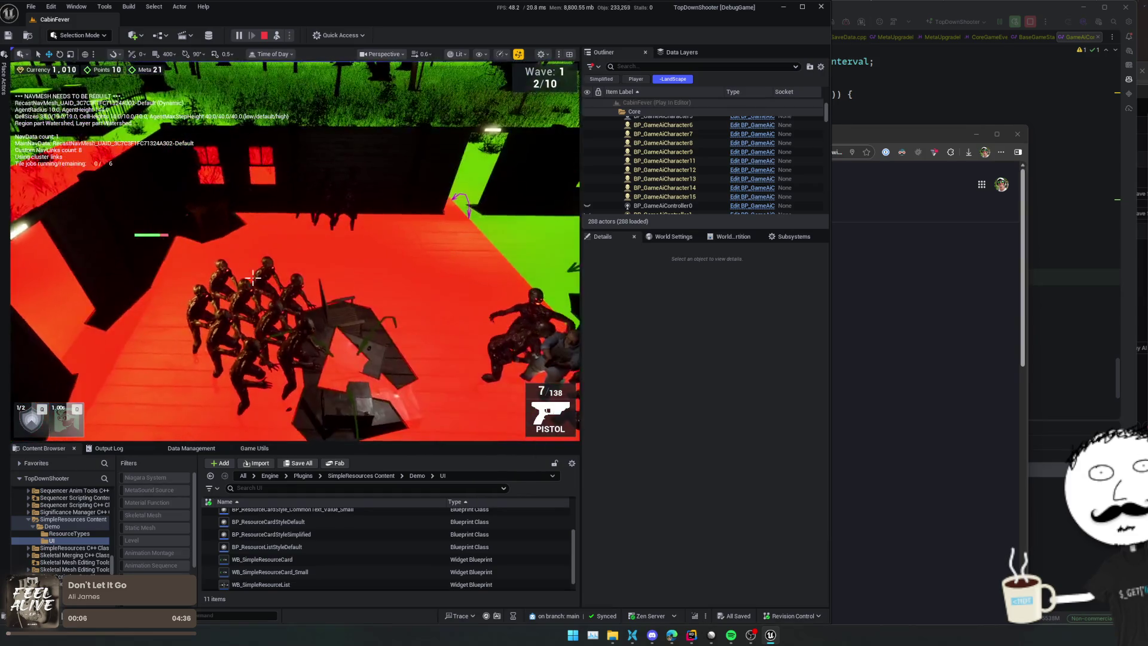
scroll(253, 277, up, 5)
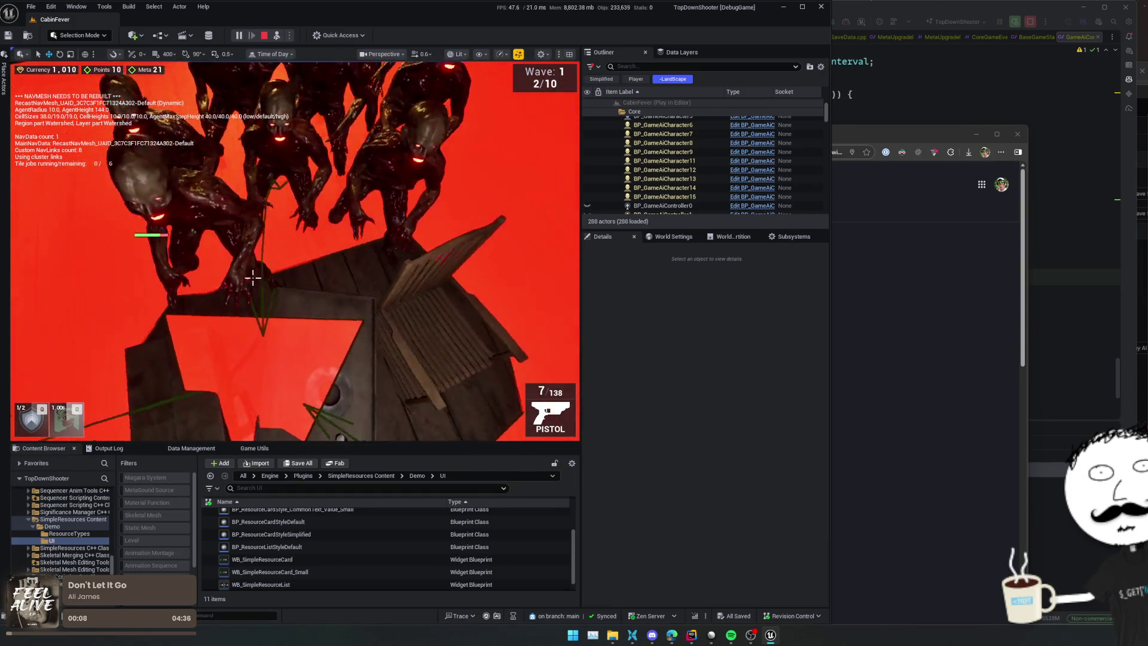
scroll(253, 277, down, 3)
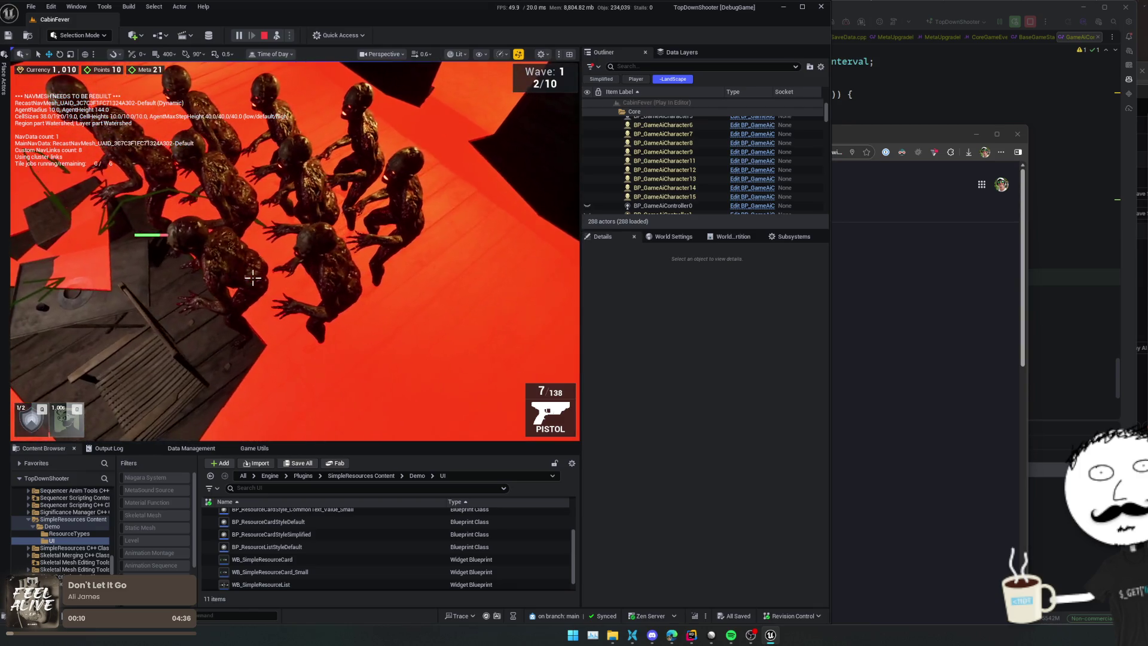
scroll(253, 276, up, 4)
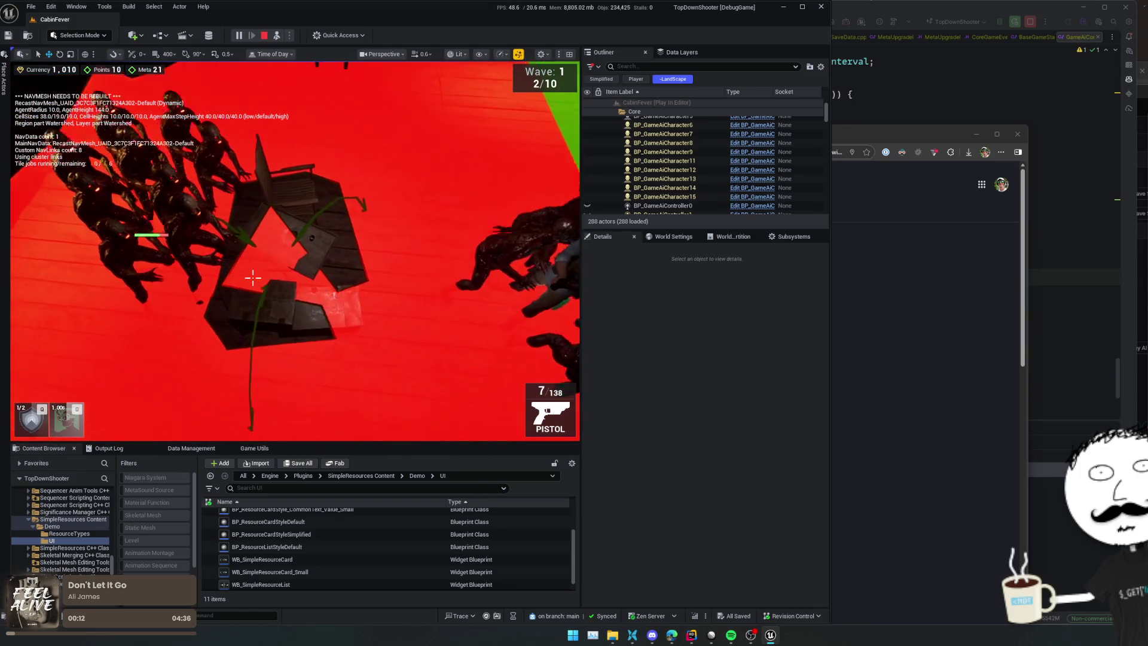
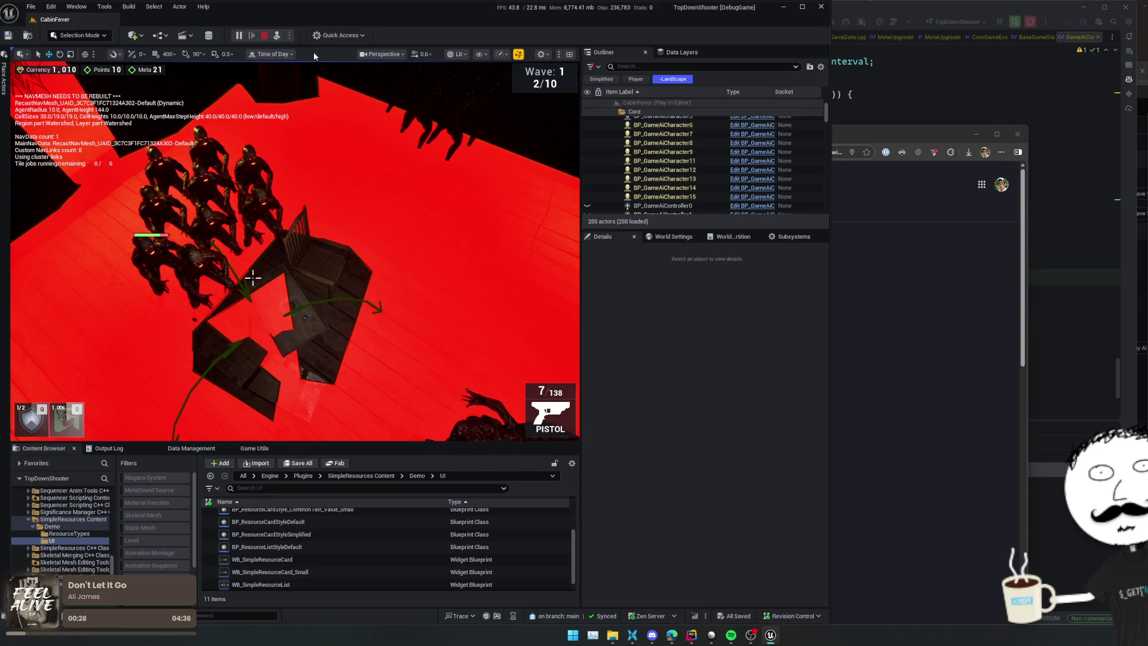
Step: Stop the running play session and return to the level editor
key(Escape)
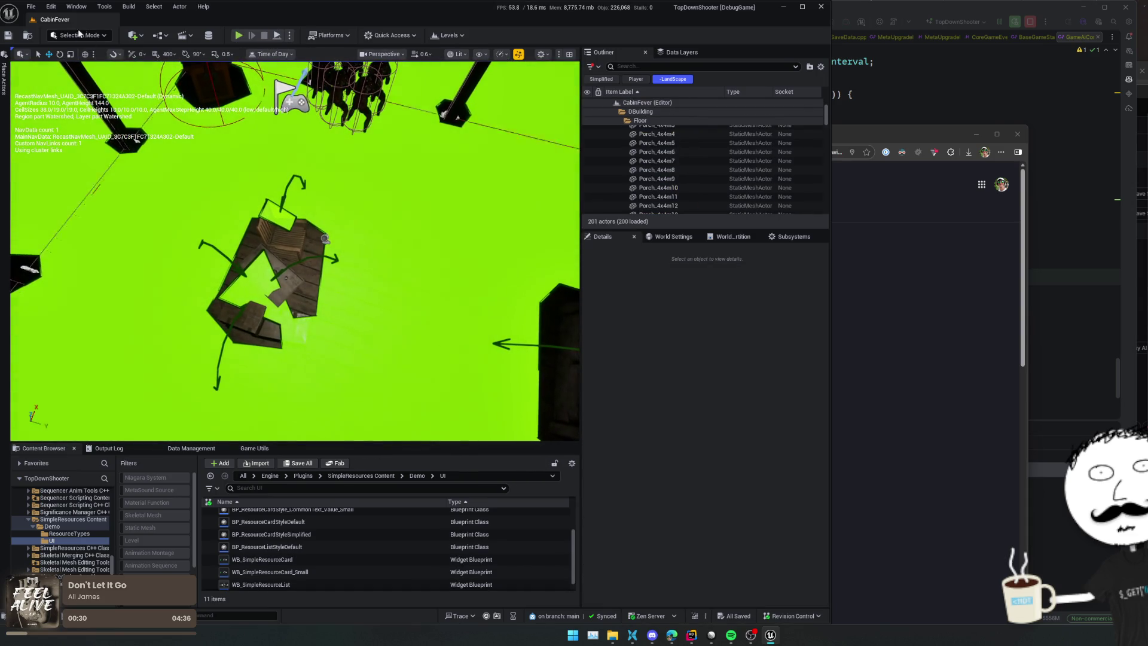
click(66, 36)
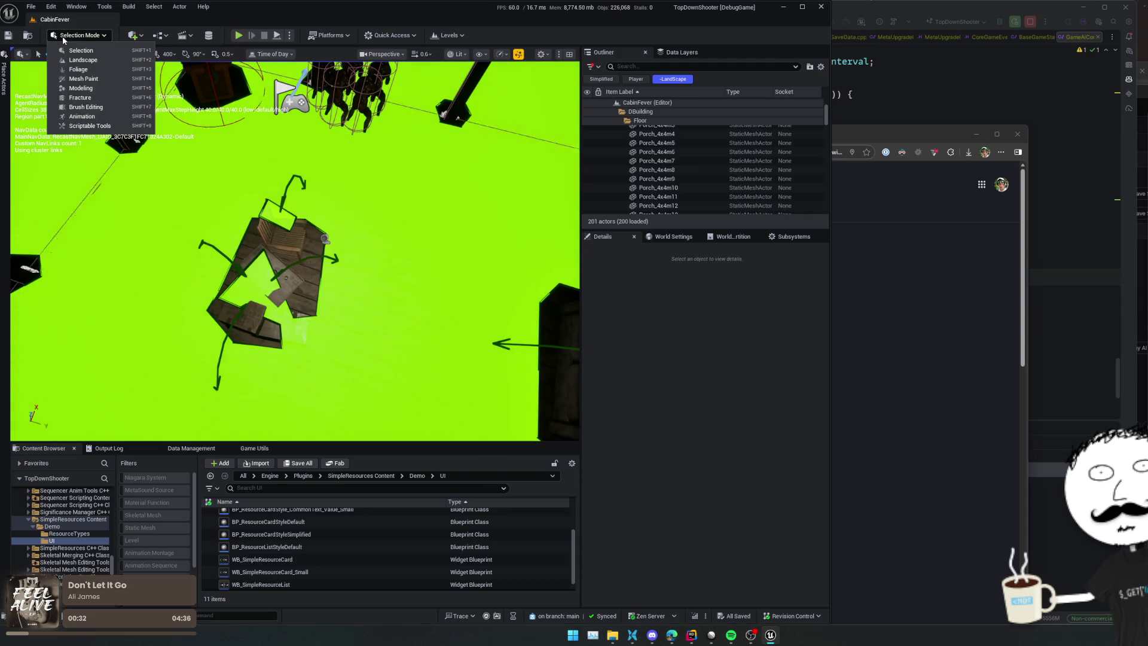
click(63, 38)
Step: Drag a Nav Modifier Volume from Place Actors onto the cabin
click(5, 77)
text(nav)
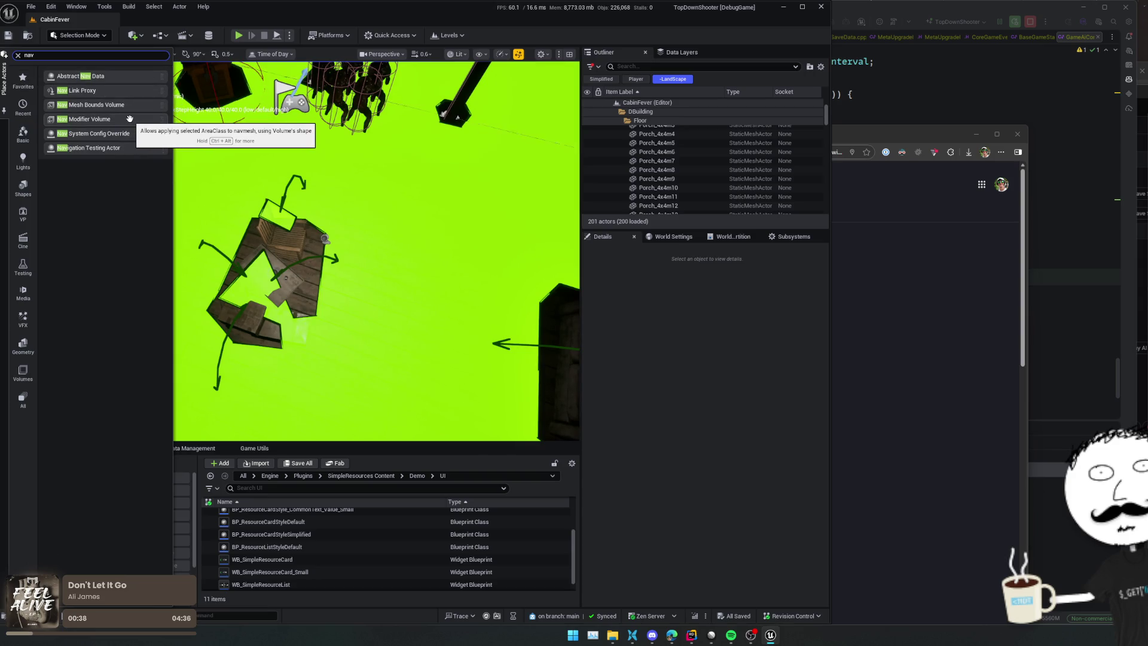
drag(127, 121, 282, 230)
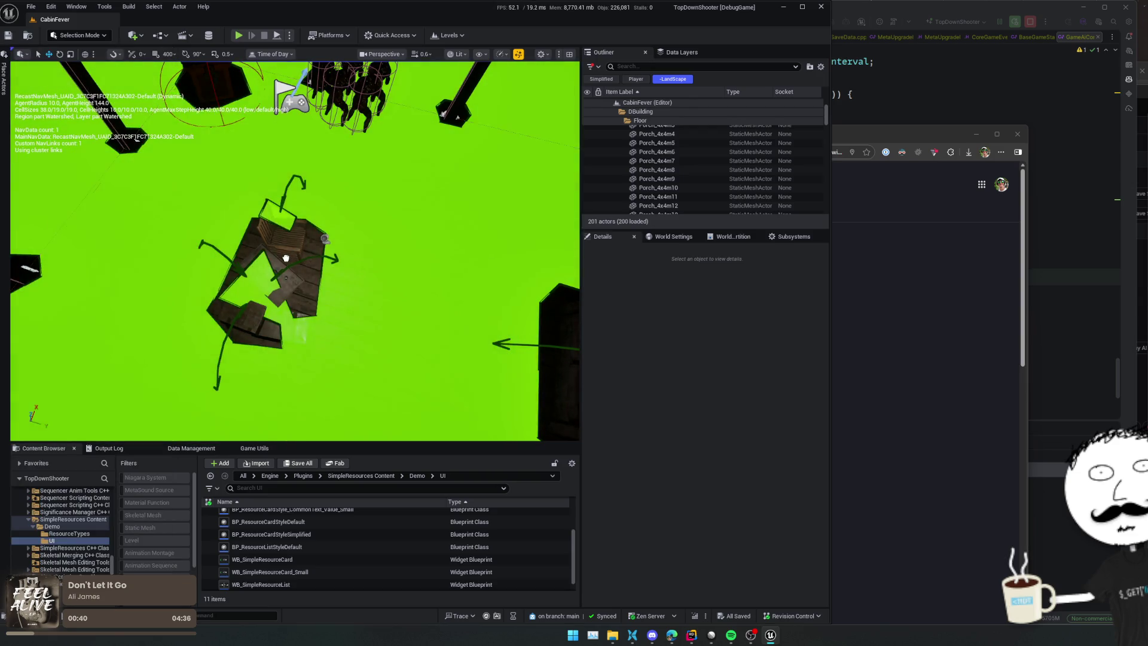
key(r)
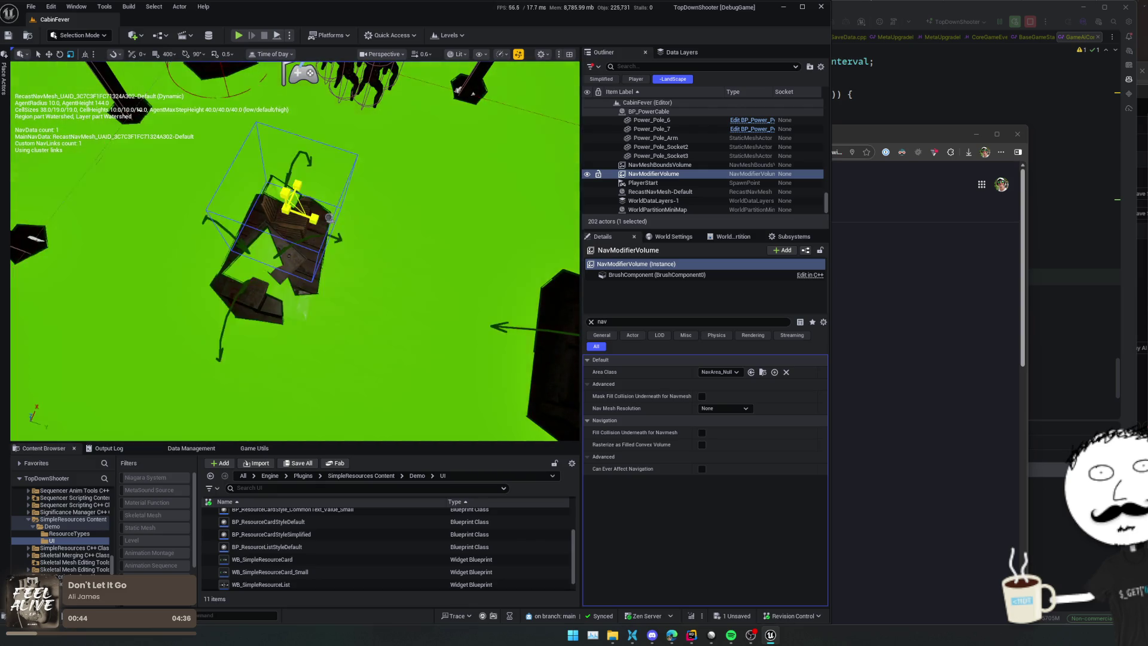
Step: Snap the volume to the cabin floor and move it over the cabin corner
scroll(319, 240, up, 3)
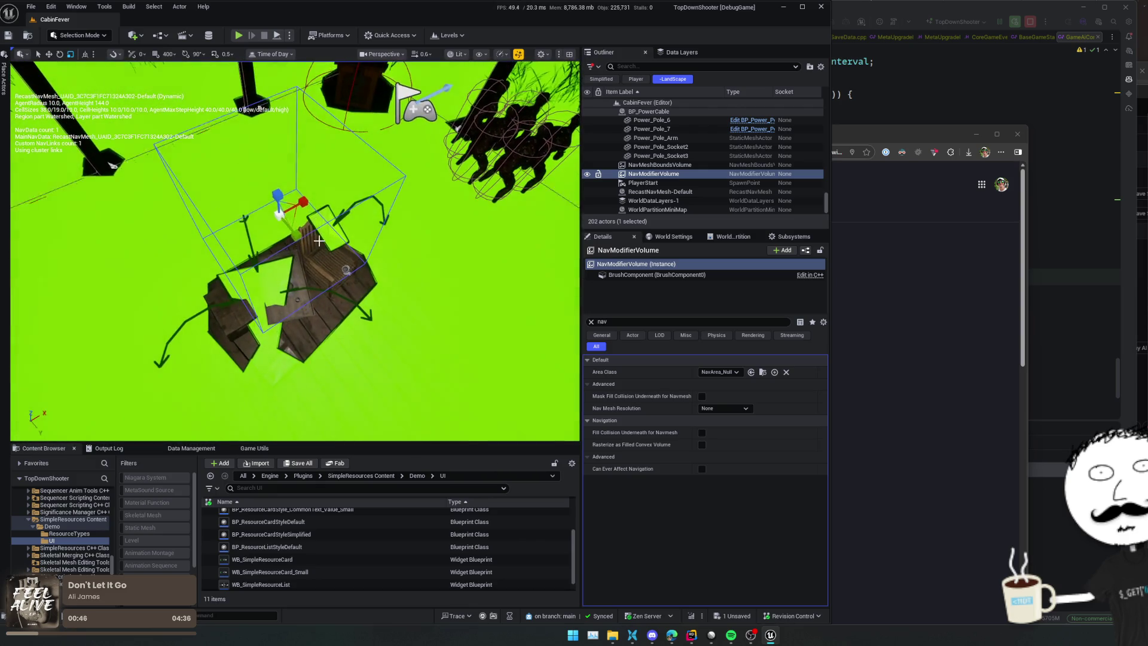
key(End)
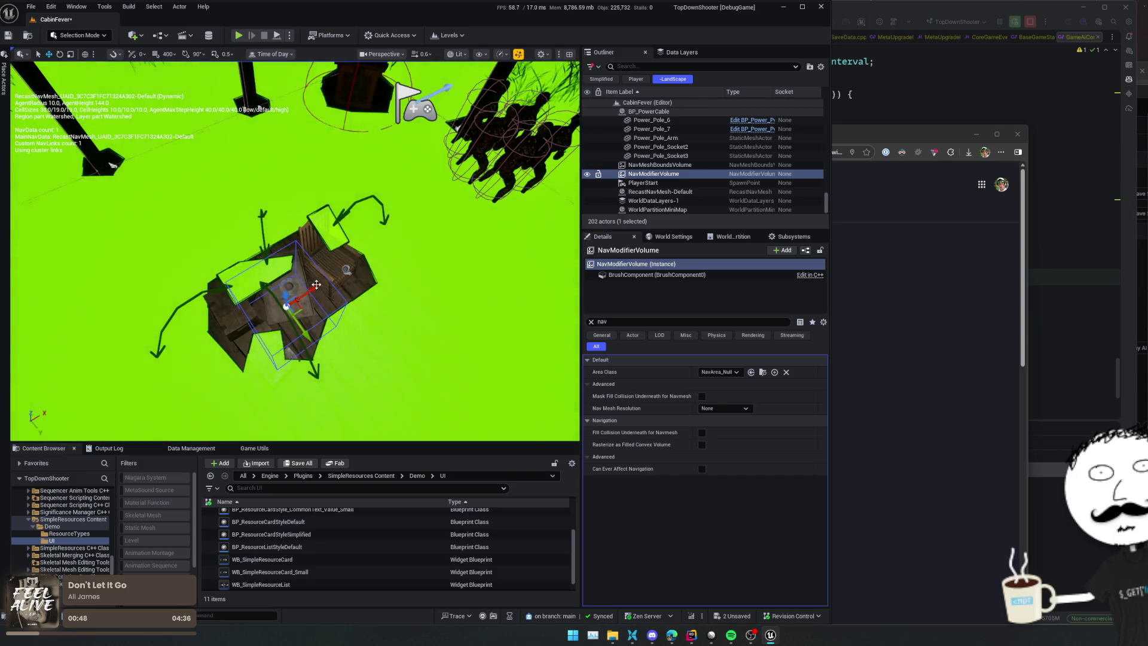
scroll(316, 284, up, 4)
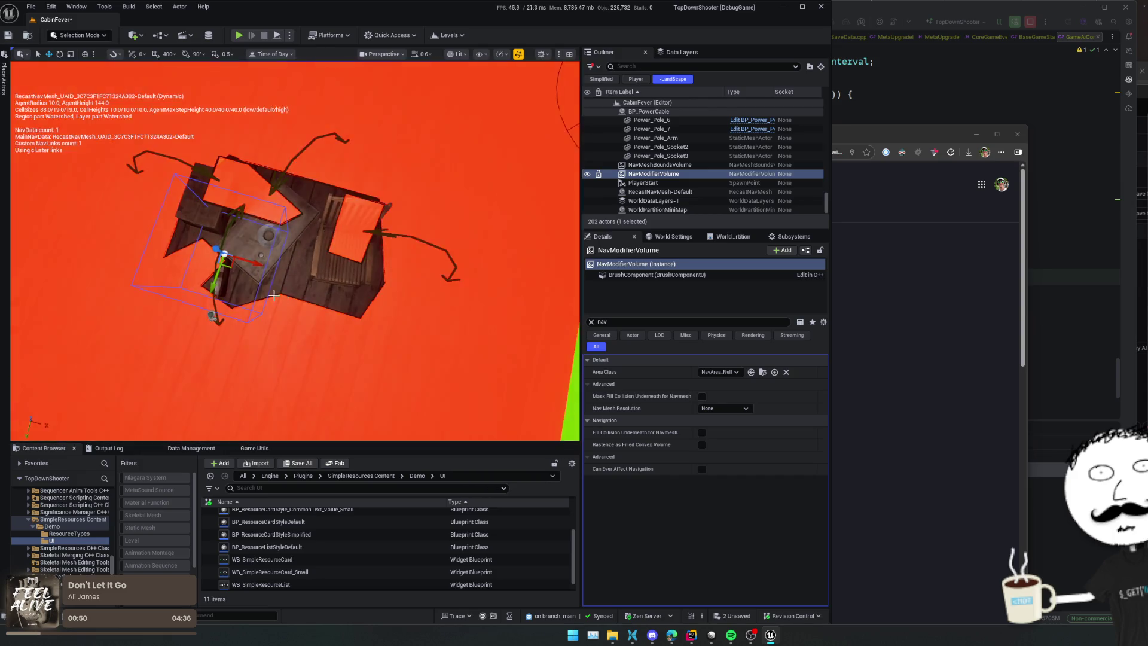
mouse_move(224, 255)
mouse_down()
mouse_move(206, 239)
mouse_move(218, 214)
mouse_up()
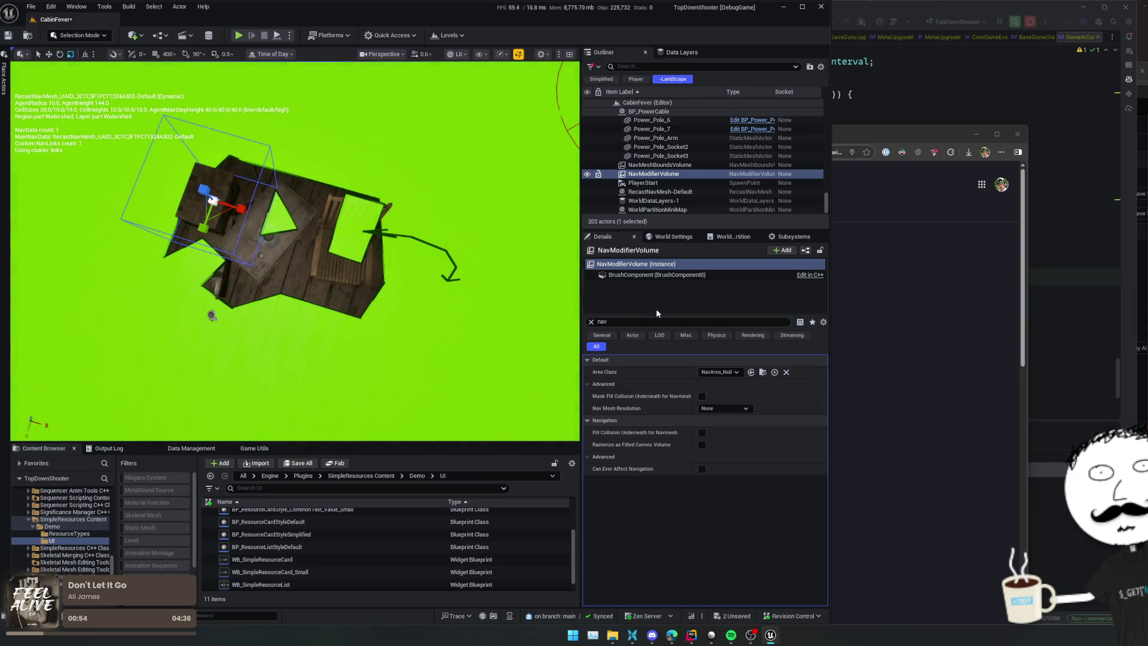
Step: Clear the Details filter and set the volume's Area Class to NavArea_Obstacle
click(591, 321)
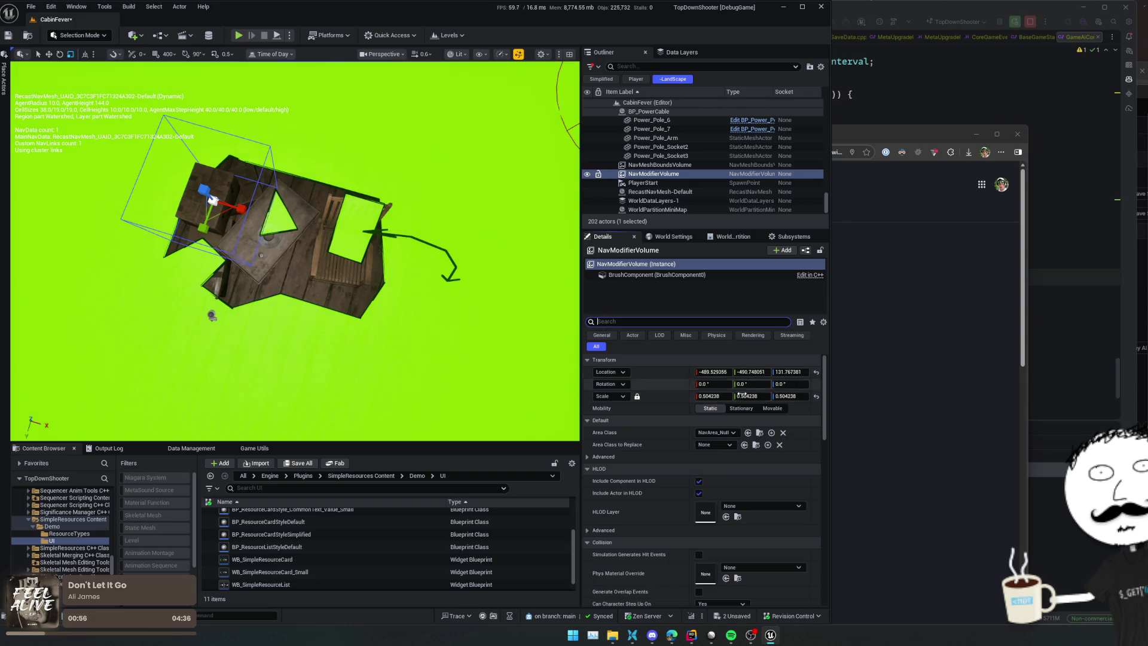
click(717, 433)
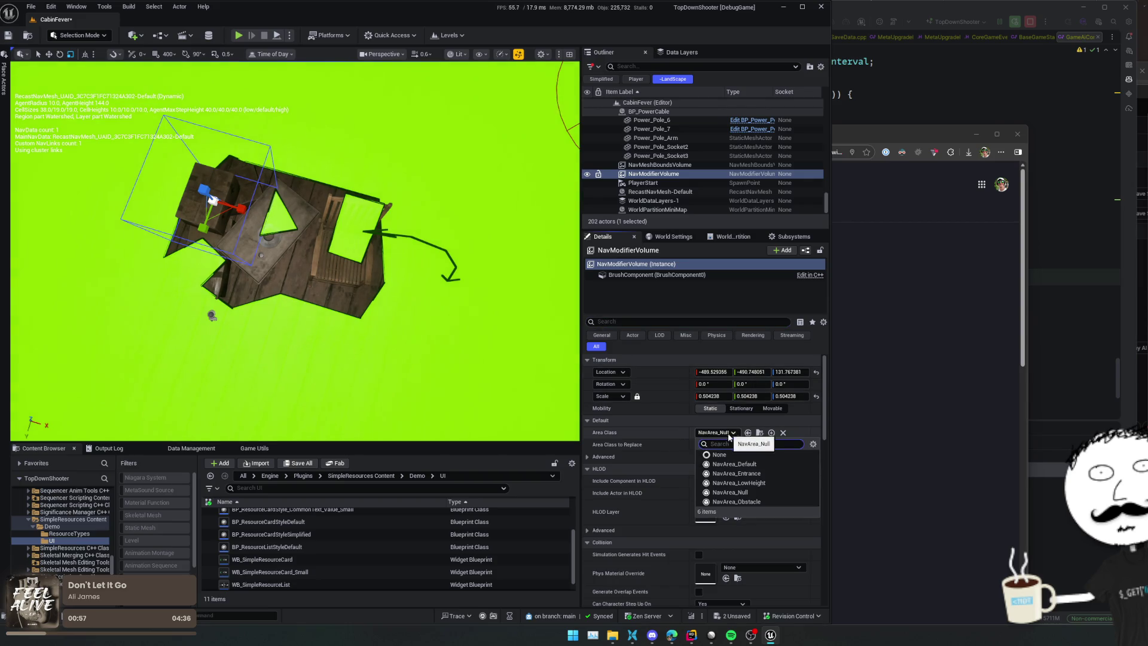
click(769, 501)
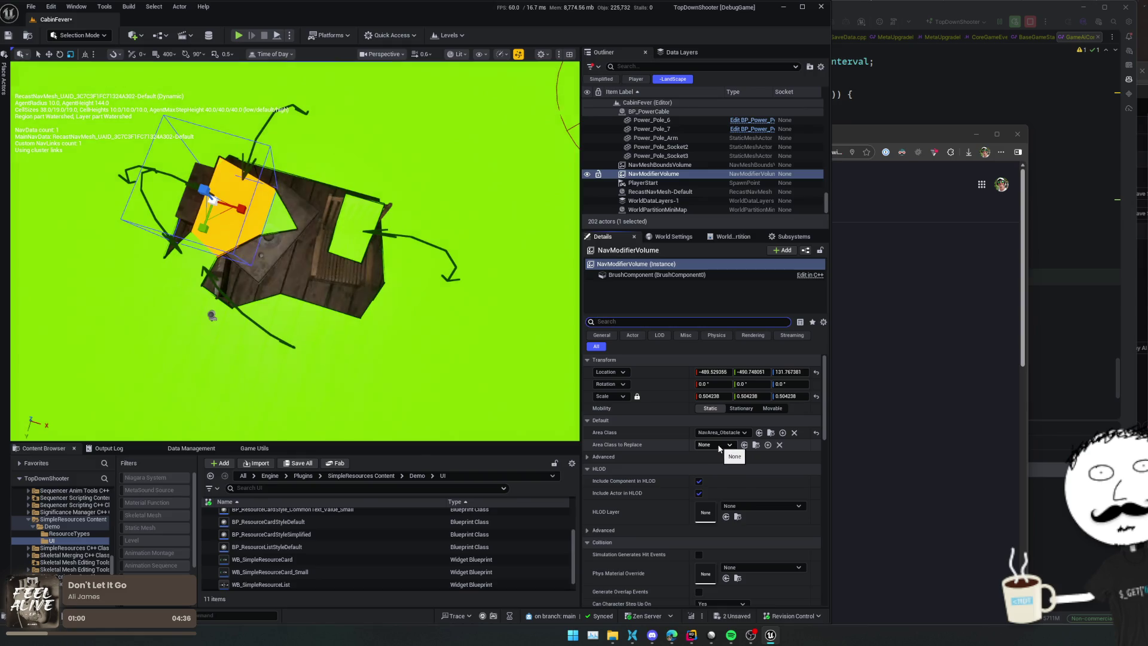
click(719, 446)
click(658, 442)
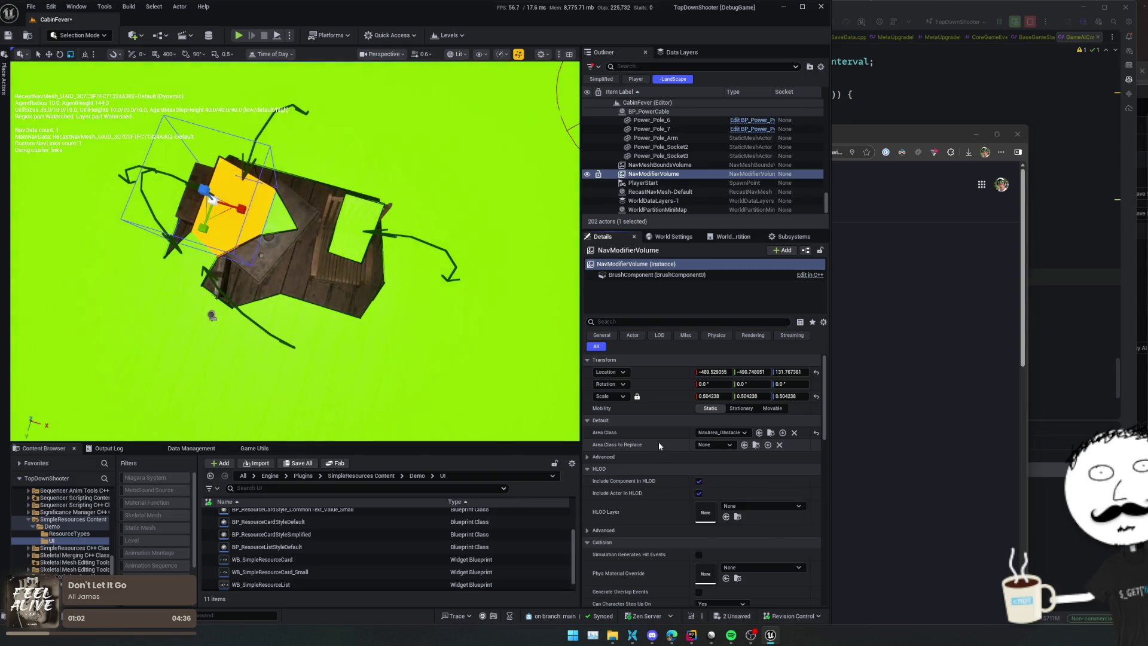
Step: Under Advanced, turn on Mask Fill Collision Underneath for Navmesh
click(587, 457)
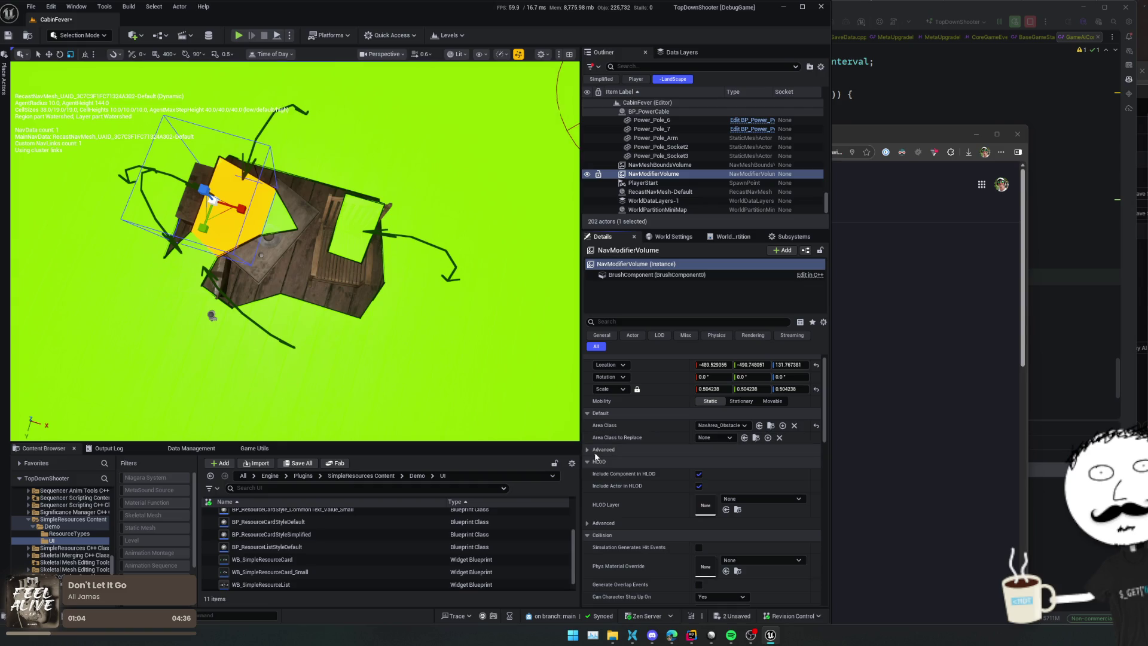
mouse_move(647, 462)
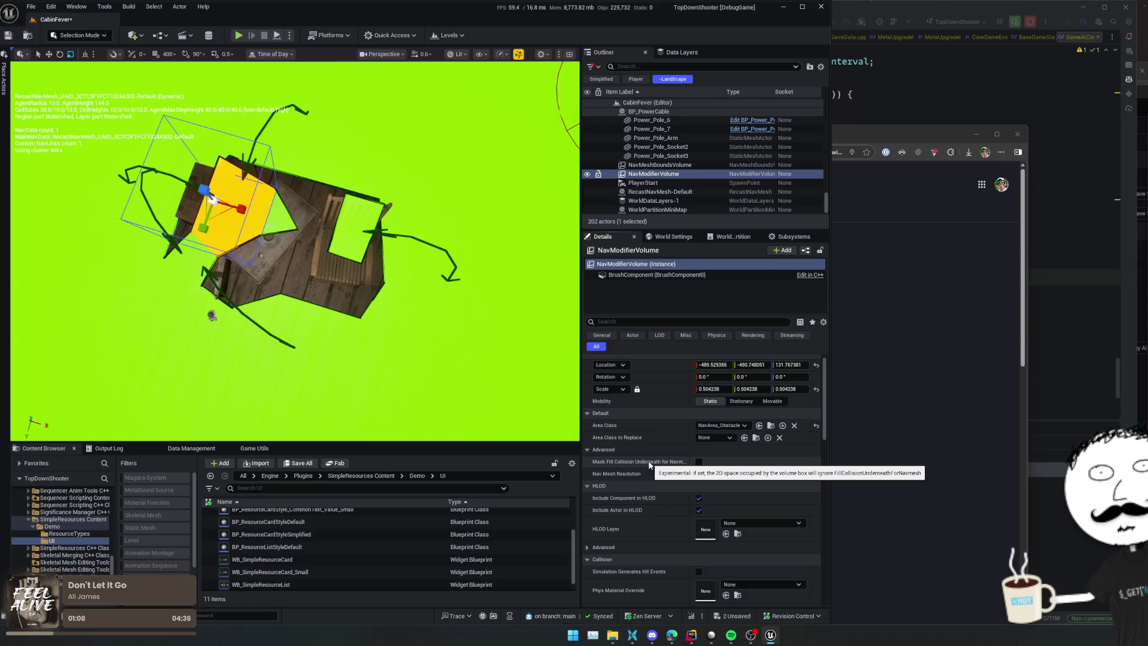
click(698, 463)
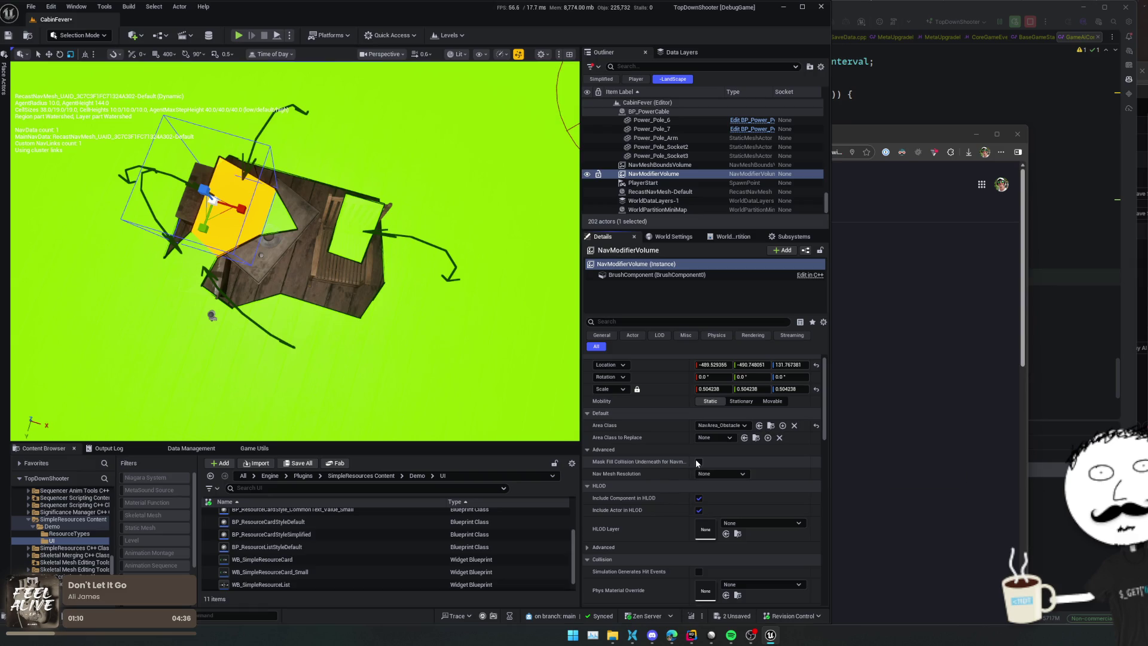
click(698, 462)
click(698, 462)
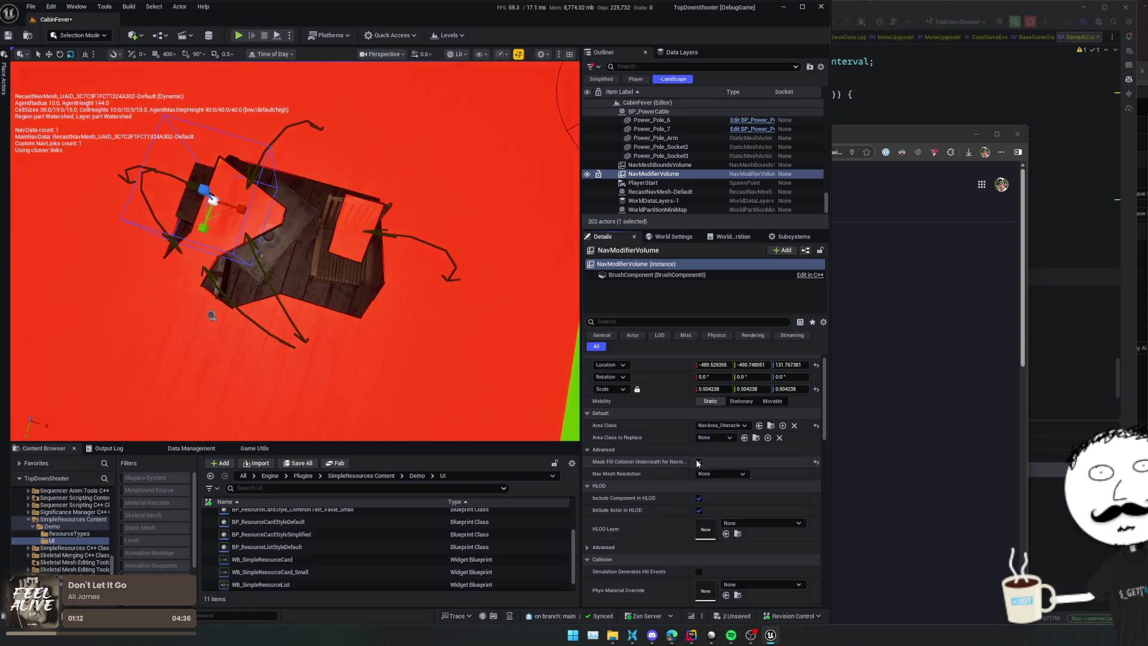
click(697, 462)
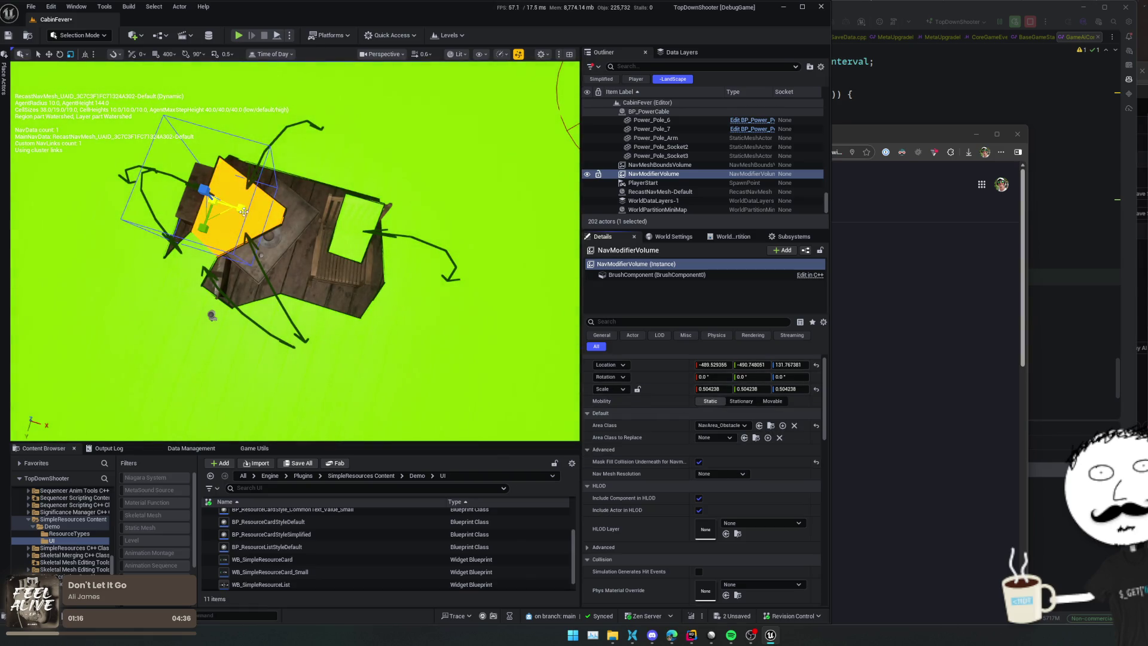
Step: Scale the cabin's volume to about 1.23 on X and 0.73 on Y
mouse_move(243, 212)
mouse_down()
mouse_move(284, 213)
mouse_move(240, 216)
mouse_move(281, 220)
mouse_move(246, 255)
mouse_move(258, 275)
mouse_up()
key(w)
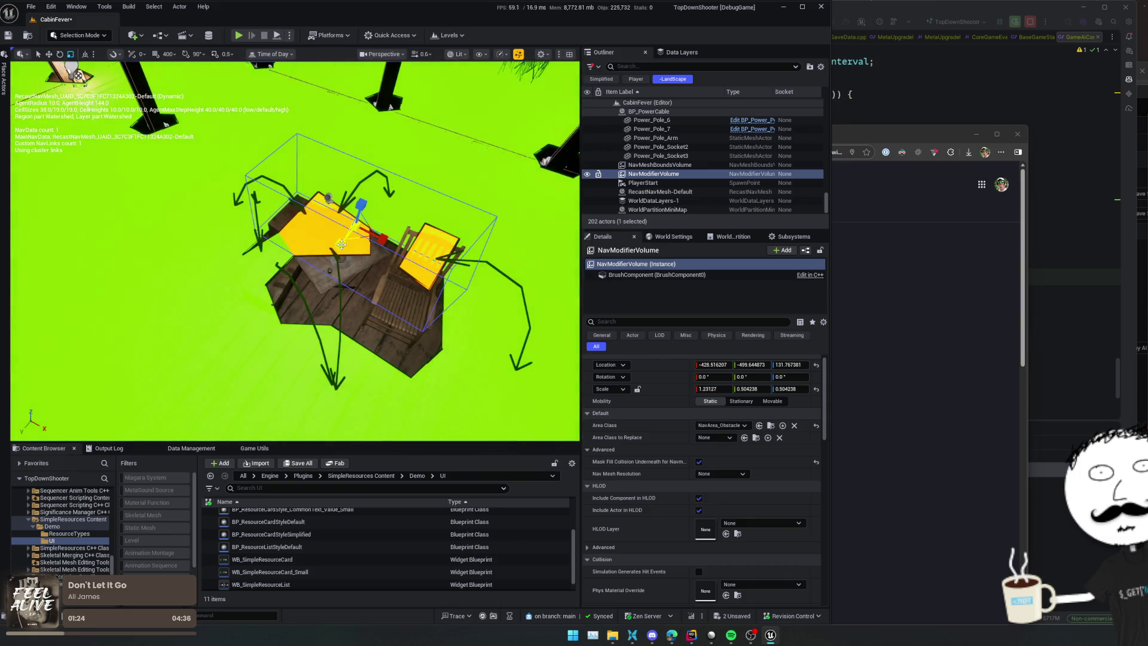
mouse_move(341, 245)
mouse_down()
mouse_move(359, 237)
mouse_move(291, 232)
mouse_move(358, 239)
mouse_move(354, 279)
mouse_move(275, 323)
mouse_move(292, 265)
mouse_up()
key(e)
Step: Alt-drag a copy of the volume onto the dark structure, lengthen it along X and drop it to the floor
mouse_move(207, 240)
mouse_down()
mouse_move(430, 227)
mouse_move(414, 107)
mouse_move(391, 270)
mouse_up()
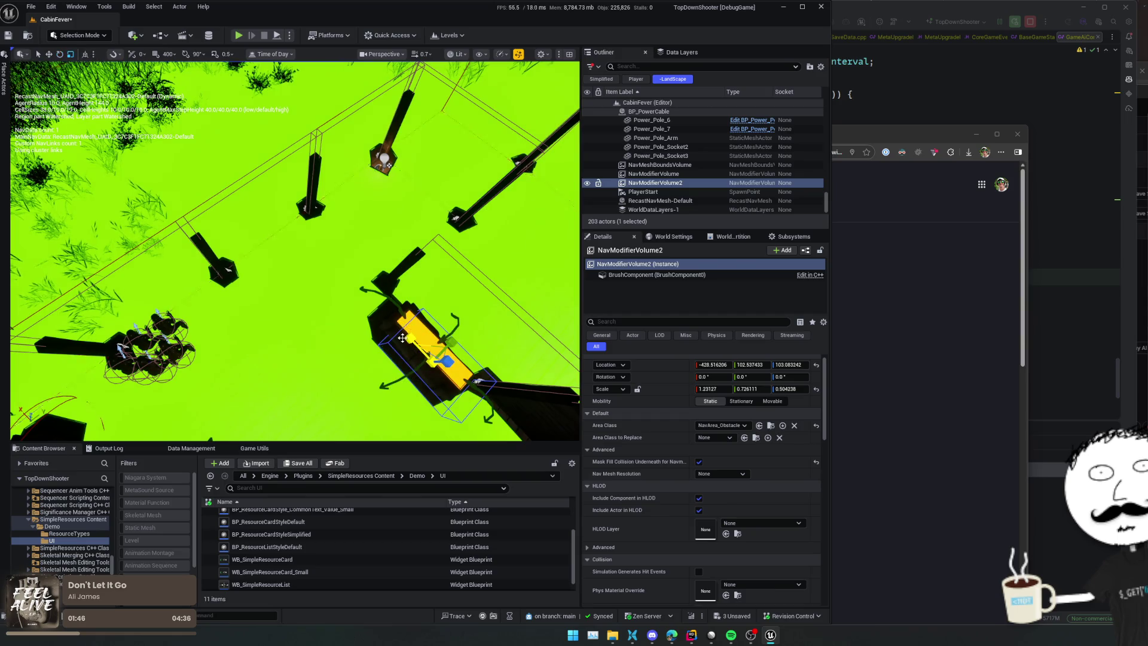
mouse_move(403, 338)
mouse_down()
mouse_move(389, 332)
mouse_move(408, 339)
mouse_up()
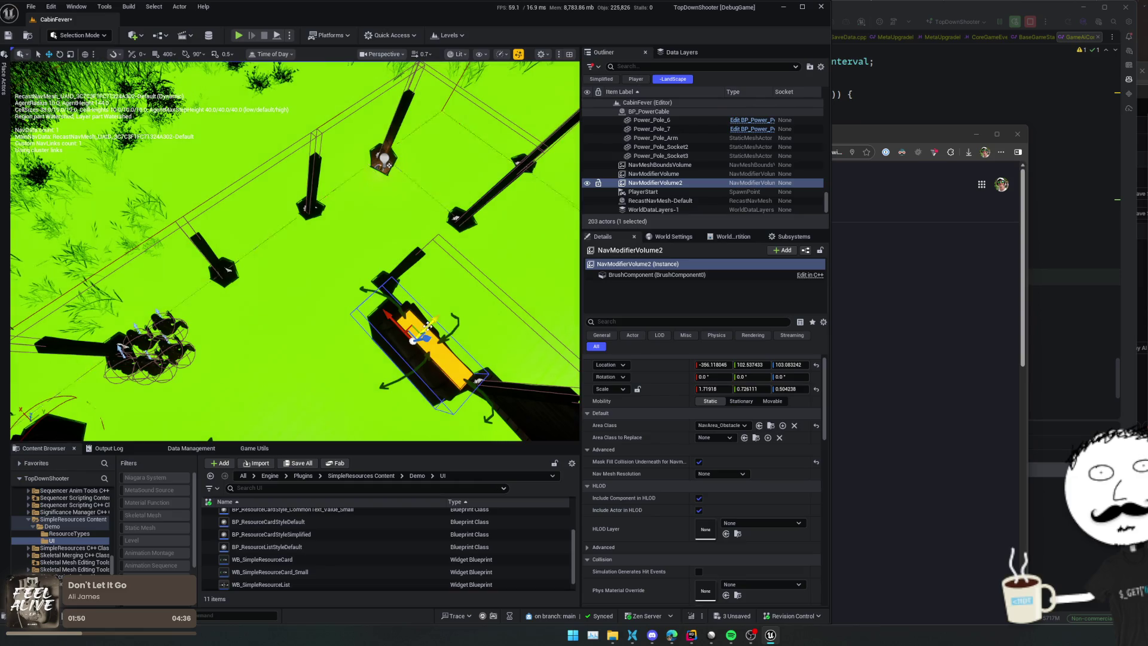
key(End)
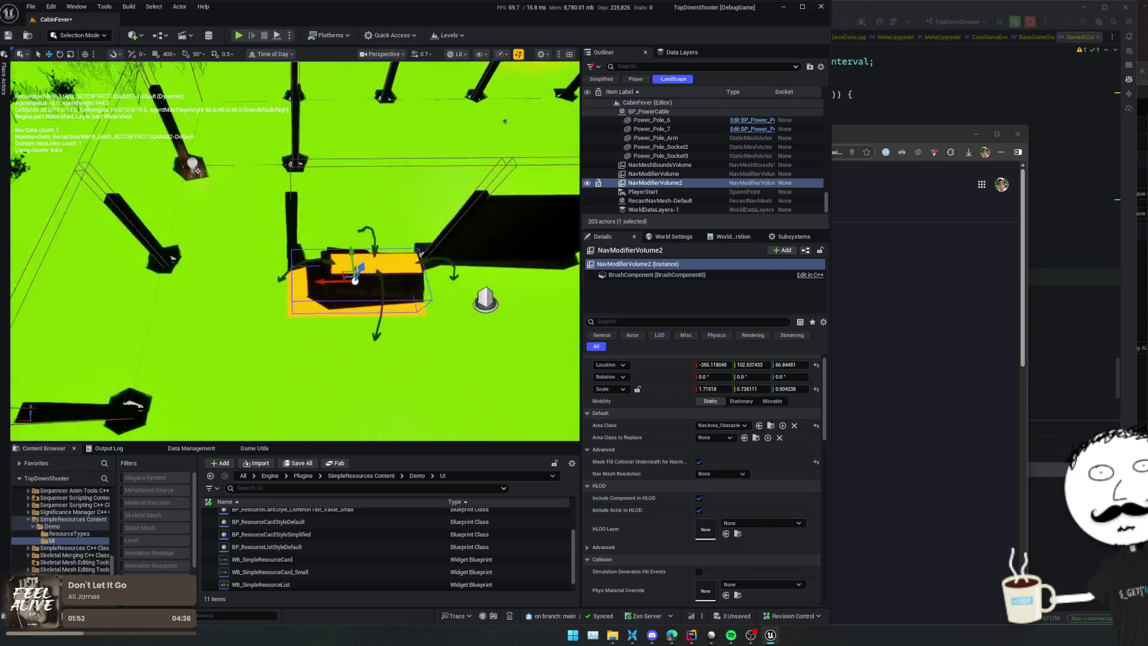
mouse_move(293, 251)
mouse_down()
mouse_move(281, 249)
mouse_move(299, 245)
mouse_move(290, 251)
mouse_up()
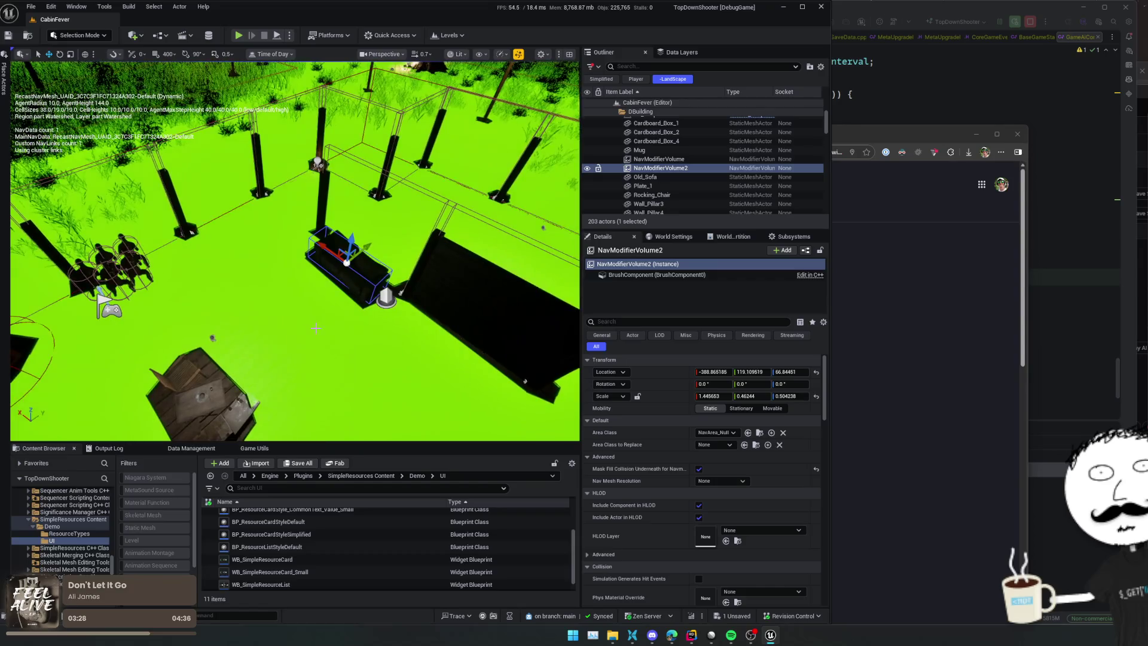
Step: Save the level and open the Game Utils tab in the bottom panel
key(ctrl+s)
mouse_move(293, 252)
mouse_down()
mouse_move(287, 233)
mouse_move(299, 248)
mouse_move(326, 240)
mouse_move(277, 342)
mouse_up()
click(199, 450)
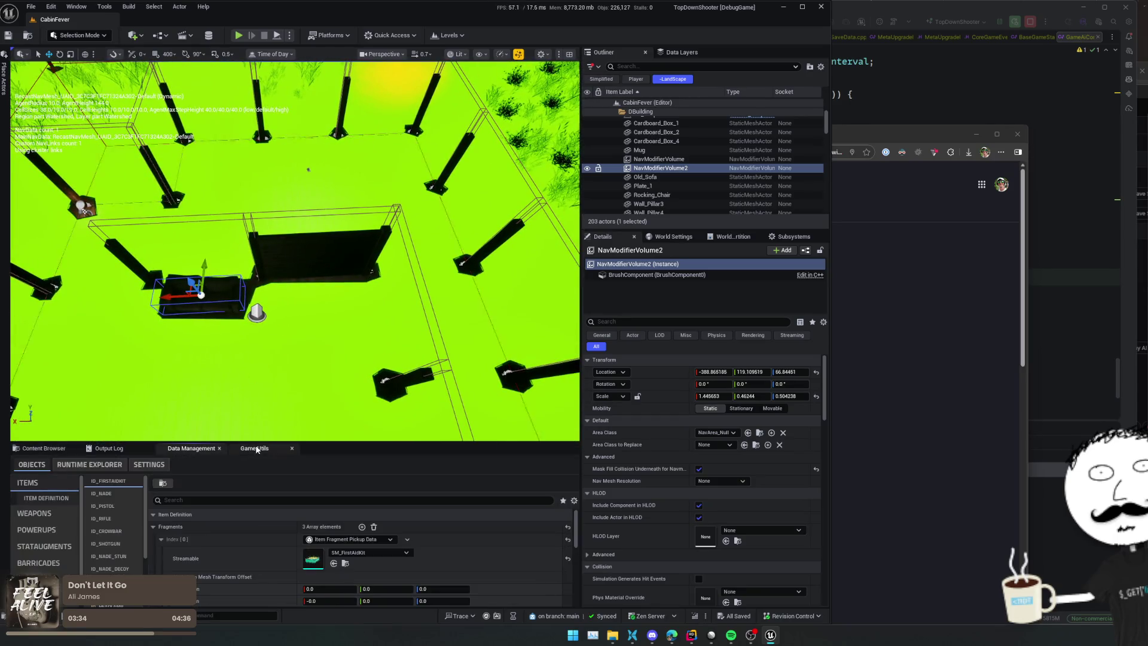
click(243, 449)
Step: Fly the camera to the cabin and hide the navmesh overlay with P
drag(287, 299, 281, 278)
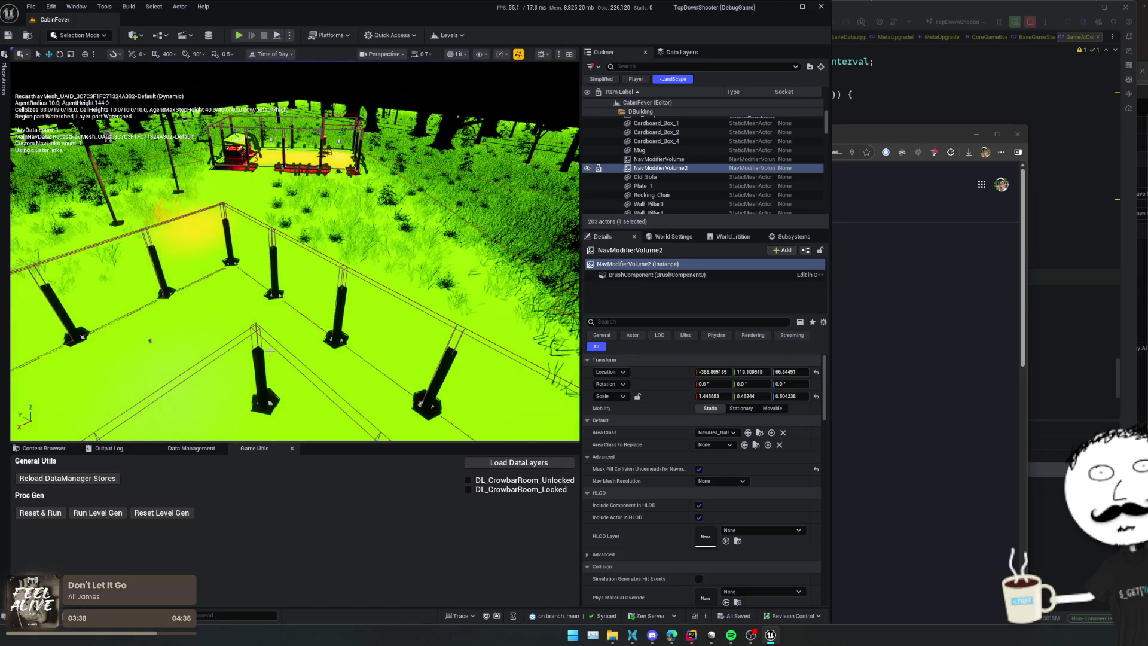
drag(302, 321, 298, 287)
key(p)
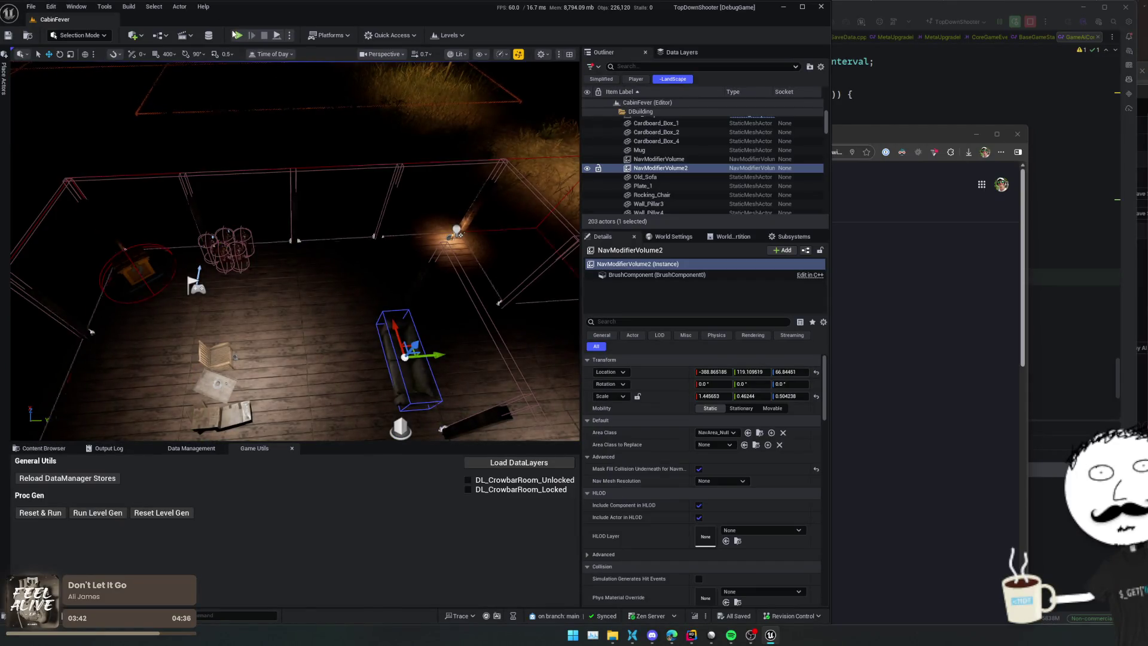
Step: Start Play In Editor, walk the player down-left and fire at the enemies
click(238, 36)
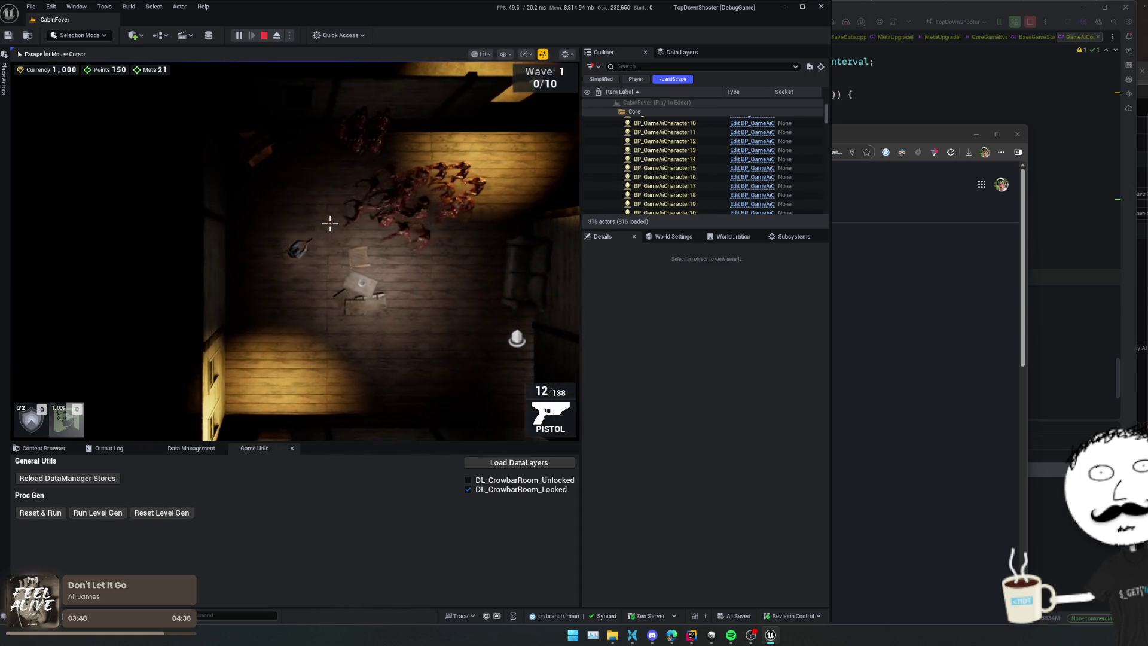
key(a)
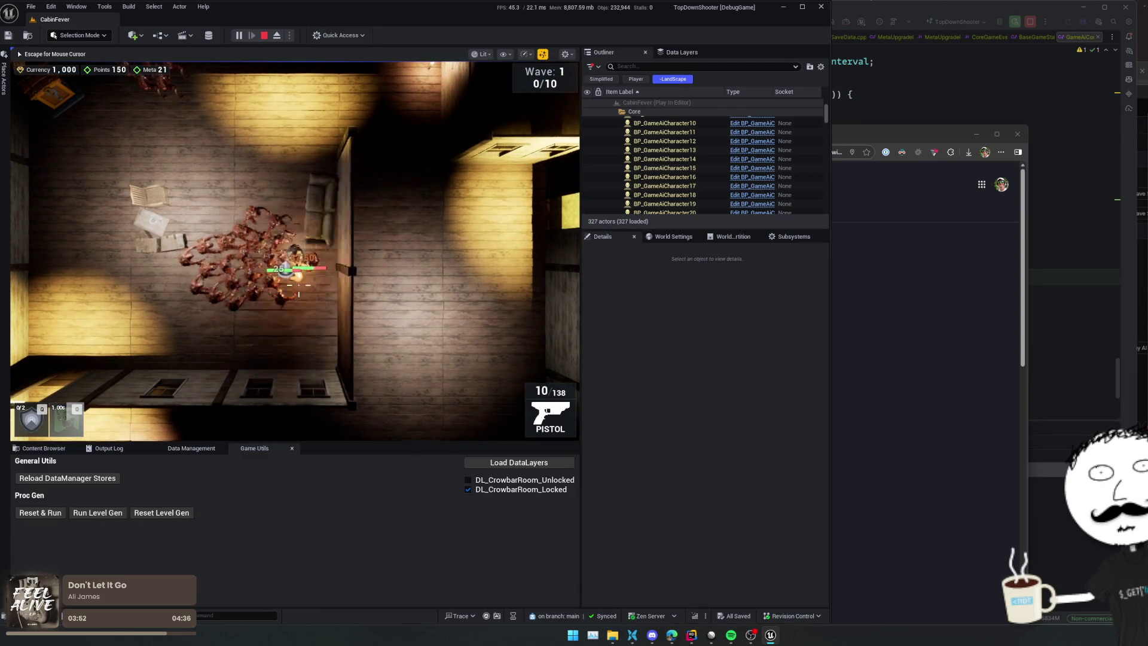
key(s)
click(283, 235)
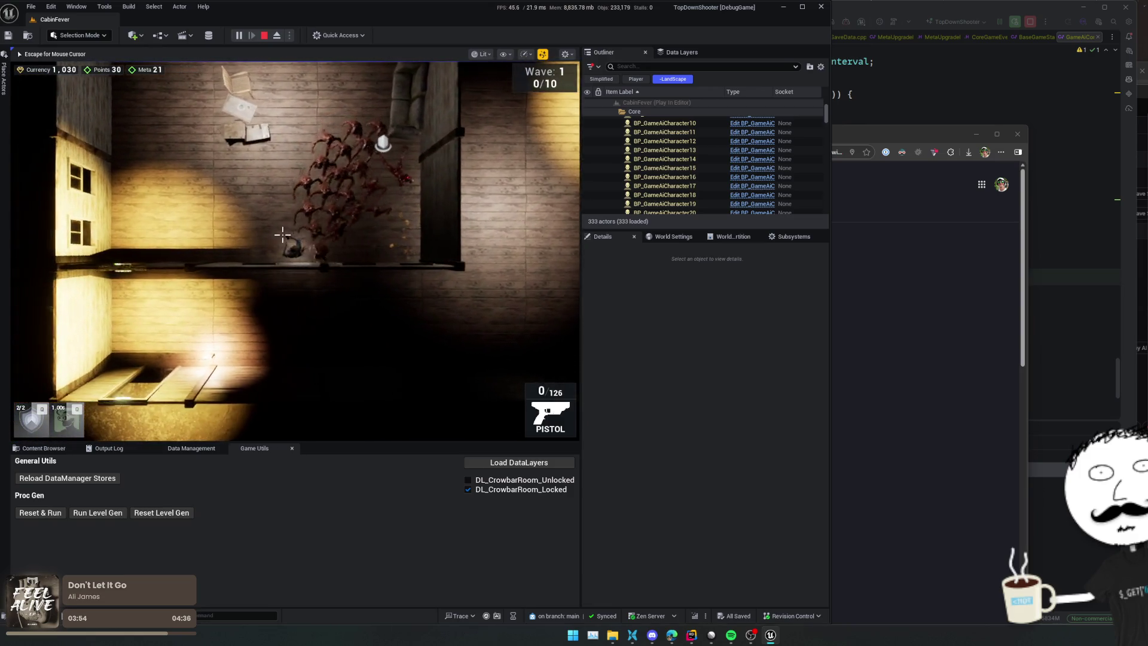
Step: Lead the horde through the rooms past the couch and shoot until Wave 1 reads 1/10
key(w)
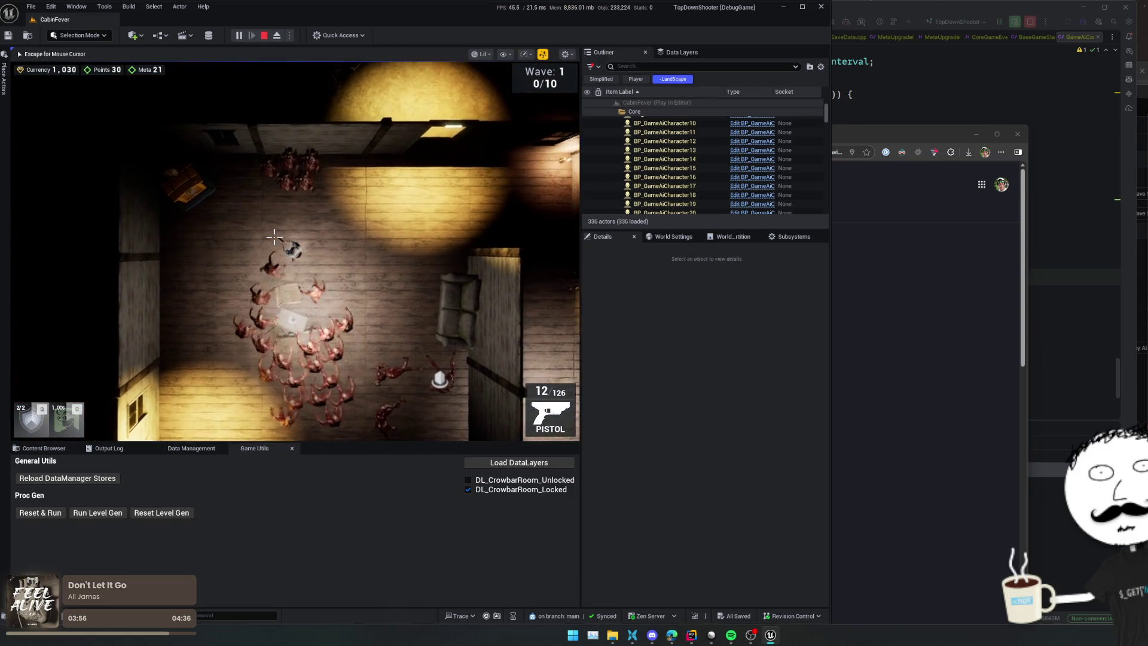
key(d)
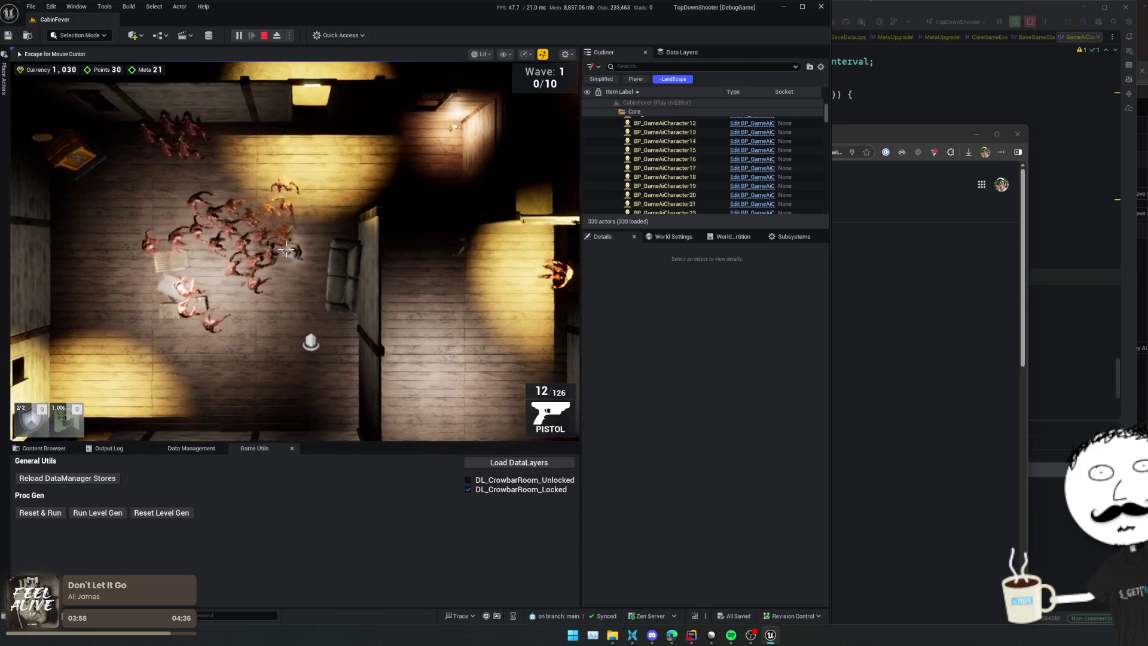
key(w)
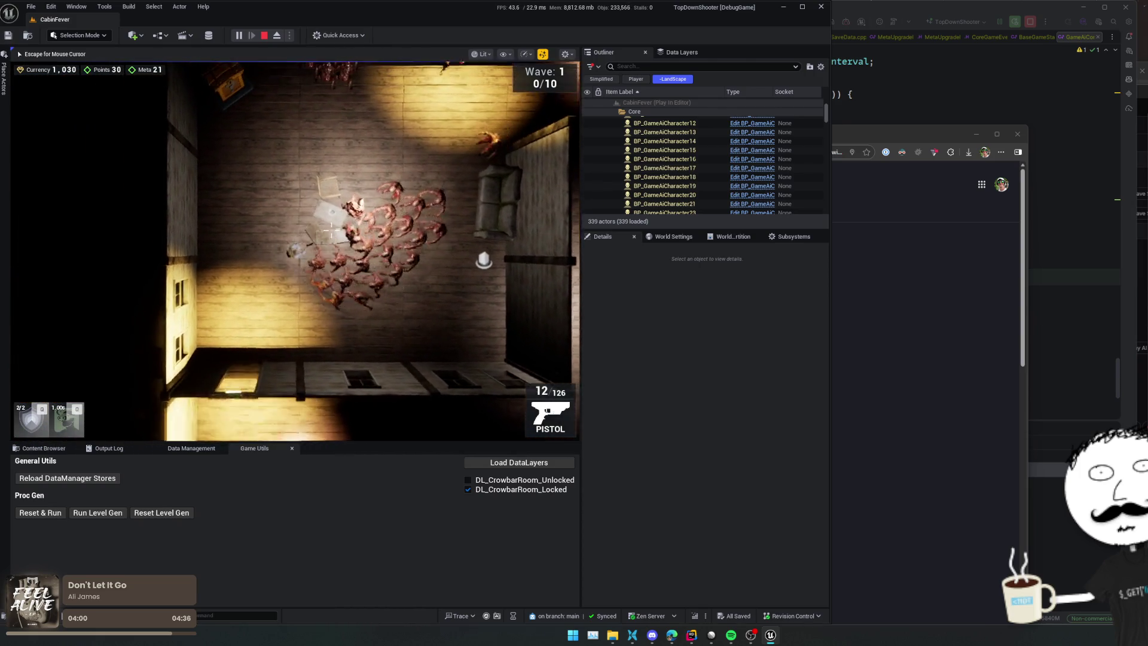
key(w+a)
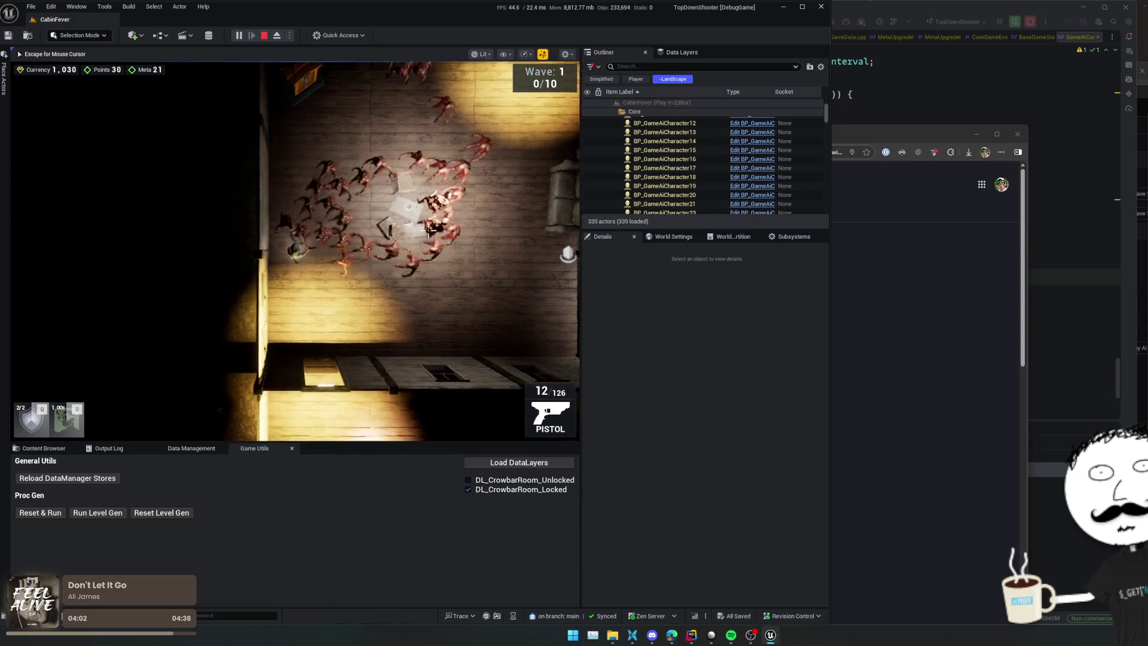
key(d)
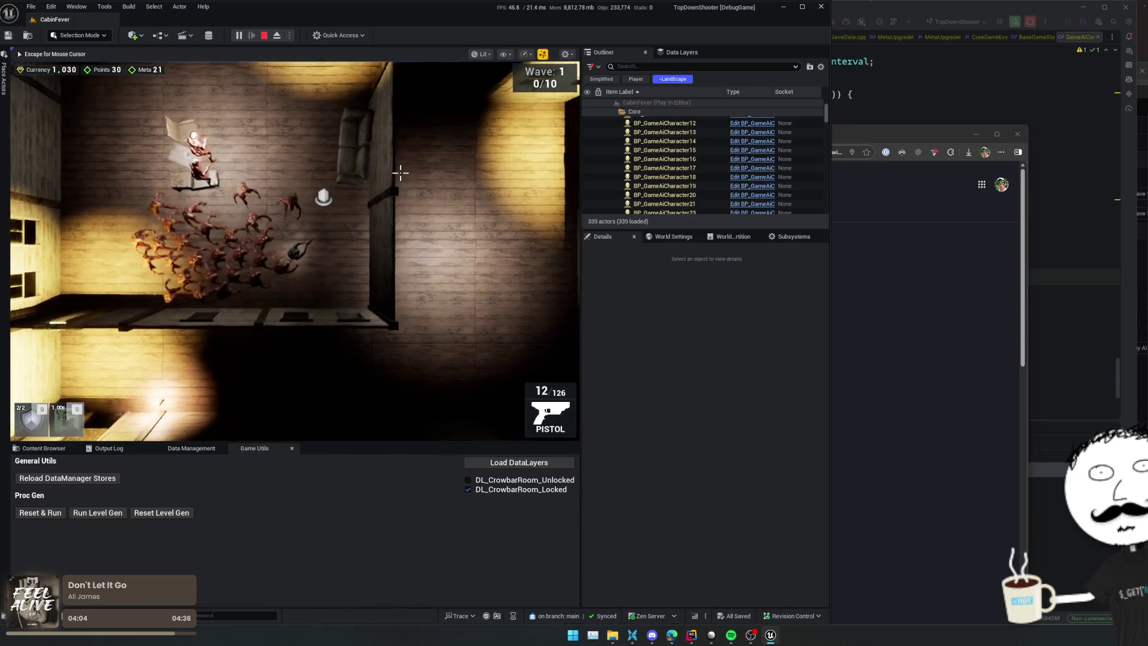
key(w+a)
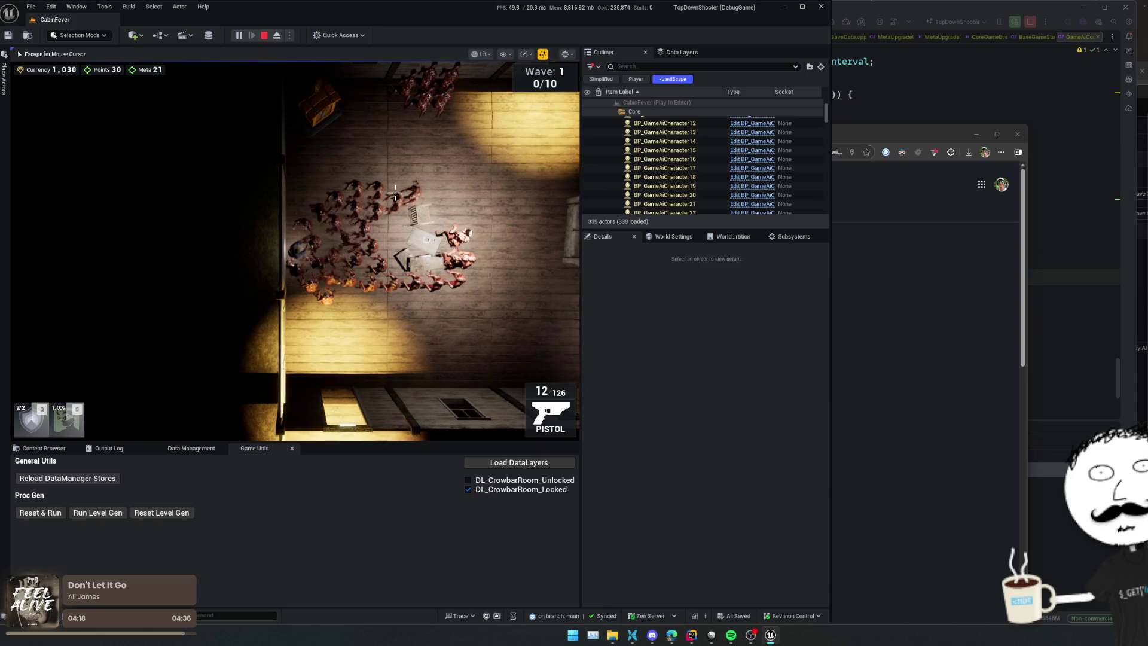
click(326, 303)
click(316, 309)
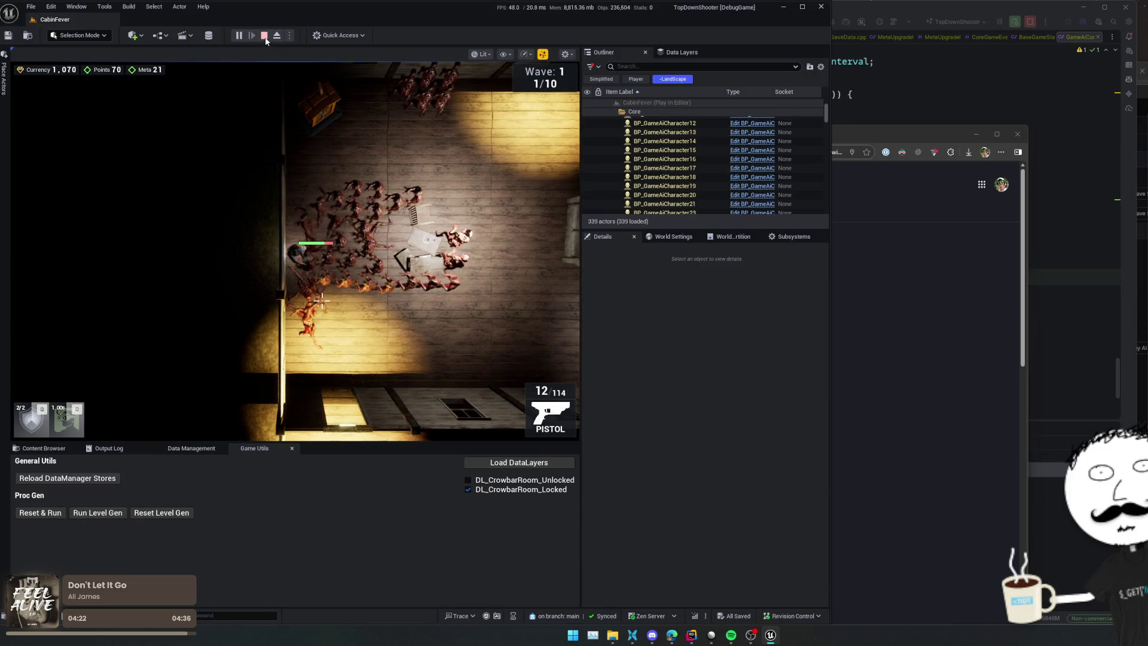
Step: Stop the play session and open BP_GameAiCharacter via a quick search for 'GameAi'
key(Escape)
key(ctrl+p)
text(GameAi)
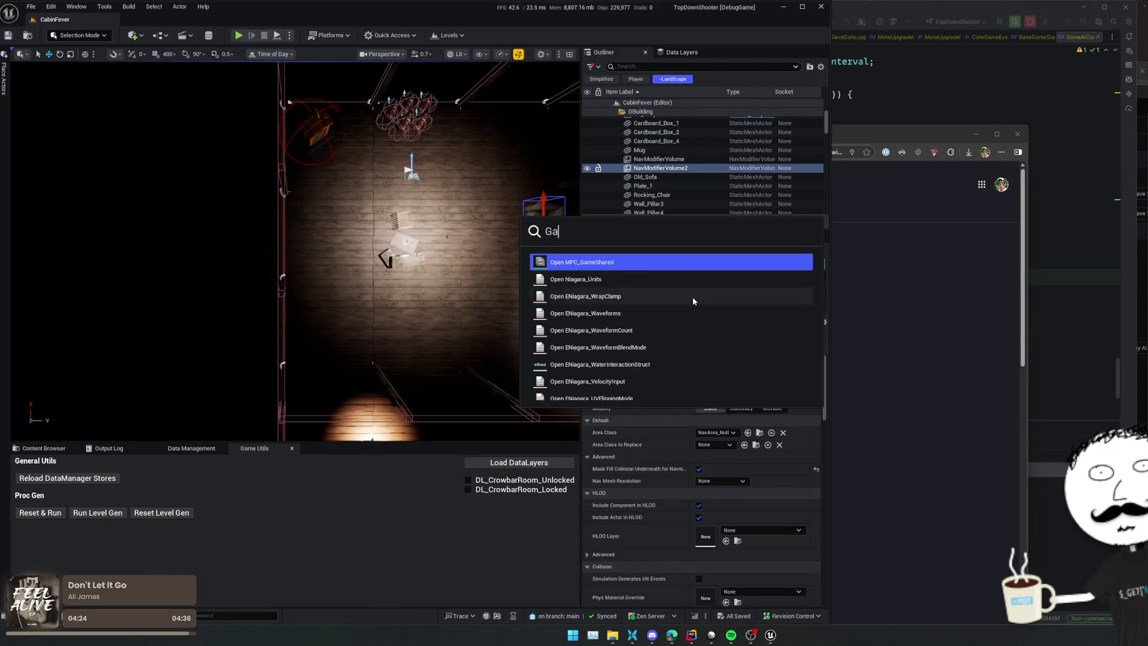
key(Escape)
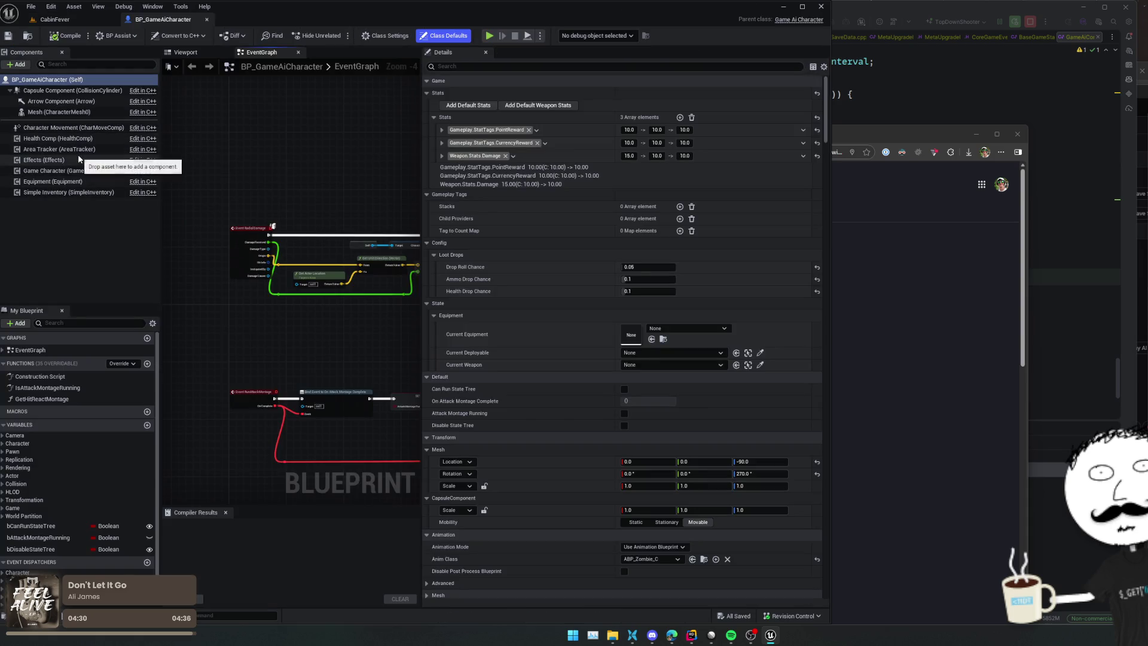
Step: Select the CharacterMovement component and browse its properties for the avoidance settings
click(78, 129)
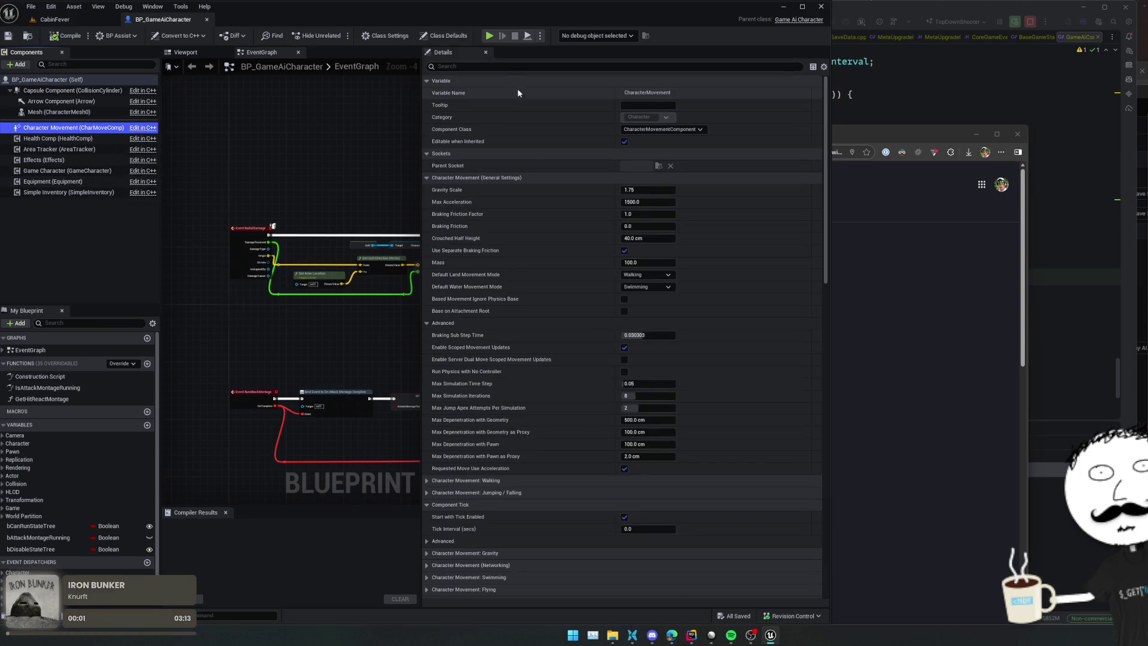
click(520, 67)
text(v)
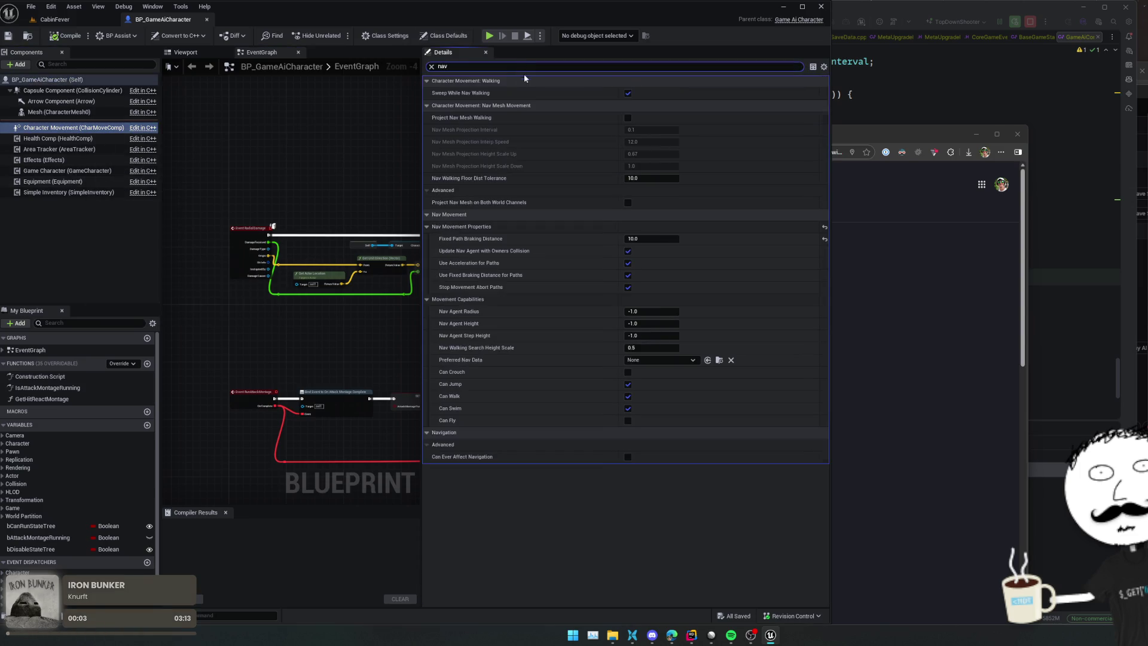
scroll(533, 149, down, 1)
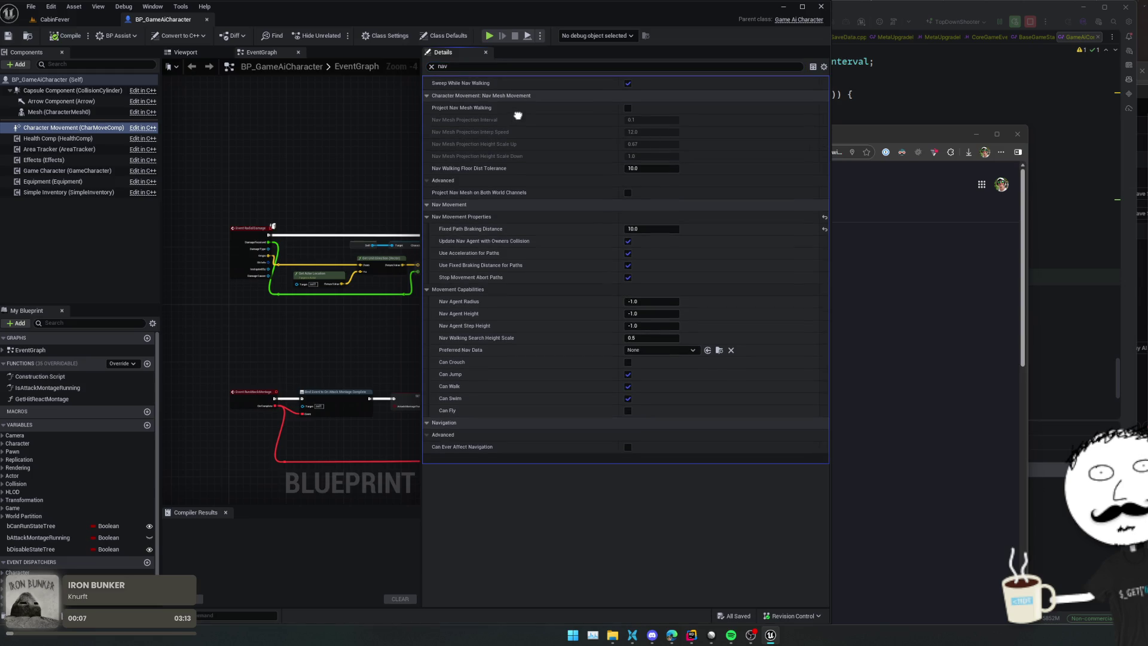
scroll(517, 115, up, 1)
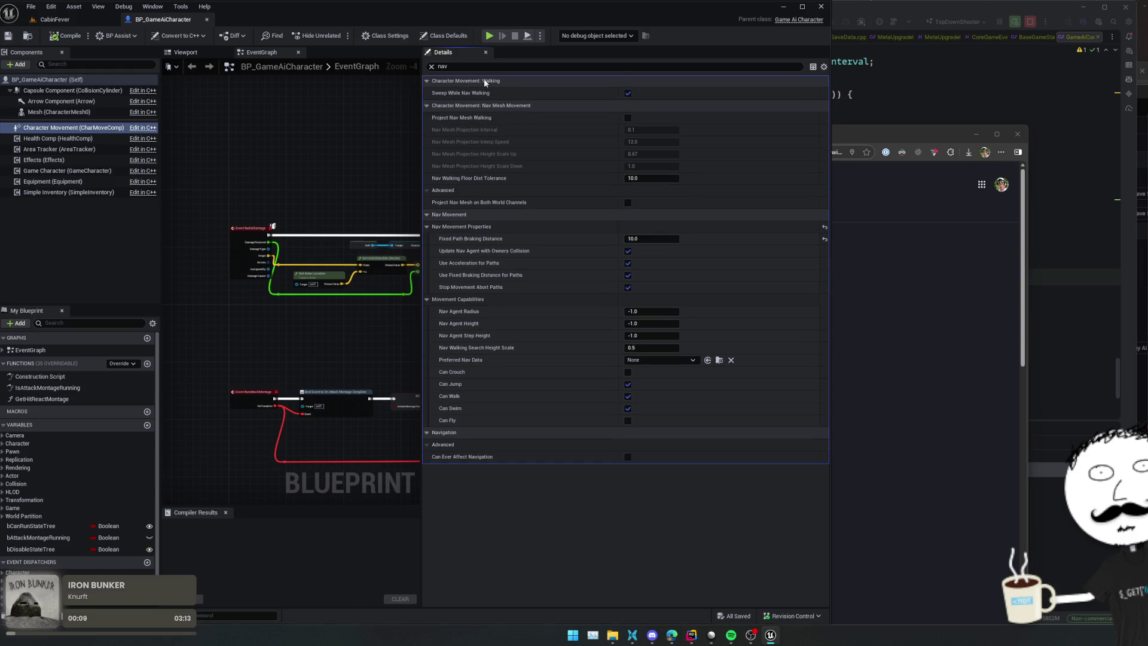
click(431, 66)
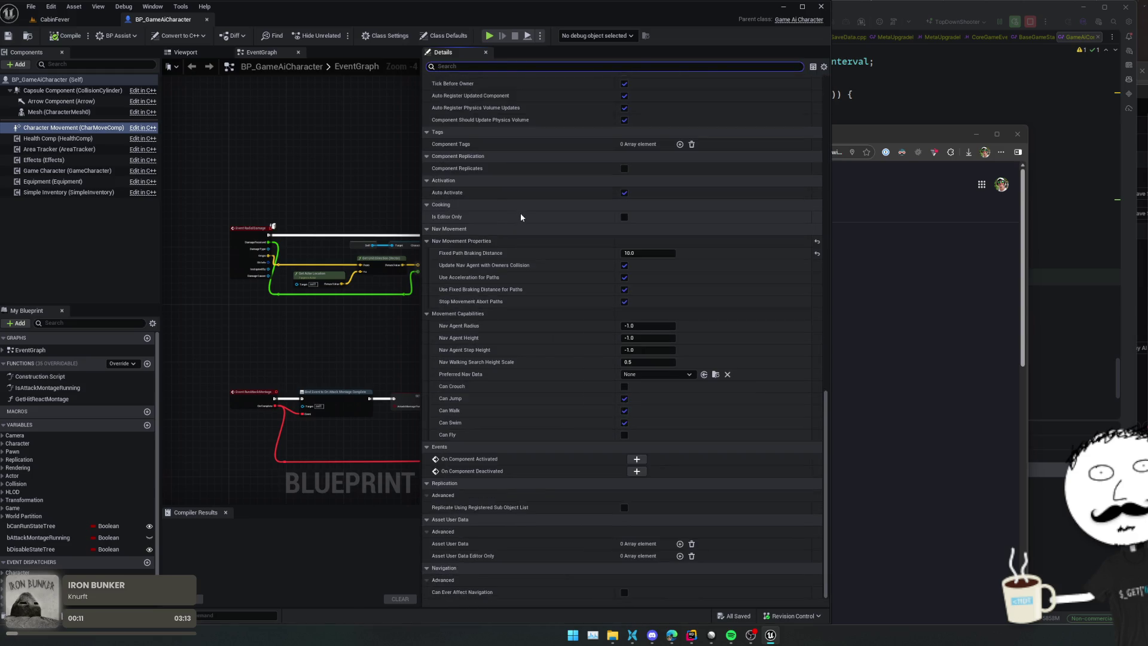
scroll(520, 217, up, 10)
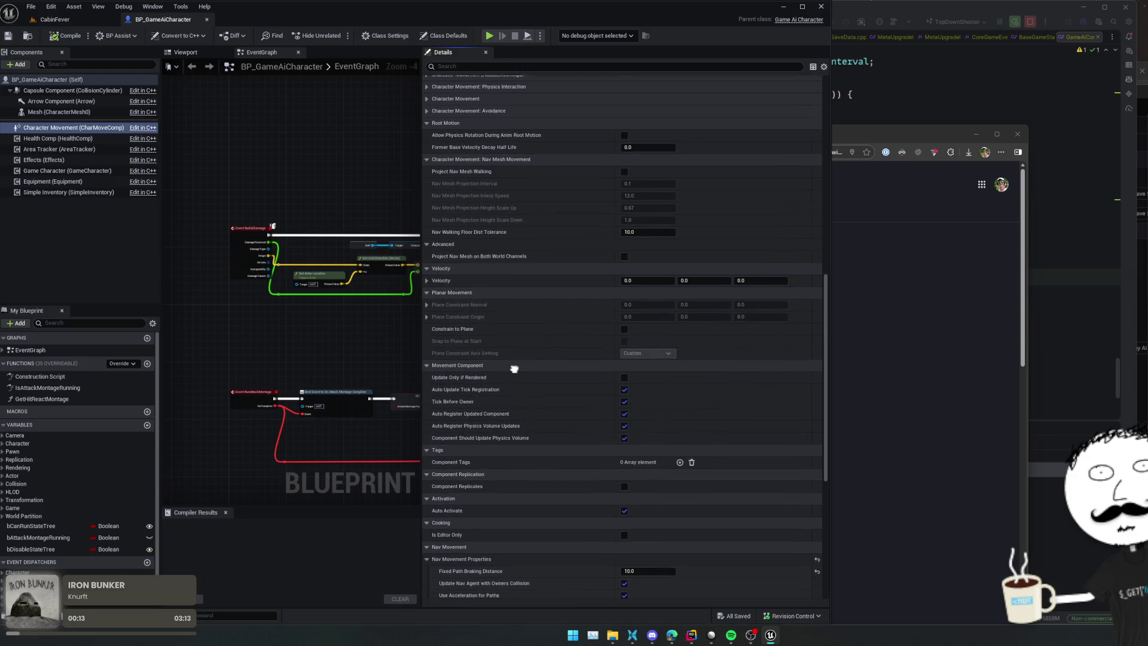
scroll(514, 369, up, 5)
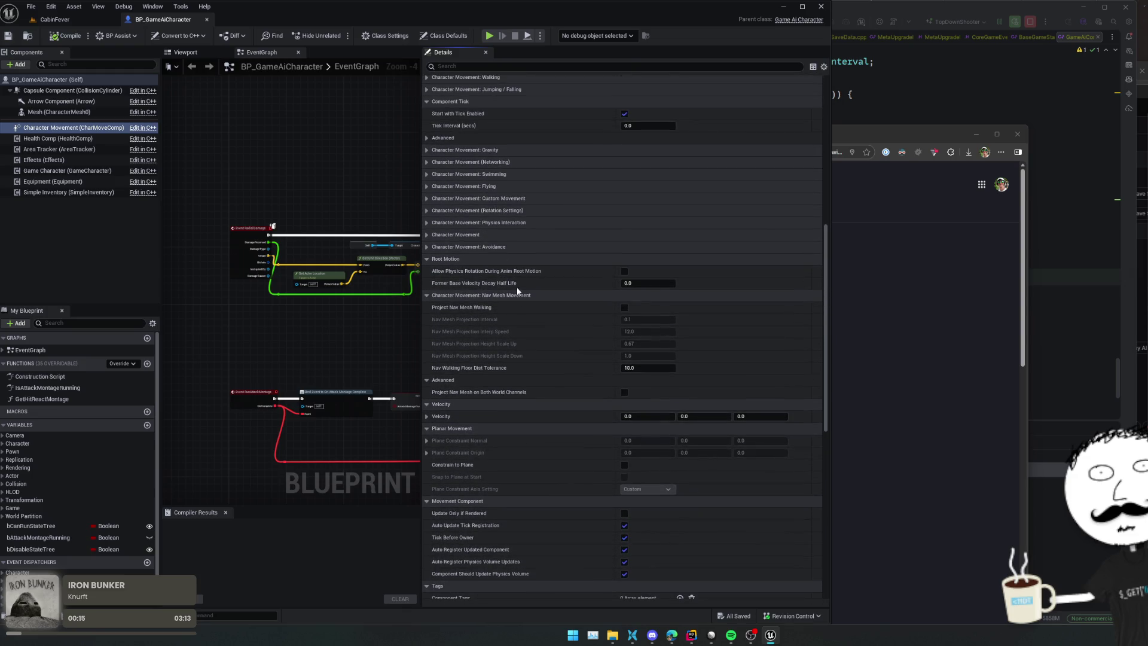
Step: Enable Use RVOAvoidance and set Avoidance Consideration Radius to 180
click(505, 247)
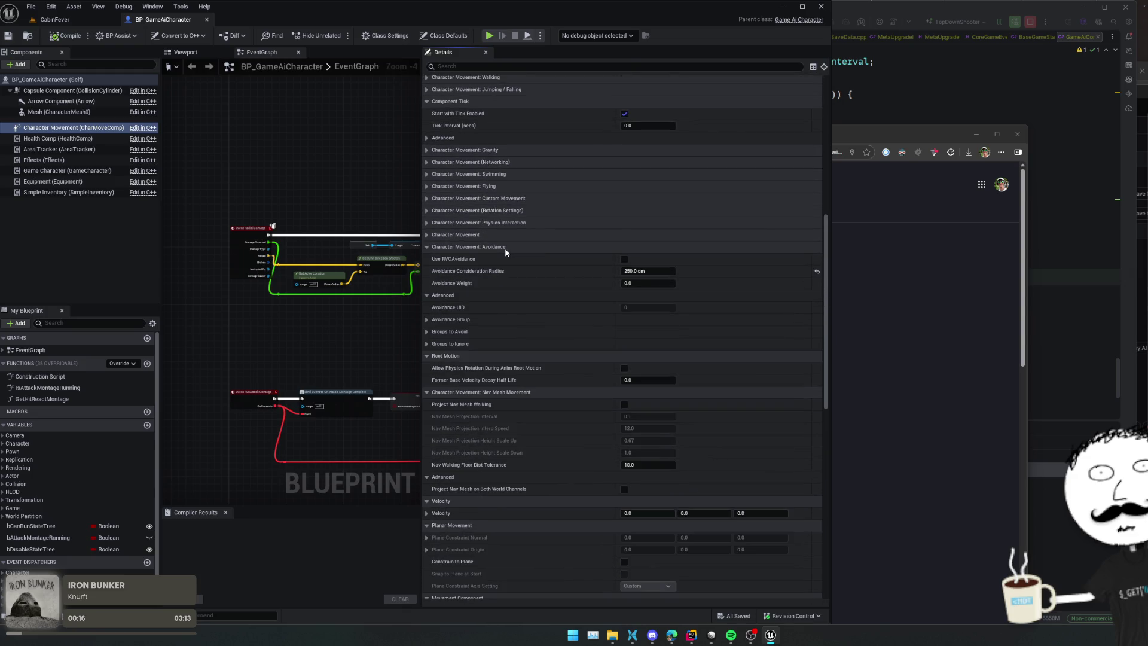
click(624, 259)
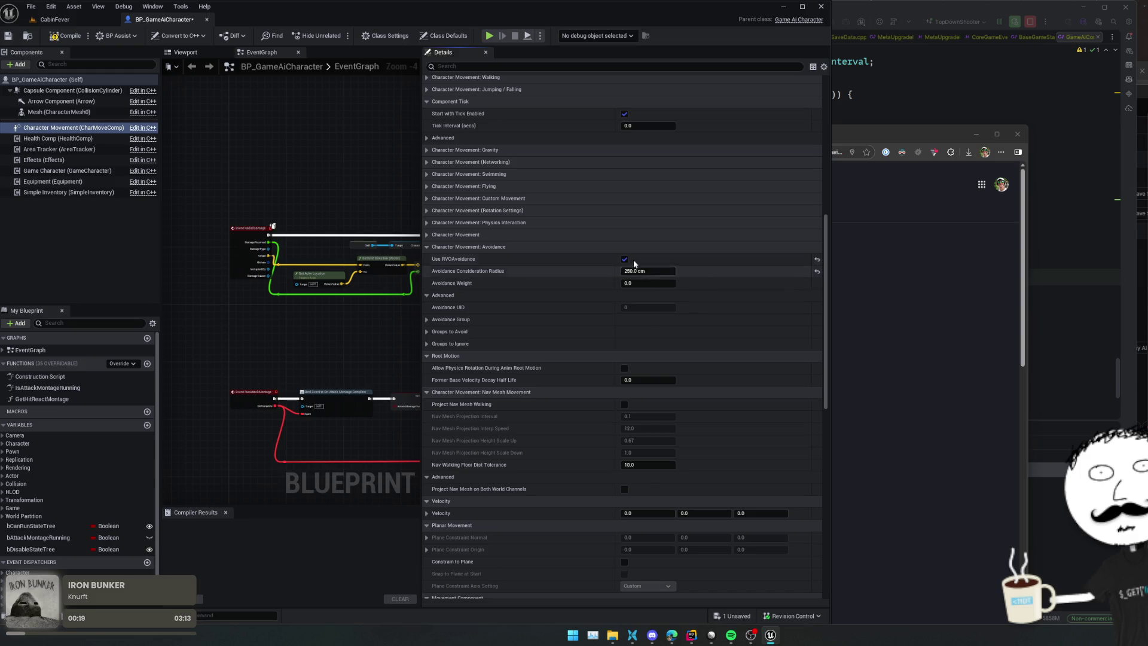
click(664, 270)
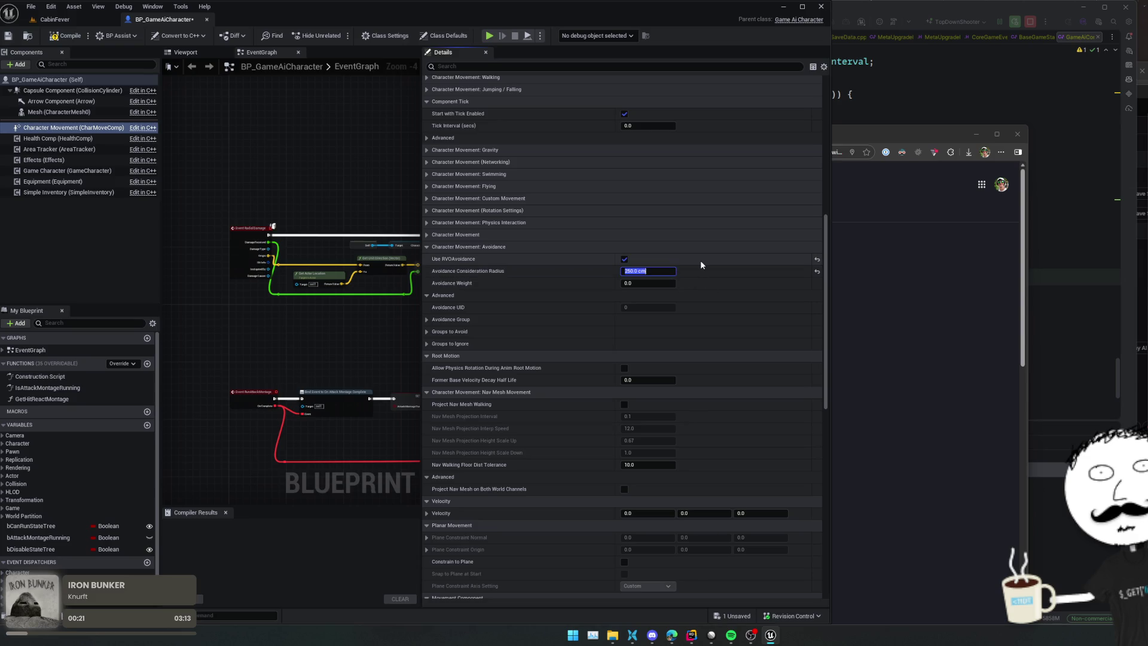
text(180)
key(Return)
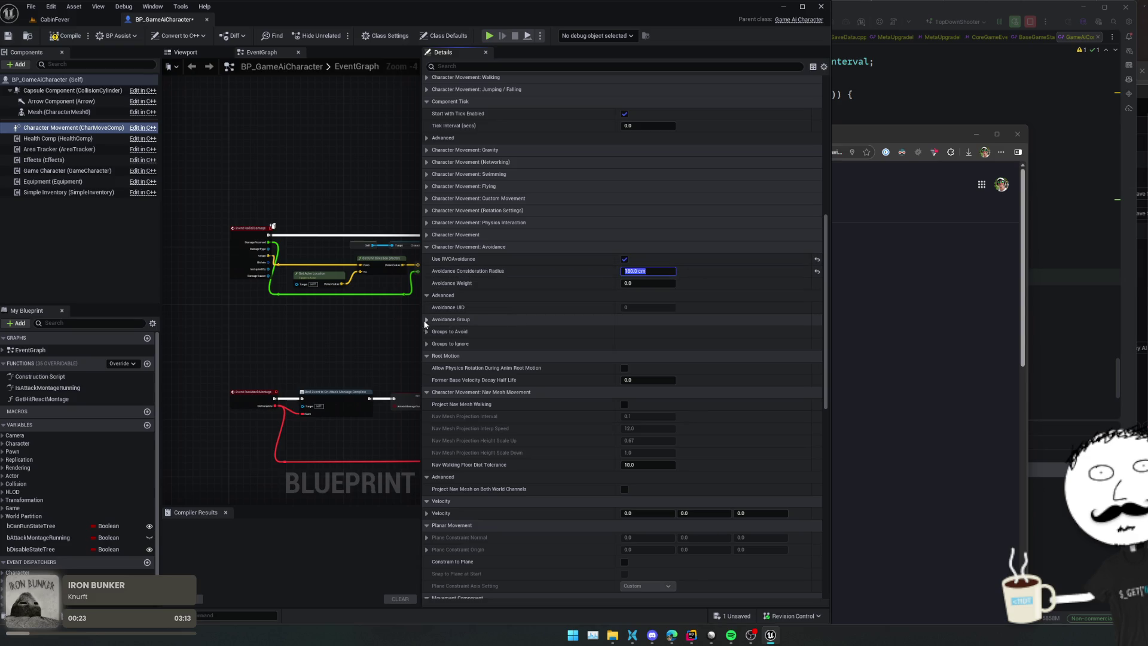
Step: Inspect the Avoidance Group, Groups to Avoid and Groups to Ignore lists without changes
click(427, 320)
click(426, 322)
click(427, 332)
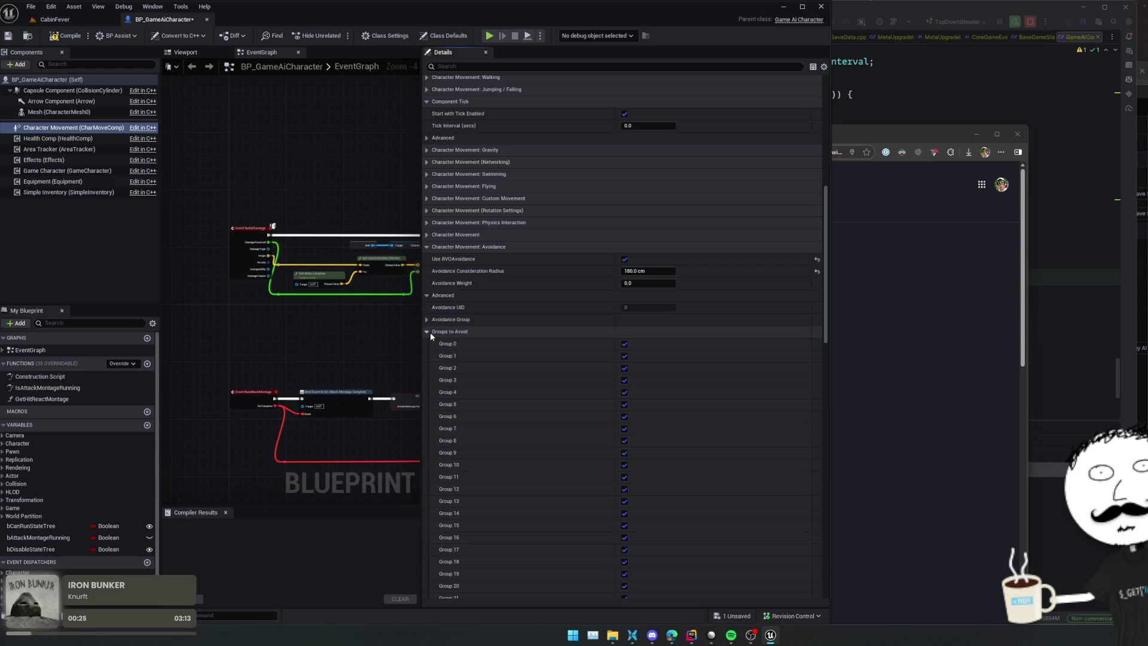
click(429, 332)
click(427, 343)
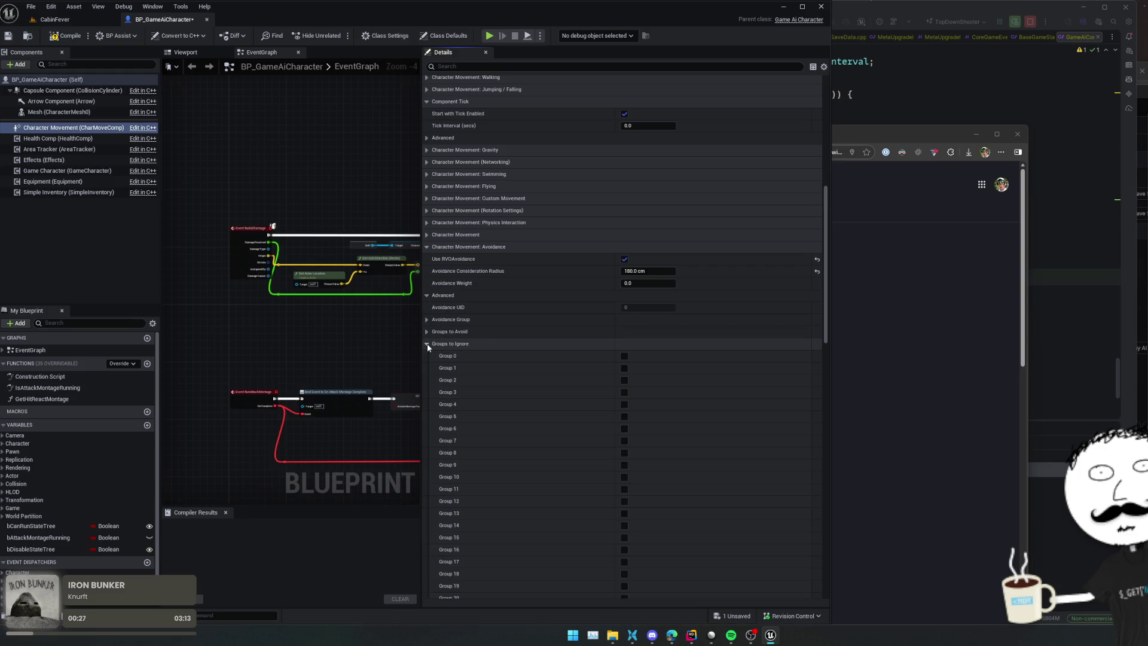
click(427, 343)
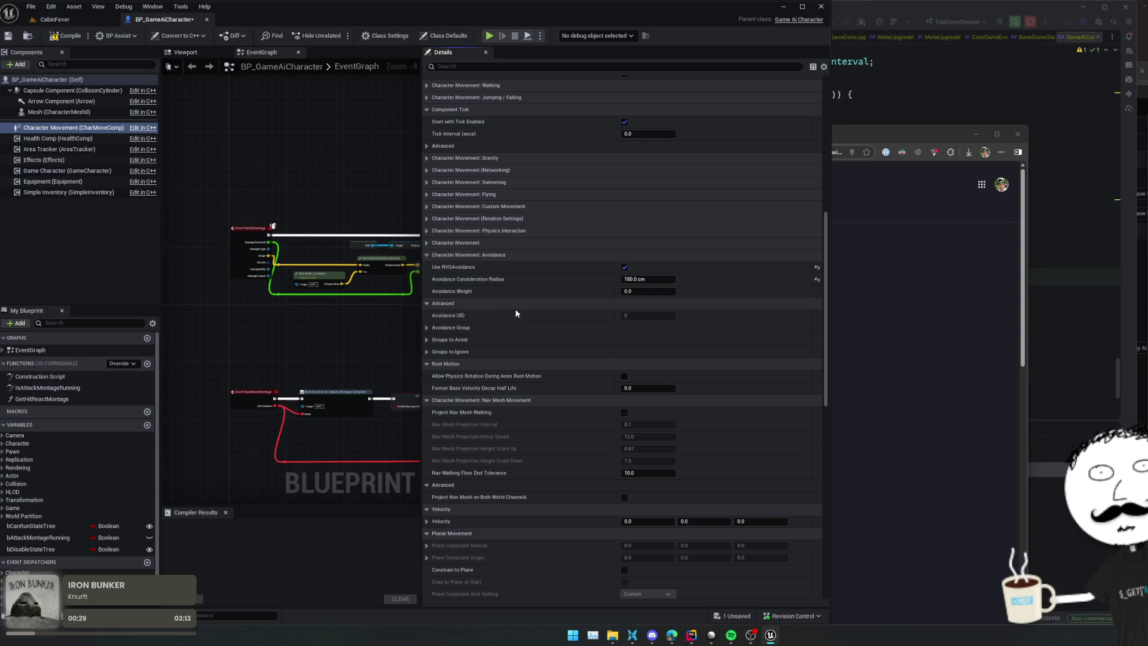
Step: Compile and save BP_GameAiCharacter
key(ctrl+s)
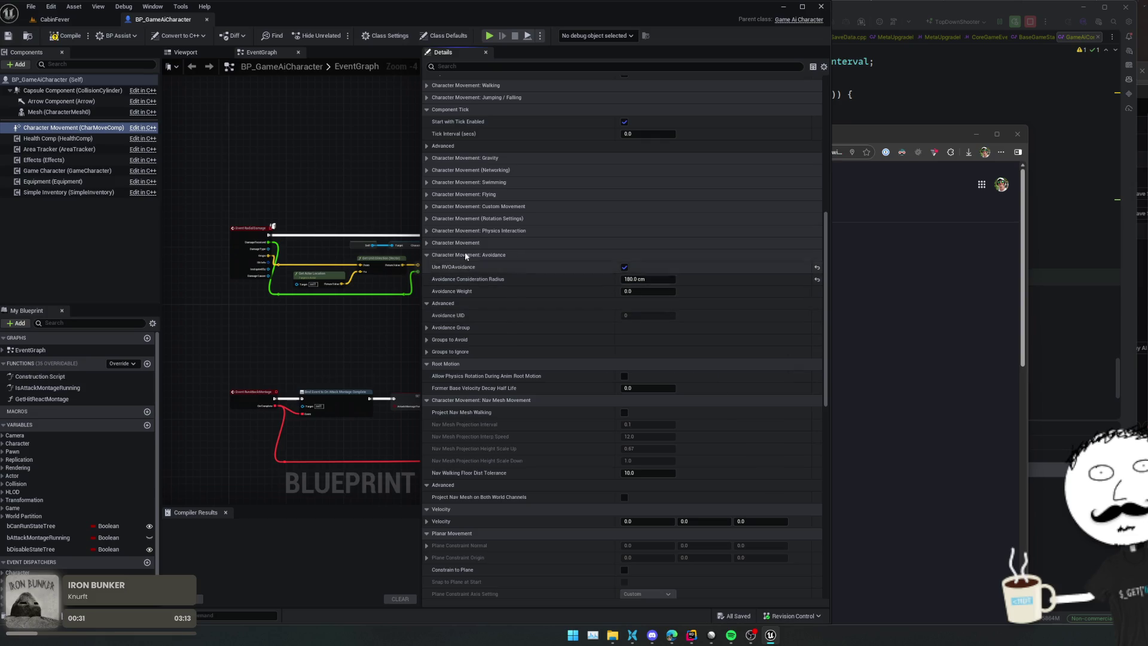
click(460, 243)
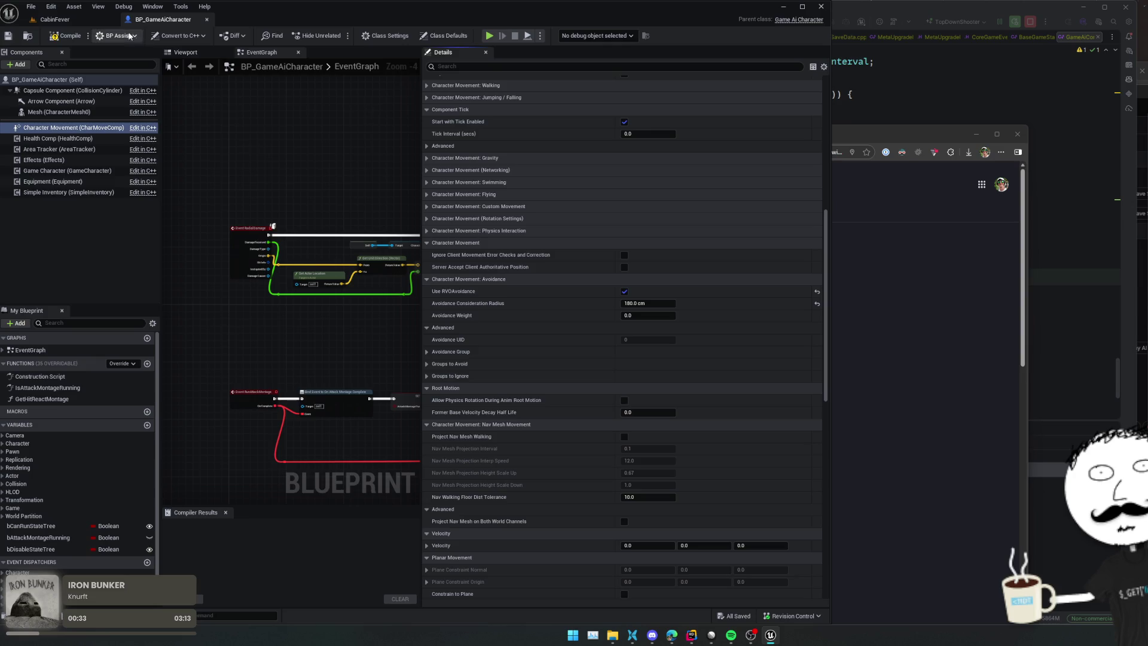
key(ctrl+s)
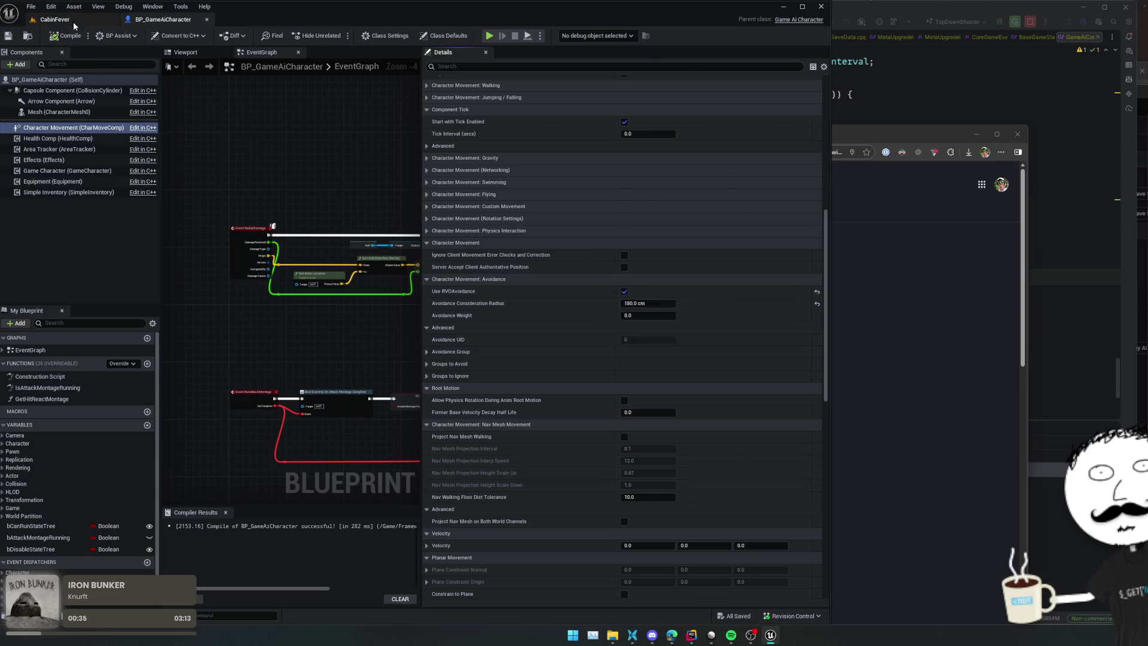
Step: Switch to CabinFever, start a play session and enable the God console command
click(73, 22)
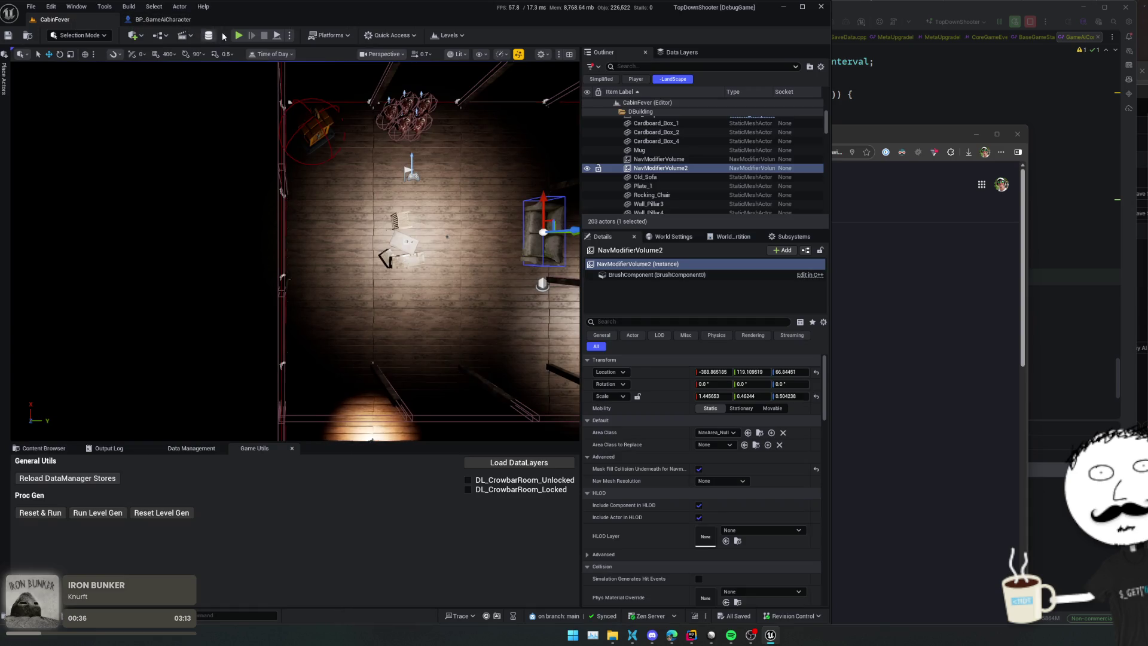
key(alt+p)
key(grave)
text(God)
key(Return)
click(285, 66)
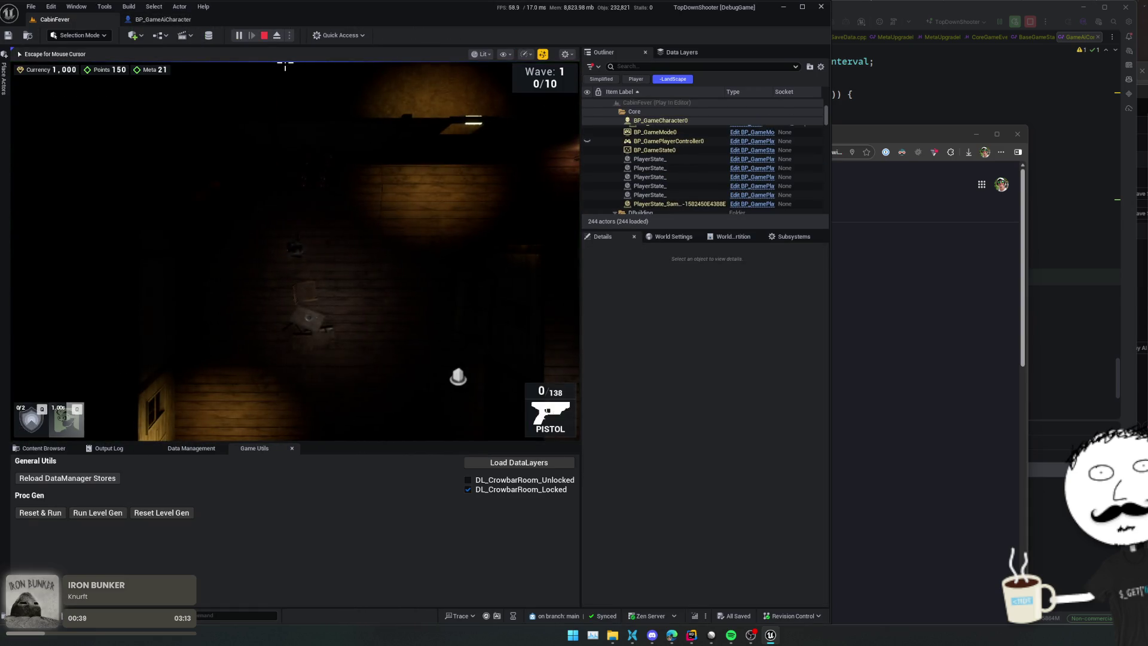
Step: Walk the player around the room with WASD, firing at the zombies and reloading
key(s)
key(a)
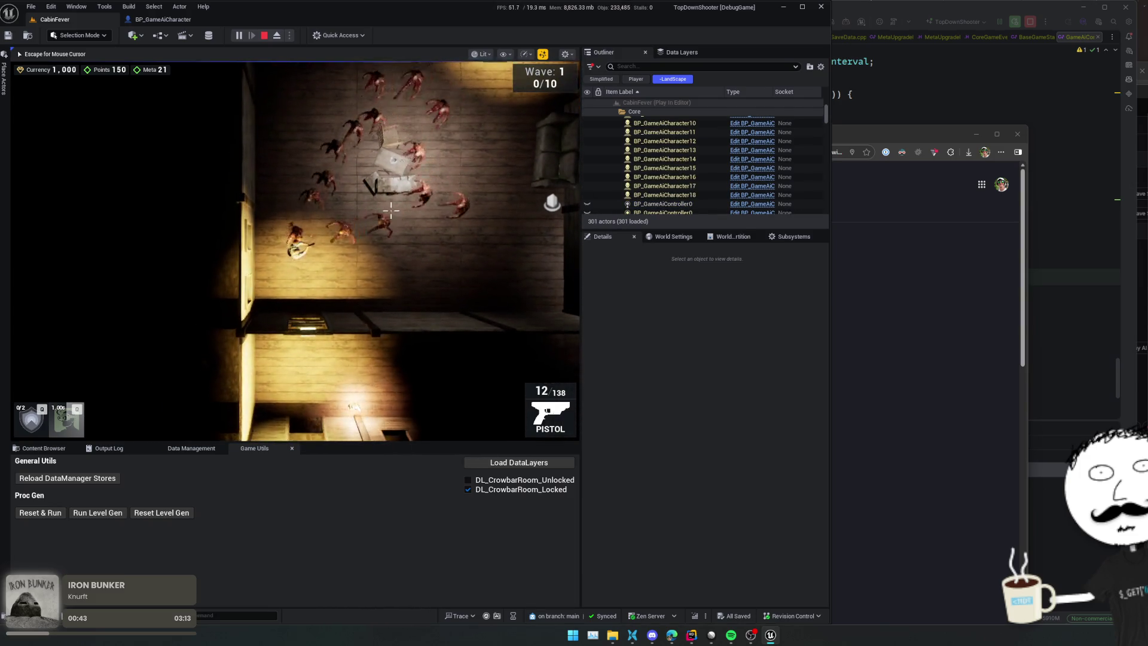
key(d)
key(w)
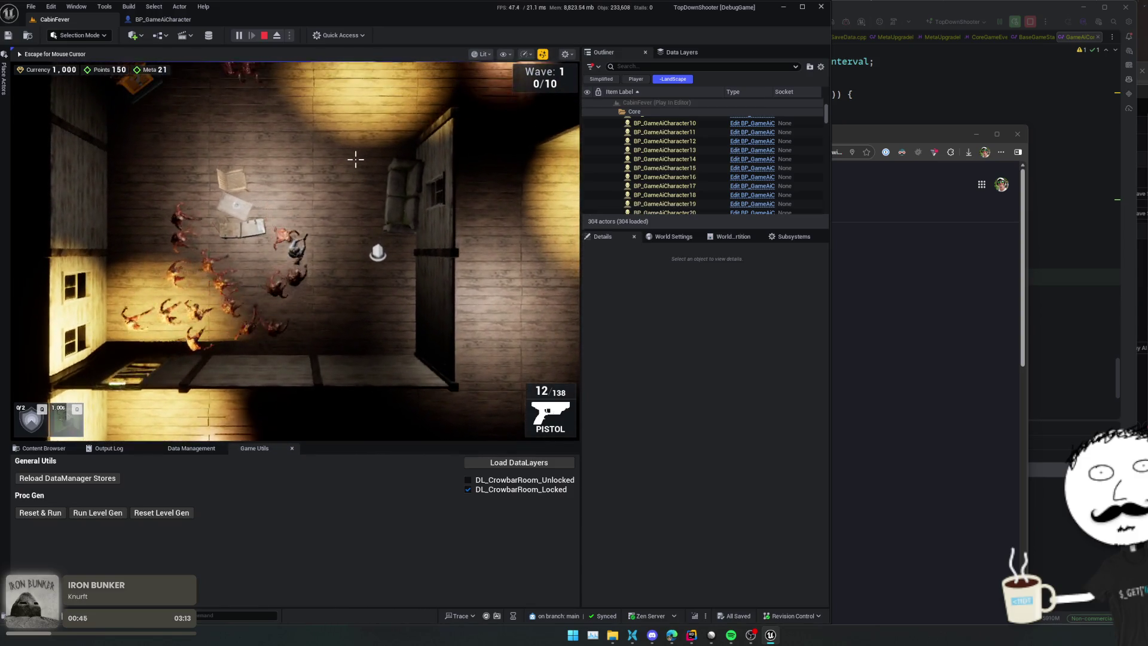
key(d)
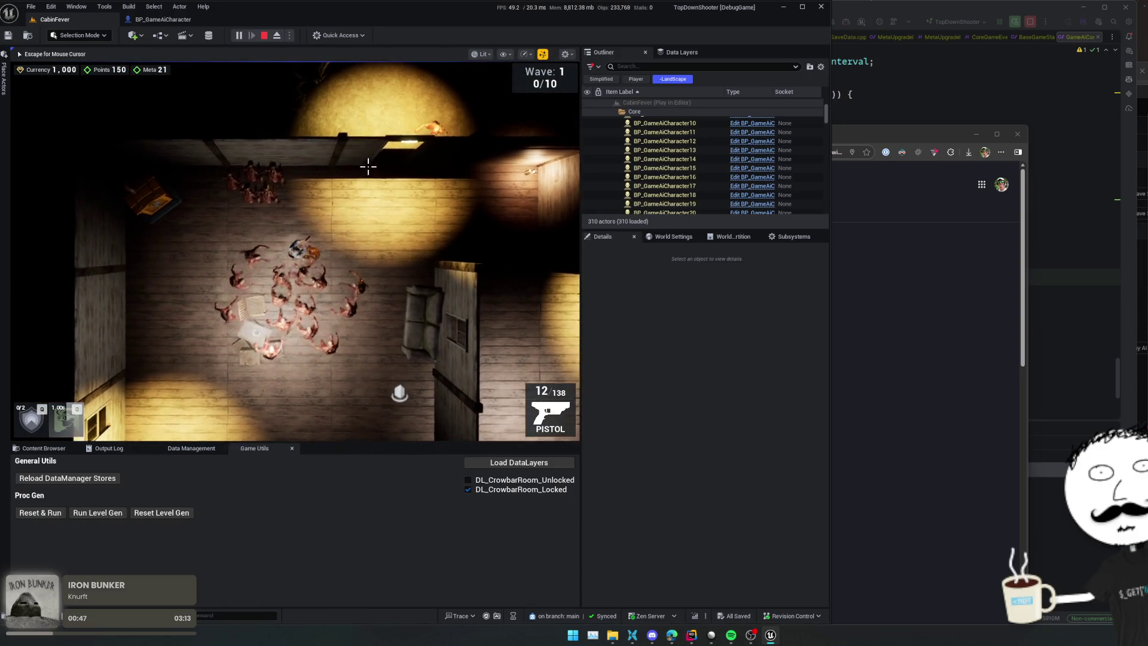
key(s)
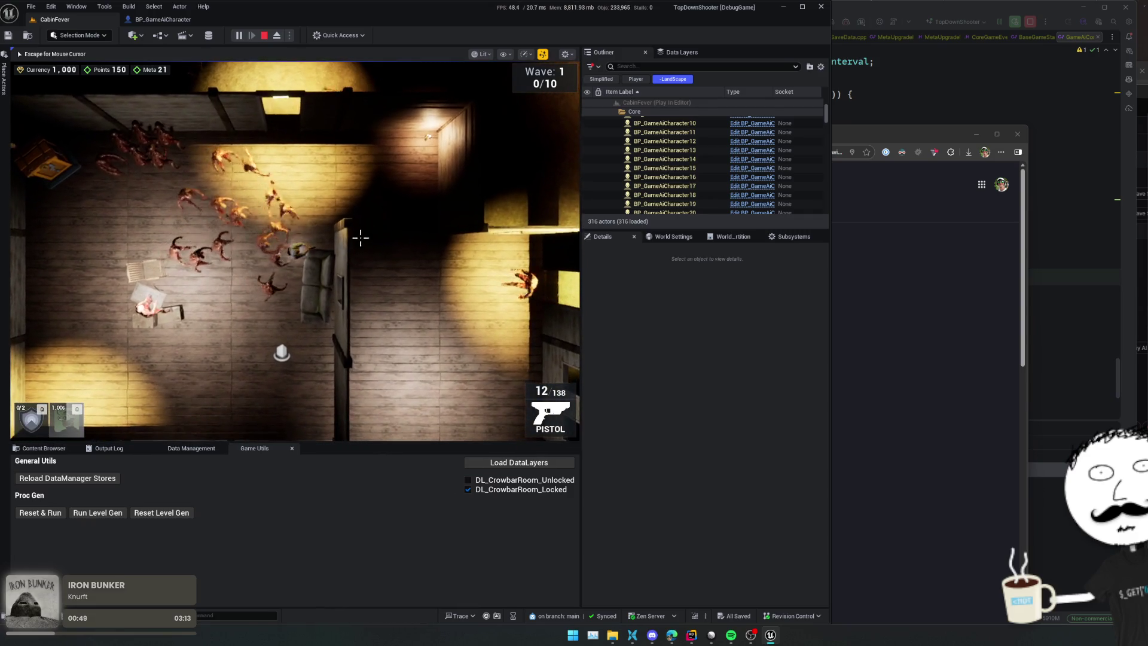
key(s)
key(a)
click(269, 297)
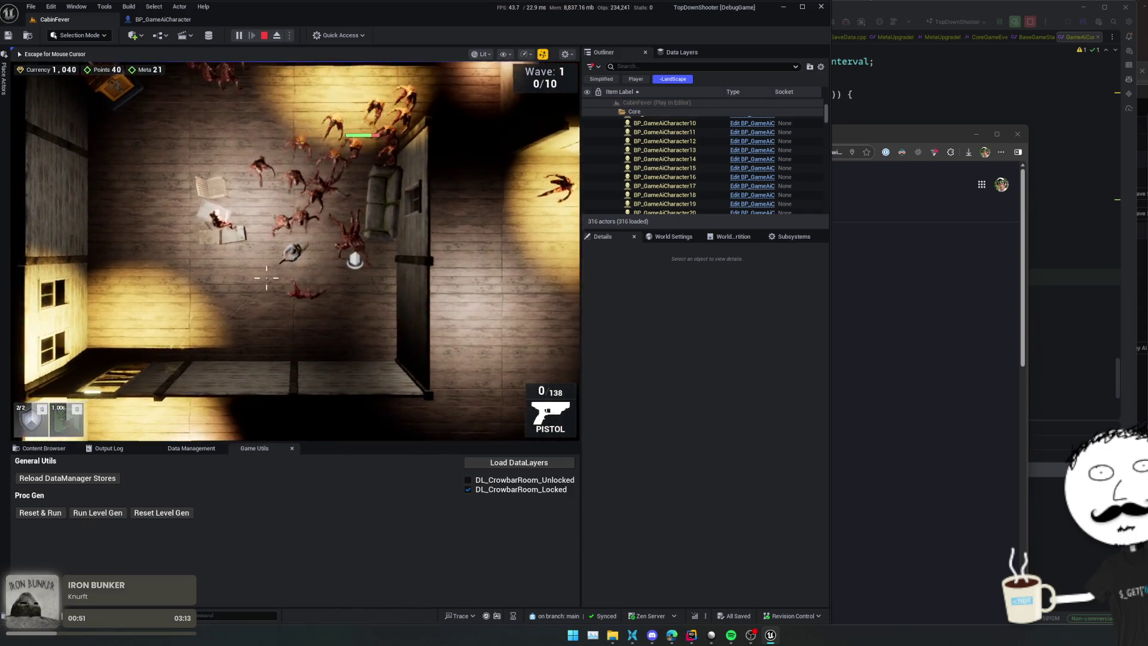
key(a)
key(s)
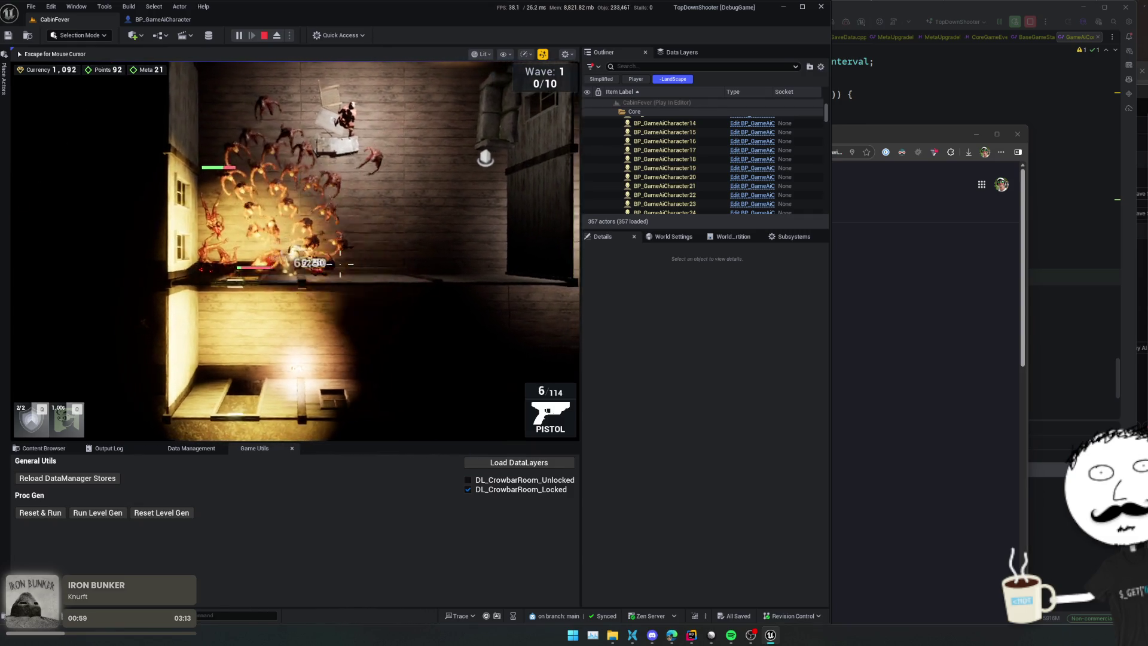
Step: Cross the room while firing into the zombie swarm and reloading
click(320, 259)
key(d)
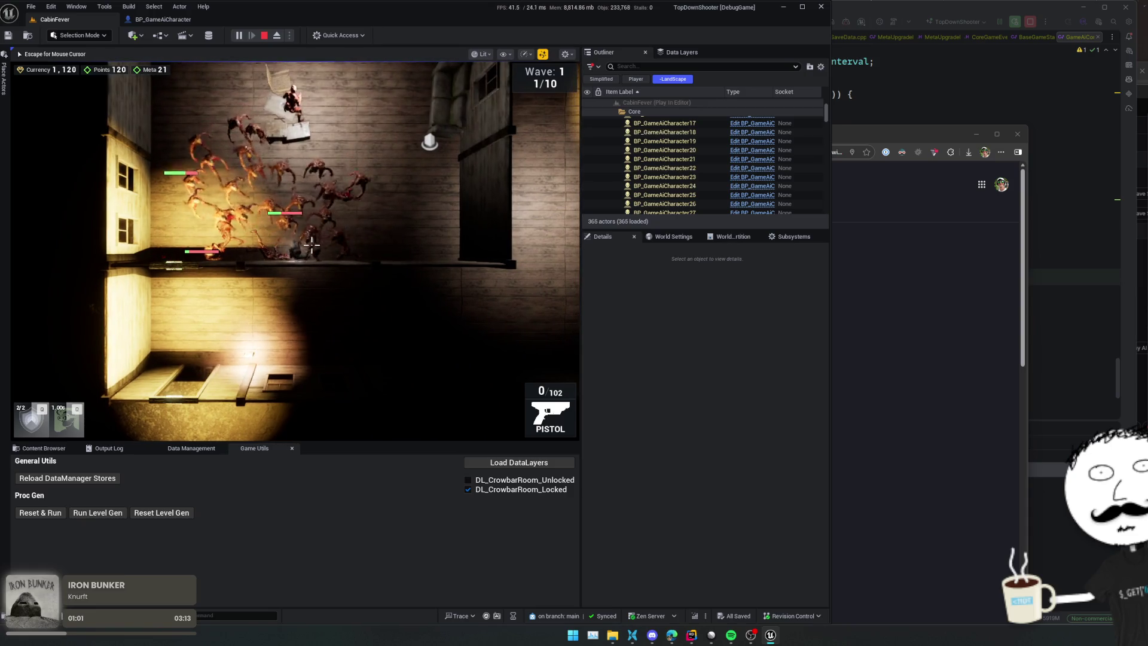
key(d)
drag(314, 254, 302, 218)
key(w)
key(a)
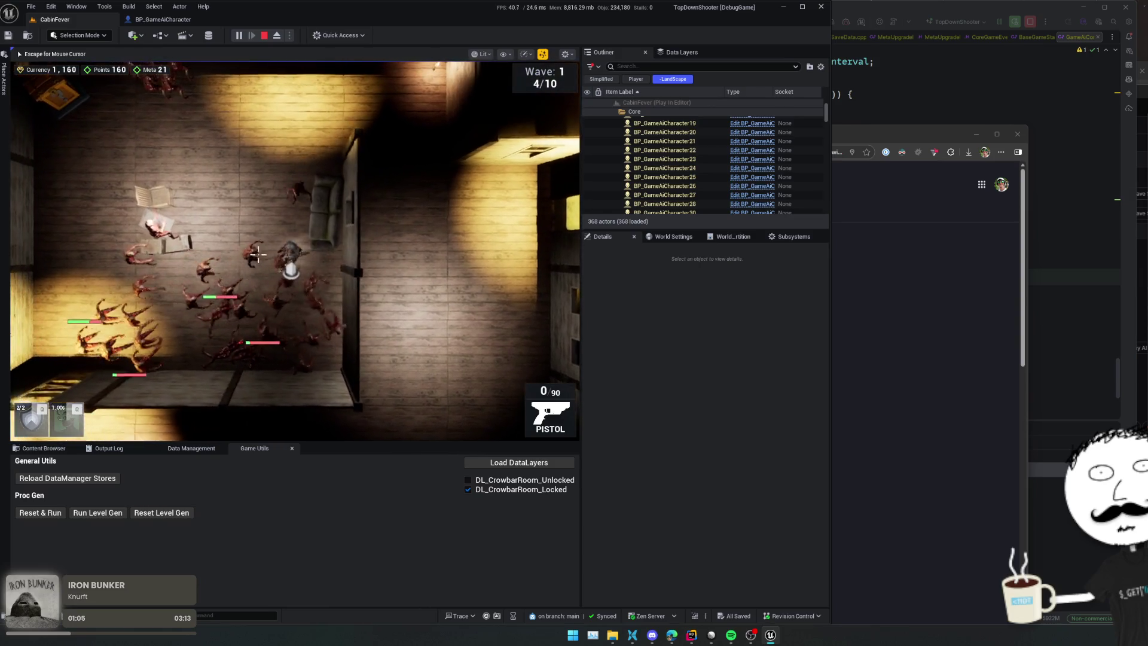
key(s)
key(a)
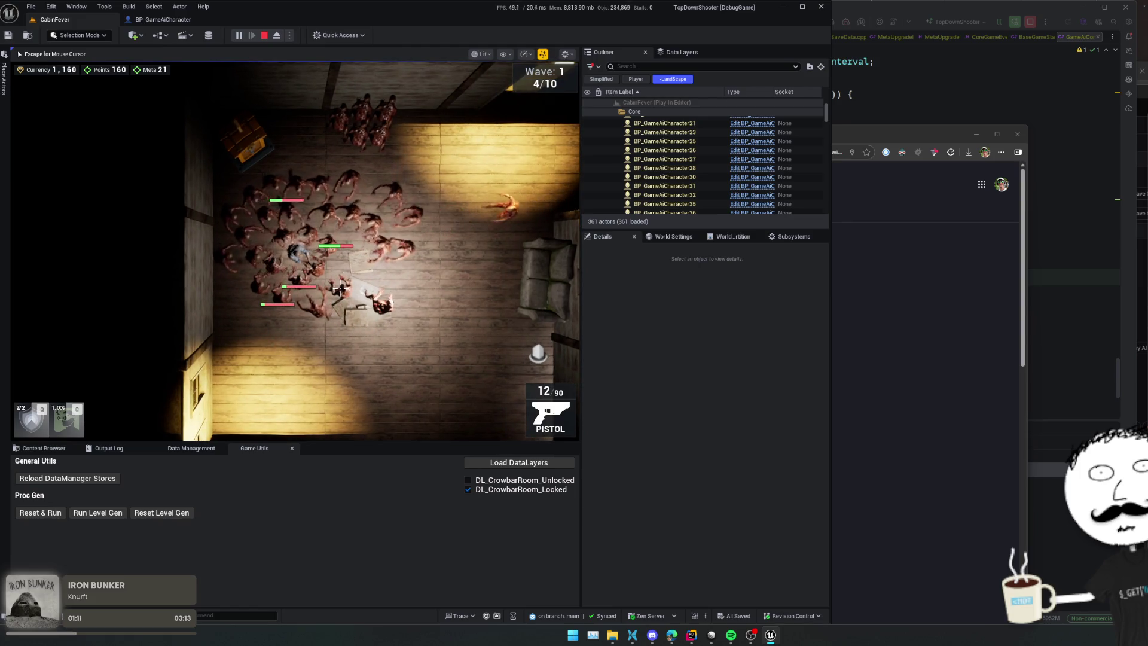
Step: Shoot the zombies crowding the player, reload, then end the play session
scroll(345, 291, up, 2)
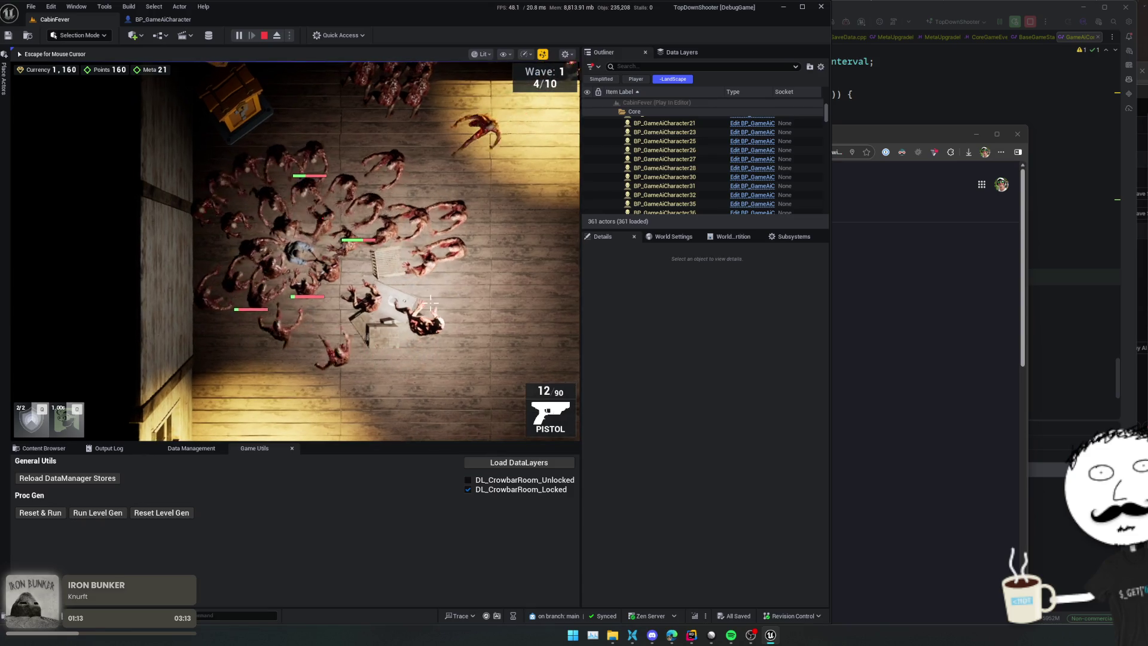
key(s)
click(340, 289)
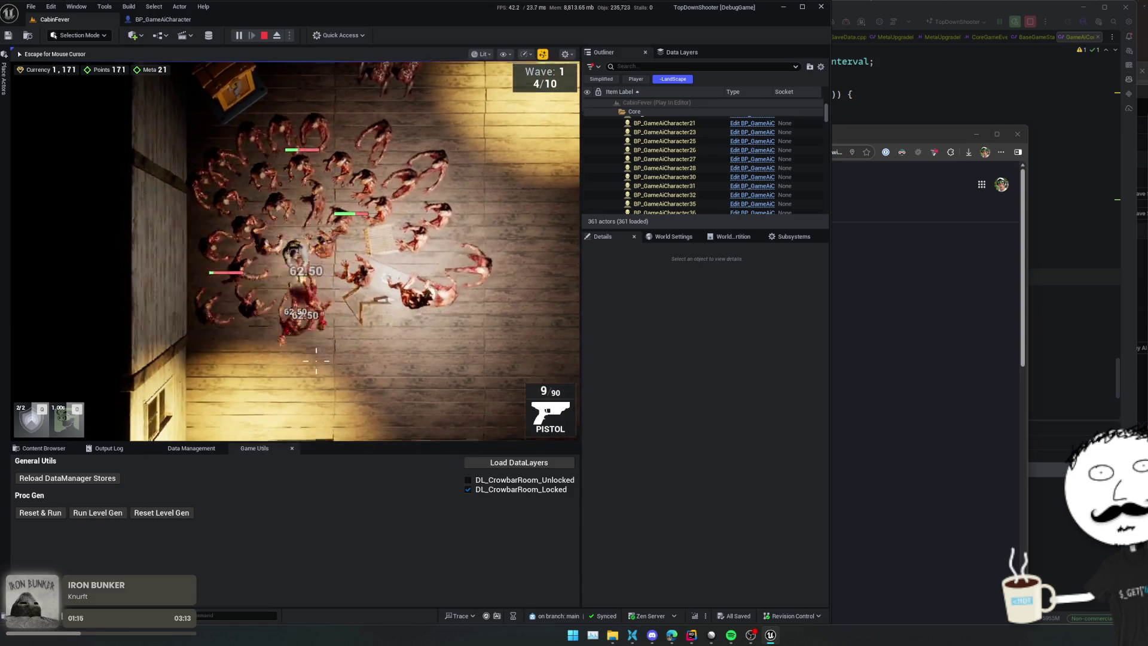
click(340, 289)
click(340, 290)
click(340, 289)
key(w)
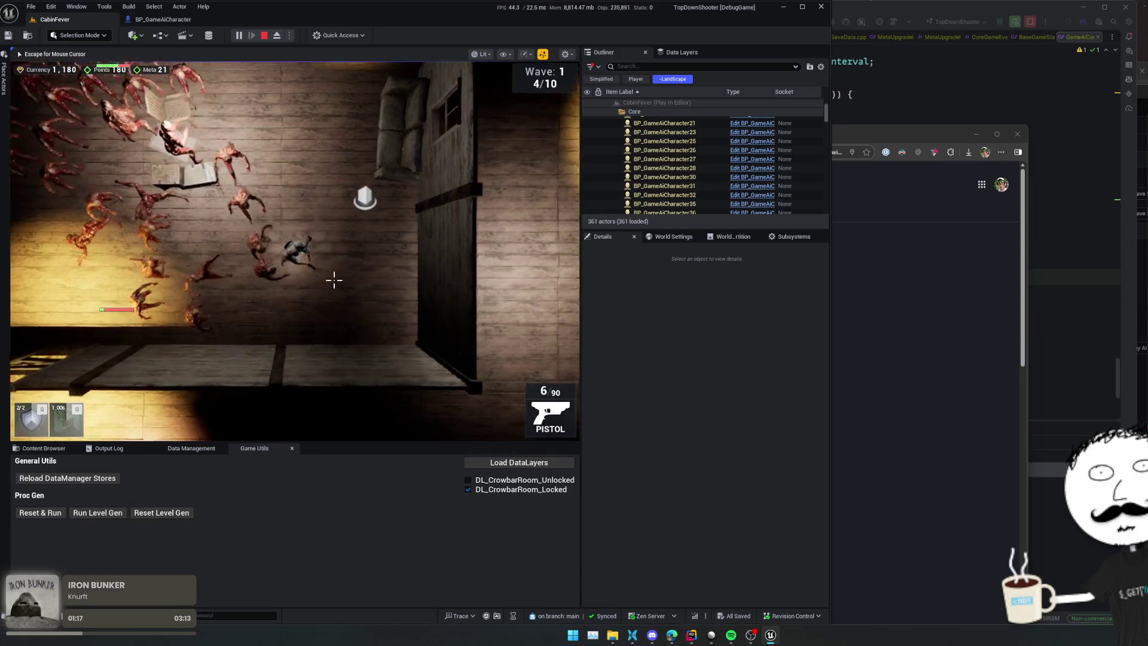
key(r)
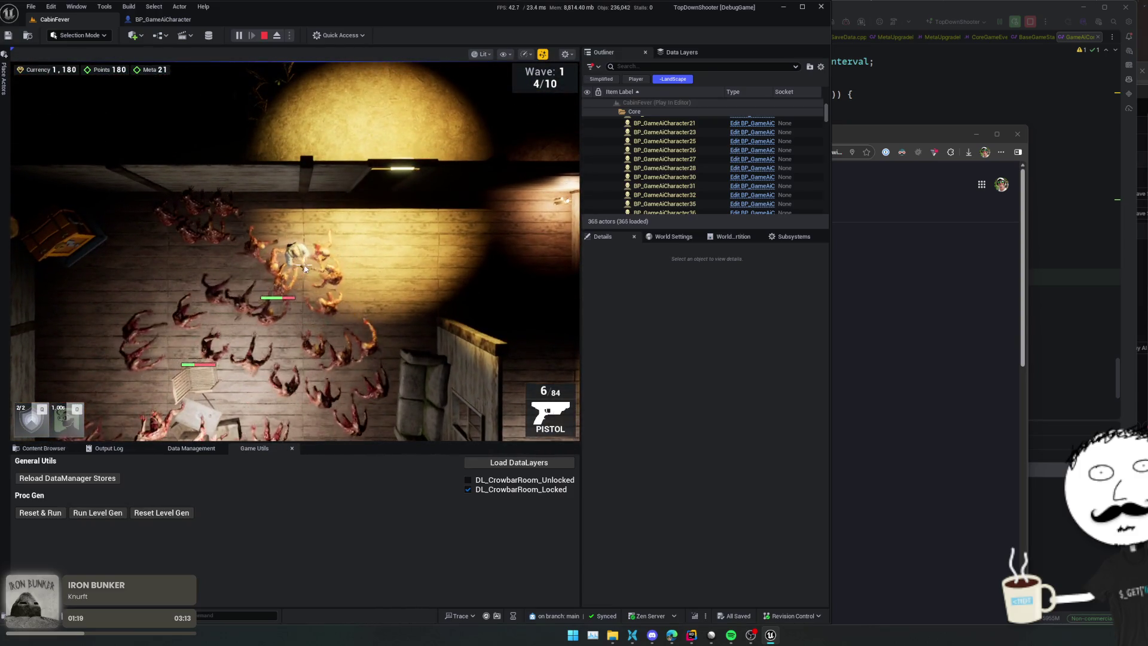
key(Escape)
Step: Stop the playtest and select Character Movement in the BP_GameAiCharacter blueprint
click(263, 36)
click(174, 19)
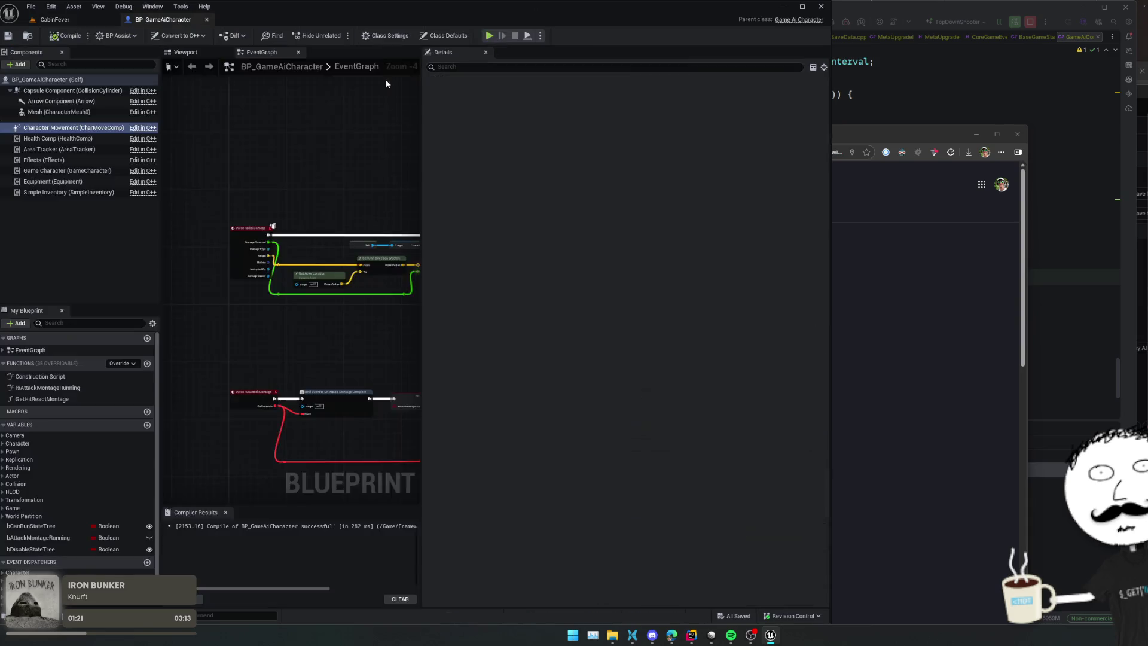
click(649, 303)
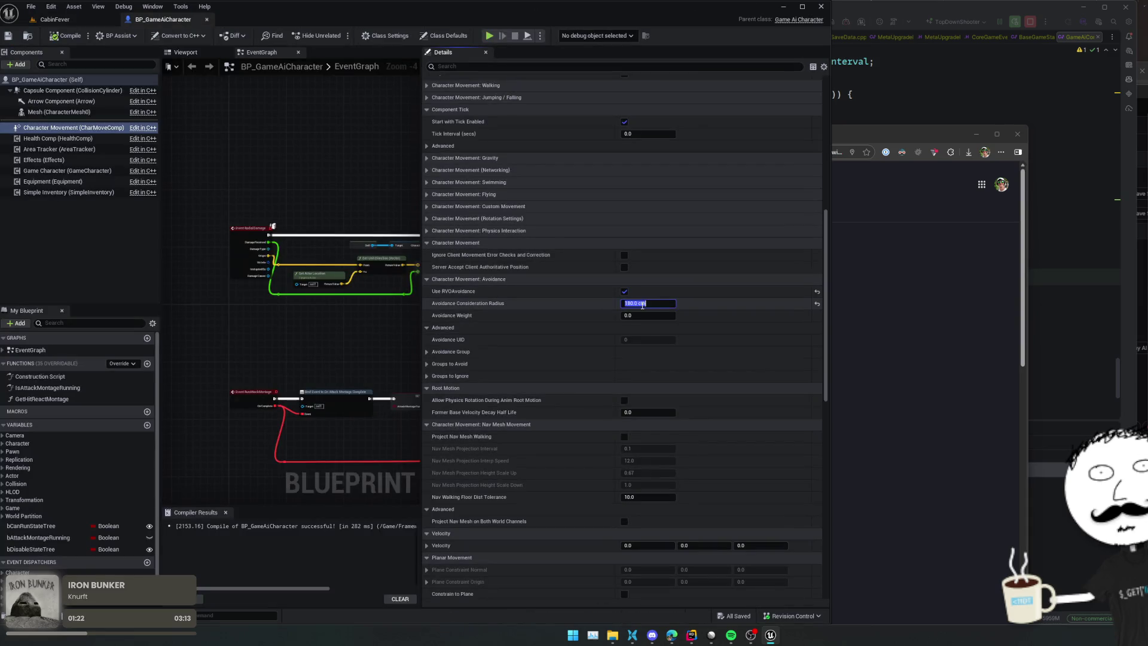
click(72, 91)
scroll(464, 251, up, 10)
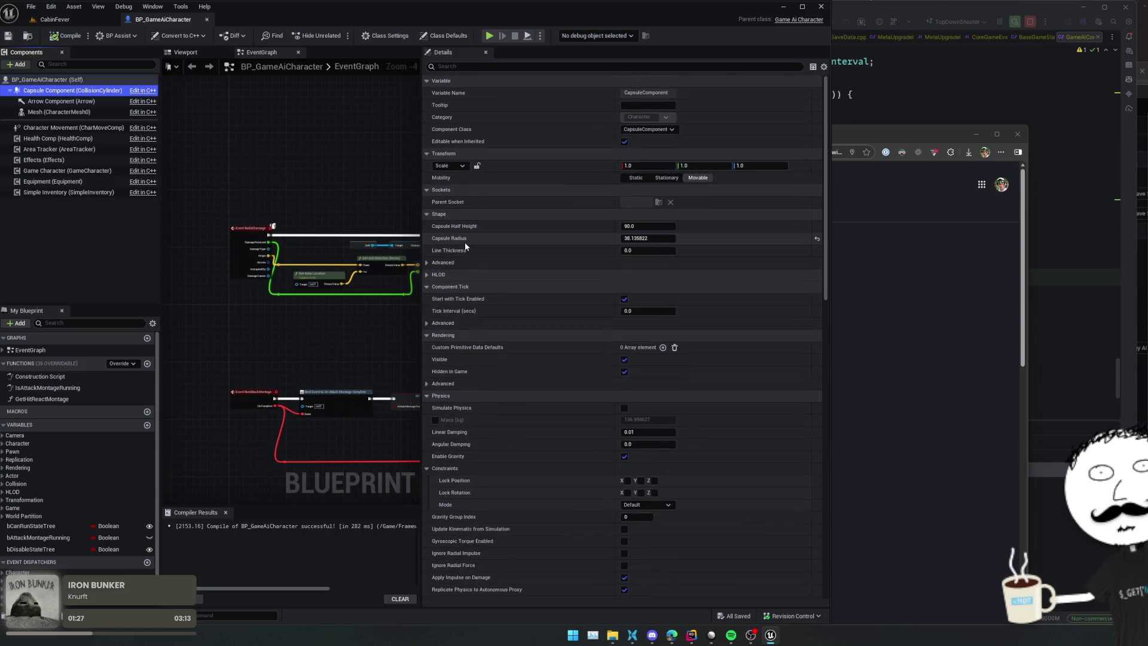
click(68, 127)
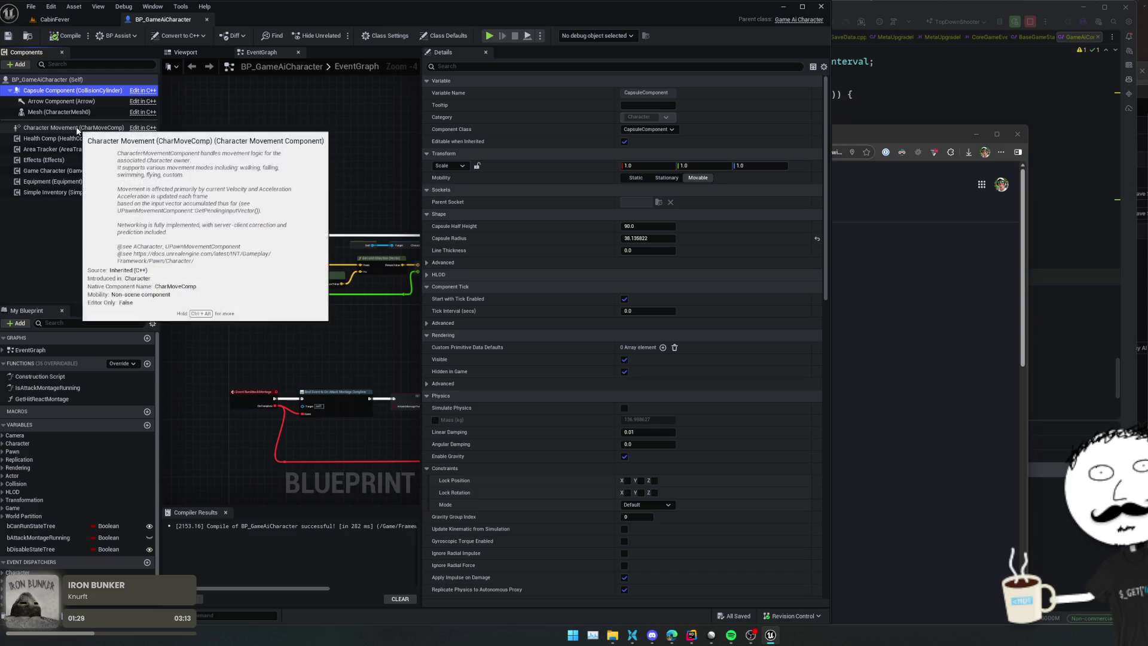
Step: Set Avoidance Consideration Radius to 100 and Avoidance Weight to 0.5, saving the blueprint
scroll(496, 335, down, 3)
scroll(486, 298, down, 10)
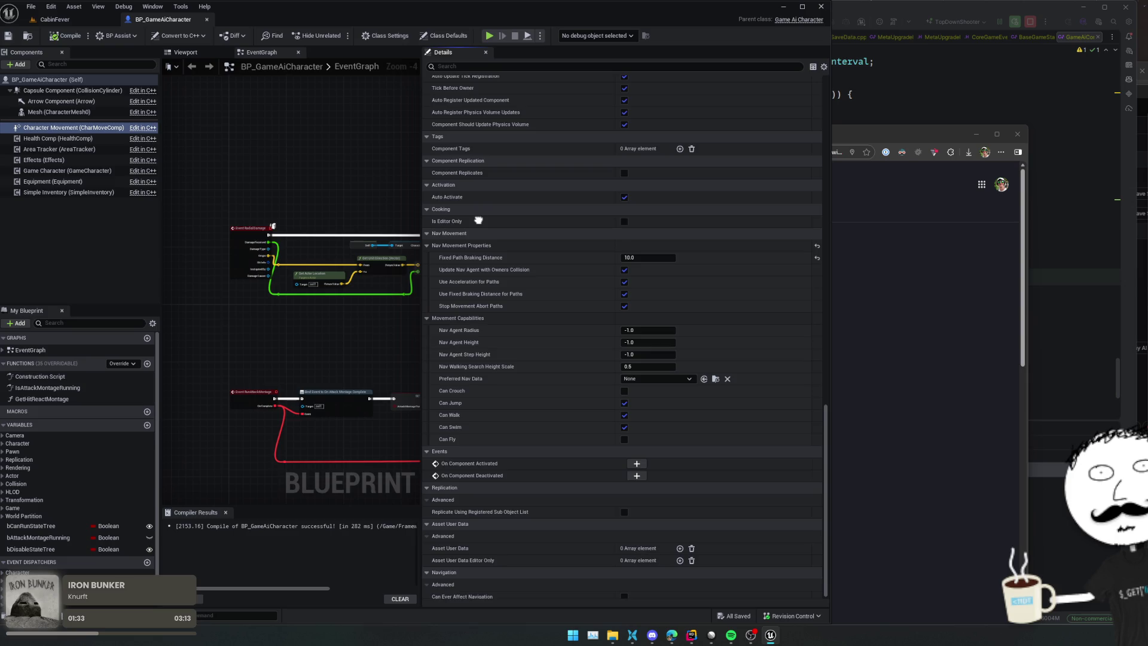
scroll(478, 221, up, 2)
drag(478, 245, 478, 322)
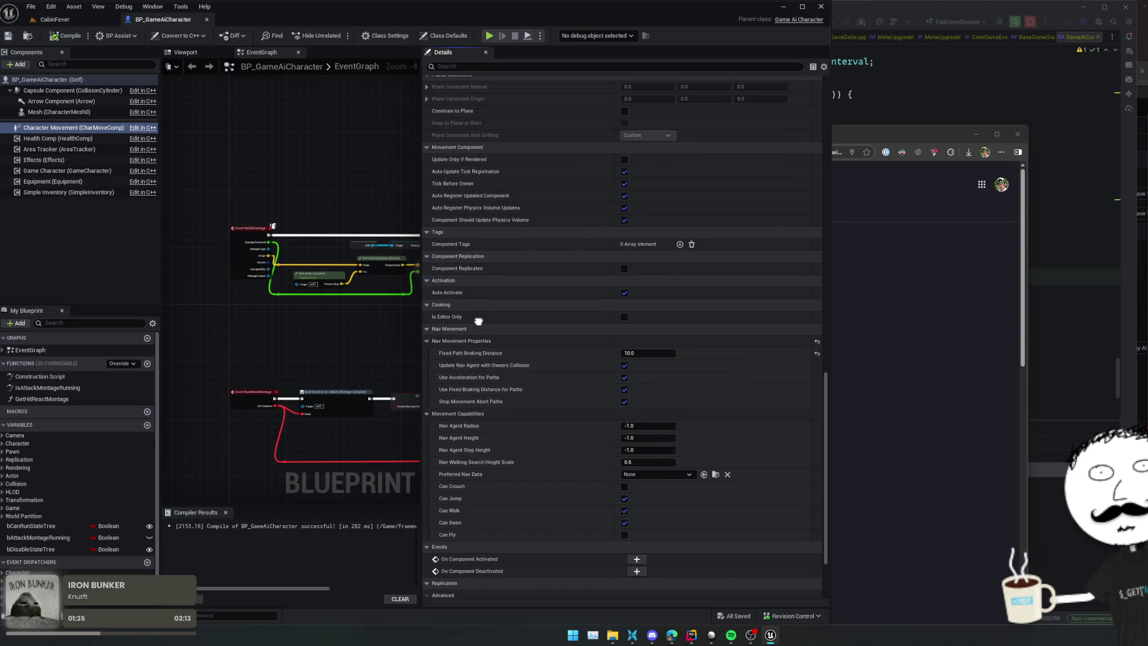
scroll(478, 321, up, 10)
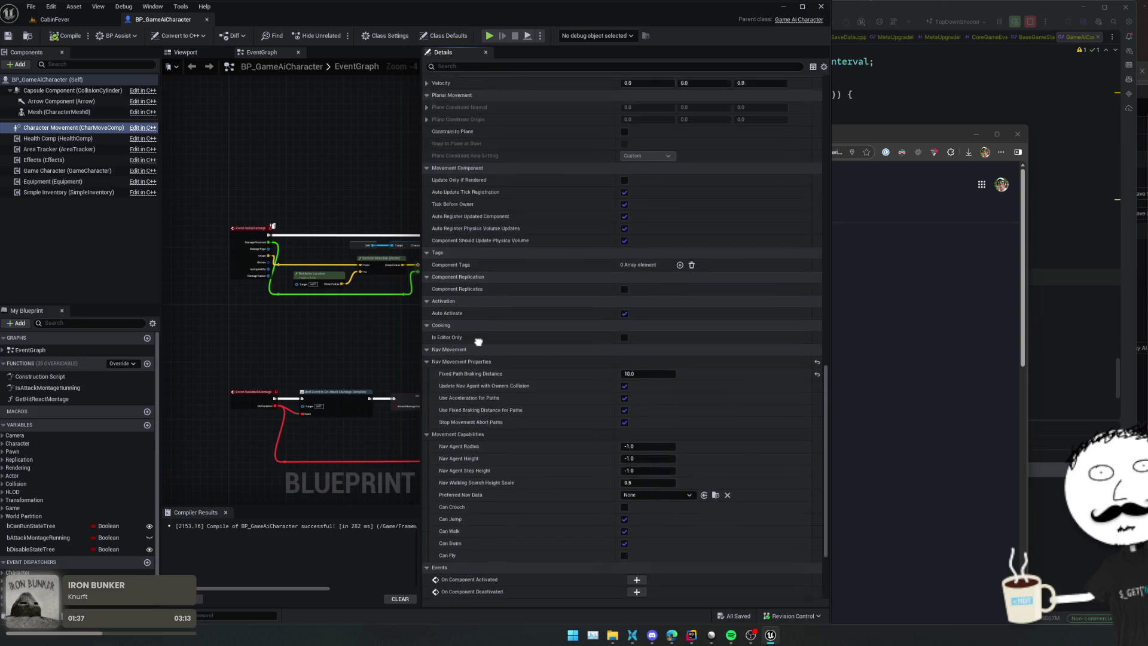
drag(500, 310, 499, 324)
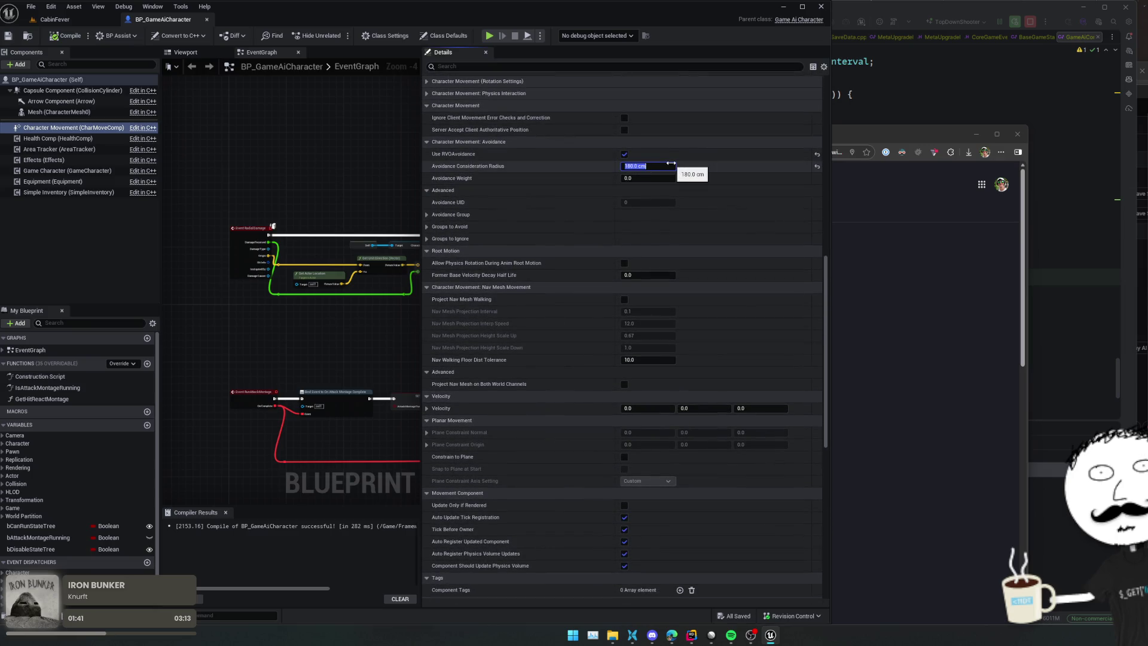
key(ctrl+s)
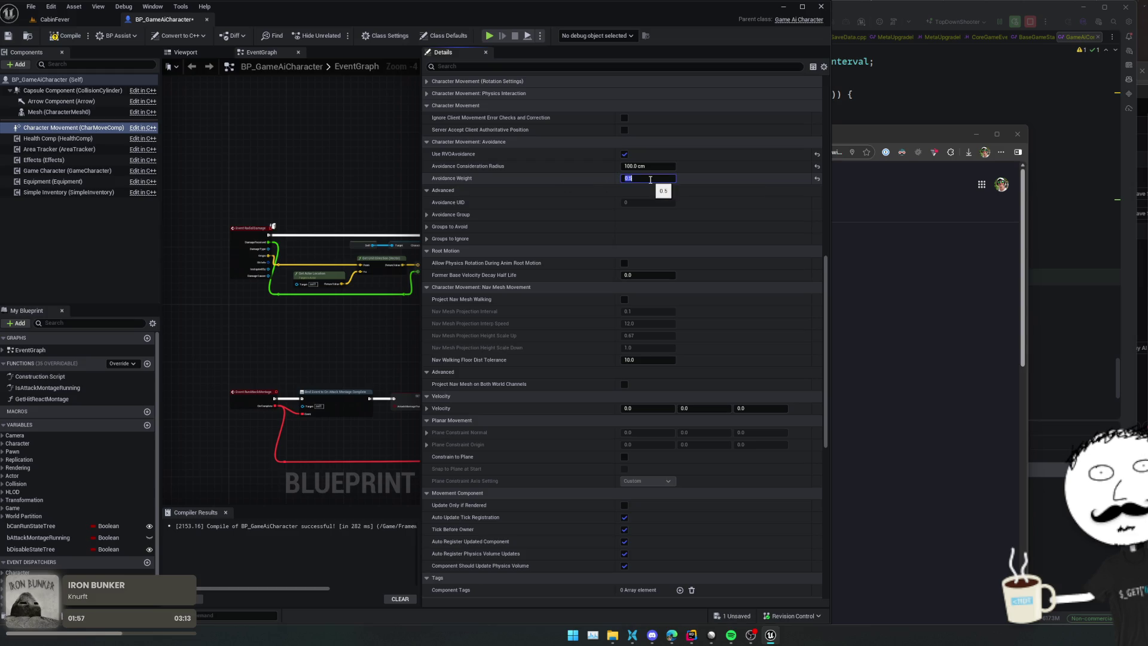
key(ctrl+s)
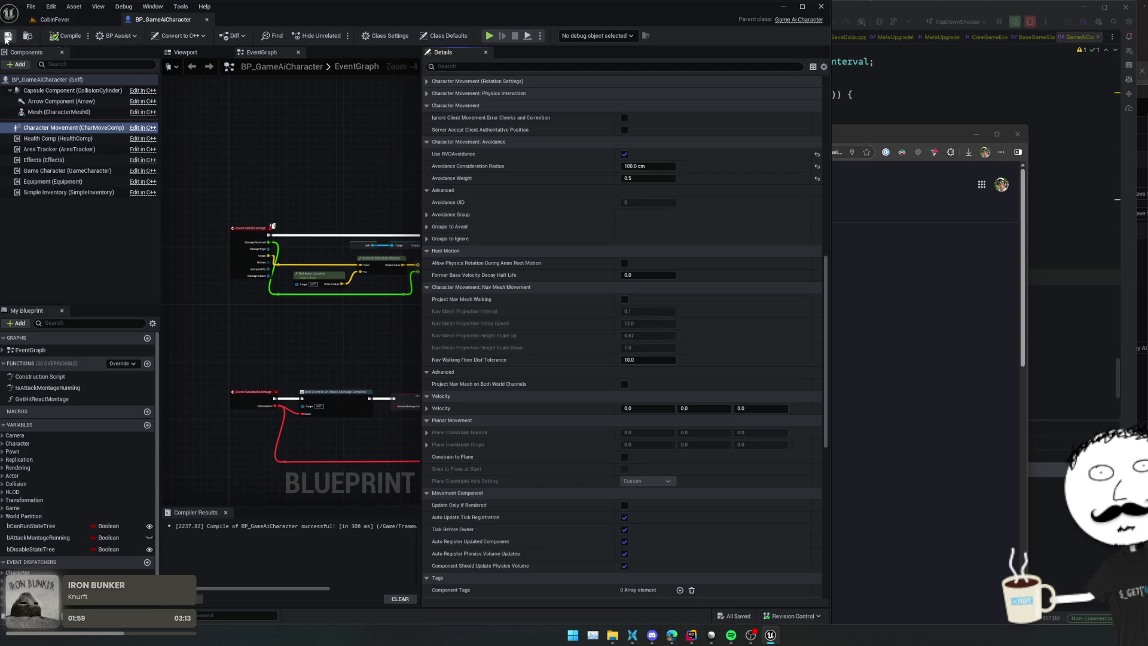
click(8, 37)
Step: Return to the CabinFever level, start a playtest, and move around shooting at the zombie group
click(89, 18)
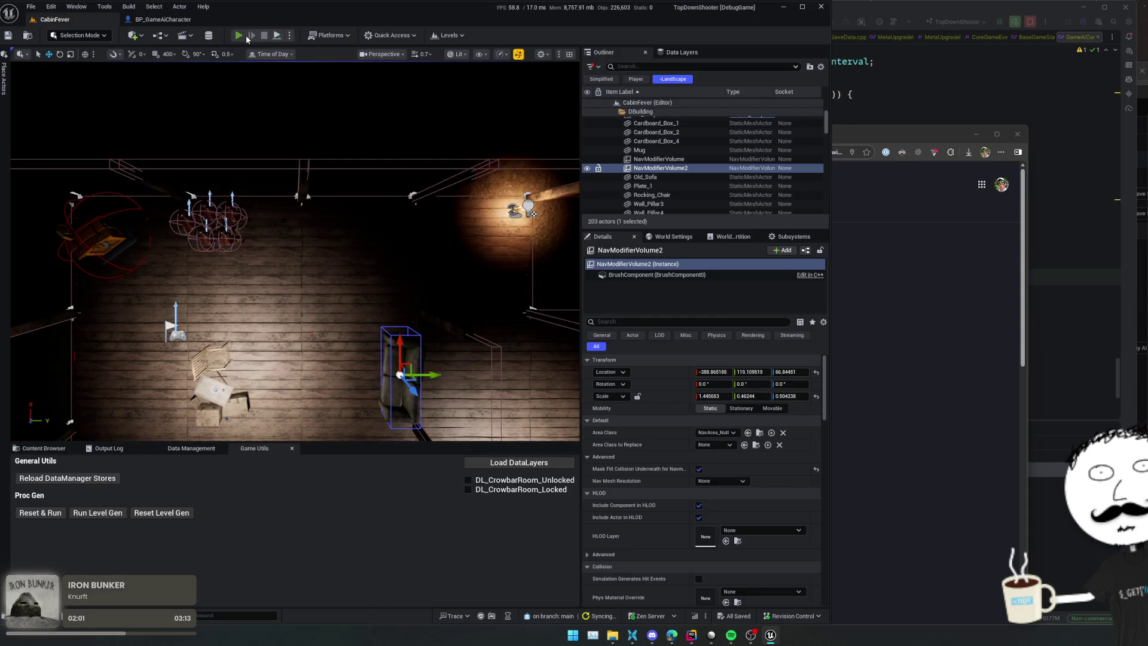
click(246, 35)
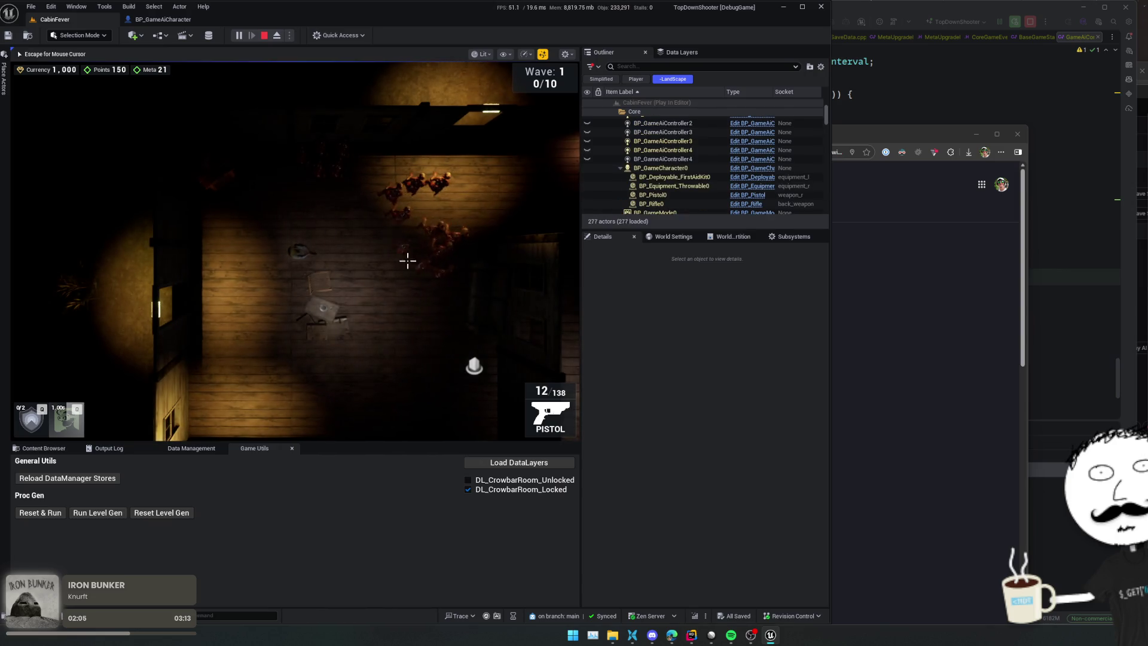
key(a)
key(s)
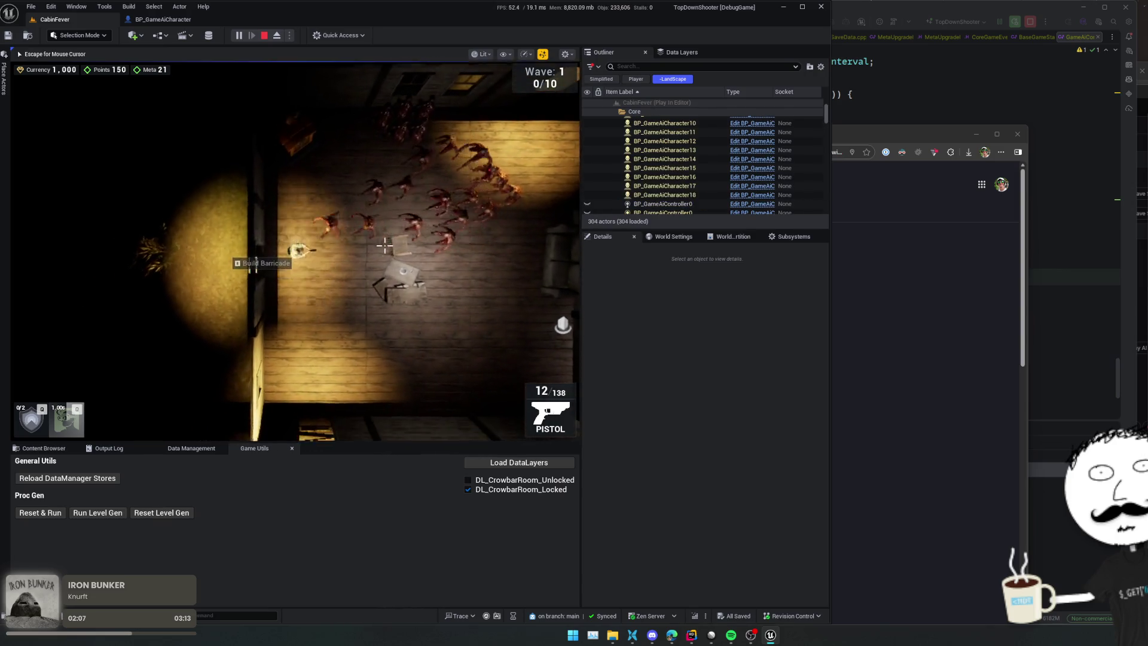
key(d)
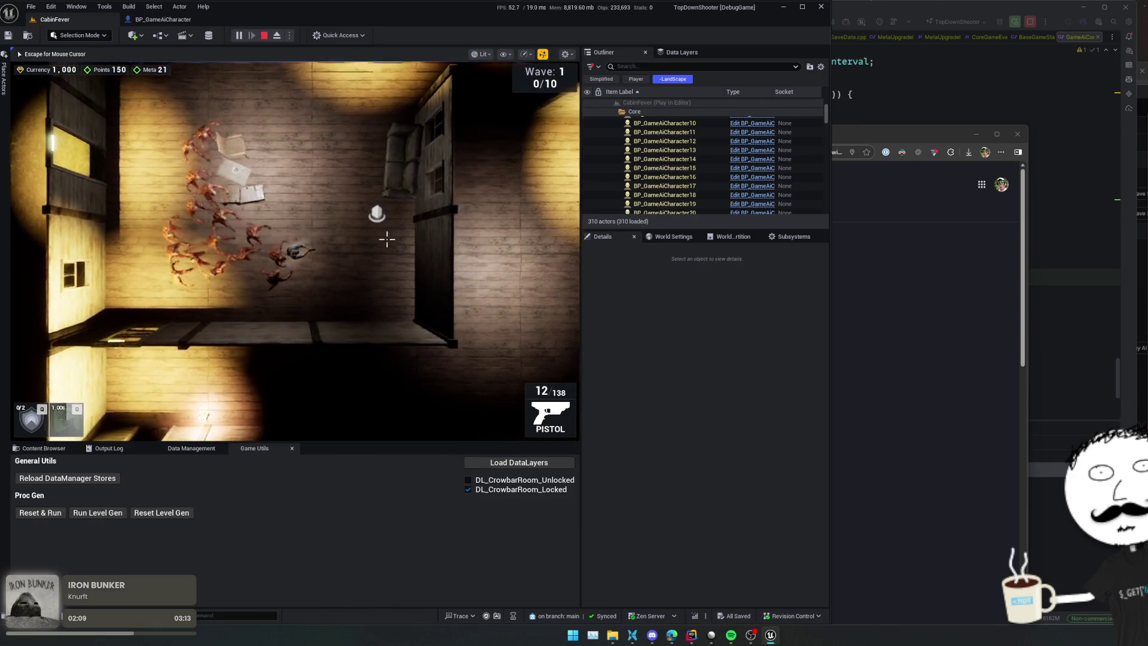
key(w)
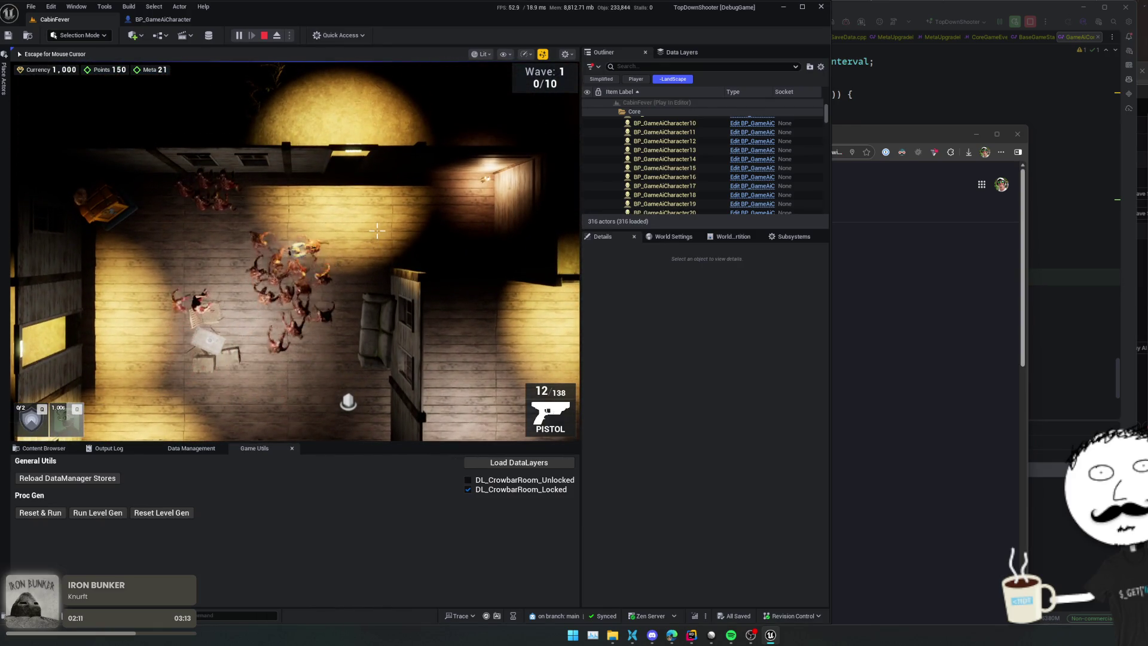
key(w)
key(a)
click(307, 212)
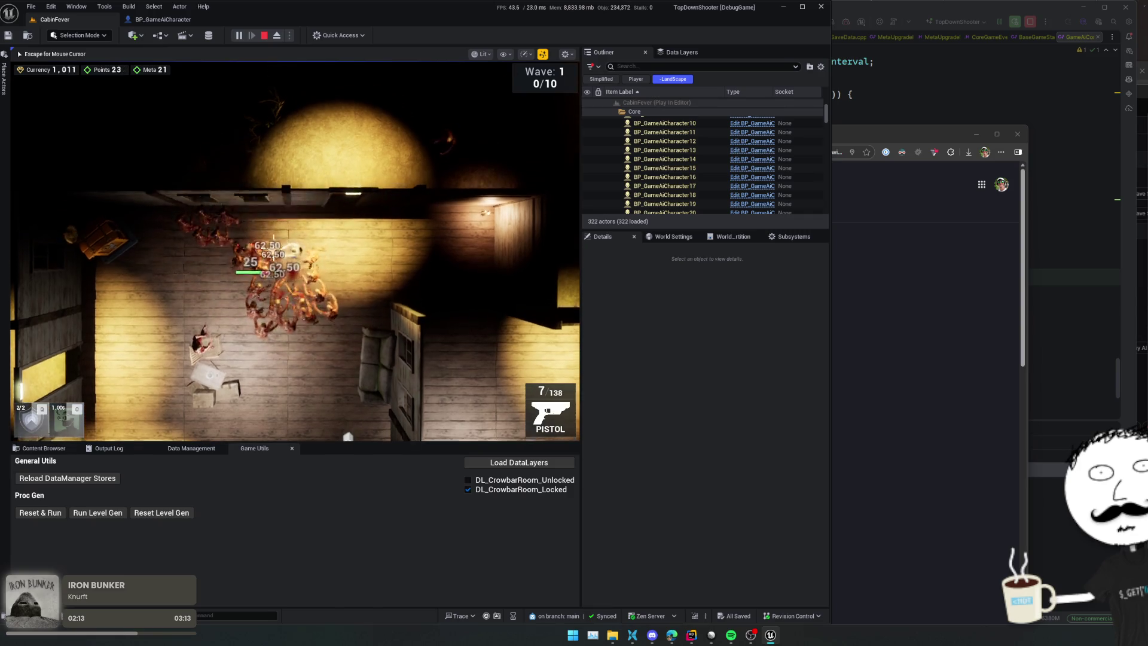
click(276, 257)
Step: Keep dodging the horde through the rooms, reloading and firing, then end the playtest with Escape
key(d)
key(r)
key(w)
key(a)
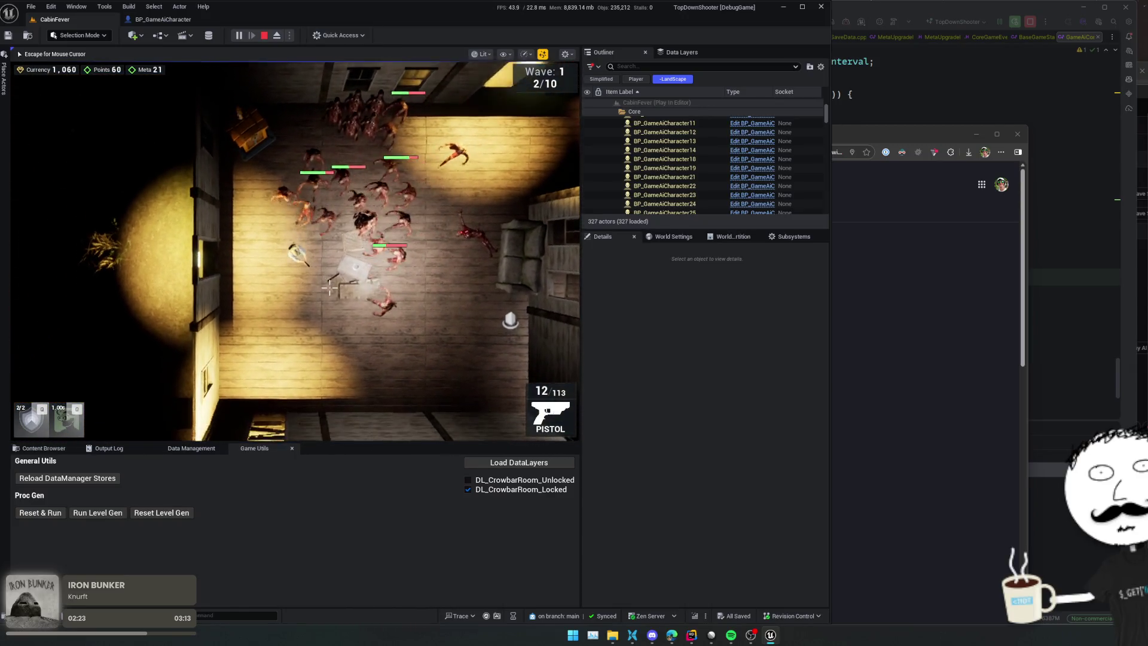
key(d)
key(s)
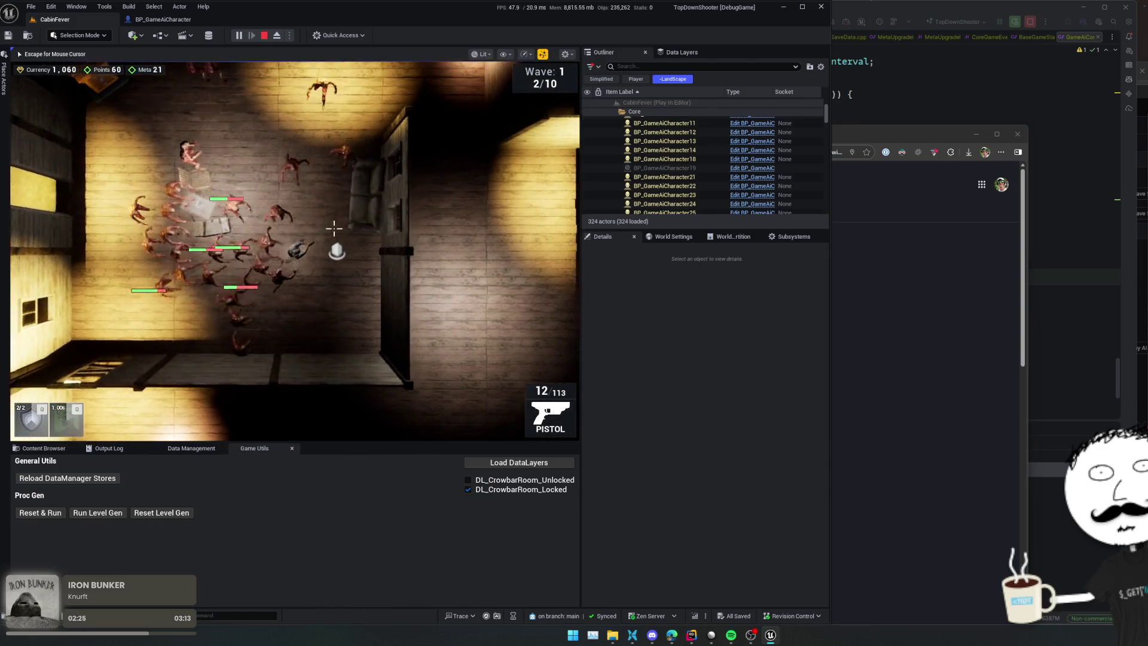
key(w)
click(334, 228)
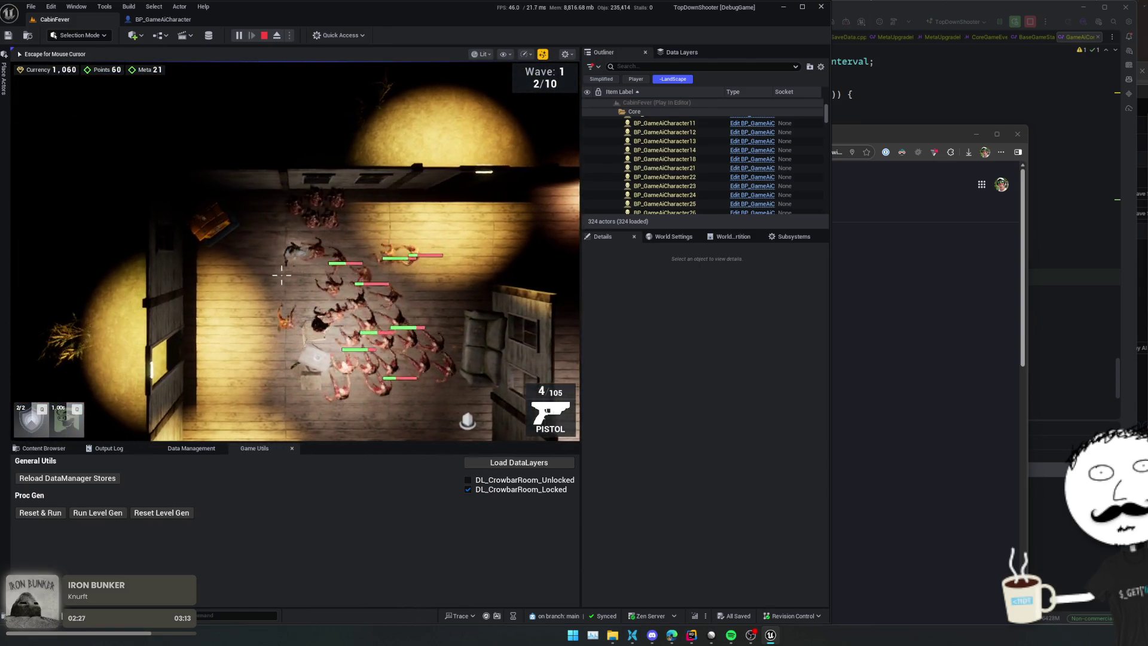
key(s)
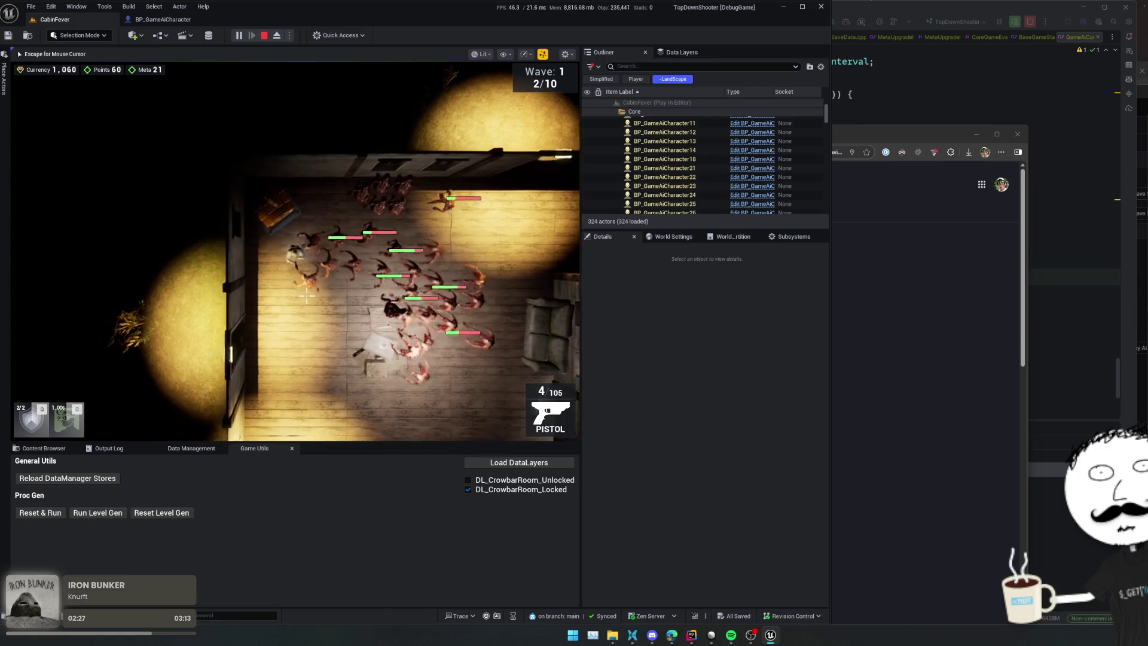
key(r)
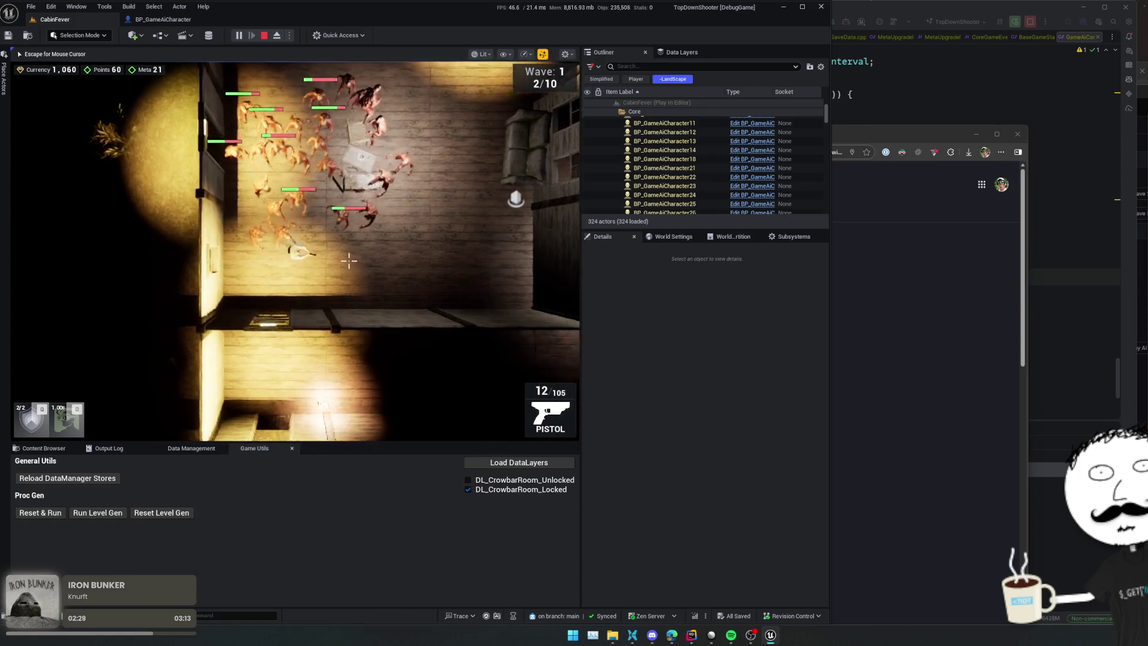
key(w)
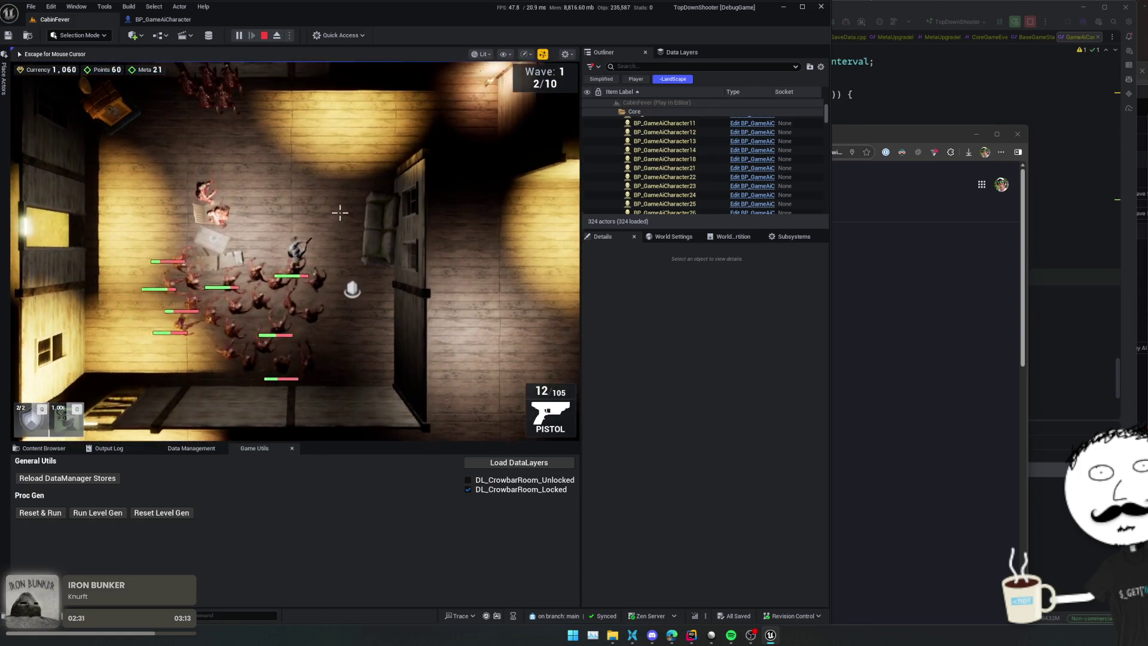
key(w)
key(a)
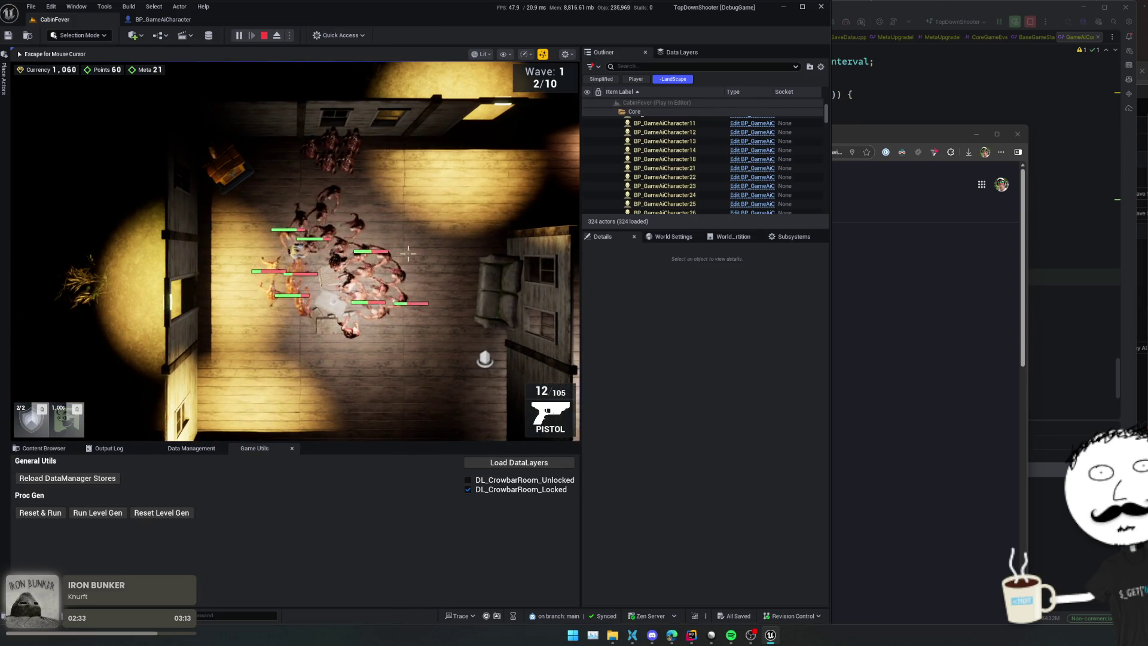
key(d)
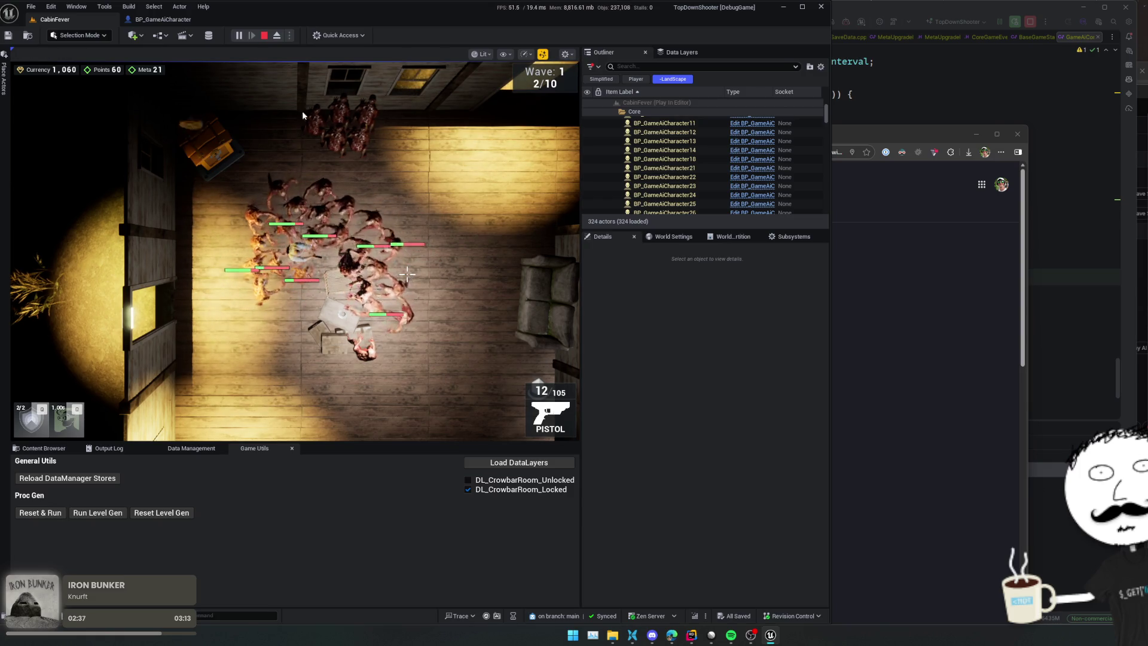
key(Escape)
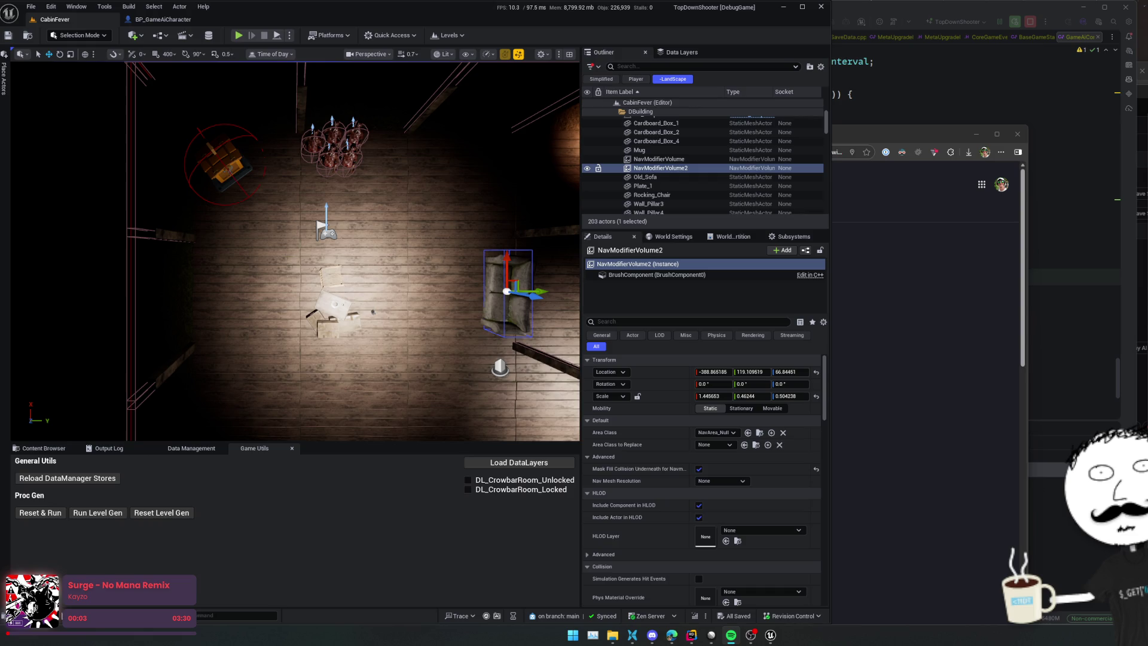
Step: Select NavModifierVolume and NavModifierVolume2 around the chair and crates
key(XF86AudioNext)
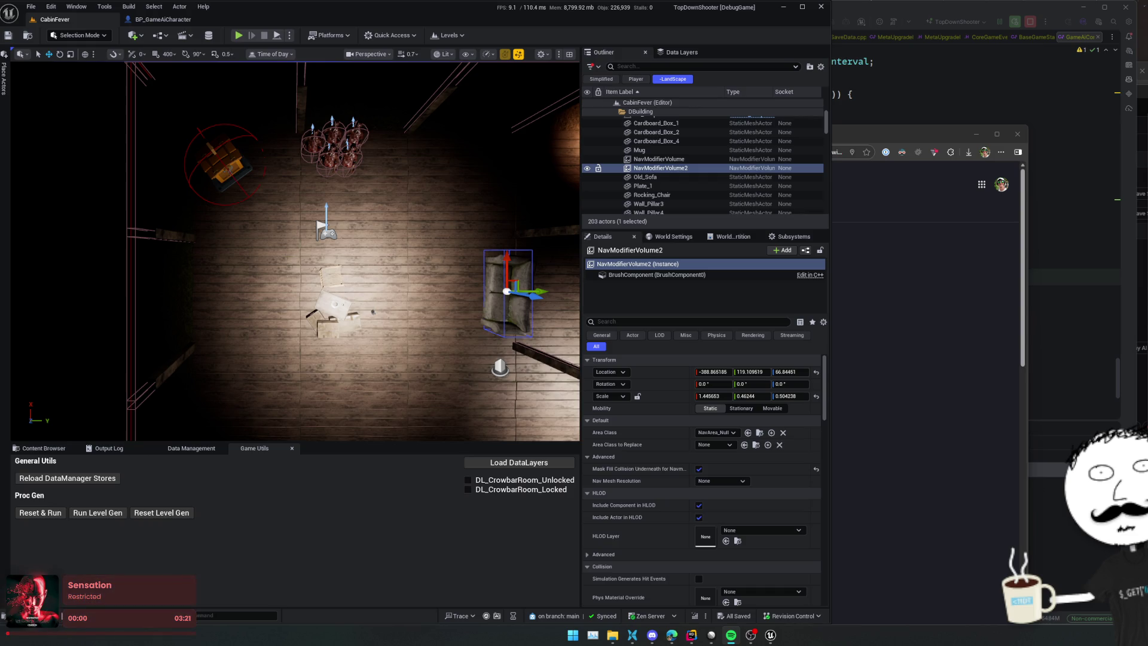
mouse_move(283, 439)
mouse_down()
mouse_move(251, 439)
mouse_move(284, 439)
mouse_up()
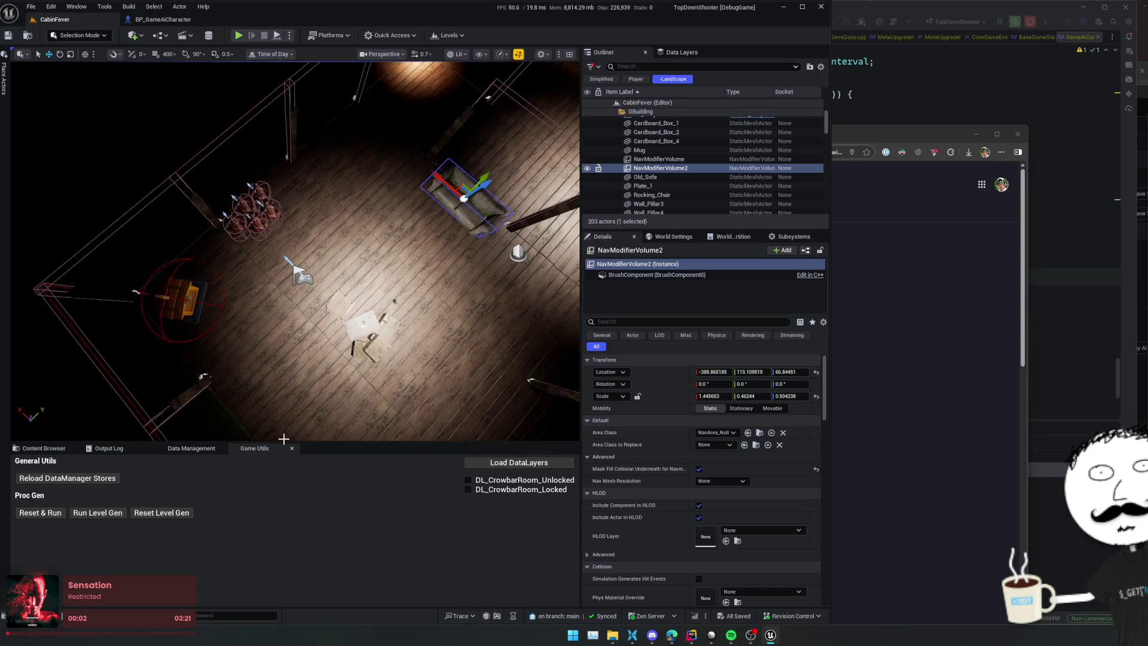
click(43, 448)
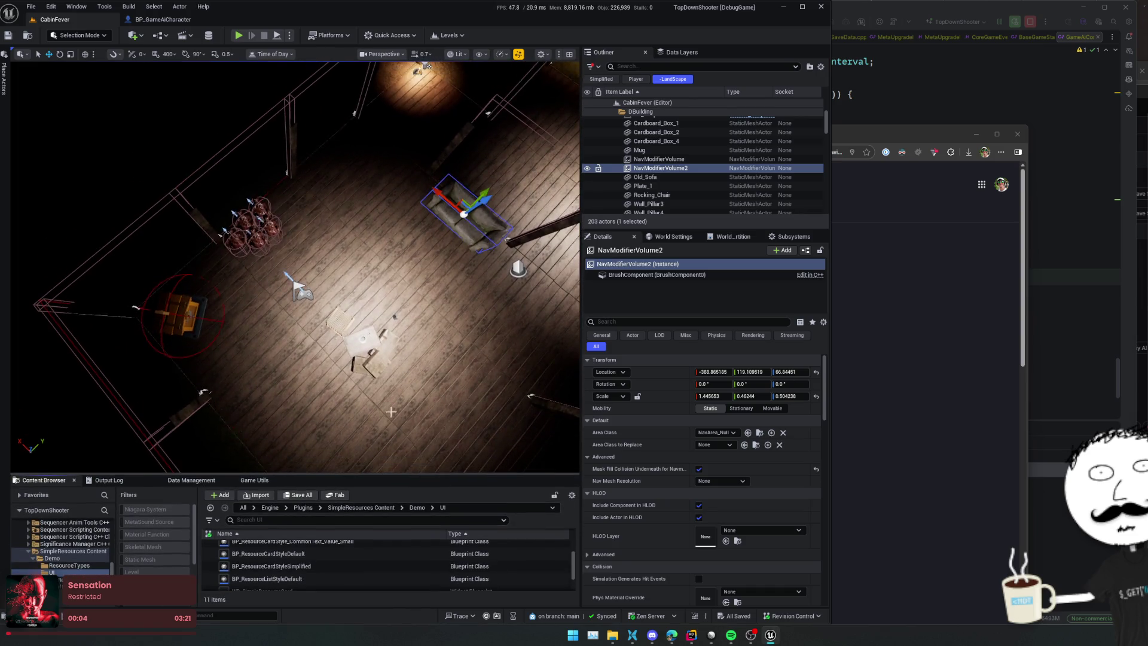
mouse_move(483, 388)
mouse_down()
mouse_move(476, 368)
mouse_move(483, 388)
mouse_up()
click(658, 159)
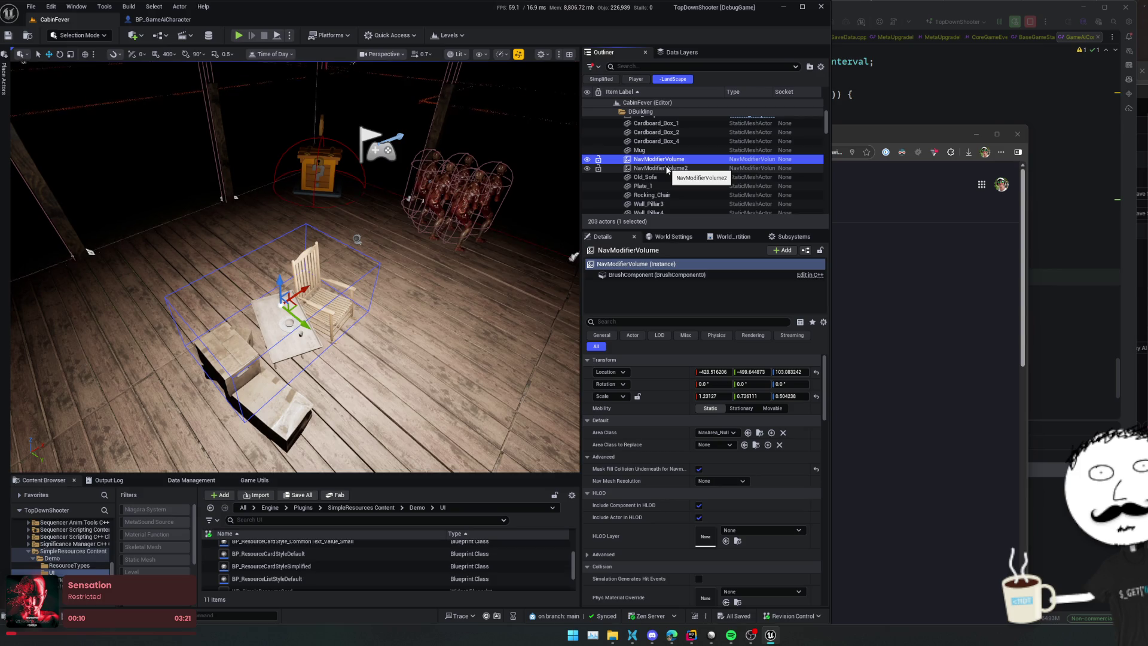
ctrl+click(668, 169)
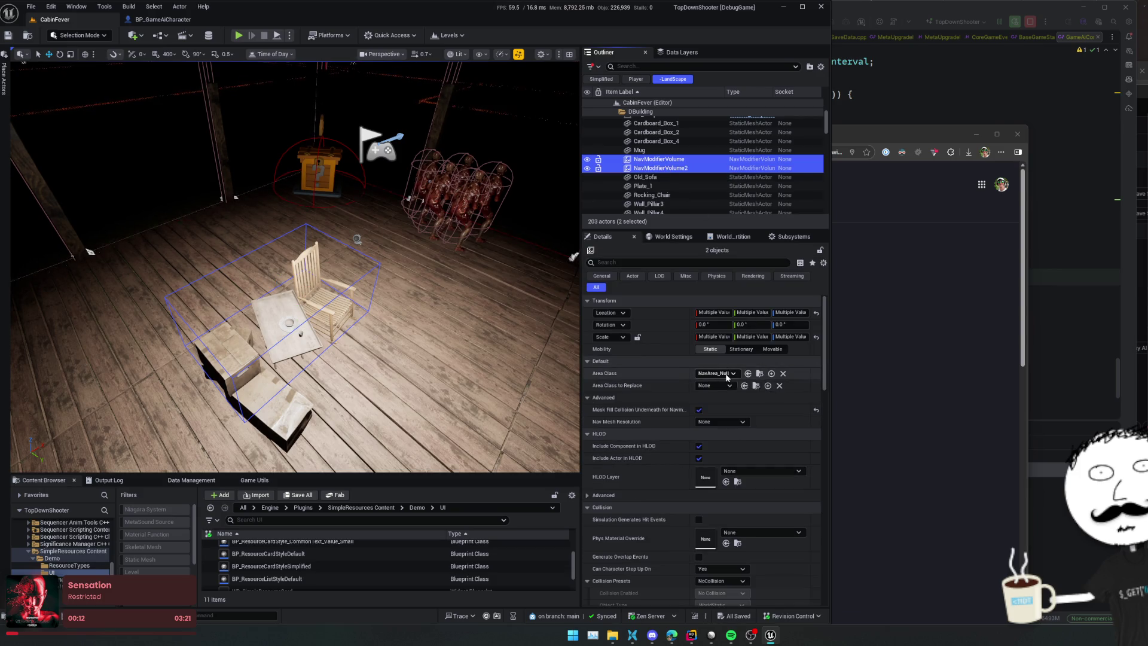
Step: Set both volumes' Area Class to NavArea_Obstacle and untick Mask Fill Collision Underneath
click(727, 374)
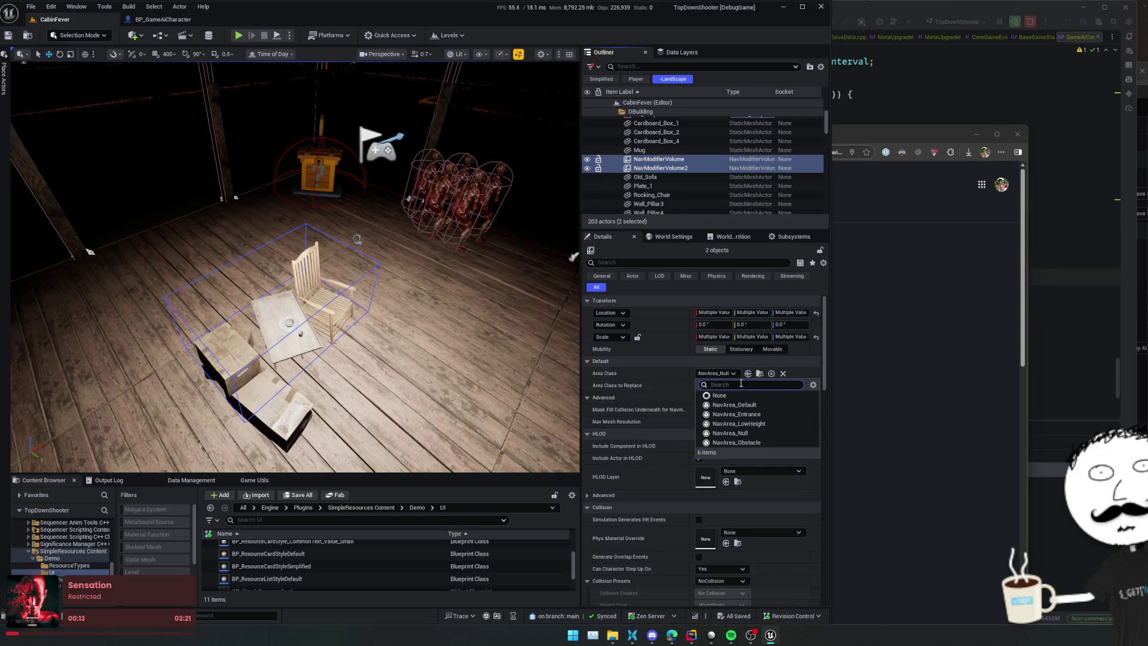
click(770, 445)
click(699, 410)
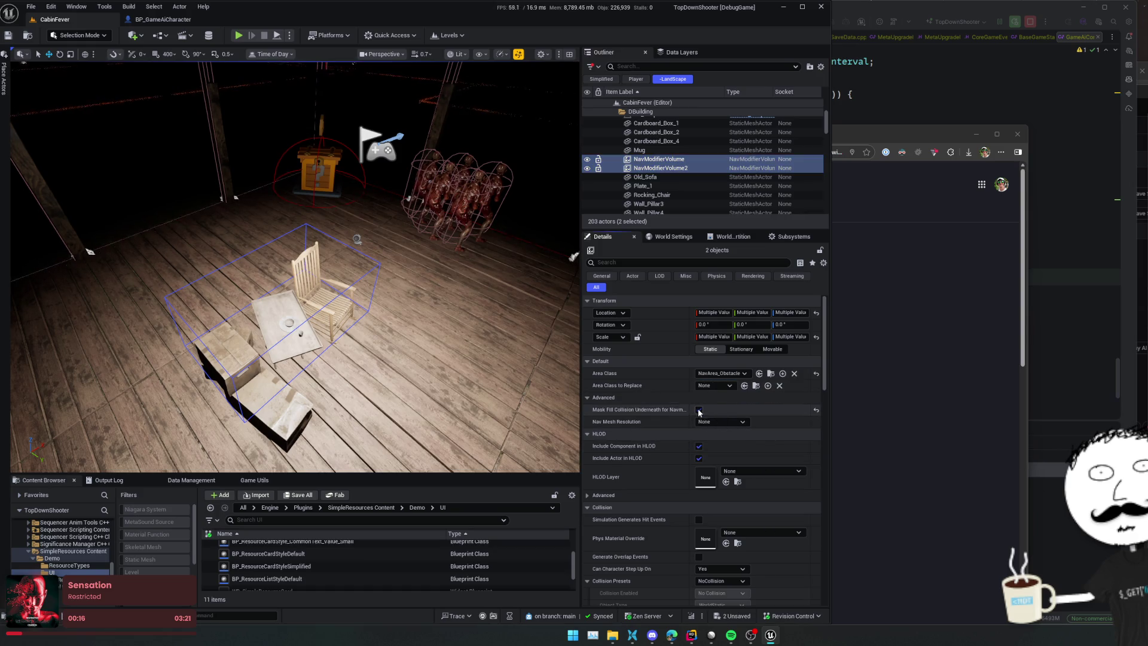
drag(510, 350, 389, 326)
Step: Toggle the navmesh overlay with P to check it, then start a playtest with Alt+P
key(p)
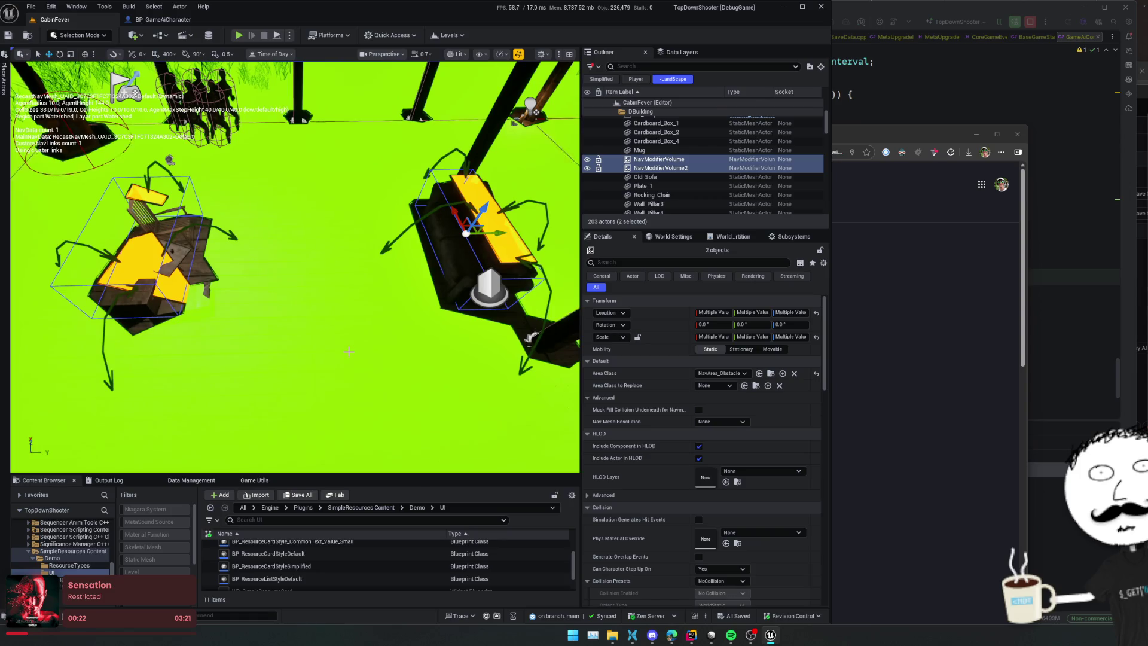
key(p)
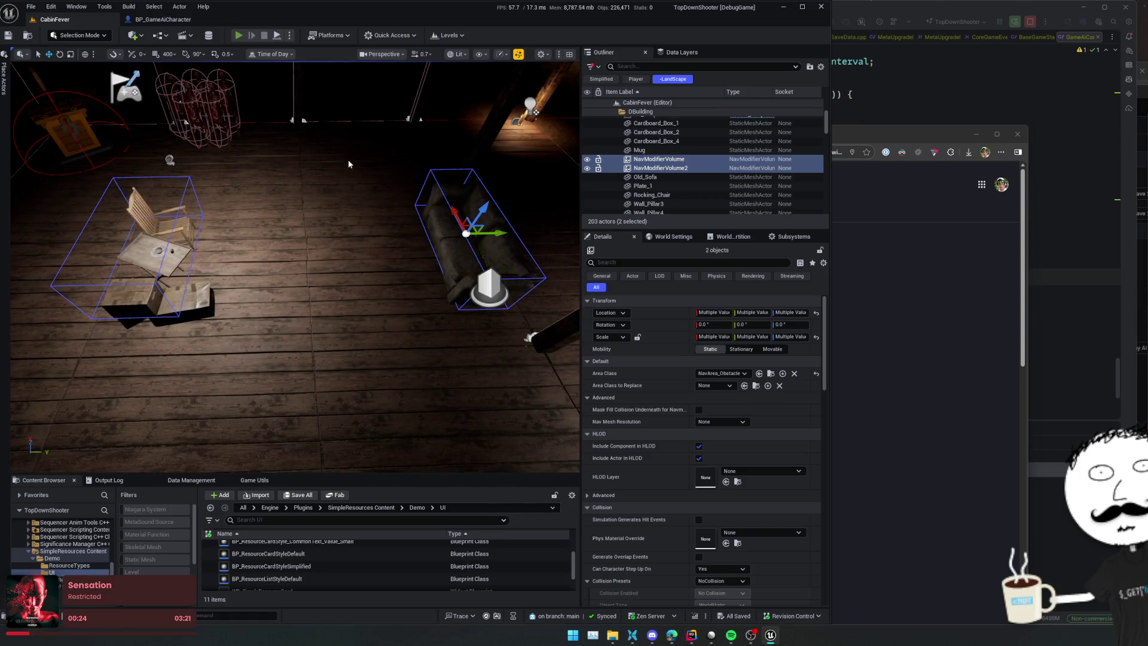
key(alt+p)
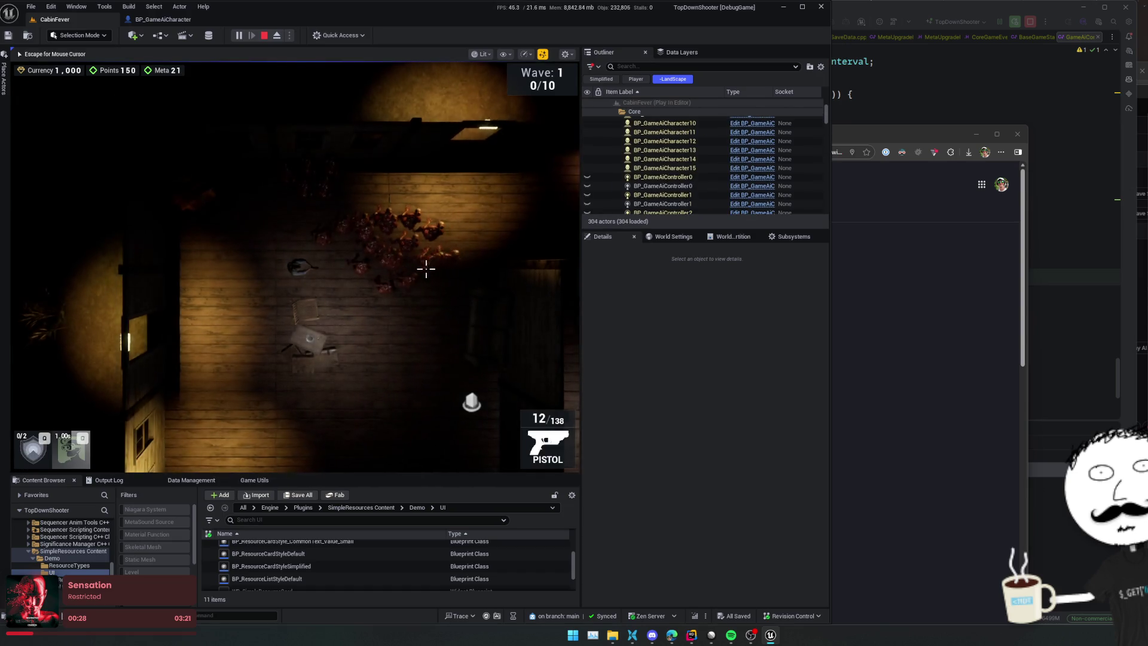
Step: Walk the player through the rooms and fire into the enemy swarm
key(s)
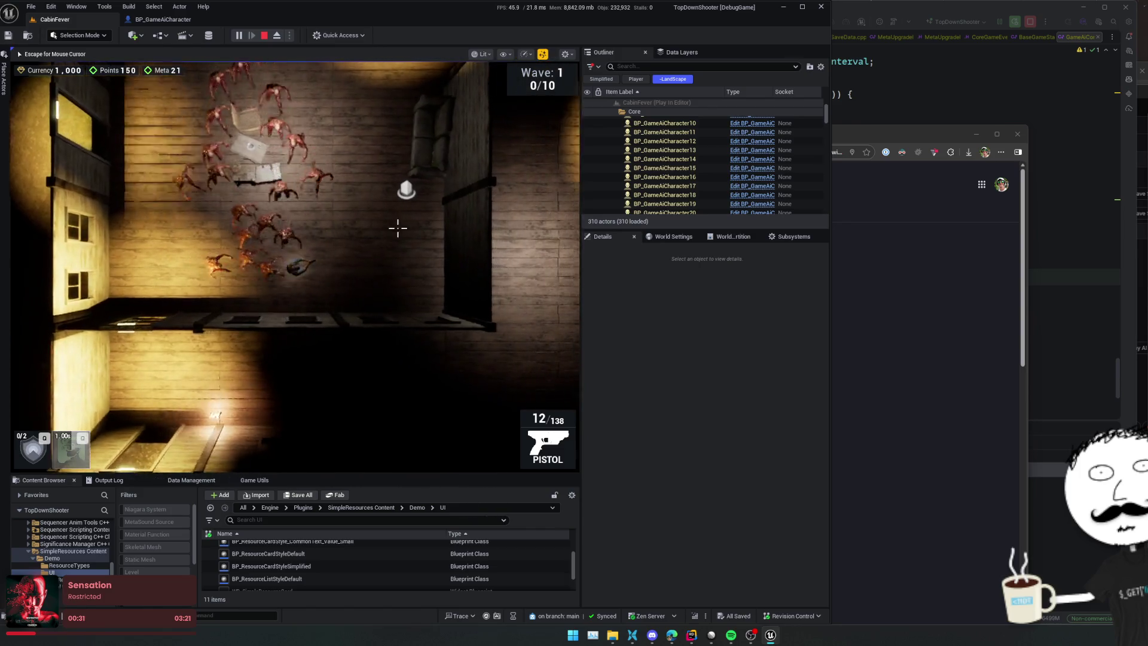
key(w)
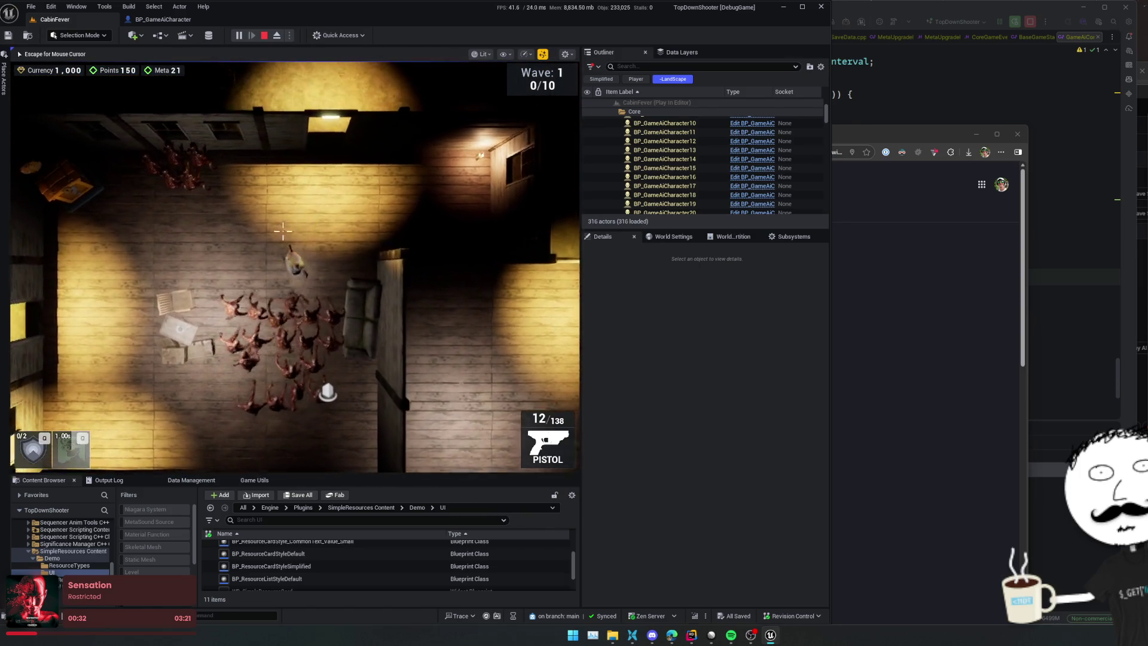
key(s)
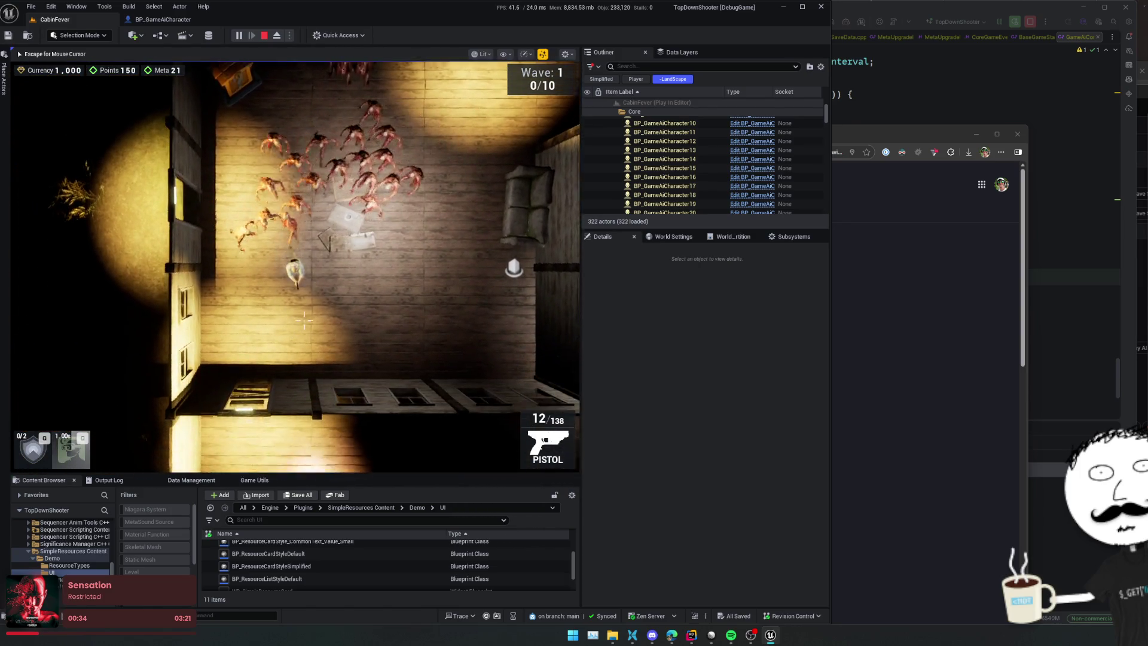
key(s)
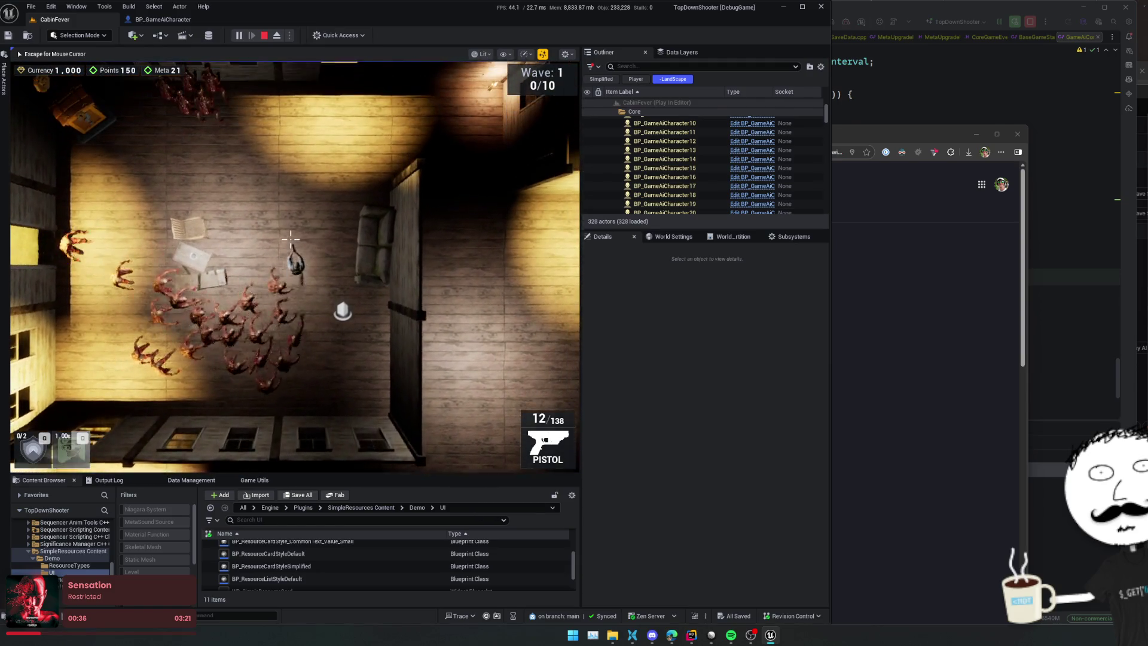
key(a)
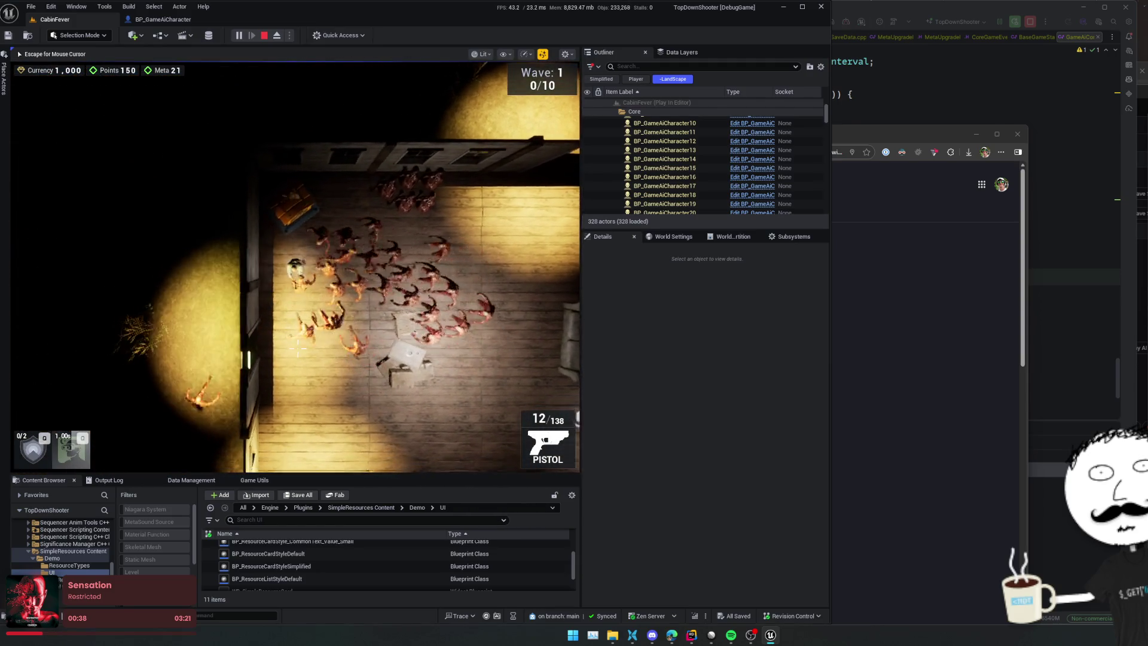
key(w)
click(317, 335)
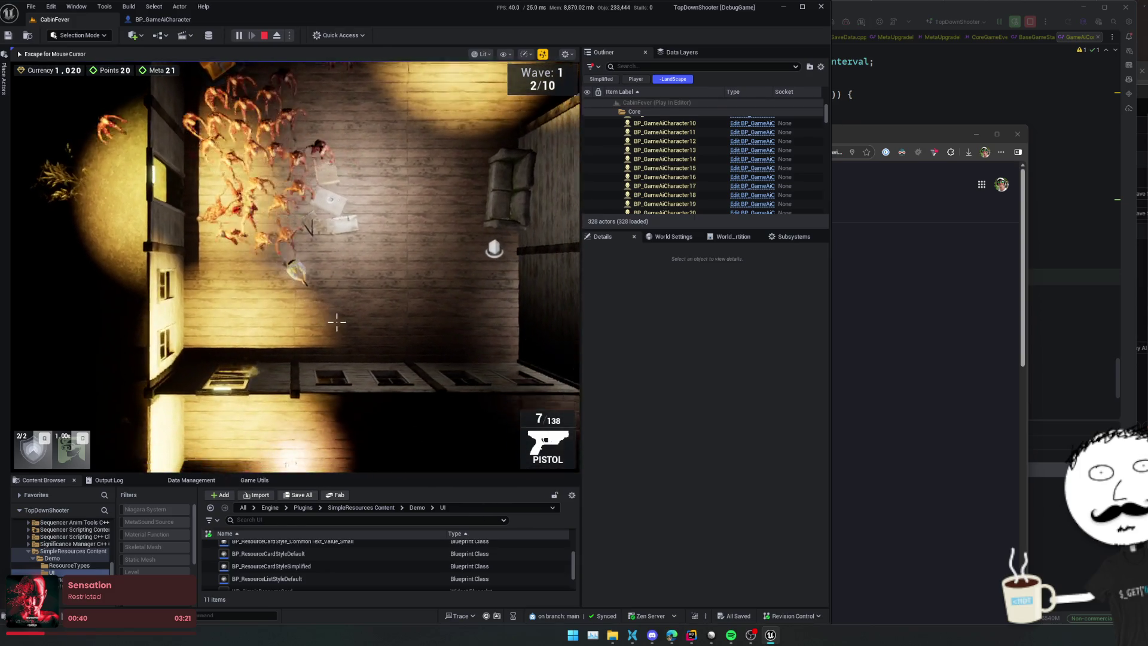
key(w)
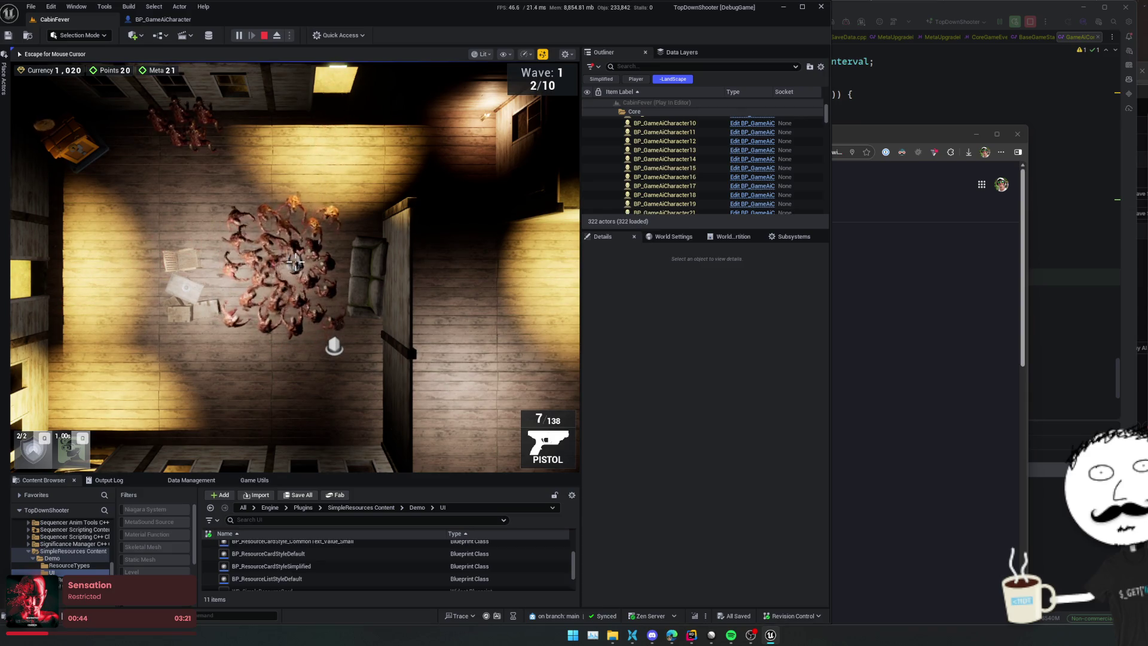
drag(275, 293, 263, 304)
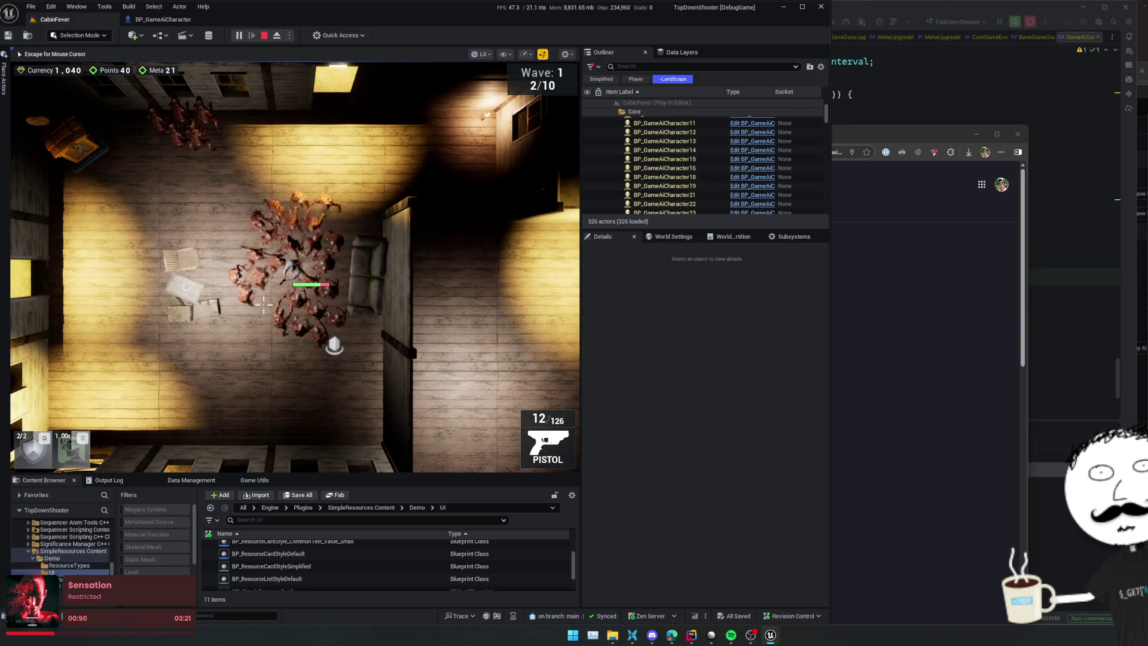
Step: Stop the playtest and close the BP_GameAiCharacter blueprint
key(Escape)
click(264, 35)
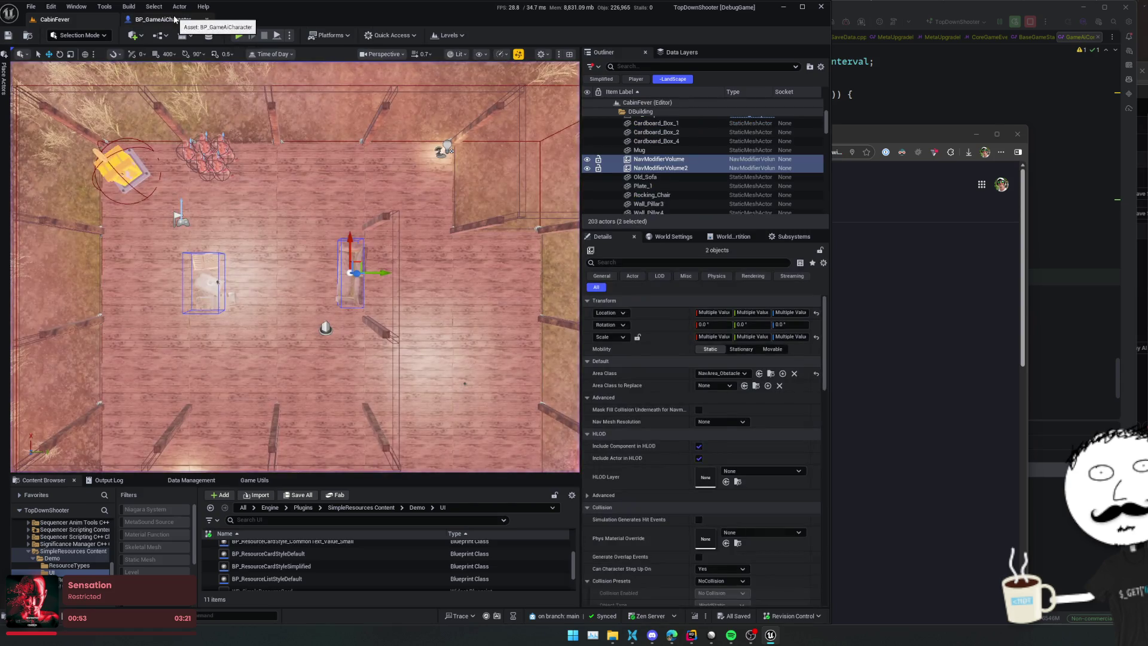
click(207, 19)
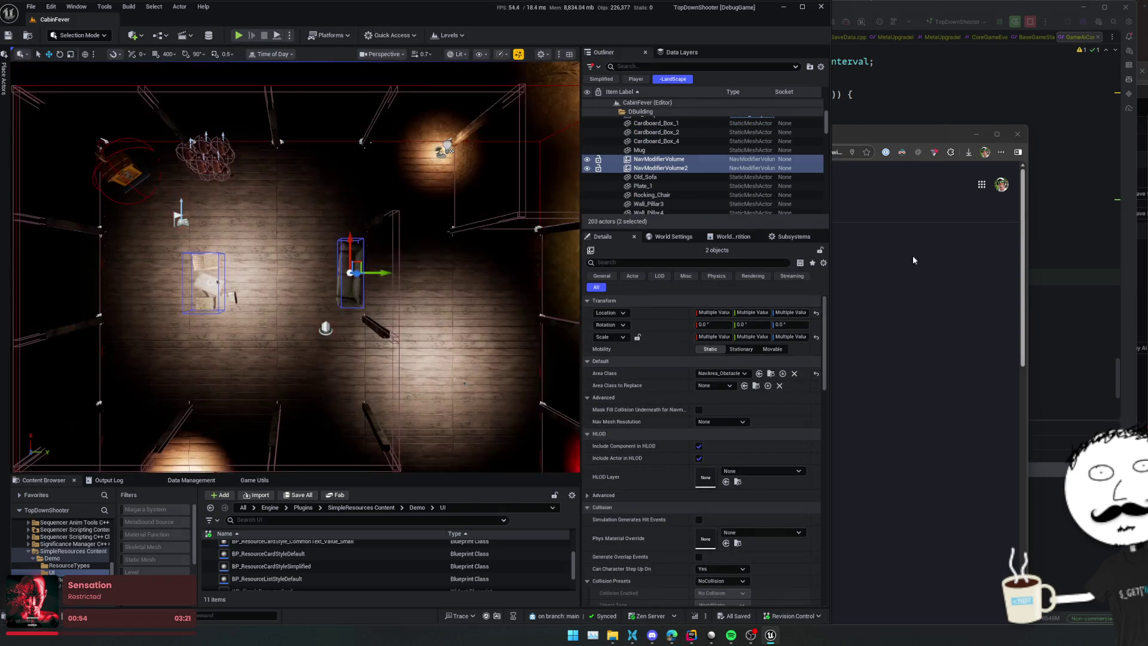
Step: Close the browser and commit the changed files in Rider with the message 'Modify ai config a little'
click(902, 252)
click(1018, 134)
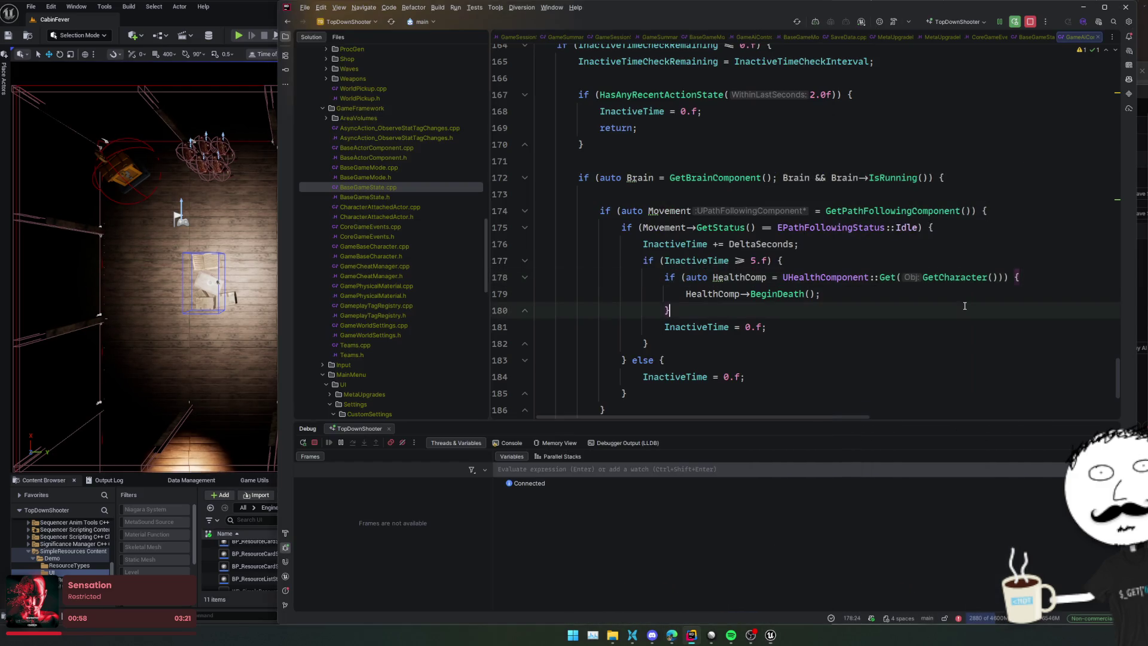
click(947, 309)
key(ctrl+k)
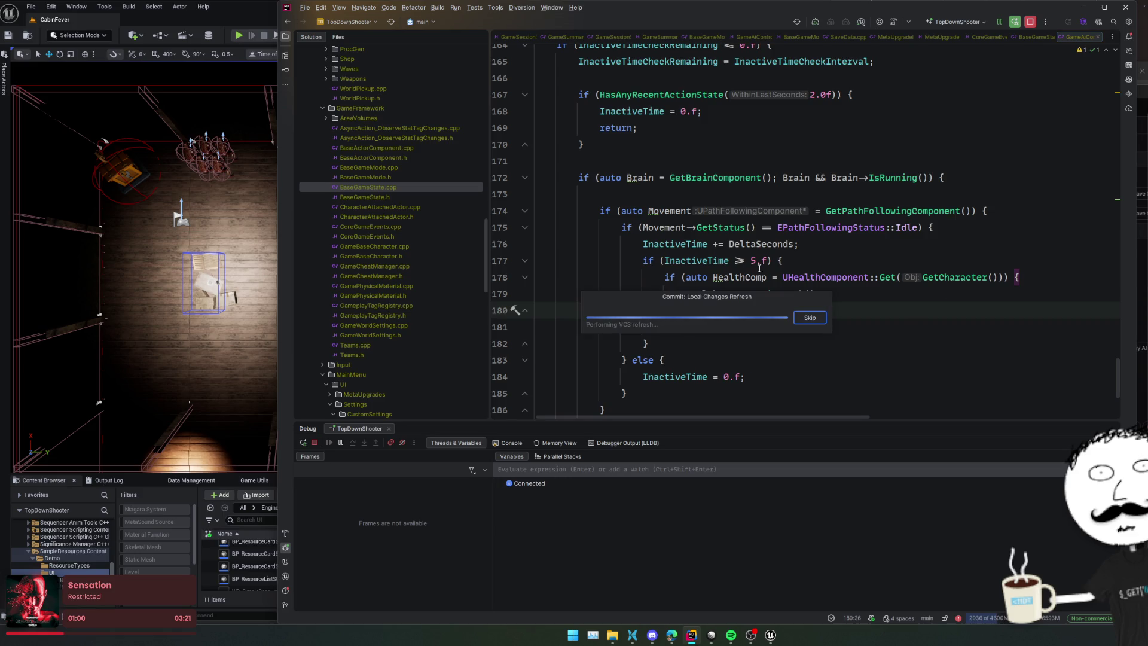
scroll(486, 220, up, 3)
text(Mod)
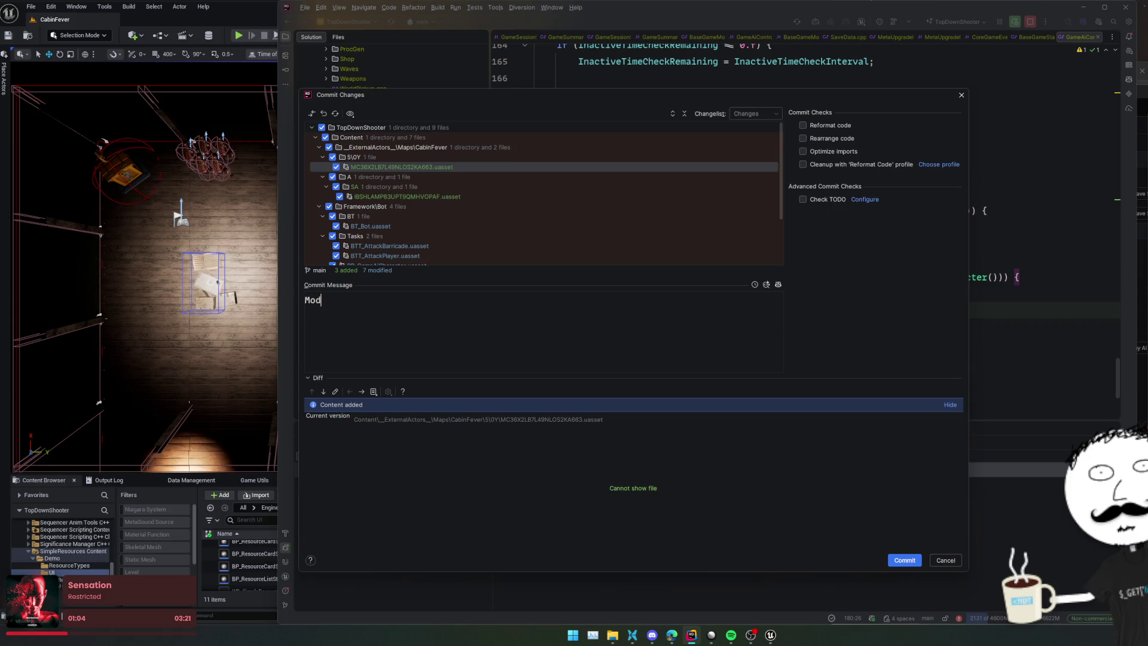
text(ify ai config a little)
key(ctrl+Return)
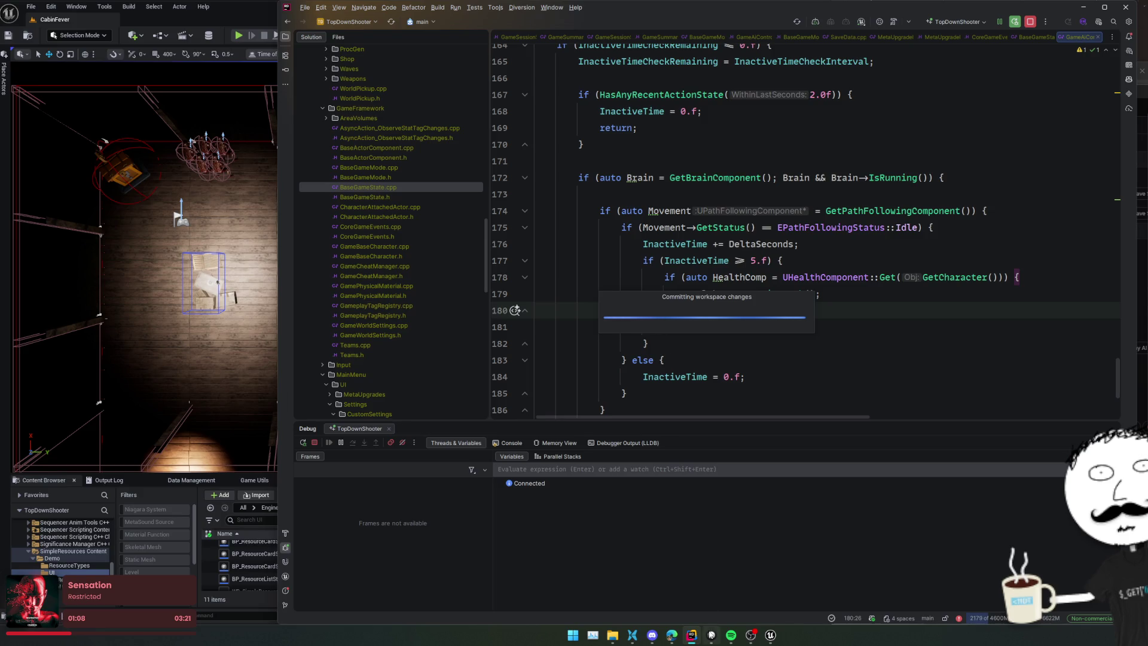
key(alt+Tab)
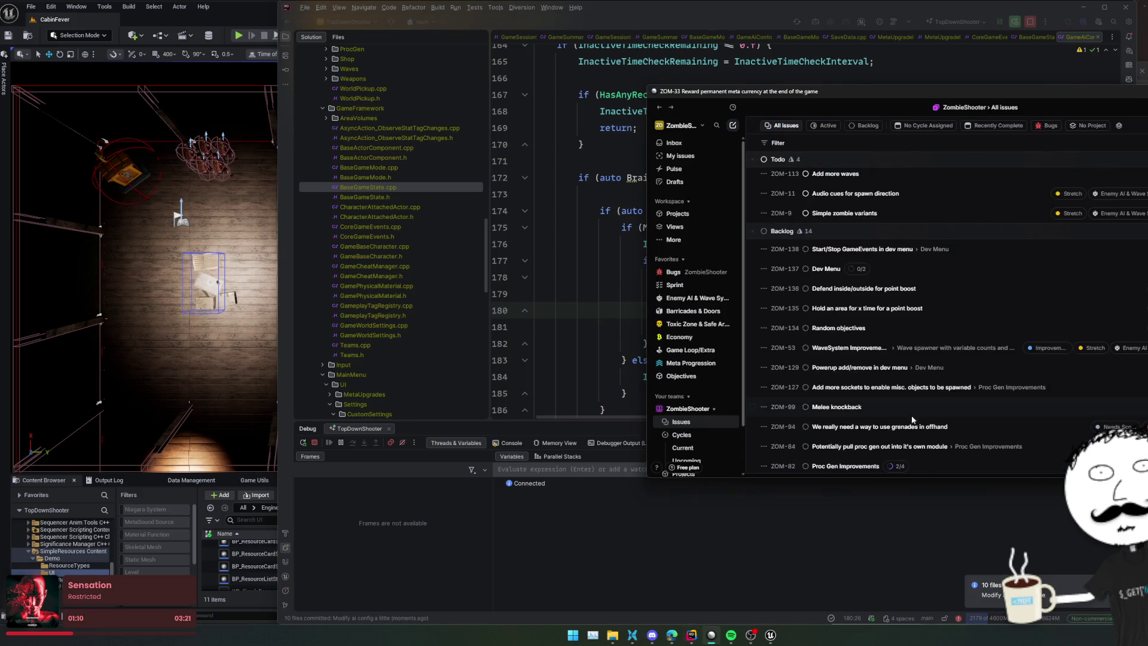
scroll(1000, 336, up, 1)
scroll(1000, 336, down, 1)
scroll(1000, 336, down, 1)
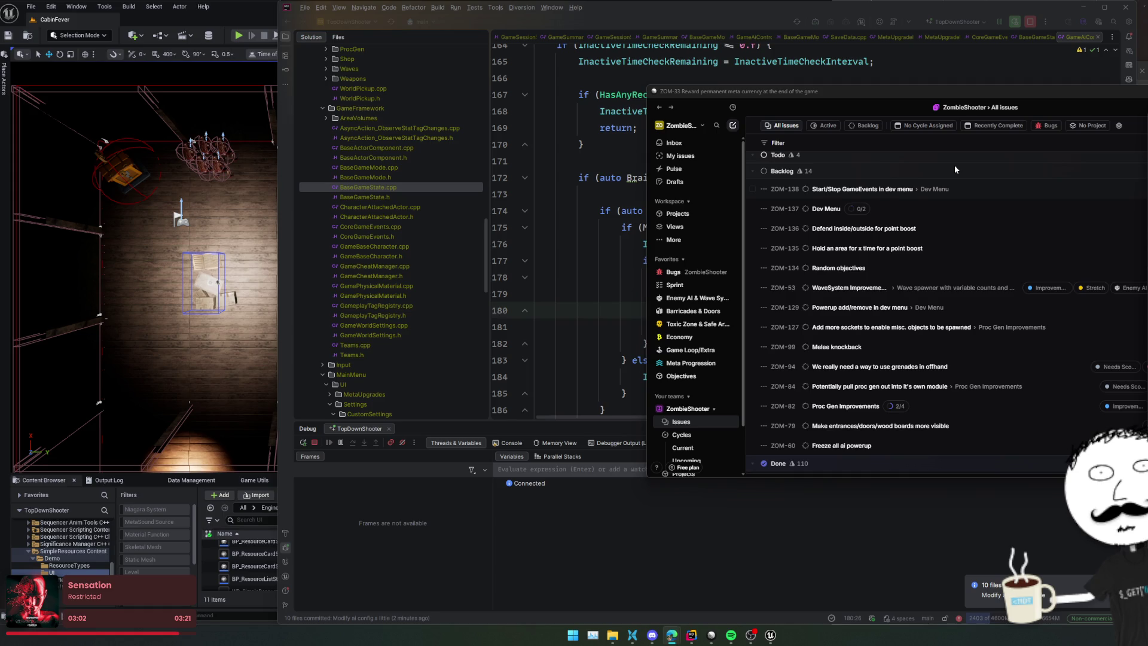
scroll(355, 175, up, 8)
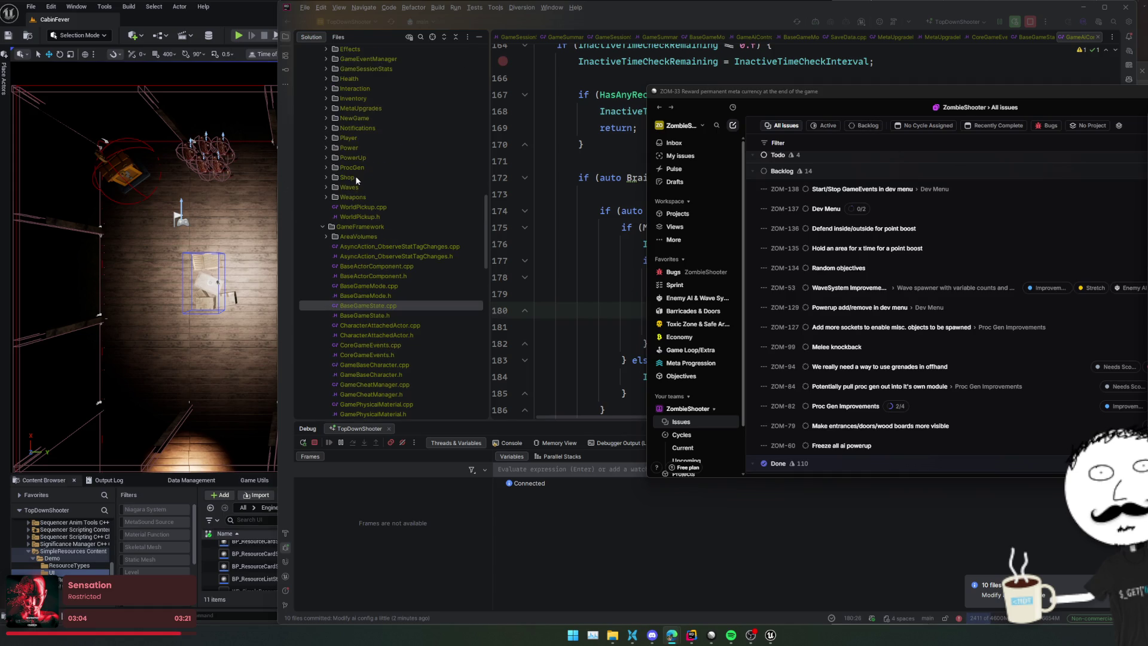
Step: Bring Rider forward and expand the DevMenu source folder
click(361, 349)
scroll(371, 344, up, 12)
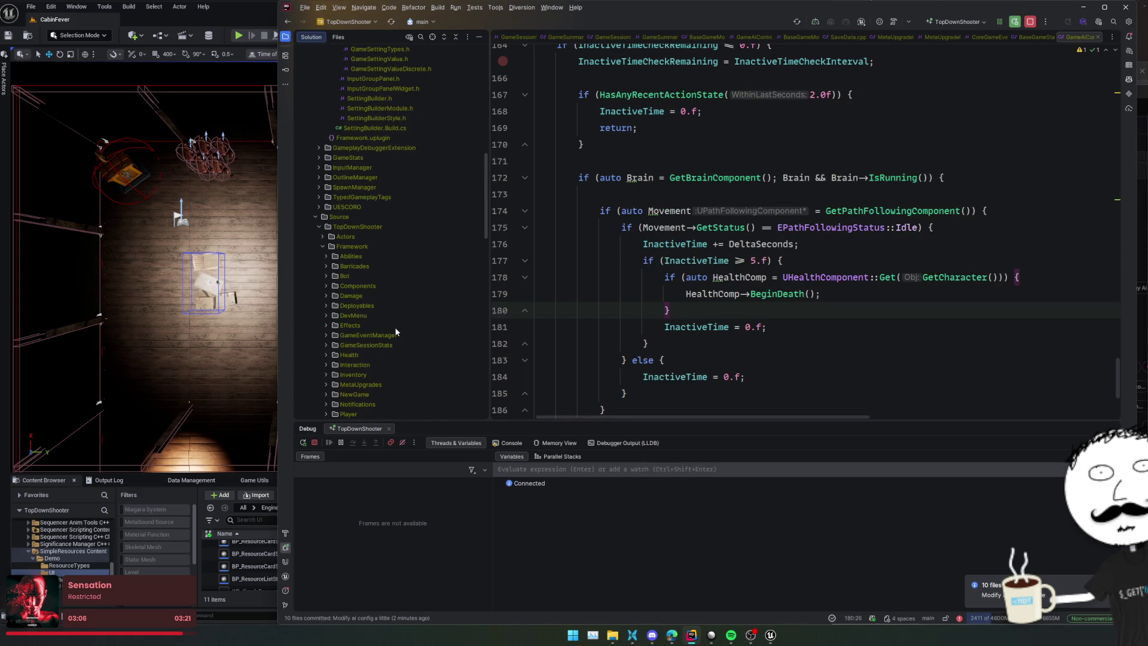
scroll(395, 331, up, 7)
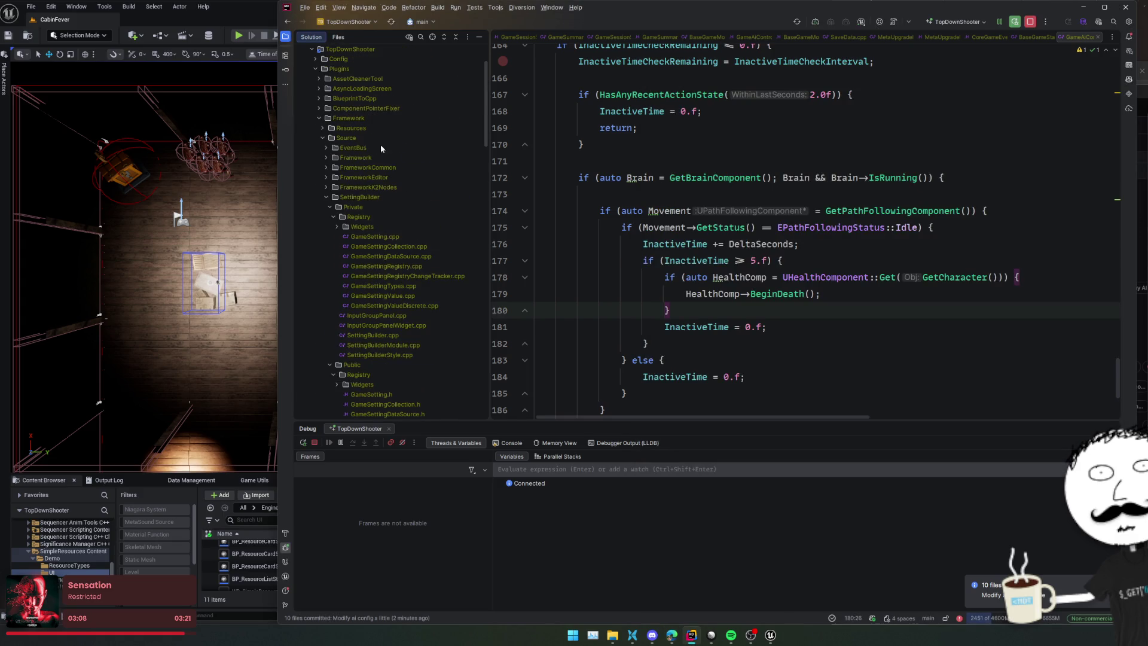
scroll(421, 170, down, 10)
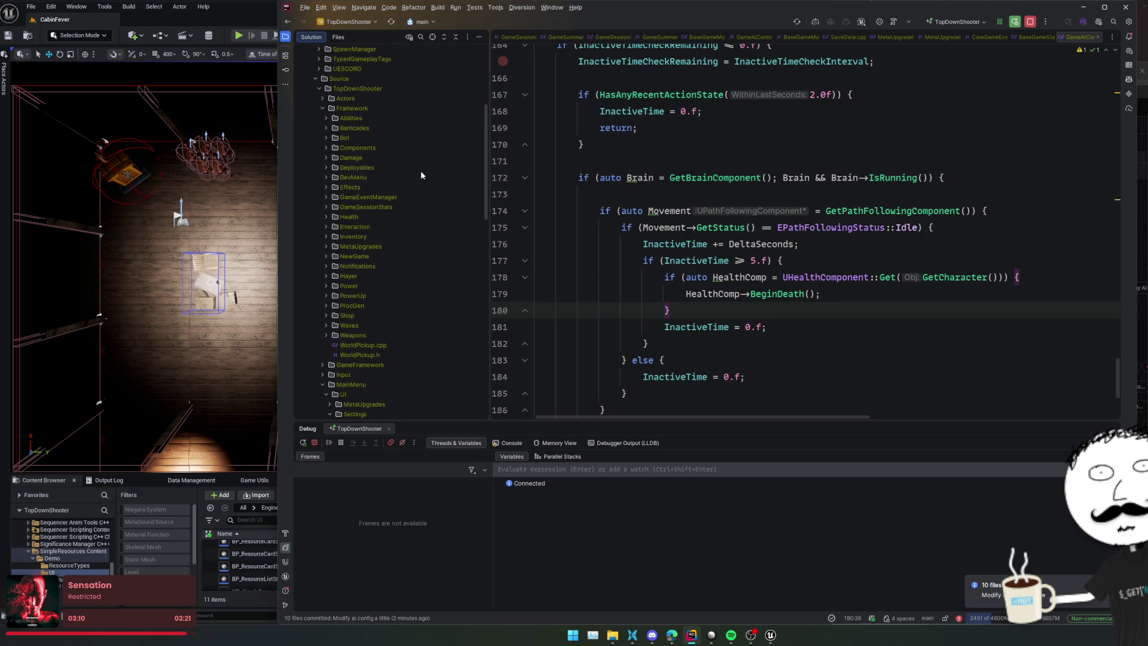
scroll(422, 175, down, 5)
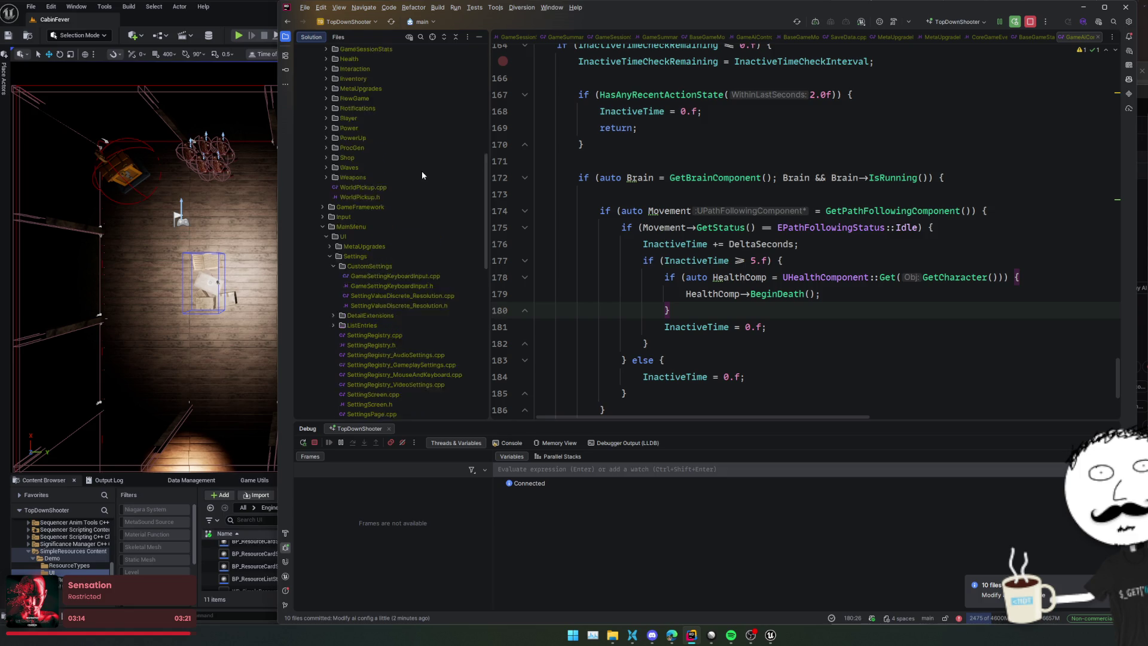
scroll(383, 195, up, 5)
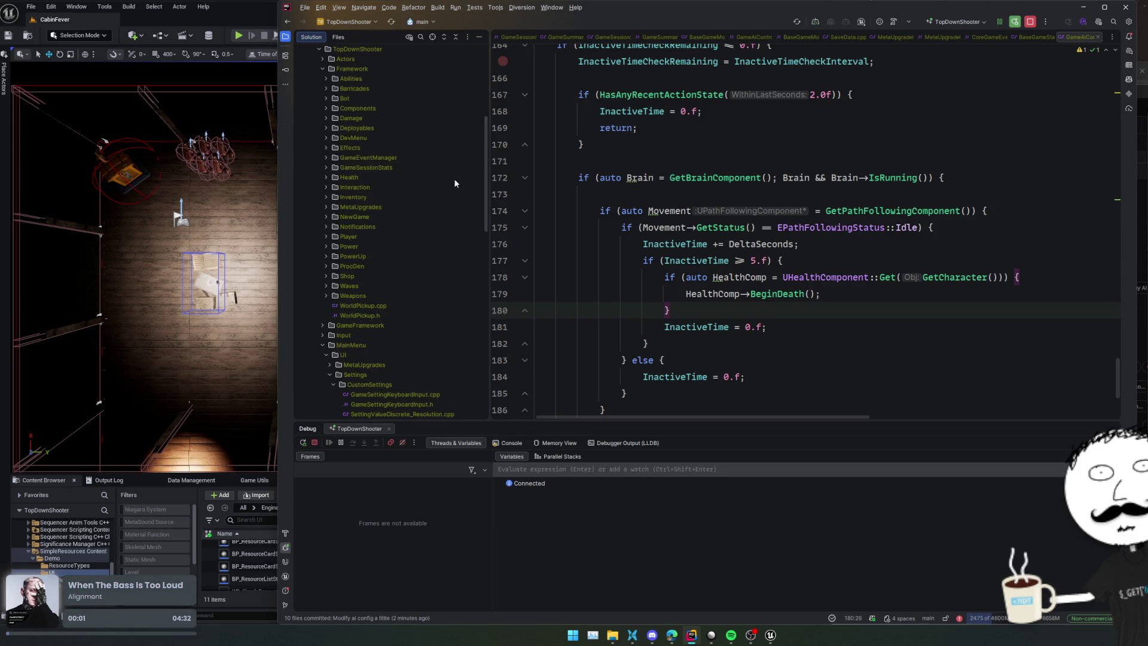
double_click(386, 139)
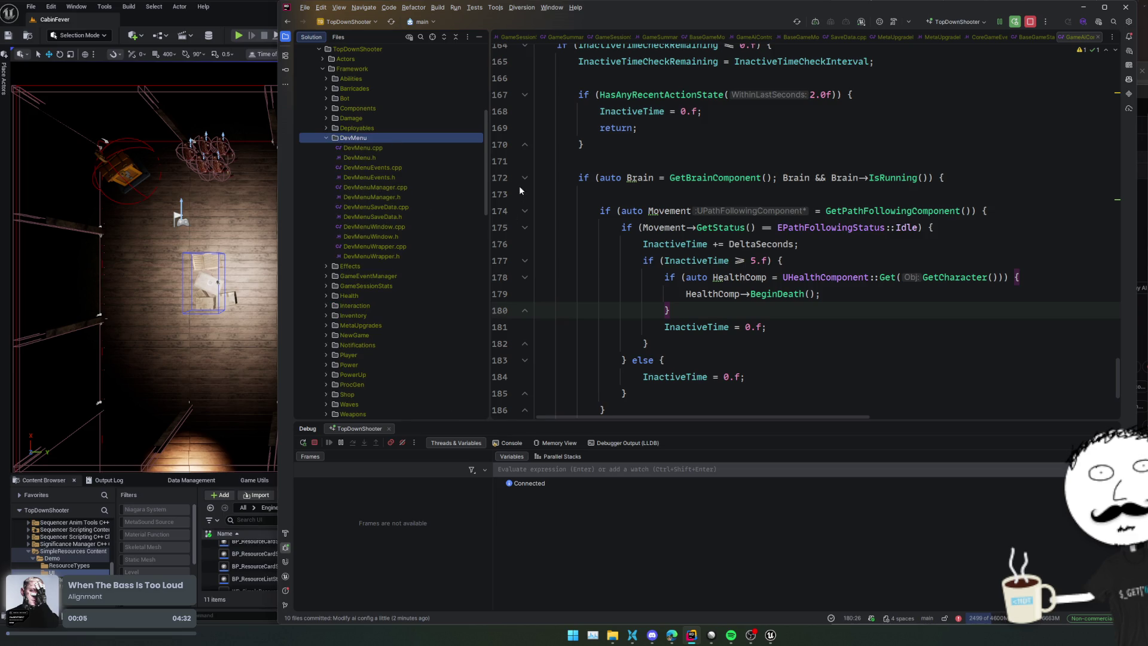
click(660, 191)
Step: Search Everywhere for ToggleDevMenu, then find all usages of FToggleDevMenuEvent in files
key(shift)
key(shift)
text(ToggleDevMenu)
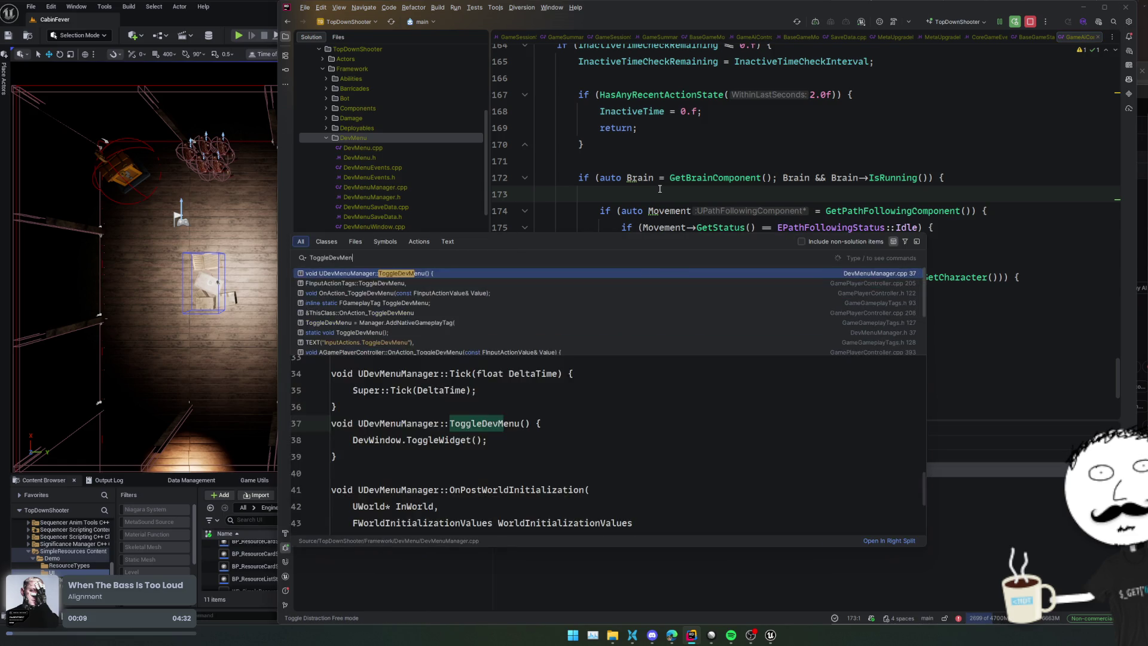
key(Return)
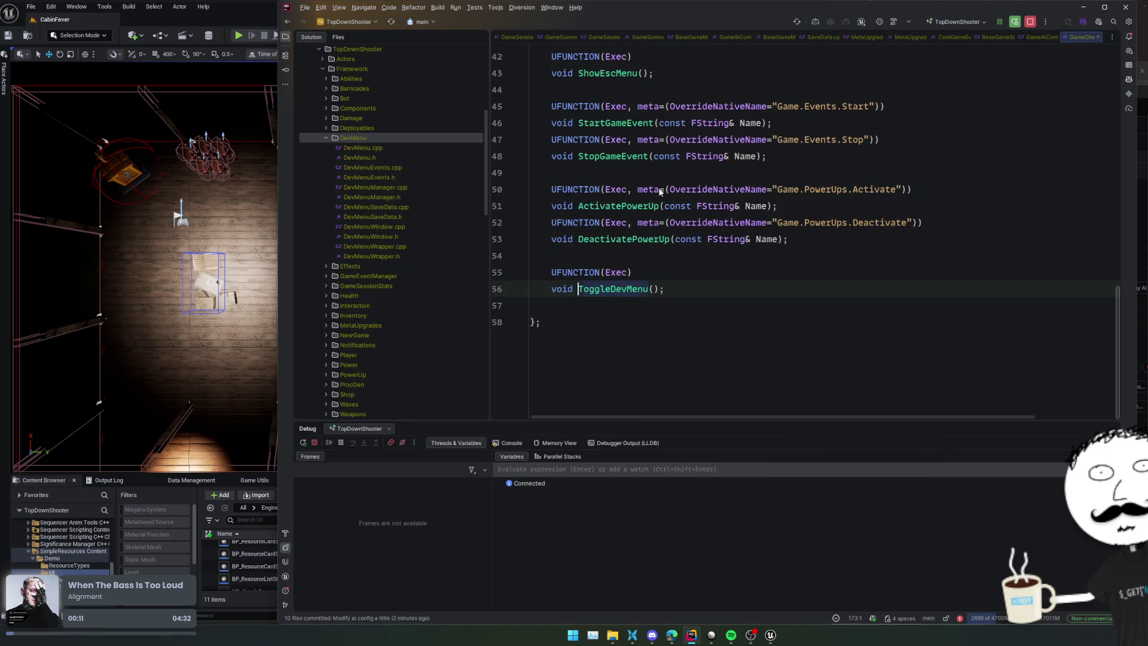
ctrl+click(600, 295)
double_click(601, 305)
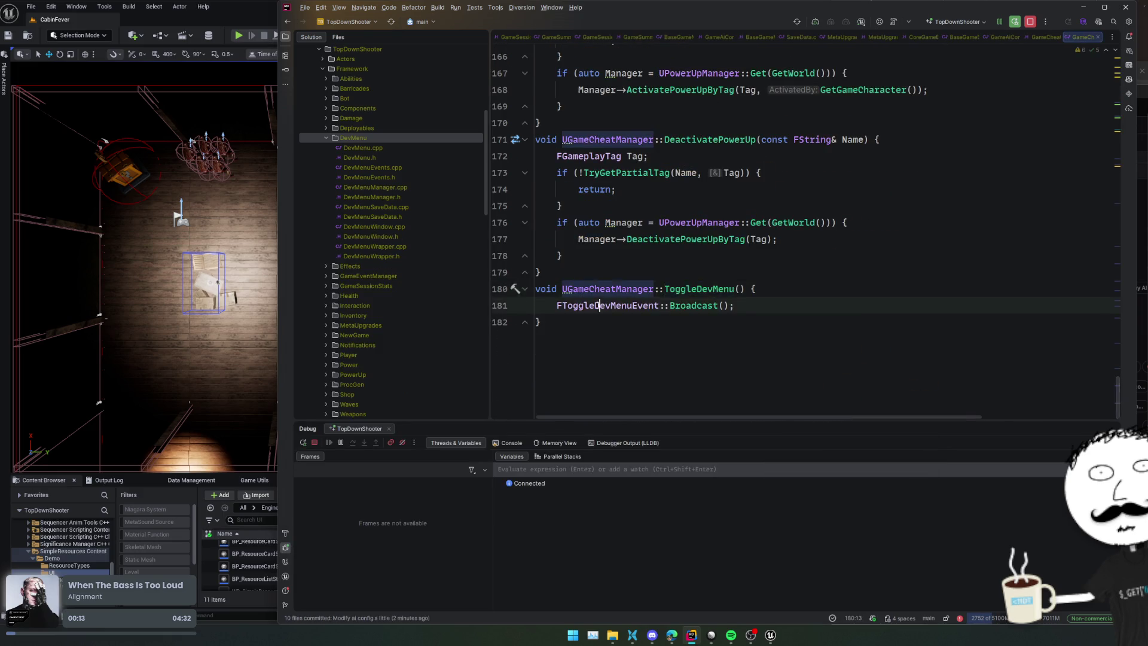
key(ctrl+shift+f)
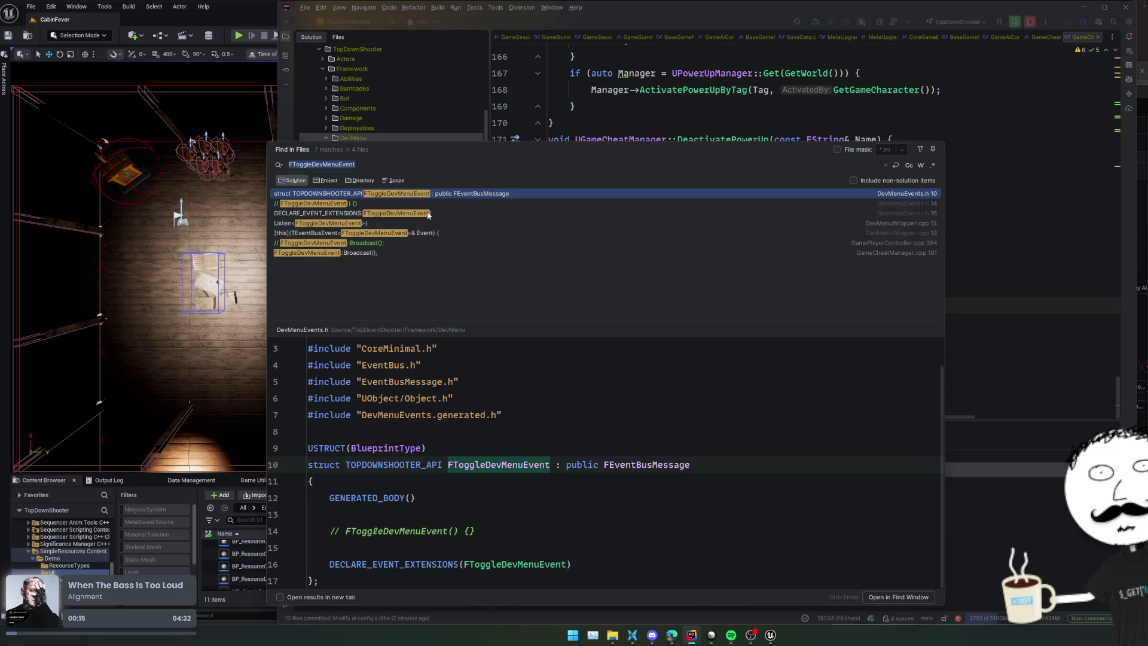
key(Down)
key(Down)
Step: In GamePlayerController.cpp line 394, swap comments so the handler broadcasts FToggleDevMenuEvent
click(447, 232)
click(444, 239)
double_click(445, 243)
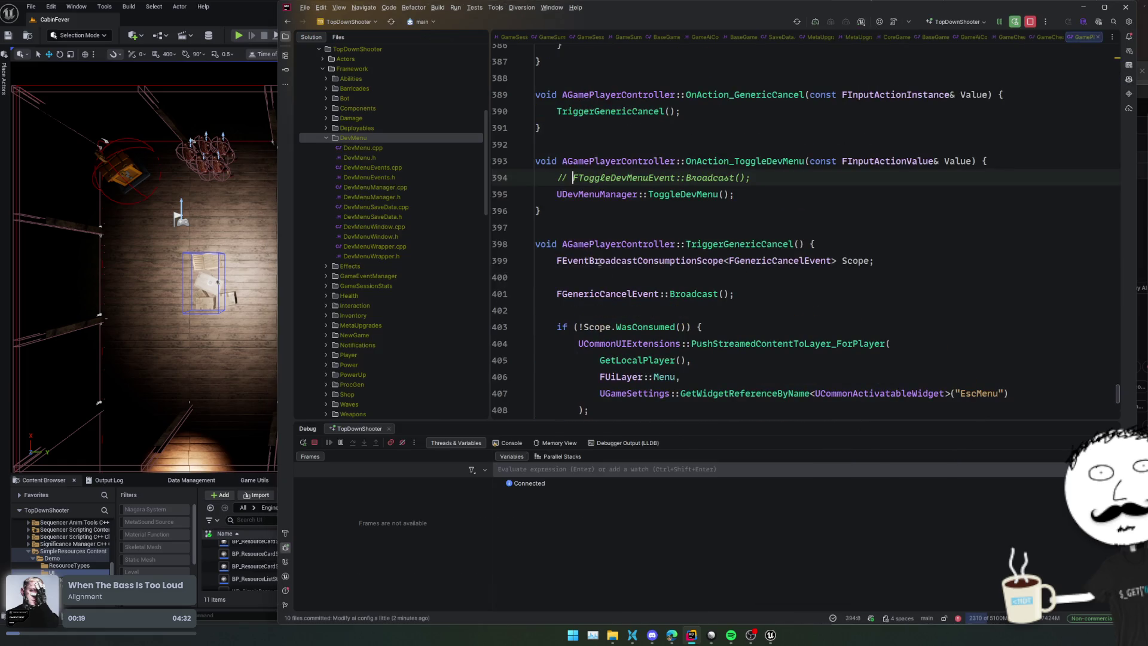
key(ctrl+slash)
key(ctrl+slash)
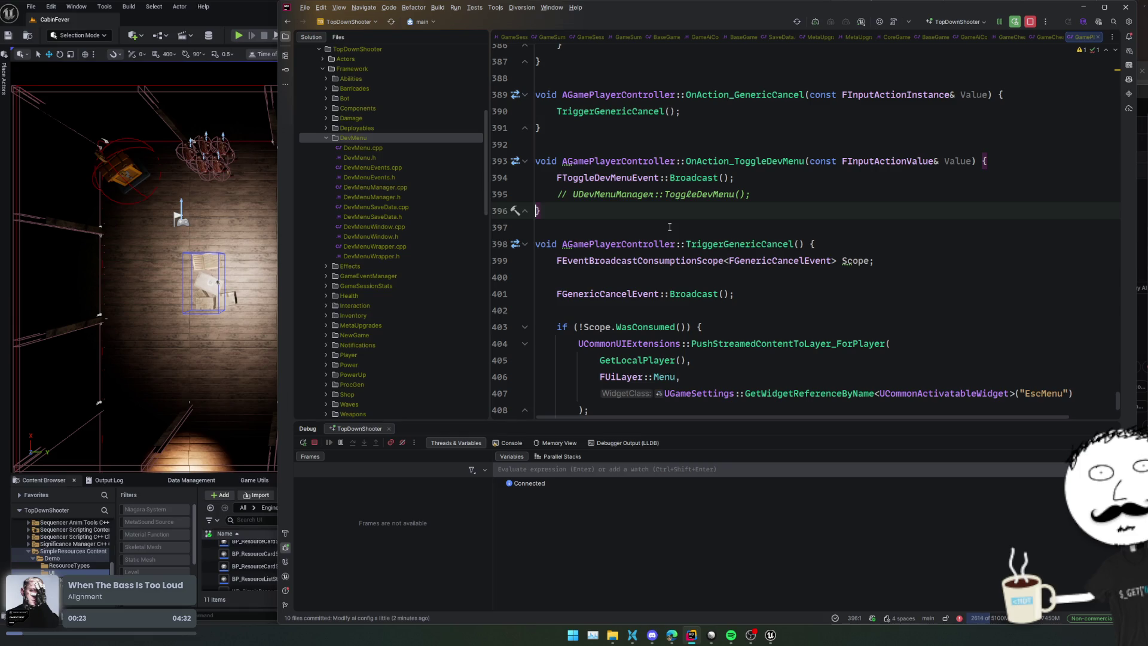
click(741, 244)
click(776, 226)
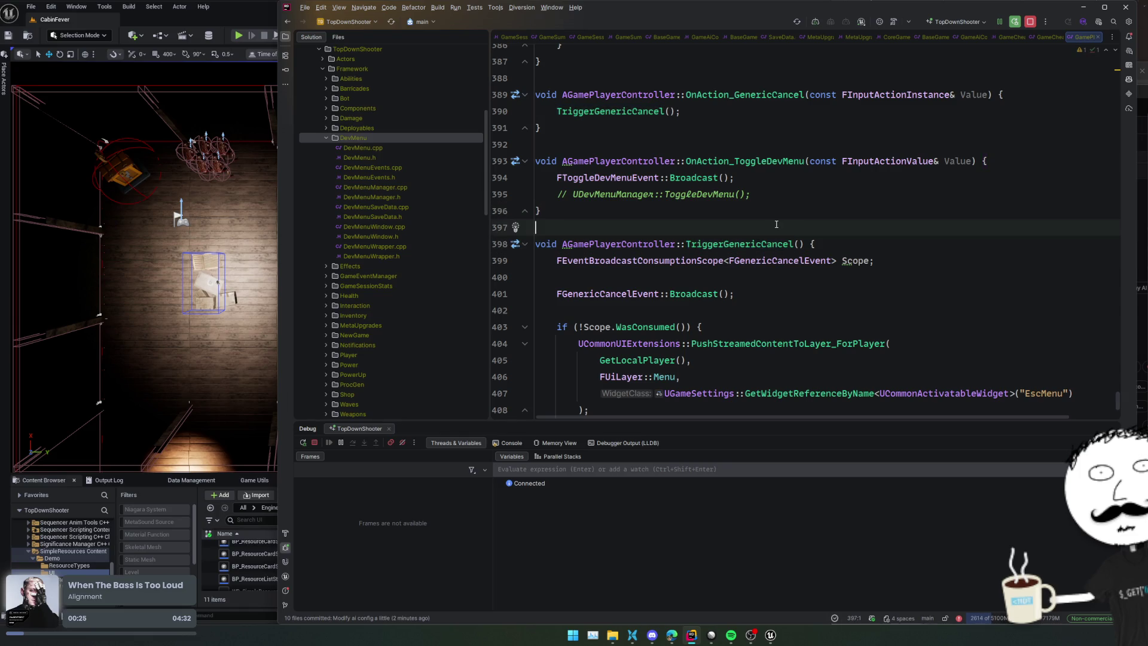
Step: Live-compile with Ctrl+Alt+F11, close the leftover editor tabs, and move the Live Coding window aside
key(ctrl+alt+F11)
middle_click(623, 40)
middle_click(623, 40)
middle_click(620, 37)
middle_click(619, 37)
middle_click(586, 33)
middle_click(530, 37)
middle_click(529, 38)
middle_click(529, 38)
mouse_move(574, 179)
mouse_down()
mouse_move(812, 192)
mouse_move(888, 219)
mouse_up()
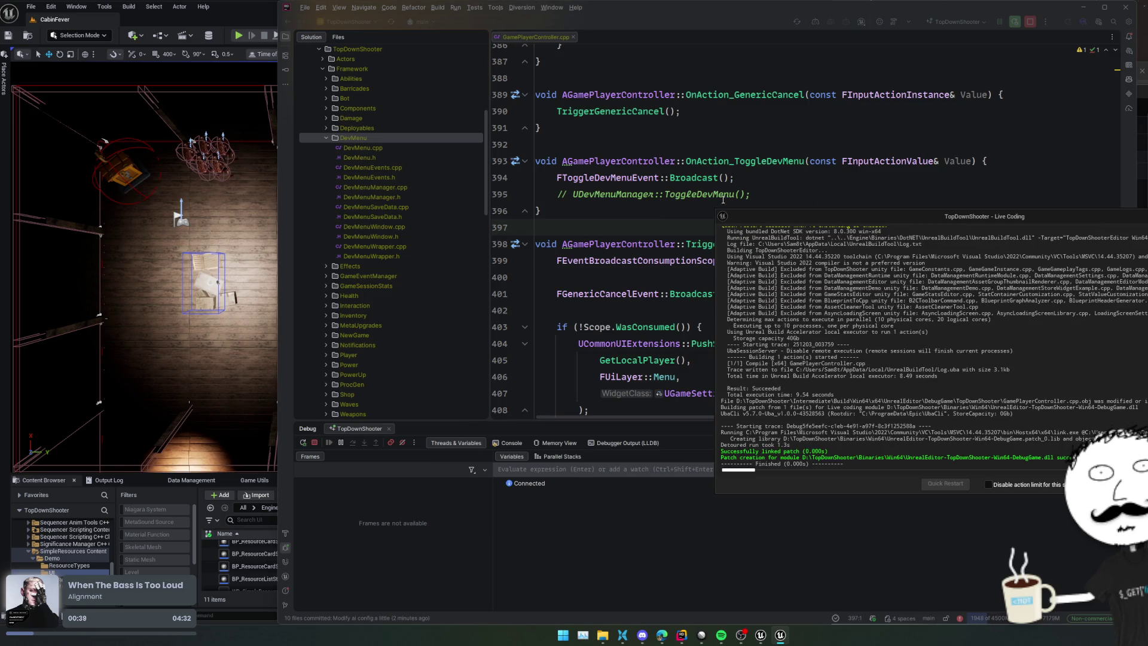
click(644, 195)
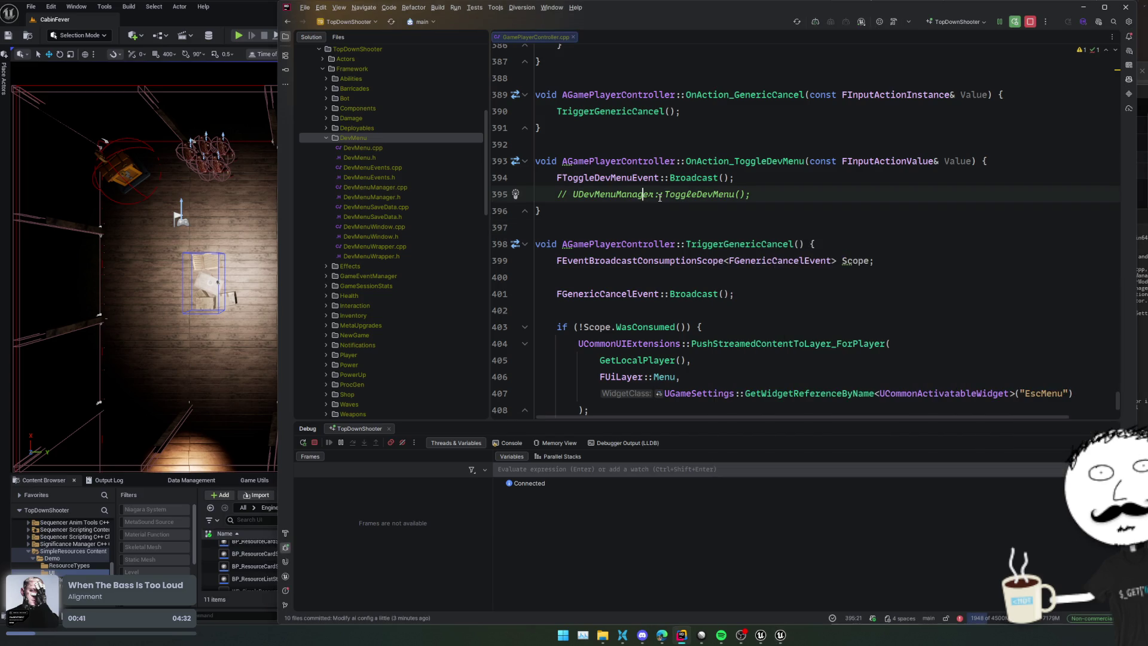
Step: Open DevMenuWrapper.h and place the caret after public:
click(386, 159)
double_click(388, 158)
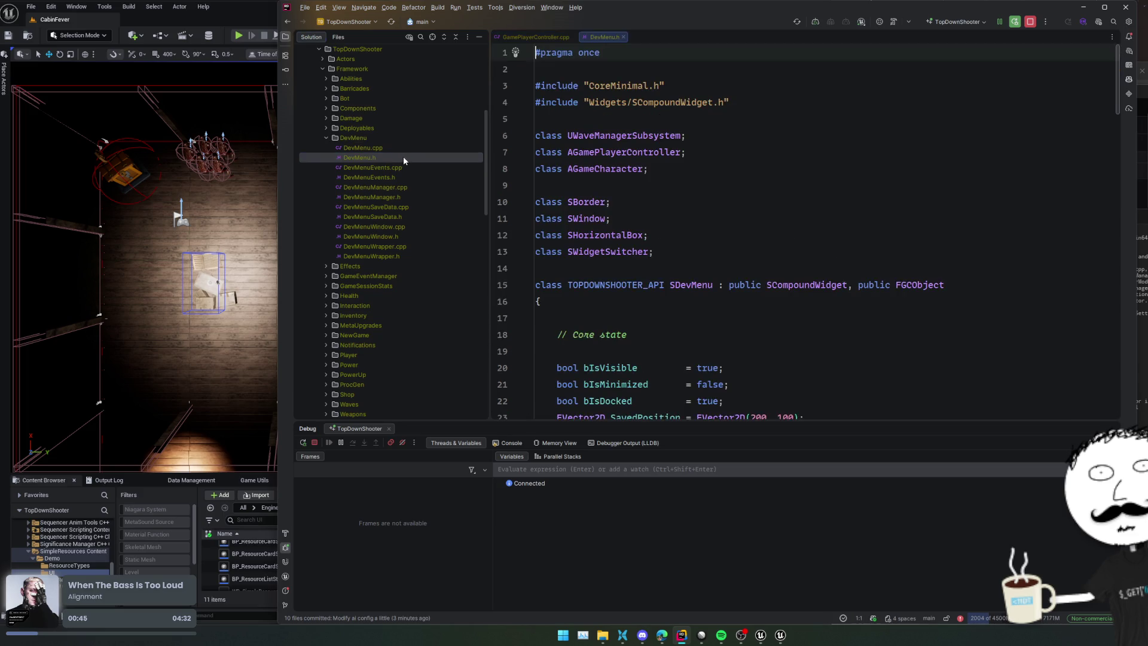
double_click(392, 255)
click(921, 233)
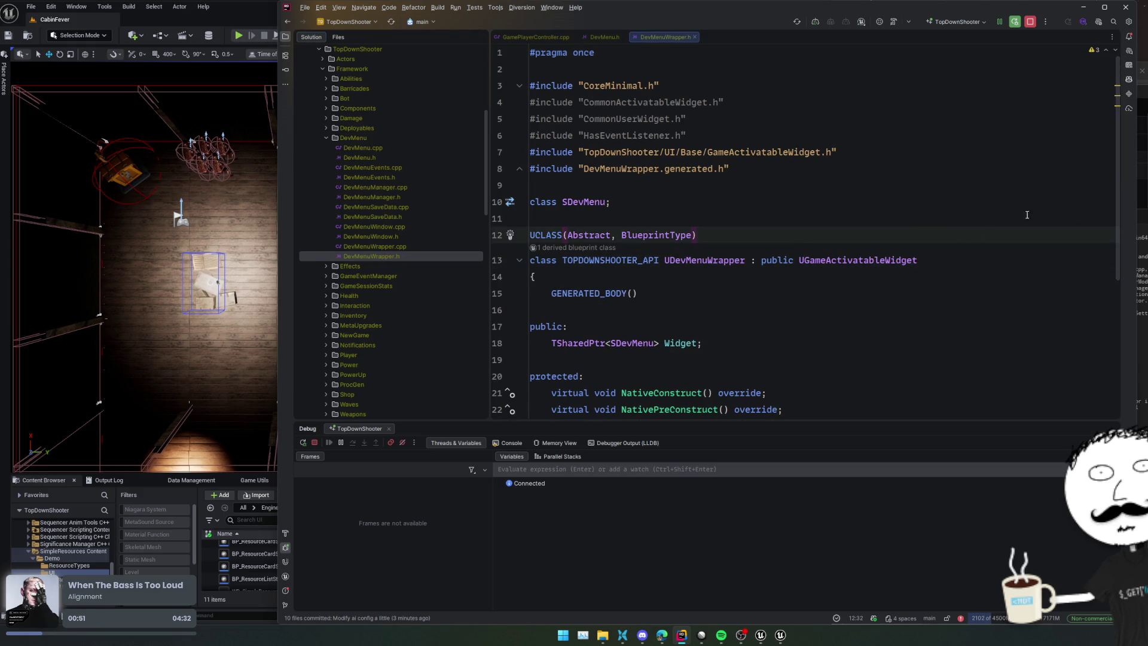
scroll(1033, 269, down, 3)
click(830, 195)
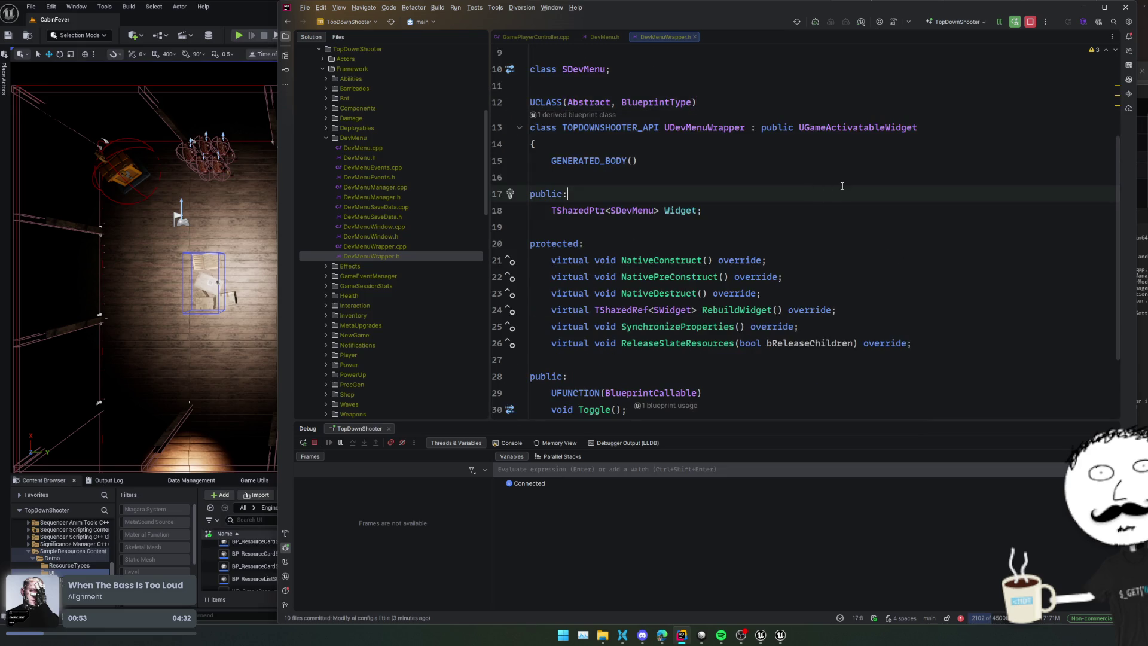
Step: Insert a BindWidget UCanvasPanel property via the bind template and forward-declare UCanvasPanel
key(Return)
text(ubind)
key(Tab)
text(U)
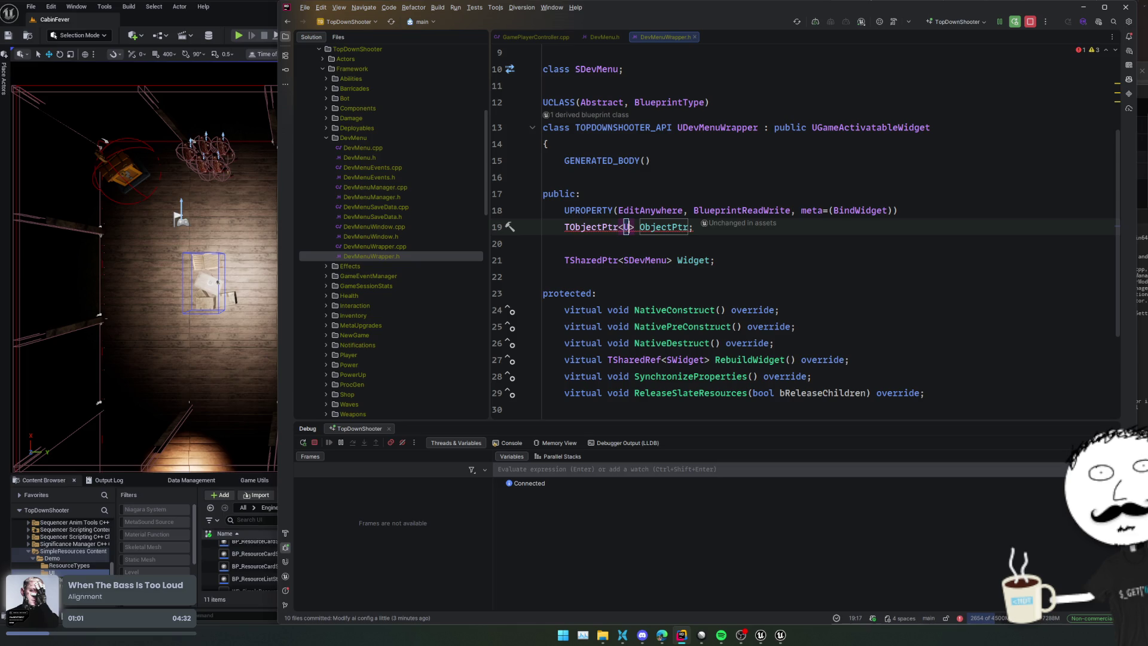
text(CanvasPanel)
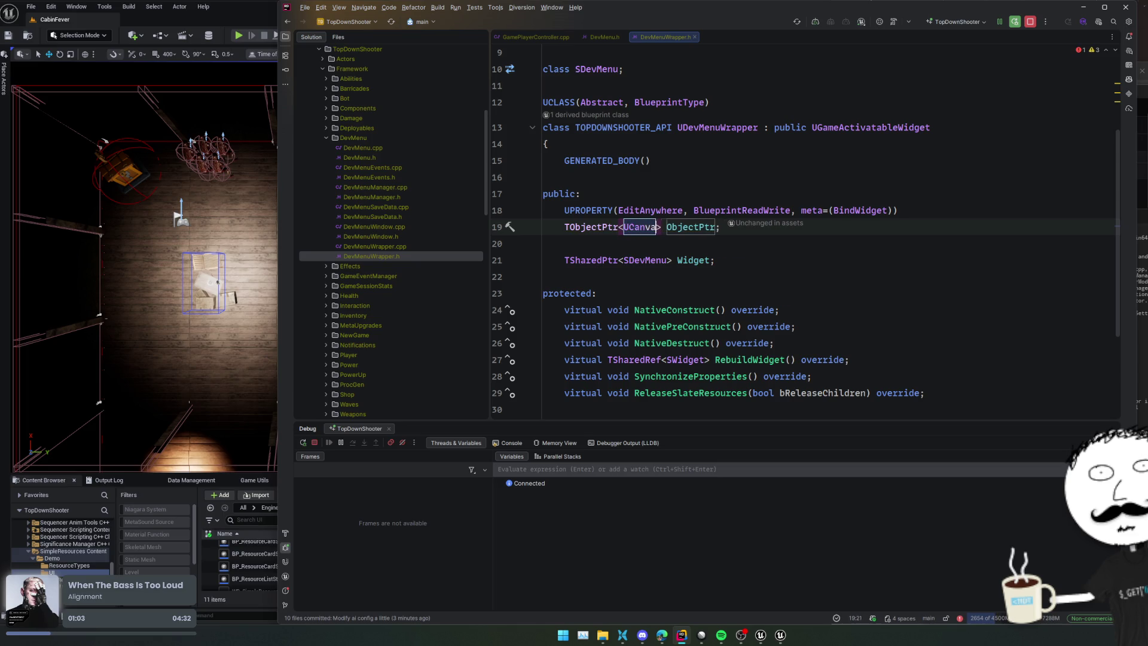
key(Return)
key(Return)
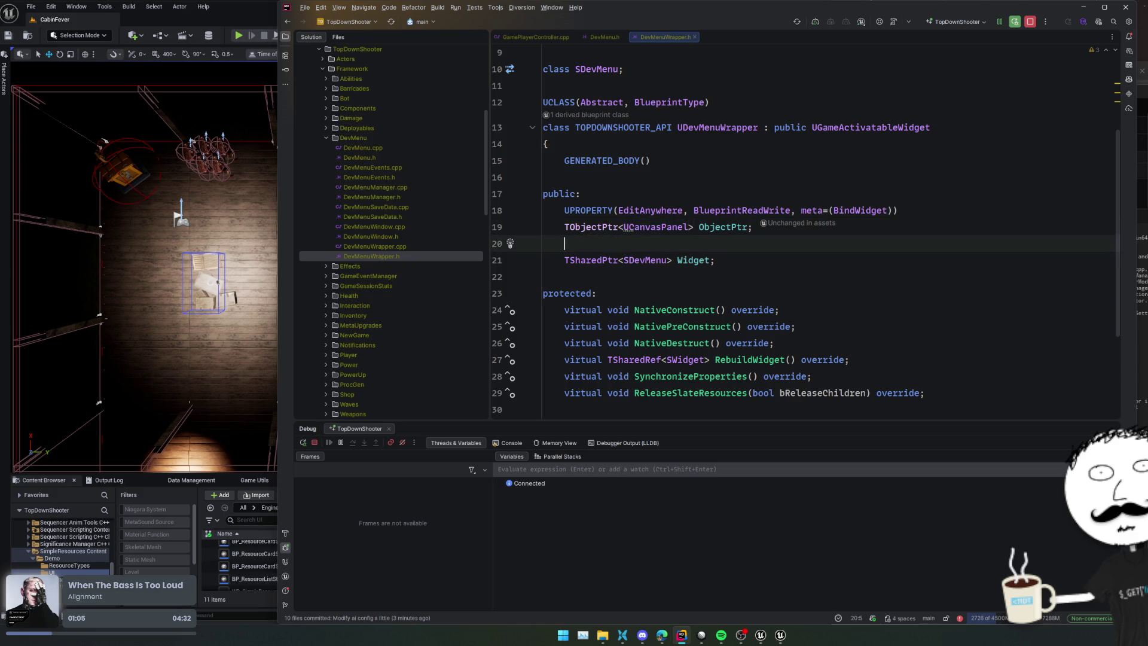
click(629, 227)
key(alt+Return)
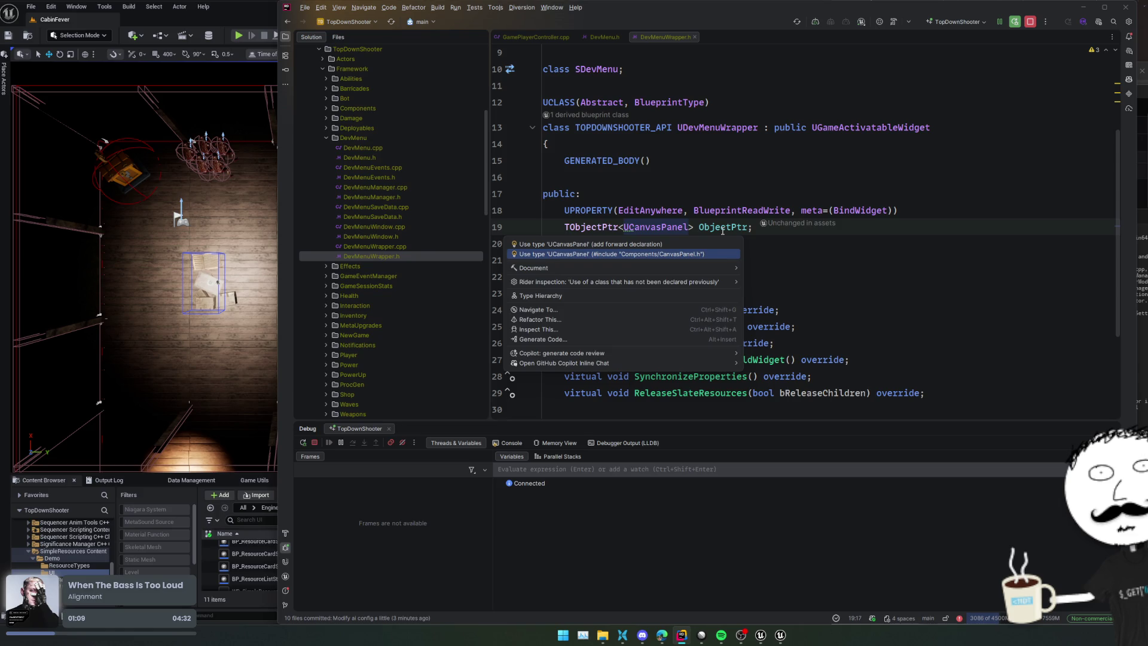
key(Return)
Step: Rename the property to Canvas and jump to RebuildWidget in DevMenuWrapper.cpp
double_click(722, 230)
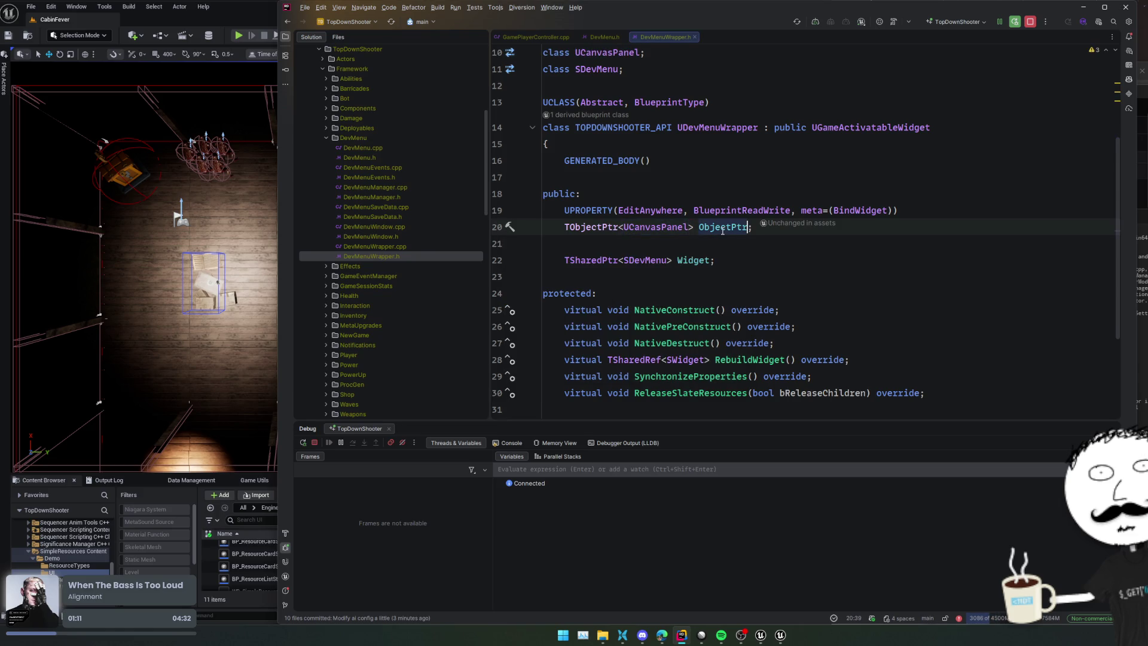
text(Canvas)
key(Down)
key(Down)
key(Down)
click(738, 241)
key(Up)
key(Up)
key(Up)
scroll(734, 288, down, 3)
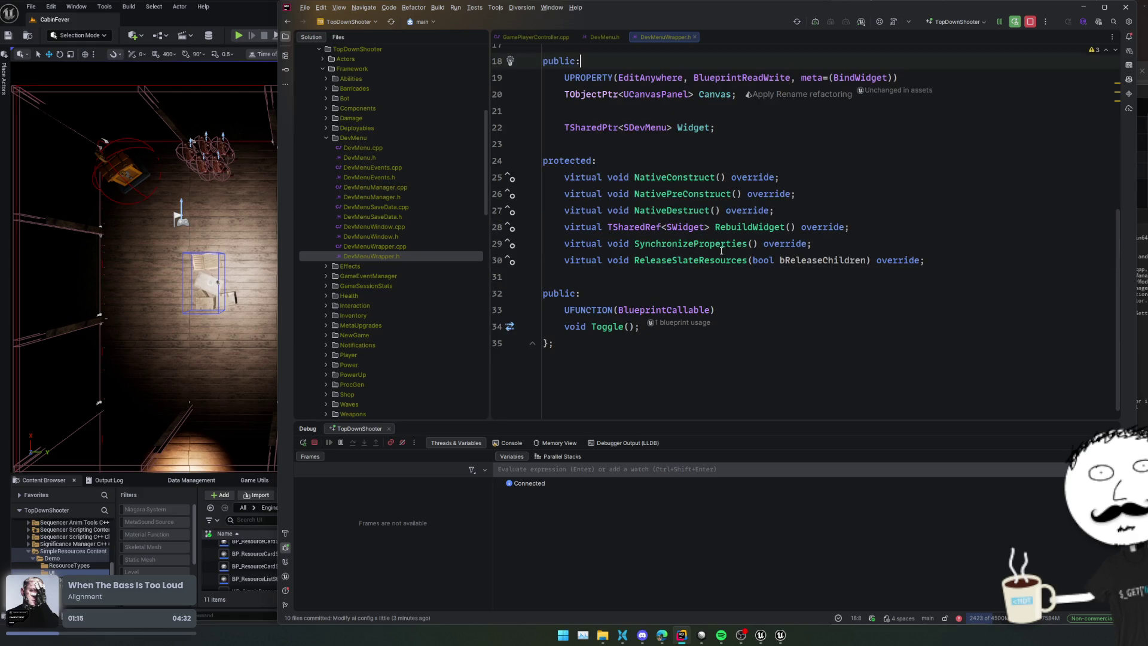
ctrl+click(754, 227)
click(680, 232)
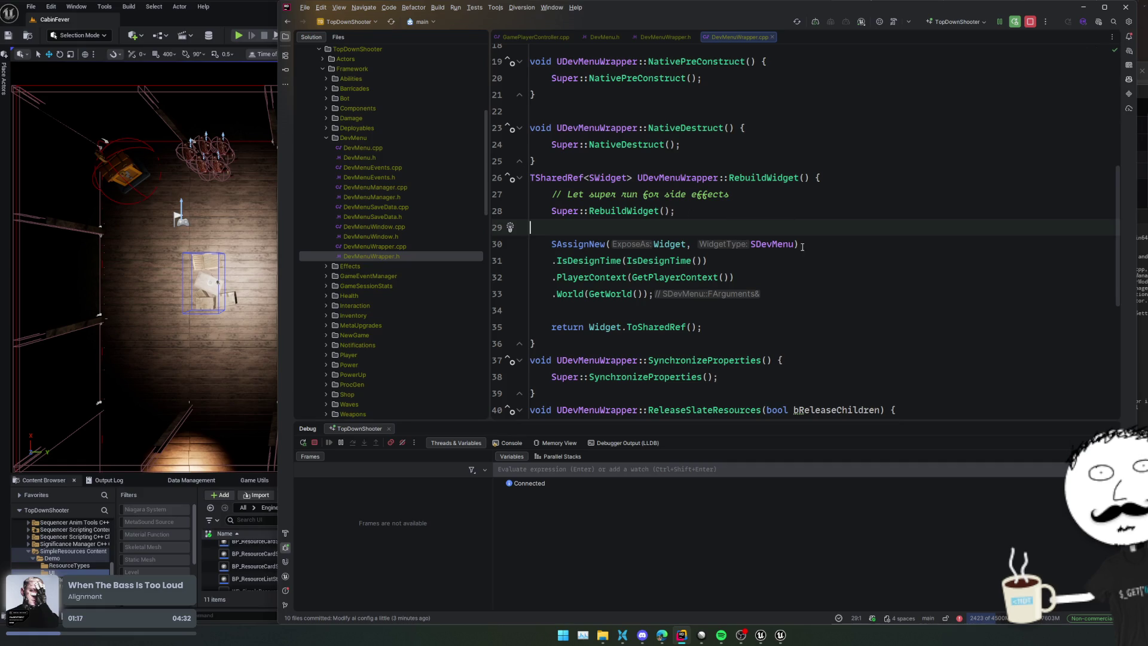
Step: Make RebuildWidget return Super::RebuildWidget() directly and comment out the SAssignNew block
click(700, 212)
key(Home)
text(return)
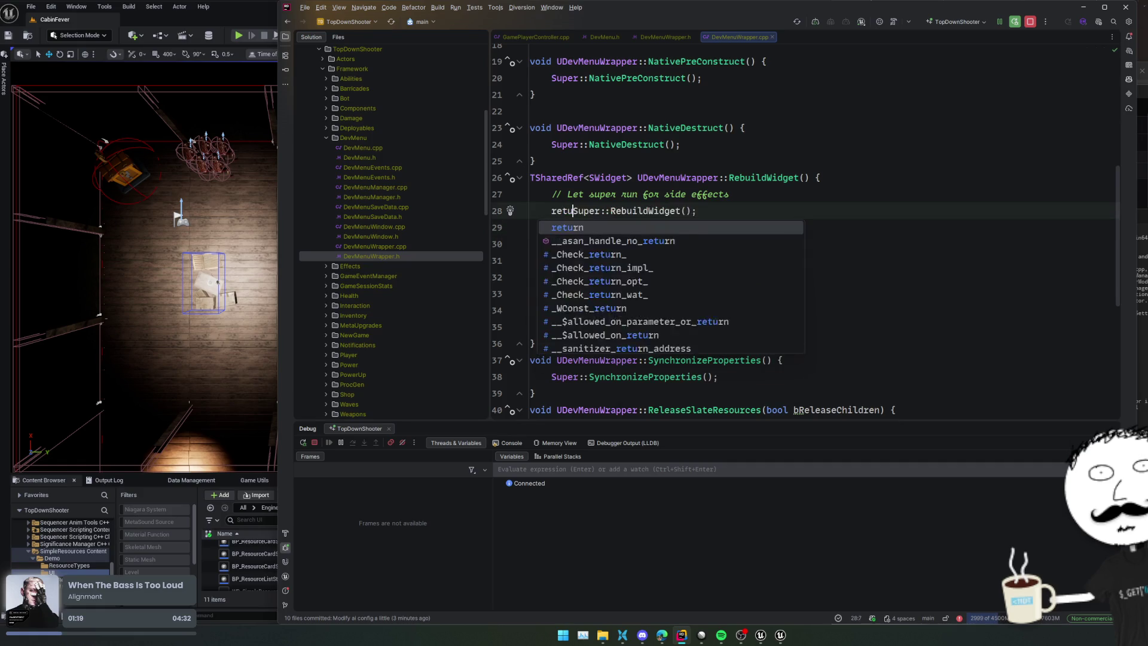
key(Down)
key(Down)
key(alt+shift+Down)
key(alt+shift+Down)
key(alt+shift+Down)
key(alt+shift+Down)
key(alt+shift+Down)
key(ctrl+slash)
click(641, 309)
key(BackSpace)
key(BackSpace)
key(BackSpace)
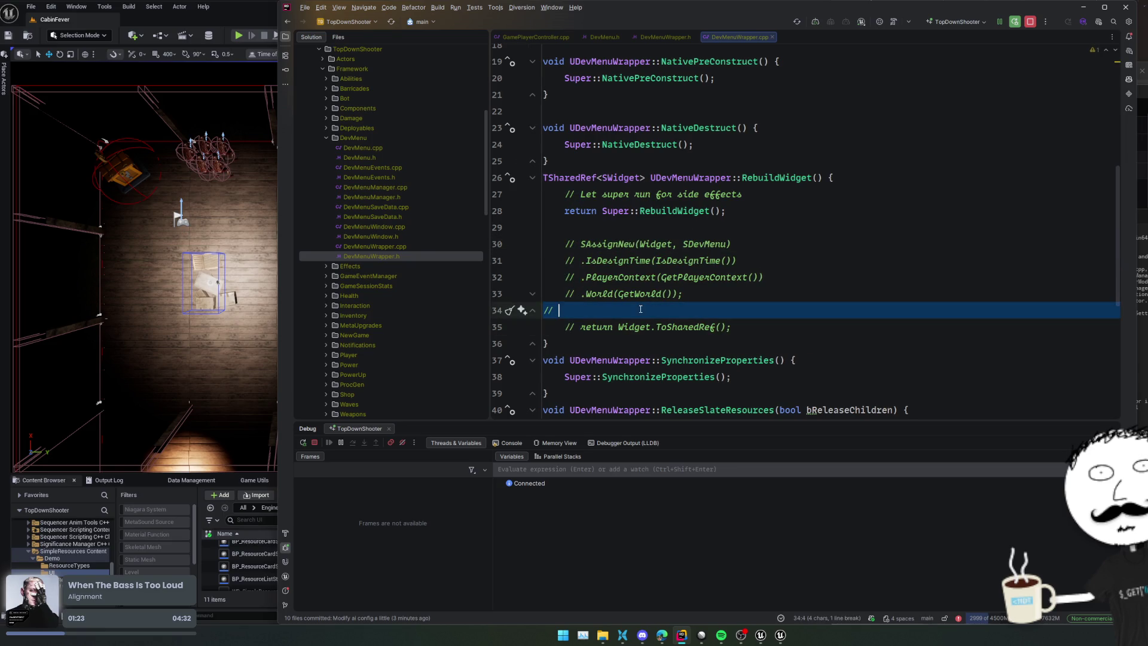
Step: Comment out the startup SetVisibility collapse call on line 10
scroll(801, 292, down, 3)
scroll(760, 289, down, 2)
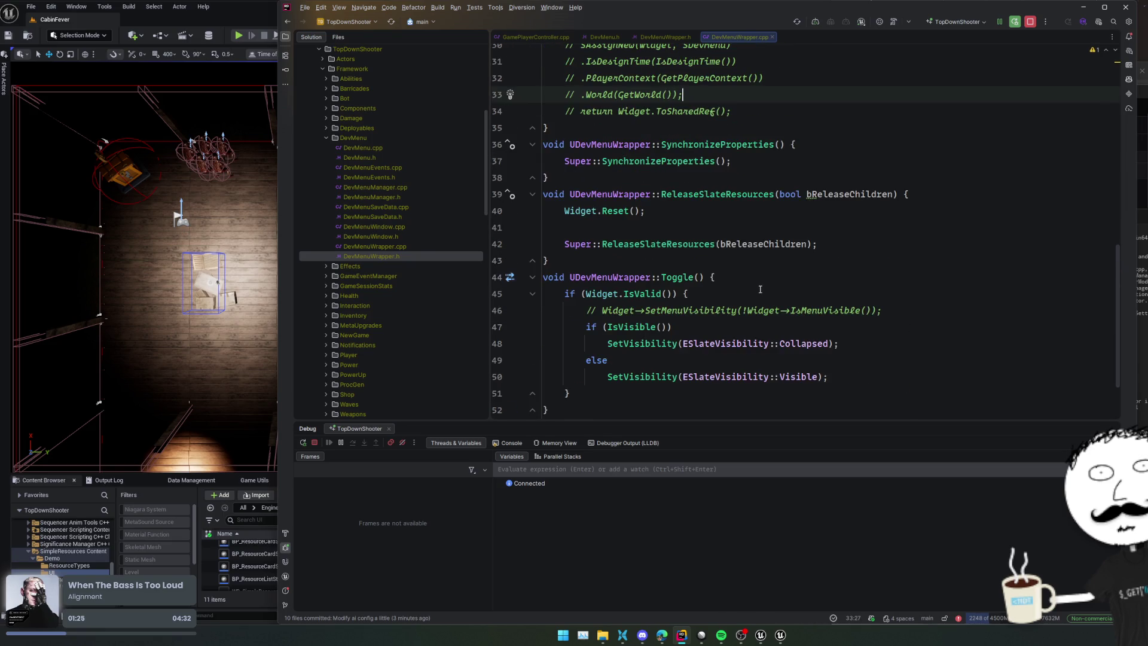
scroll(760, 290, down, 2)
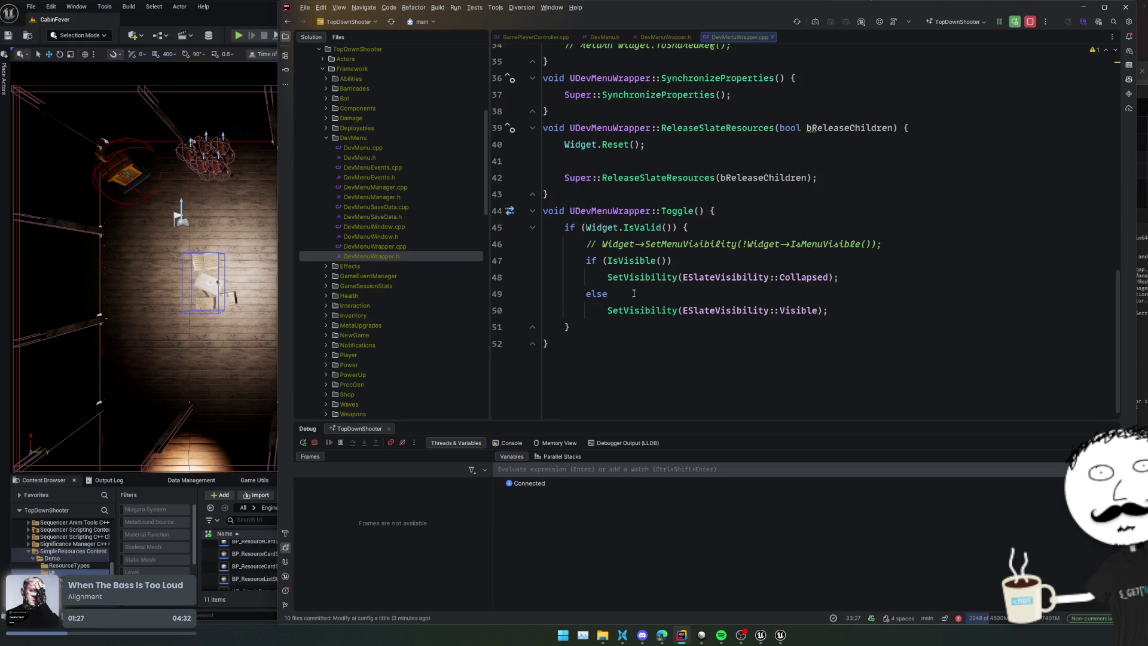
scroll(665, 267, up, 10)
scroll(705, 239, up, 2)
click(658, 178)
key(ctrl+slash)
Step: Comment out the visibility-toggling body of Toggle(), lines 45–51
click(869, 261)
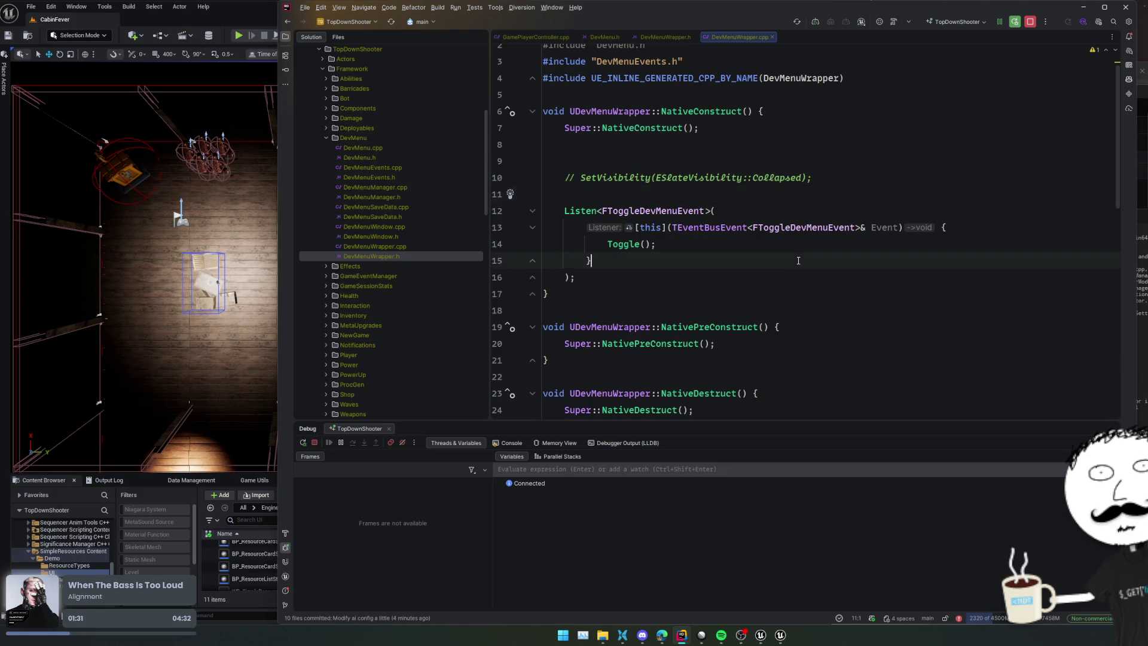
scroll(868, 281, down, 7)
scroll(868, 281, down, 4)
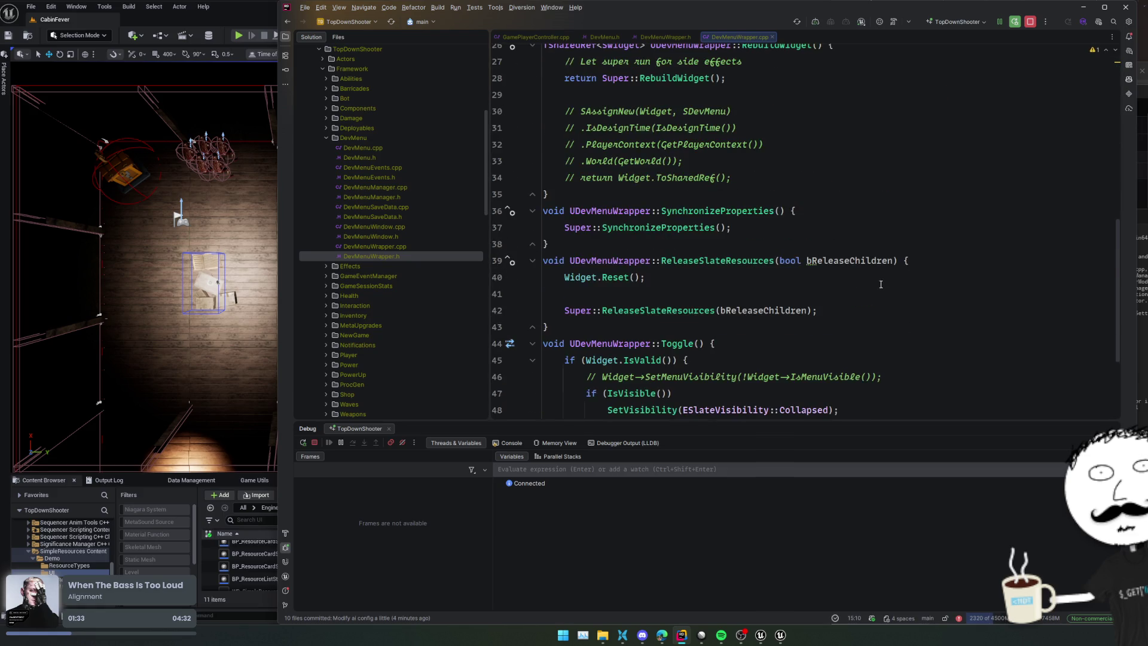
drag(571, 327, 529, 230)
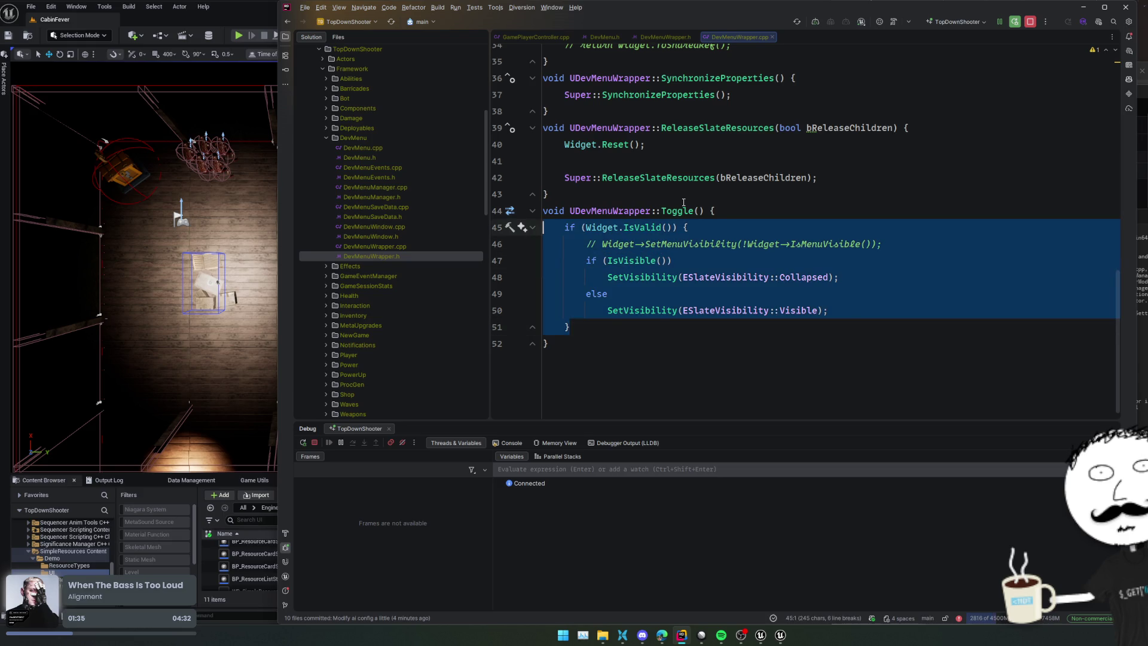
key(ctrl+slash)
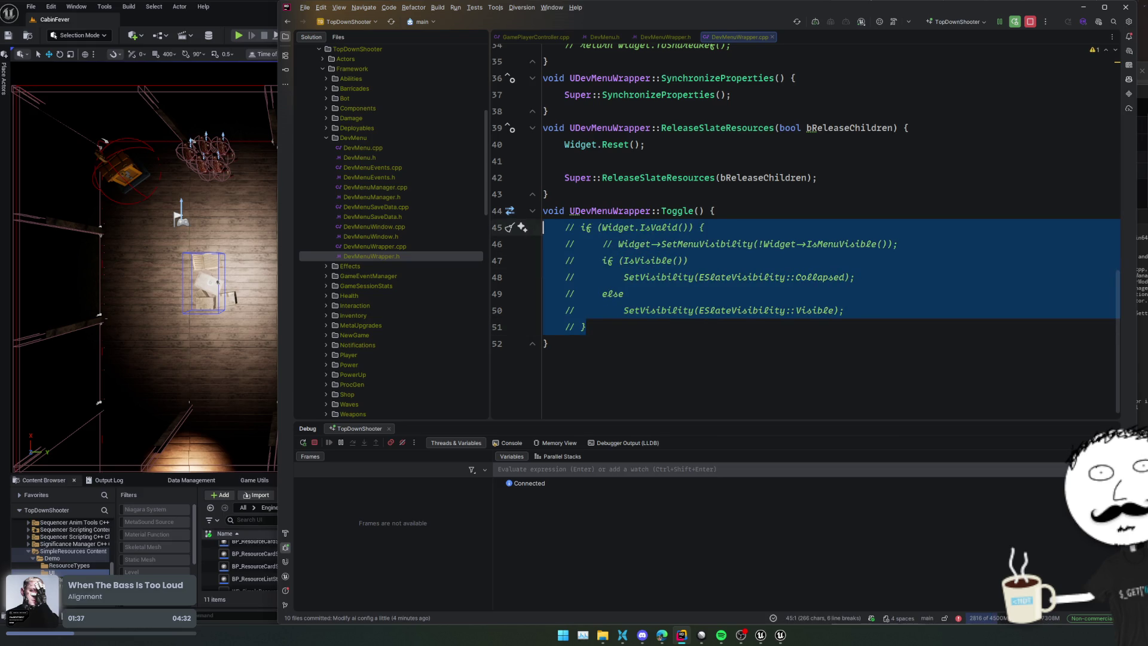
Step: Open a new Edge window and go to grok.com
key(super+5)
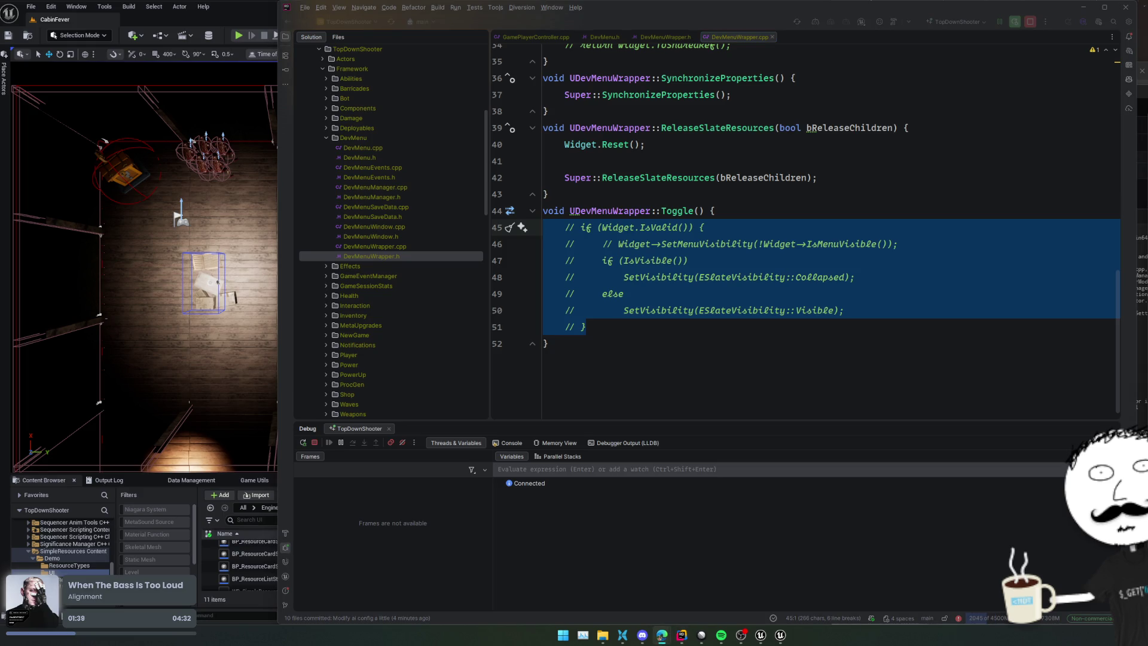
text(gr)
key(Return)
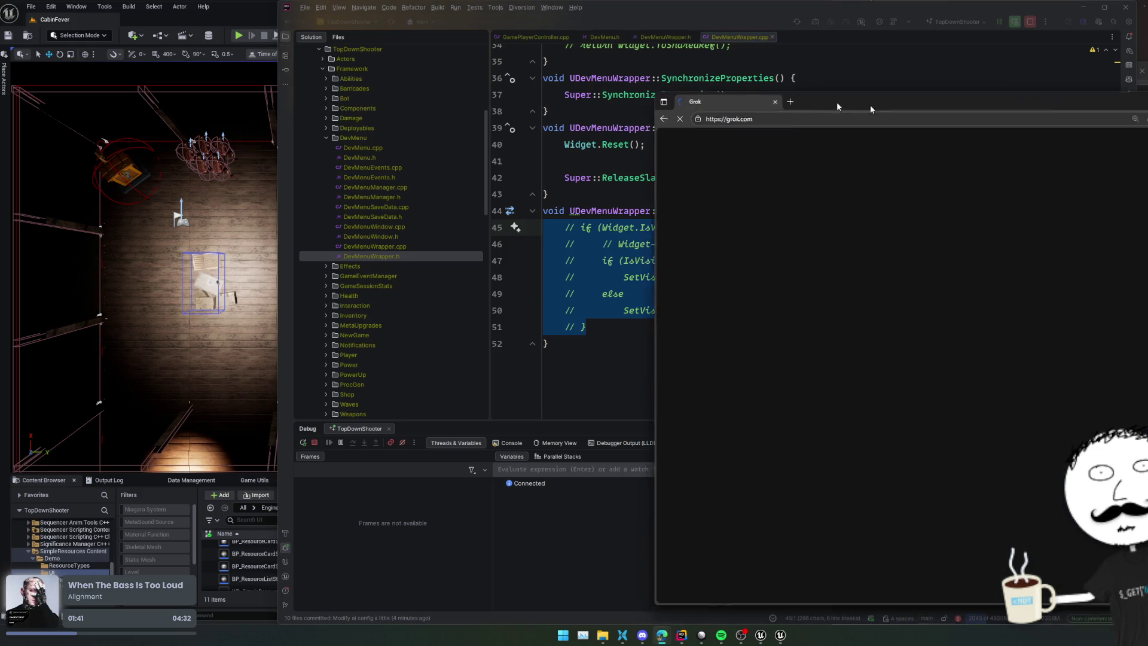
Step: Send Grok 'ue c++, can i use a umg widget, and add a slate widget inside my widget?' without a UMG wrapper
text(using umg in c)
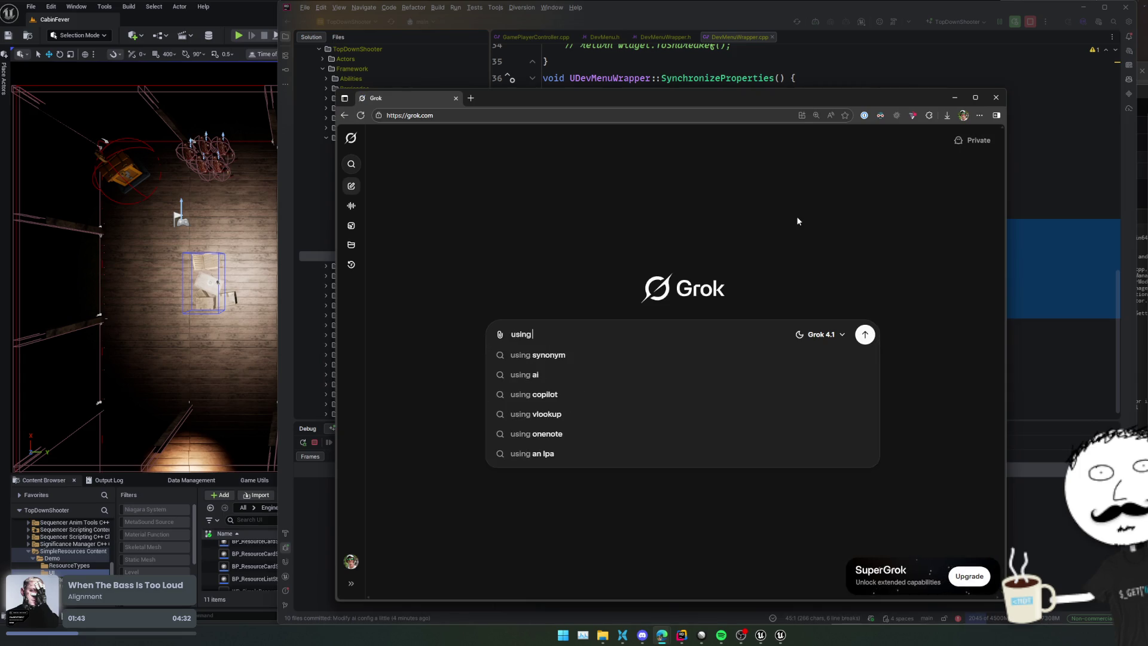
key(BackSpace)
text(ue c)
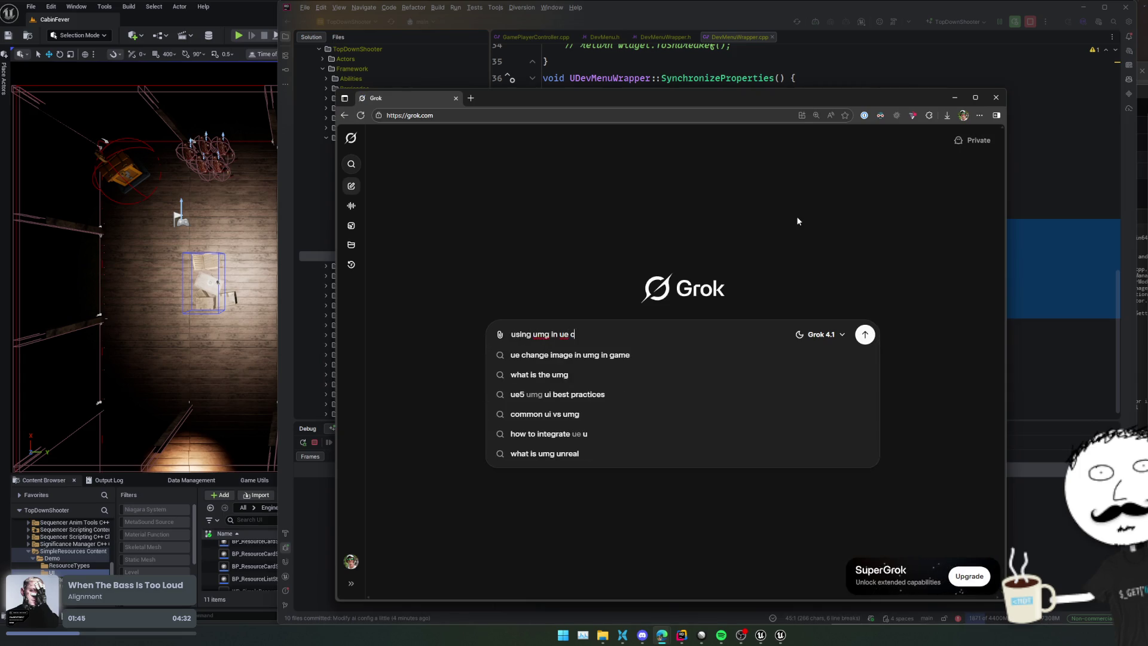
text(++, can i)
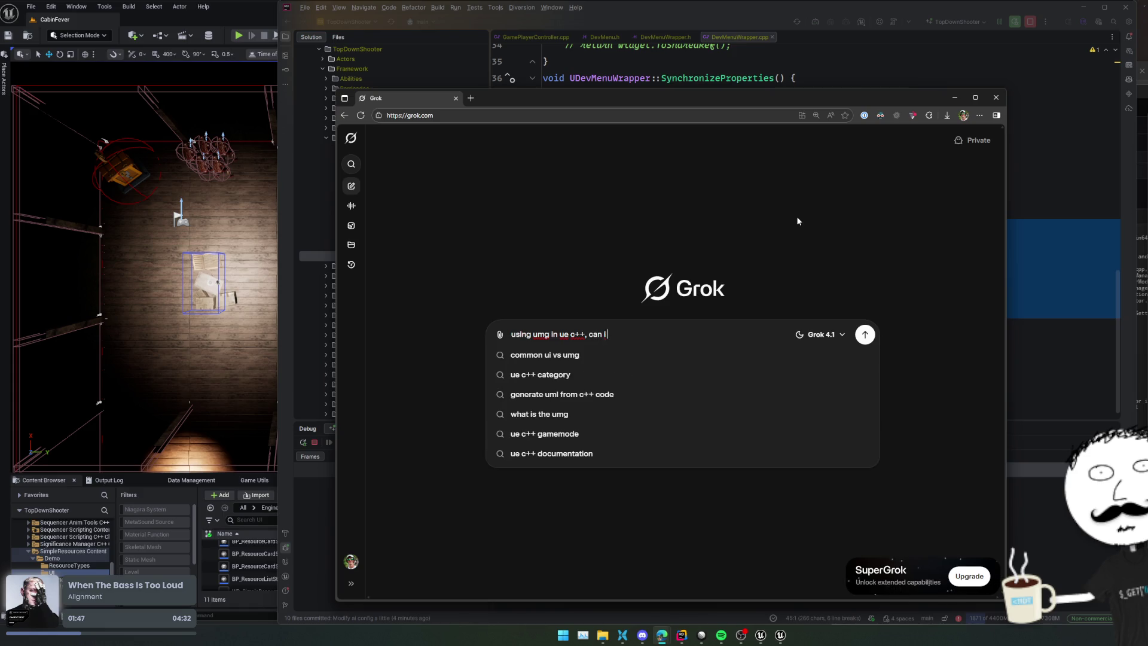
text( use a umg)
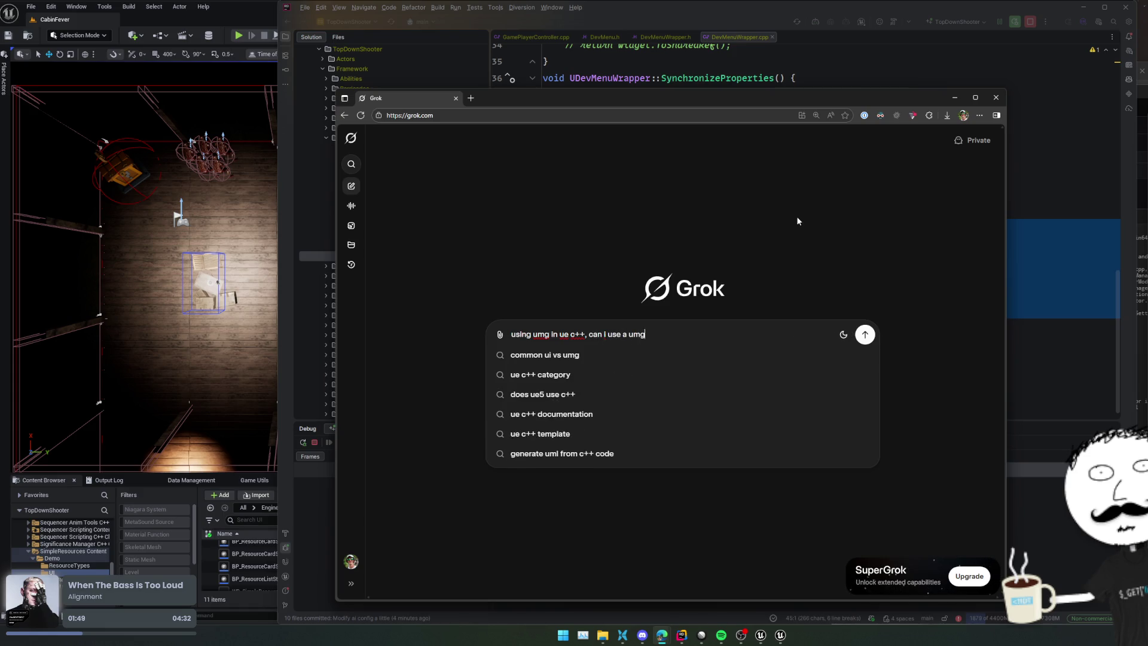
text( widget, and a)
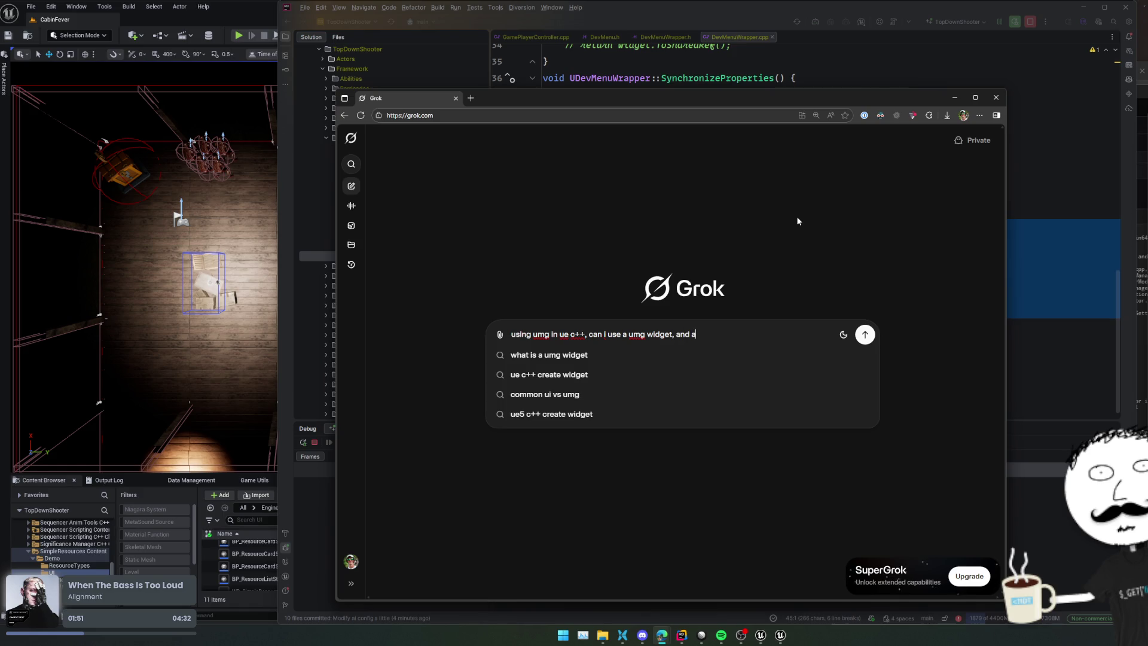
text(dd a slate widget )
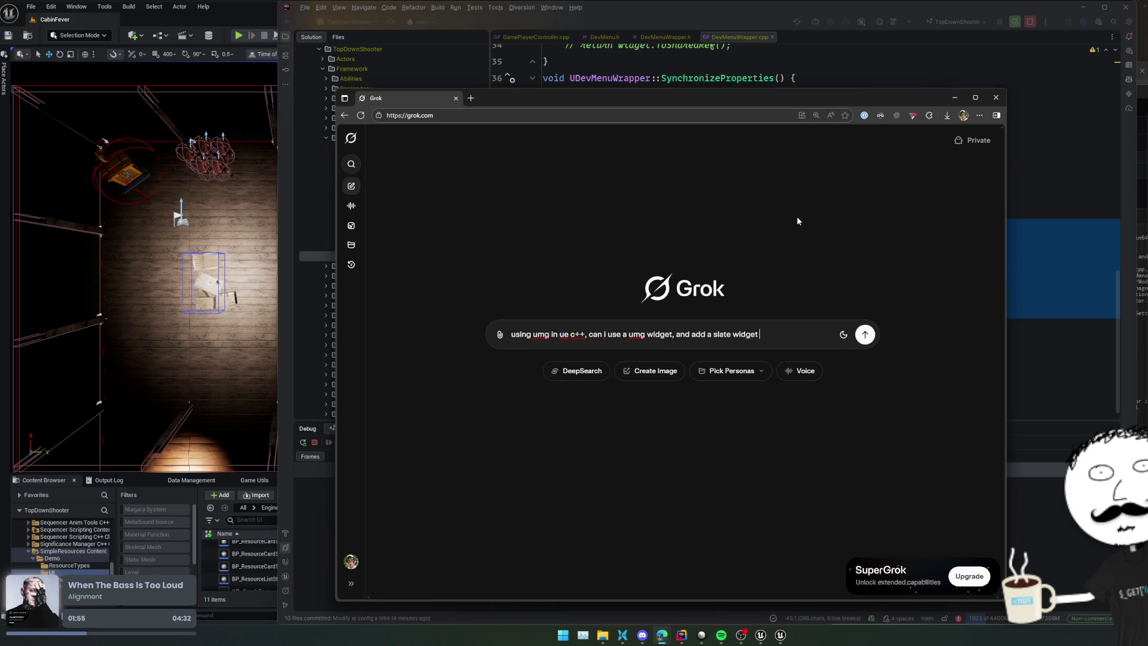
text(inside my)
text( widget?)
key(BackSpace)
text((without wrapping the slate)
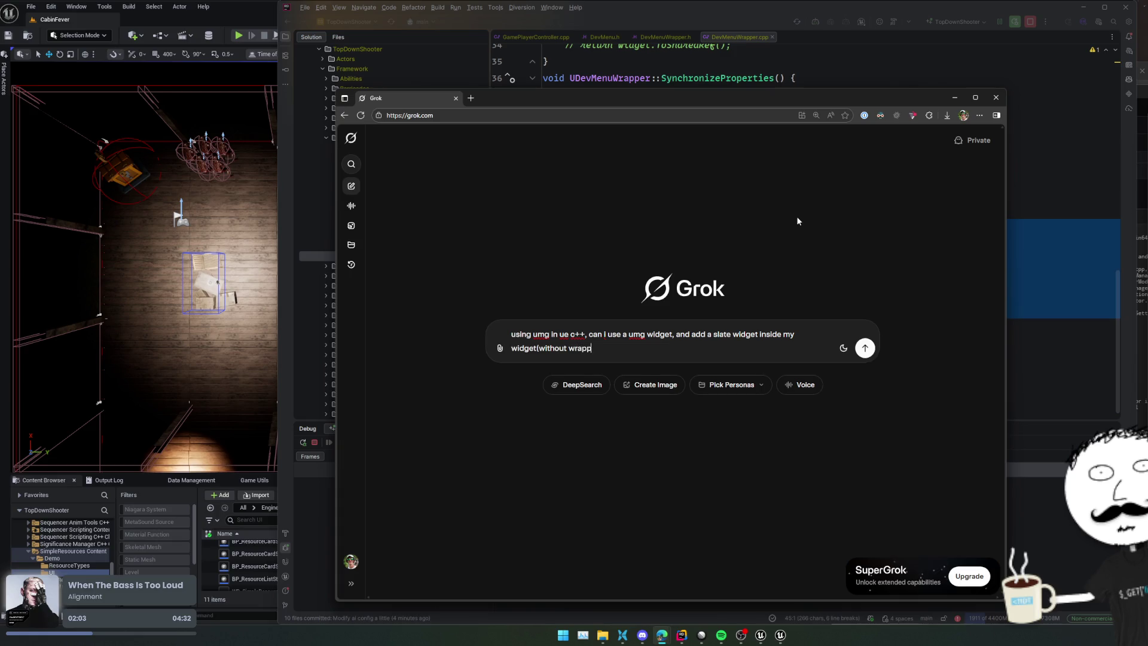
text( widget in a )
text(umg widget))
key(BackSpace)
text(for that single widget))
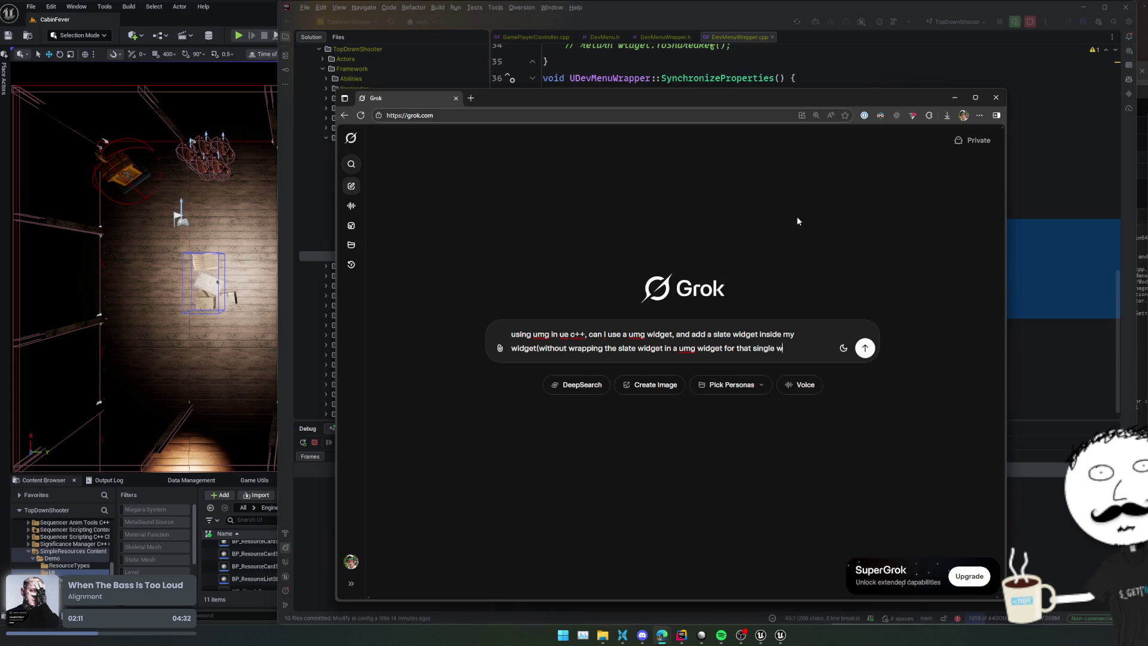
key(Return)
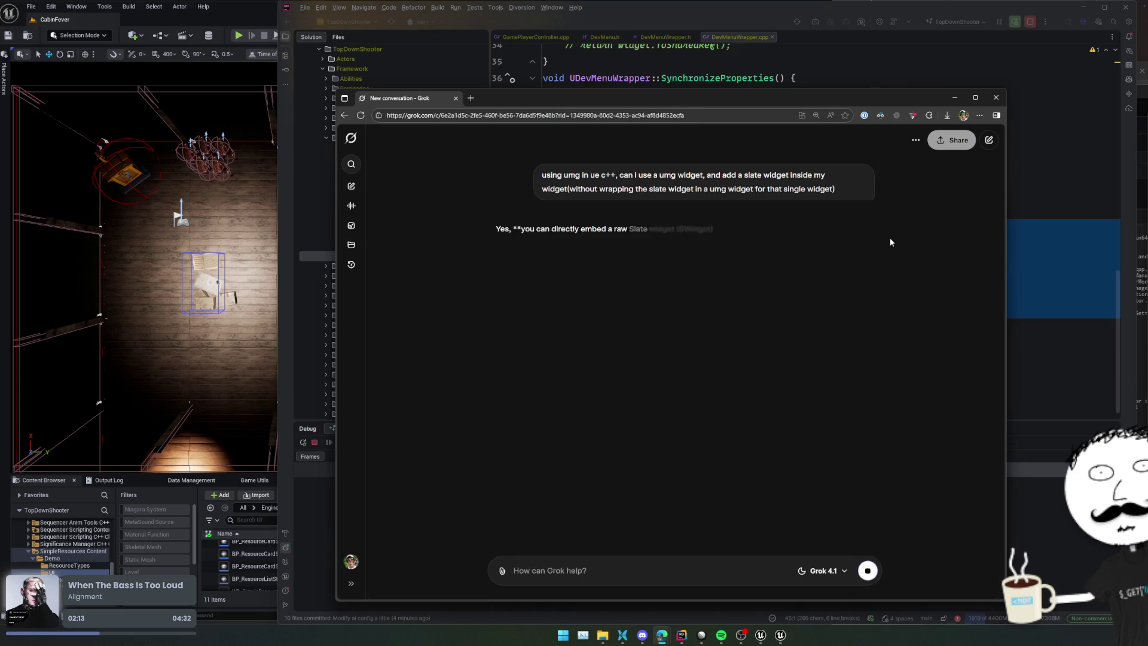
Step: Read Grok's answer, covering the AddChild example code and the RebuildWidget and TakeWidget() suggestions
drag(970, 257, 939, 260)
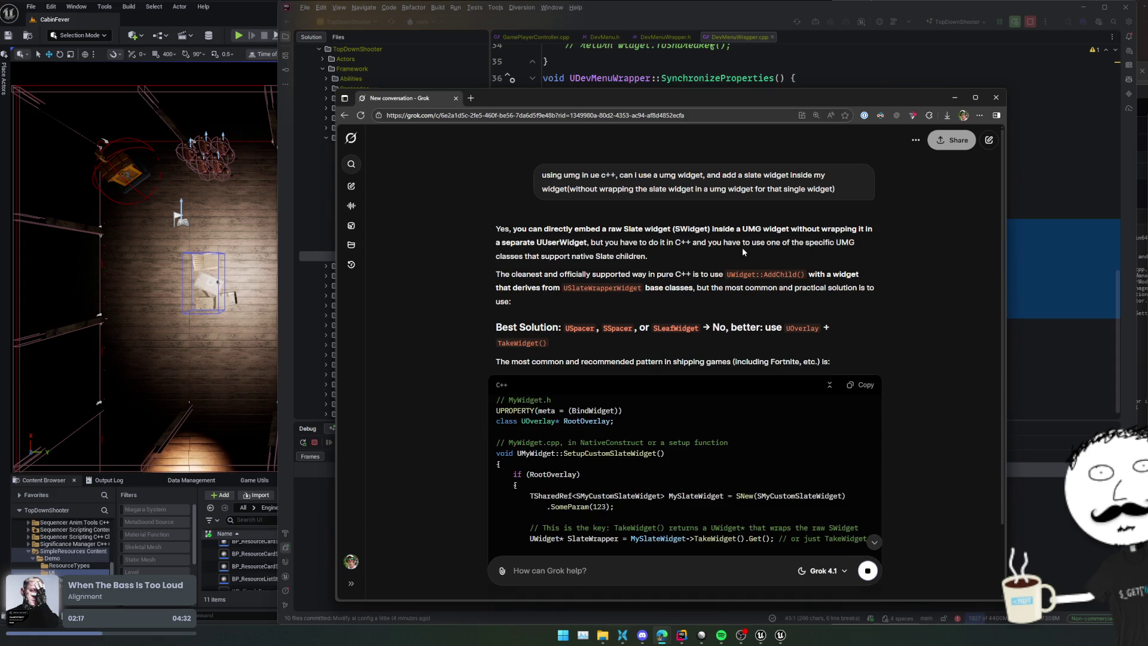
scroll(743, 252, down, 2)
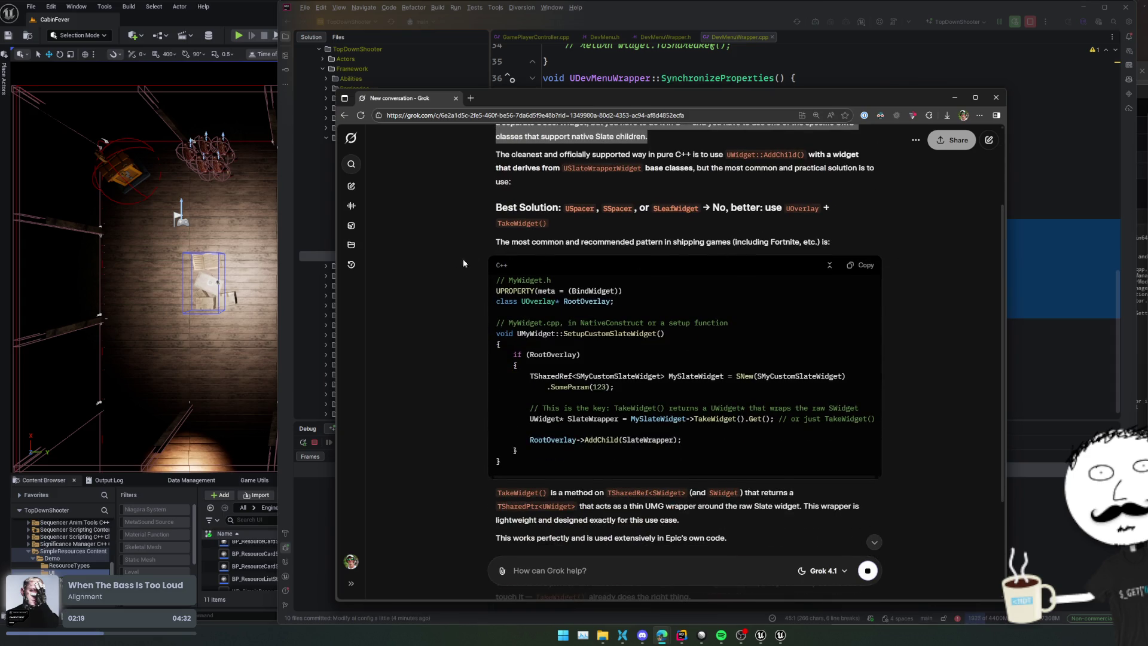
scroll(433, 277, down, 1)
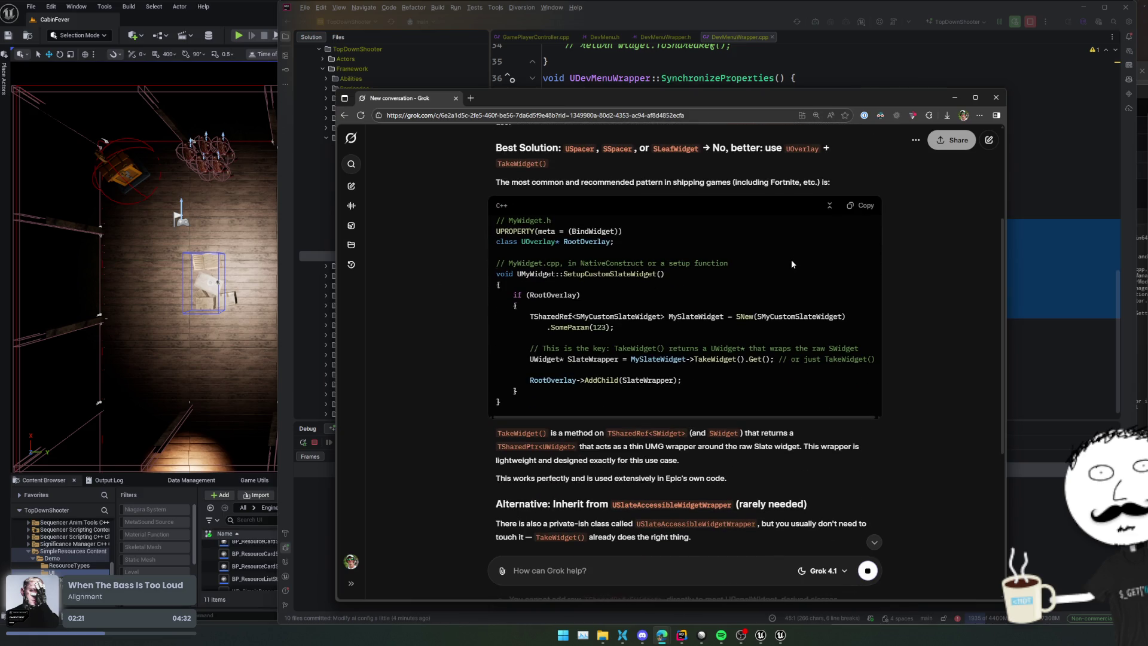
scroll(829, 263, down, 1)
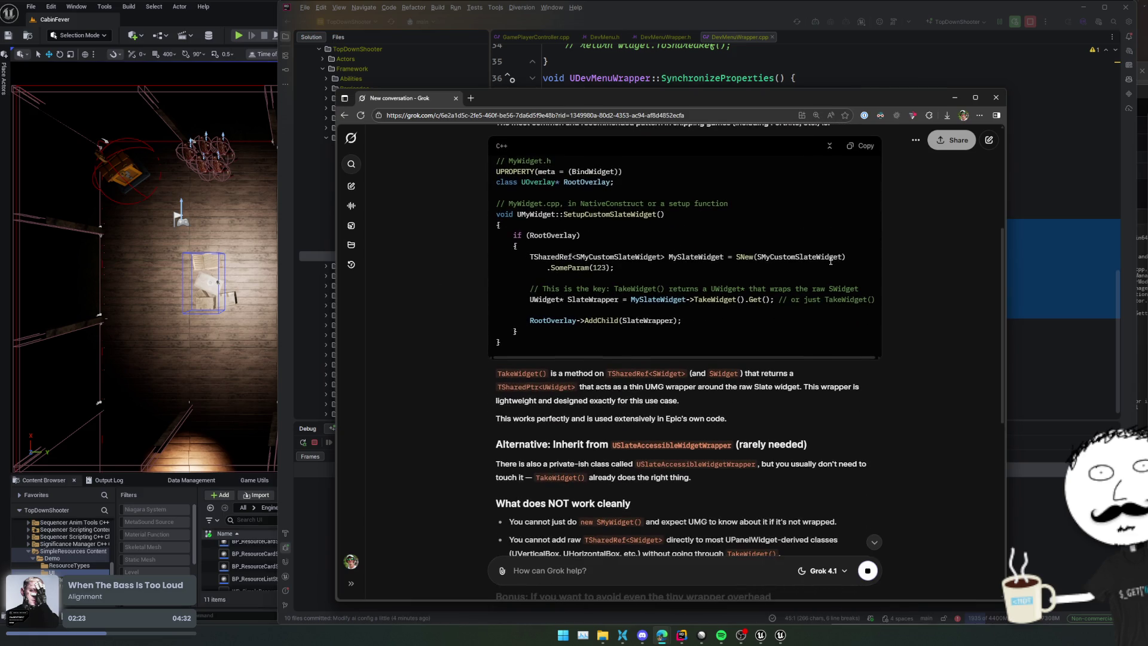
mouse_move(756, 313)
mouse_down()
mouse_move(720, 304)
mouse_move(735, 324)
mouse_up()
click(735, 324)
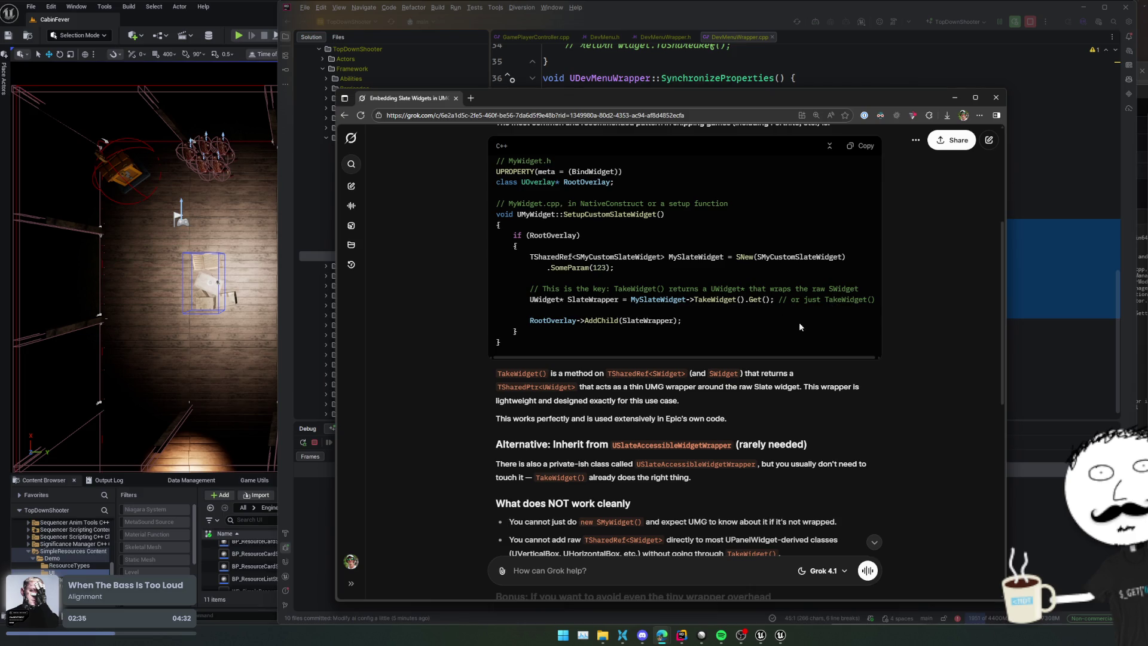
scroll(791, 327, down, 3)
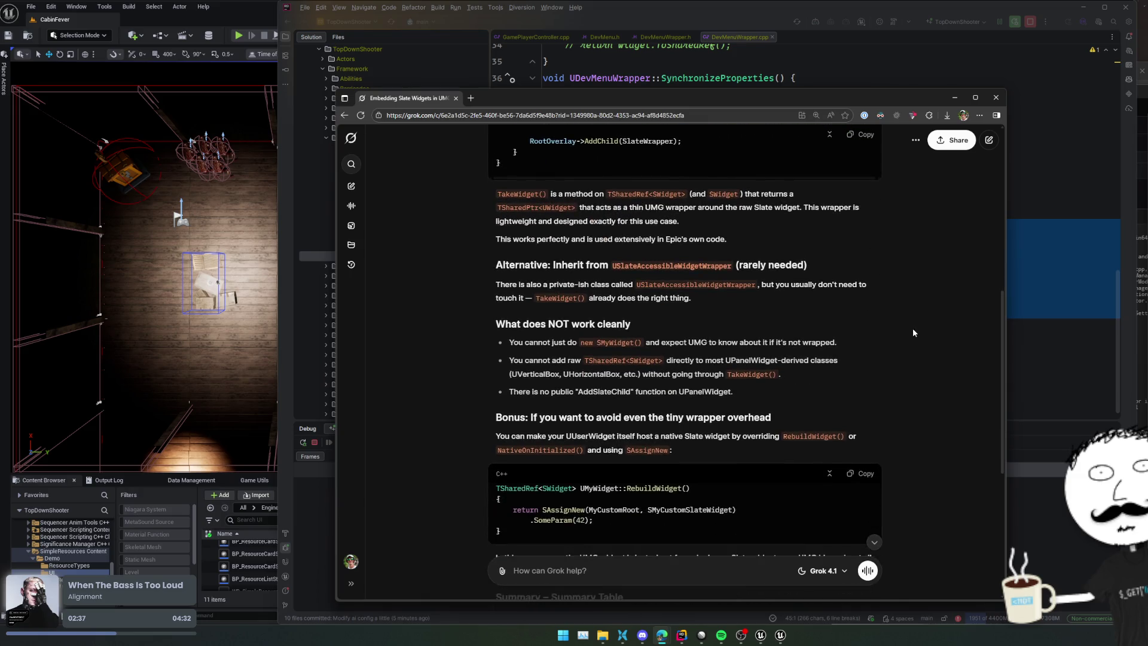
scroll(913, 333, down, 1)
scroll(930, 311, down, 1)
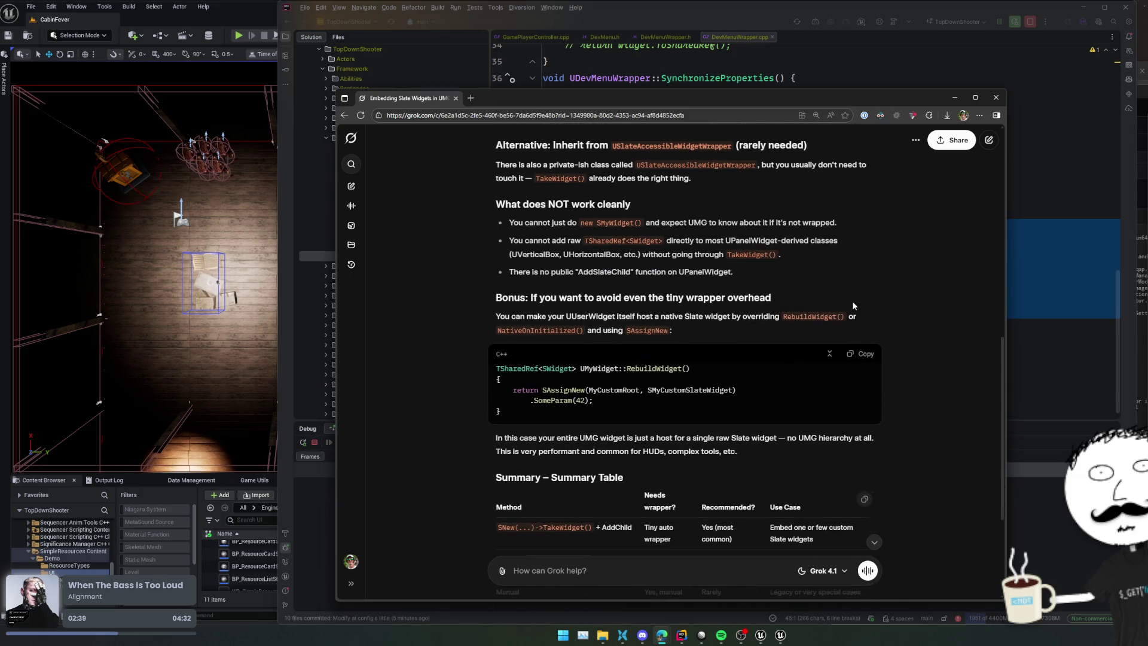
scroll(926, 309, down, 3)
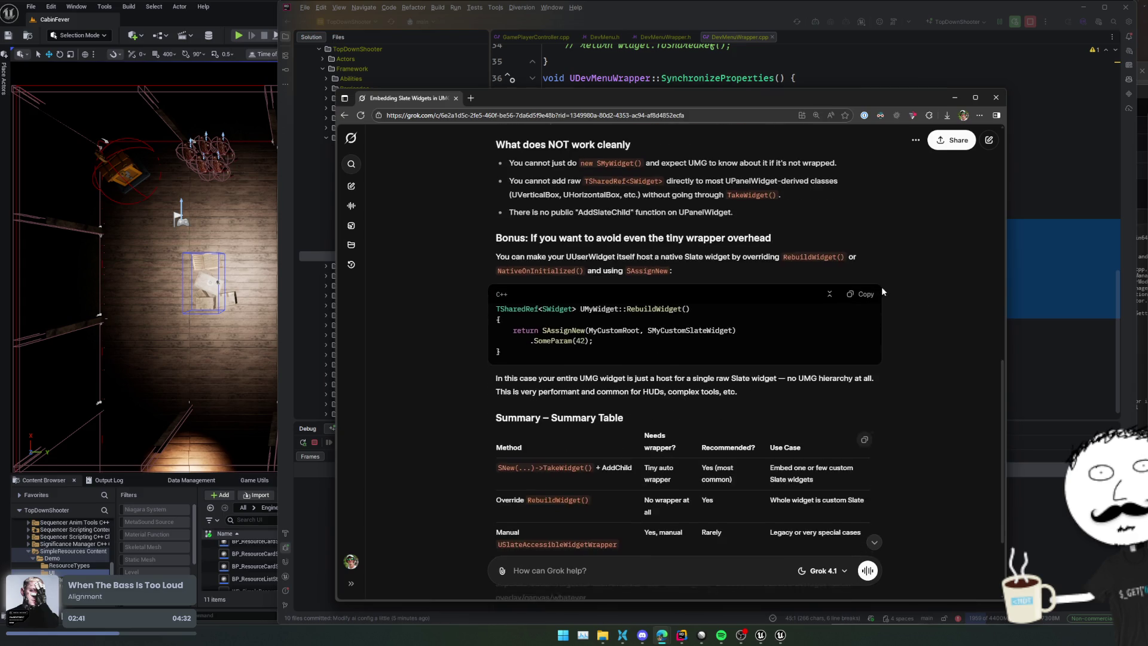
scroll(819, 265, up, 1)
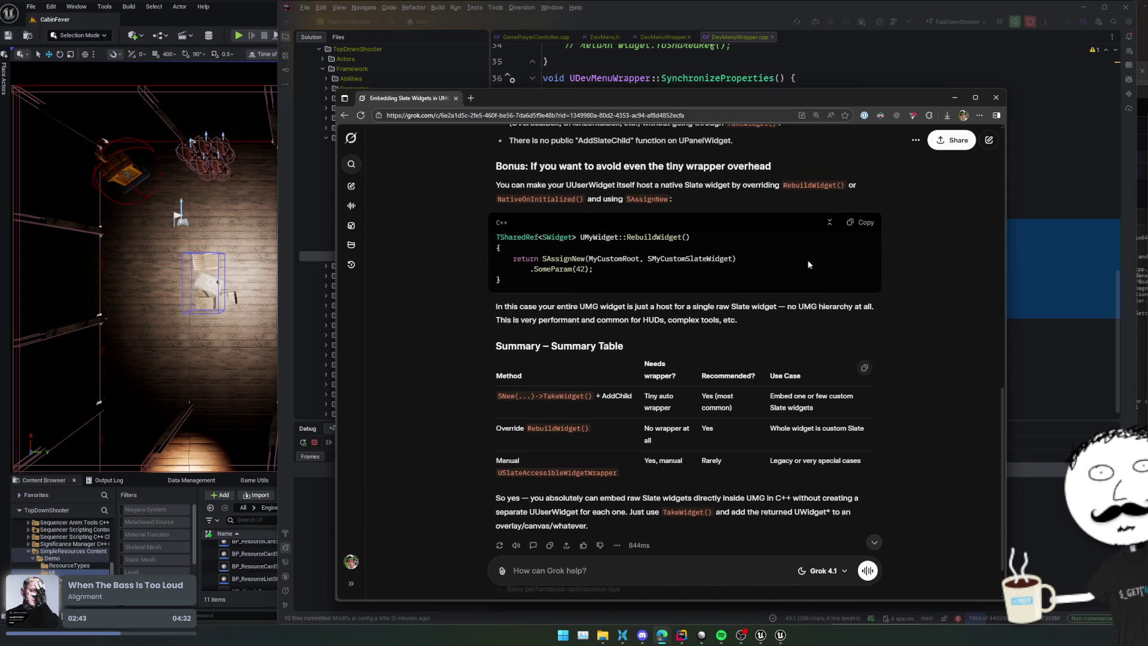
double_click(664, 238)
key(ctrl+c)
click(619, 575)
Step: Send a follow-up: the RebuildWidget method was considered, but the widget also needs a canvas panel and other widgets
text(i thought of the `)
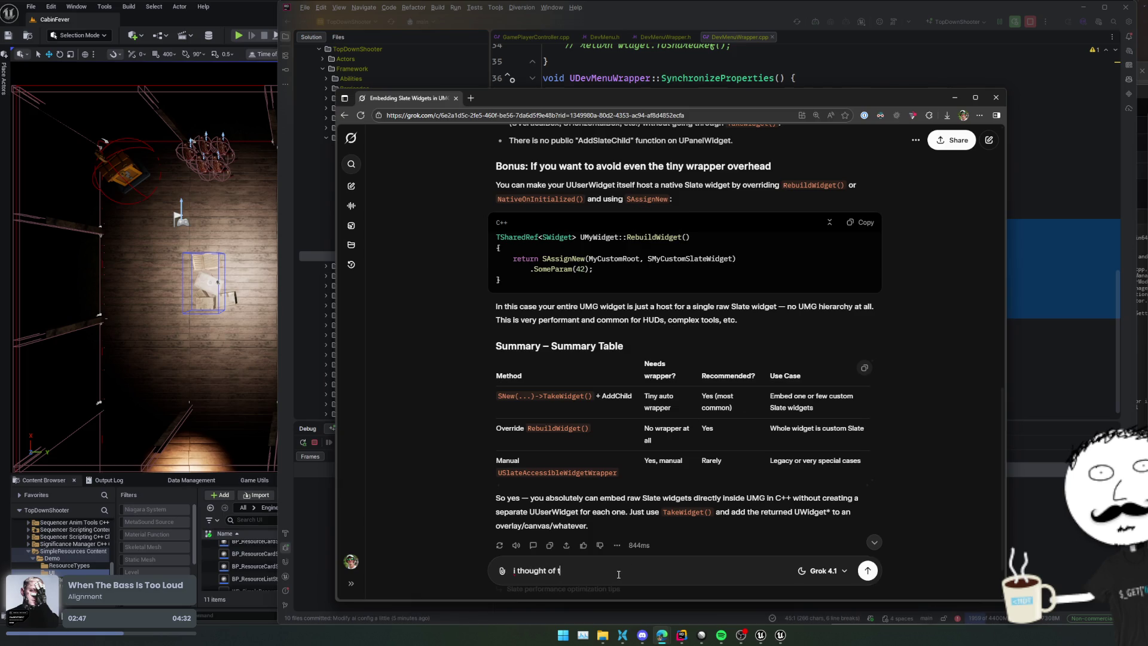
key(ctrl+v)
text(`)
text( method, problem is i want to have)
text(mg)
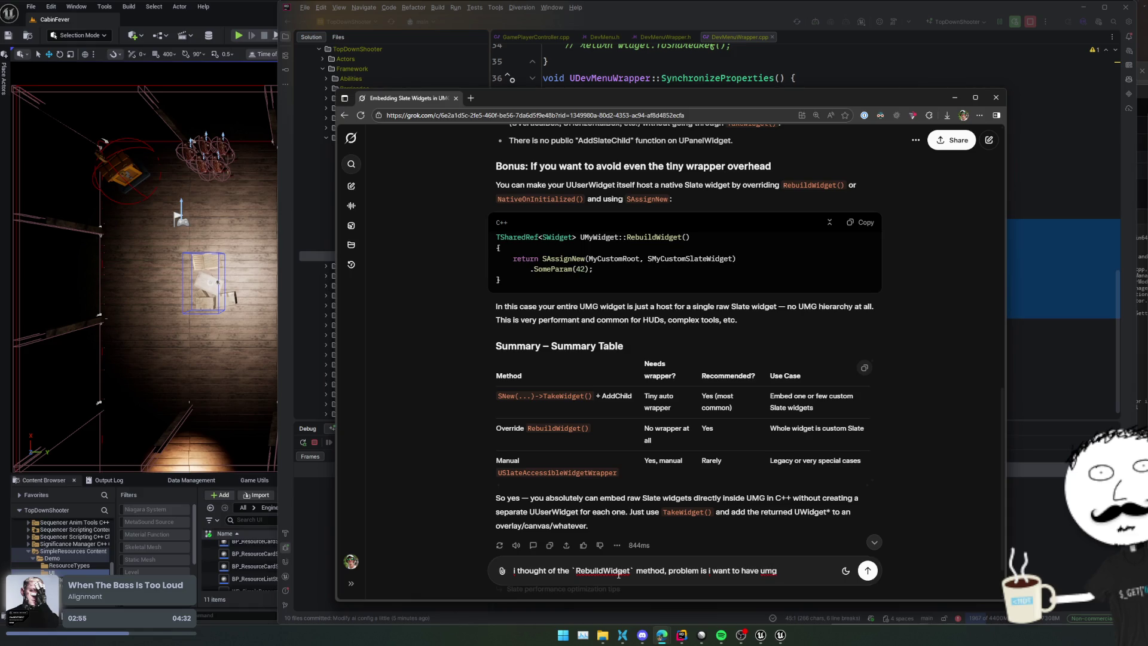
text( have a canvas)
text( panel, and a)
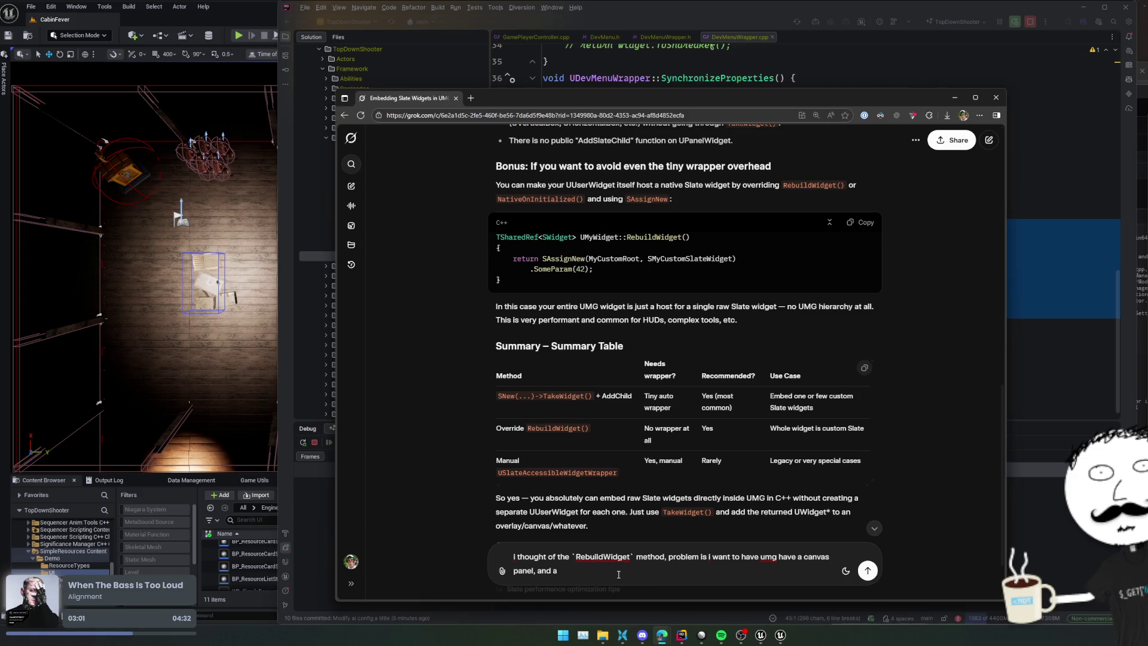
text(ome other widge)
text(tuff in)
text(tha)
text(, for ex a border. Then add my slate widget inside the border)
key(Return)
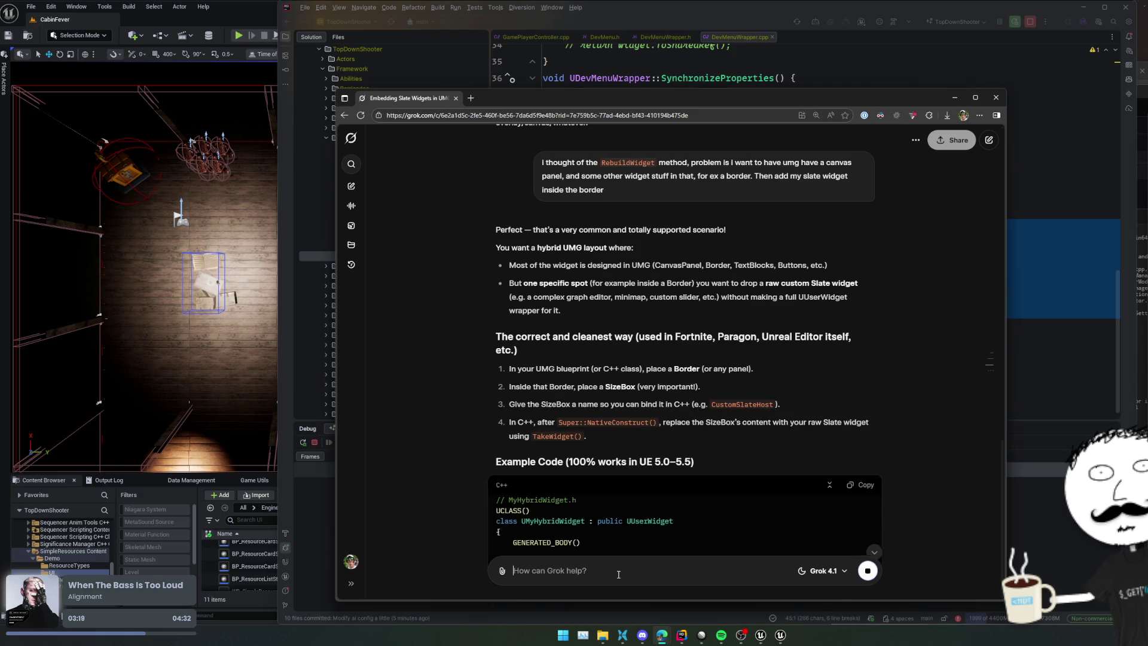
Step: Read Grok's SizeBox-hosting answer down to its Summary, then return to DevMenuWrapper.cpp in Rider
scroll(432, 475, down, 5)
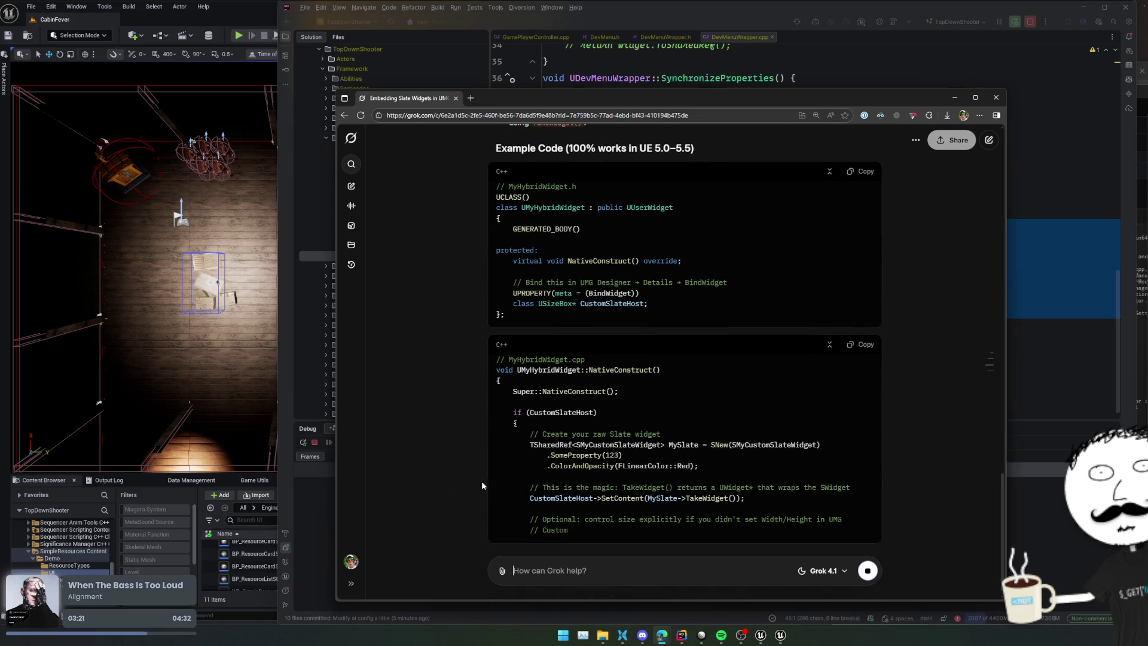
scroll(894, 350, down, 2)
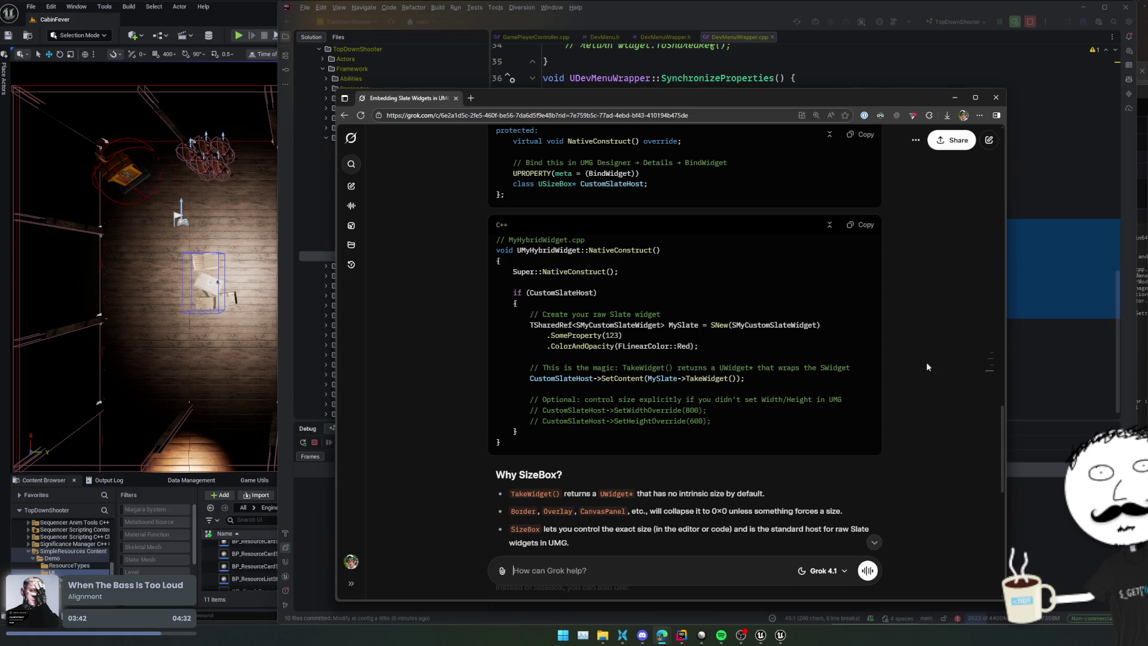
scroll(927, 363, down, 7)
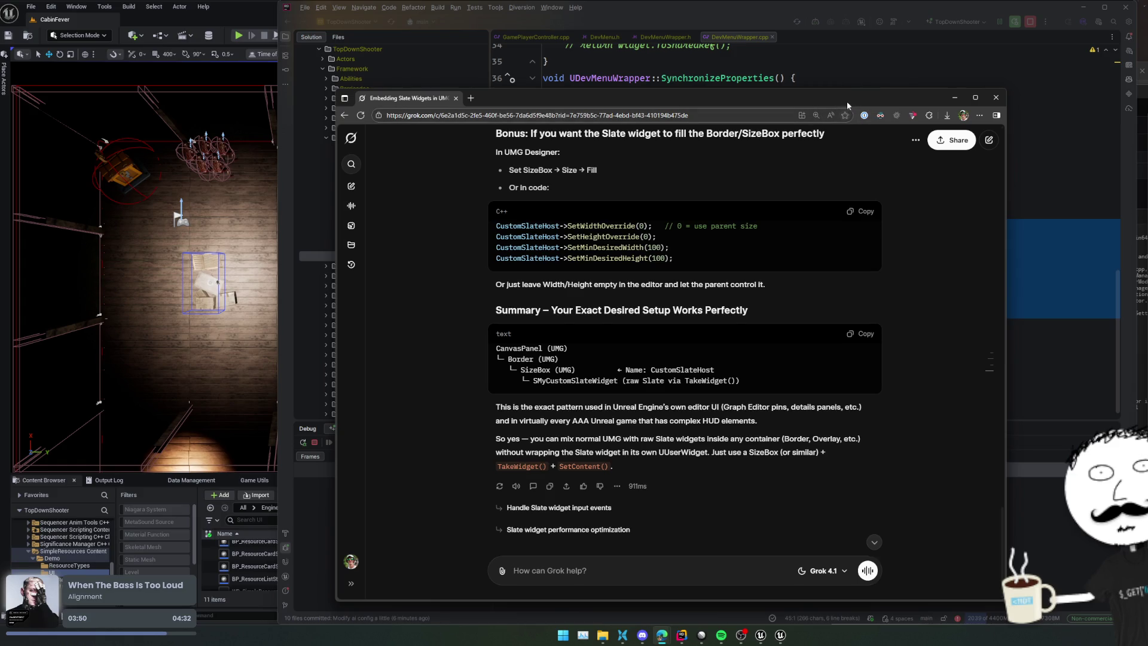
drag(834, 100, 544, 87)
click(897, 194)
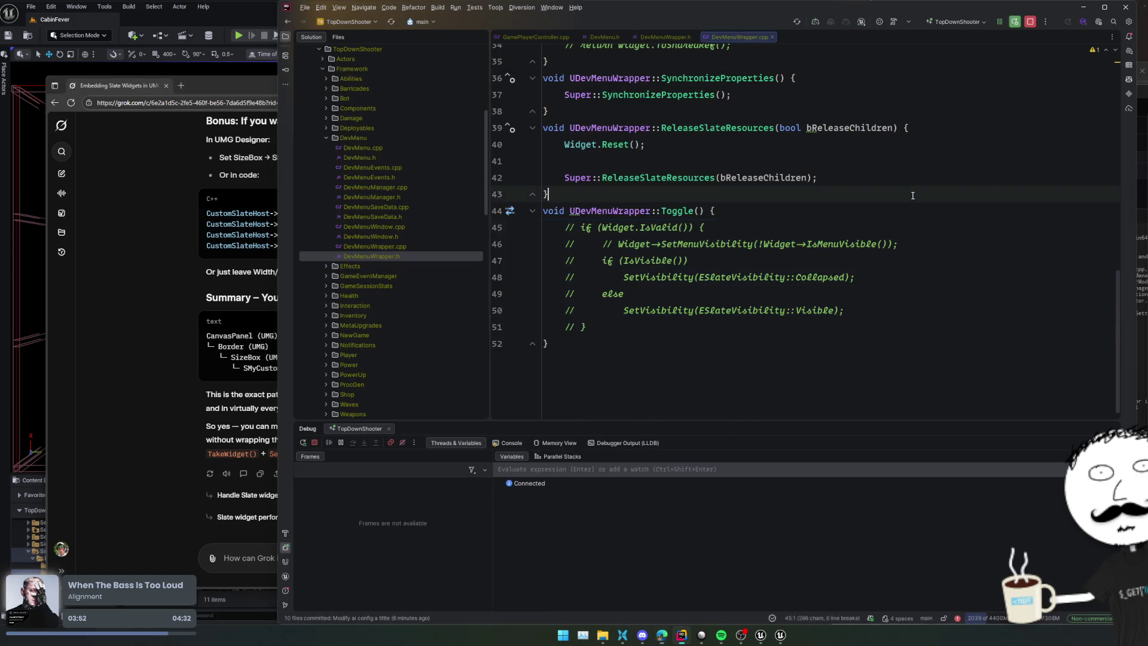
Step: Browse Widget-> member completions on empty line 41, then discard the unfinished line
click(979, 235)
scroll(838, 263, up, 3)
click(708, 286)
text(idget->Take)
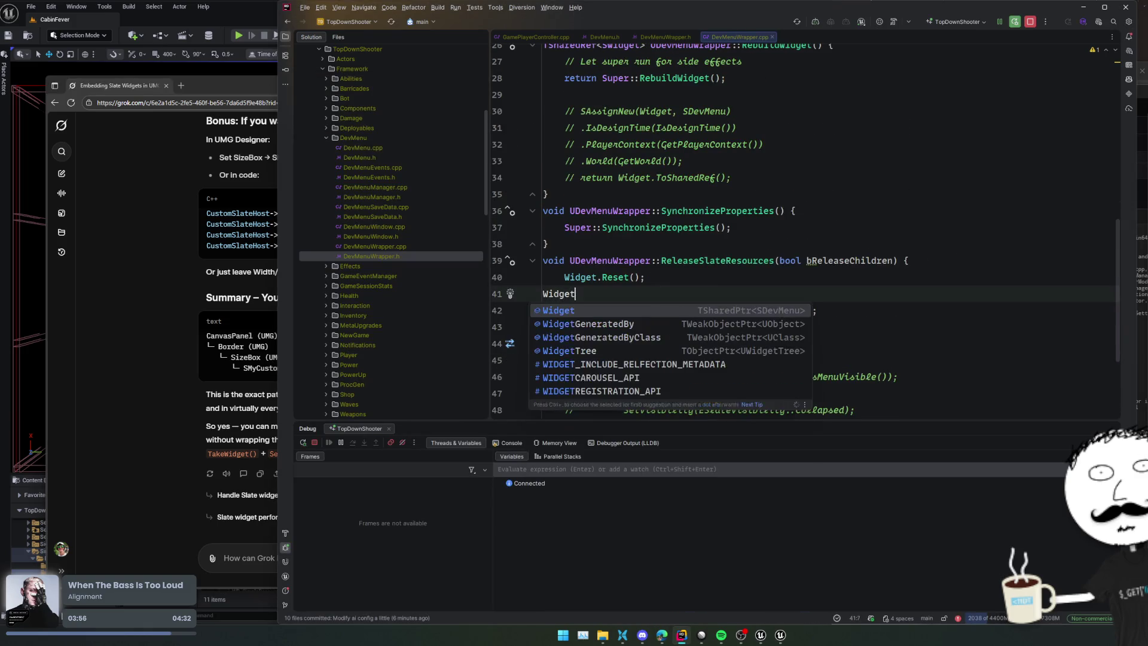
key(ctrl+BackSpace)
key(ctrl+BackSpace)
key(ctrl+BackSpace)
text(Wid)
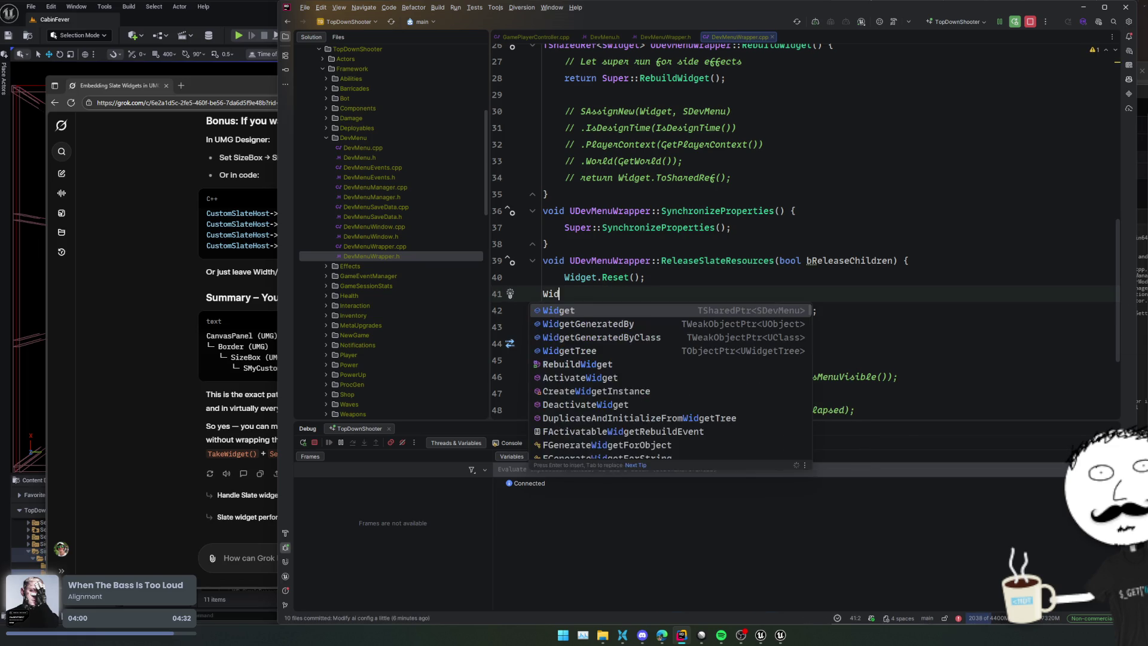
text(get->)
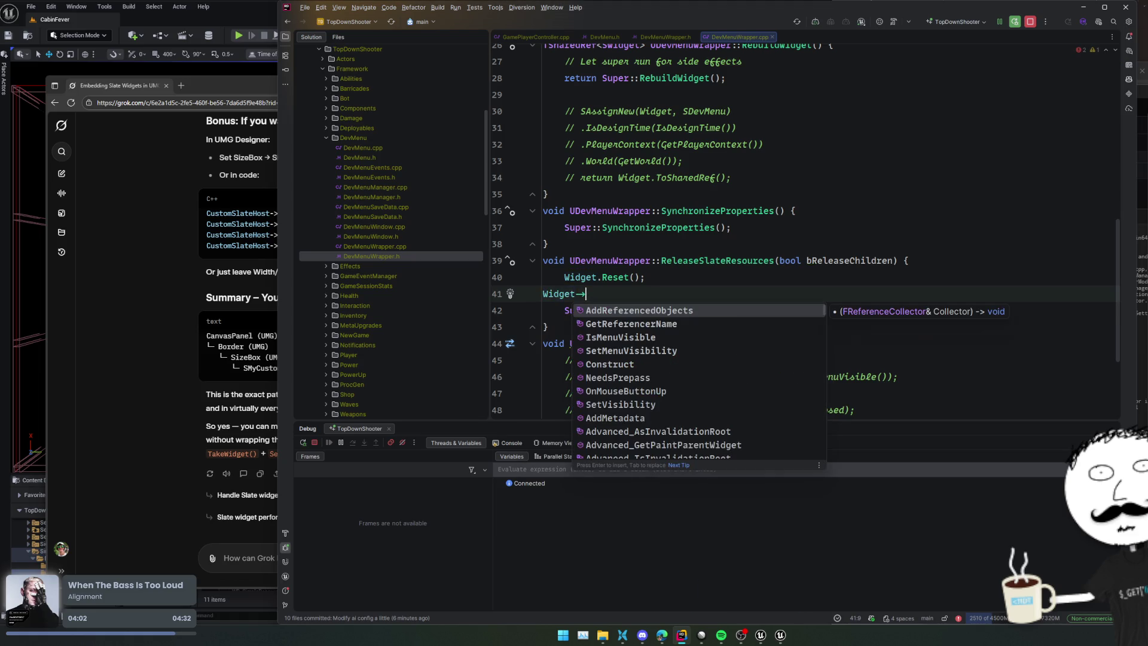
scroll(652, 389, down, 5)
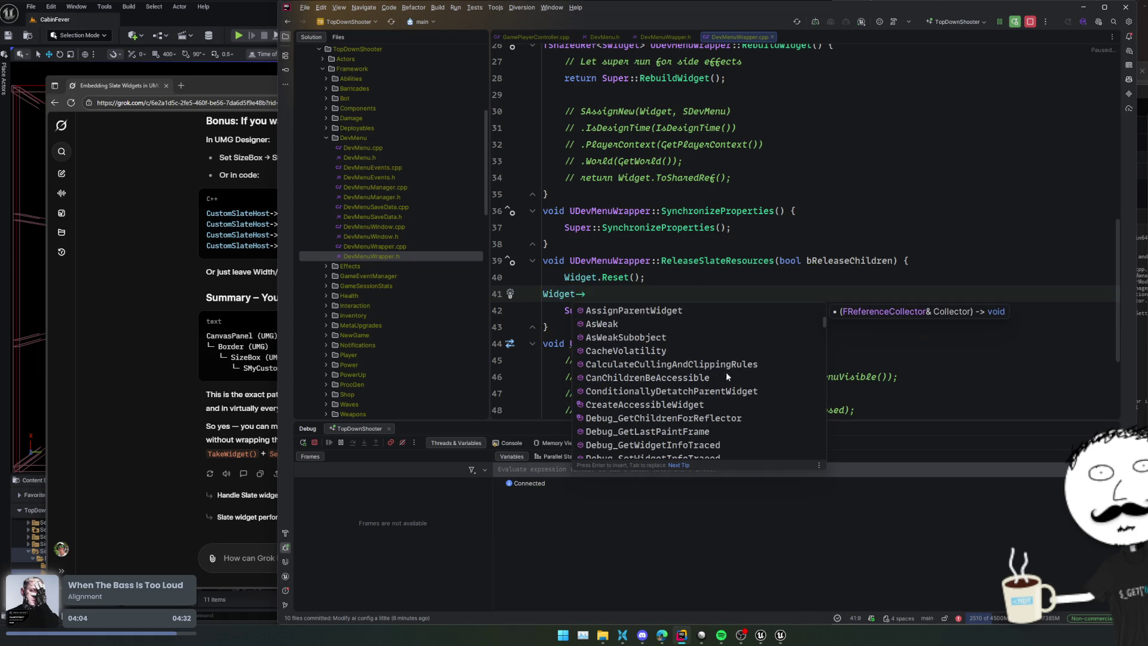
scroll(760, 359, down, 8)
scroll(761, 359, down, 10)
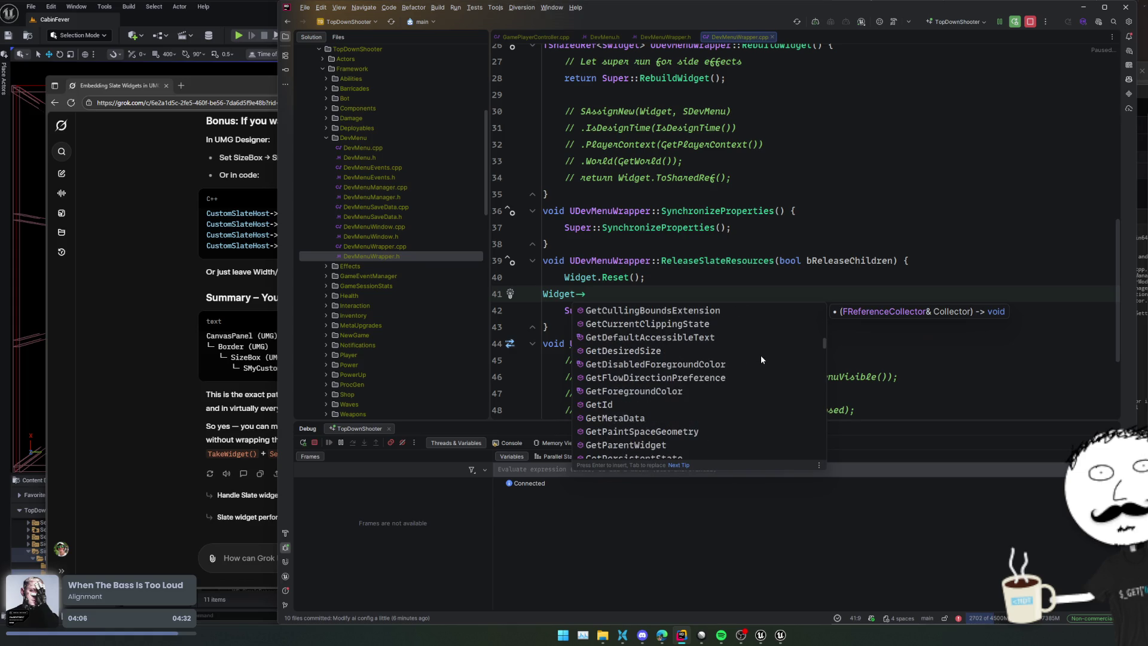
scroll(761, 359, down, 10)
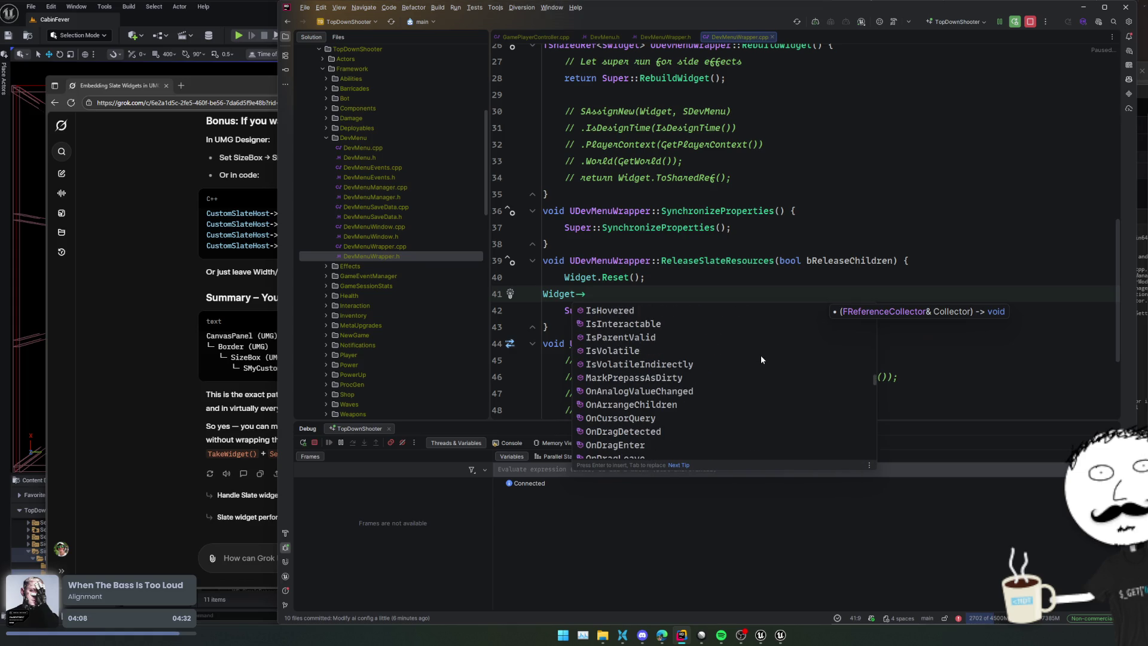
scroll(761, 359, down, 4)
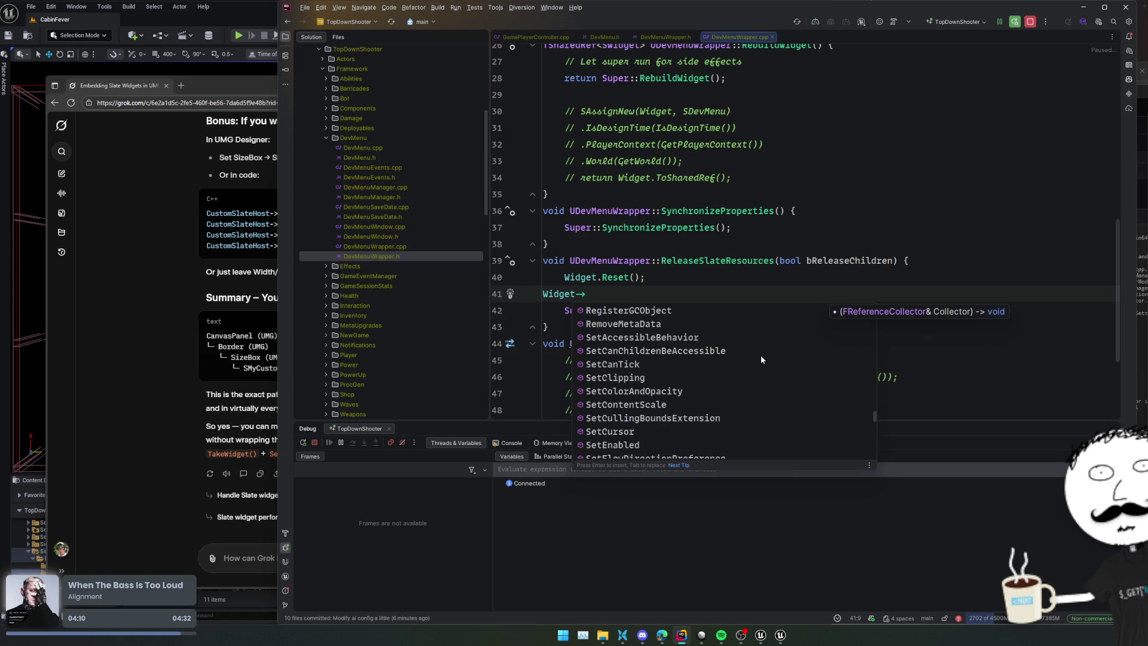
scroll(762, 359, down, 7)
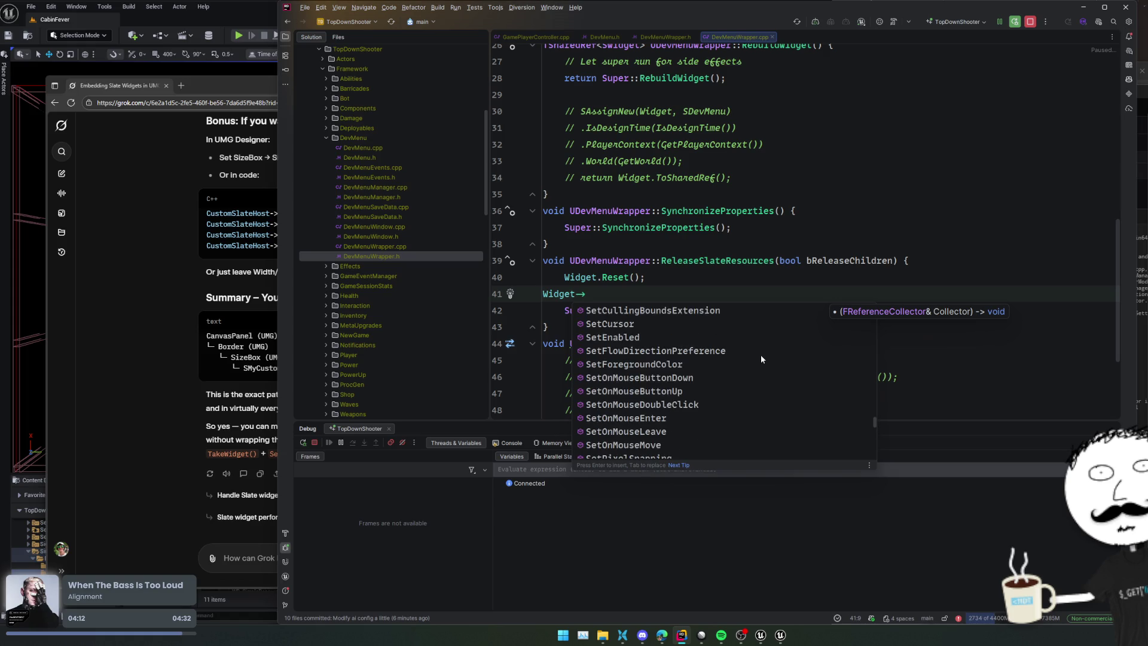
scroll(761, 359, down, 6)
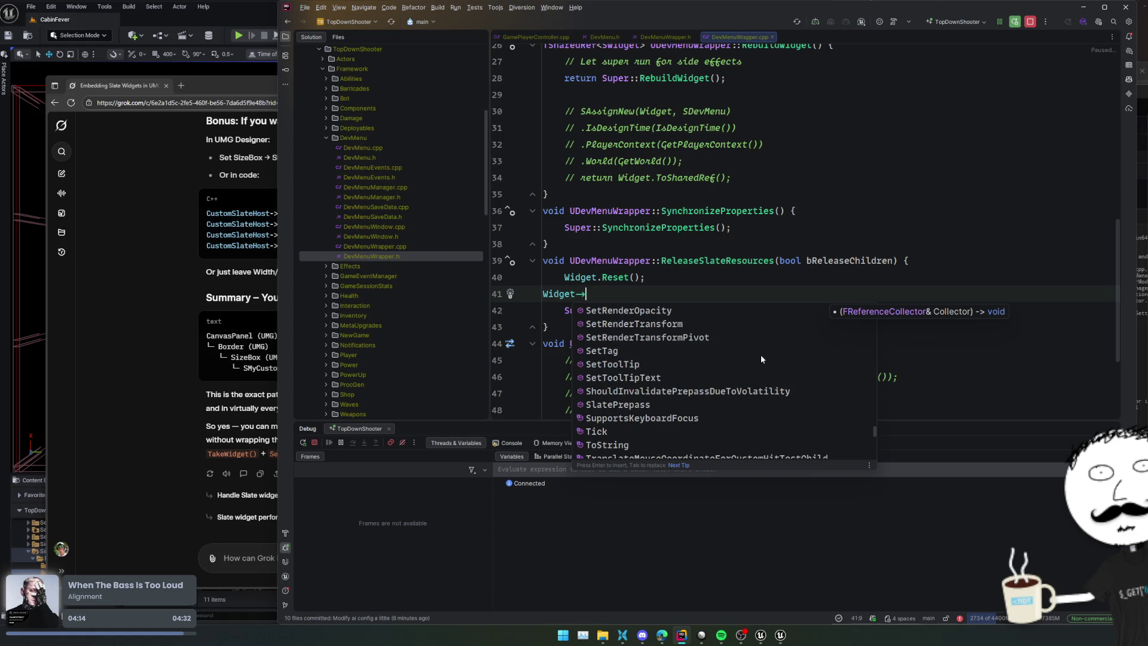
key(Escape)
key(BackSpace)
key(BackSpace)
key(BackSpace)
Step: Follow Super::RebuildWidget into the engine's UUserWidget::RebuildWidget in UserWidget.cpp
scroll(683, 233, up, 4)
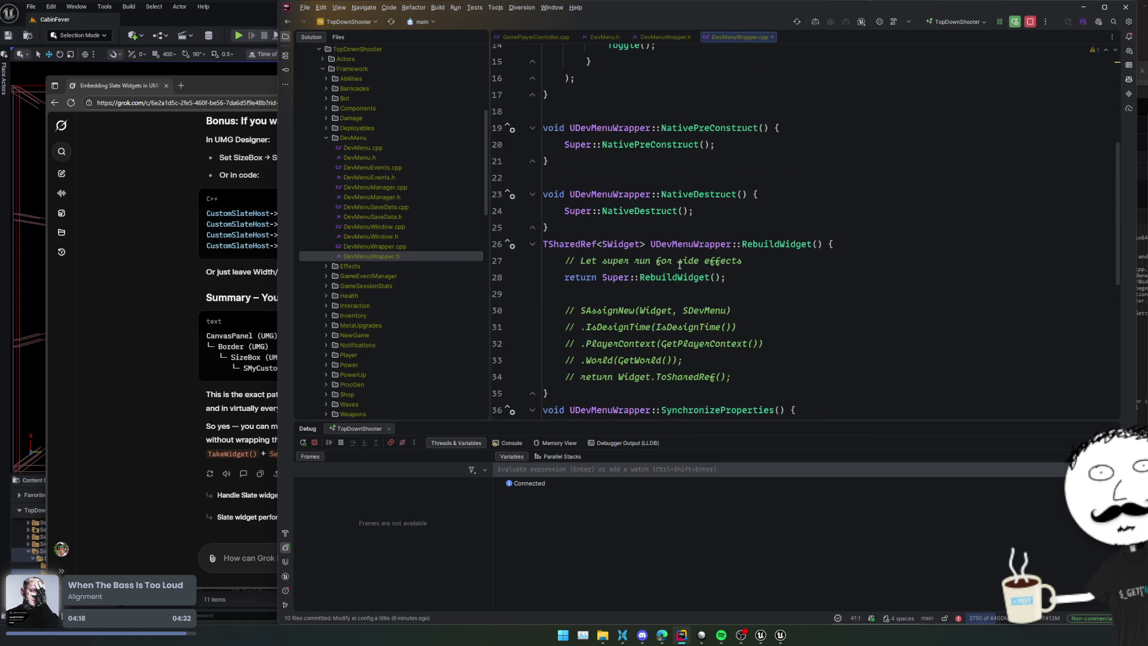
ctrl+click(682, 277)
ctrl+click(680, 334)
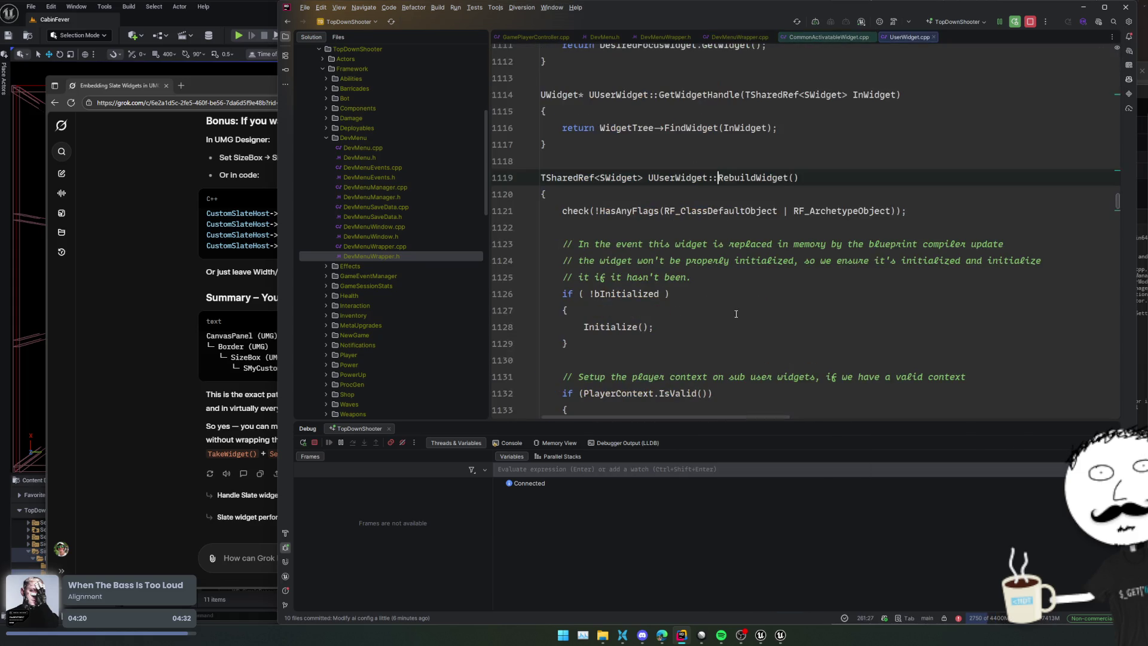
scroll(924, 246, down, 3)
click(924, 246)
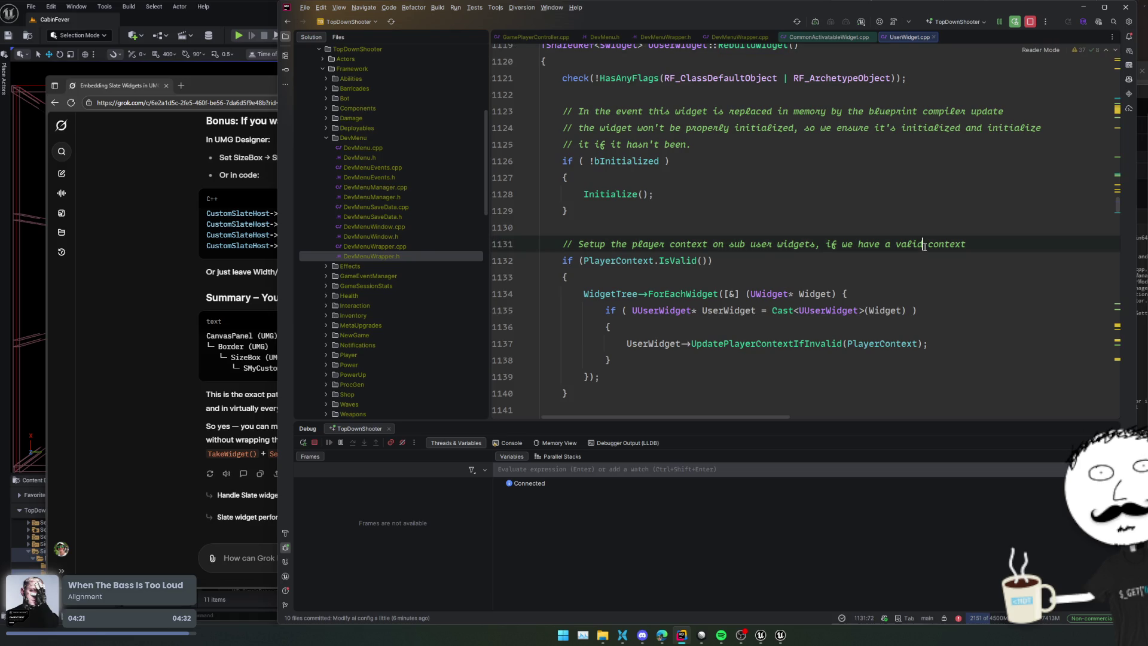
click(980, 211)
scroll(981, 212, down, 2)
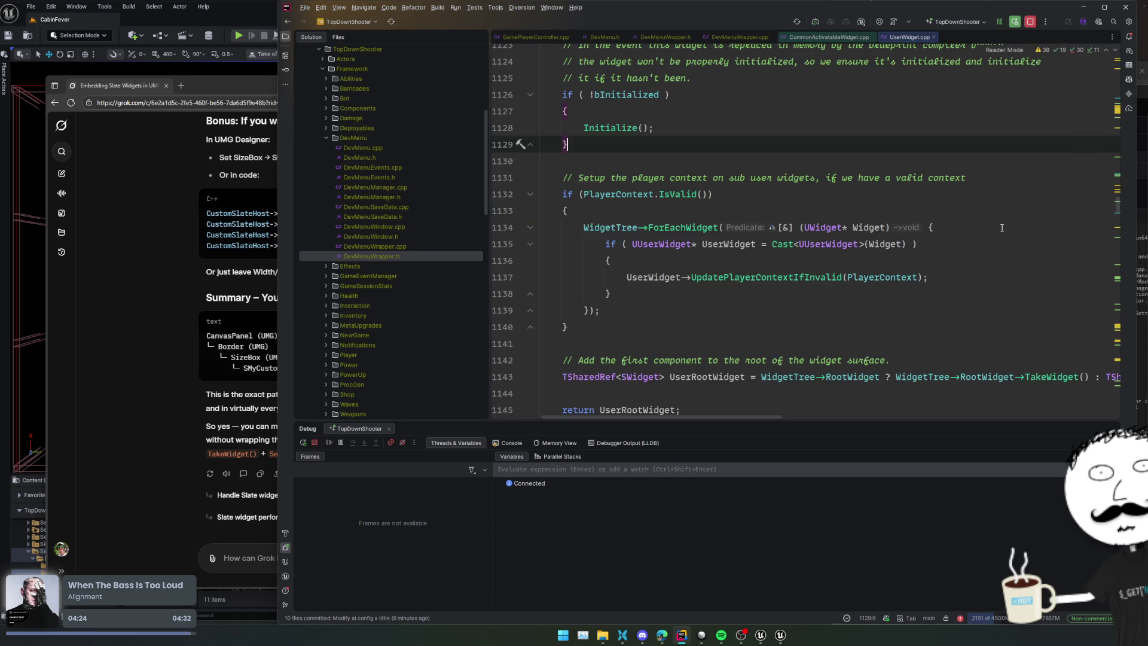
click(1001, 228)
scroll(1015, 227, down, 2)
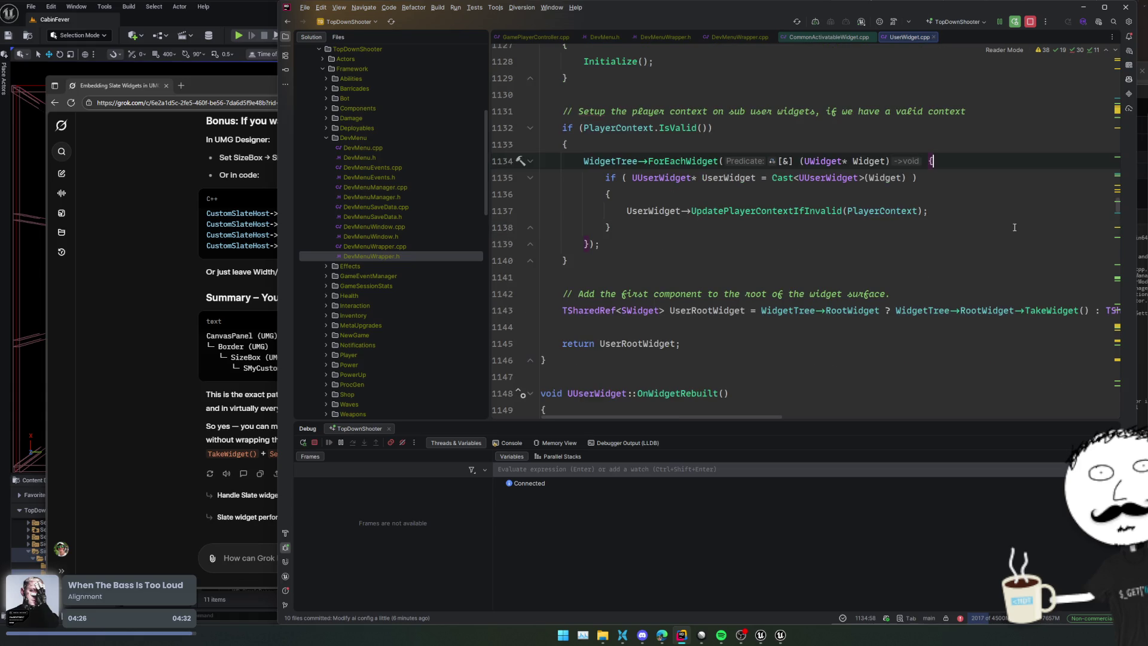
scroll(930, 238, down, 2)
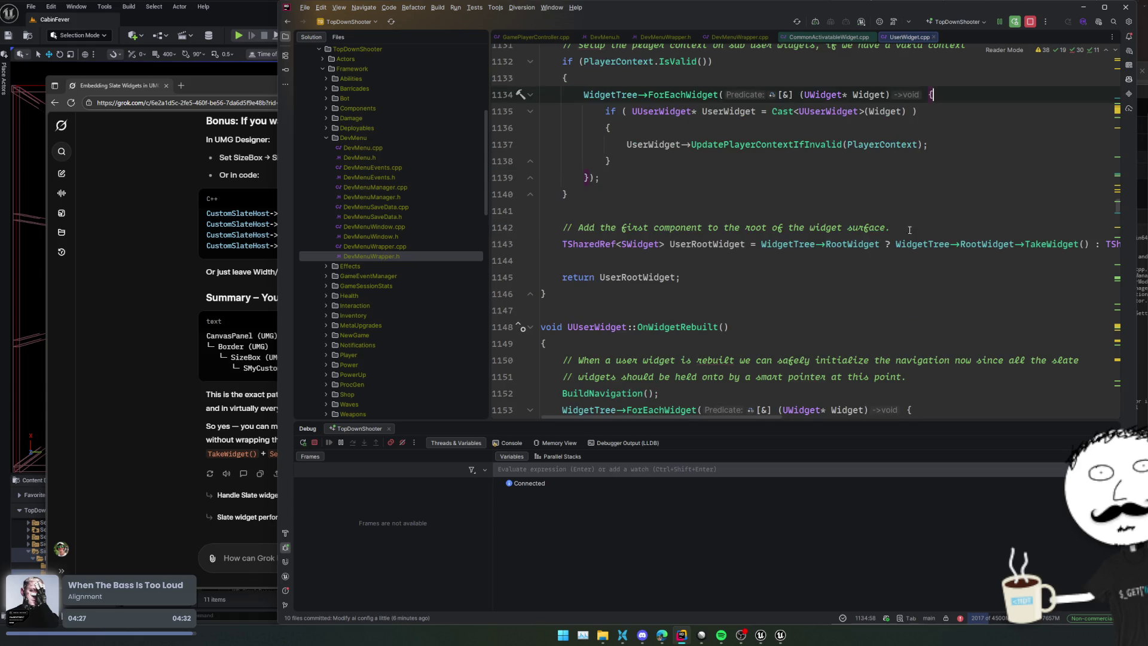
click(1043, 243)
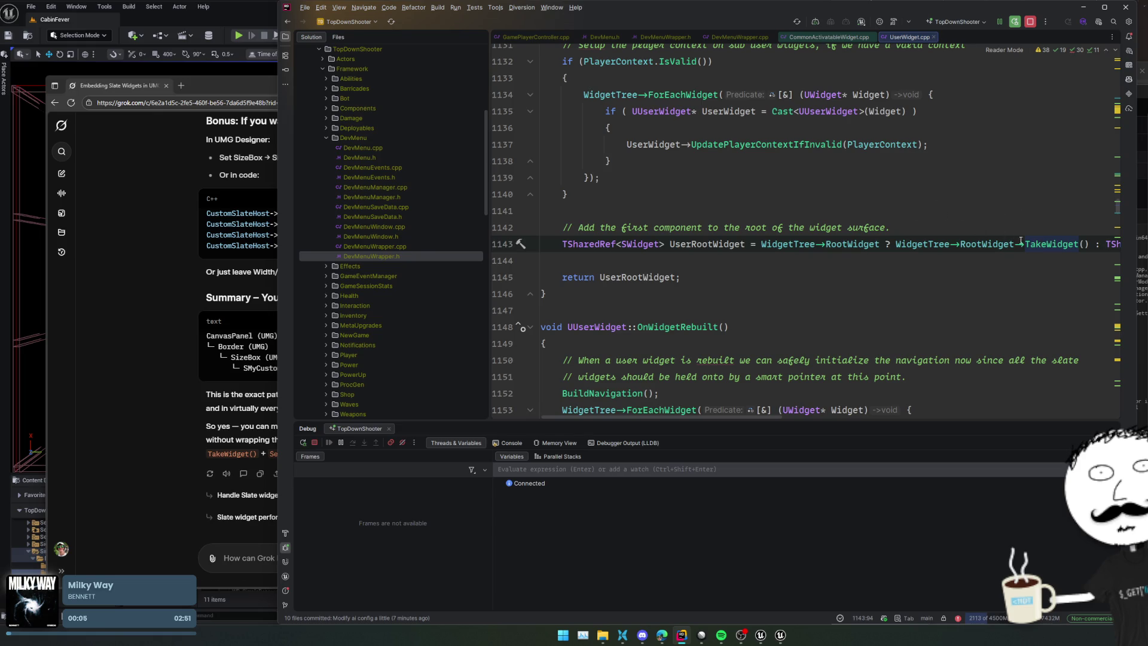
mouse_move(1037, 244)
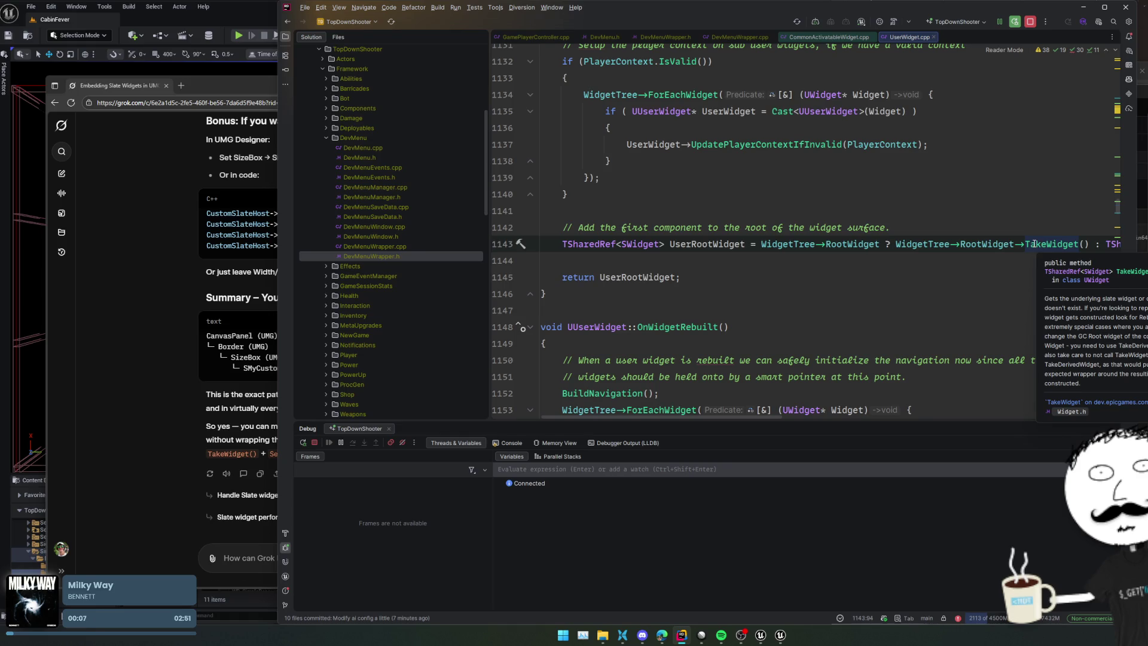
scroll(977, 263, down, 2)
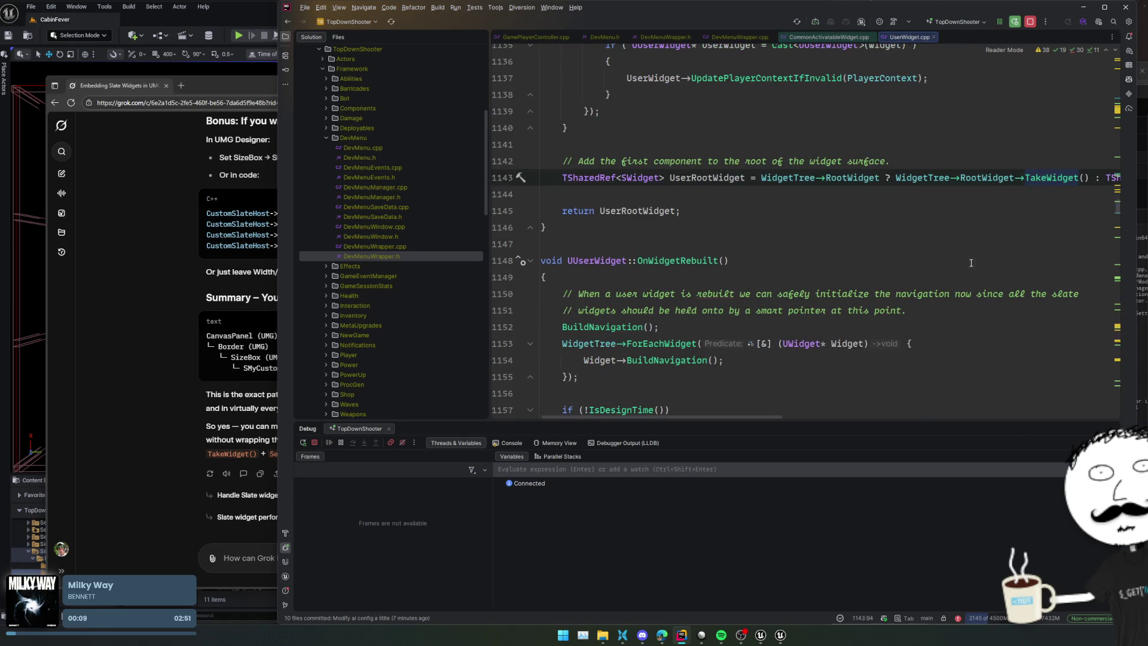
scroll(955, 264, down, 2)
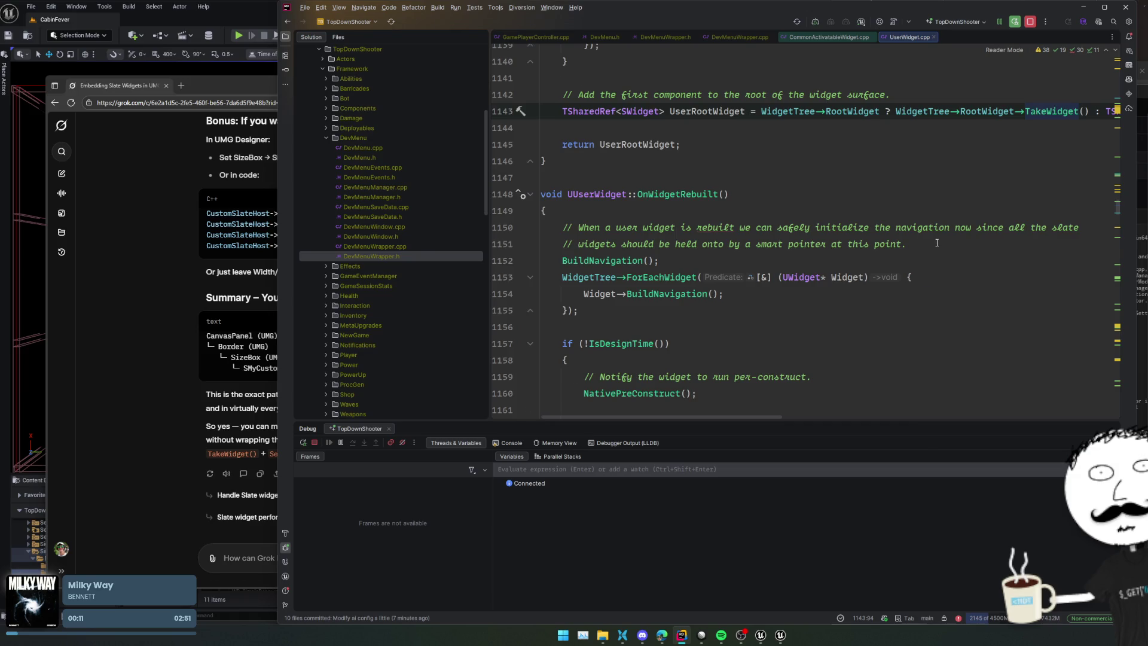
scroll(937, 243, up, 4)
drag(737, 418, 877, 415)
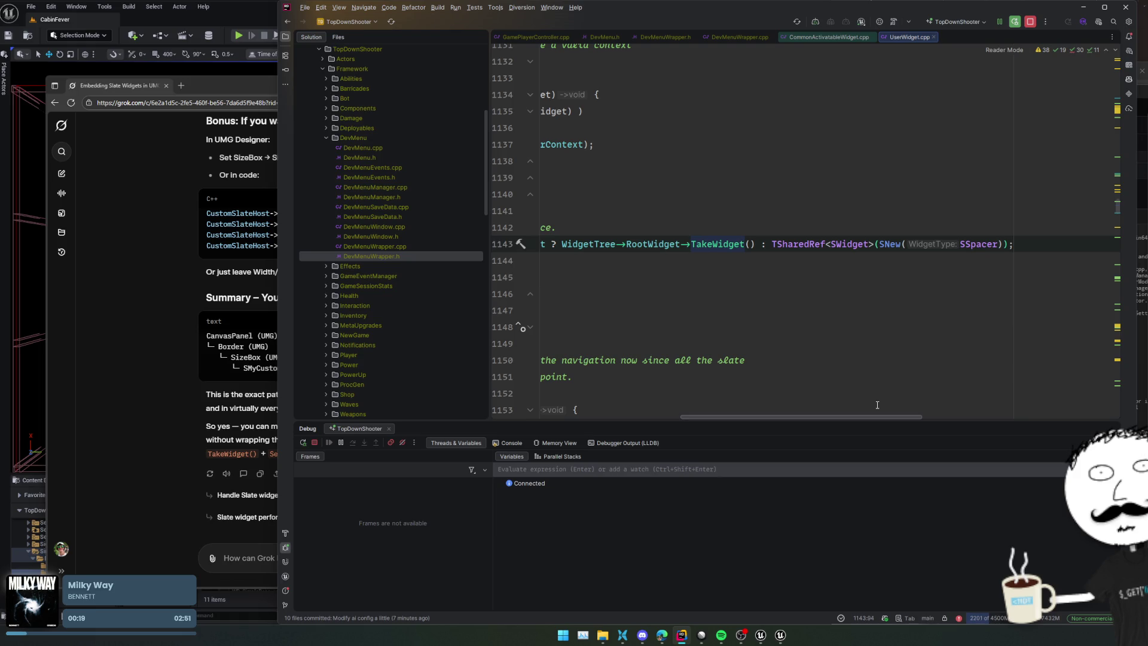
scroll(877, 404, left, 1)
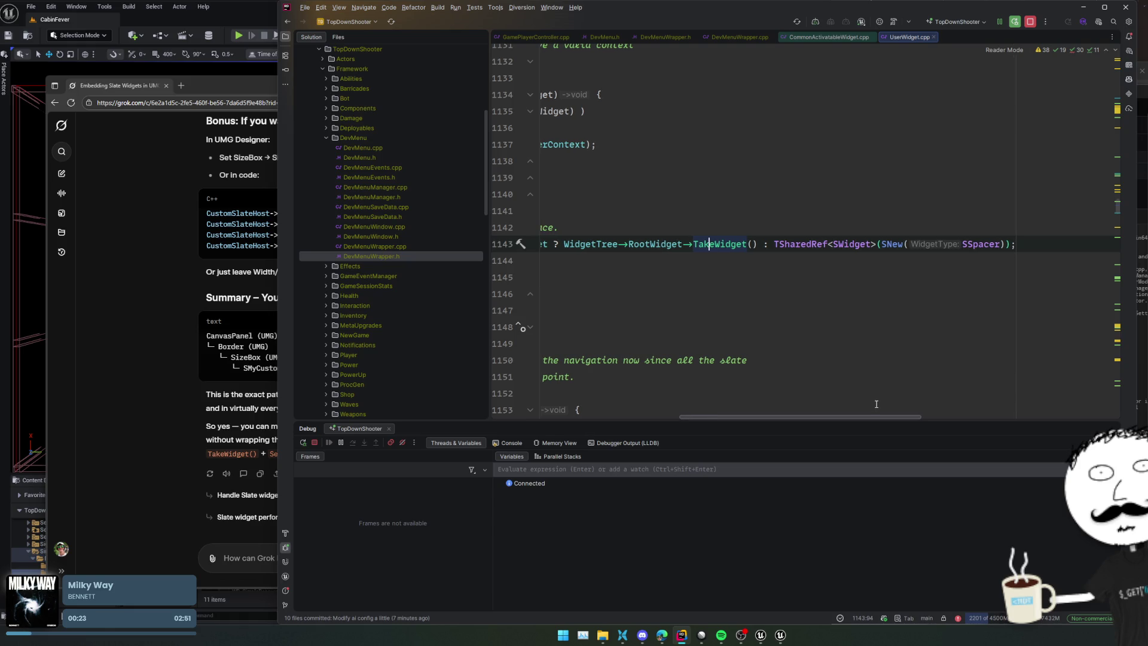
scroll(877, 404, left, 5)
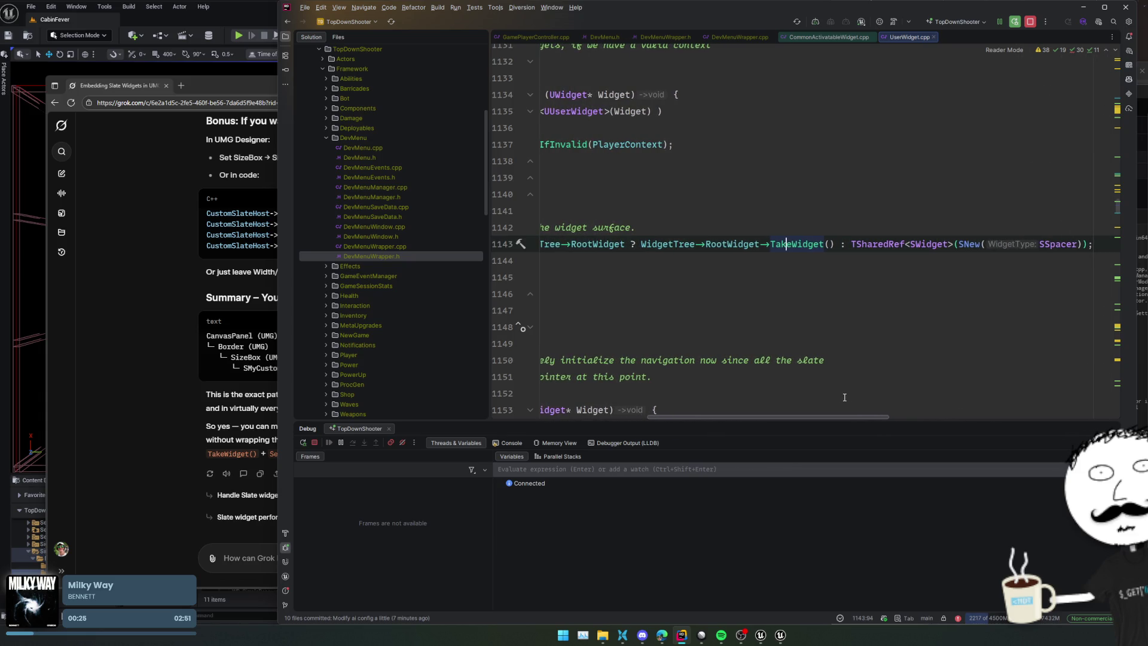
scroll(844, 397, left, 15)
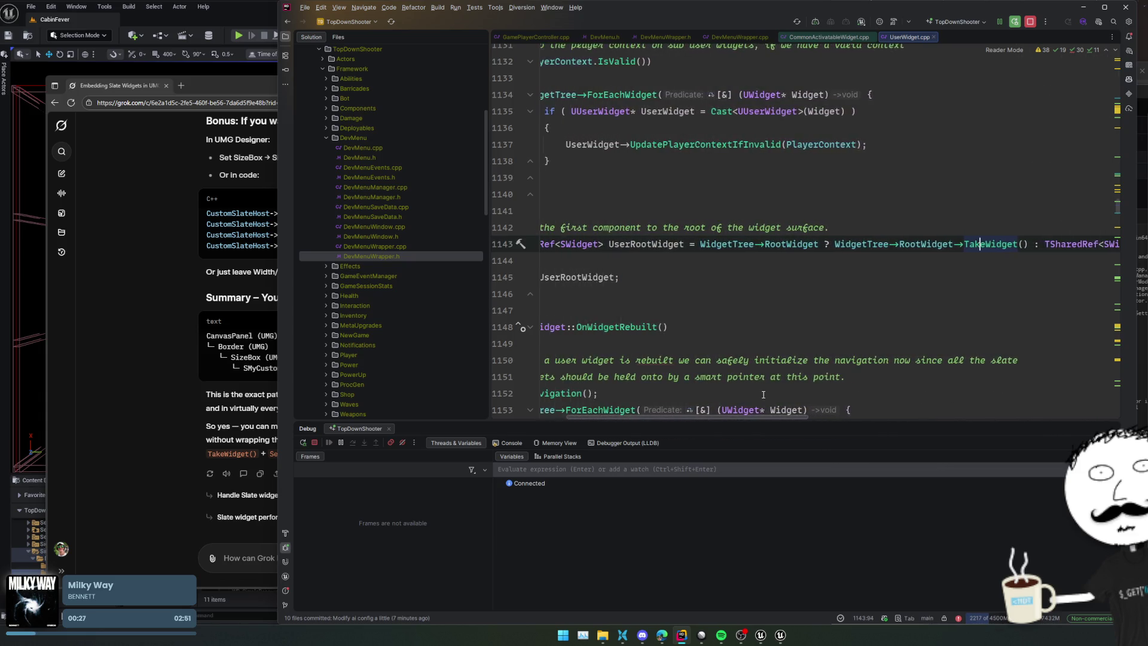
scroll(731, 358, down, 3)
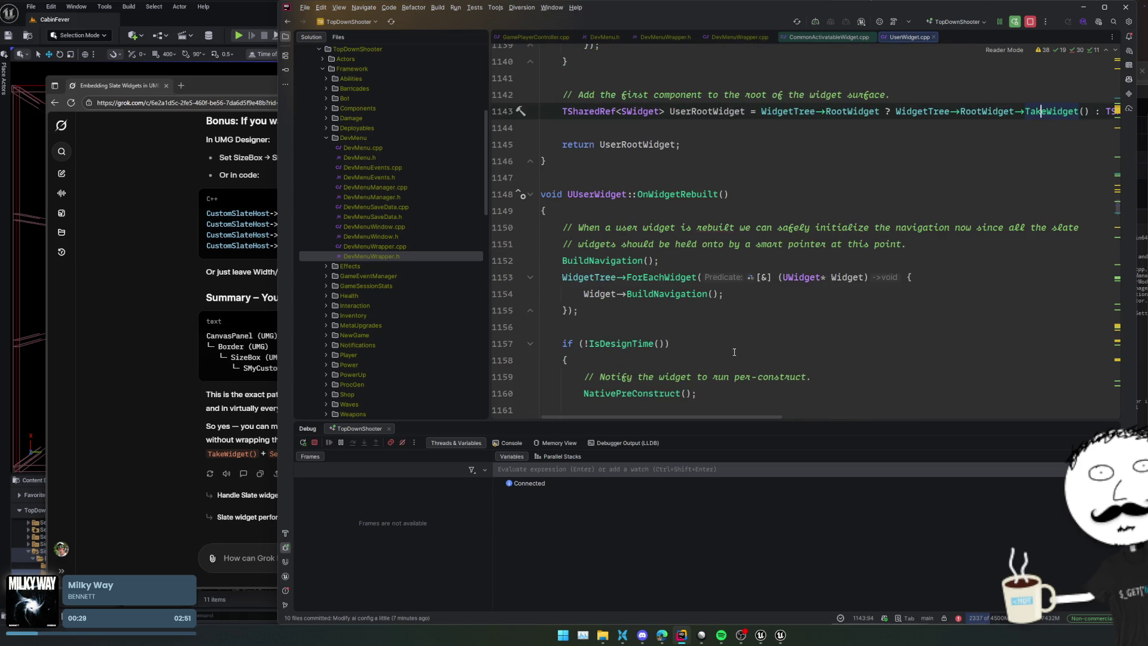
scroll(848, 335, up, 2)
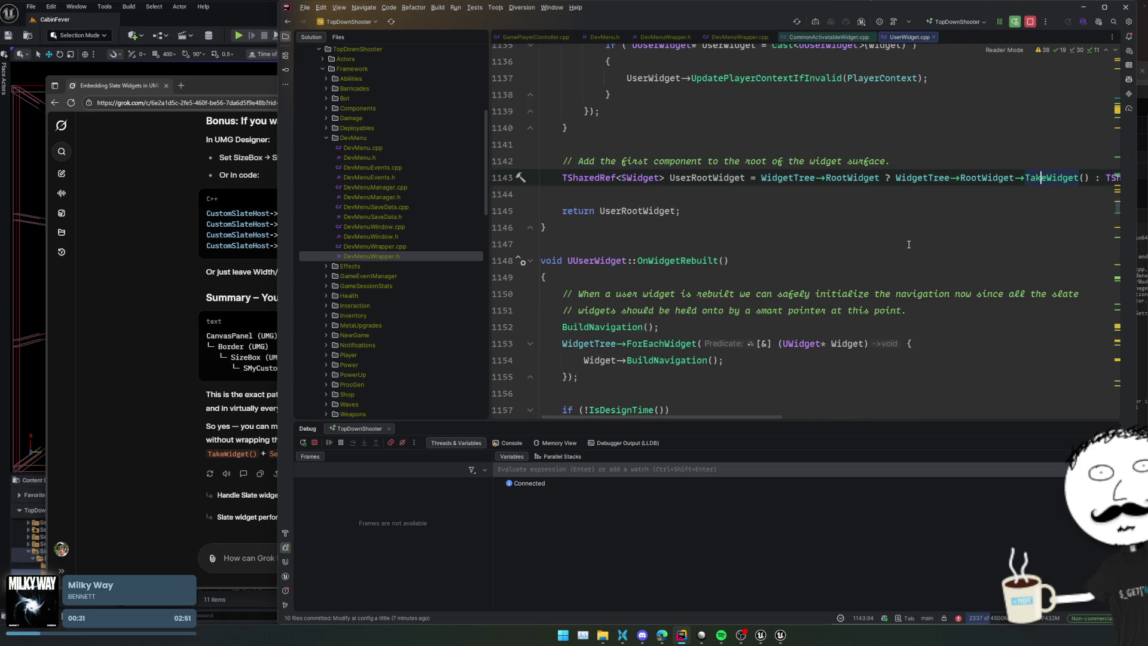
click(808, 205)
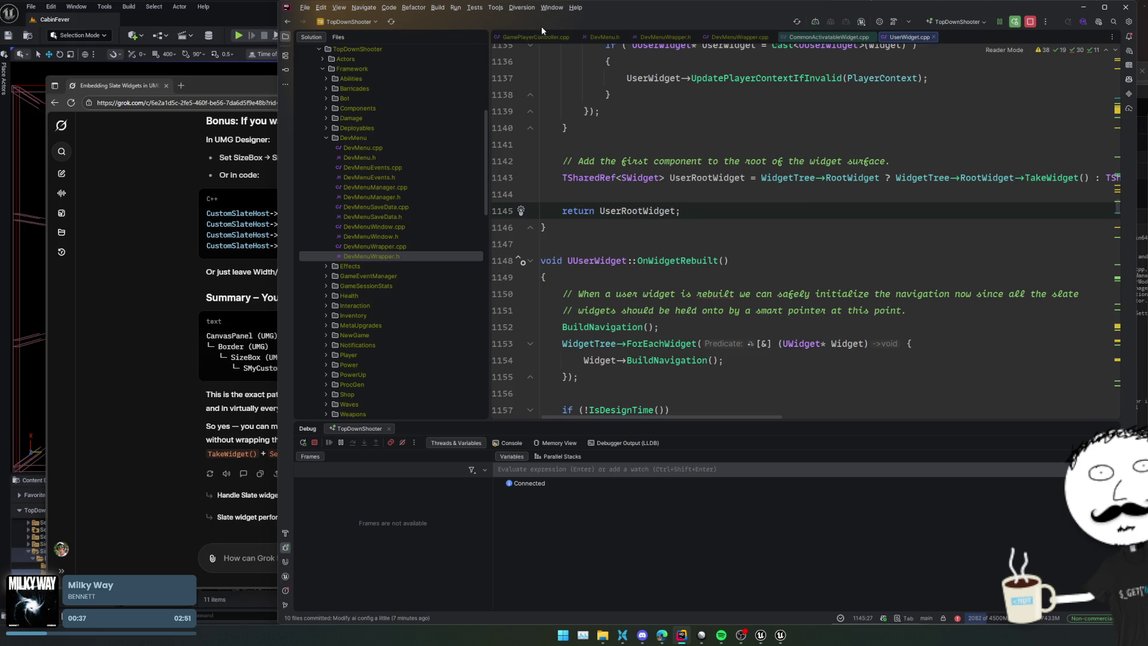
click(150, 350)
Step: Copy TakeWidget from Grok's sample code and tell Grok it isn't available on slate widgets
scroll(557, 330, up, 6)
scroll(576, 330, up, 4)
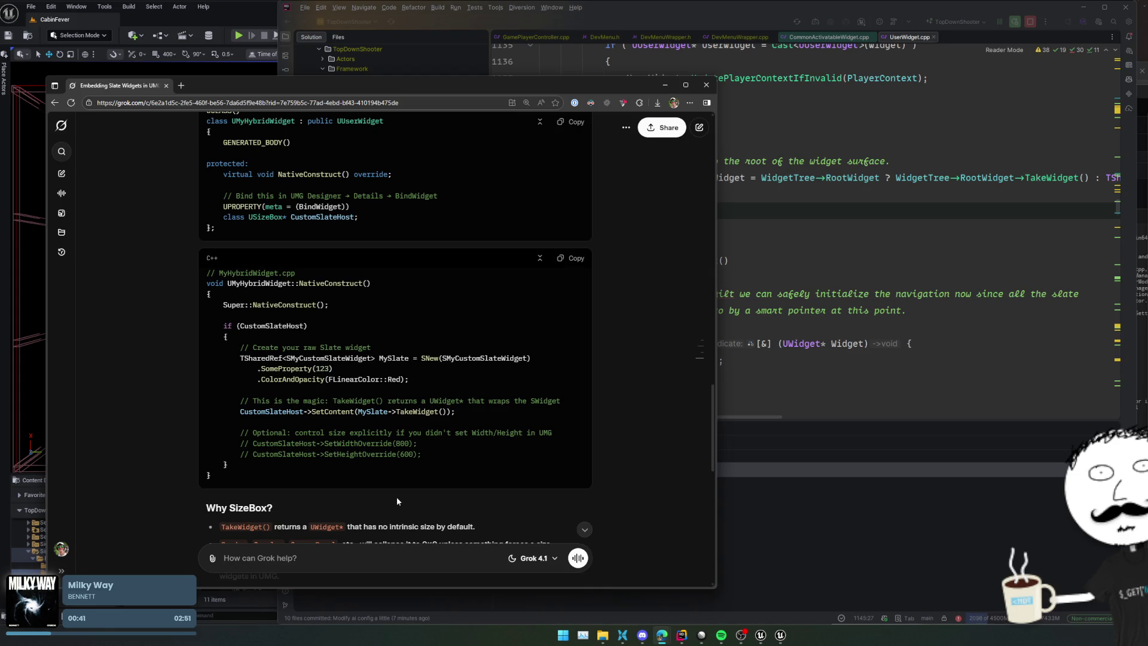
double_click(418, 411)
key(ctrl+c)
click(396, 559)
key(ctrl+v)
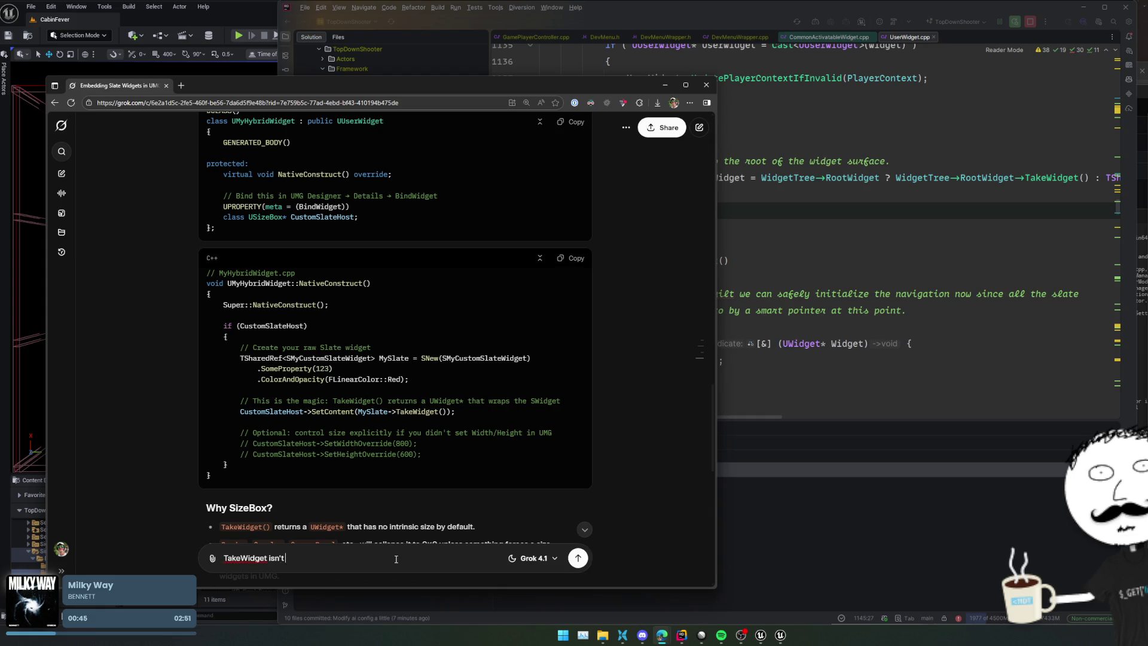
text(on slate widg)
text(ets)
key(Return)
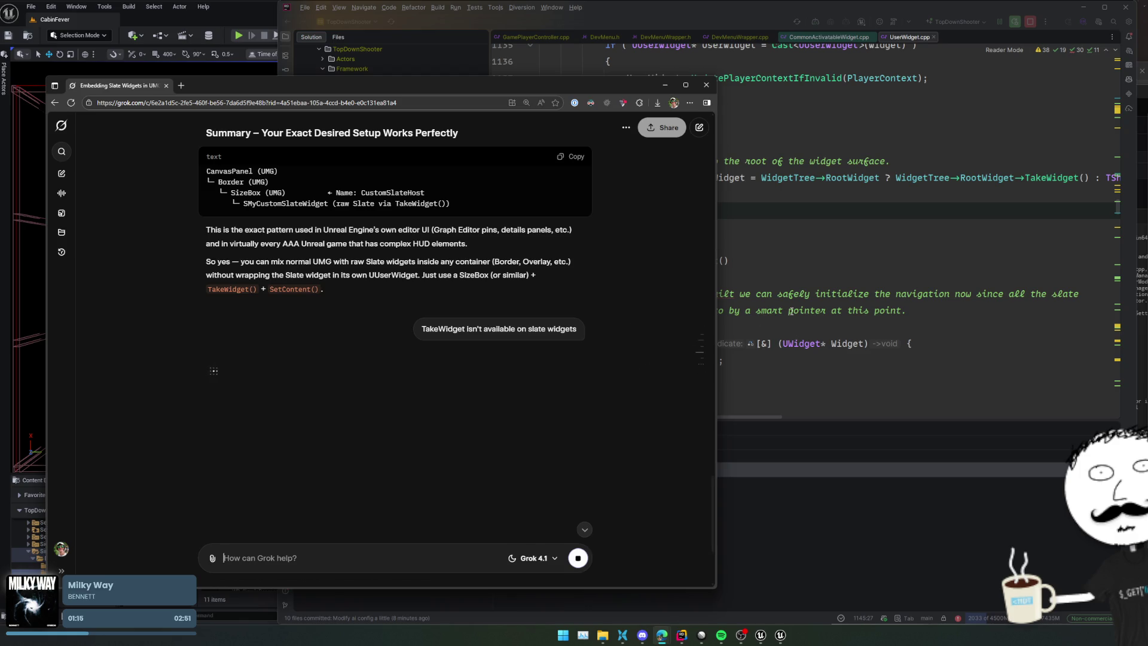
click(791, 311)
Step: Set a breakpoint on line 1145's return UserRootWidget, then jump to UWidget::TakeWidget in Widget.cpp
scroll(792, 309, down, 4)
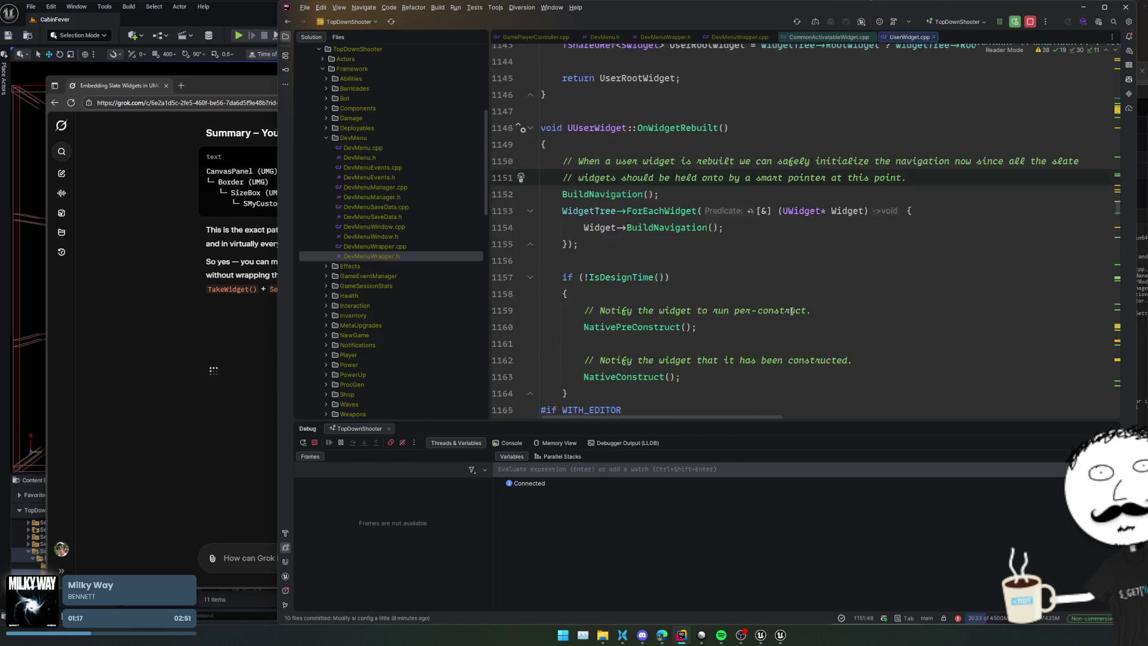
scroll(795, 305, down, 5)
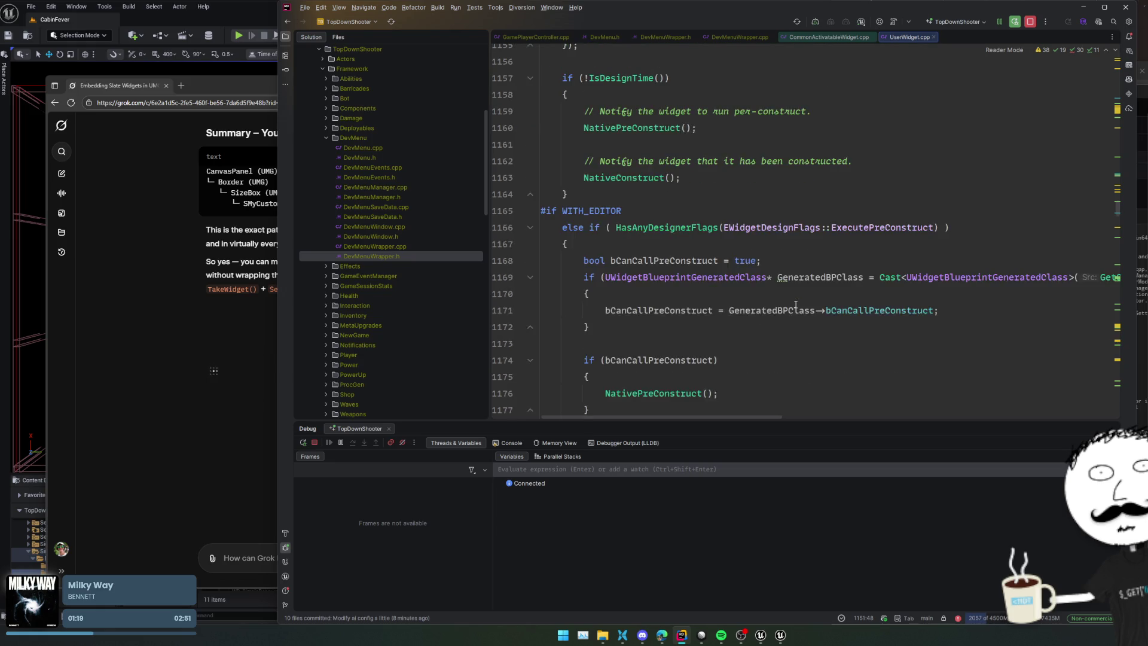
scroll(735, 329, up, 7)
scroll(735, 330, up, 3)
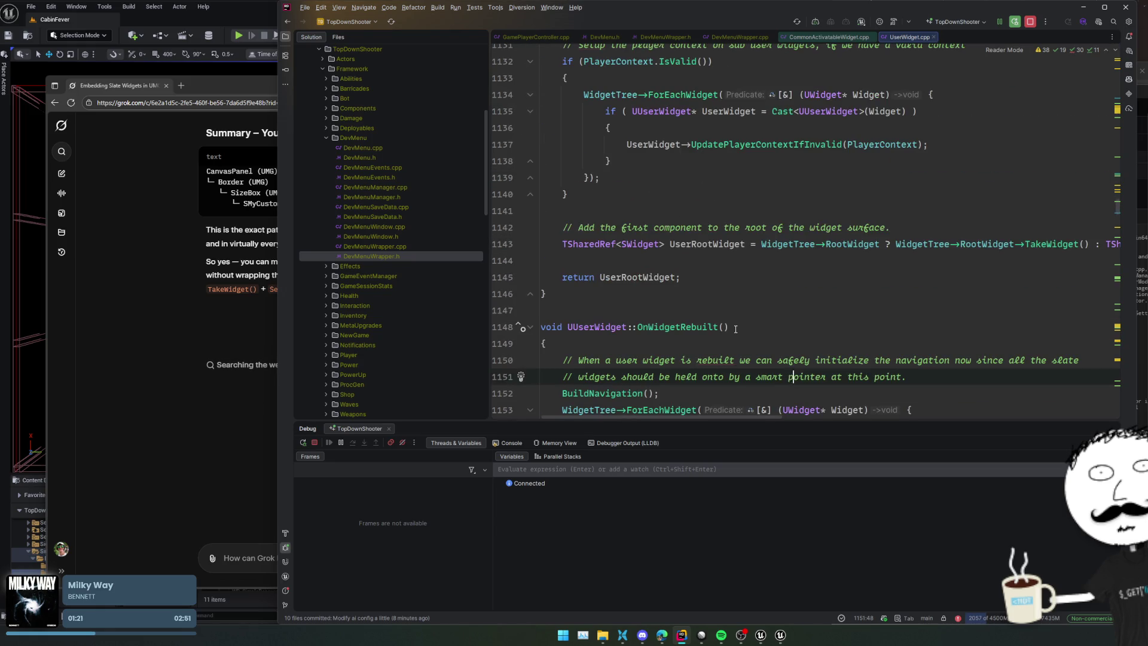
scroll(737, 329, down, 3)
scroll(736, 328, up, 5)
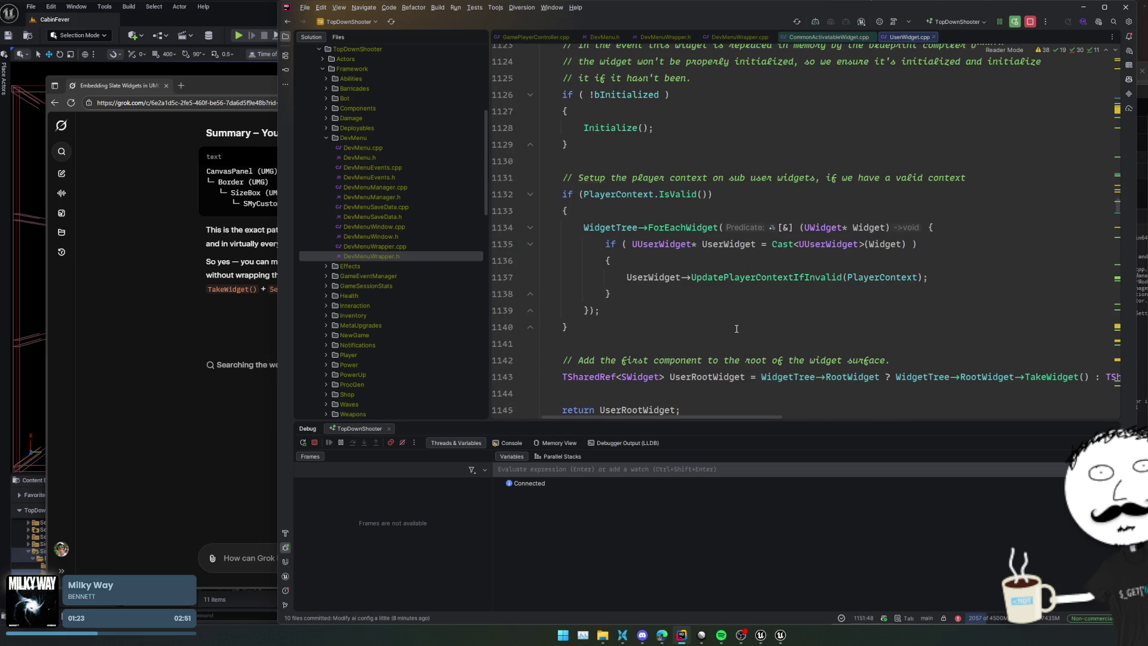
click(736, 328)
scroll(738, 329, down, 1)
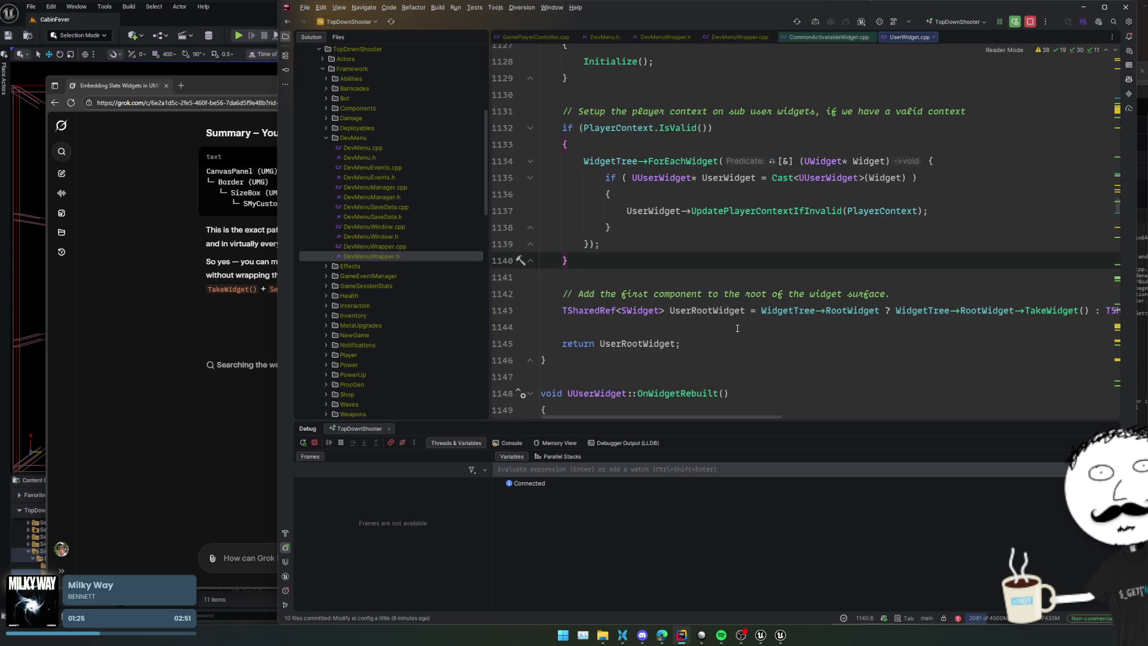
click(747, 311)
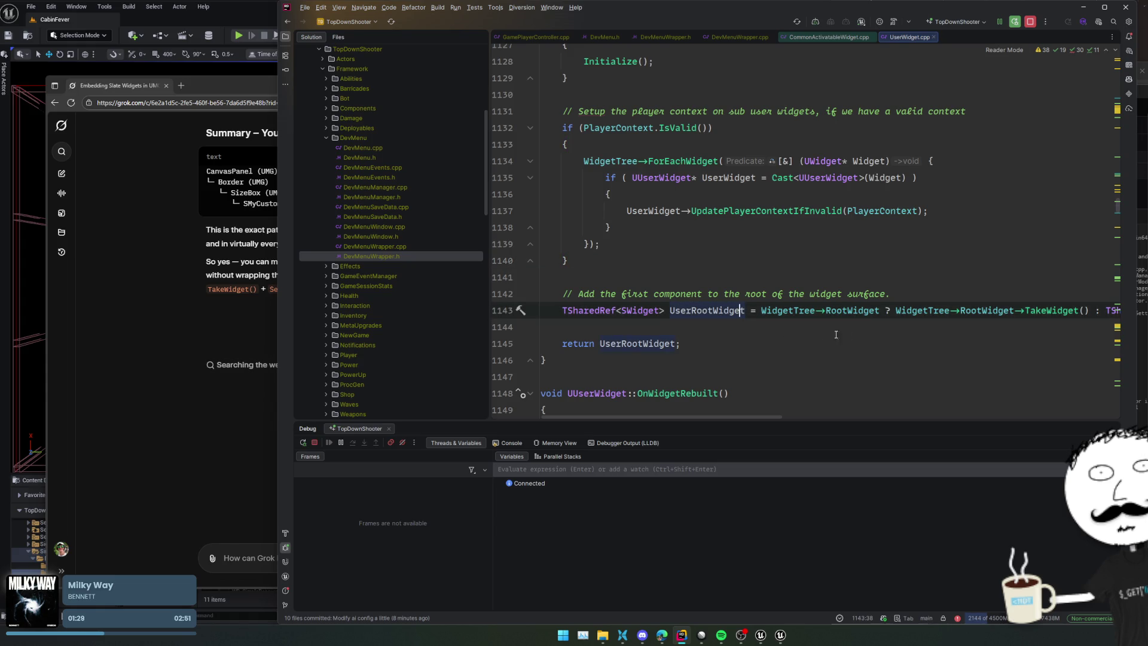
click(509, 343)
ctrl+click(1067, 310)
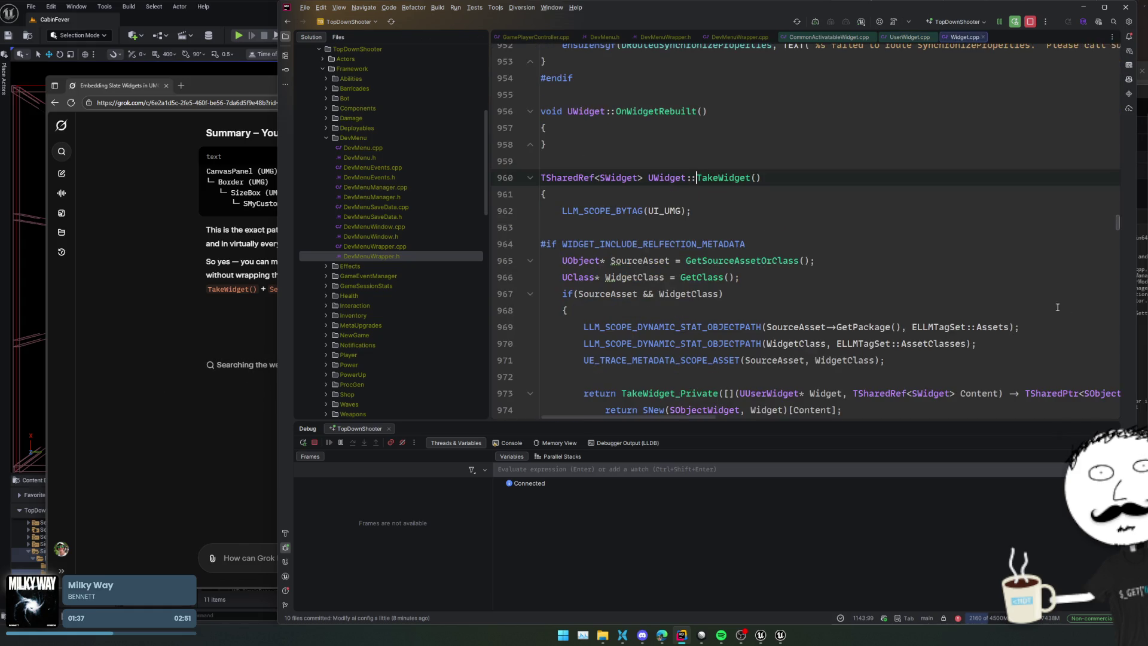
Step: Read through UWidget::TakeWidget's body in Widget.cpp down to its TakeWidget_Private call
click(883, 270)
click(689, 311)
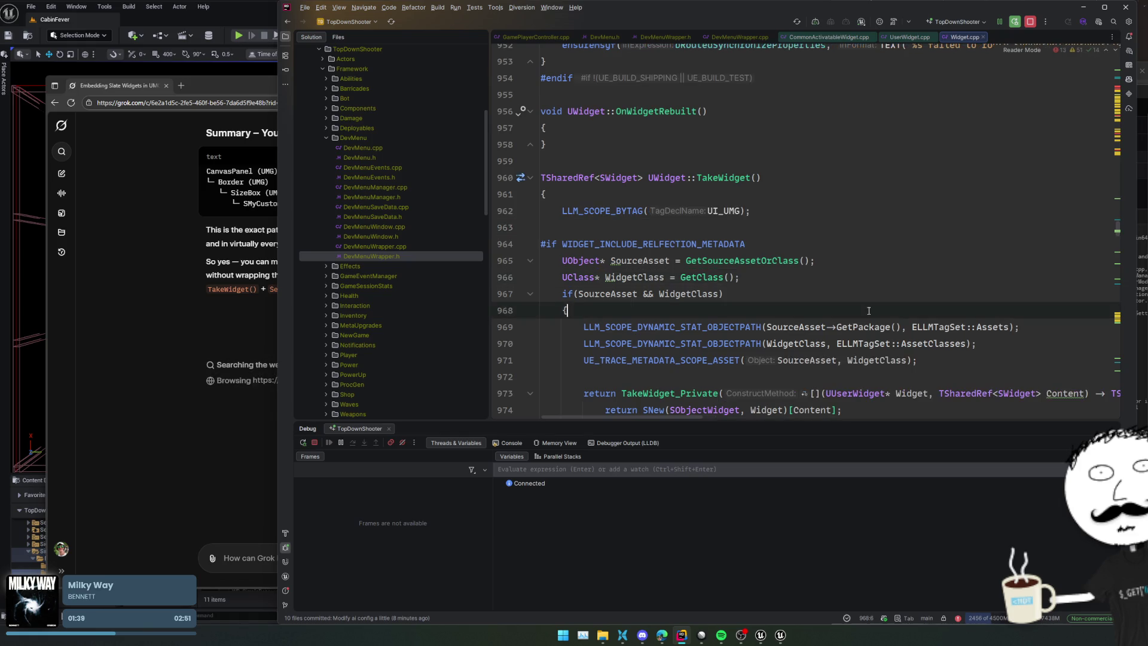
scroll(688, 311, down, 3)
click(689, 306)
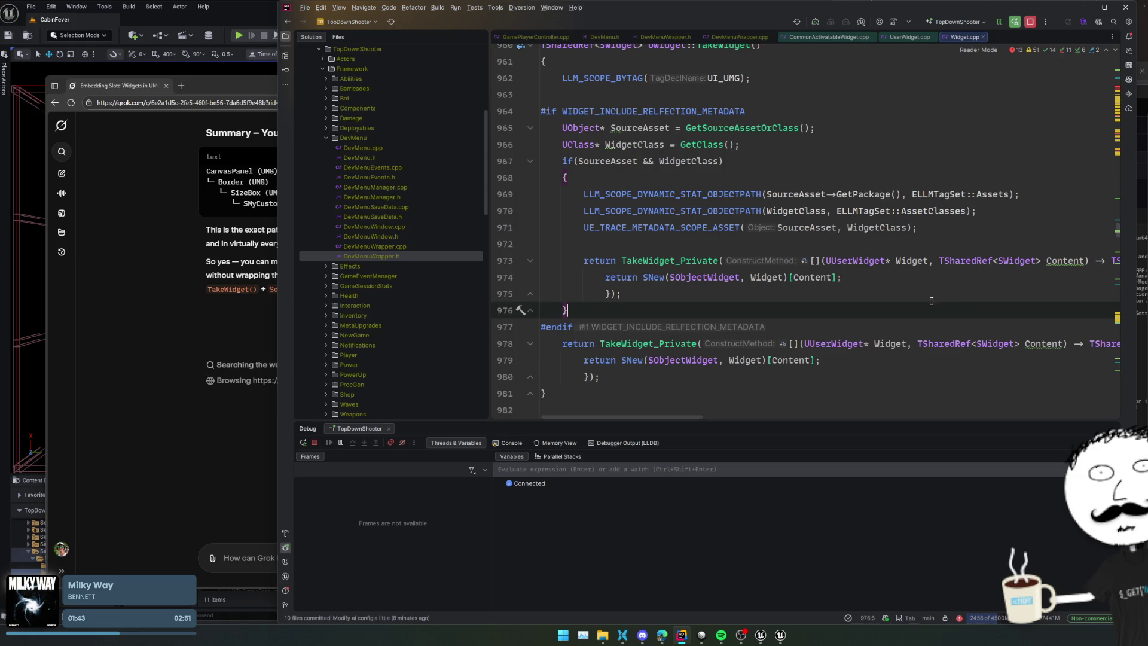
scroll(951, 301, down, 2)
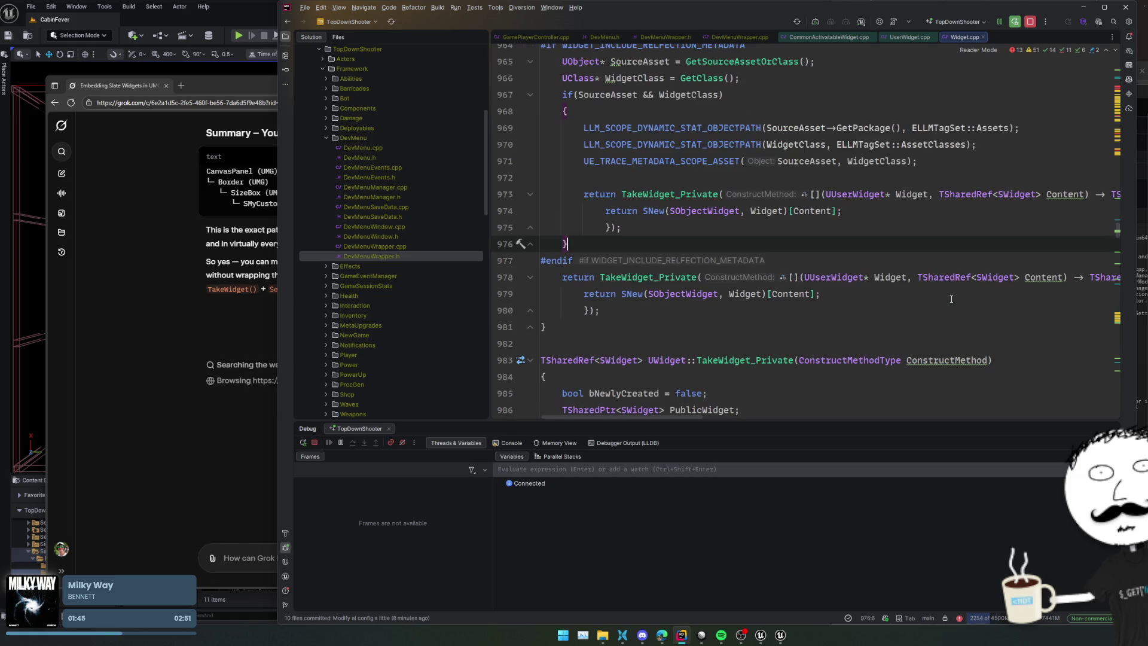
click(954, 277)
key(Down)
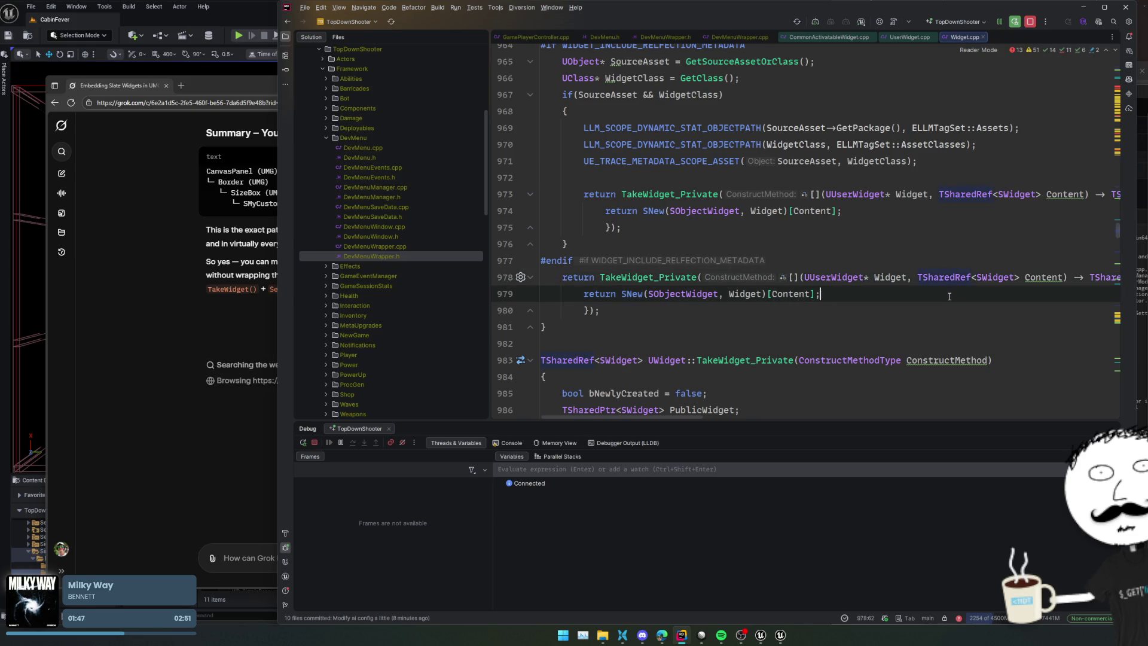
Step: Inspect TakeWidget_Private wrapping widgets in SObjectWidget via its ConstructMethod parameter, then return to Grok
mouse_move(665, 299)
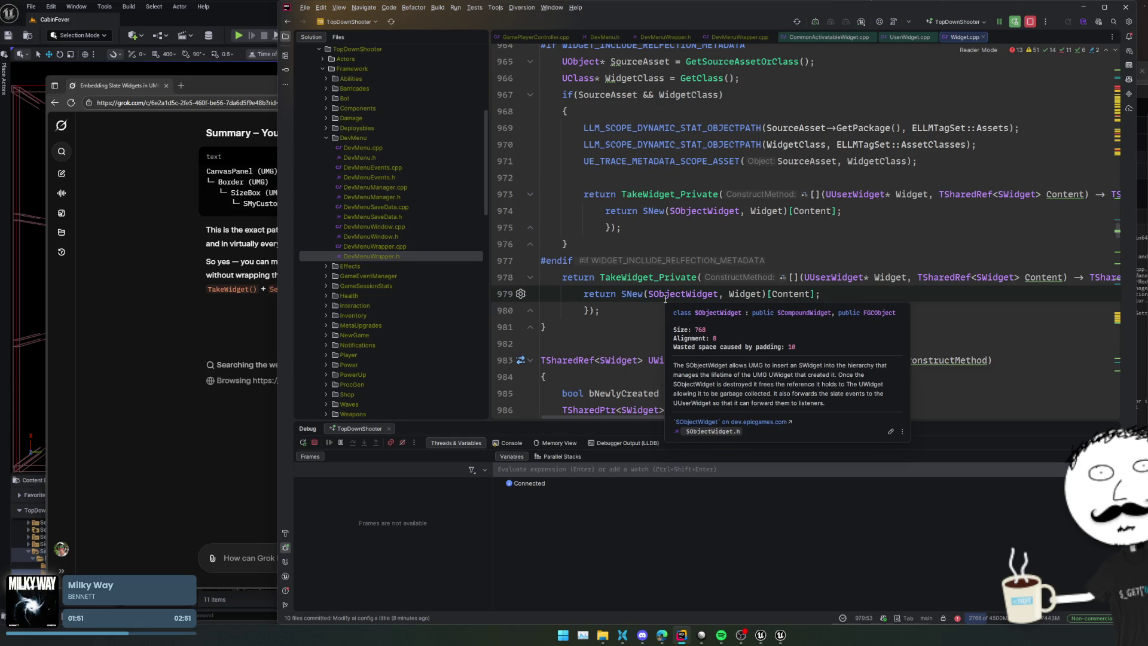
ctrl+click(667, 279)
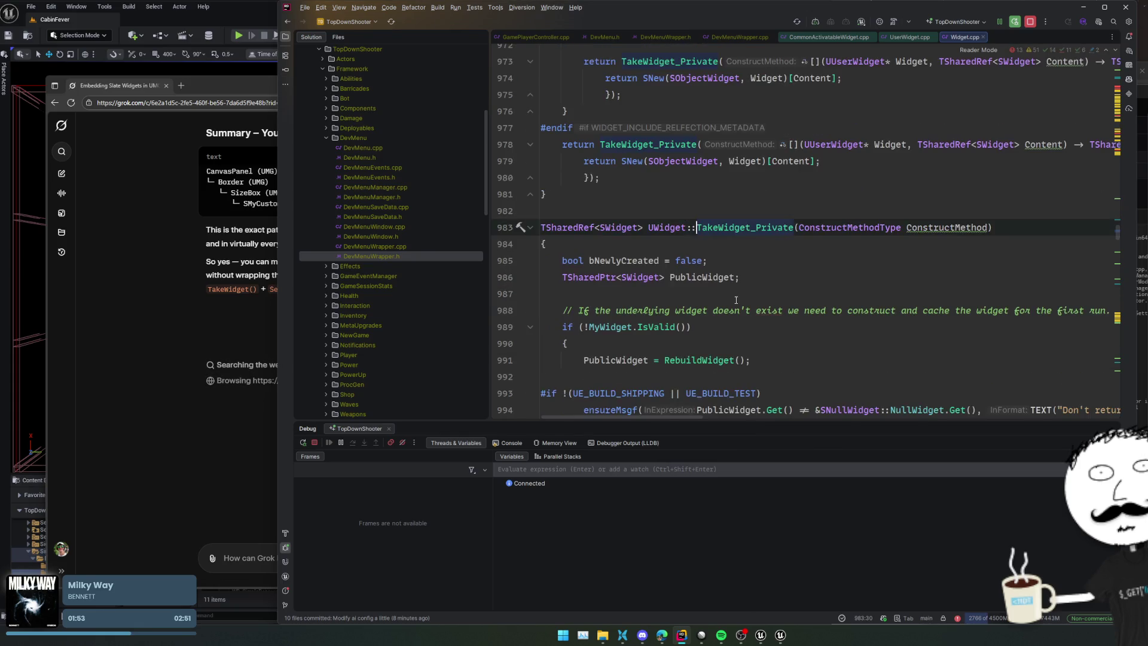
scroll(771, 301, down, 4)
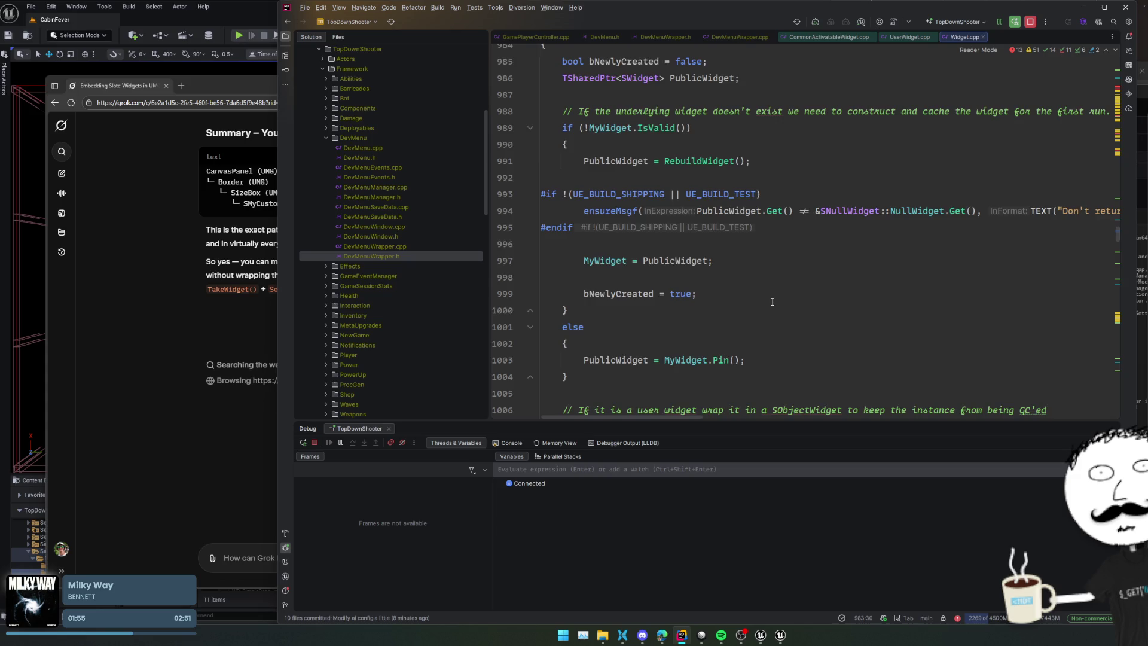
scroll(772, 301, down, 4)
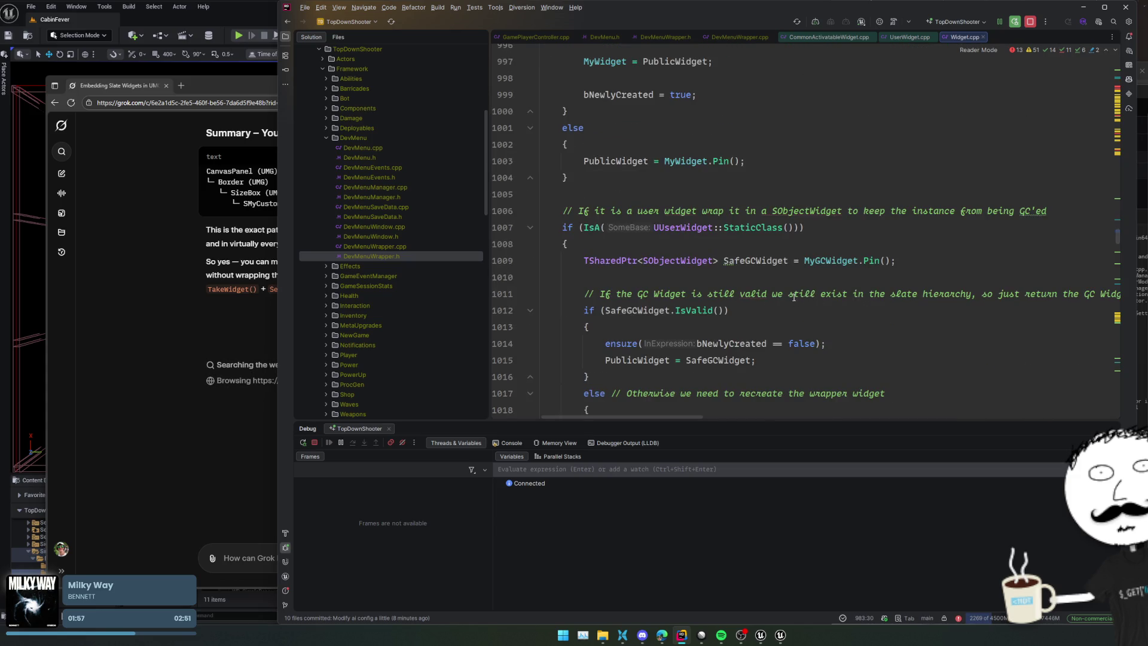
scroll(797, 297, down, 2)
scroll(575, 288, down, 2)
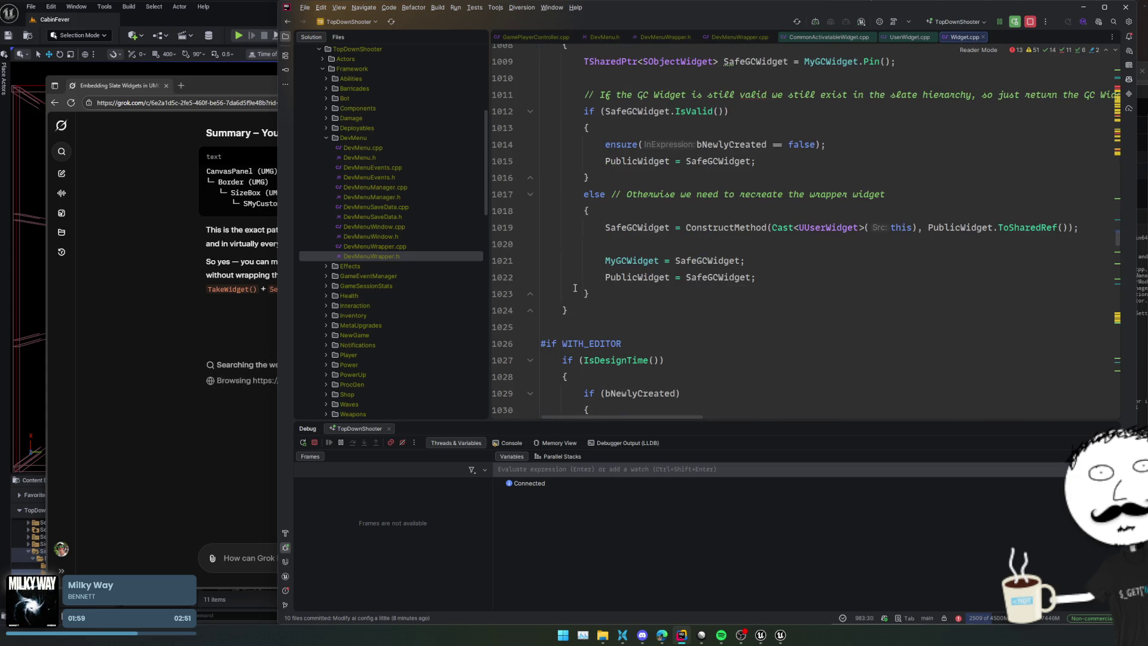
ctrl+click(746, 233)
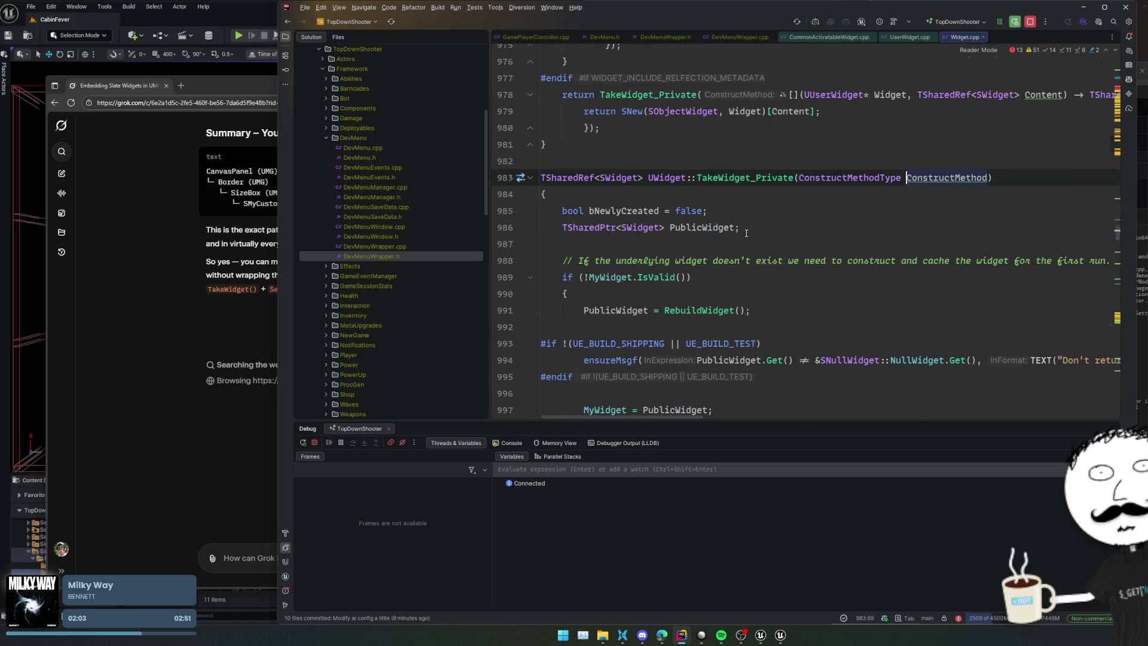
key(ctrl+alt+Left)
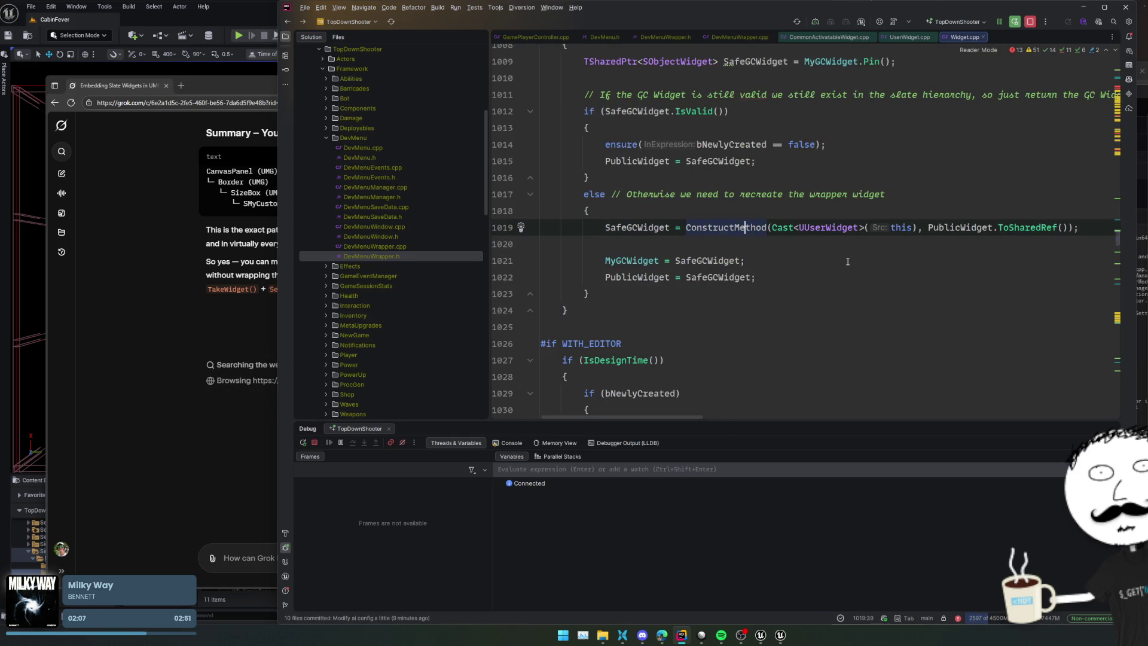
scroll(848, 261, down, 8)
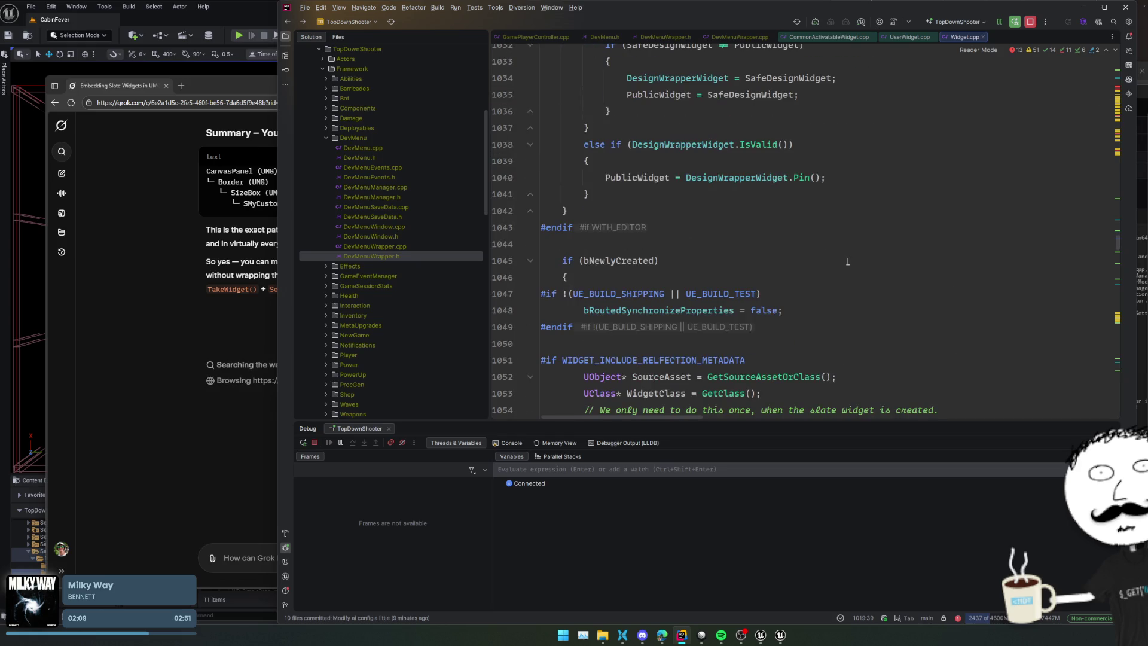
scroll(848, 261, down, 4)
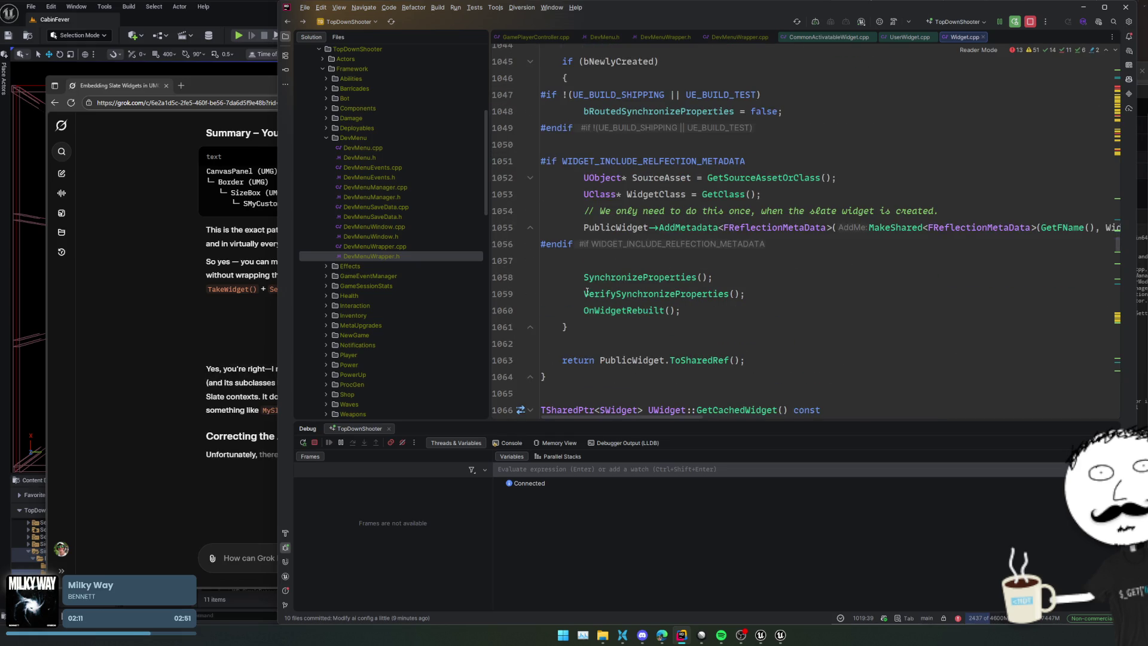
click(153, 339)
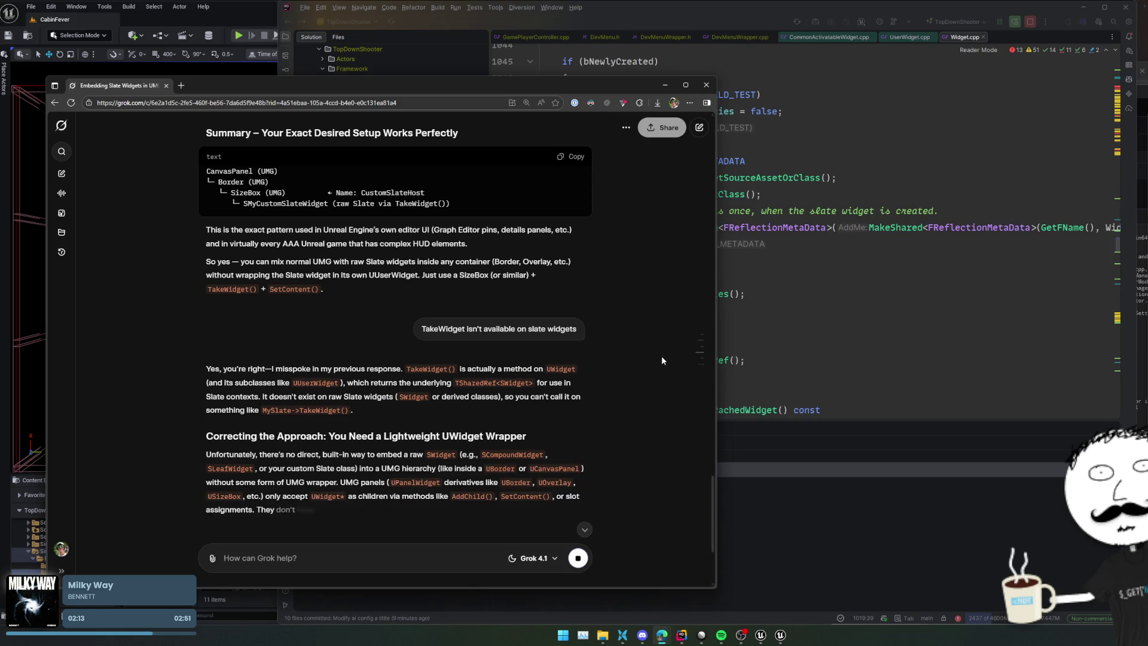
Step: Scroll through Grok's UMySlateWrapperWidget proposal, marking the Unfortunately paragraph and the subclass explanation
scroll(644, 403, down, 2)
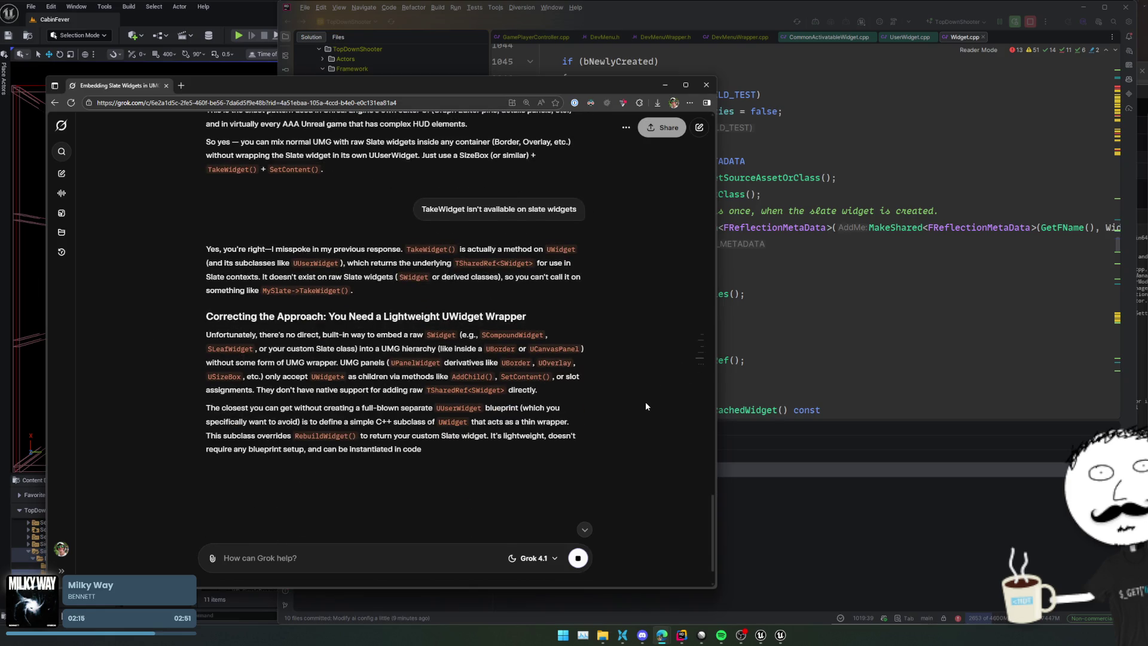
scroll(649, 390, down, 1)
mouse_move(156, 285)
mouse_down()
mouse_move(161, 310)
mouse_move(169, 289)
mouse_move(163, 389)
mouse_up()
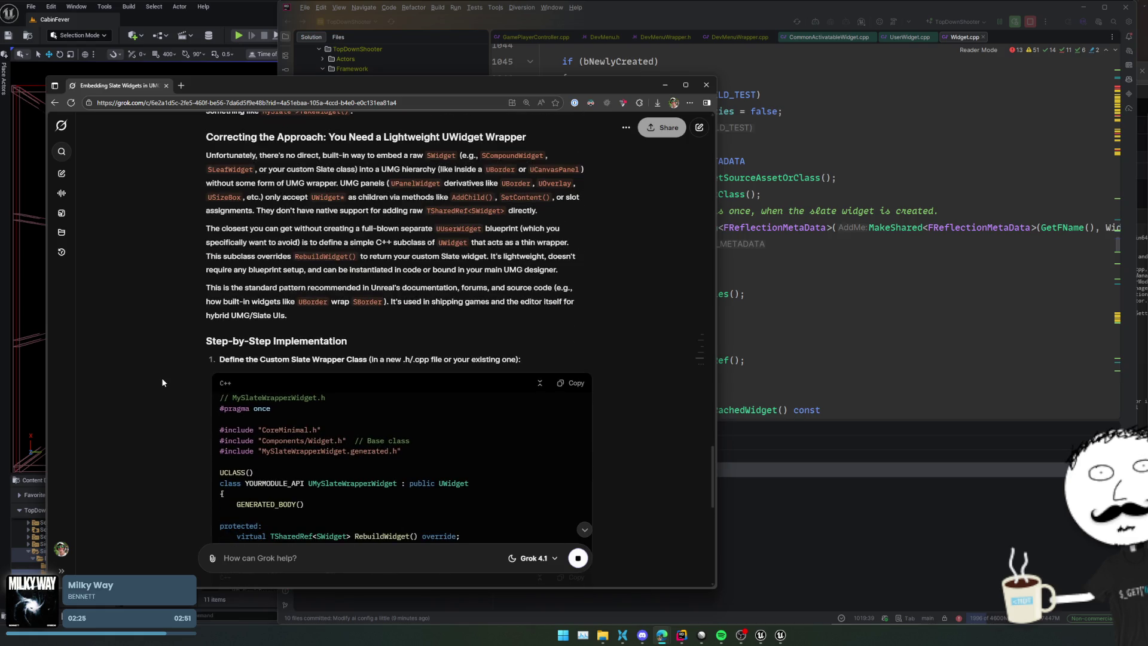
drag(166, 253, 166, 342)
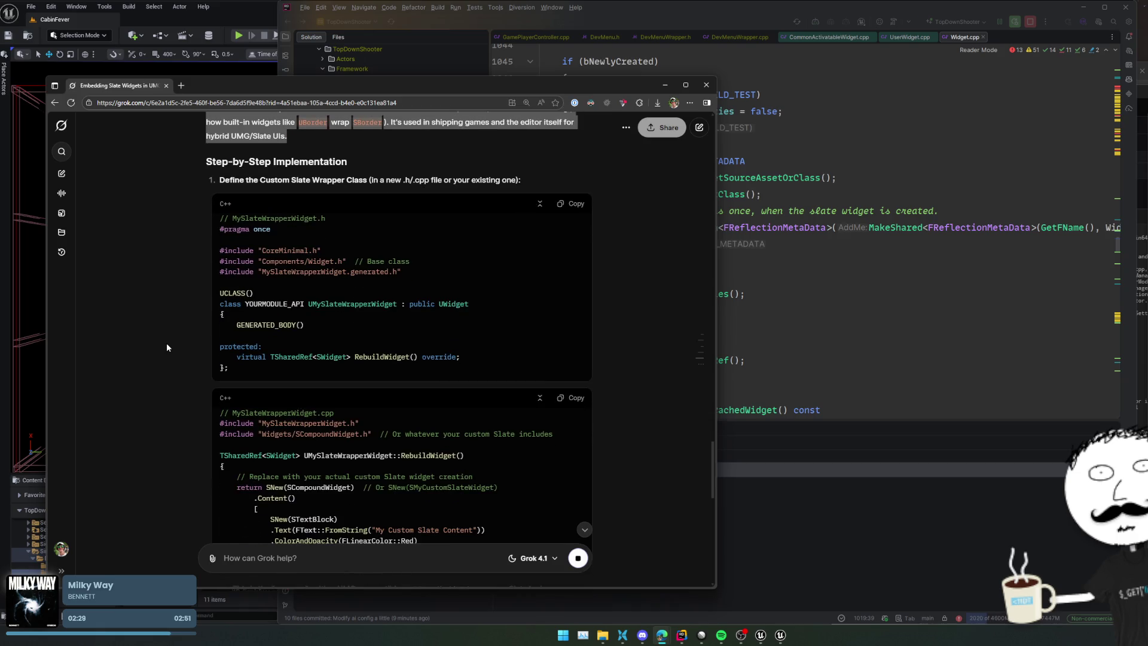
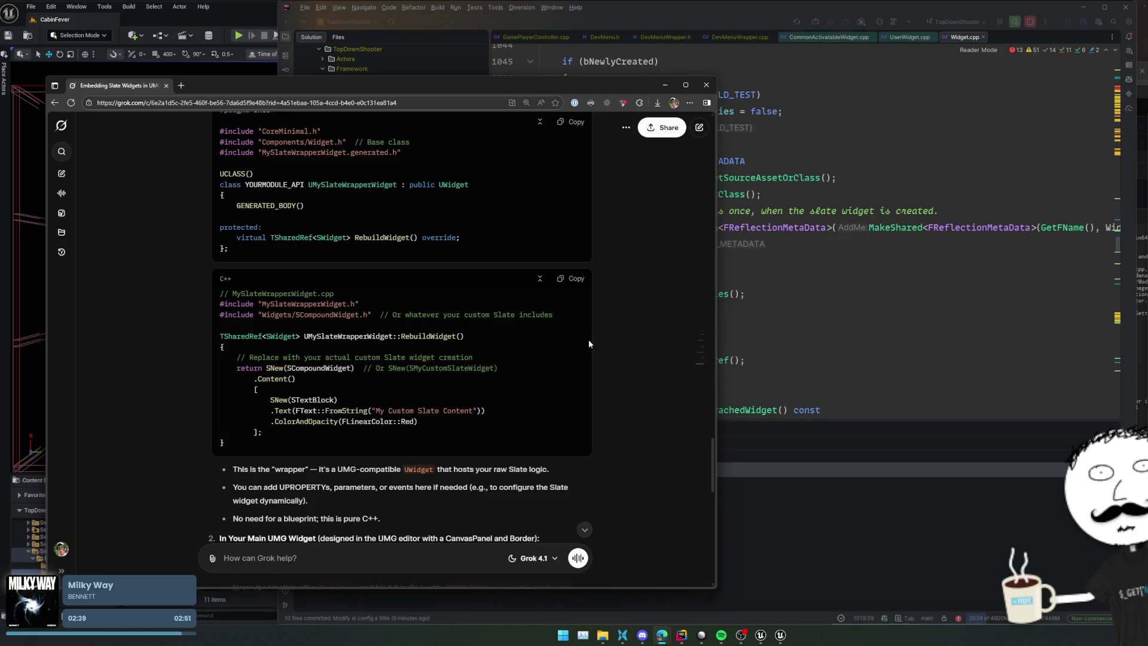
Step: Read Grok's UMG widget setup instructions and select the bullet about naming the SlateHost
scroll(539, 349, down, 2)
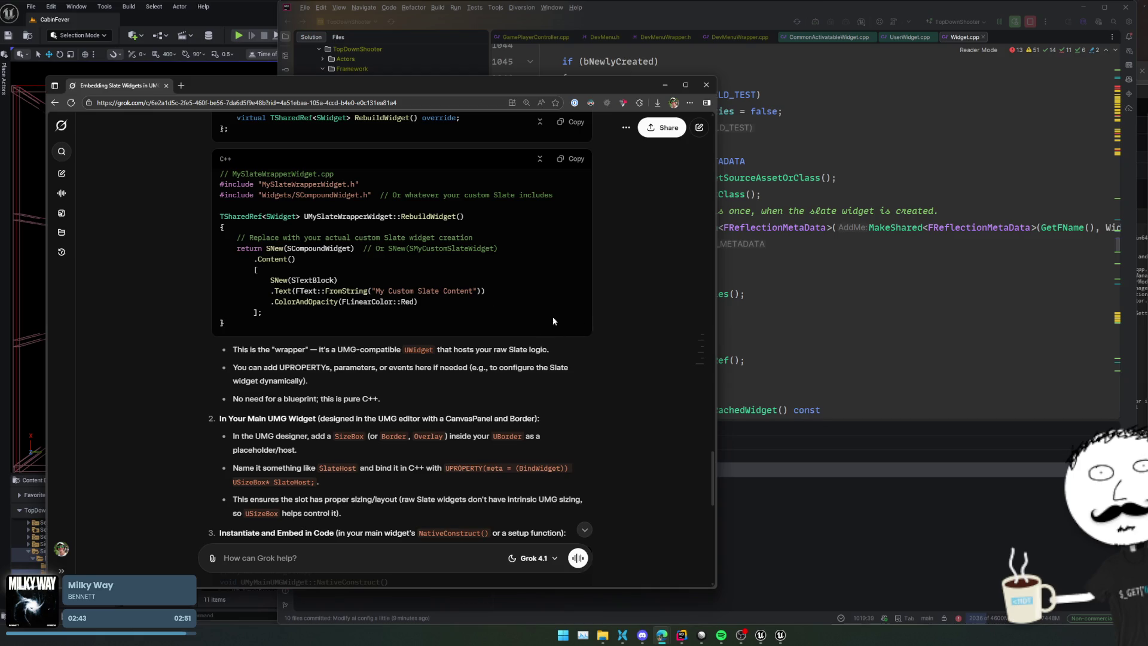
scroll(565, 345, down, 2)
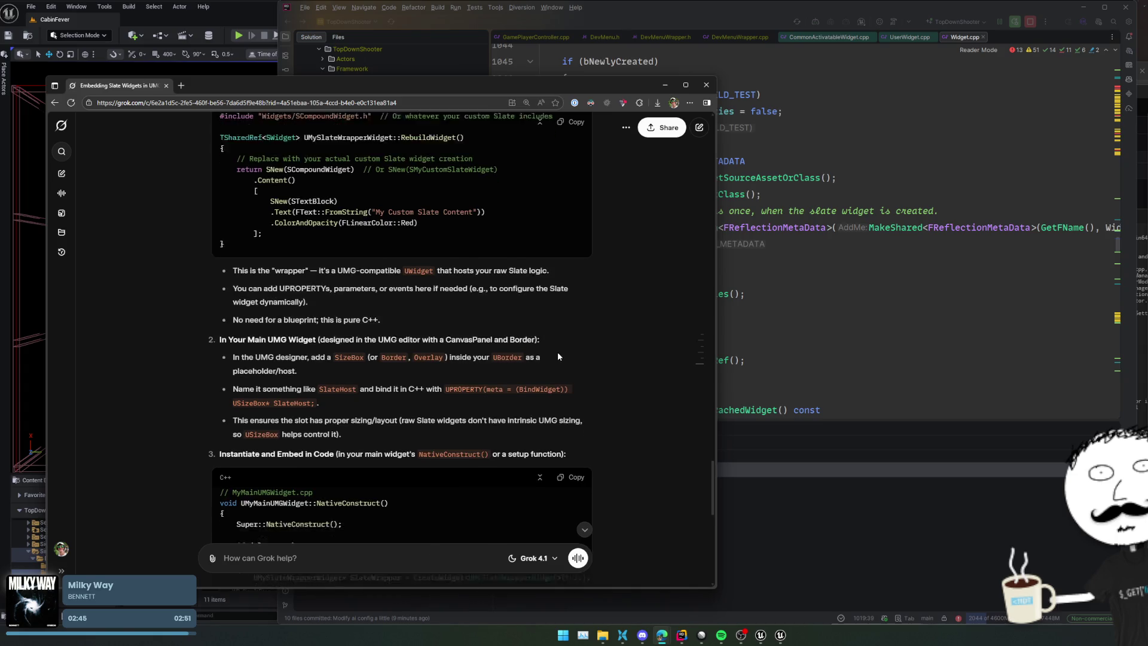
mouse_move(348, 297)
mouse_down()
mouse_move(573, 299)
mouse_move(570, 362)
mouse_up()
click(569, 361)
triple_click(488, 360)
Step: Read the rest of the answer, highlight the 'no designer overhead' phrase, and minimize the browser
scroll(487, 332, down, 2)
scroll(489, 326, down, 1)
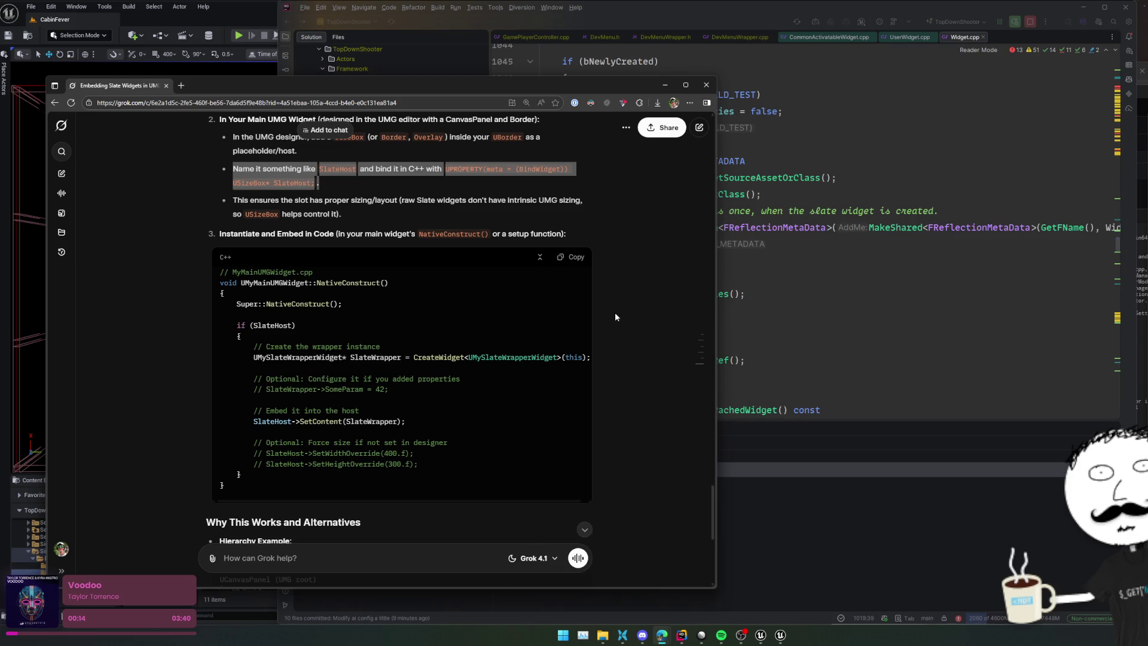
scroll(504, 332, down, 3)
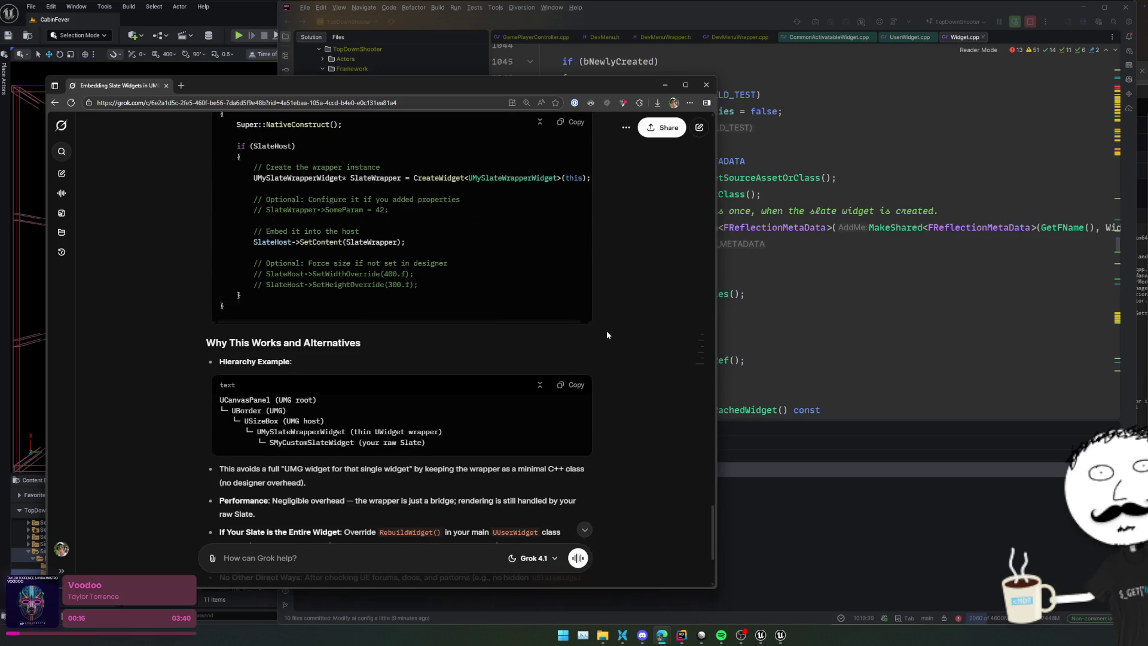
scroll(621, 335, down, 3)
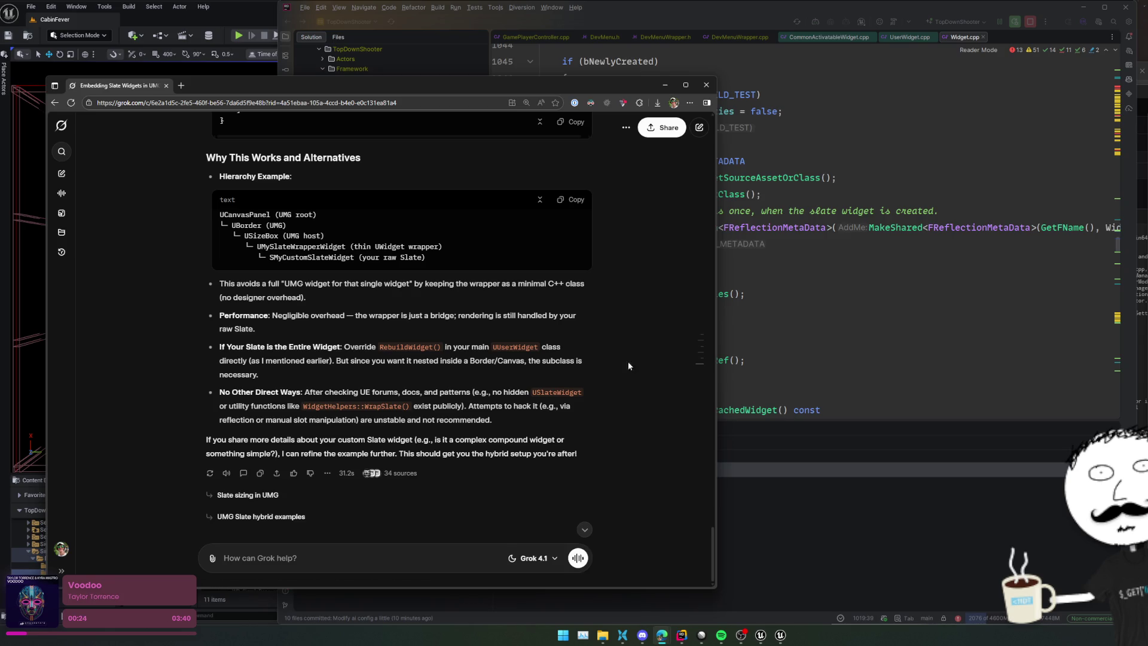
double_click(614, 295)
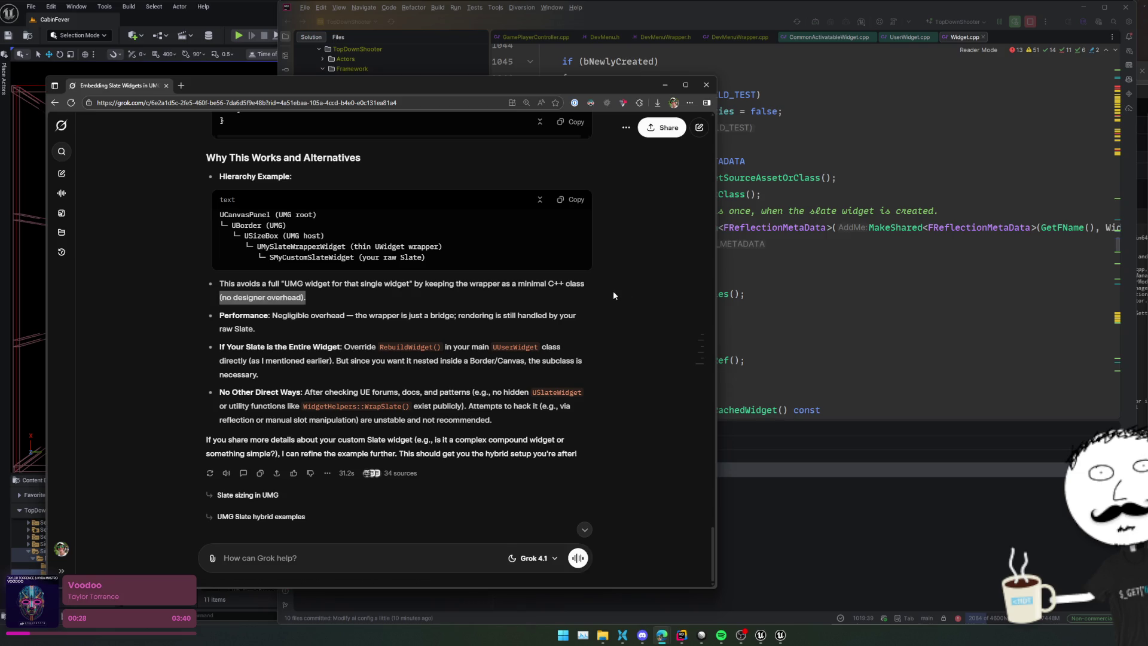
click(665, 85)
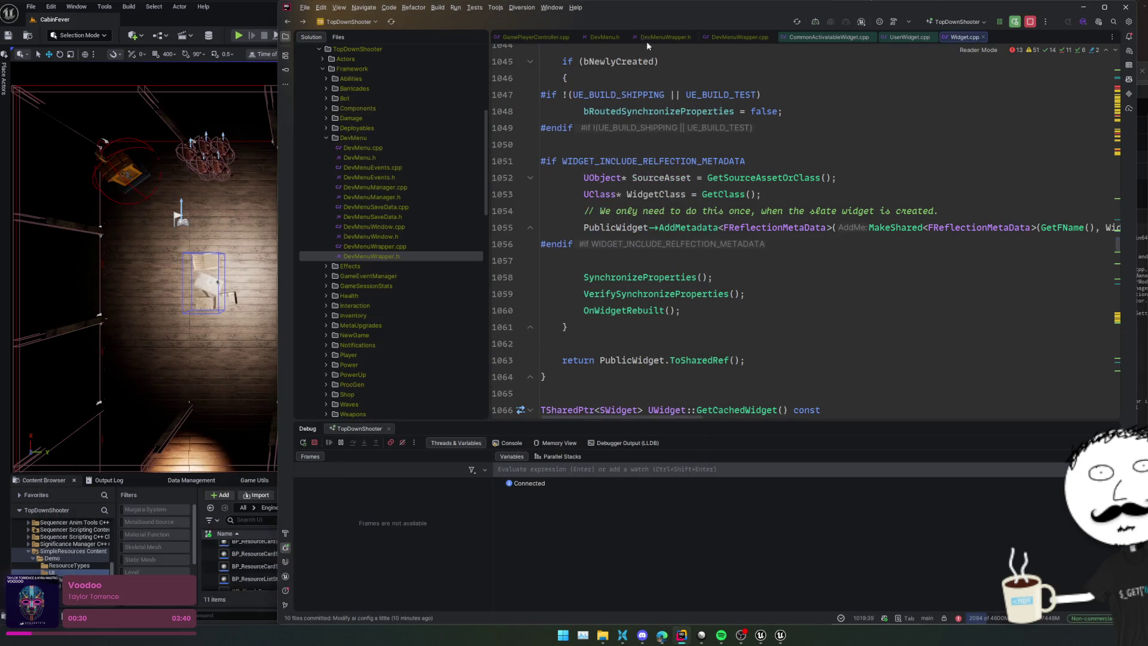
Step: In DevMenuWrapper.h, go to the UDevMenuWrapper class declaration and fold its body
click(527, 37)
click(722, 36)
click(720, 194)
key(ctrl+alt+Home)
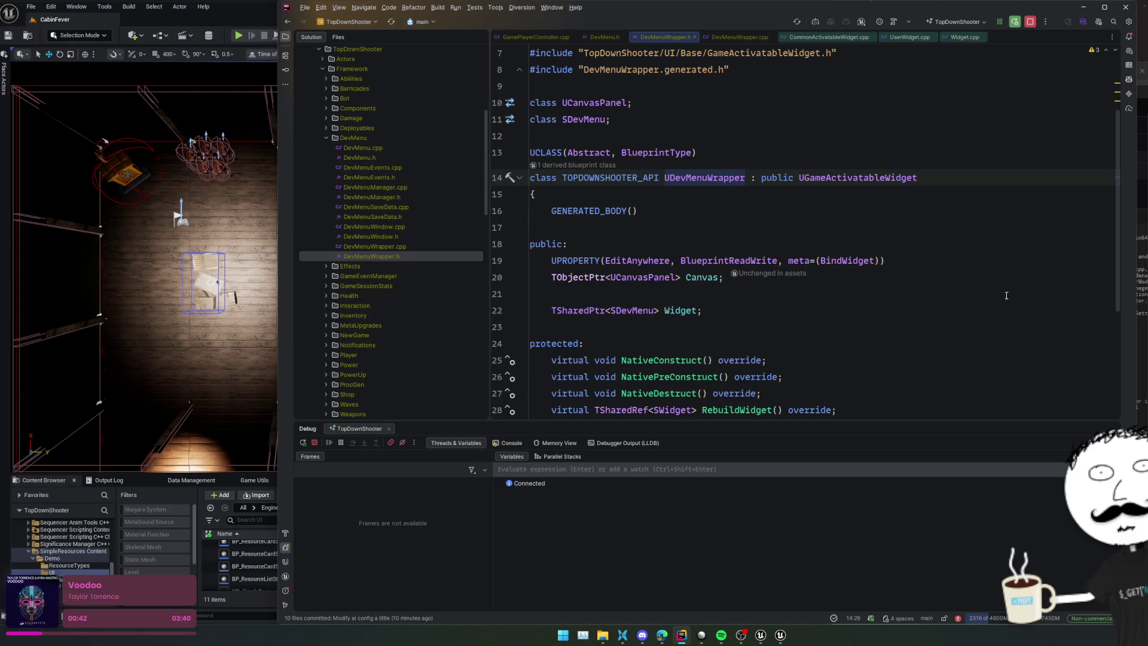
key(Up)
key(Up)
click(519, 178)
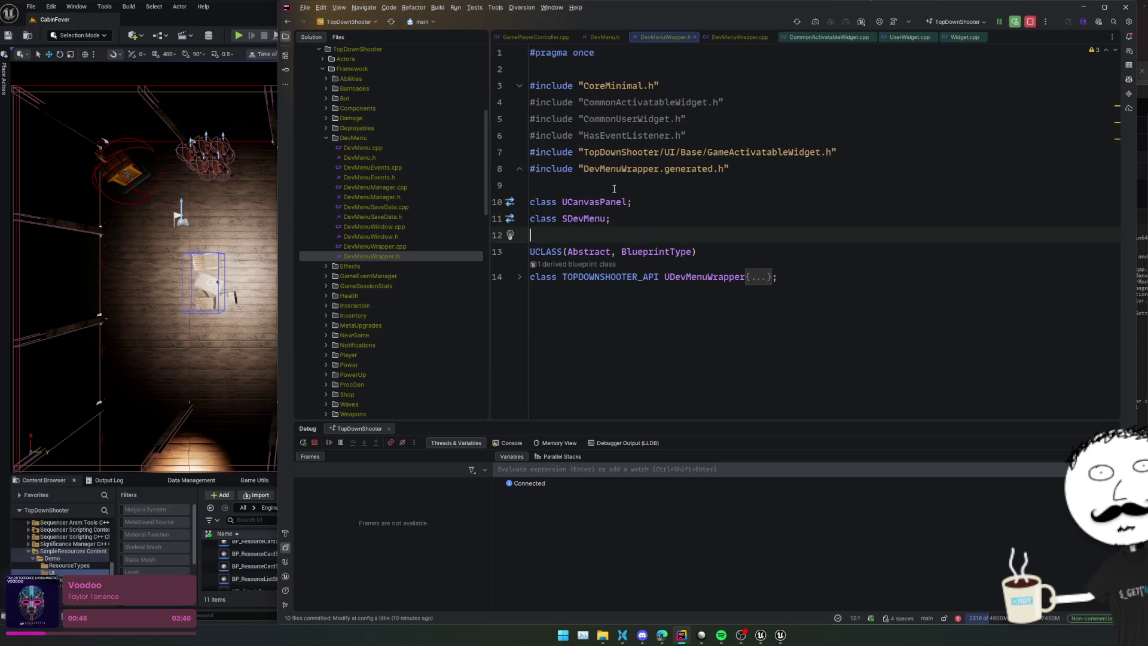
shift+click(820, 278)
key(ctrl+d)
key(ctrl+z)
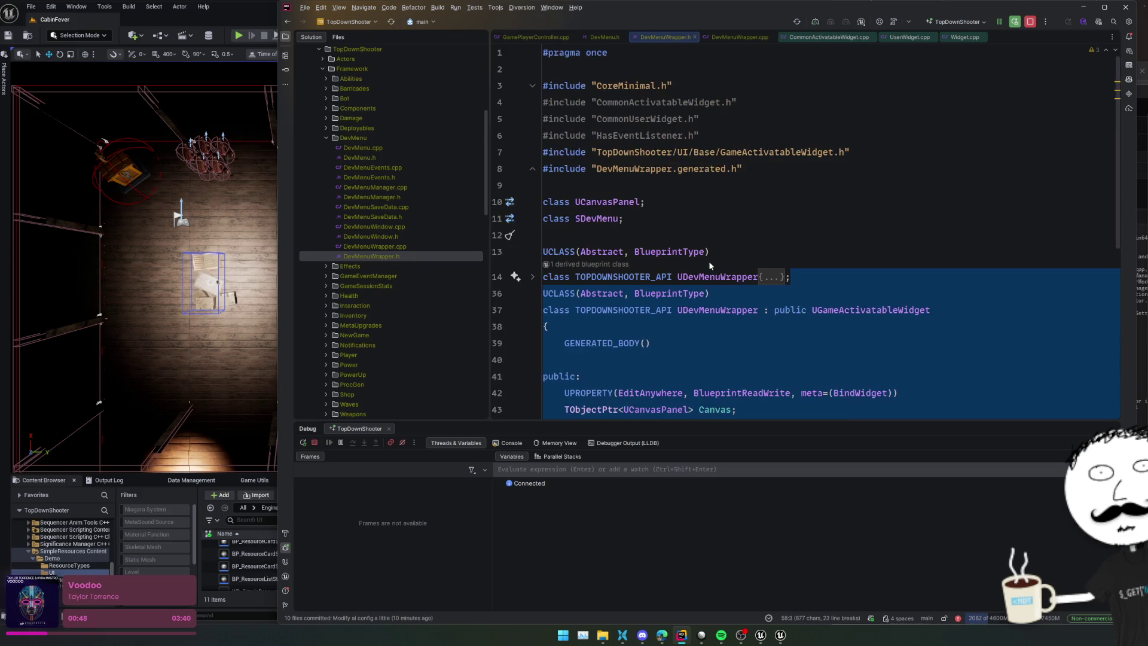
Step: Rename the class to UDevMenuWindow and change its base class to UWidget
click(757, 277)
click(723, 278)
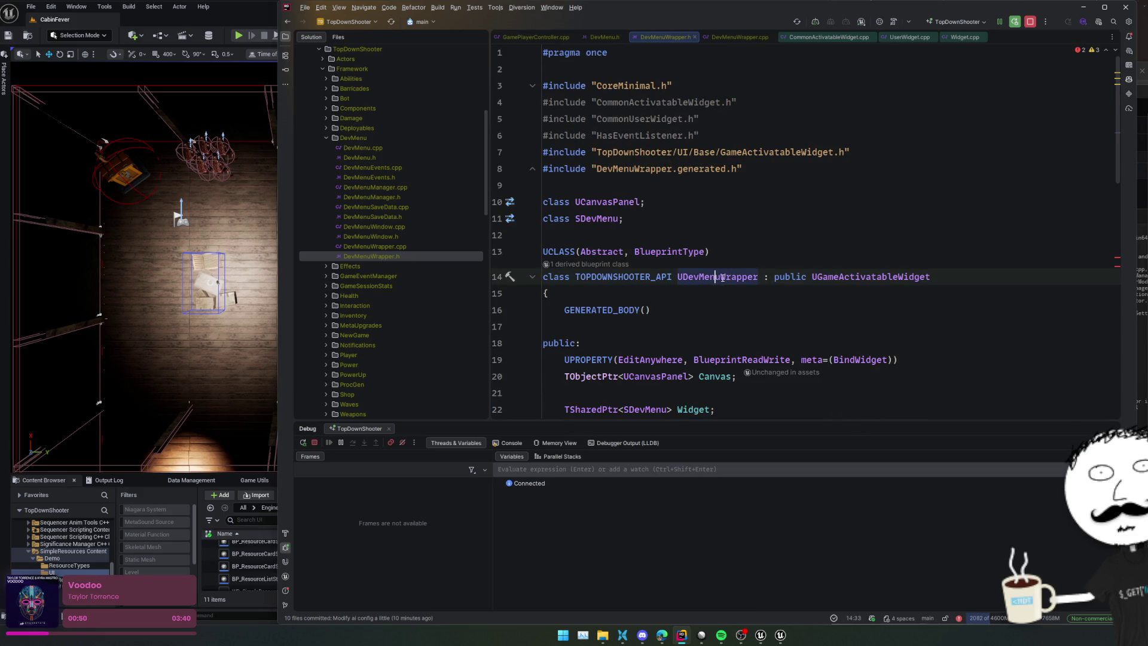
key(ctrl+shift+Right)
text(Window)
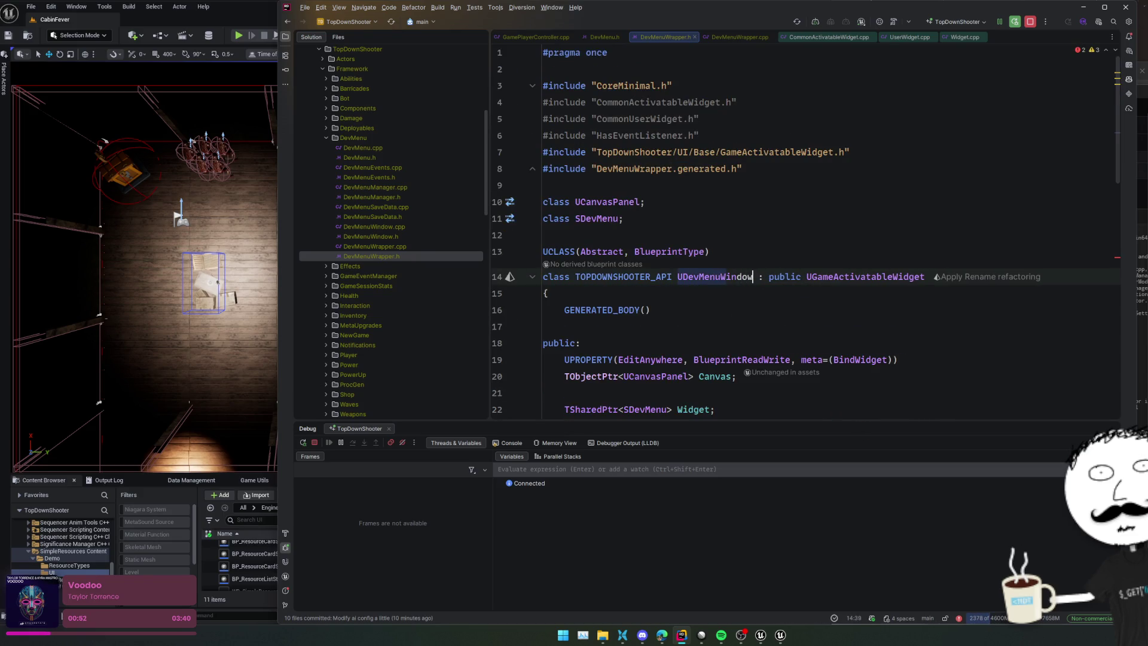
double_click(820, 278)
text(UWidget)
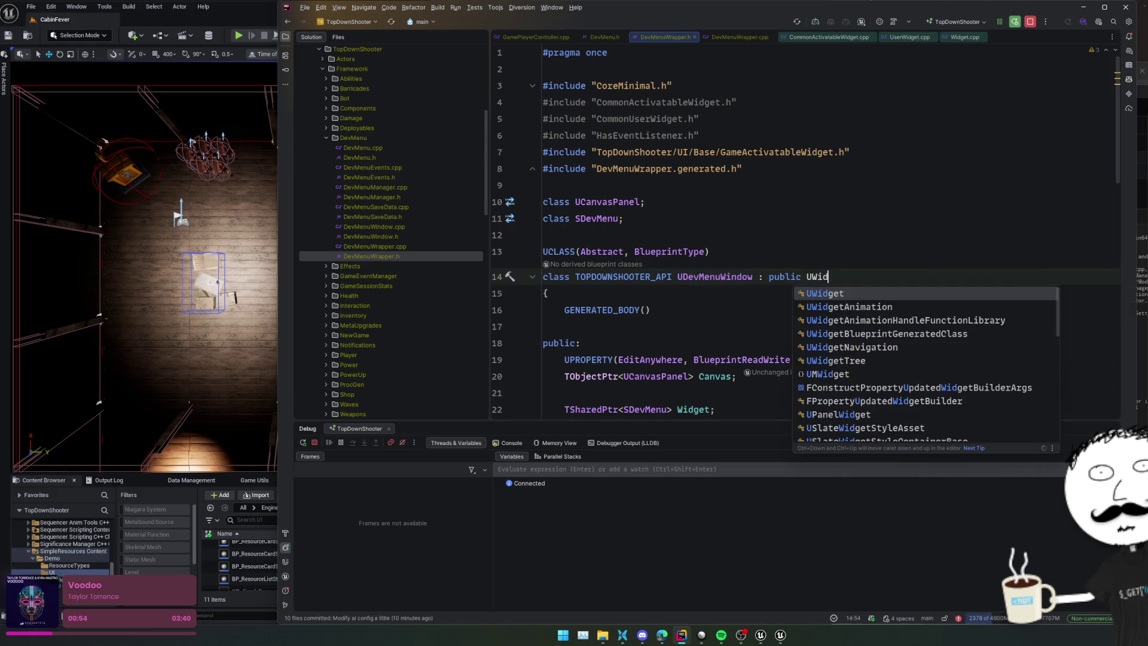
Step: Delete the Canvas property declaration from UDevMenuWindow
scroll(735, 297, down, 2)
click(724, 261)
scroll(716, 242, down, 2)
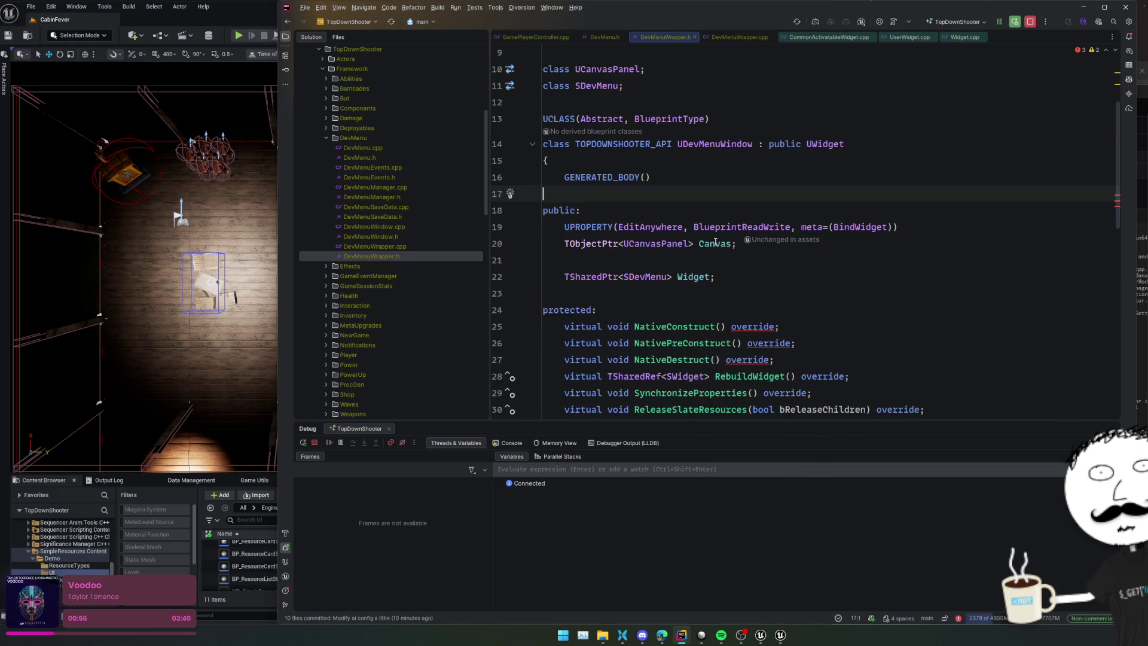
drag(729, 210, 733, 244)
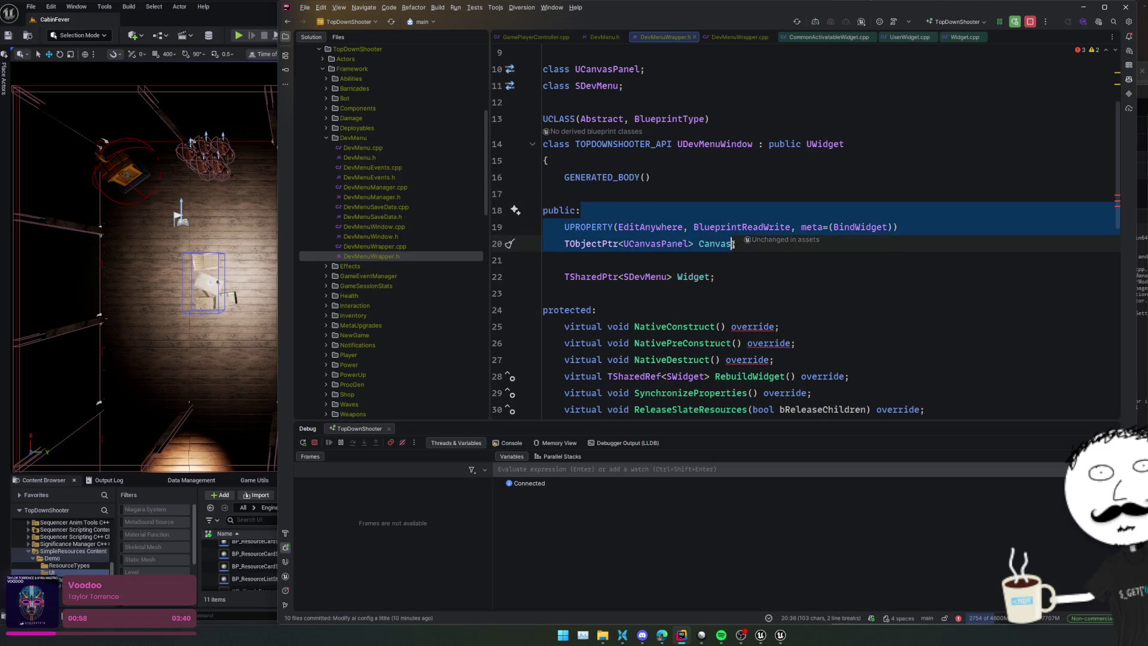
key(Delete)
key(Delete)
key(Down)
key(Down)
drag(818, 260, 834, 310)
Step: Remove the public Toggle function section and the Native override declarations
key(Delete)
click(844, 299)
scroll(966, 305, down, 2)
click(769, 307)
key(shift+Up)
key(shift+Up)
key(shift+Up)
key(Delete)
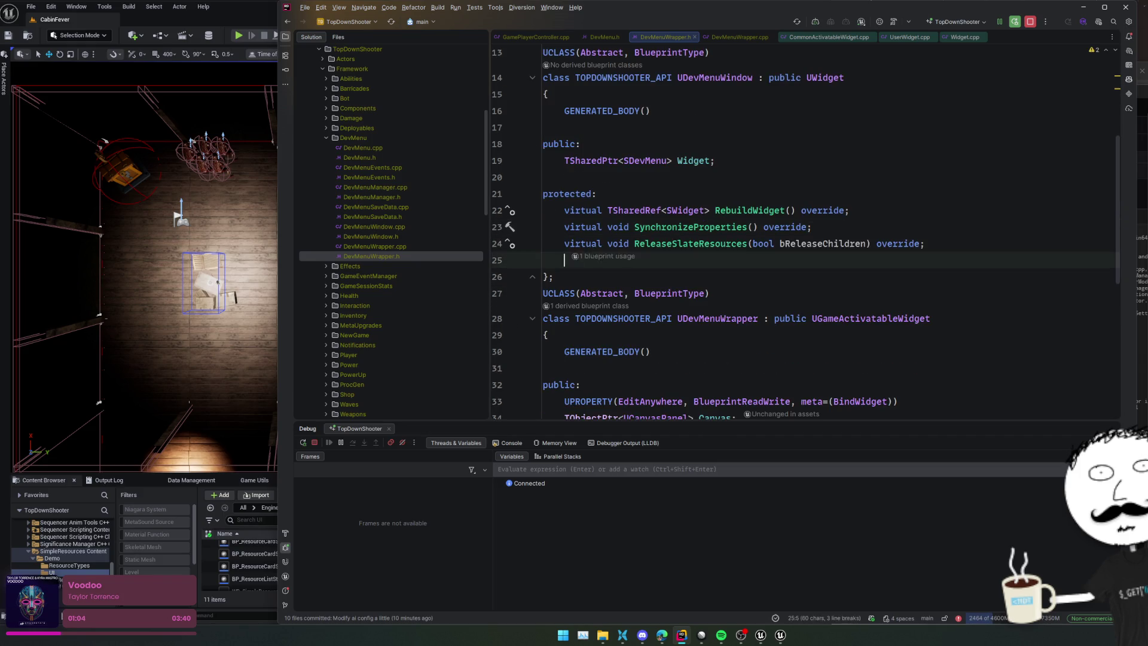
Step: Generate definitions for the RebuildWidget, SynchronizeProperties and ReleaseSlateResources overrides
key(Home)
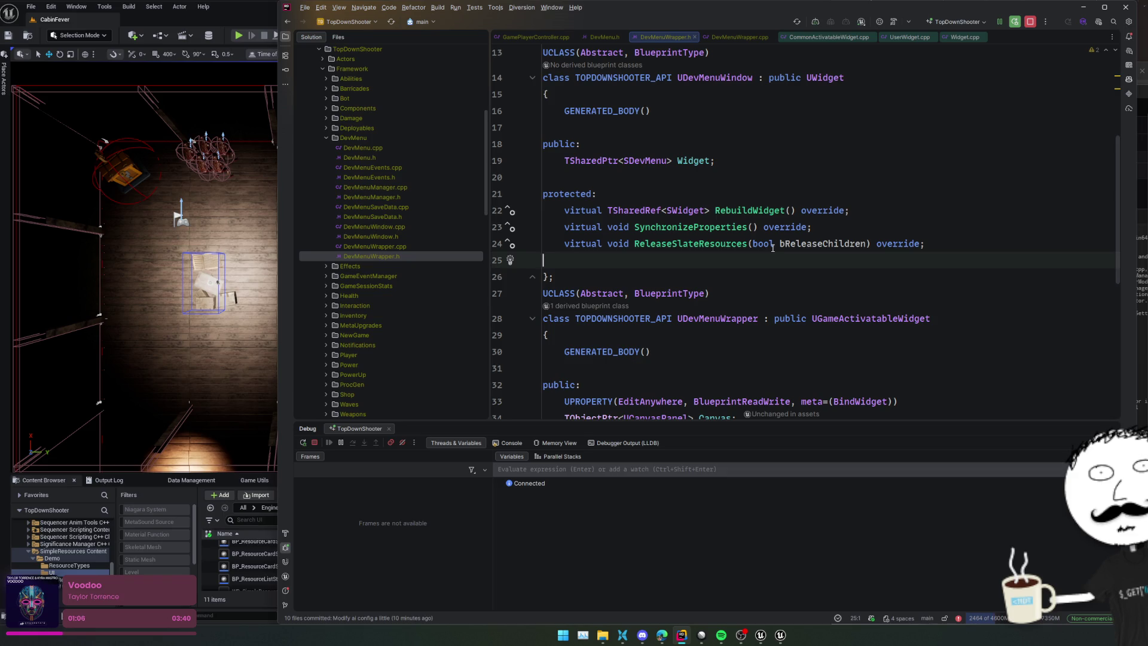
key(shift+Up)
key(shift+Up)
key(shift+Up)
key(alt+Return)
key(Return)
key(Return)
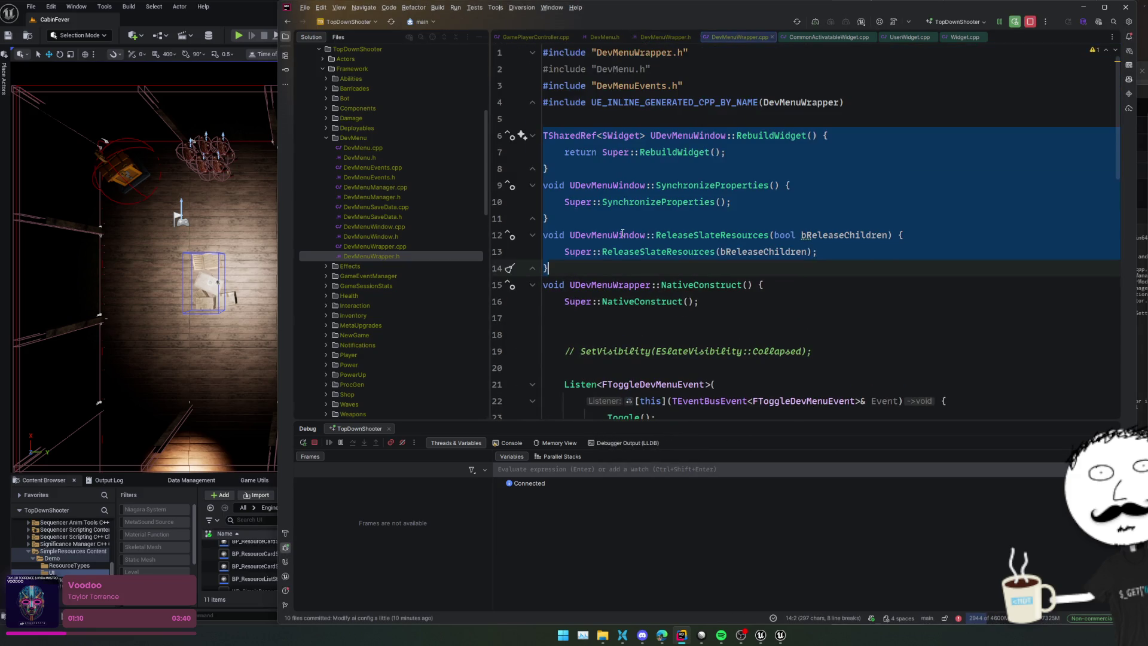
Step: Select the commented SAssignNew block in DevMenuWrapper.cpp and go to UDevMenuWindow::RebuildWidget
click(693, 205)
scroll(658, 239, down, 3)
click(635, 284)
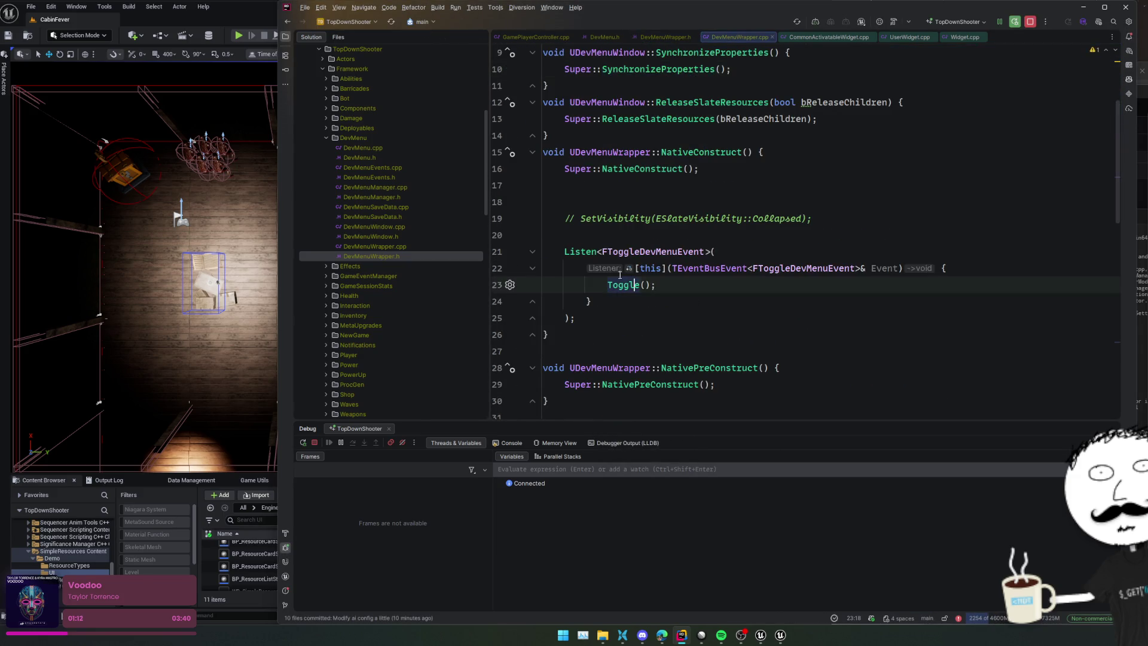
scroll(616, 263, down, 3)
scroll(613, 260, down, 4)
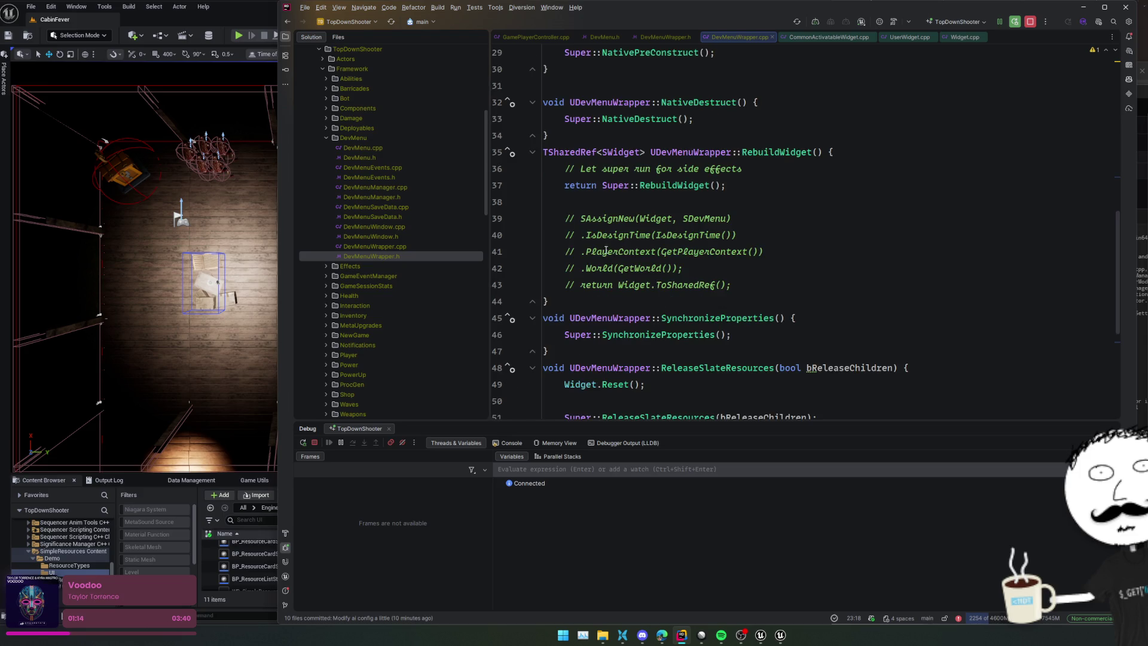
drag(567, 217, 731, 284)
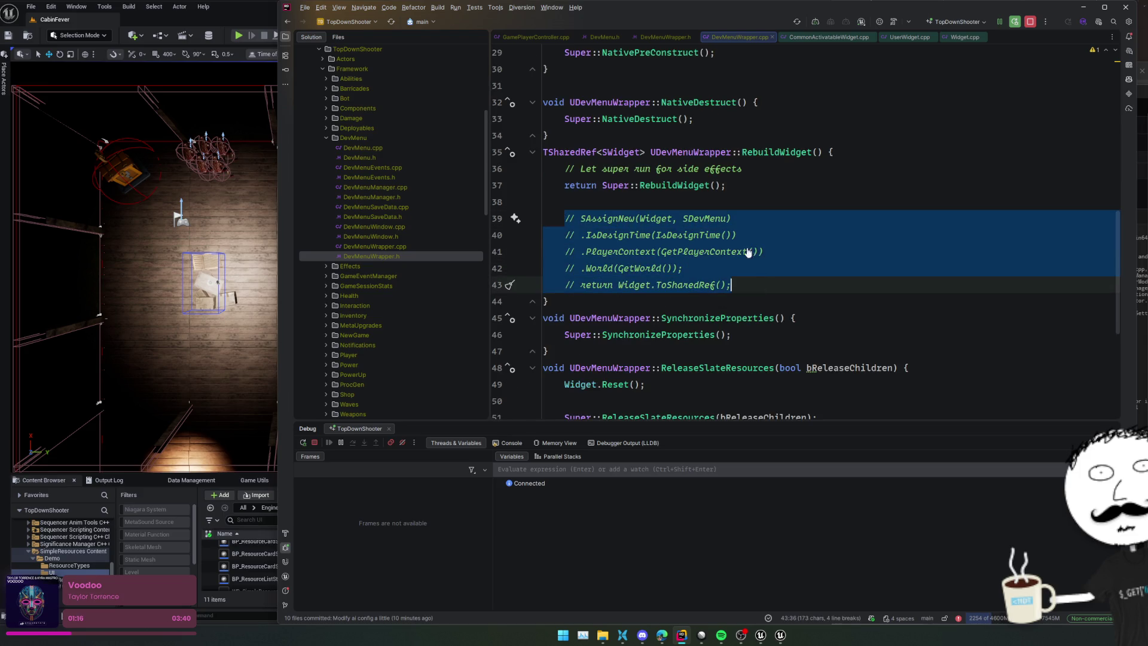
scroll(690, 255, up, 10)
click(788, 208)
click(833, 151)
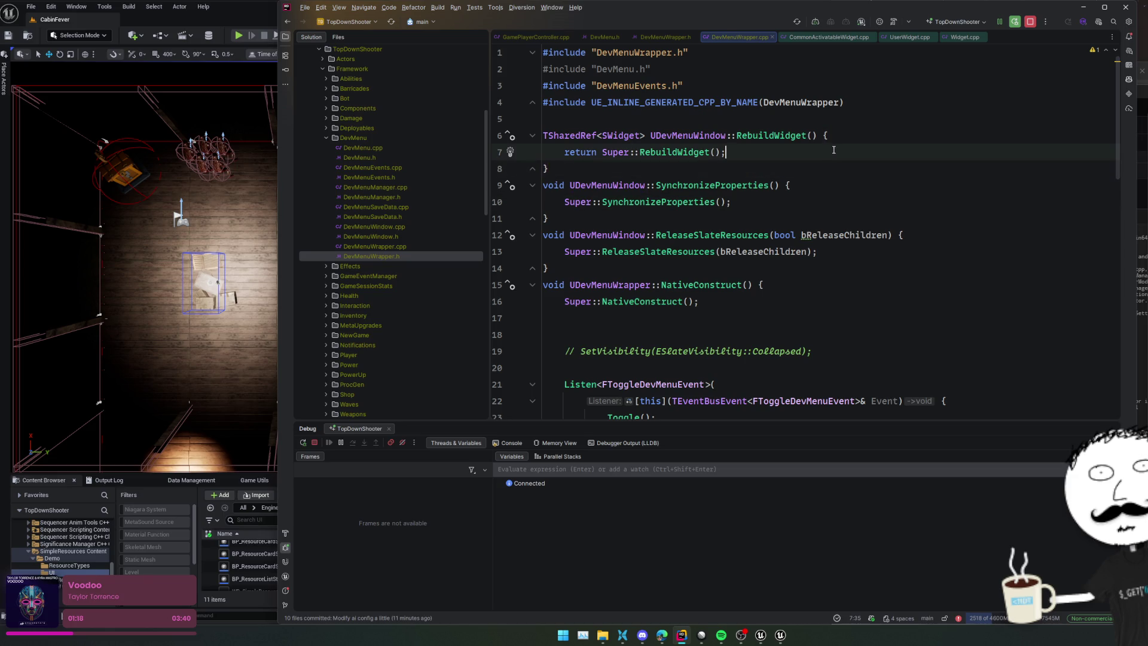
ctrl+click(684, 152)
key(ctrl+alt+Left)
Step: Replace the return Super::RebuildWidget statement with the pasted, uncommented SAssignNew code
key(shift+Home)
key(ctrl+v)
key(shift+Up)
key(shift+Up)
key(shift+Up)
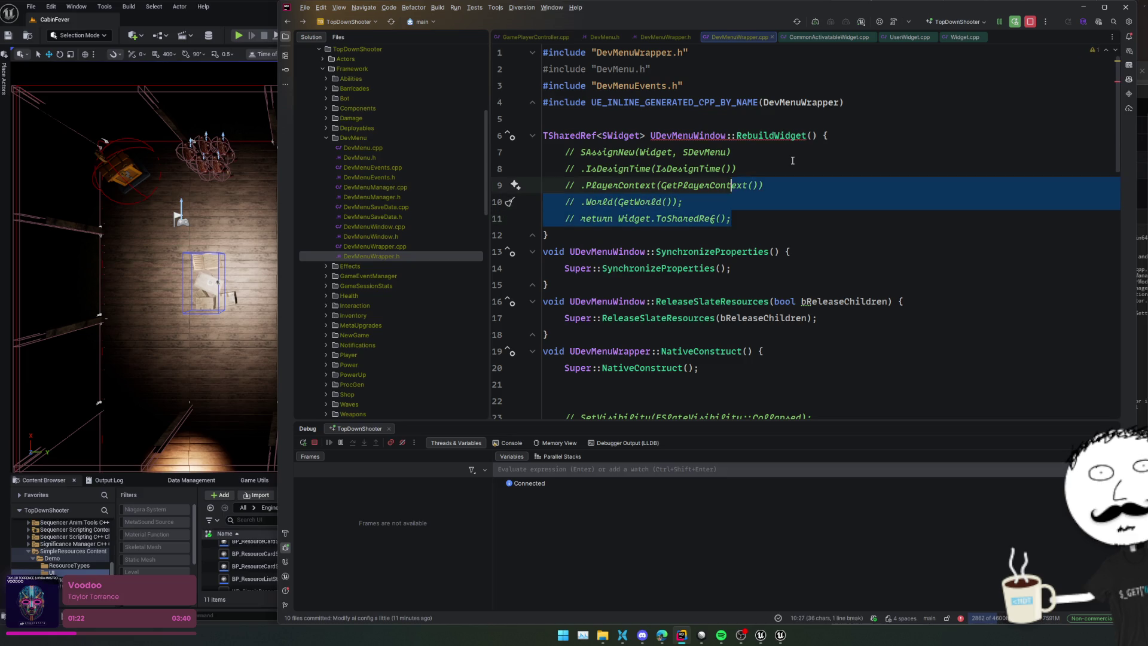
key(shift+Home)
key(ctrl+slash)
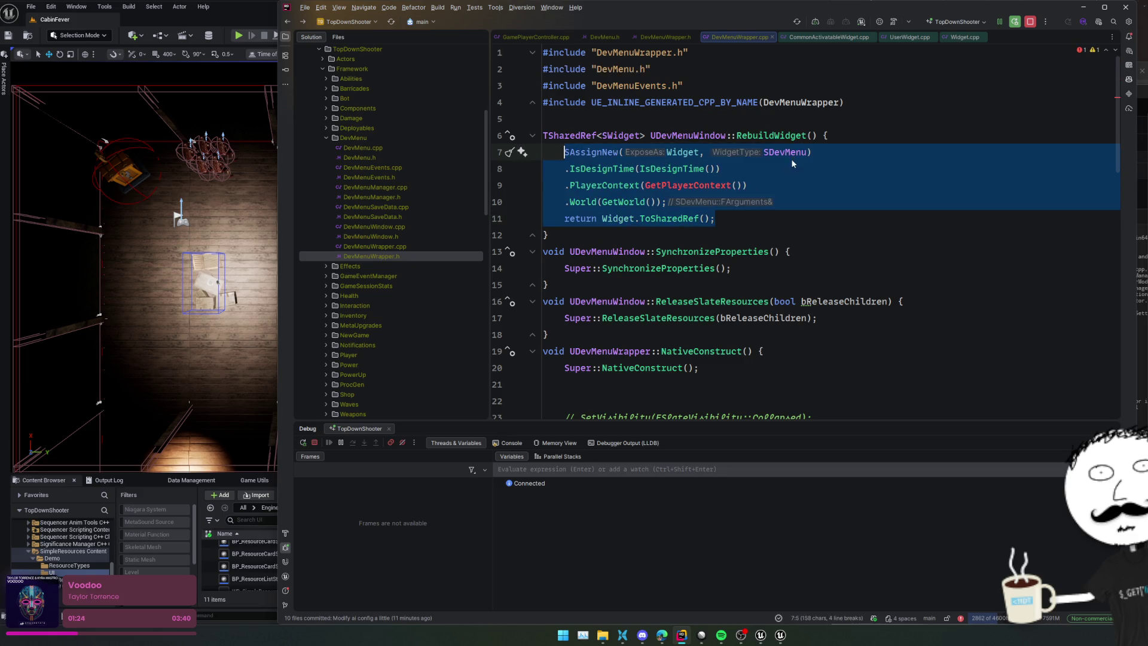
key(Right)
double_click(692, 186)
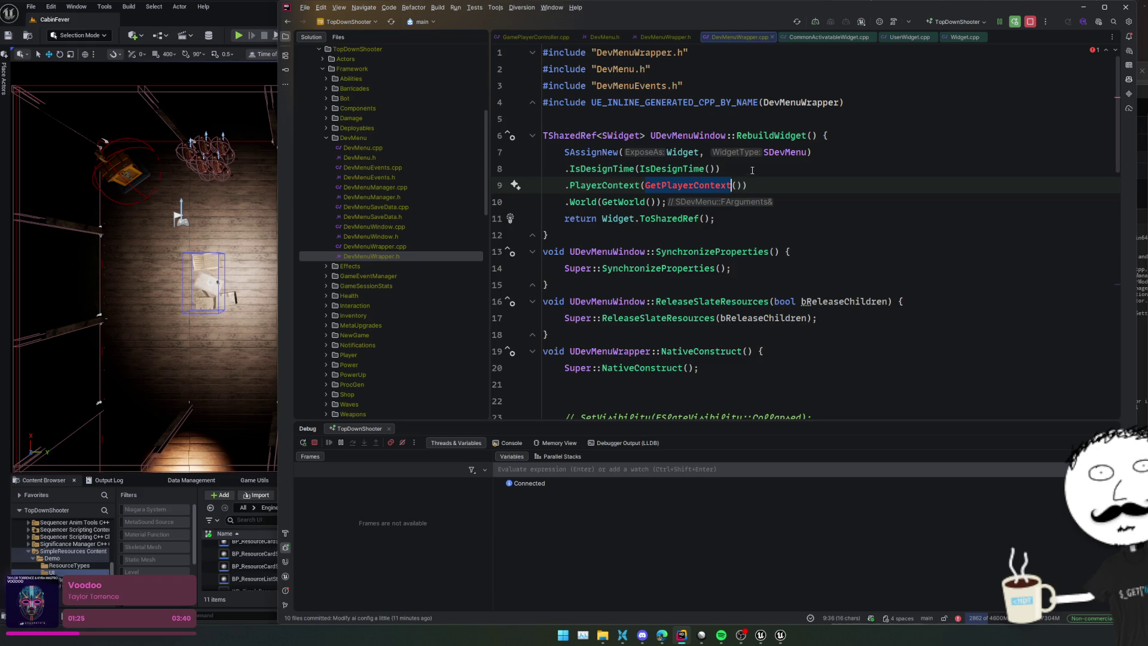
Step: Change UDevMenuWindow's base class from UWidget to UUserWidget
ctrl+click(697, 136)
double_click(824, 177)
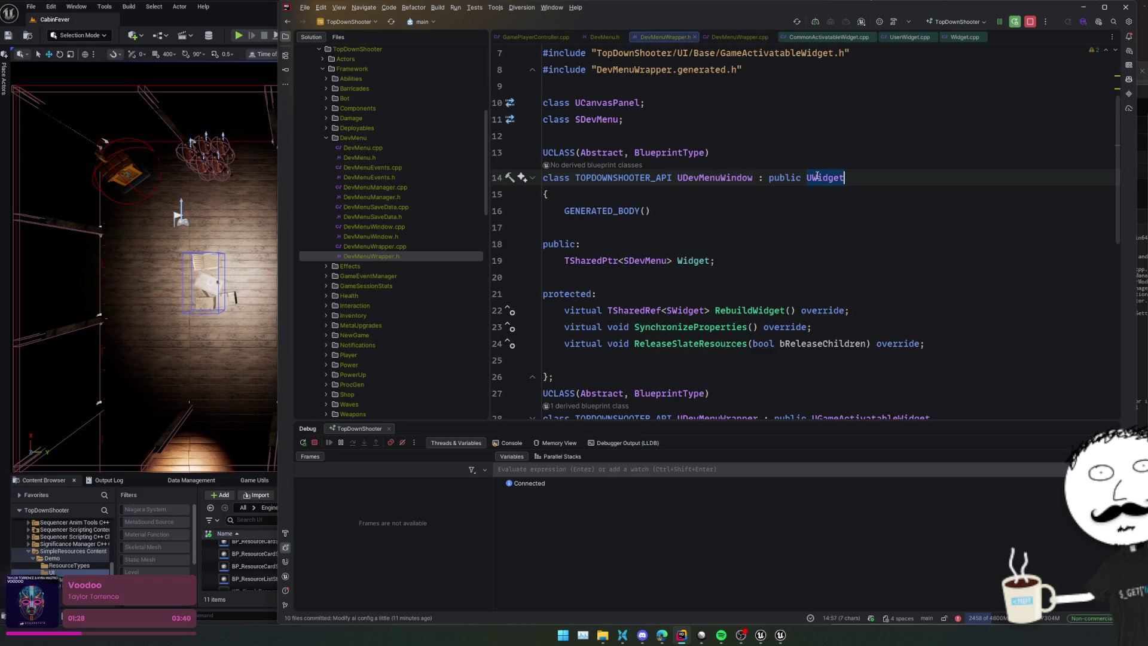
text(UUserWidget)
key(Return)
ctrl+click(837, 177)
key(ctrl+alt+Left)
key(ctrl+alt+Left)
key(ctrl+alt+Left)
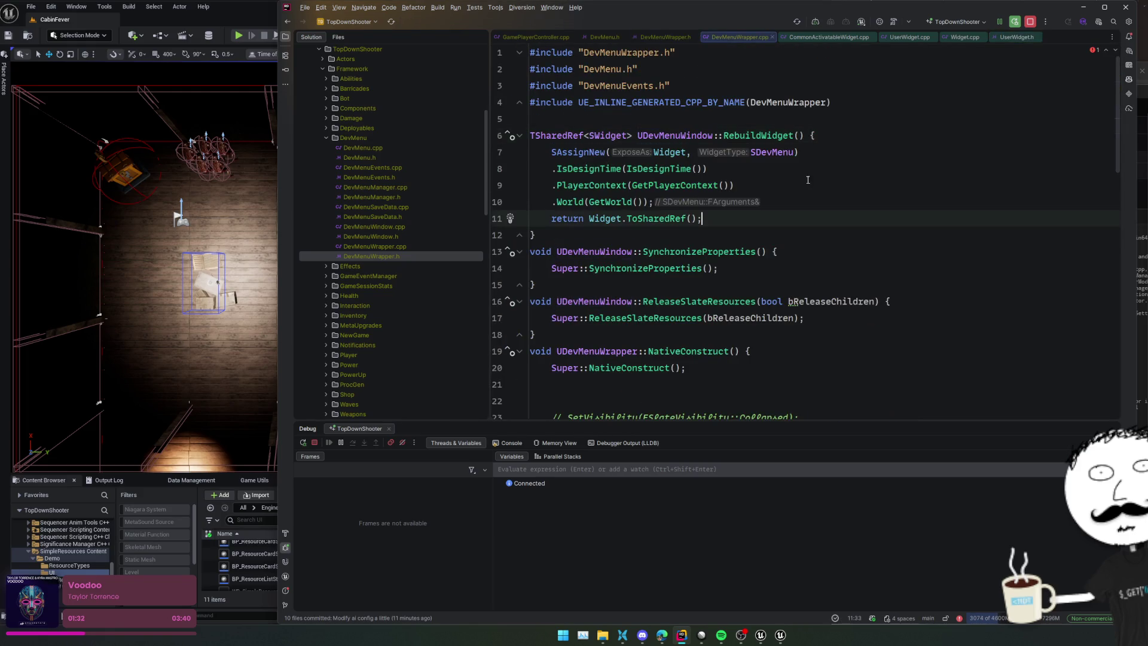
Step: Add a Super::RebuildWidget(); call as the first line of RebuildWidget
click(844, 136)
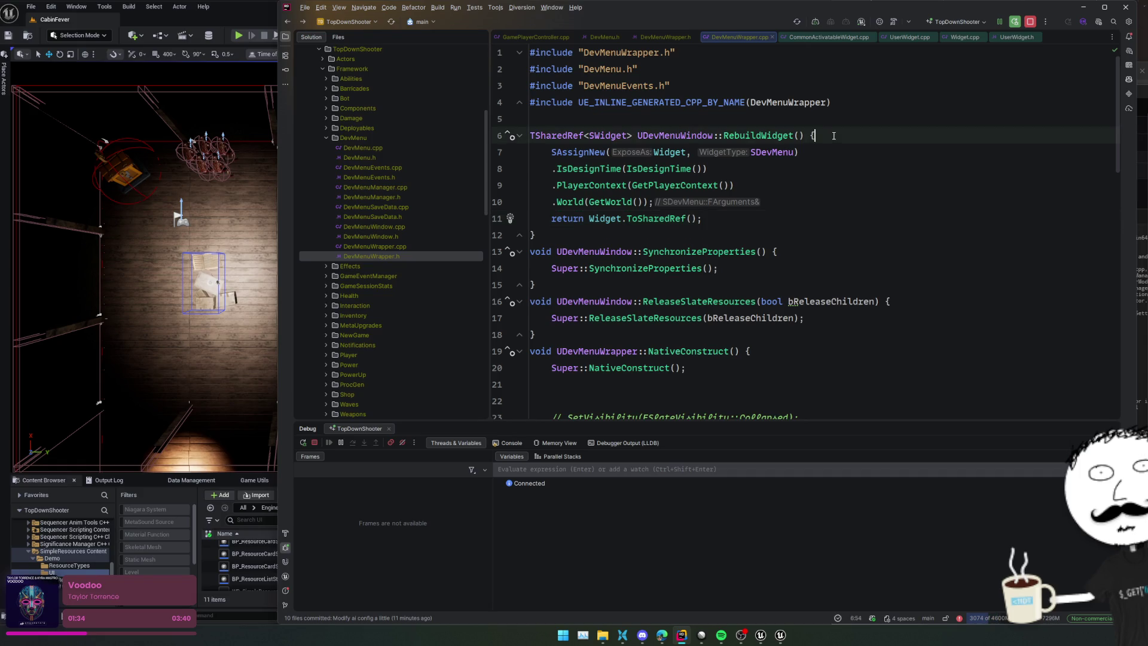
key(Return)
text(Super::)
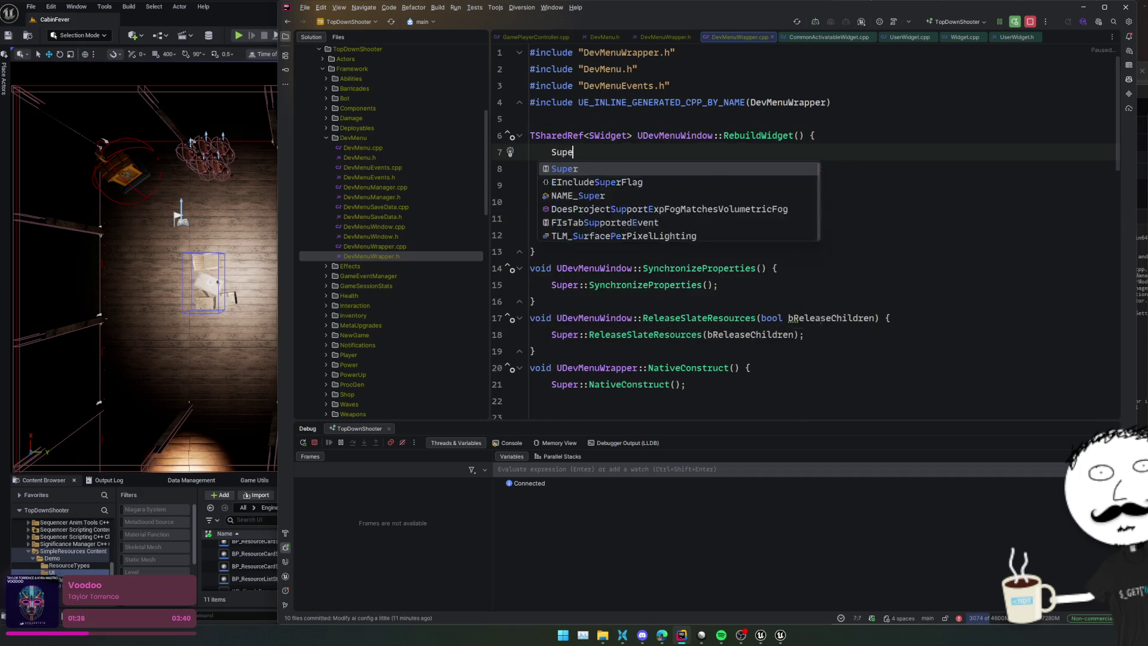
key(Return)
text(;)
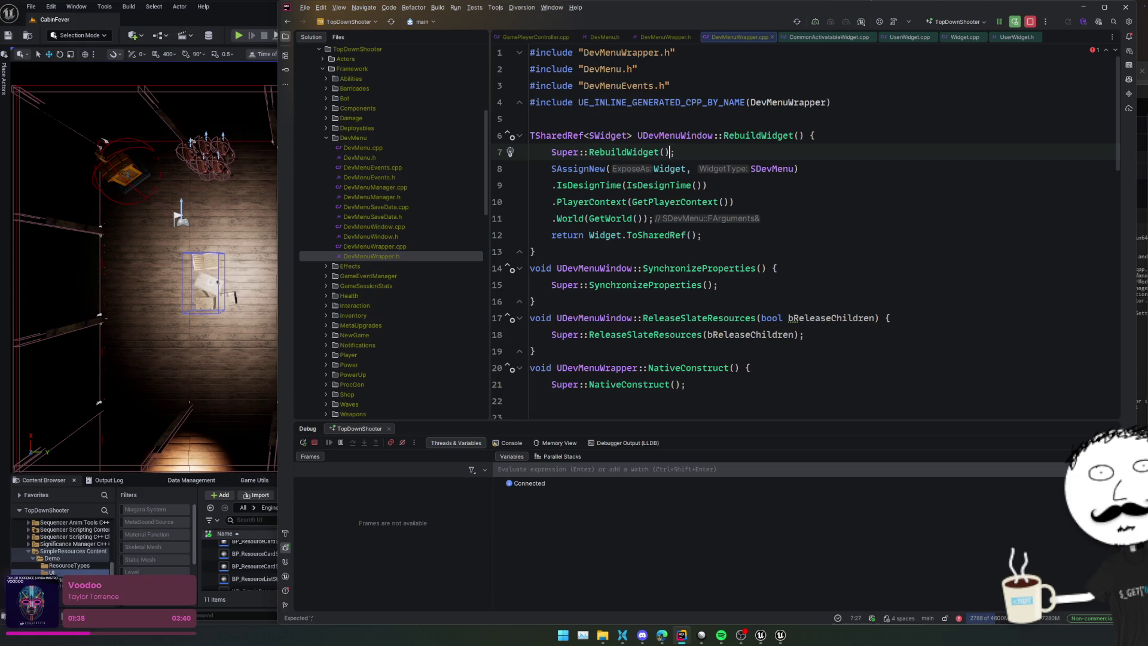
Step: Check UUserWidget's RebuildWidget implementation, then add blank lines around the SAssignNew block
ctrl+click(643, 151)
scroll(551, 189, down, 3)
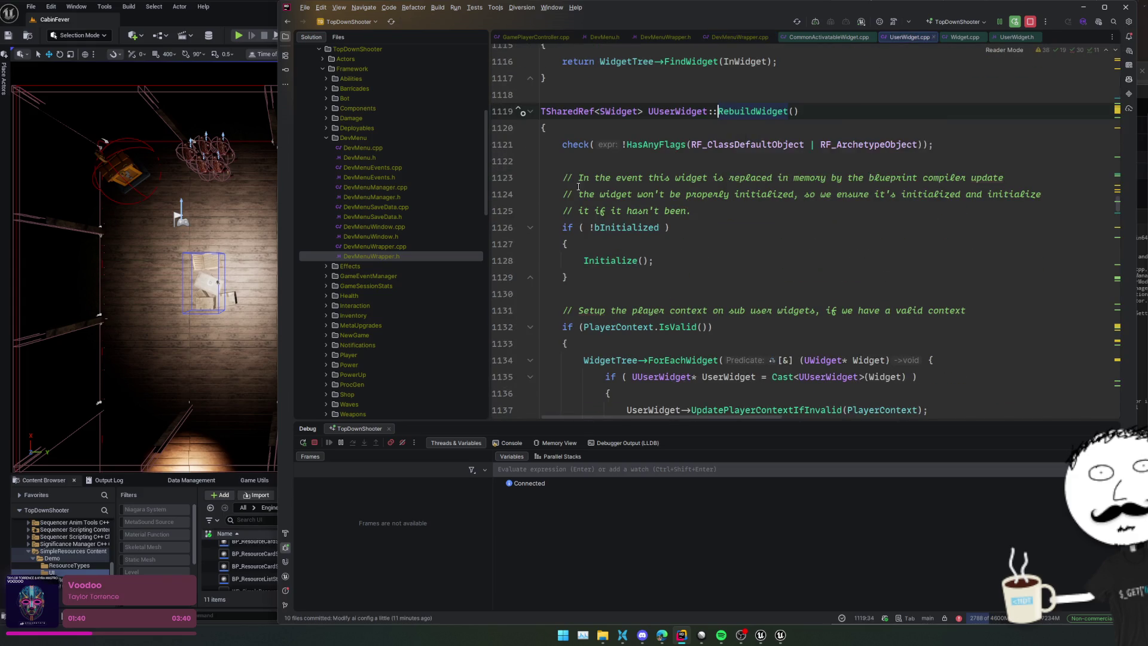
scroll(551, 189, down, 3)
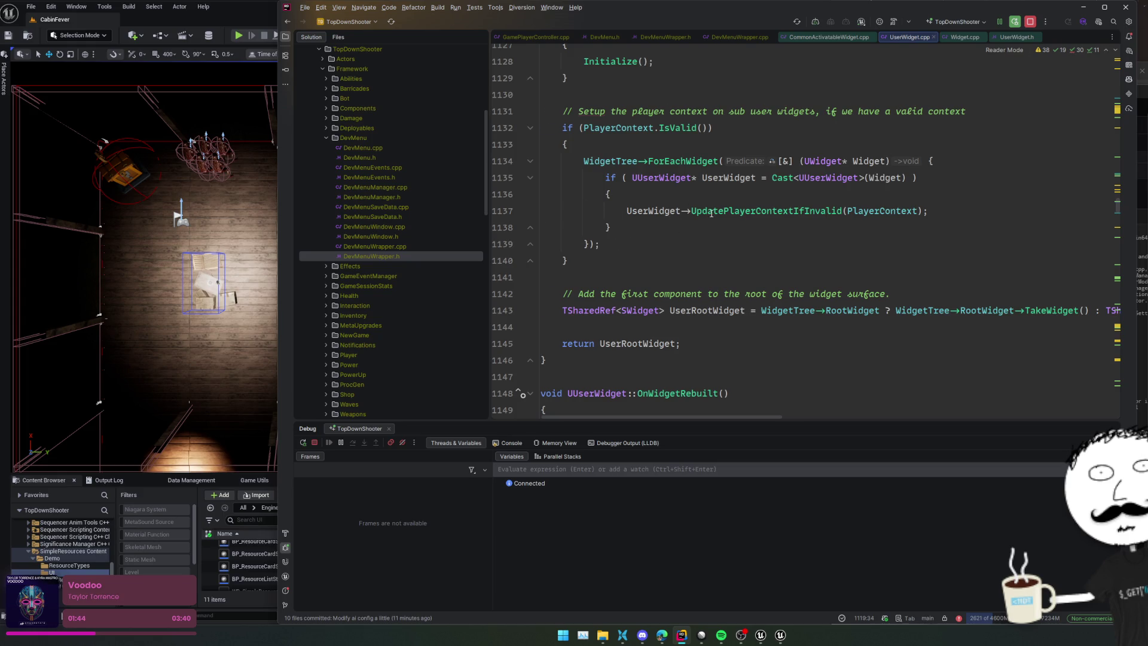
scroll(711, 213, right, 5)
scroll(689, 211, left, 5)
key(ctrl+alt+Left)
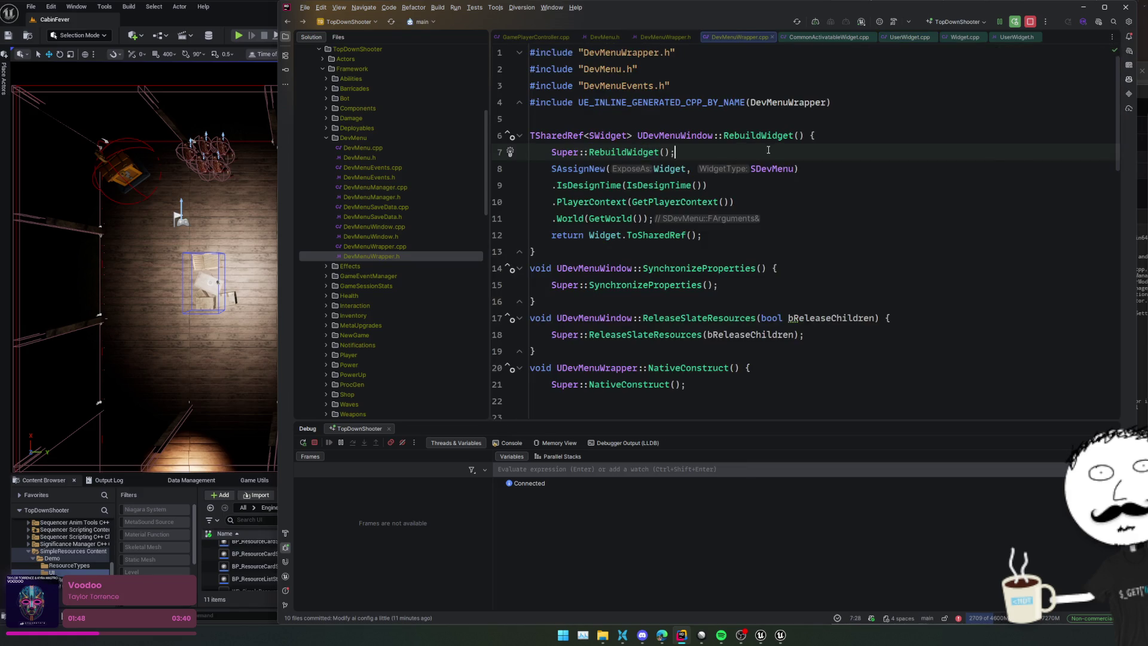
key(Return)
key(Down)
key(Down)
key(Down)
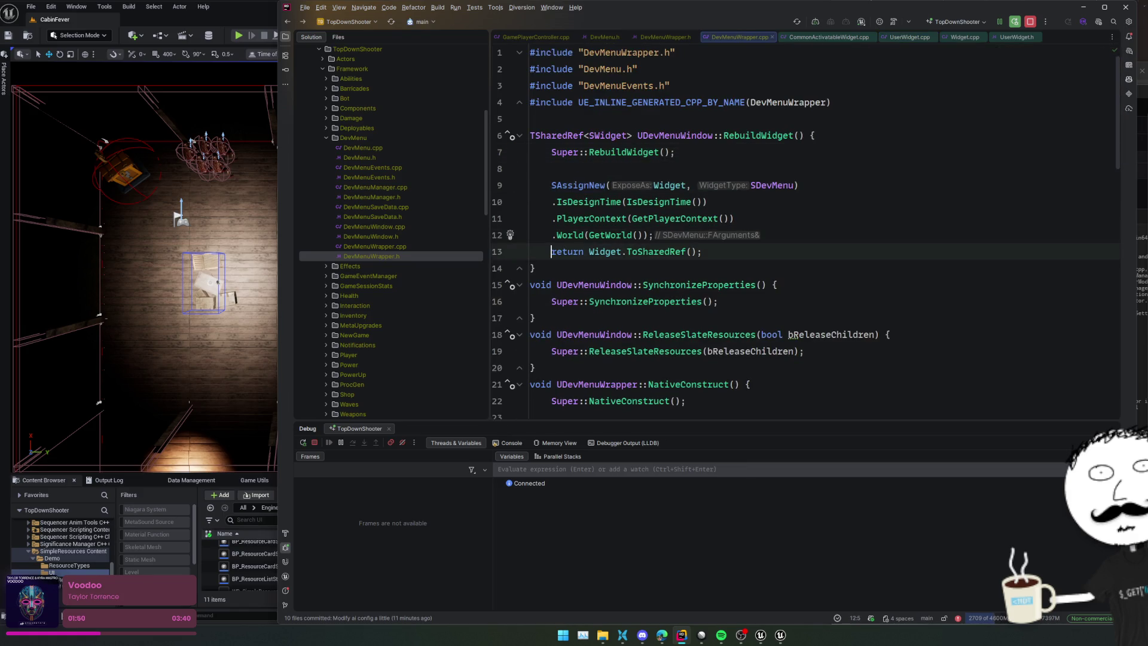
key(Return)
click(768, 235)
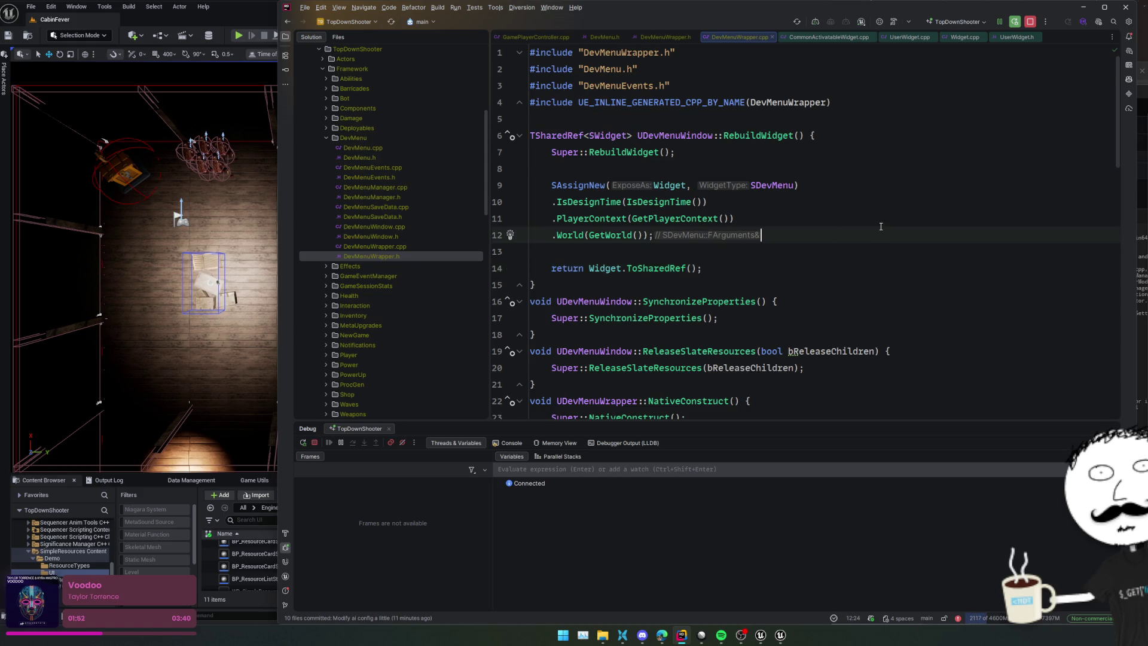
Step: Add Widget.Reset(); at the start of UDevMenuWindow::ReleaseSlateResources
scroll(747, 229, down, 2)
click(856, 255)
click(885, 284)
key(Return)
text(Widget.Reset();)
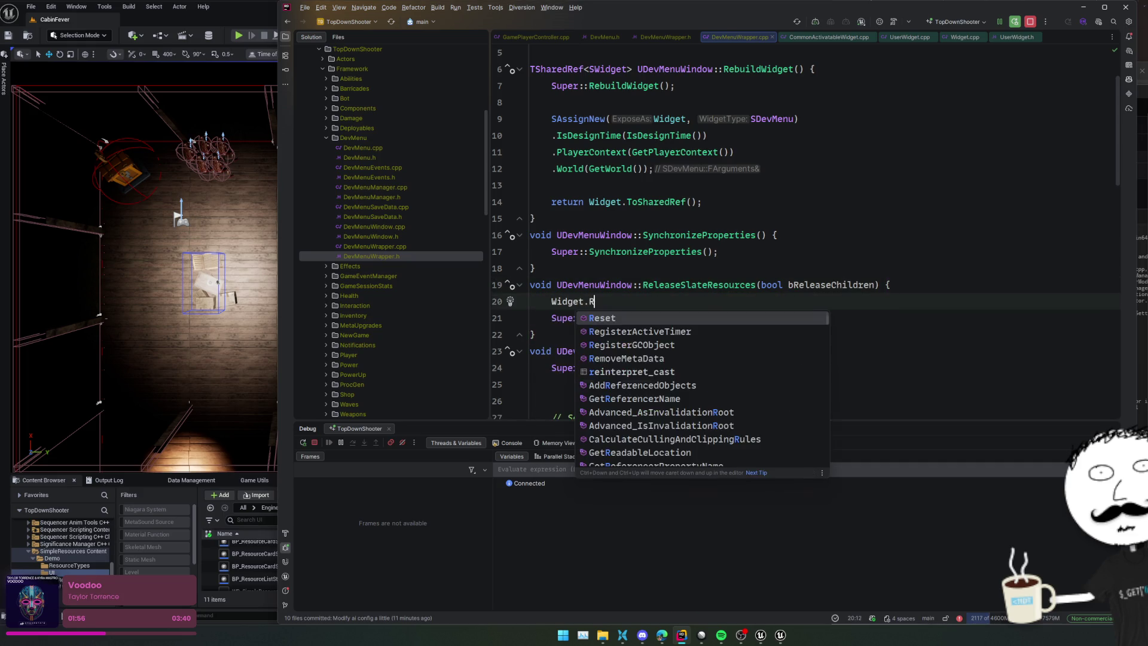
key(Home)
Step: Delete the commented SAssignNew lines and the wrapper's RebuildWidget, SynchronizeProperties and ReleaseSlateResources definitions
scroll(777, 275, down, 4)
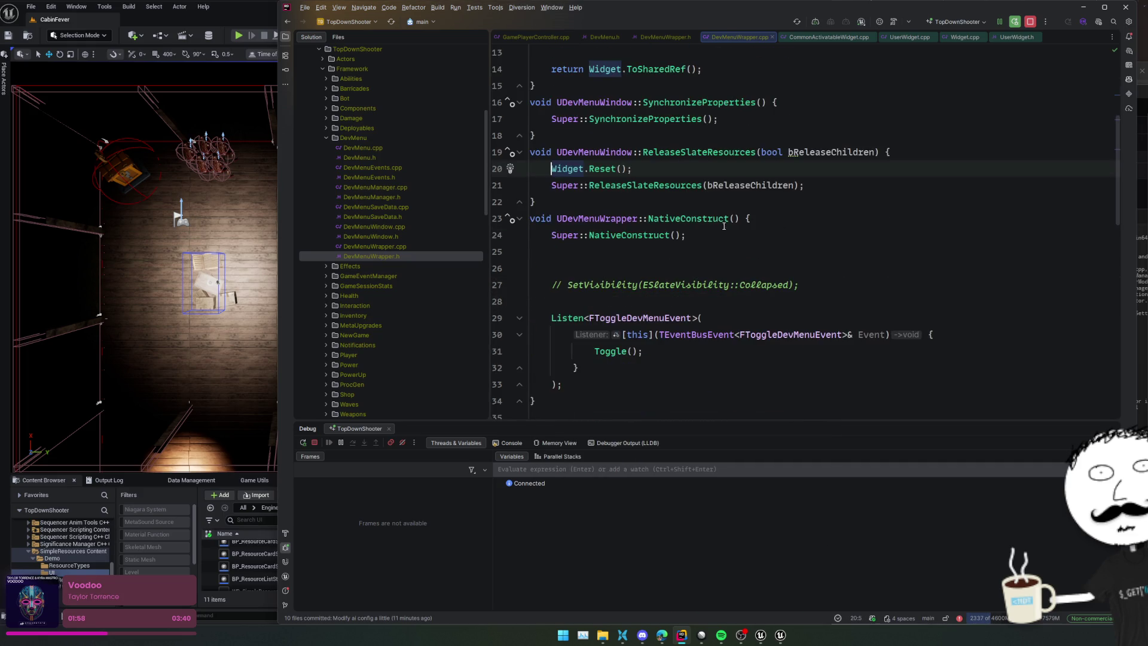
scroll(807, 230, down, 7)
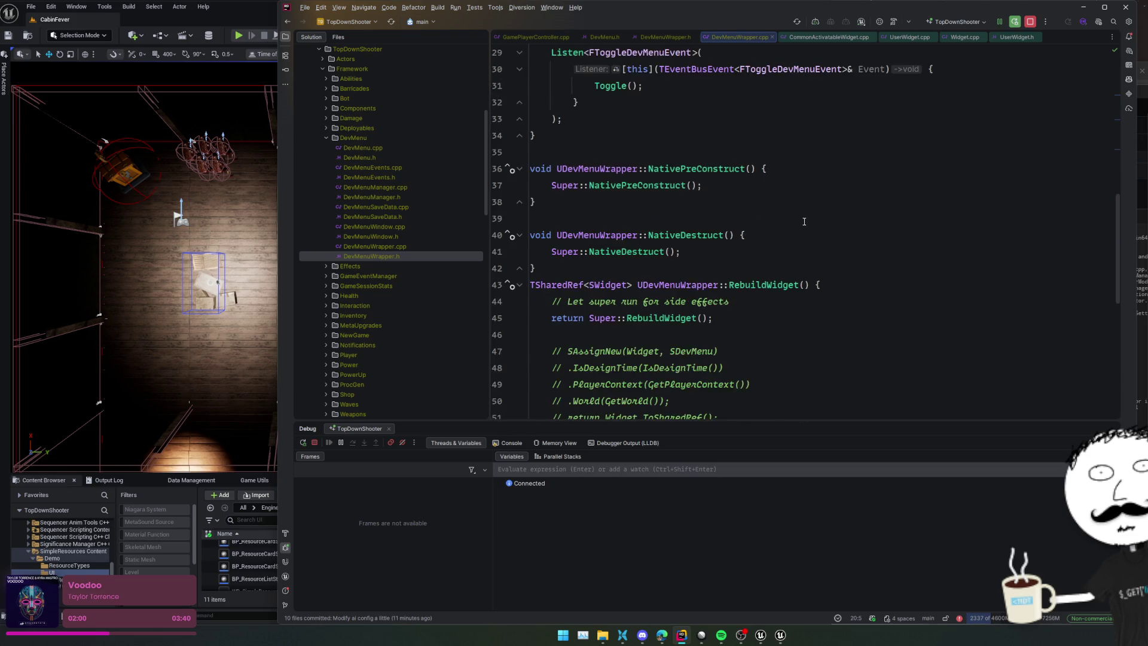
drag(783, 285, 778, 185)
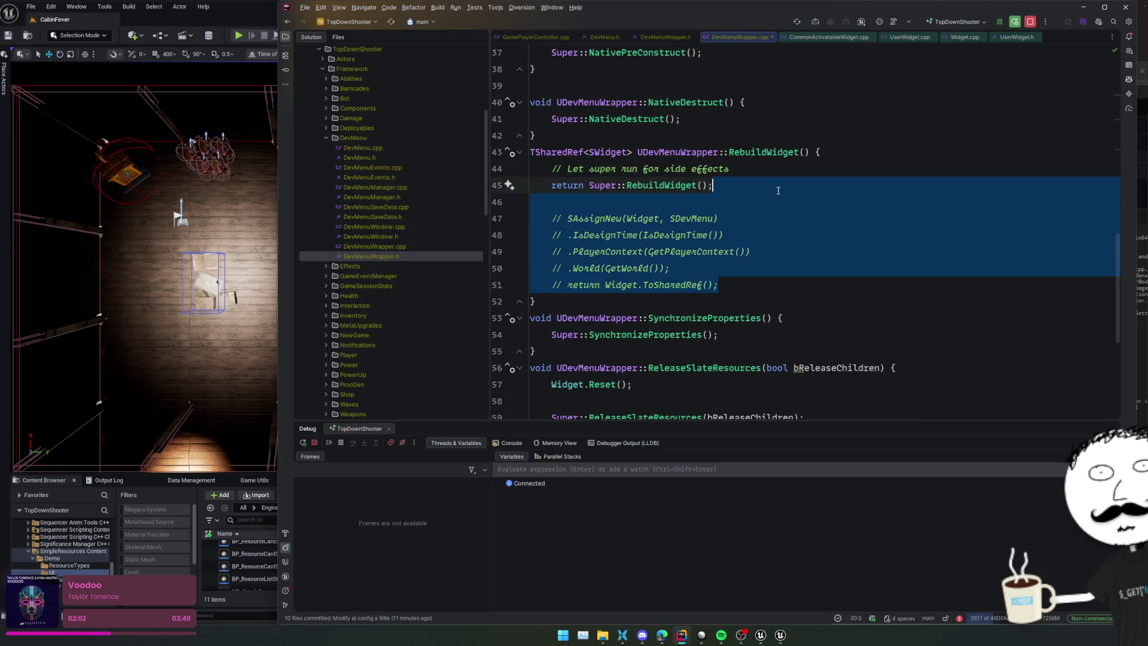
key(BackSpace)
click(777, 168)
triple_click(776, 168)
key(BackSpace)
drag(825, 135, 766, 231)
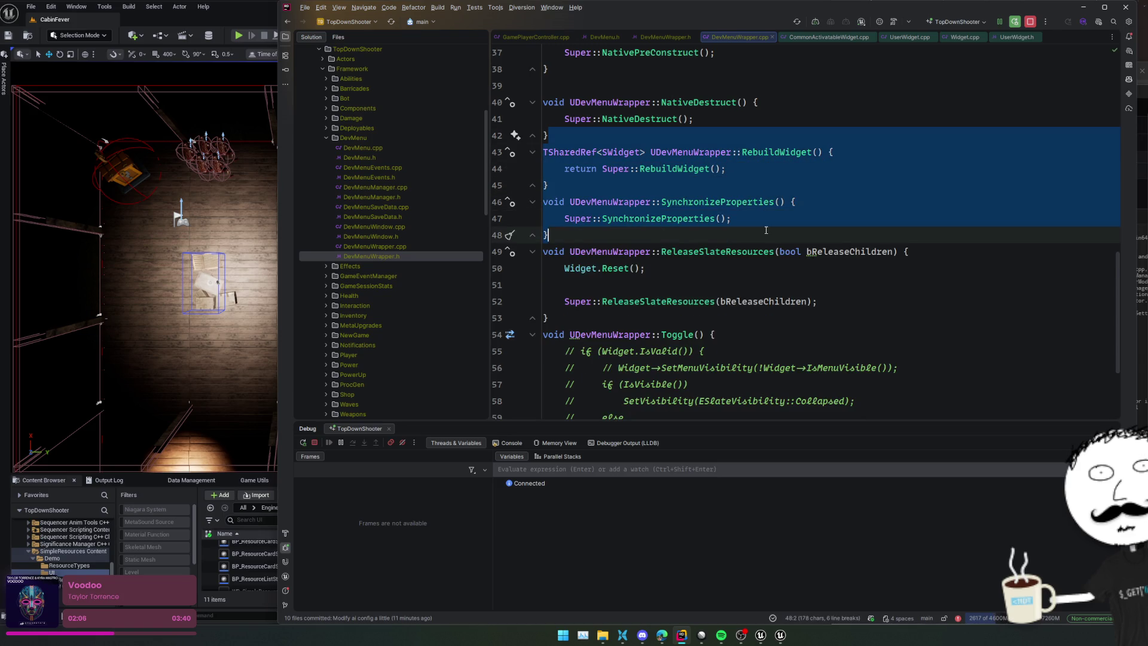
key(BackSpace)
mouse_move(825, 135)
mouse_down()
mouse_move(777, 206)
mouse_move(736, 222)
mouse_up()
key(BackSpace)
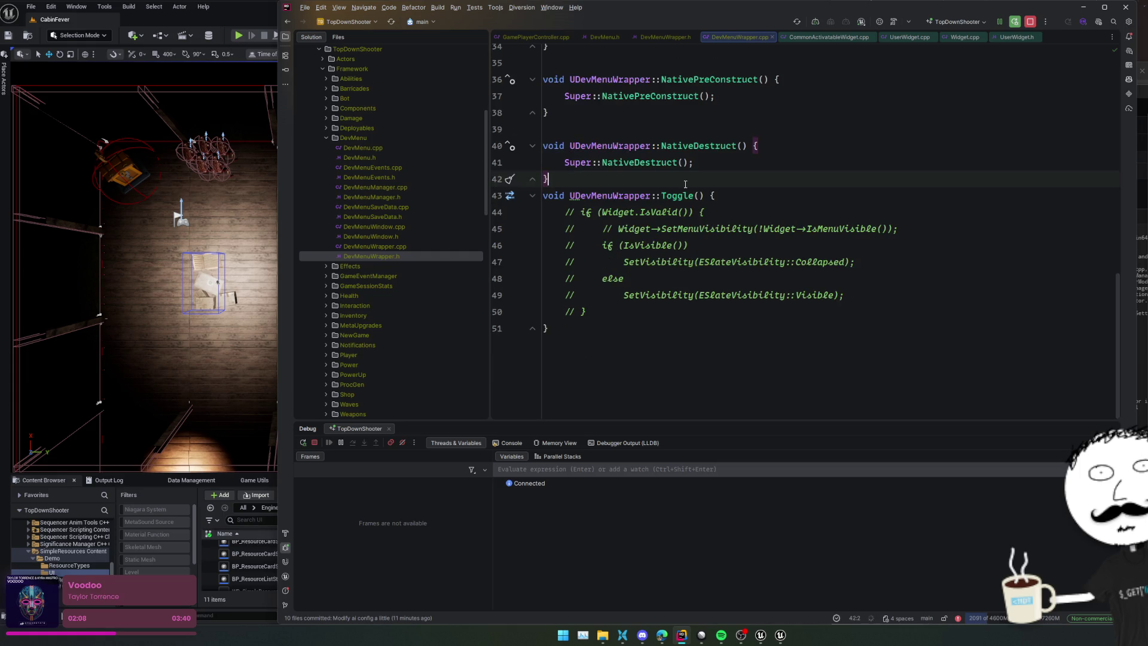
Step: In DevMenuWrapper.h, remove the wrapper's three override declarations and the SDevMenu Widget pointer
ctrl+click(683, 196)
drag(911, 246, 931, 196)
key(BackSpace)
scroll(803, 296, up, 4)
drag(803, 295, 802, 273)
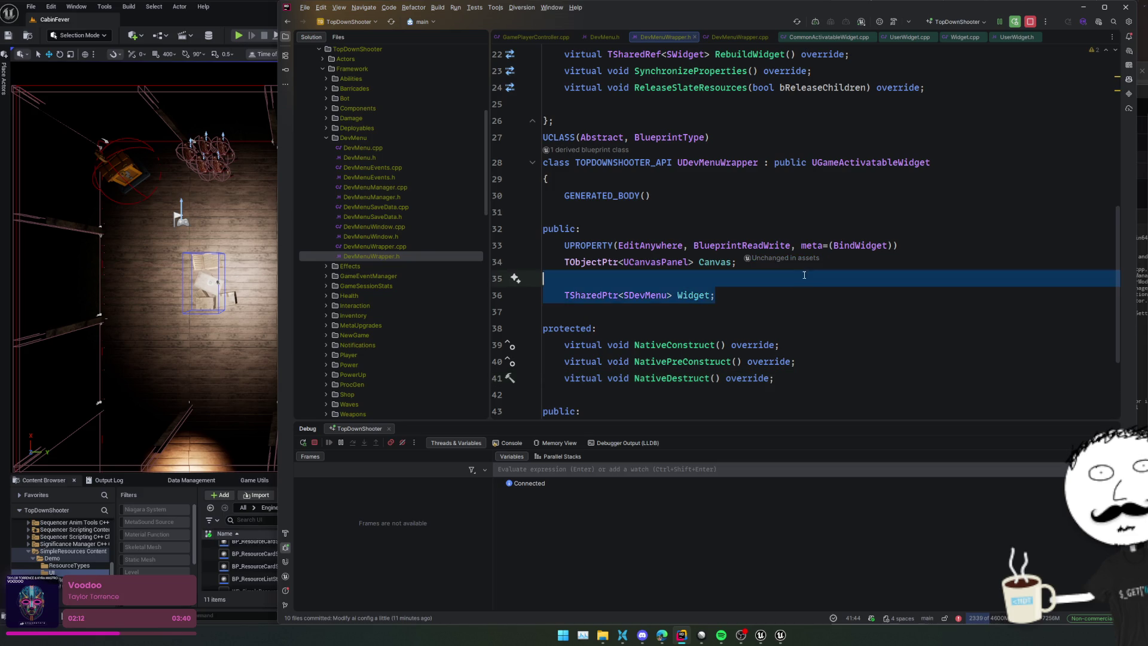
key(BackSpace)
key(Delete)
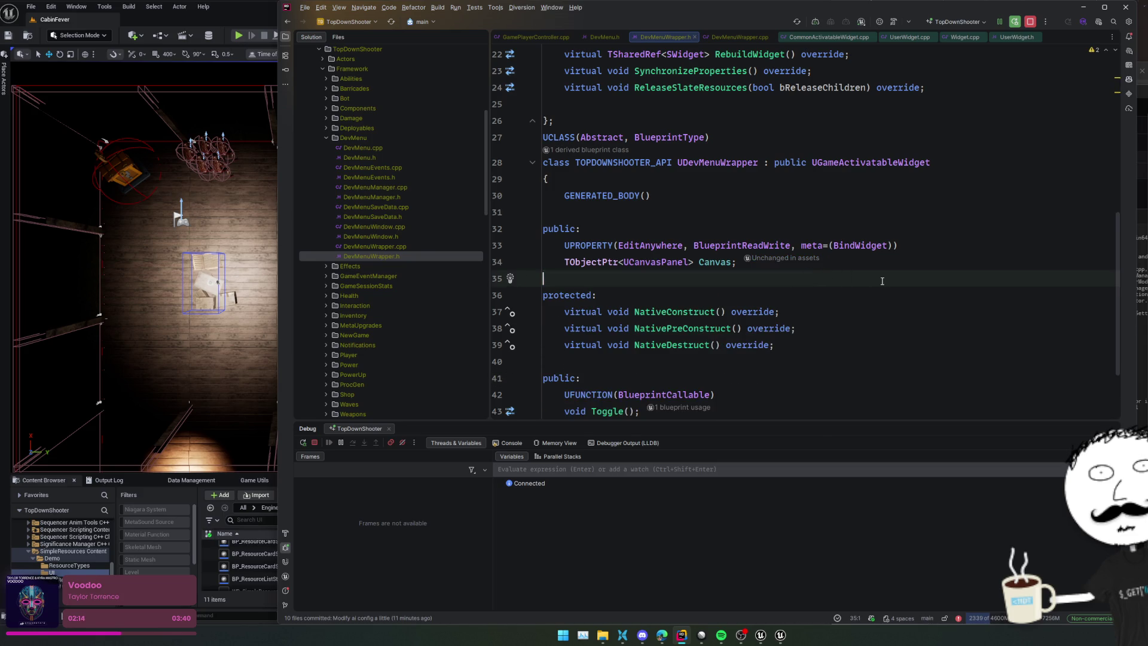
Step: Duplicate the bound Canvas property as a UDevMenuWindow property named Window
click(969, 230)
shift+click(943, 263)
key(ctrl+d)
scroll(755, 205, up, 3)
double_click(715, 55)
key(ctrl+c)
scroll(726, 220, down, 4)
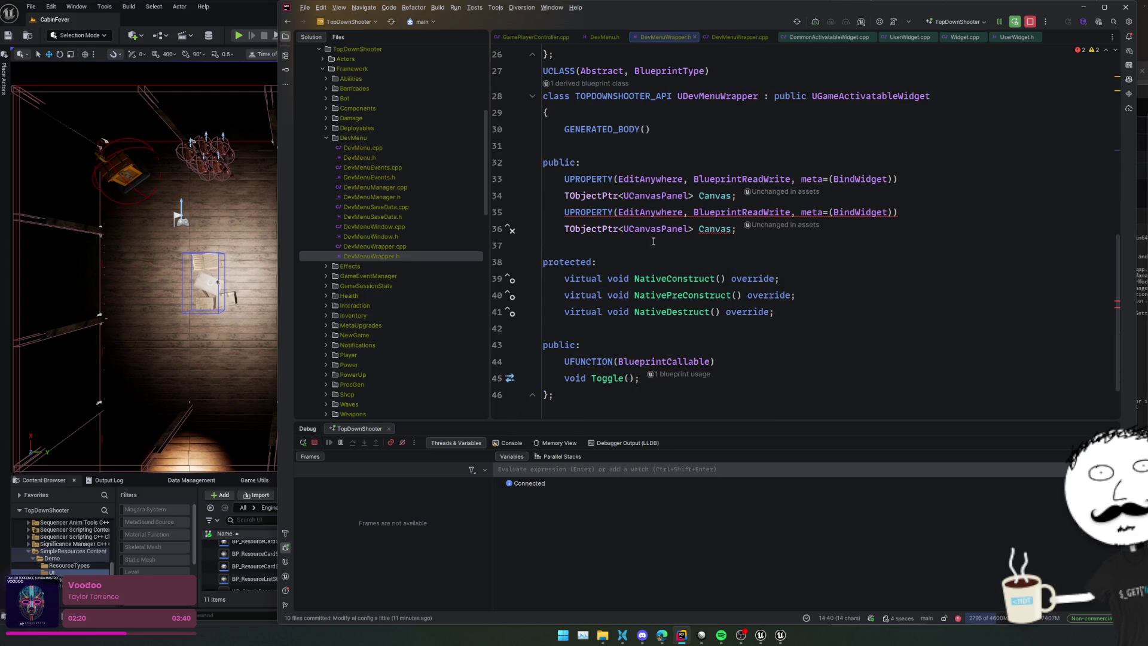
double_click(643, 227)
key(ctrl+v)
double_click(725, 229)
text(Window)
key(Home)
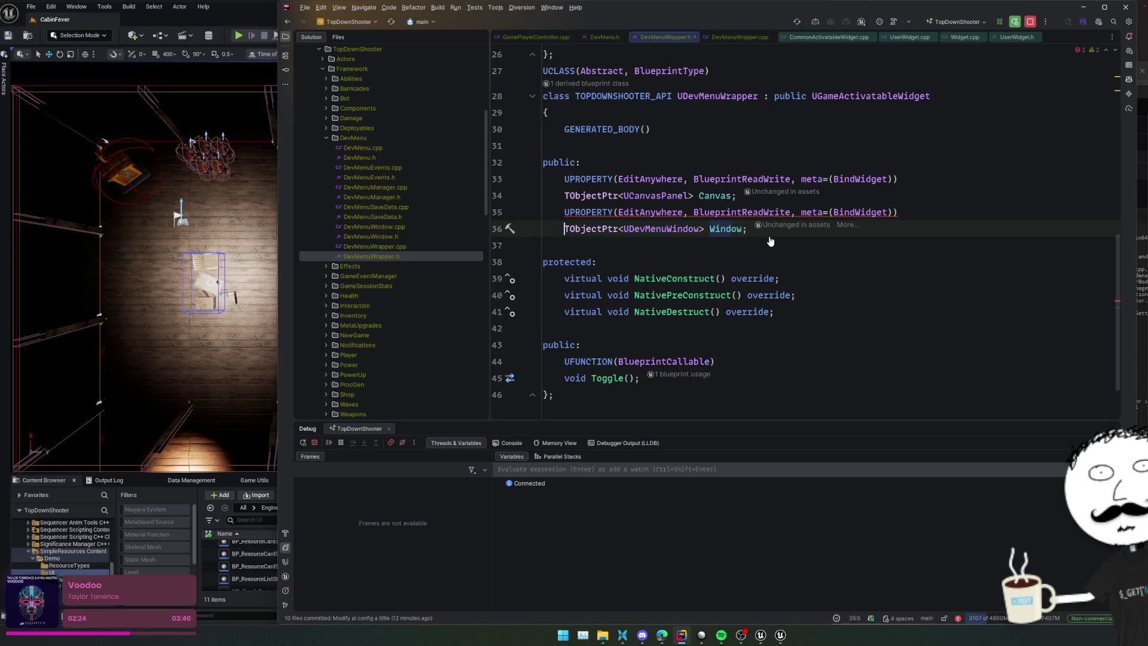
Step: Start a Live Coding compile and open WB_DevMenu in Unreal Editor
key(ctrl+alt+F11)
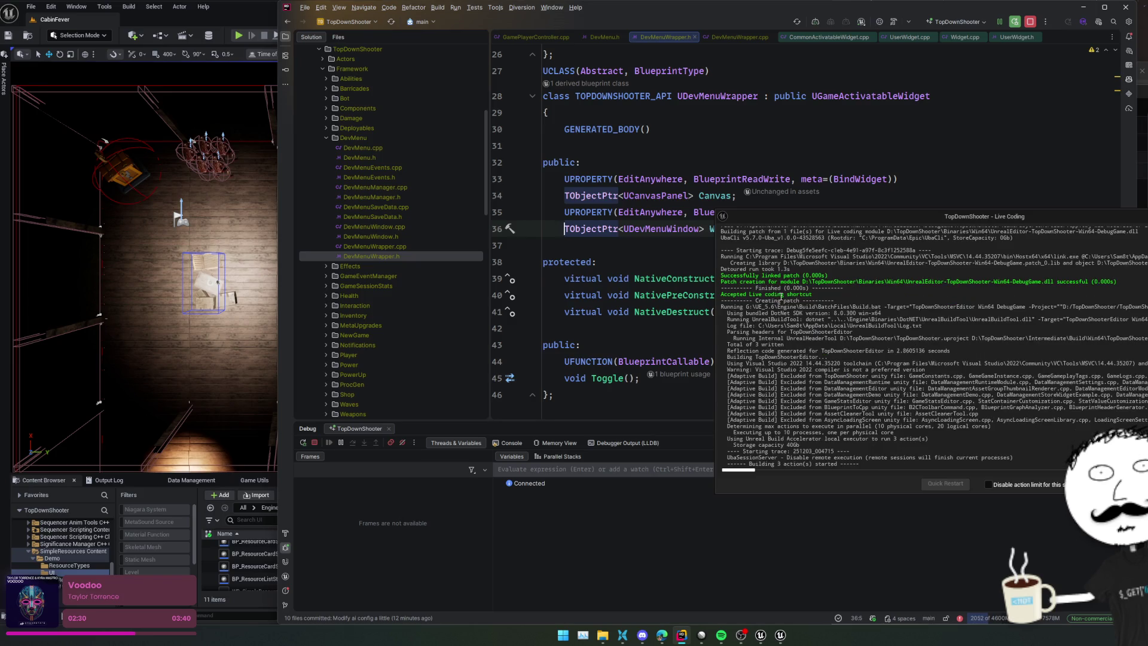
scroll(598, 150, up, 2)
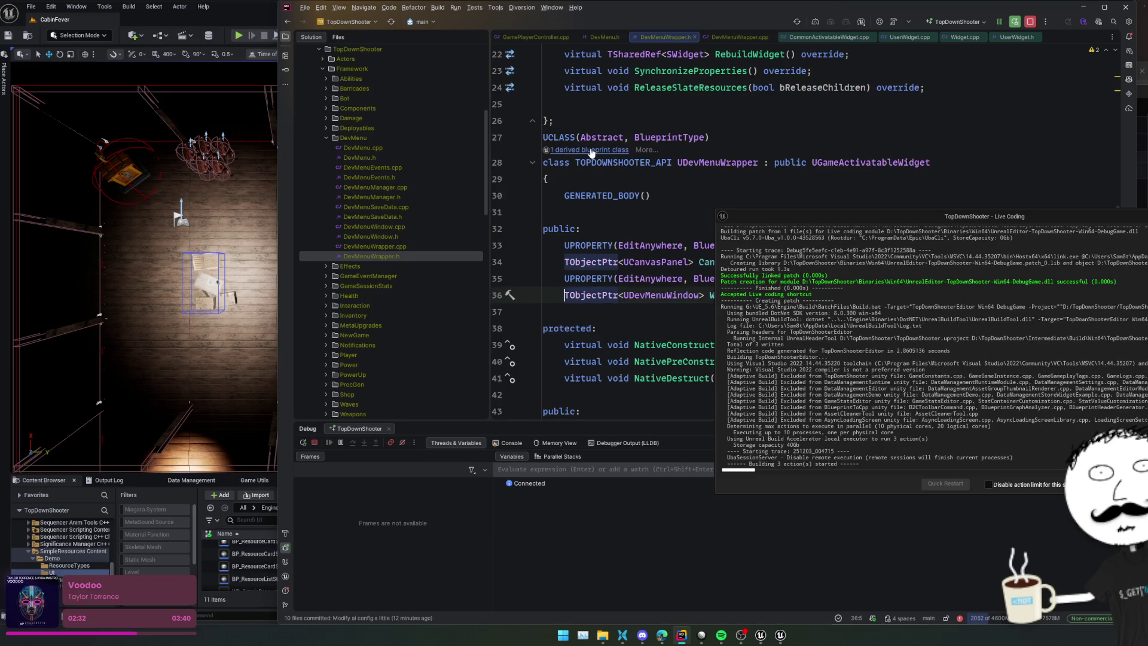
click(586, 150)
click(711, 201)
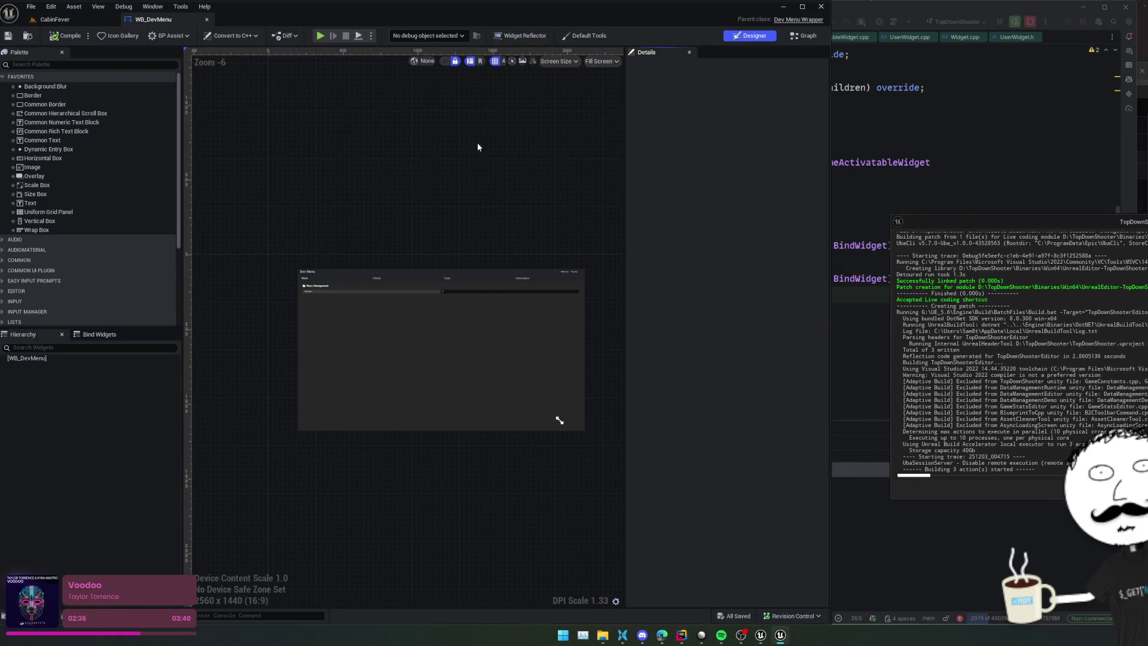
Step: Create a new folder named DevMEnu in the UI/Overlays folder
click(30, 39)
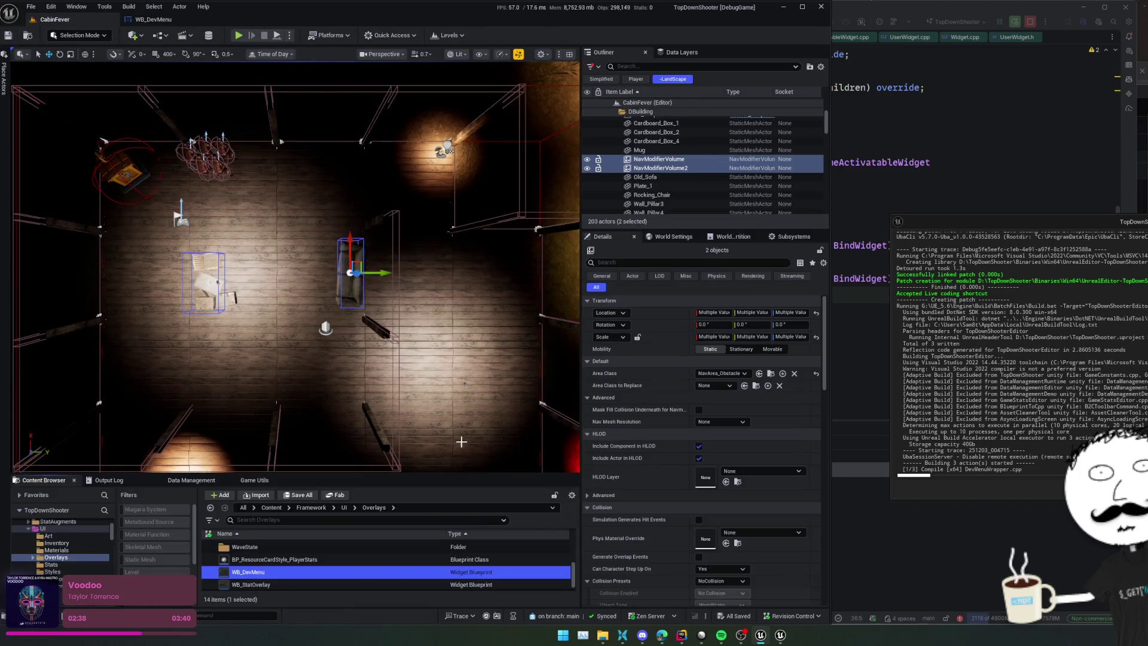
drag(445, 473, 446, 357)
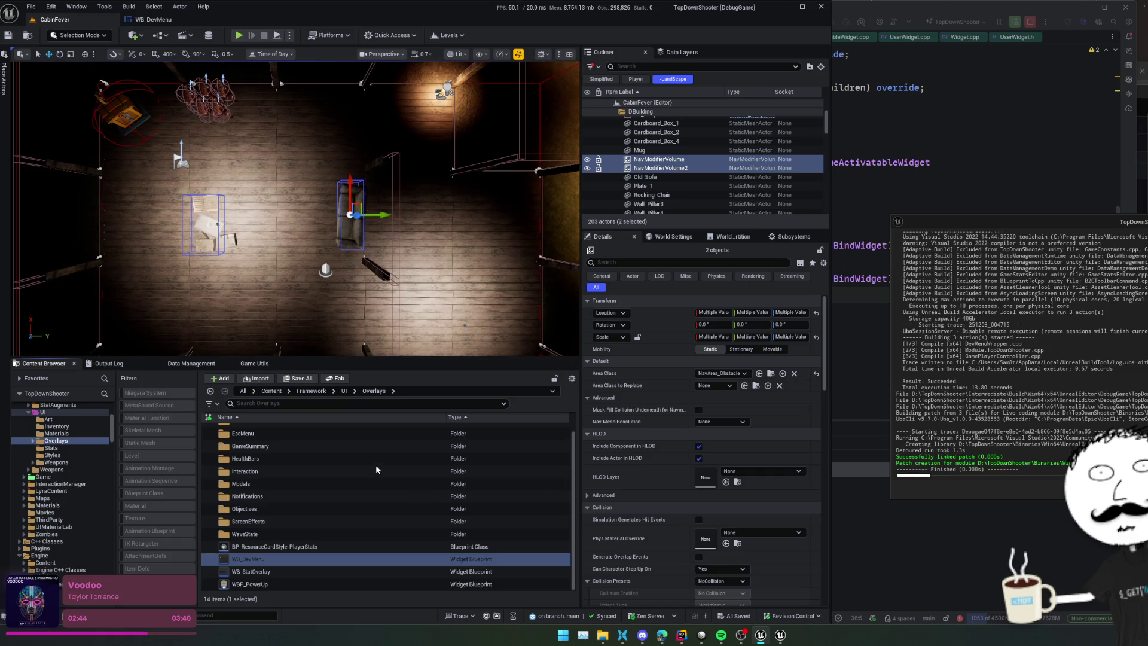
click(281, 571)
right_click(284, 560)
text(DevME)
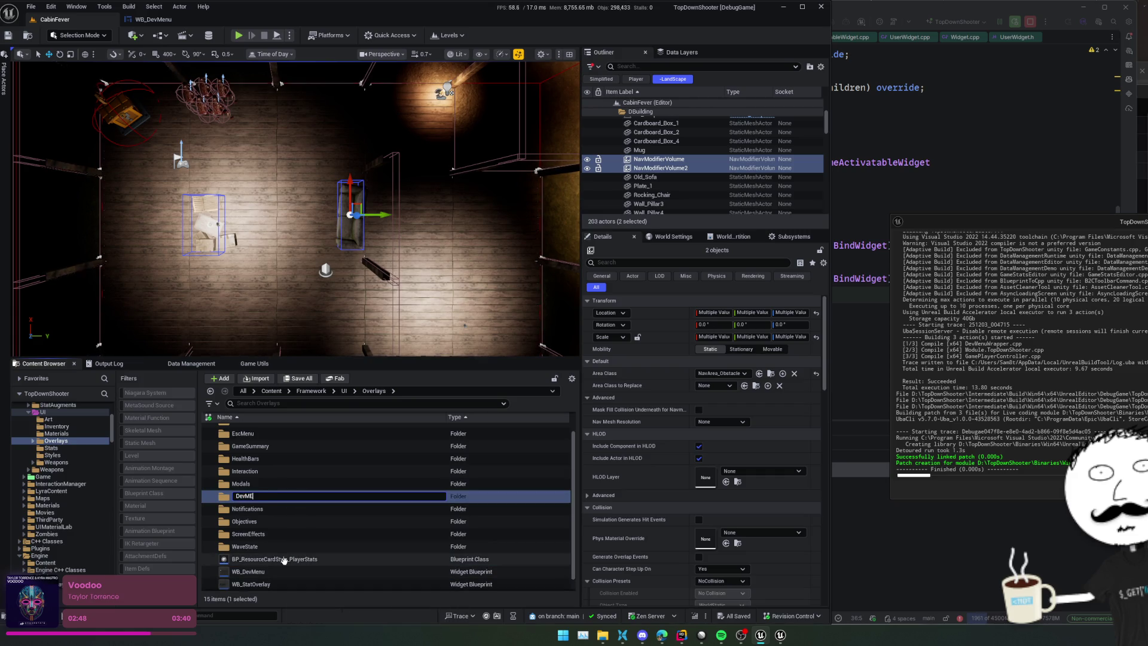
text(nu)
key(Return)
Step: Move WB_DevMenu into the DevMEnu folder and open it, leaving the folder name unchanged
drag(257, 572, 259, 435)
click(293, 458)
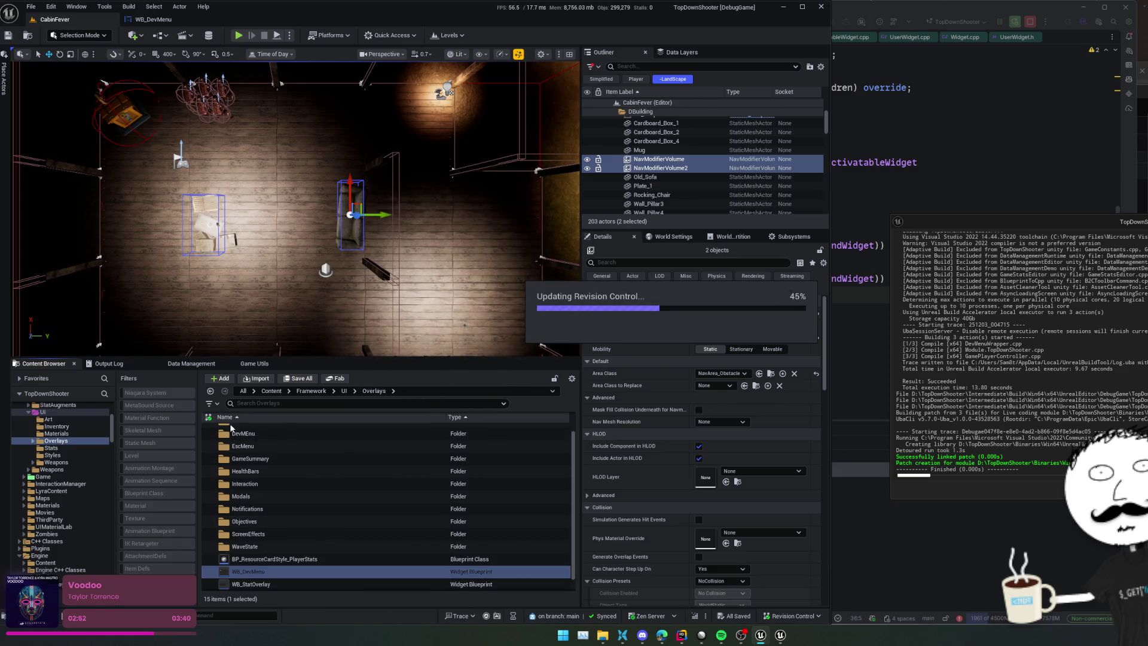
click(256, 433)
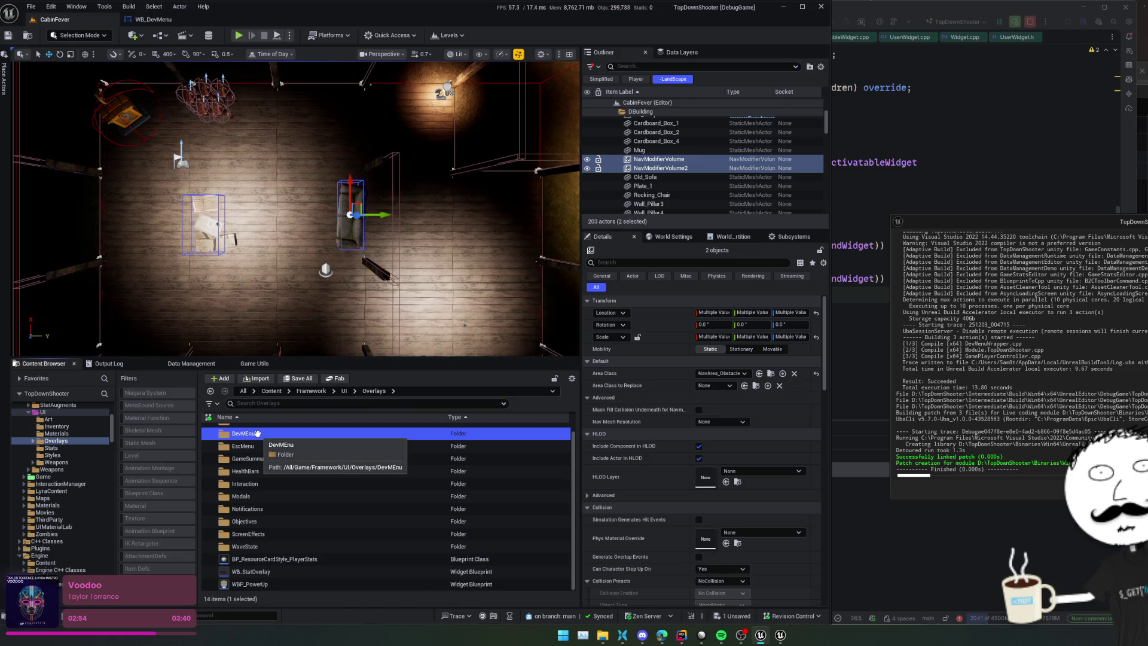
key(F2)
text(DevMenu)
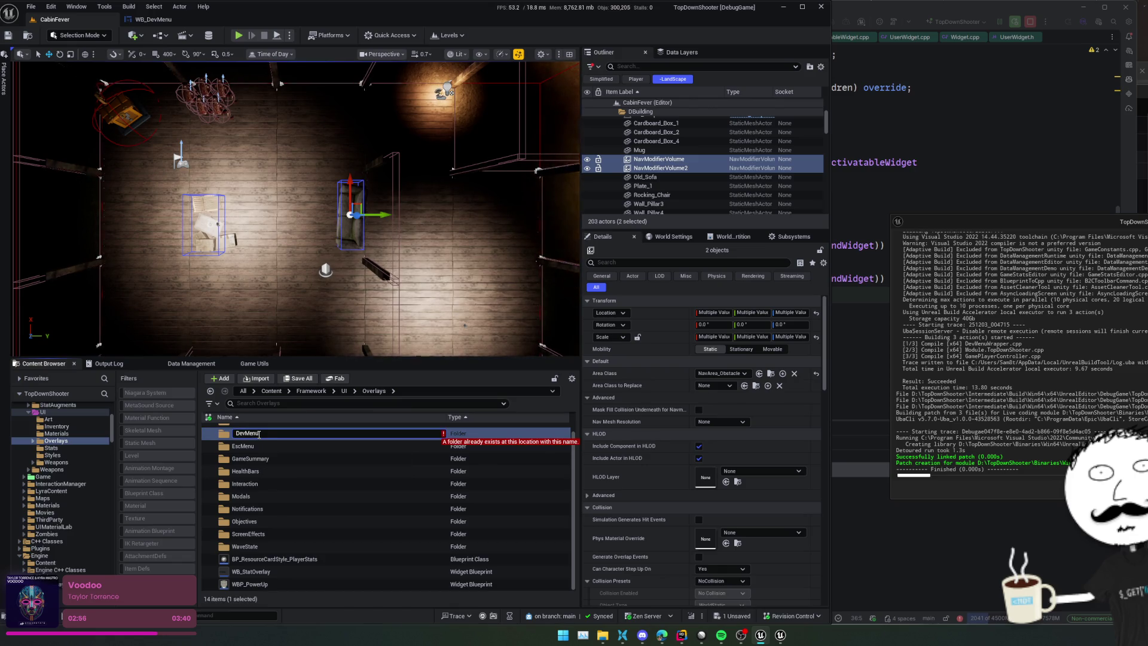
key(Escape)
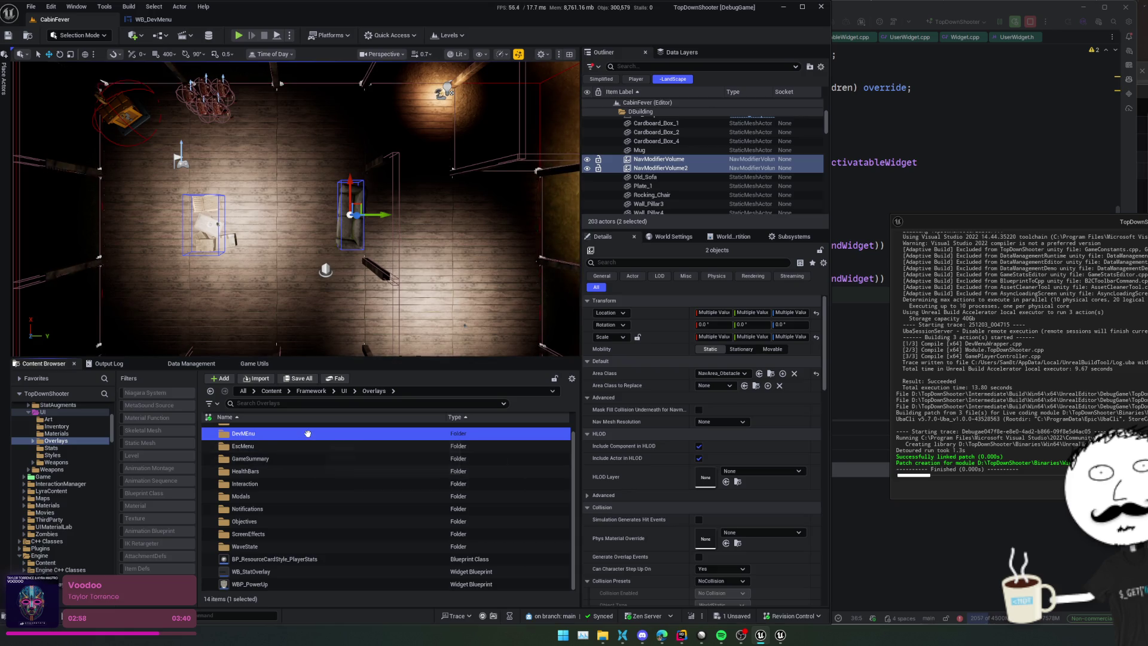
right_click(308, 433)
key(Escape)
key(Return)
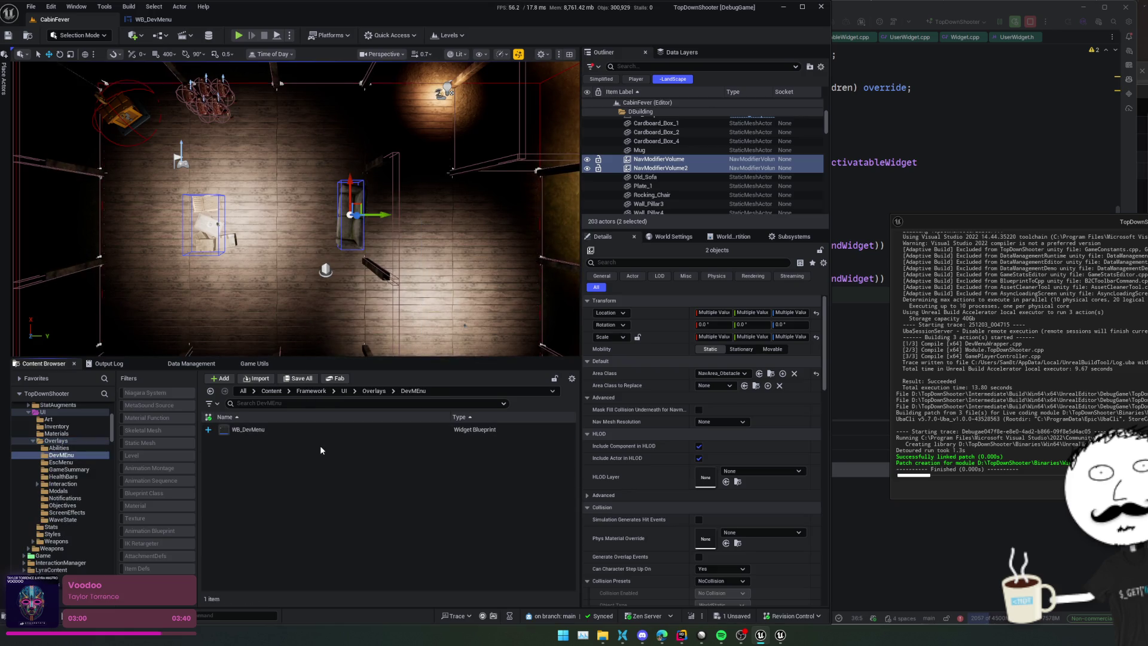
click(296, 433)
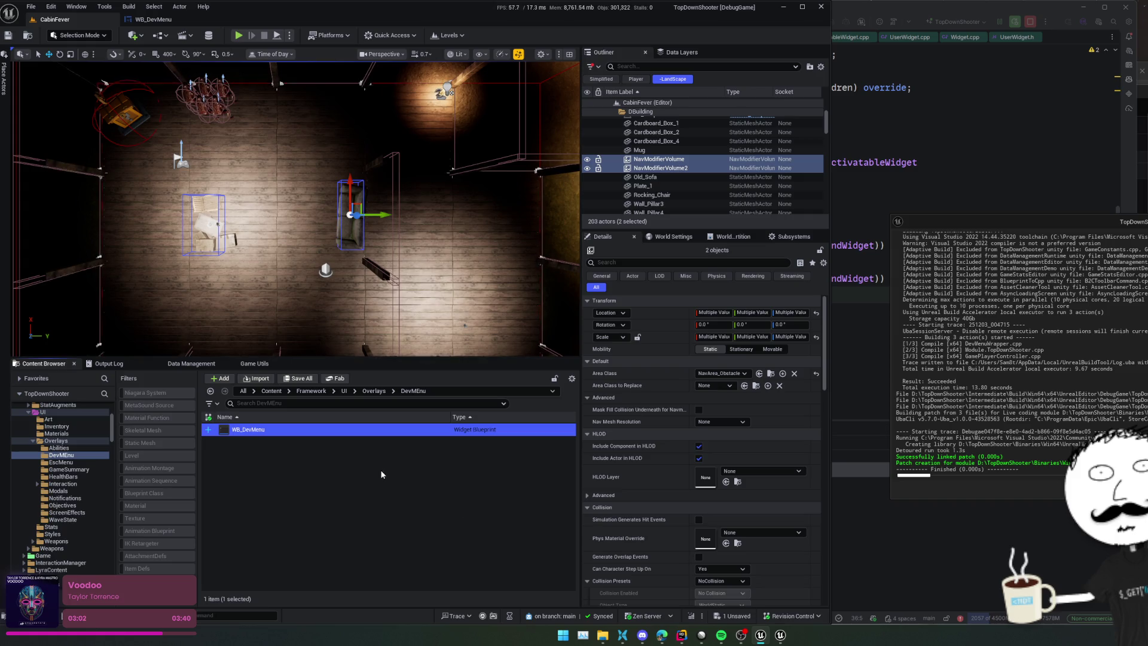
Step: Create widget blueprint WB_DevMenuWindow with parent class DevMenuWindow, then open WB_DevMenu
right_click(333, 459)
text(widget bl)
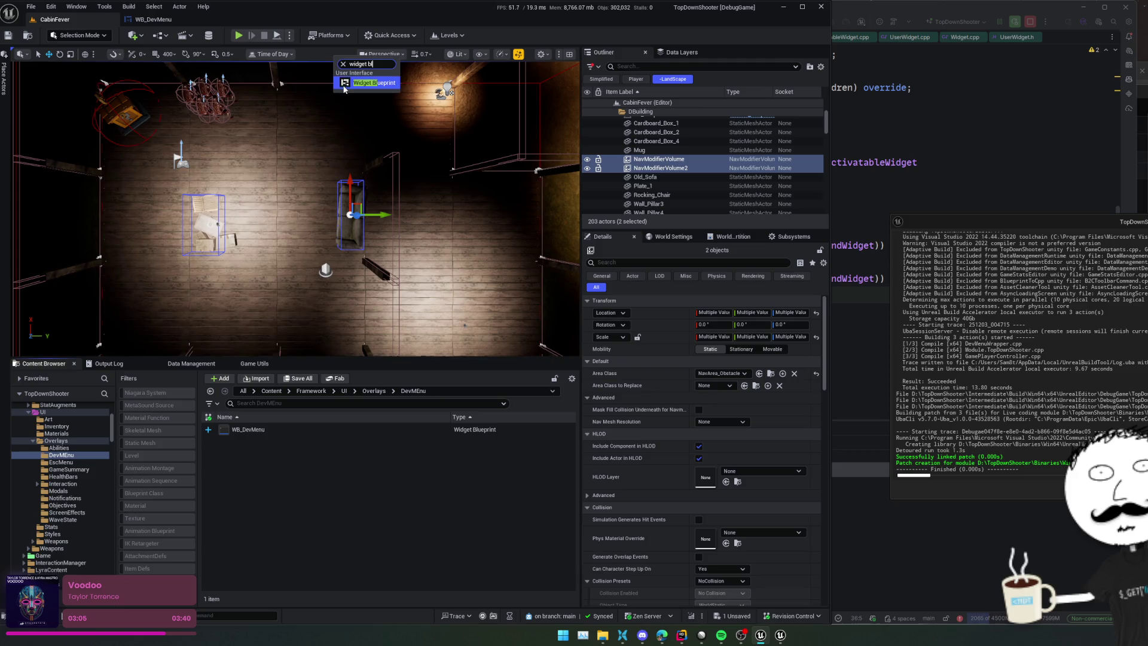
click(379, 84)
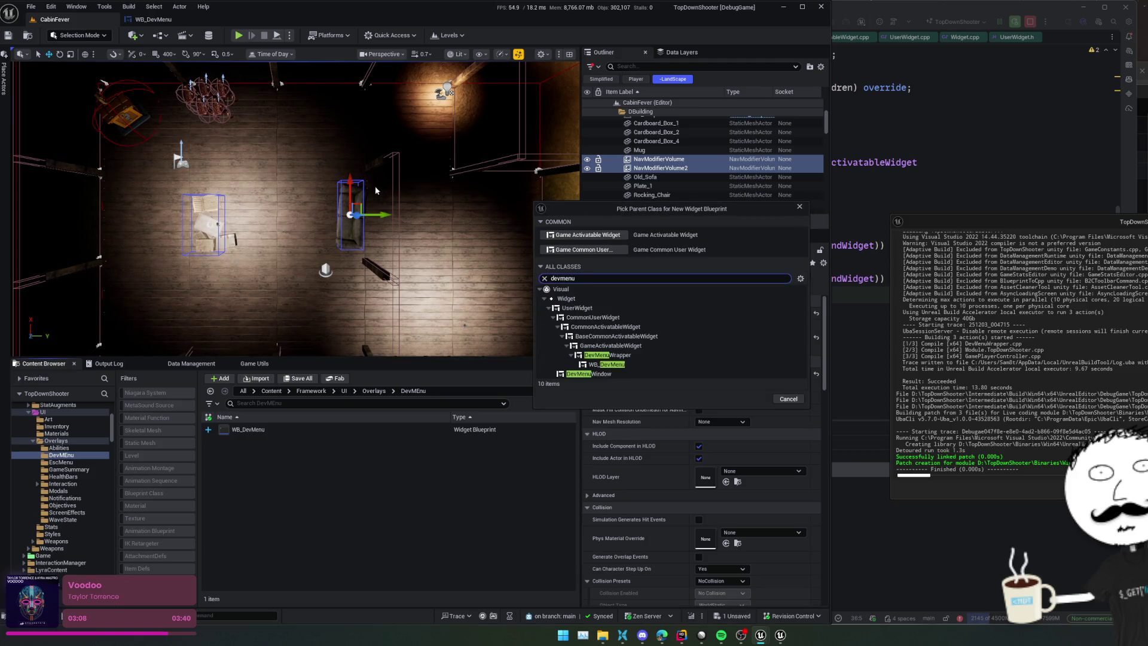
click(658, 373)
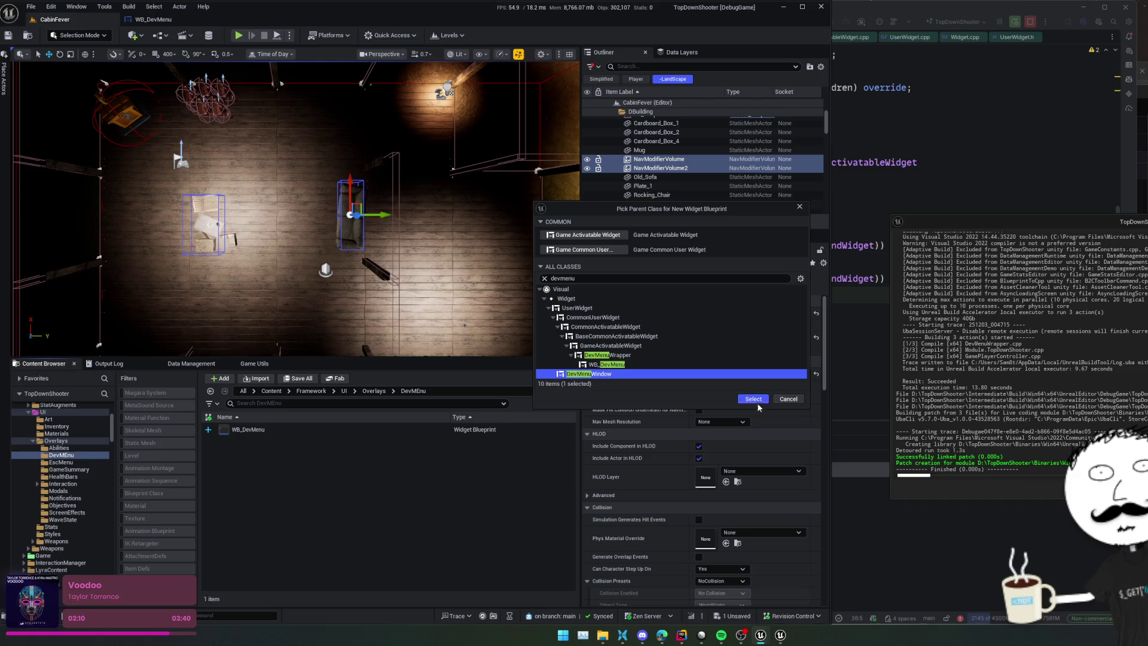
click(740, 397)
text(WB_DevMEnu)
key(BackSpace)
text(enuWindow)
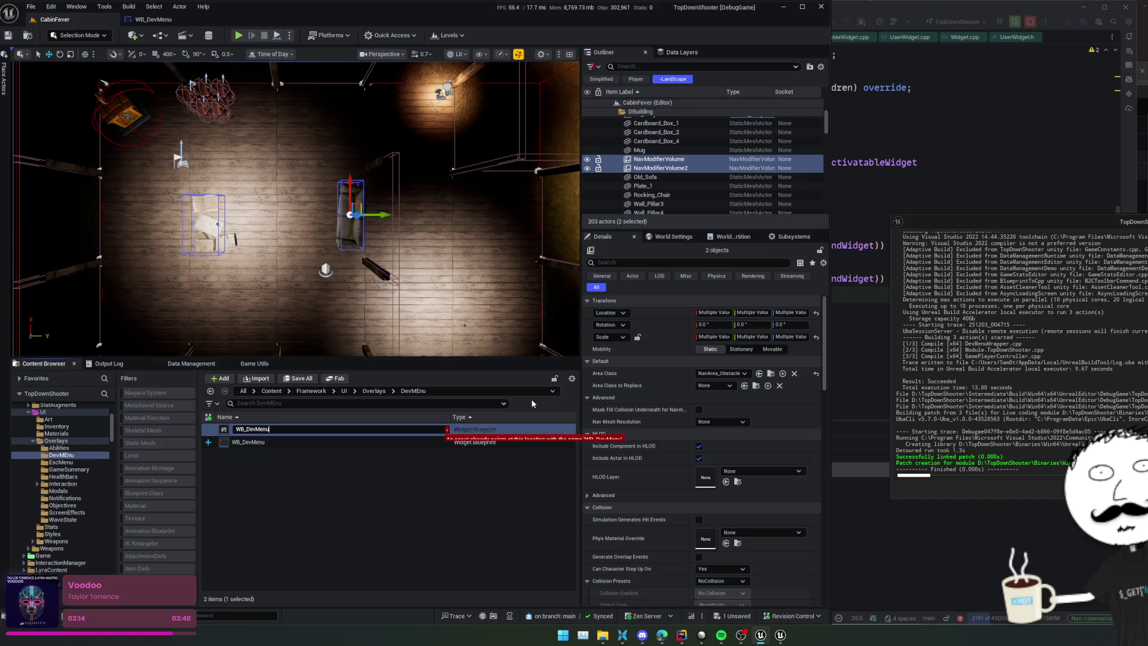
key(Return)
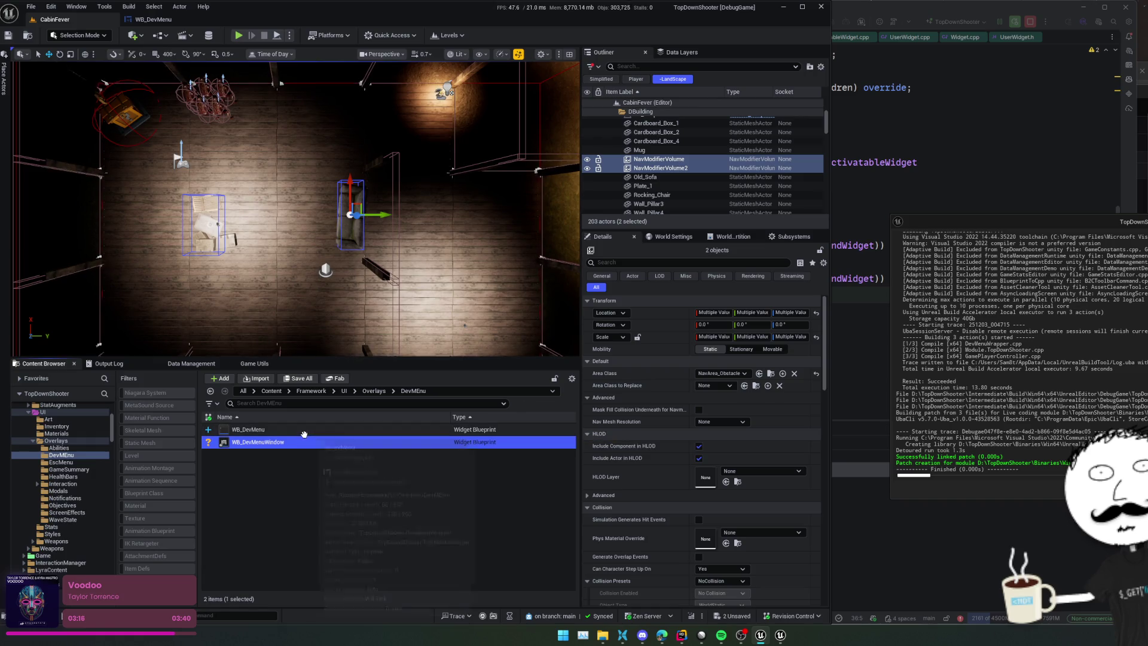
double_click(305, 433)
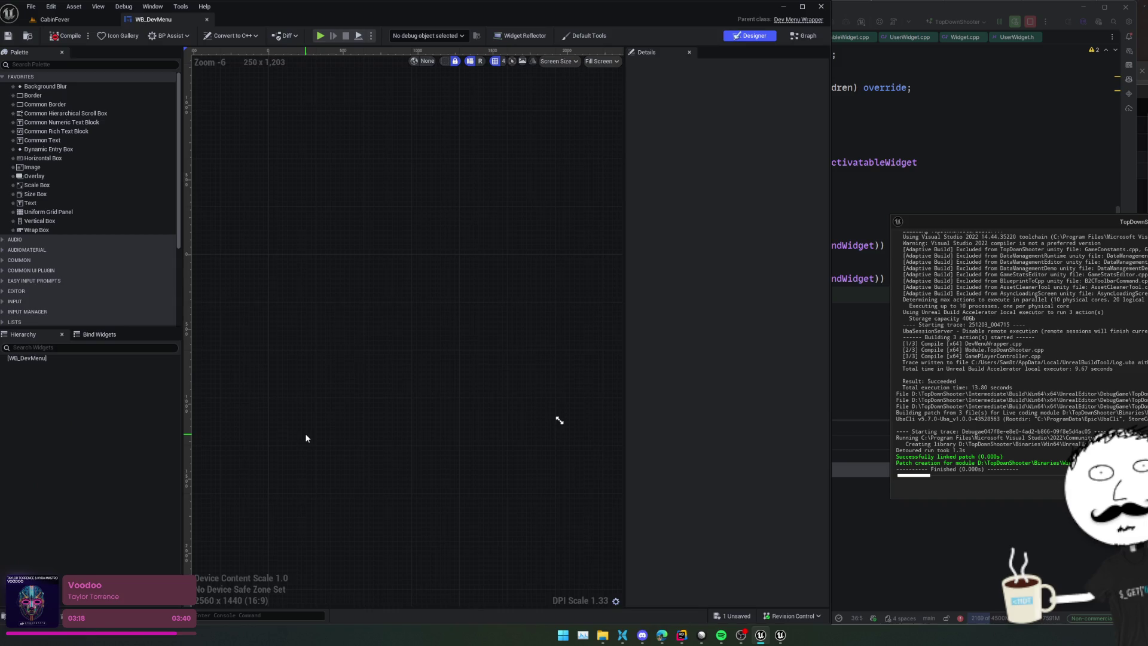
Step: Add a Canvas Panel as WB_DevMenu's root with a WB_DevMenuWindow inside it
click(80, 64)
text(canv)
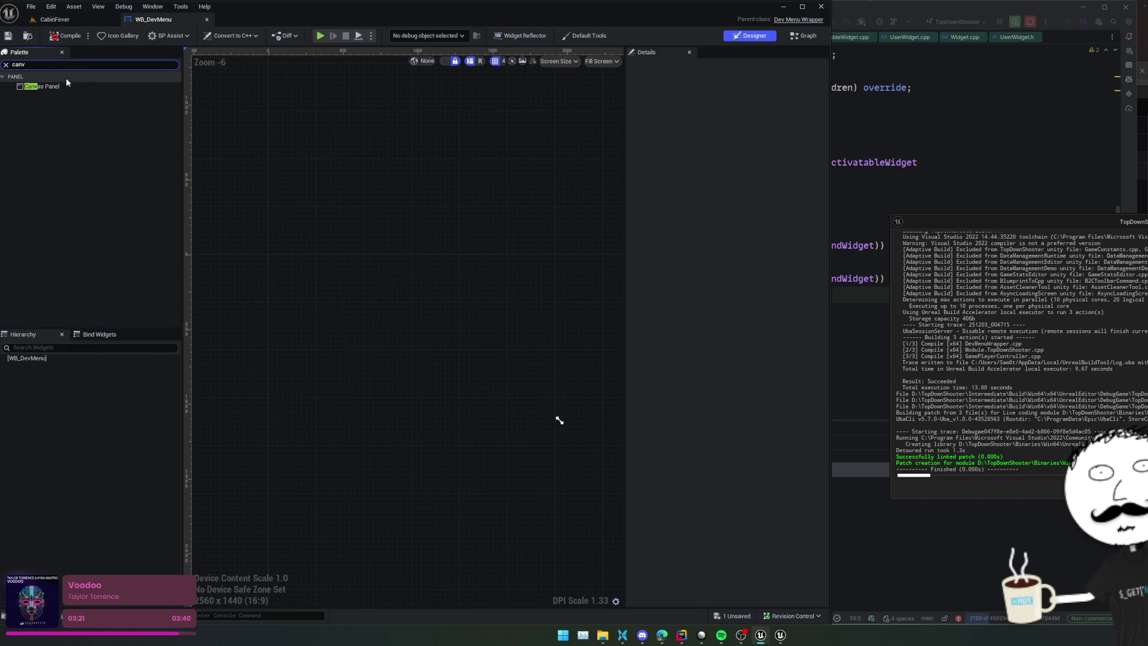
mouse_move(67, 86)
mouse_down()
mouse_move(228, 294)
mouse_move(36, 357)
mouse_up()
click(60, 62)
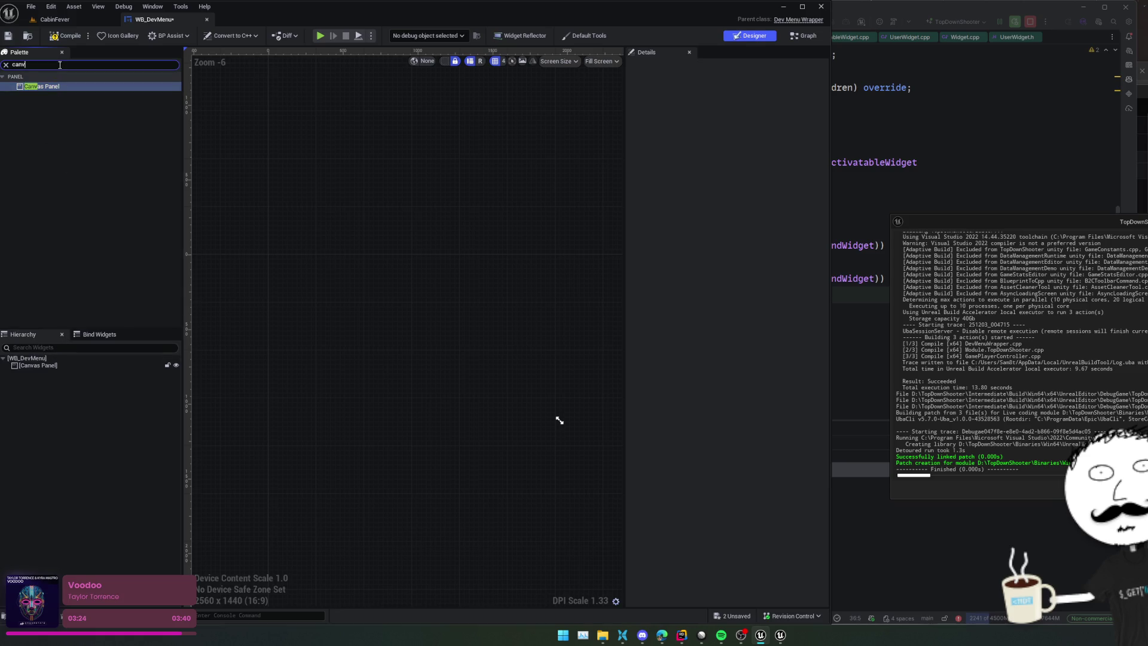
text(dev)
mouse_move(106, 85)
mouse_down()
mouse_move(152, 321)
mouse_move(53, 369)
mouse_up()
Step: Rename the panel to Canvas and the child to Window, then save the blueprint
click(52, 369)
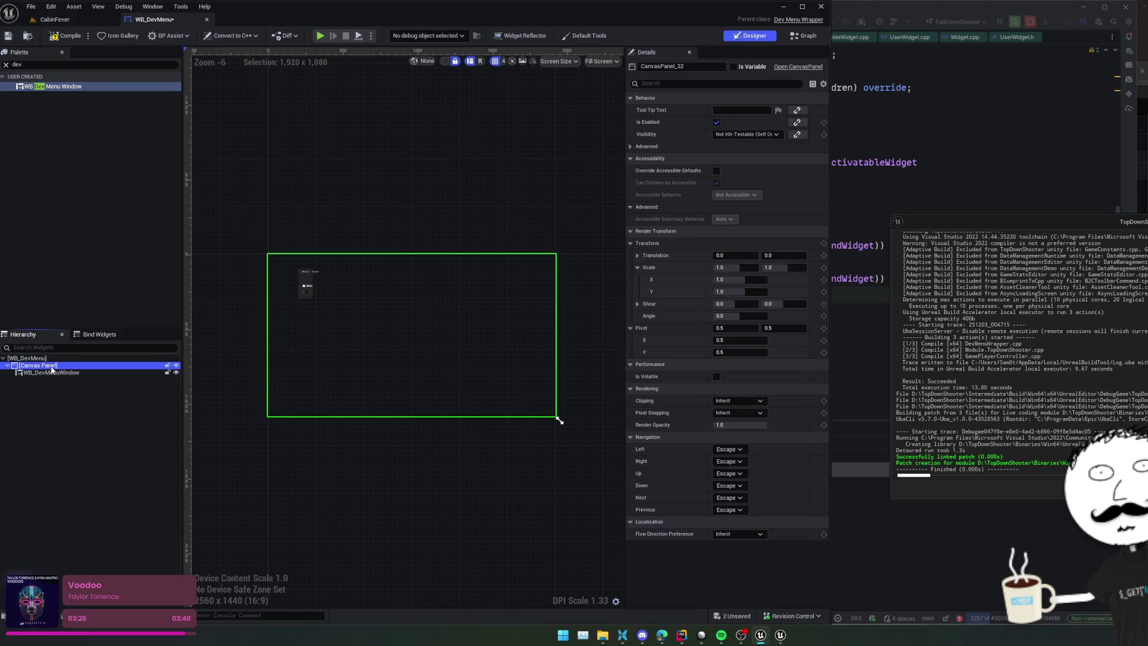
key(Return)
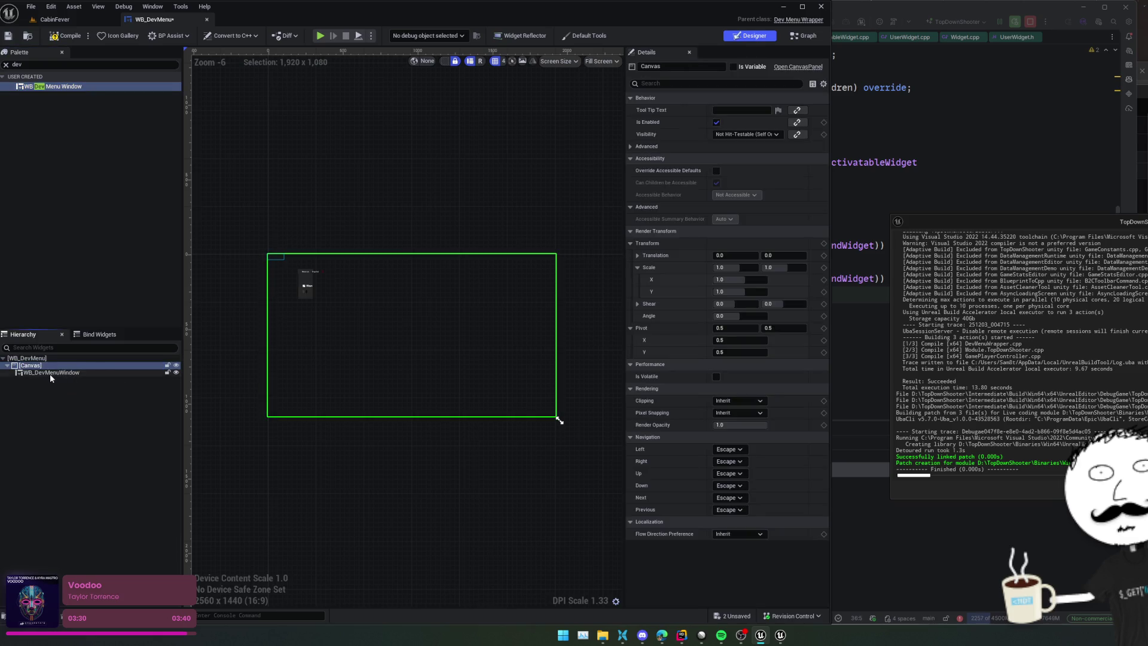
double_click(50, 373)
text(dow)
key(Return)
key(ctrl+s)
click(100, 335)
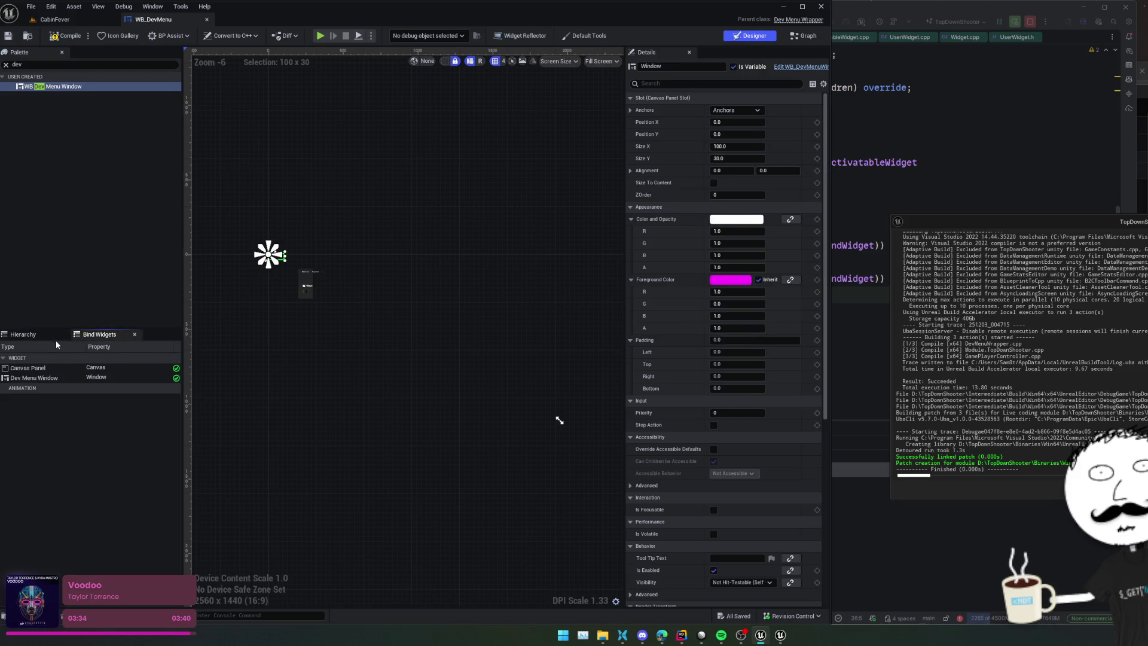
click(37, 337)
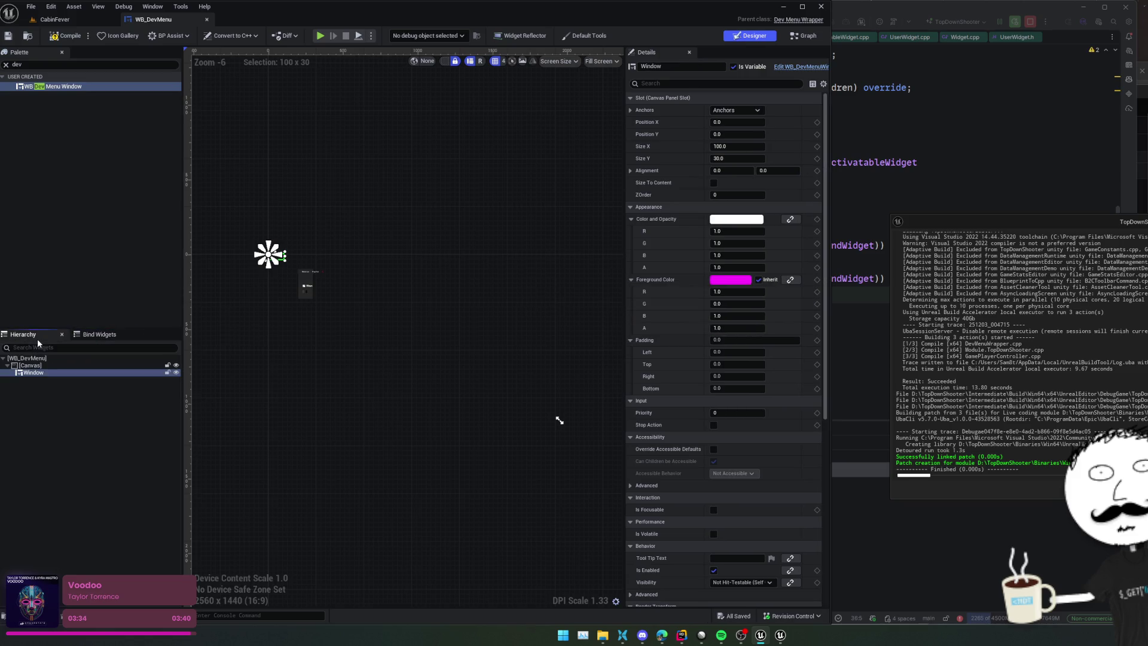
Step: Compile, then resize the Window widget on the canvas to 536.5 × 393
click(65, 37)
scroll(328, 291, up, 5)
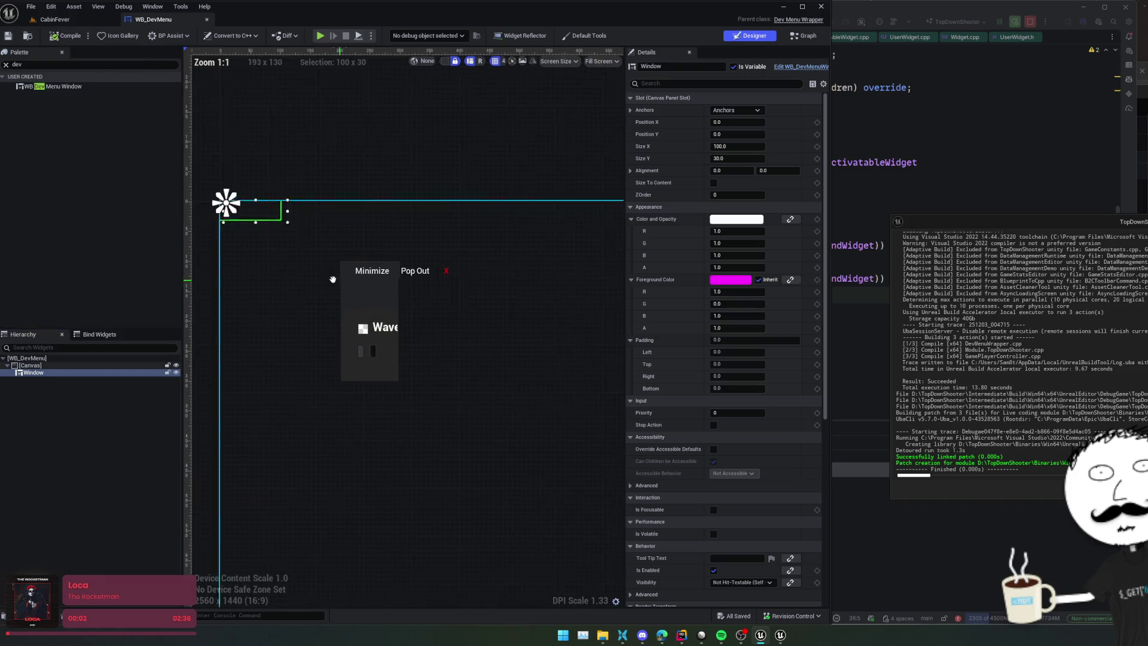
scroll(324, 279, down, 2)
scroll(332, 310, down, 1)
mouse_move(273, 254)
mouse_down()
mouse_move(298, 298)
mouse_move(406, 364)
mouse_up()
mouse_move(322, 325)
mouse_down()
mouse_move(338, 353)
mouse_move(363, 354)
mouse_up()
Step: Set the Window's anchor preset to top-left and save
click(736, 110)
click(757, 165)
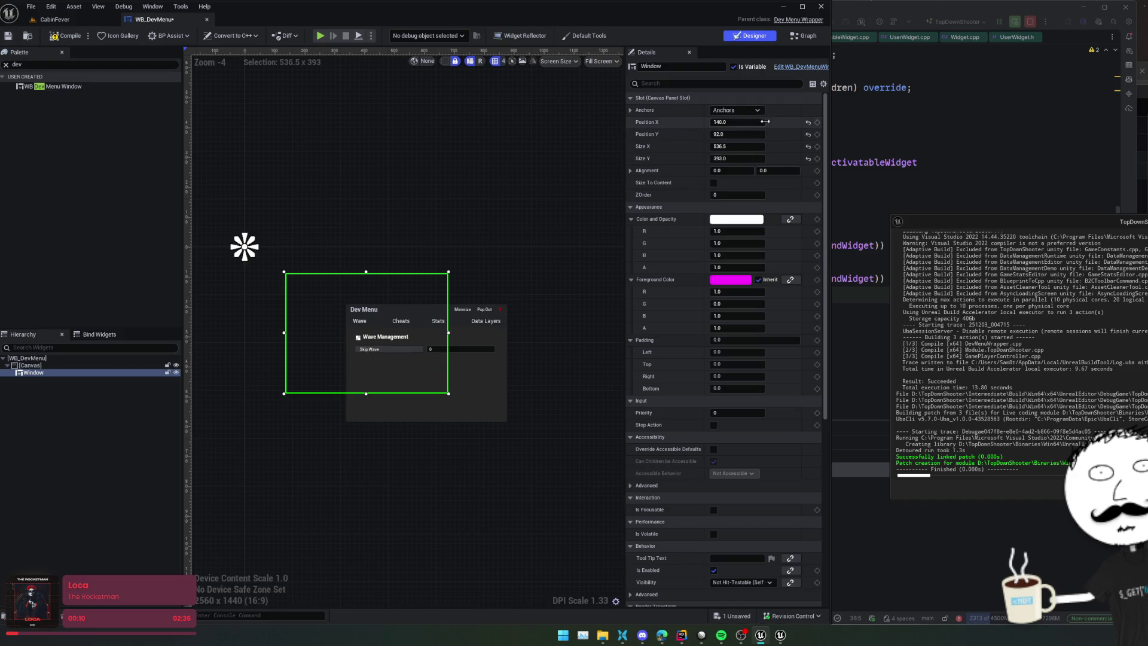
click(757, 110)
click(723, 135)
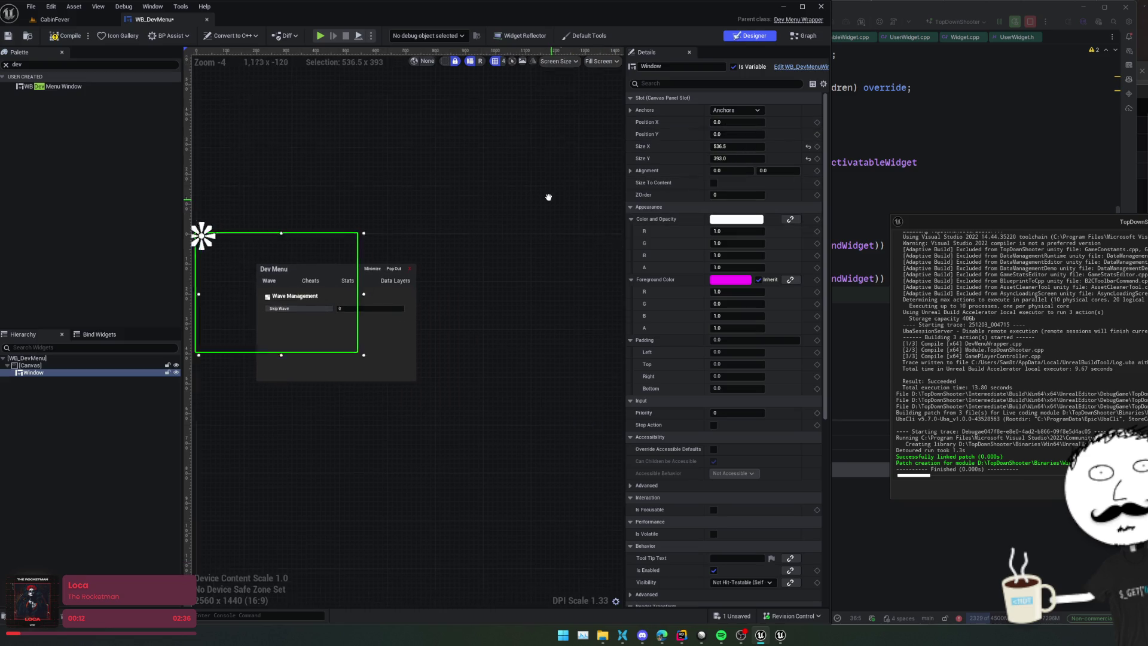
key(ctrl+s)
Step: Turn on Size To Content, position the Window at 132, 204, and compile
scroll(514, 214, down, 1)
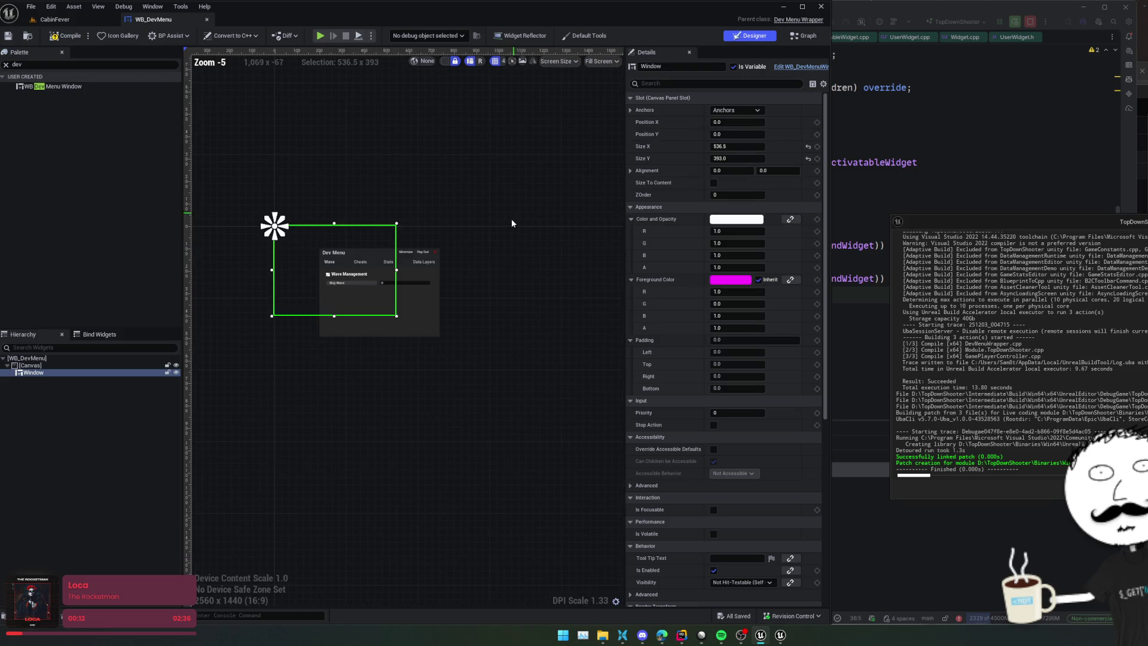
click(714, 183)
drag(524, 251, 482, 236)
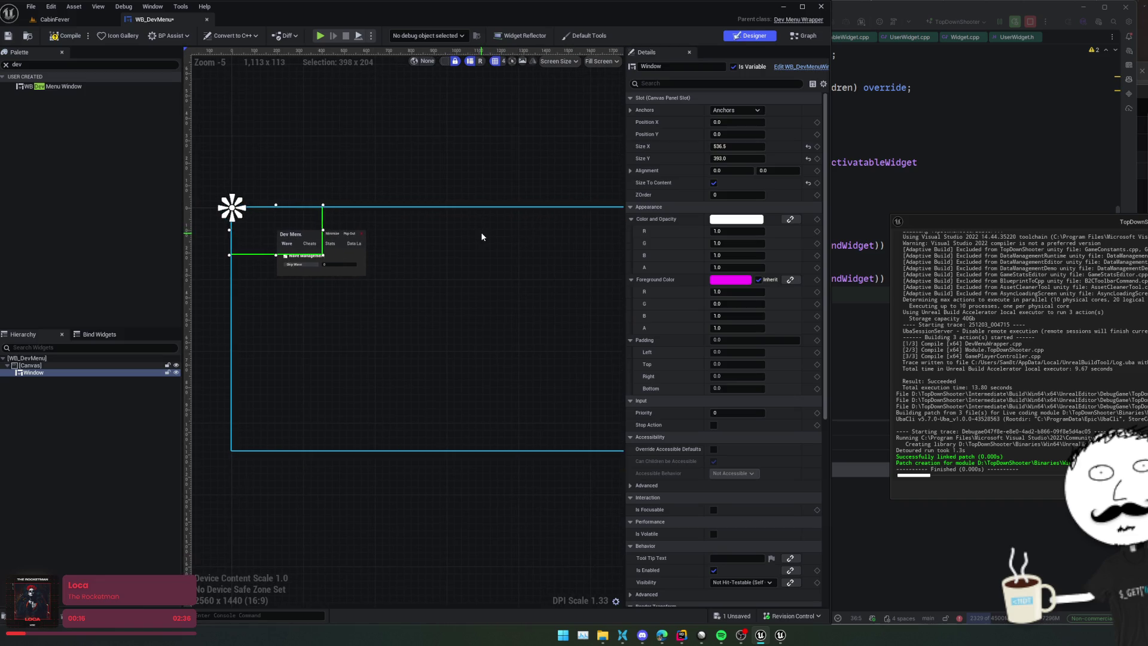
key(ctrl+s)
scroll(559, 297, down, 1)
mouse_move(490, 299)
mouse_down()
mouse_move(459, 319)
mouse_move(434, 316)
mouse_up()
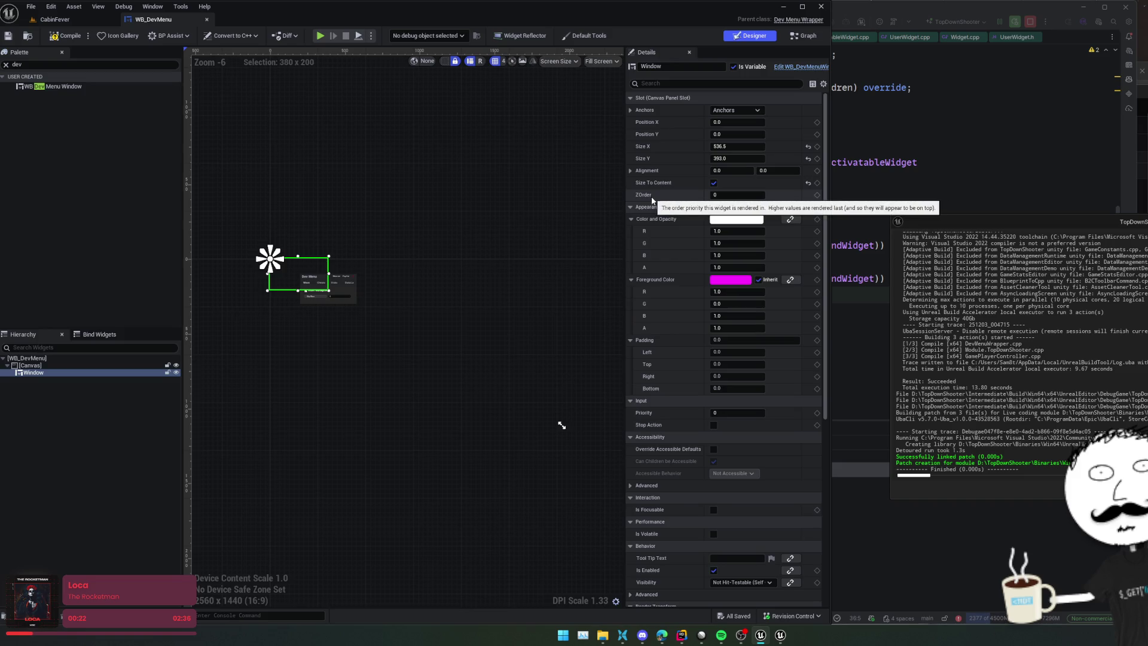
scroll(652, 200, down, 5)
scroll(627, 352, up, 5)
scroll(685, 321, down, 1)
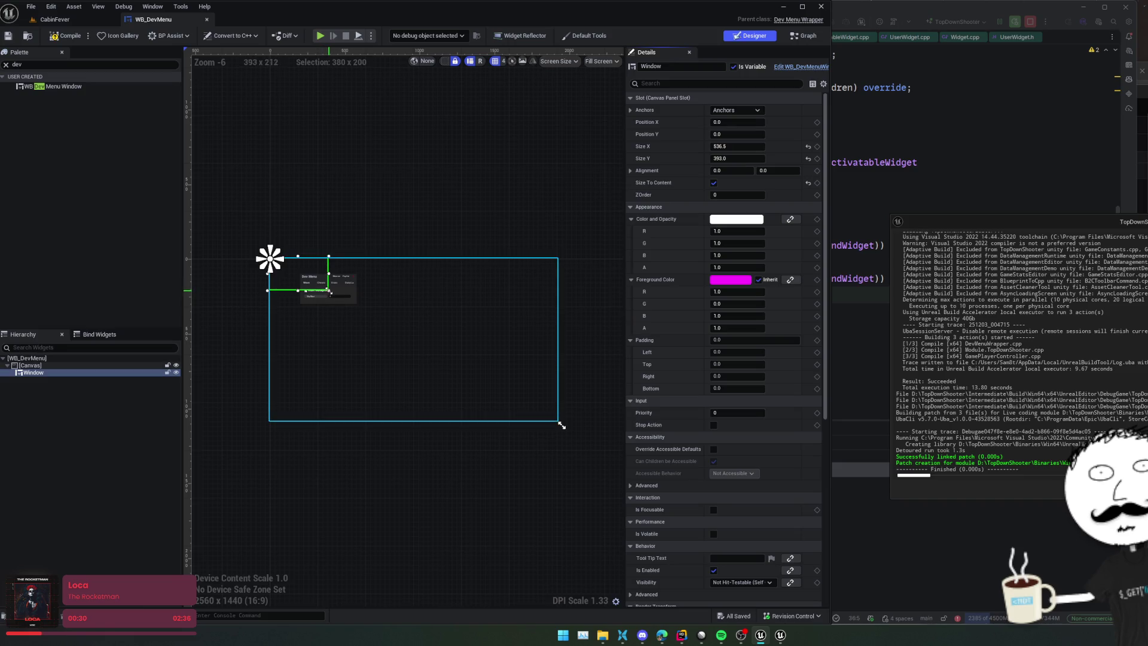
mouse_move(306, 283)
mouse_down()
mouse_move(314, 306)
mouse_move(305, 281)
mouse_move(323, 309)
mouse_move(325, 299)
mouse_up()
click(63, 36)
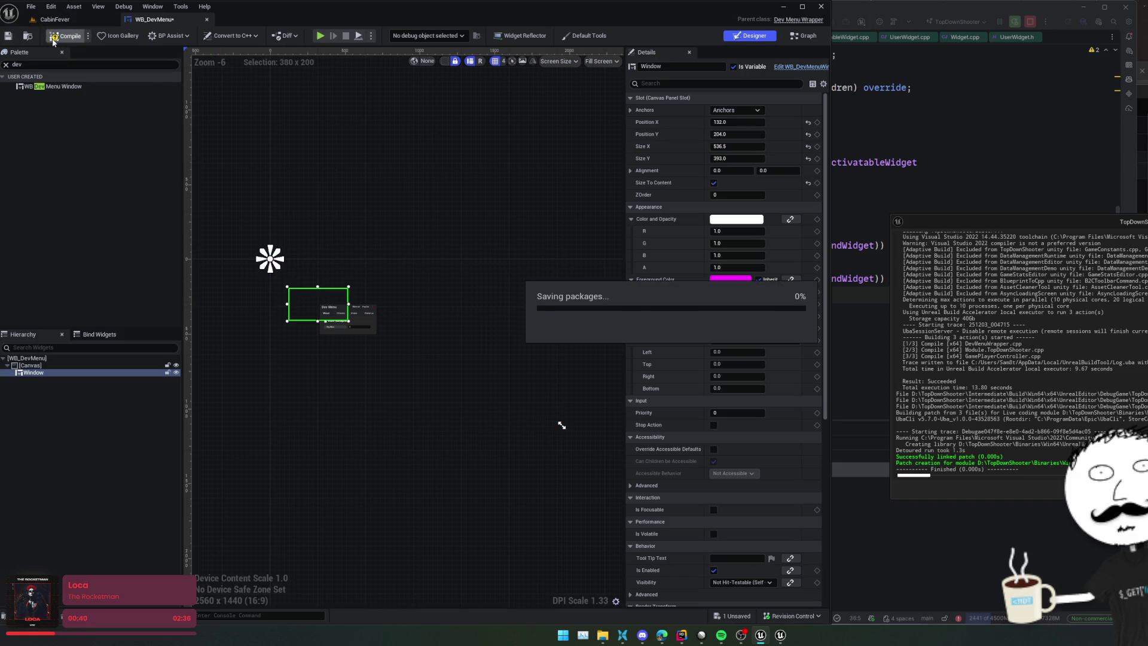
Step: Review the Window's anchors, set its size to 578.5 × 439.5, and save WB_DevMenu
click(8, 36)
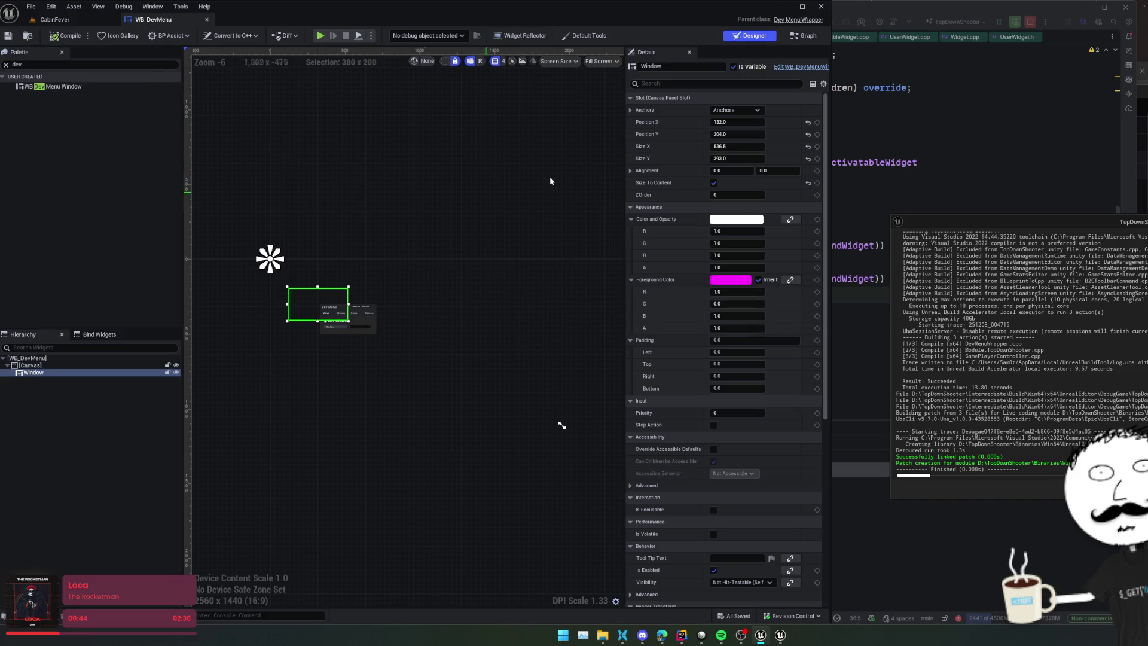
click(741, 110)
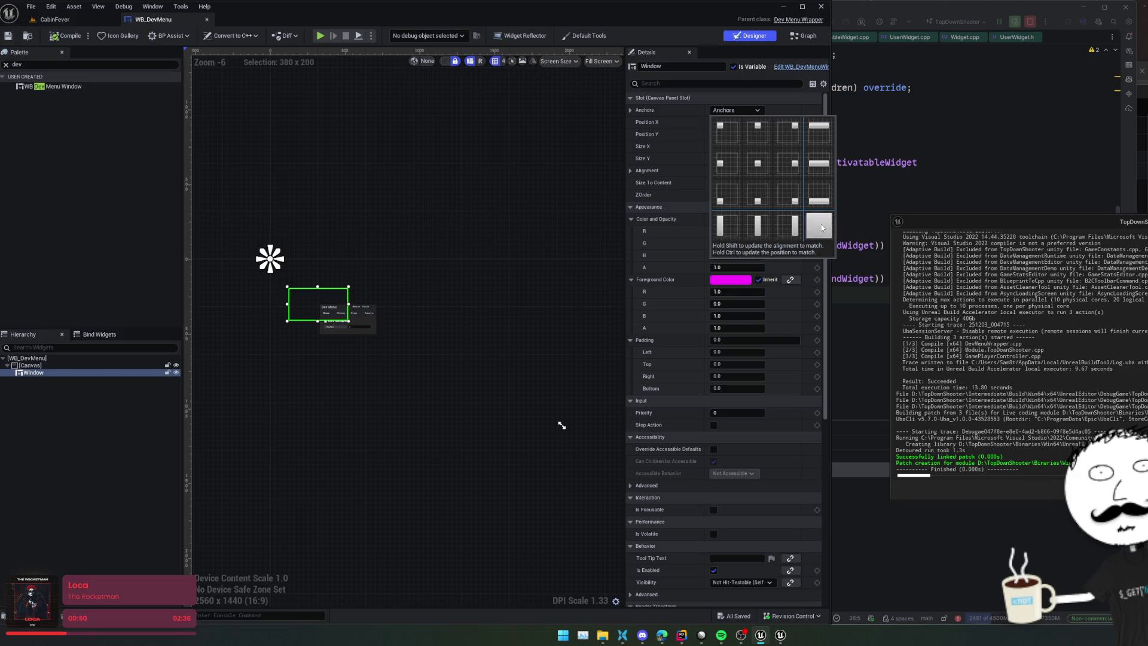
click(821, 227)
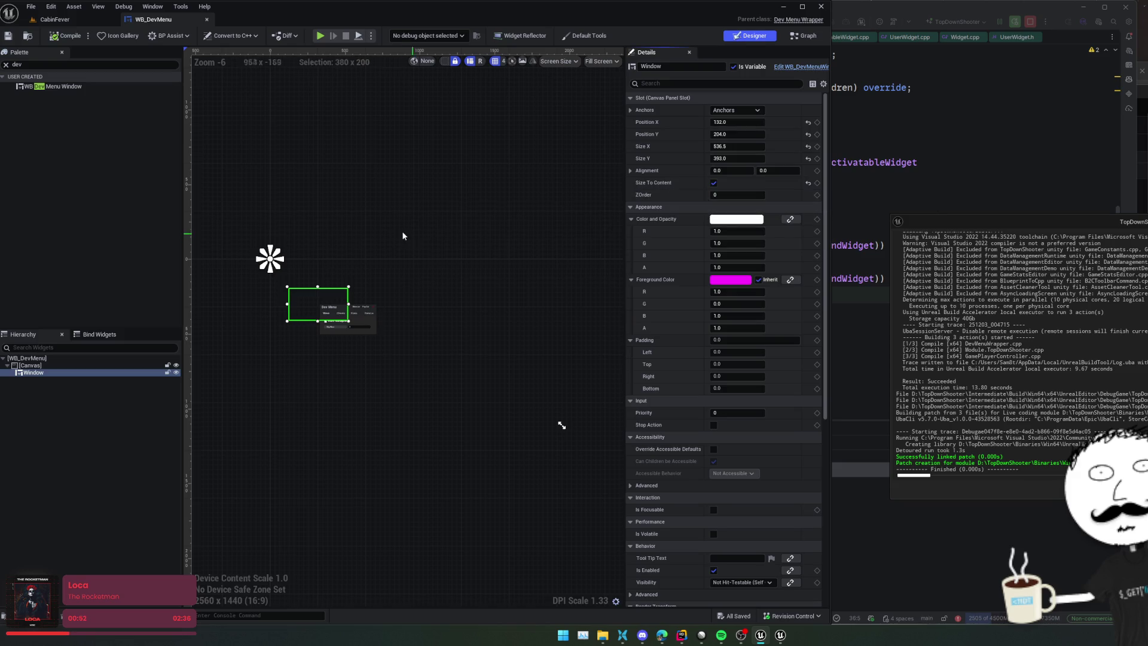
drag(408, 233, 410, 217)
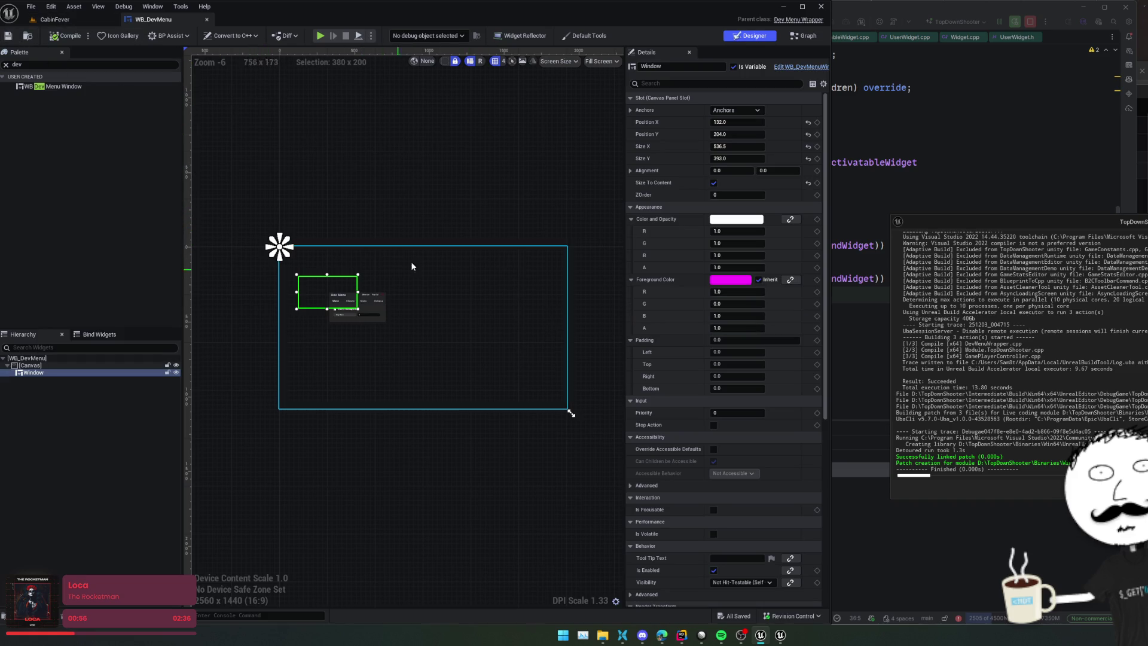
scroll(310, 290, up, 3)
scroll(435, 283, down, 2)
scroll(433, 283, up, 1)
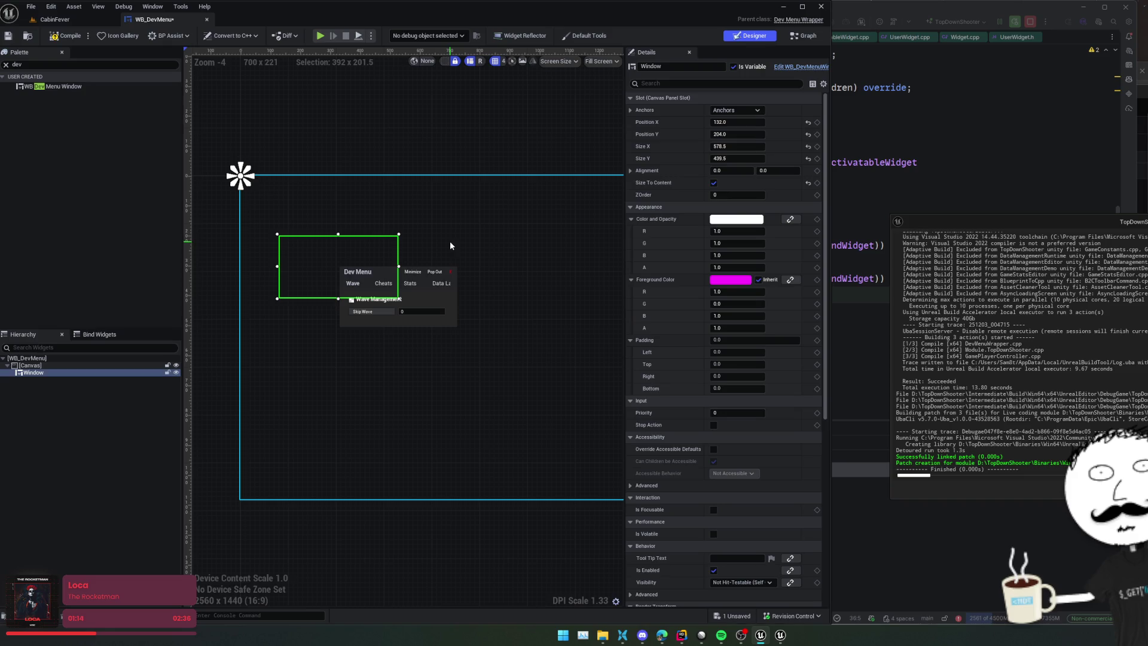
drag(482, 248, 458, 231)
scroll(458, 231, down, 1)
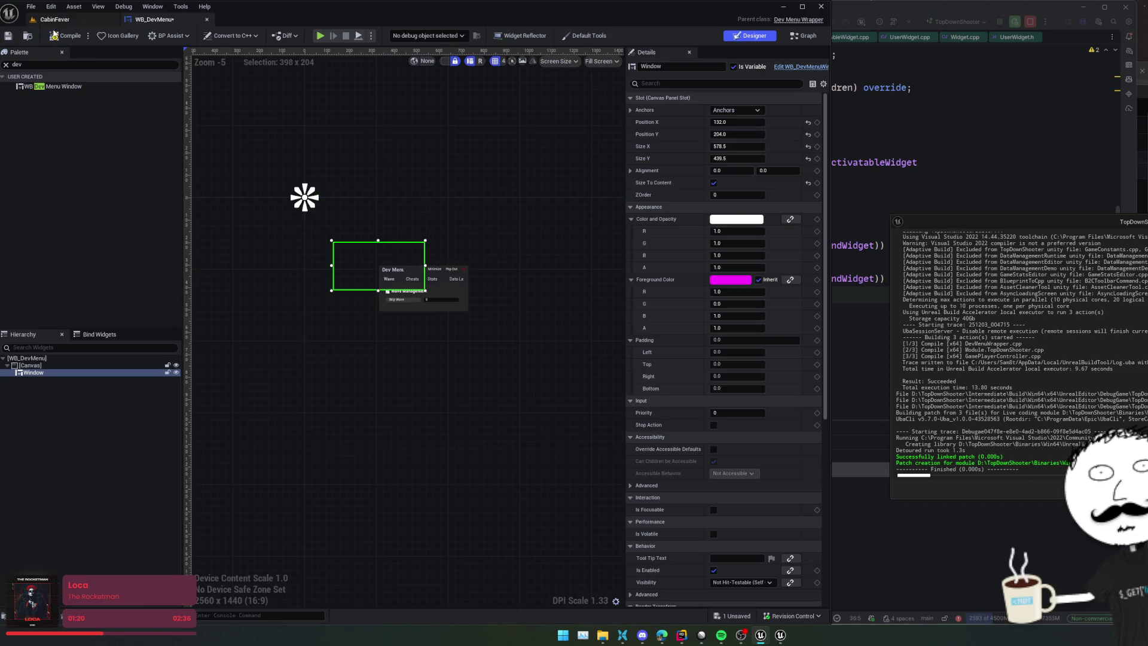
click(9, 37)
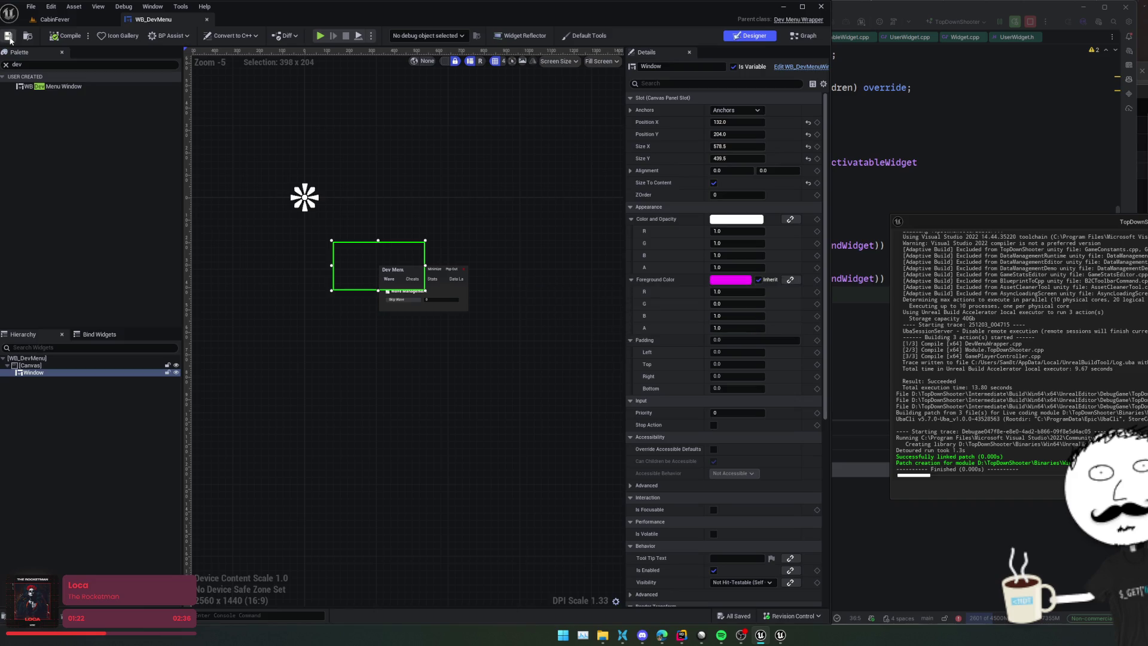
Step: Load the Prototyping level in the level editor and enlarge the viewport
click(54, 19)
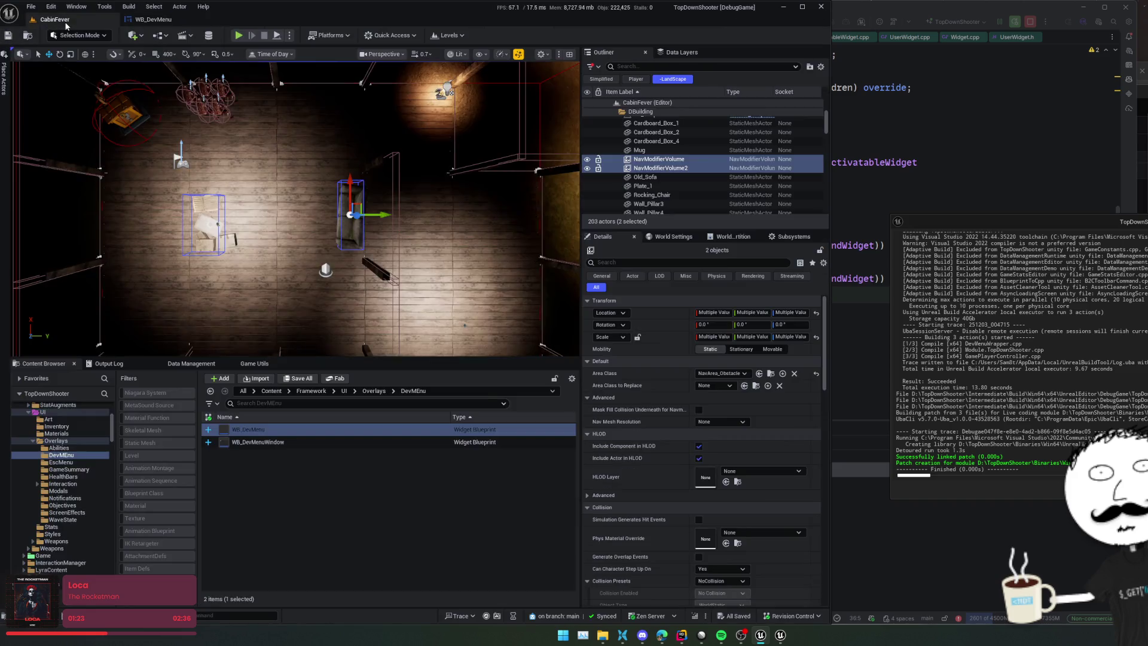
click(395, 35)
click(348, 34)
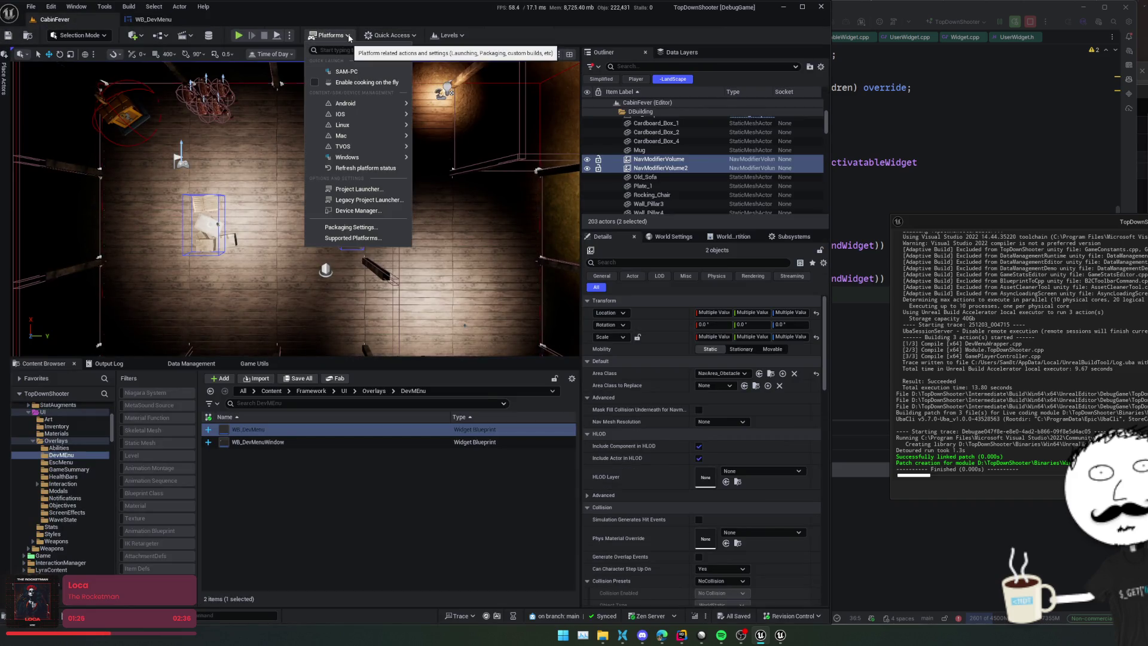
click(348, 35)
click(434, 37)
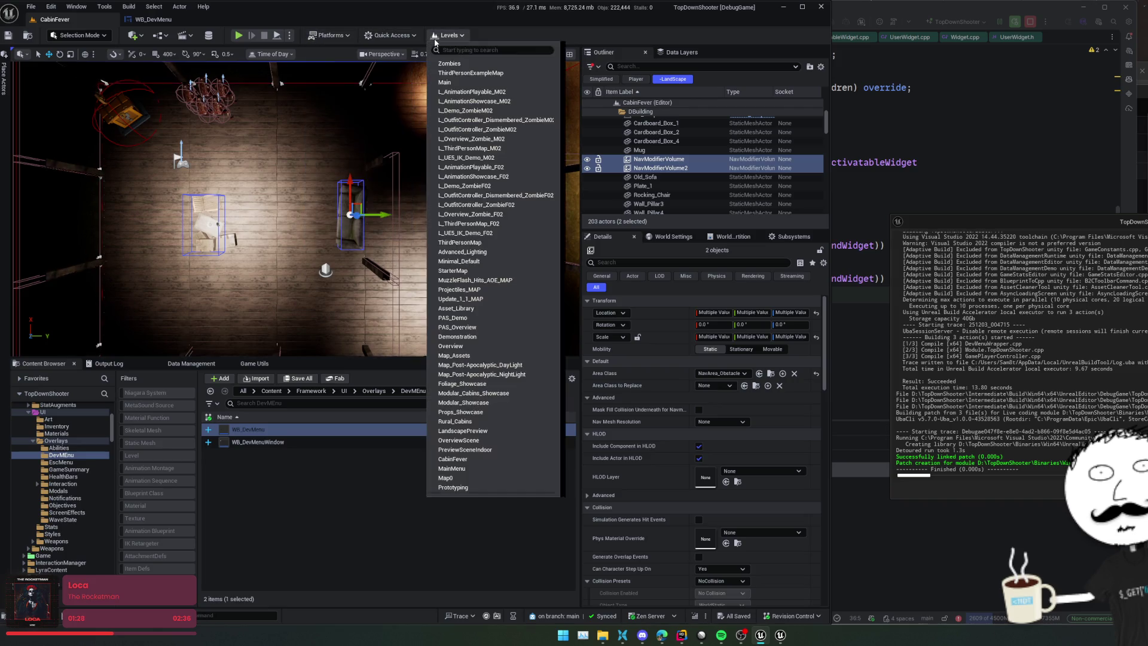
click(434, 37)
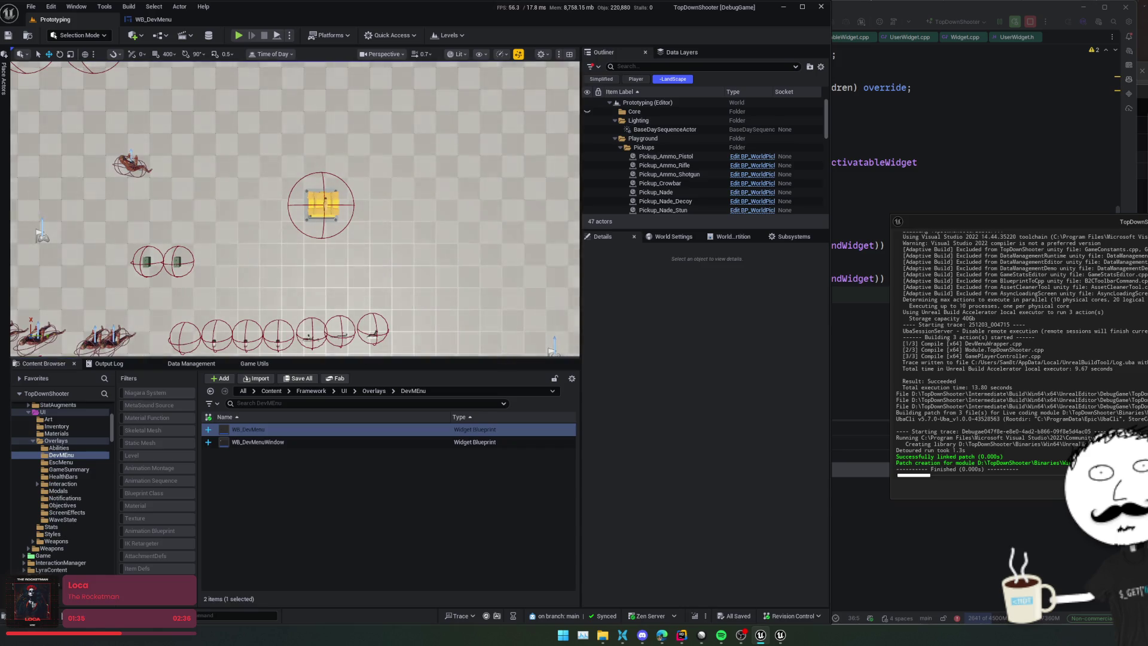
click(503, 356)
drag(502, 360, 491, 449)
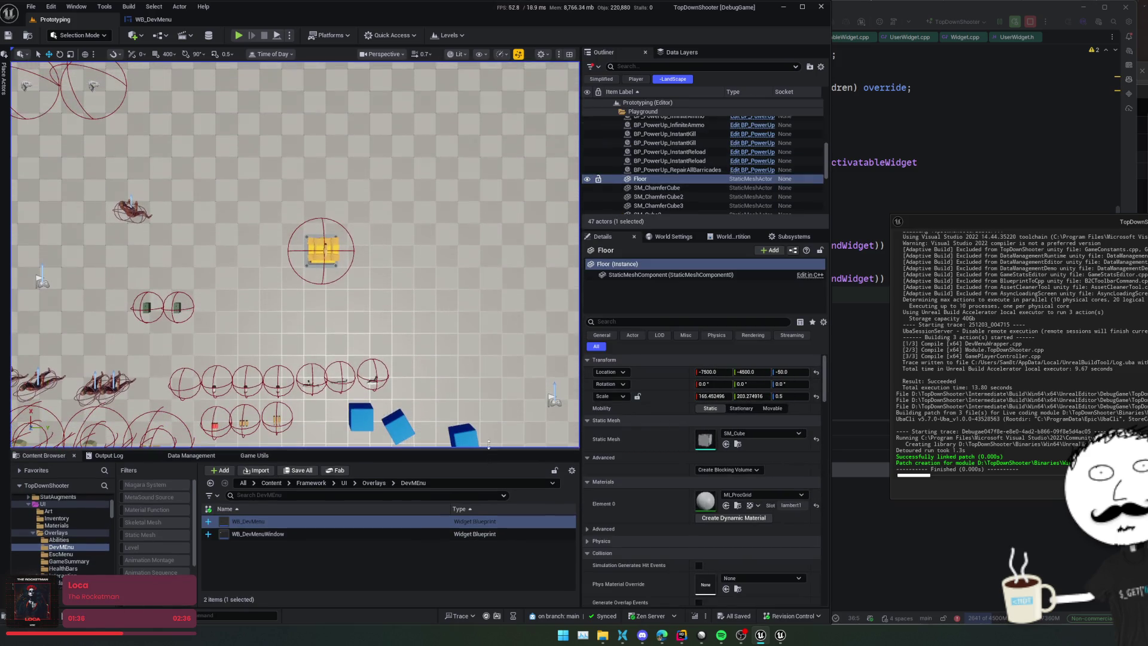
Step: Play-test the level, drag the Dev Menu window mid-screen, stop, and return to WB_DevMenu
click(238, 35)
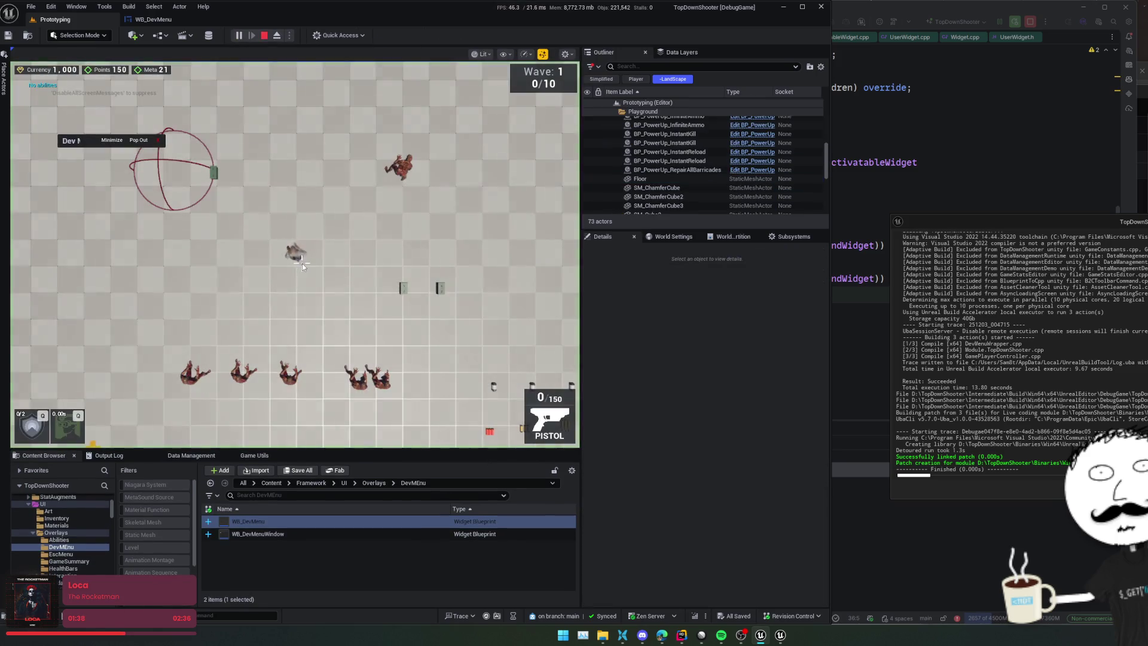
click(264, 36)
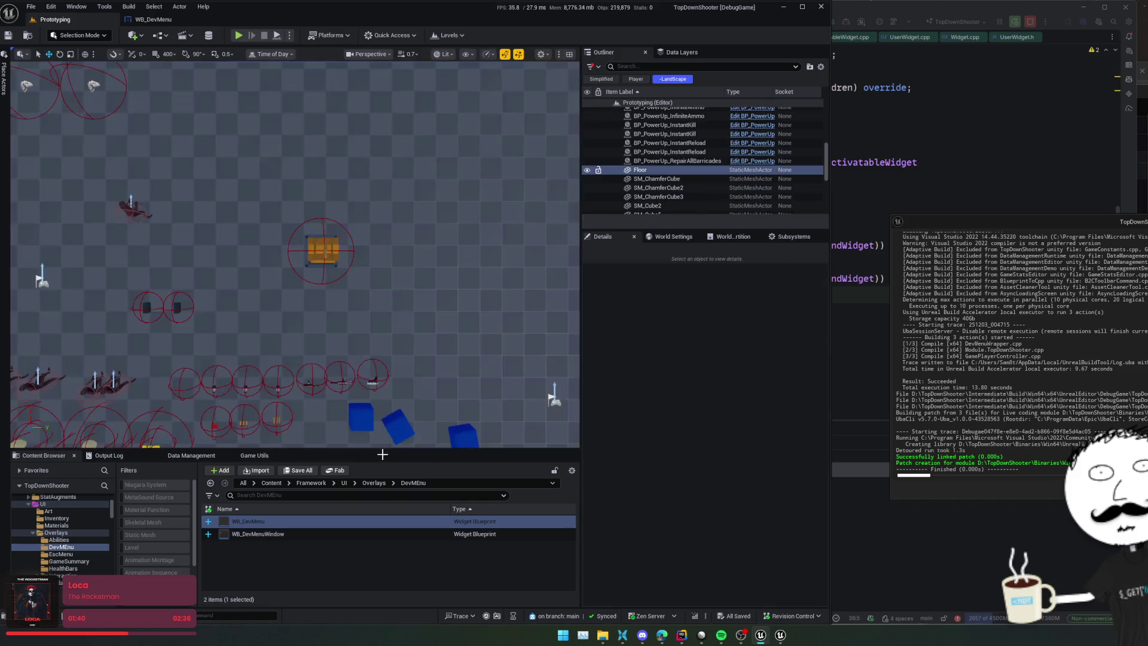
click(239, 614)
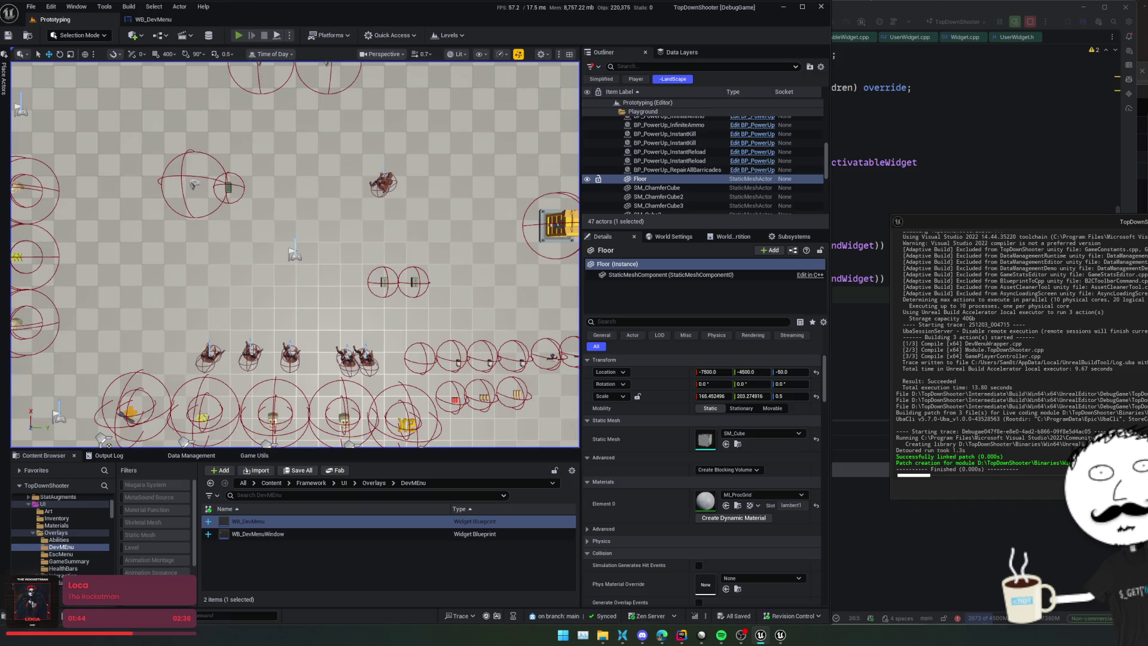
key(alt+p)
drag(526, 274, 310, 229)
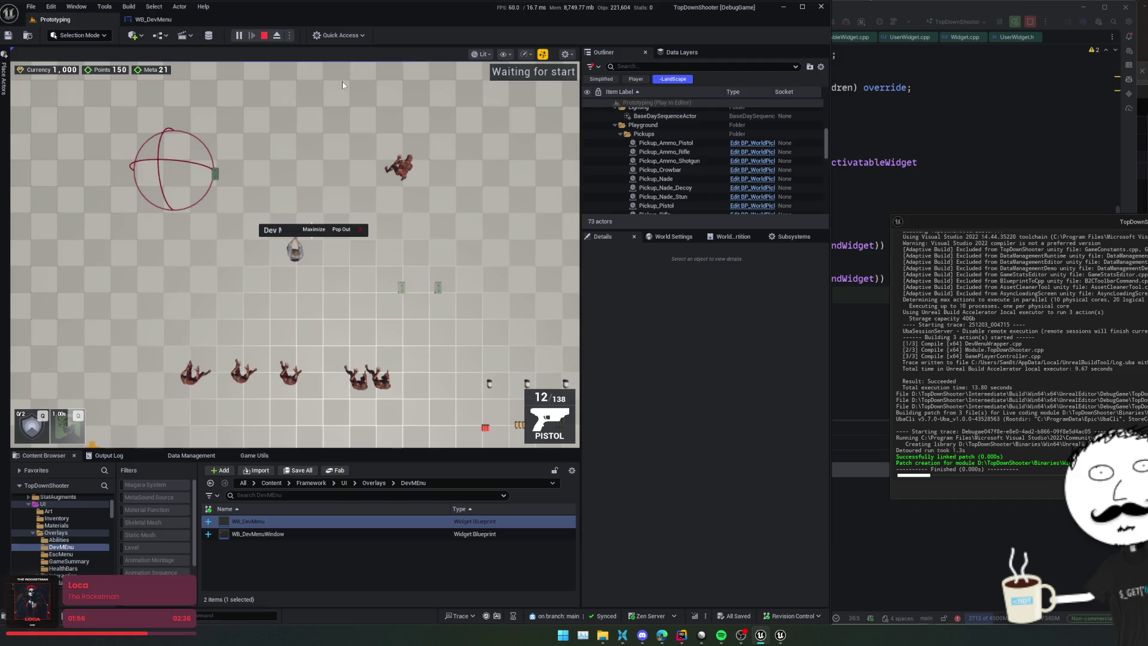
click(265, 36)
click(154, 19)
drag(348, 118, 338, 120)
Step: Duplicate the whole UDevMenuWindow class declaration in DevMenuWrapper.h
click(853, 162)
scroll(713, 243, up, 4)
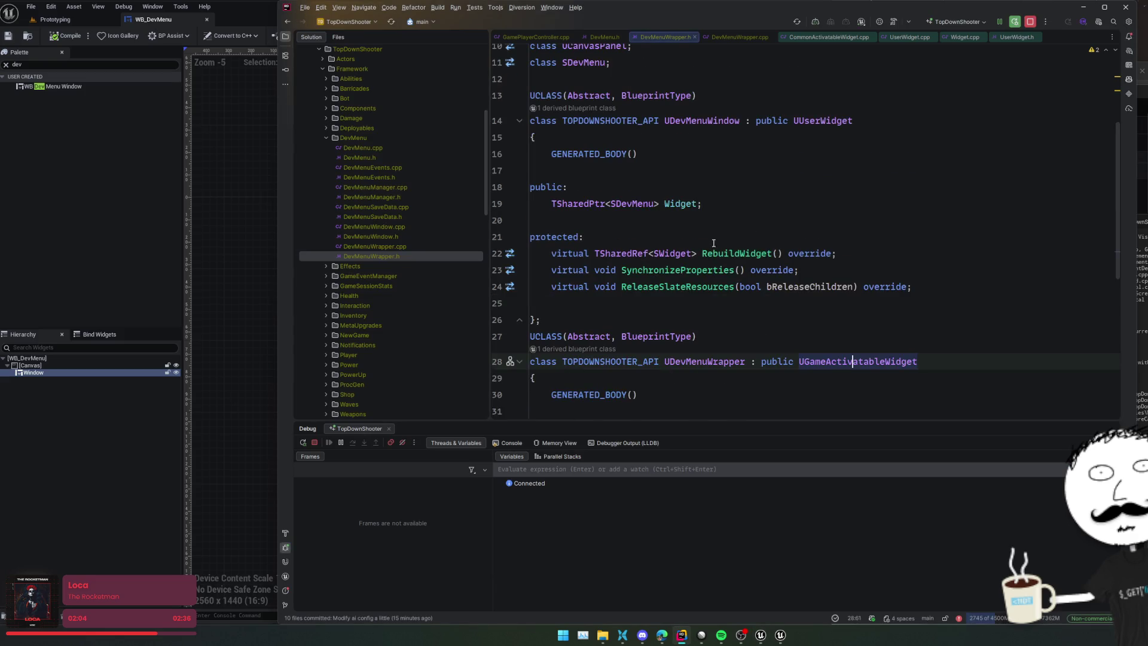
scroll(713, 242, down, 2)
click(702, 220)
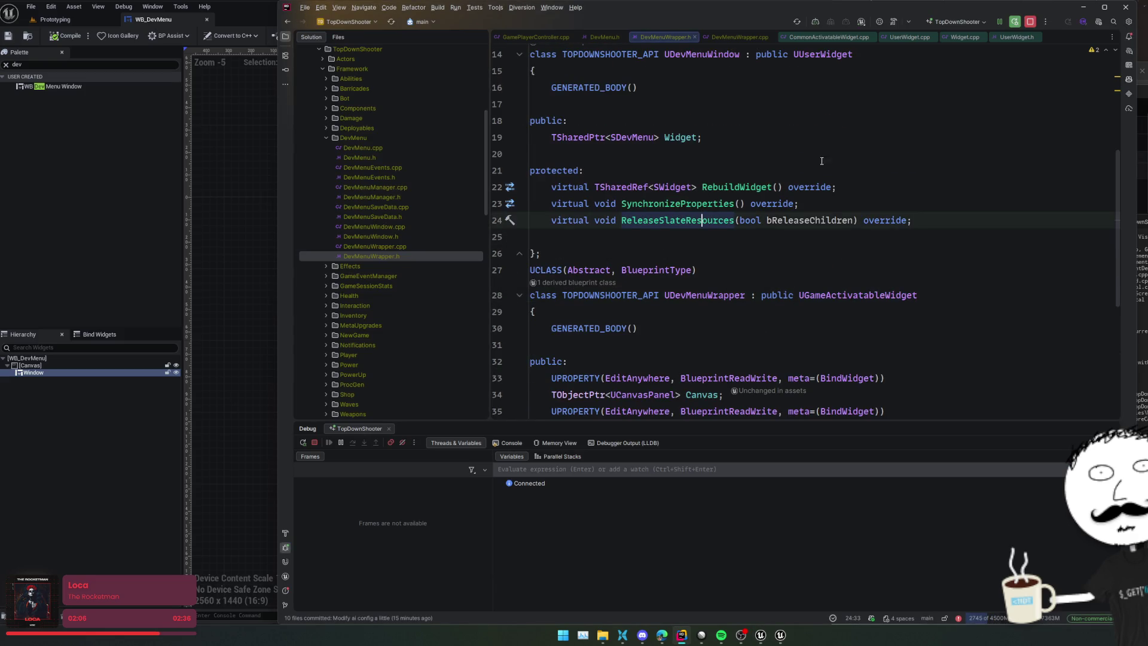
scroll(819, 160, up, 3)
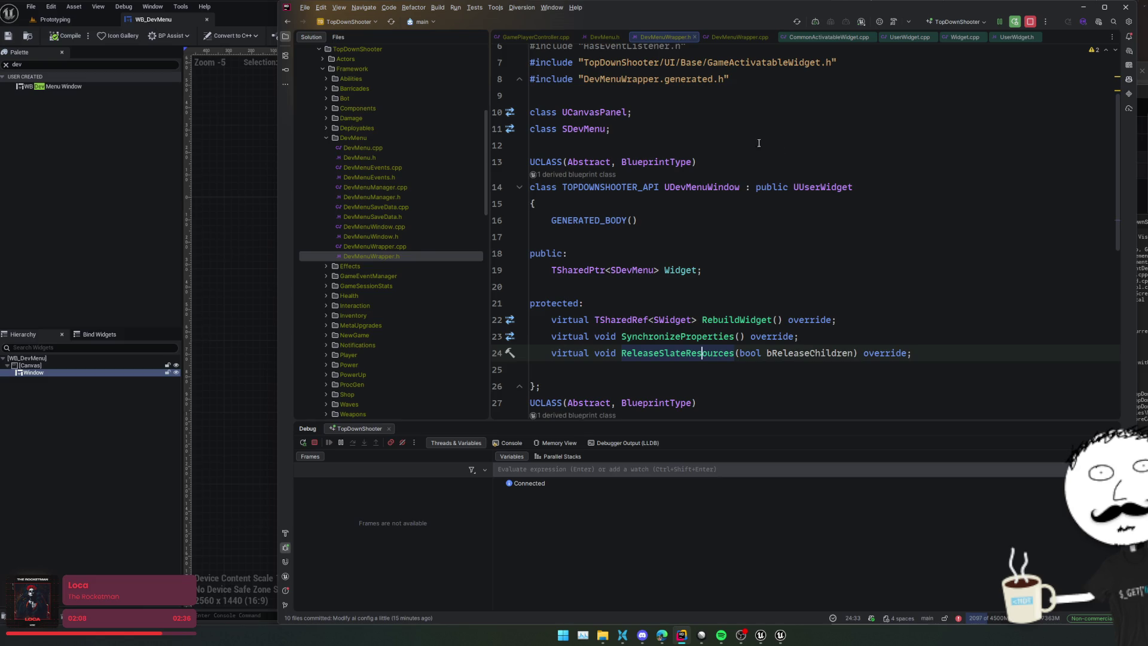
double_click(709, 187)
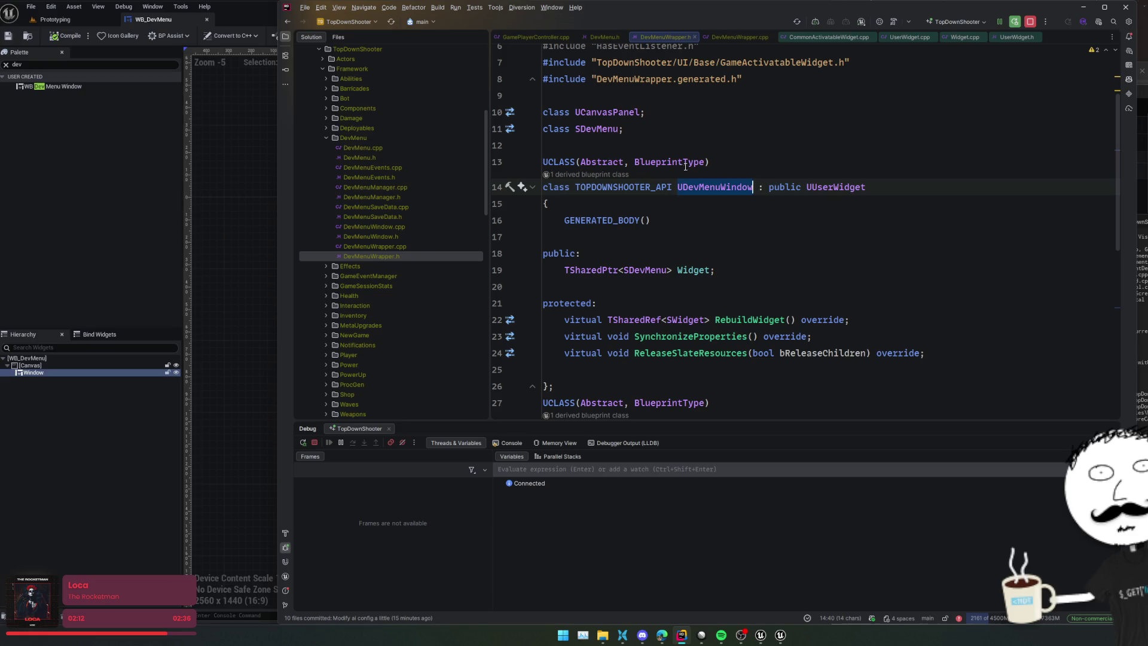
click(780, 163)
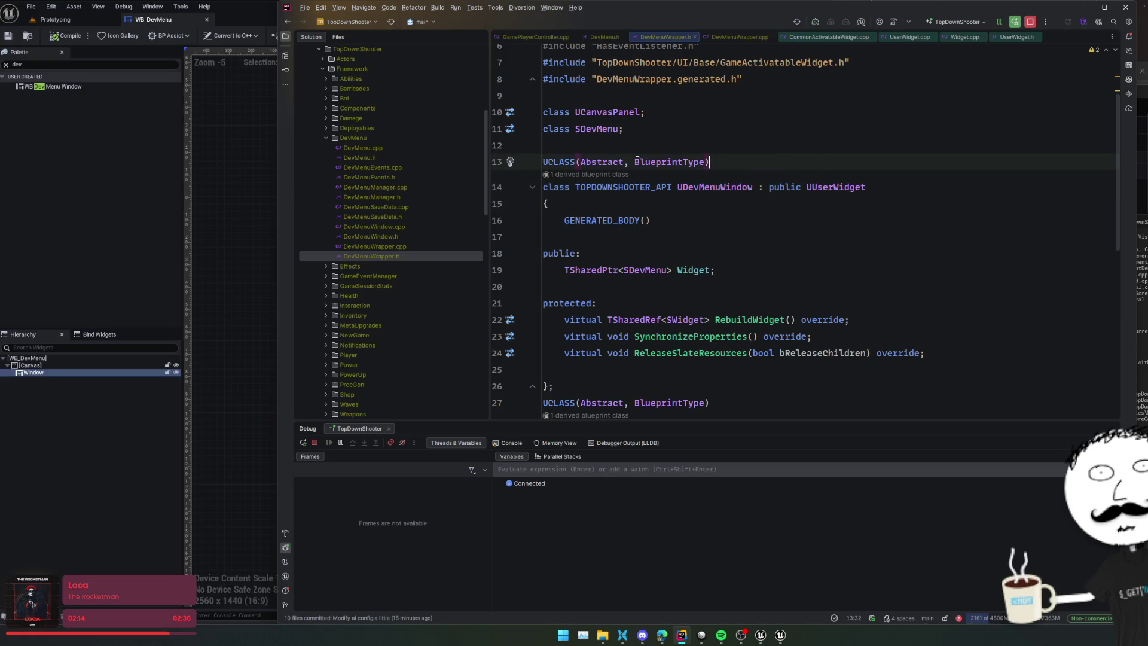
drag(744, 383, 669, 151)
key(ctrl+d)
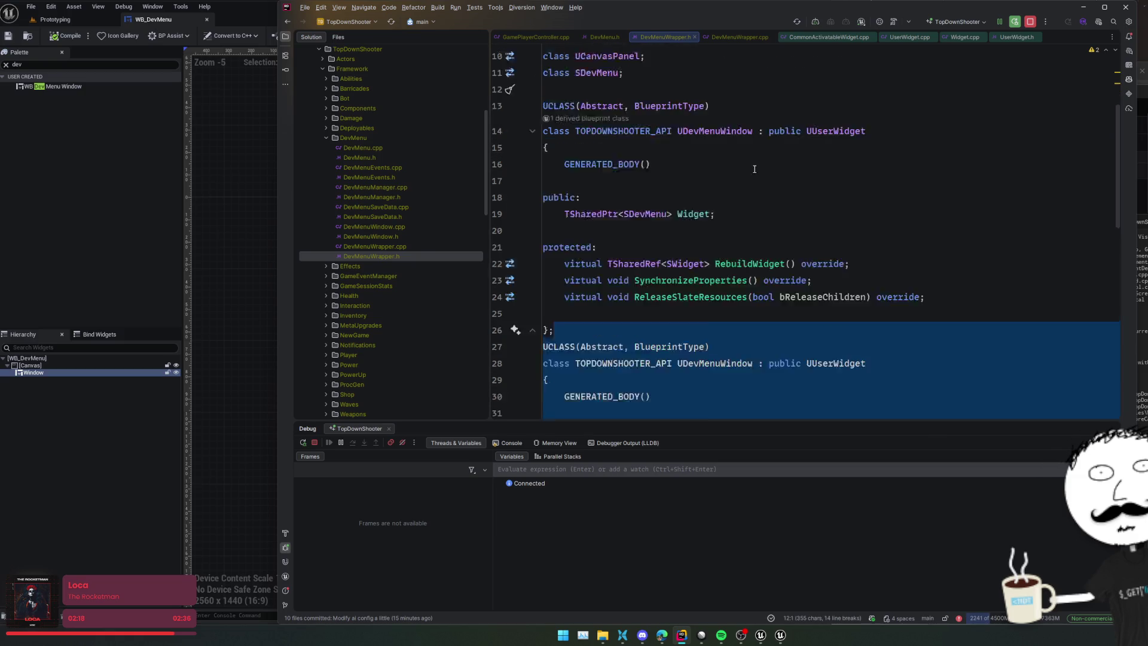
Step: Rename the copied class to UDevMenuWindowContents and remove Abstract from its UCLASS
click(753, 88)
text(Contents)
key(Down)
key(Down)
key(Down)
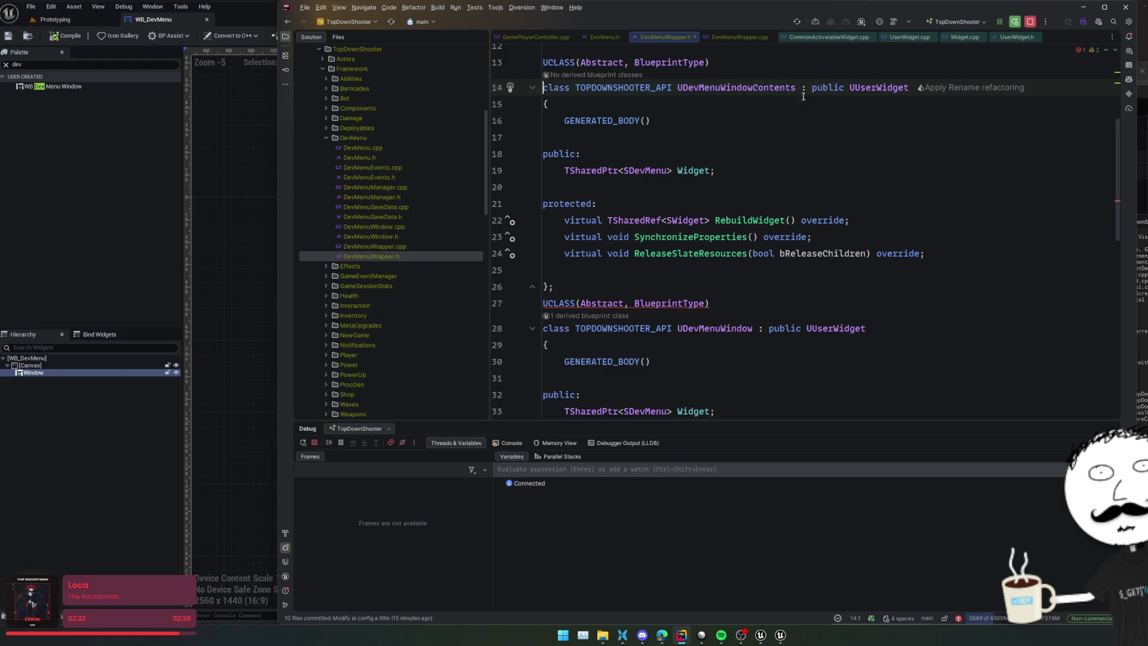
double_click(602, 62)
key(Delete)
key(Delete)
key(Delete)
key(Down)
key(Down)
key(Down)
click(780, 226)
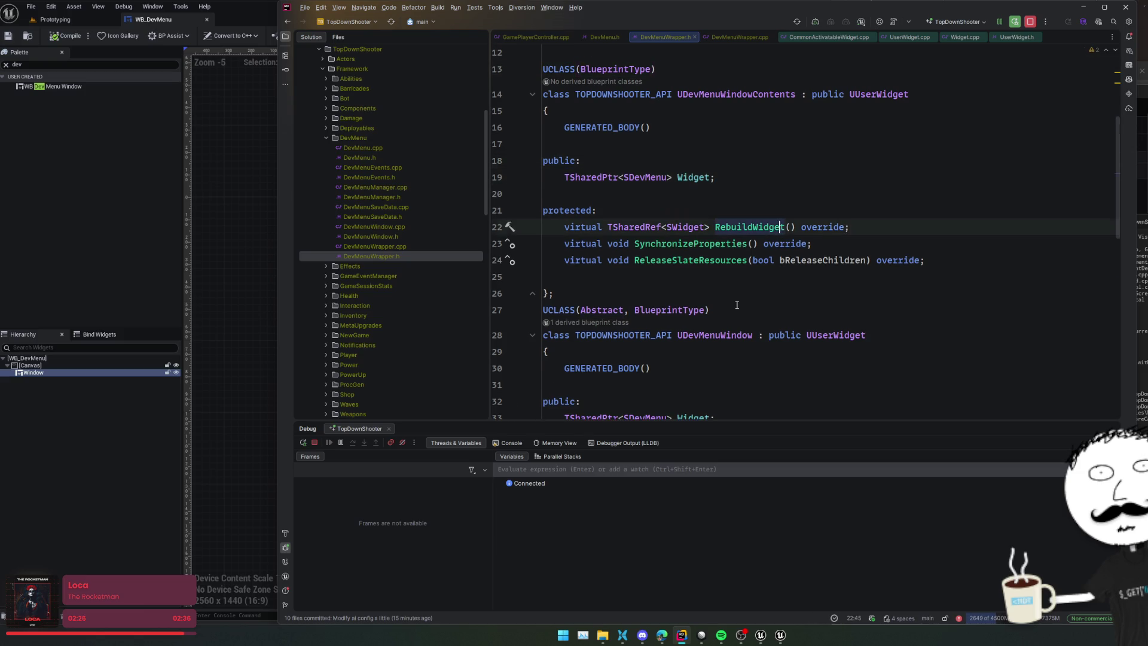
scroll(724, 260, down, 3)
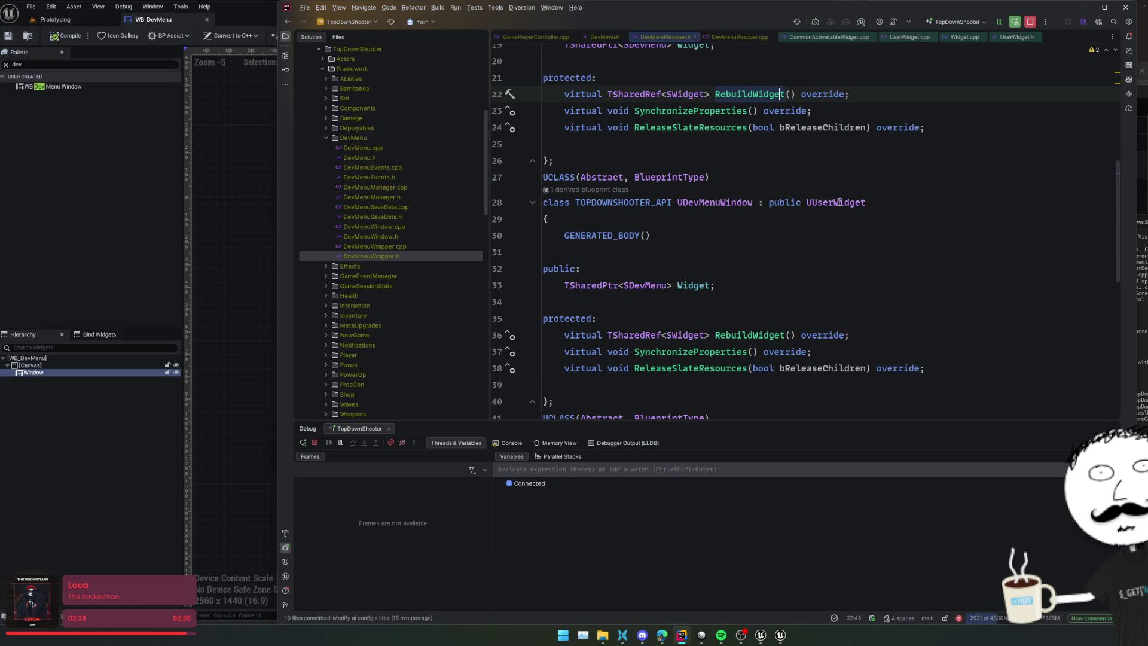
Step: Change UDevMenuWindow's base class to UGameCommonUserWidget and delete its Widget pointer
double_click(839, 202)
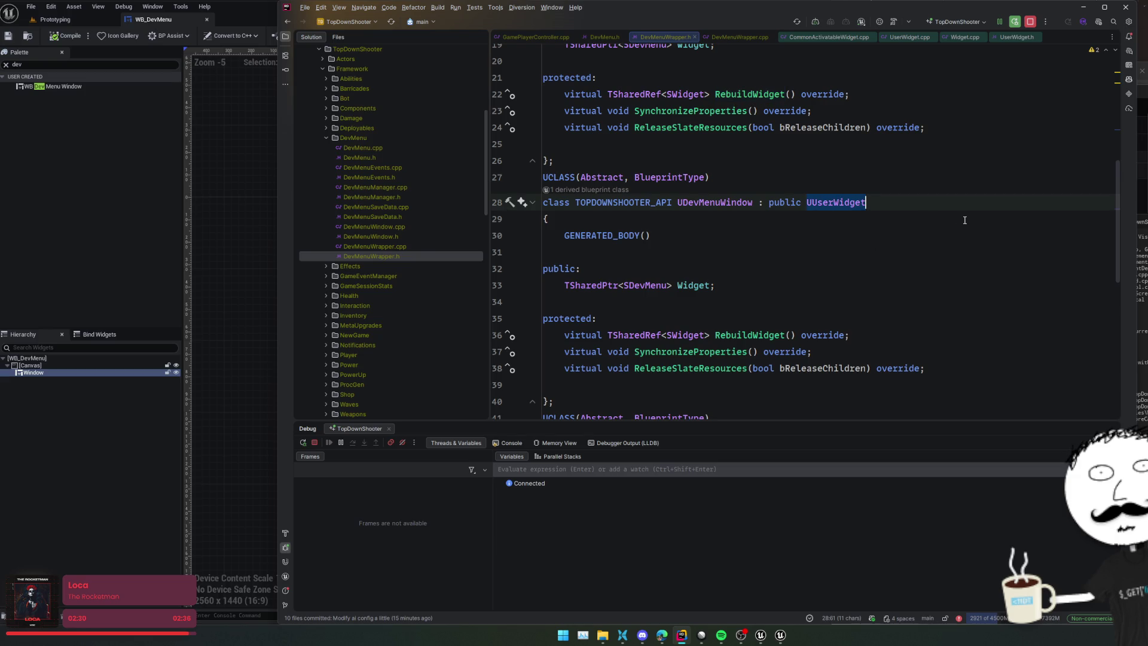
text(UCommon)
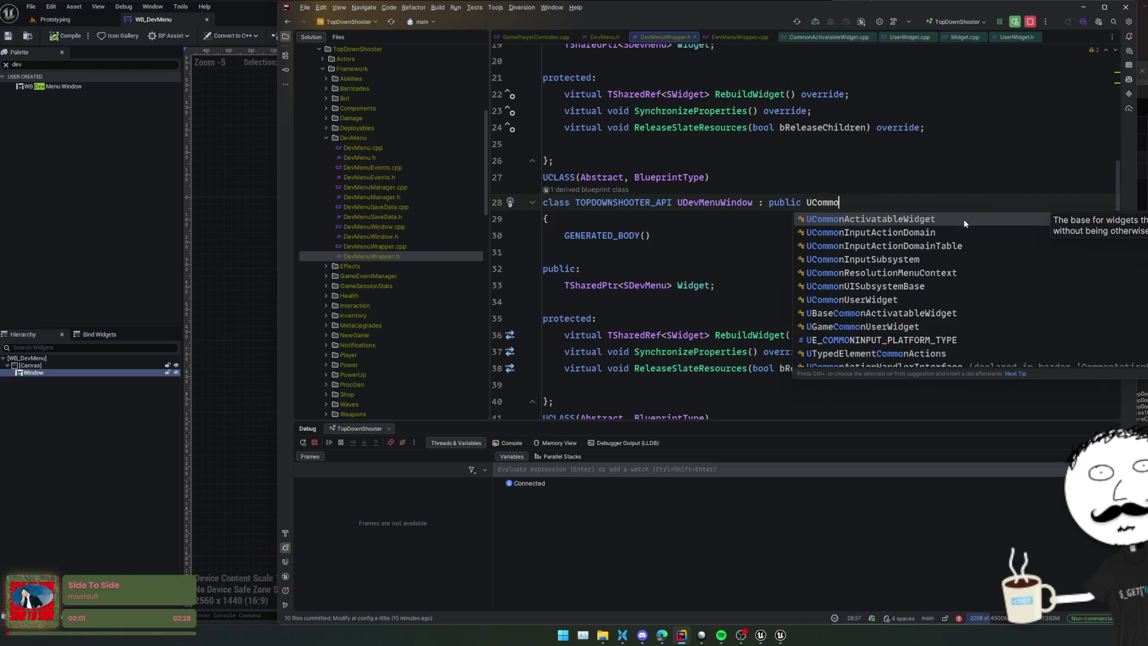
key(BackSpace)
key(BackSpace)
key(BackSpace)
text(GameComm)
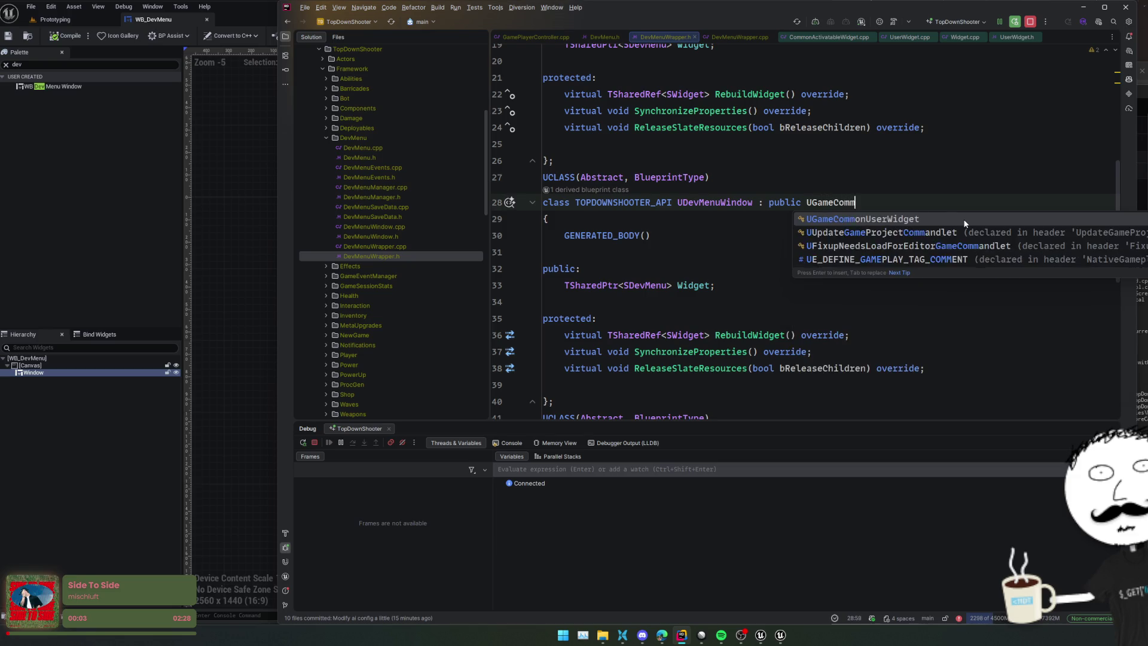
key(Return)
click(739, 251)
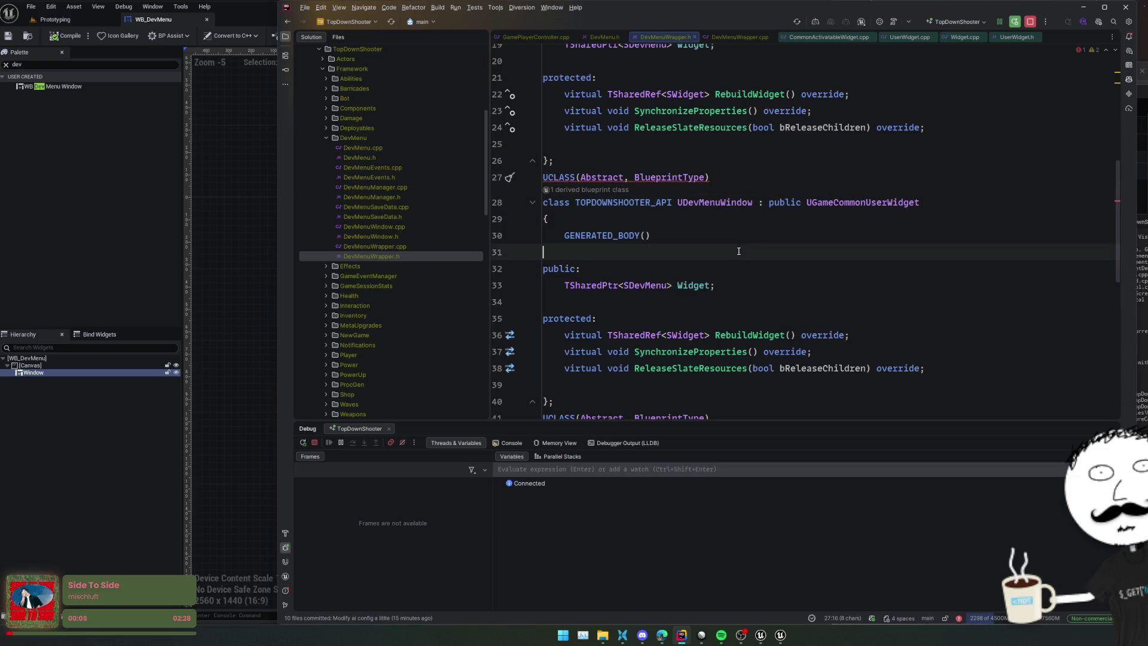
click(735, 285)
key(ctrl+x)
drag(933, 351, 940, 305)
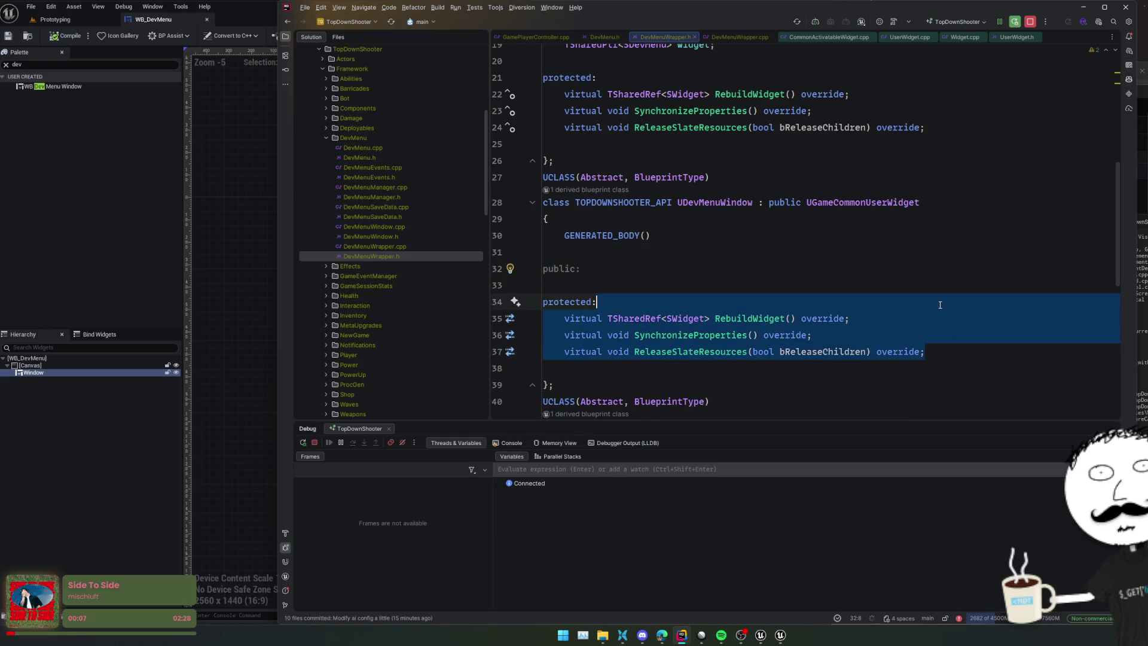
Step: Replace UDevMenuWindow's protected overrides with a NativeConstruct override declaration
key(Delete)
key(Return)
text(virtual)
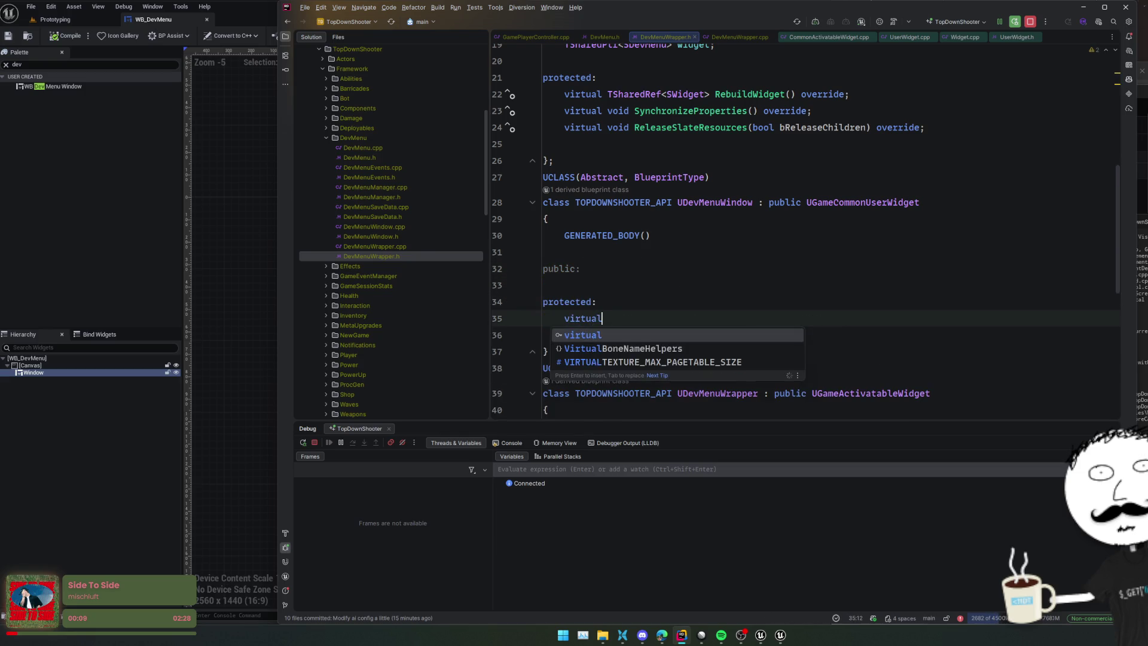
text( void Nativ)
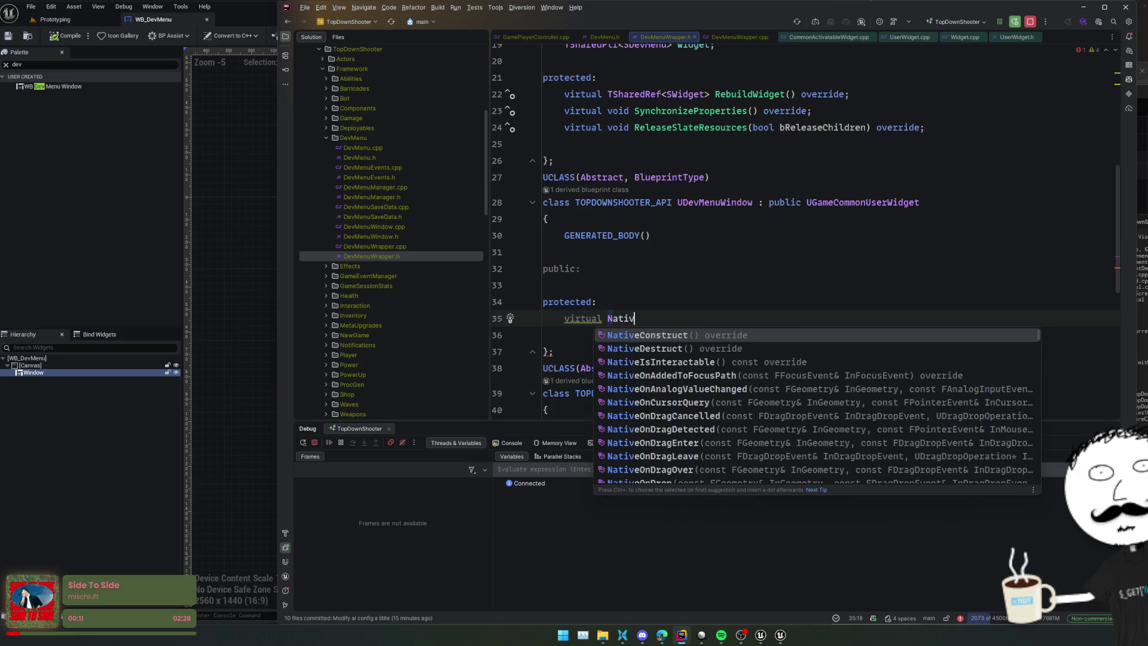
key(Return)
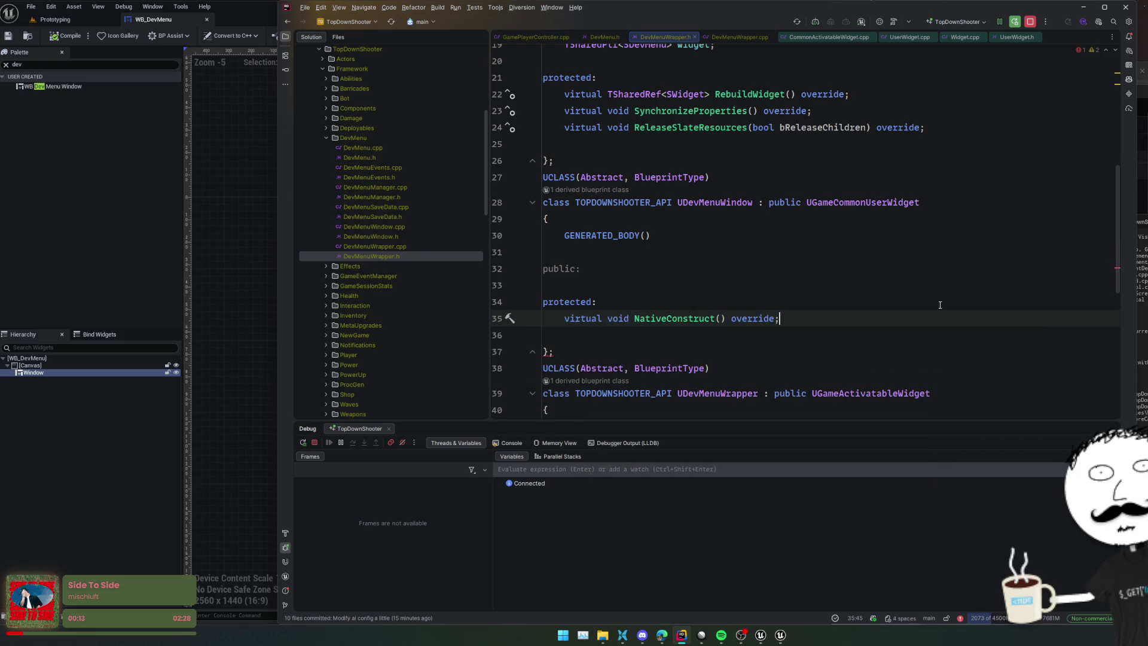
click(707, 251)
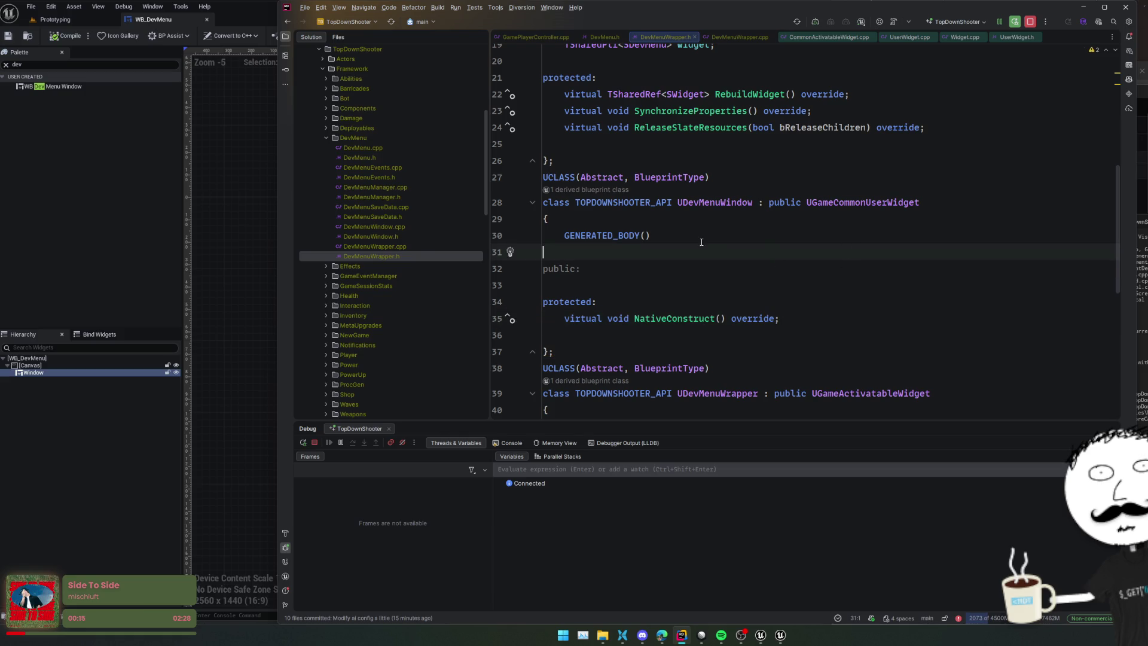
click(678, 267)
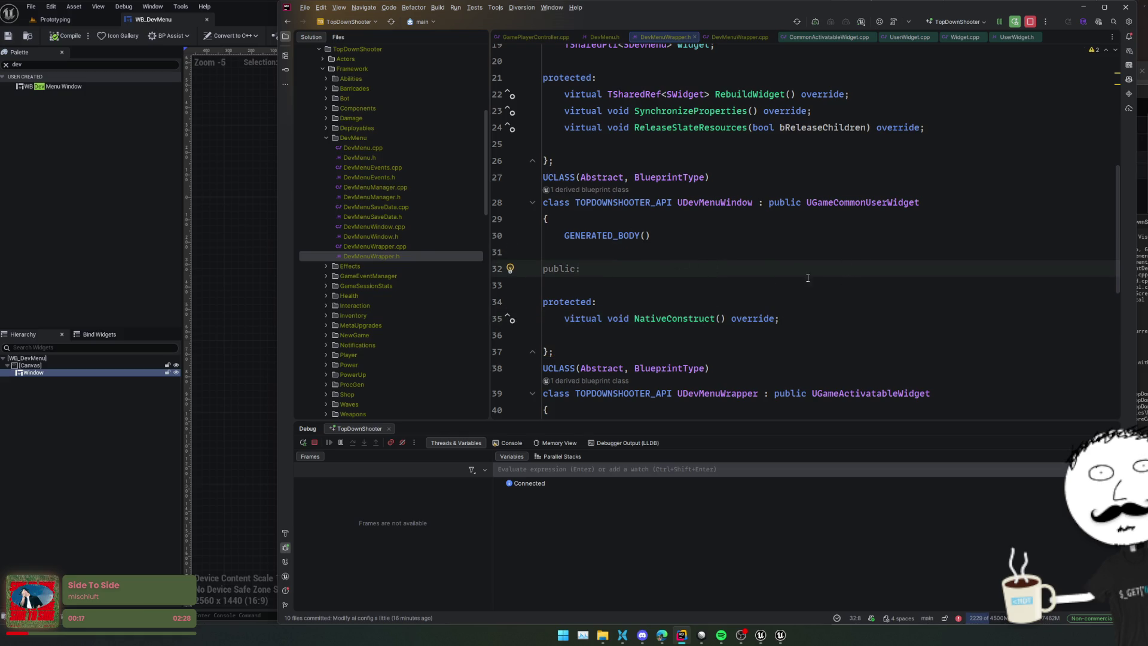
double_click(717, 203)
scroll(722, 239, down, 2)
scroll(722, 243, up, 2)
click(714, 266)
Step: Add a public BindWidget property Contents of type UDevMenuWindowContents using the ubind template
scroll(745, 251, up, 4)
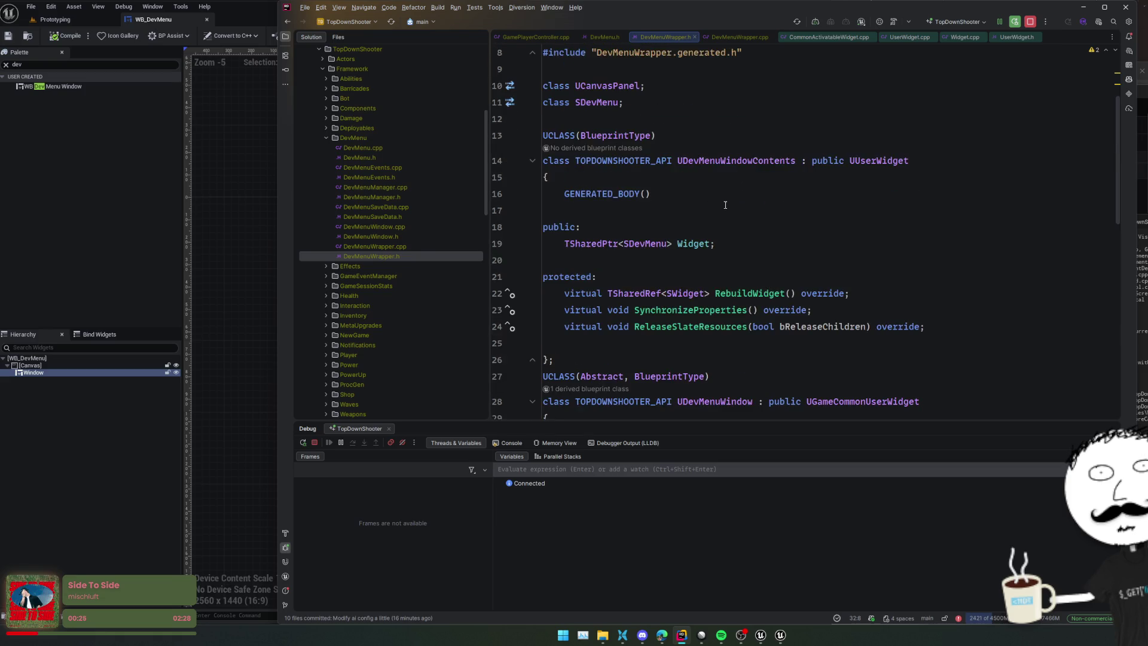
key(alt+Up)
click(724, 270)
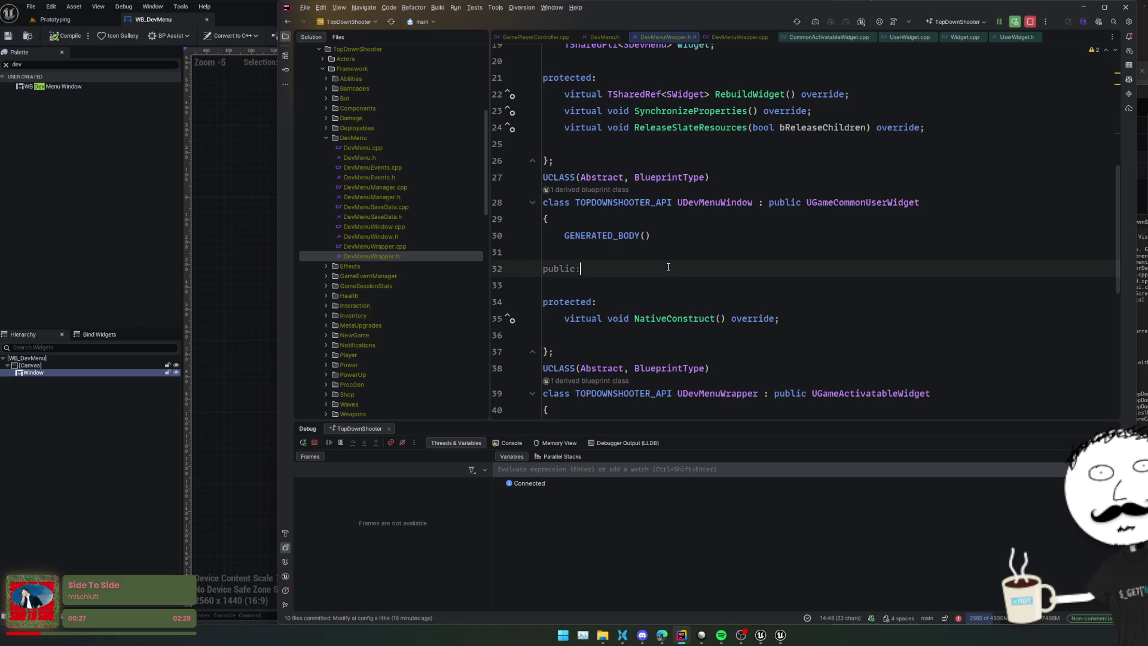
key(Return)
text(UBIND)
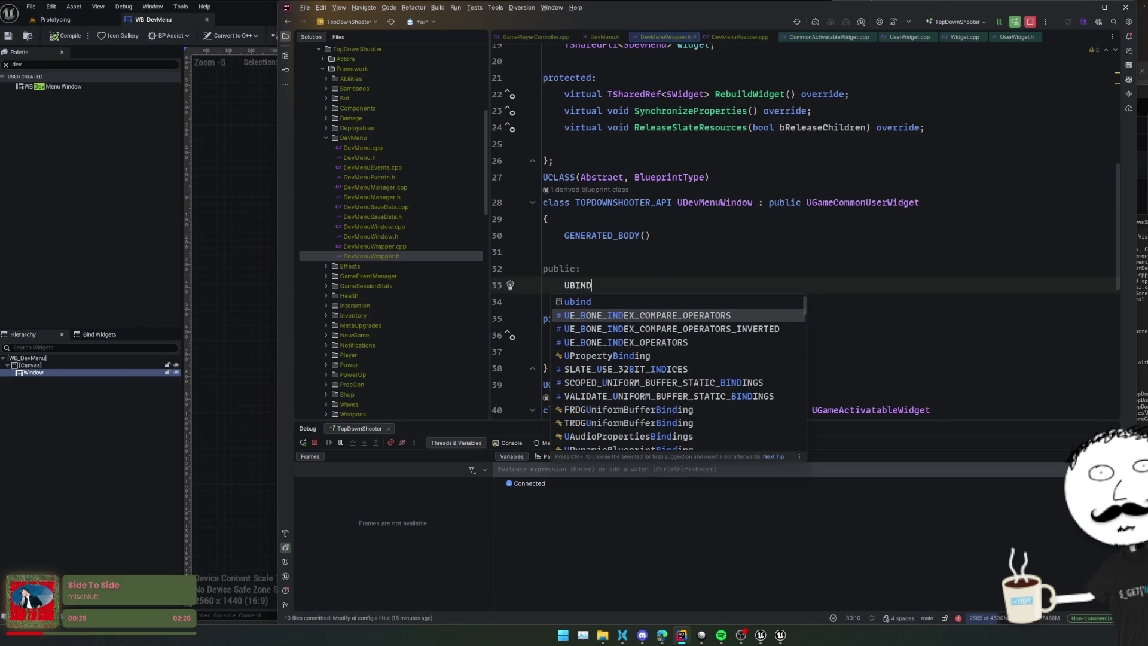
key(BackSpace)
key(BackSpace)
key(BackSpace)
text(ubind)
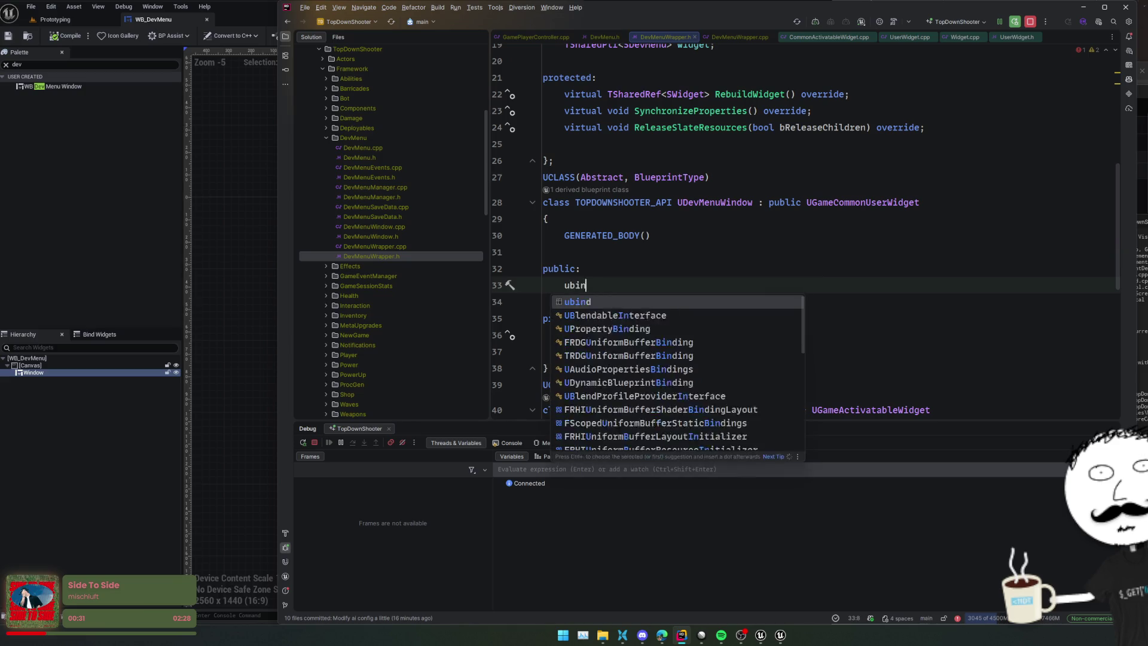
key(Return)
key(Tab)
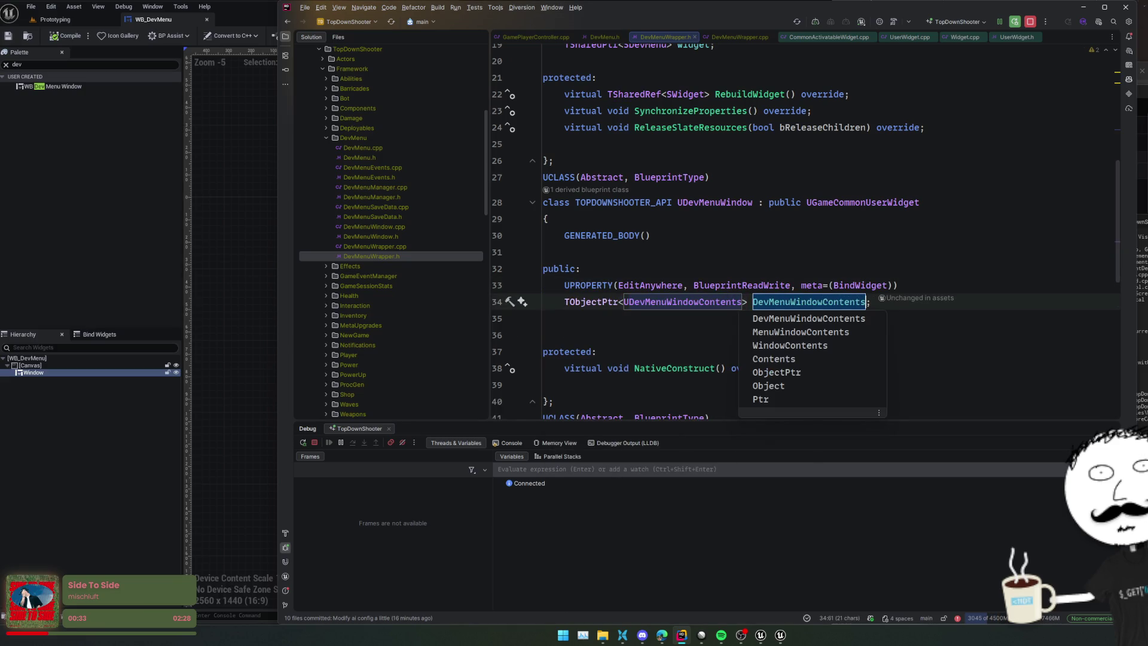
text(Contents)
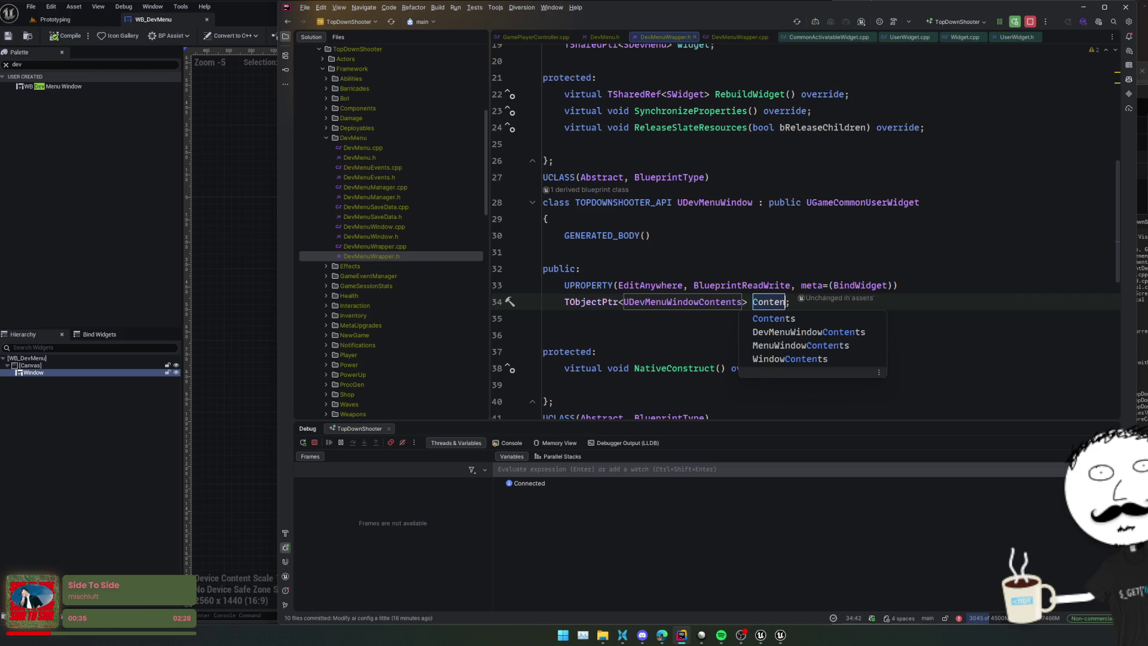
key(Return)
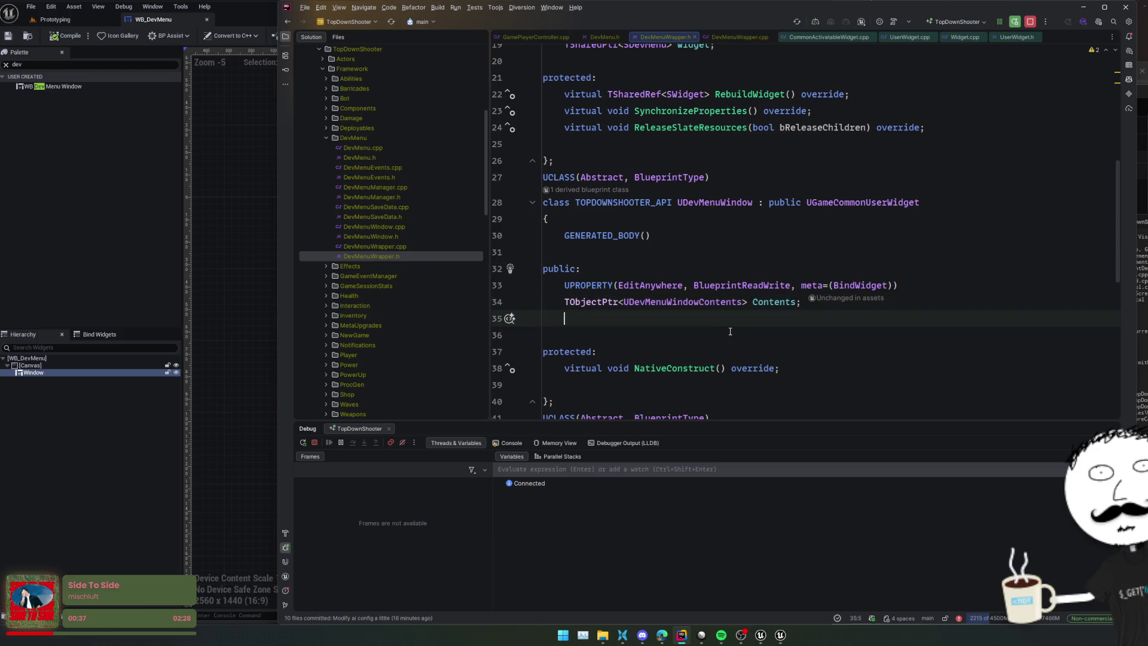
key(Delete)
Step: Jump to NativeConstruct's implementation in DevMenuWrapper.cpp
click(723, 375)
scroll(723, 375, down, 5)
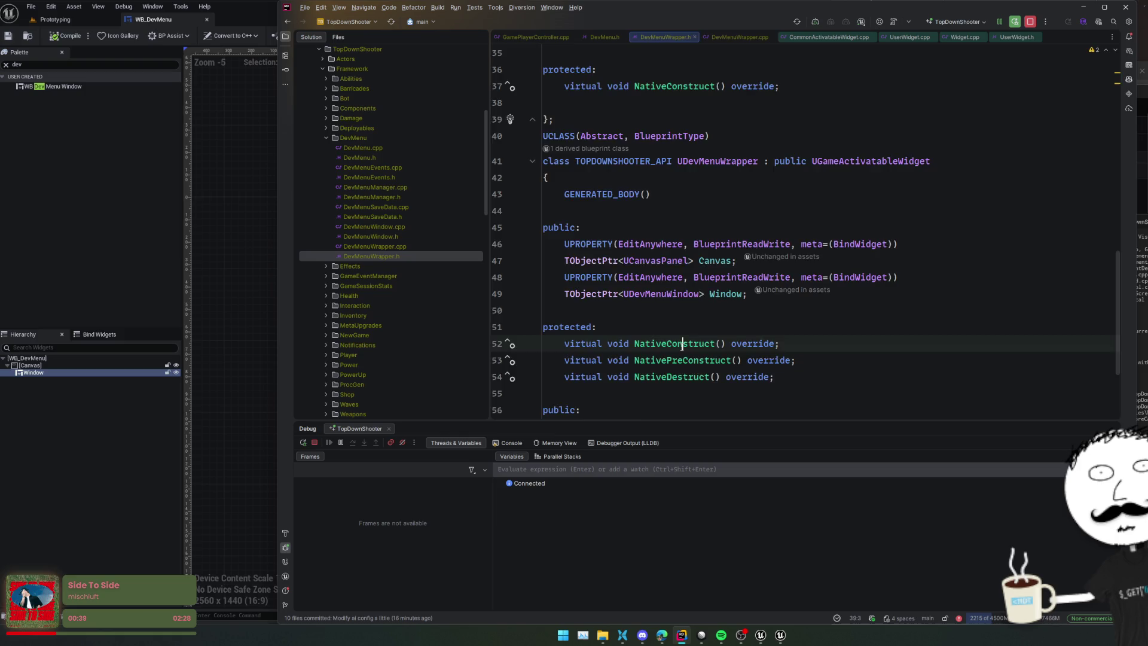
ctrl+click(699, 377)
key(ctrl+alt+Left)
scroll(699, 299, up, 5)
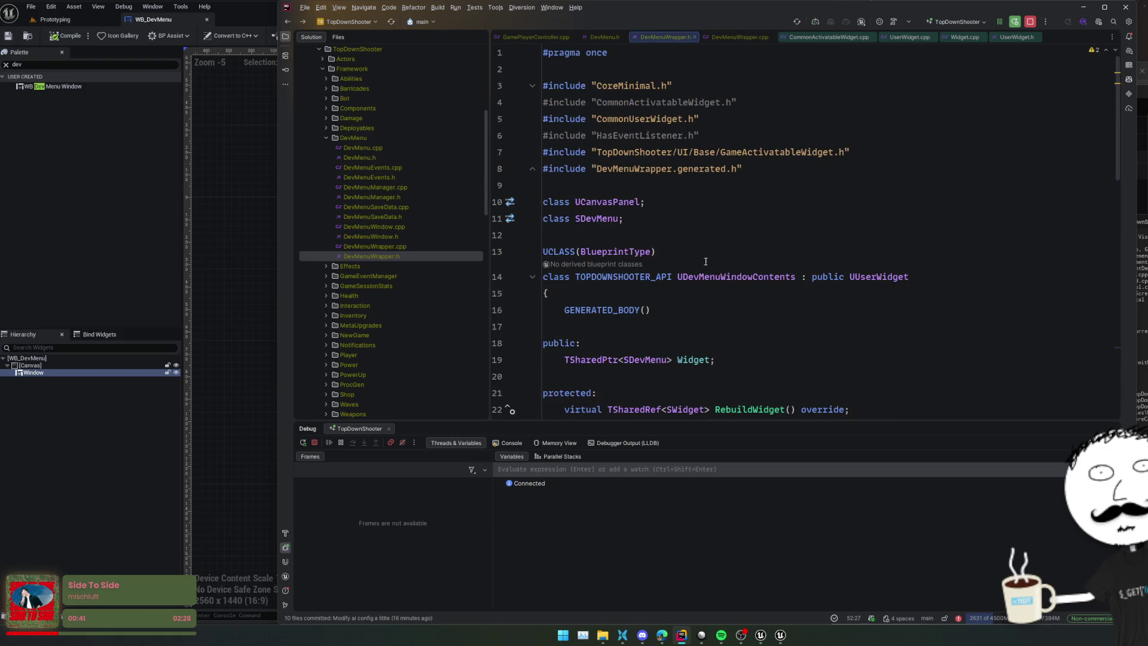
double_click(723, 277)
key(ctrl+c)
key(ctrl+alt+Left)
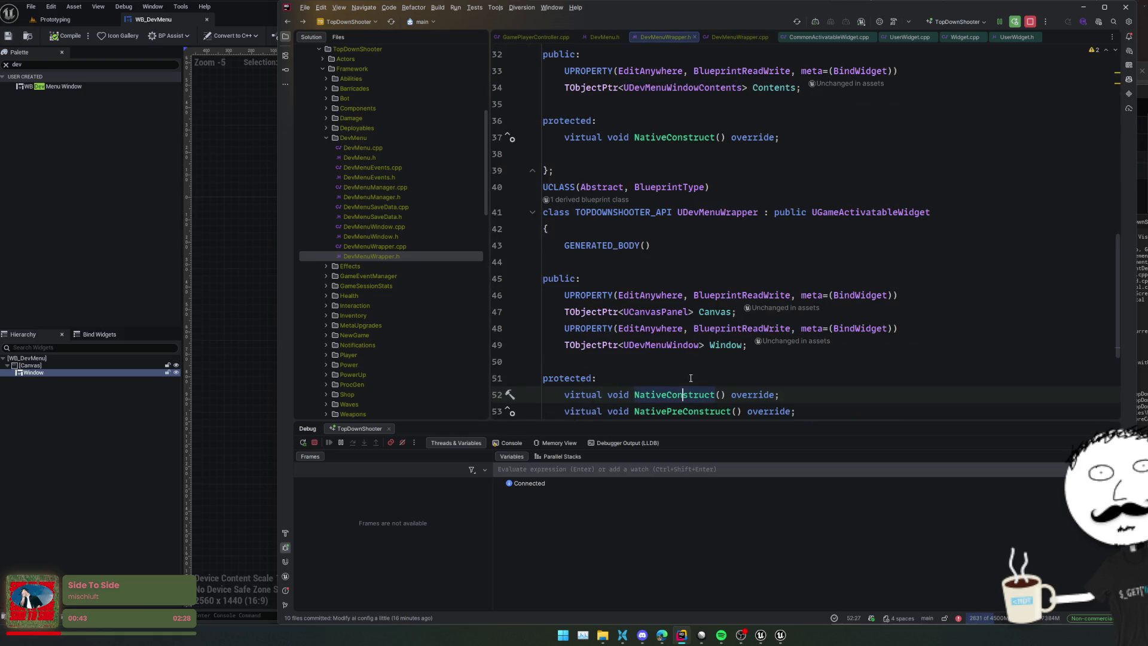
key(ctrl+alt+Right)
scroll(686, 281, up, 3)
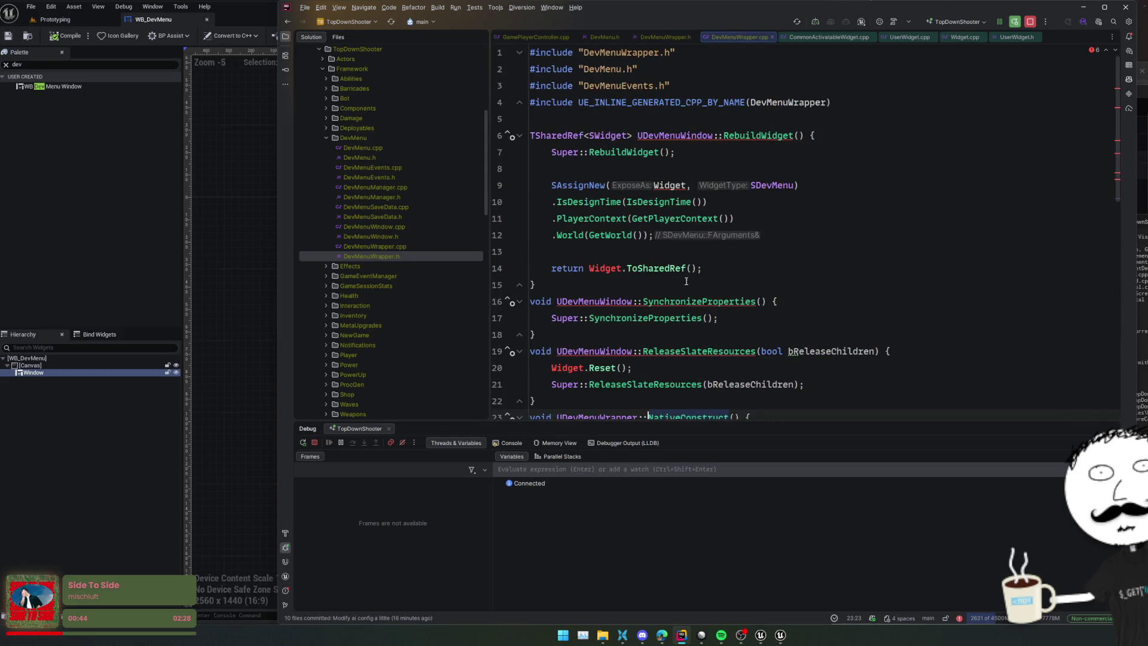
Step: Rename the other UDevMenuWindow definitions to UDevMenuWindowContents using multiple carets
double_click(672, 136)
key(alt+j)
key(alt+j)
key(ctrl+v)
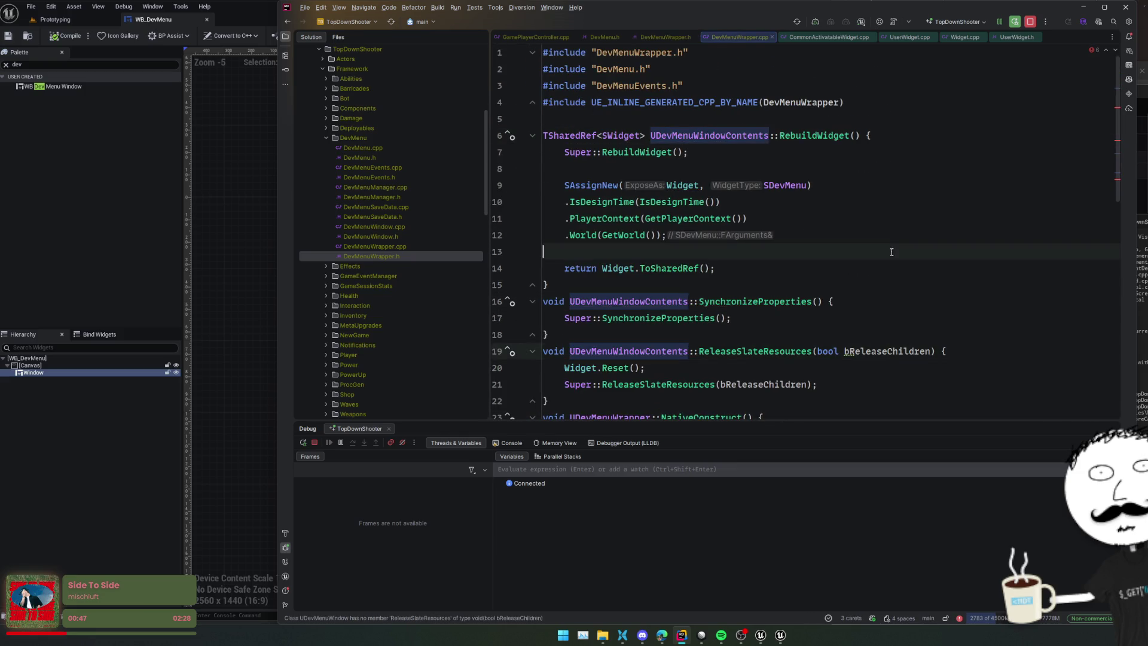
click(892, 252)
key(Up)
key(Up)
key(Up)
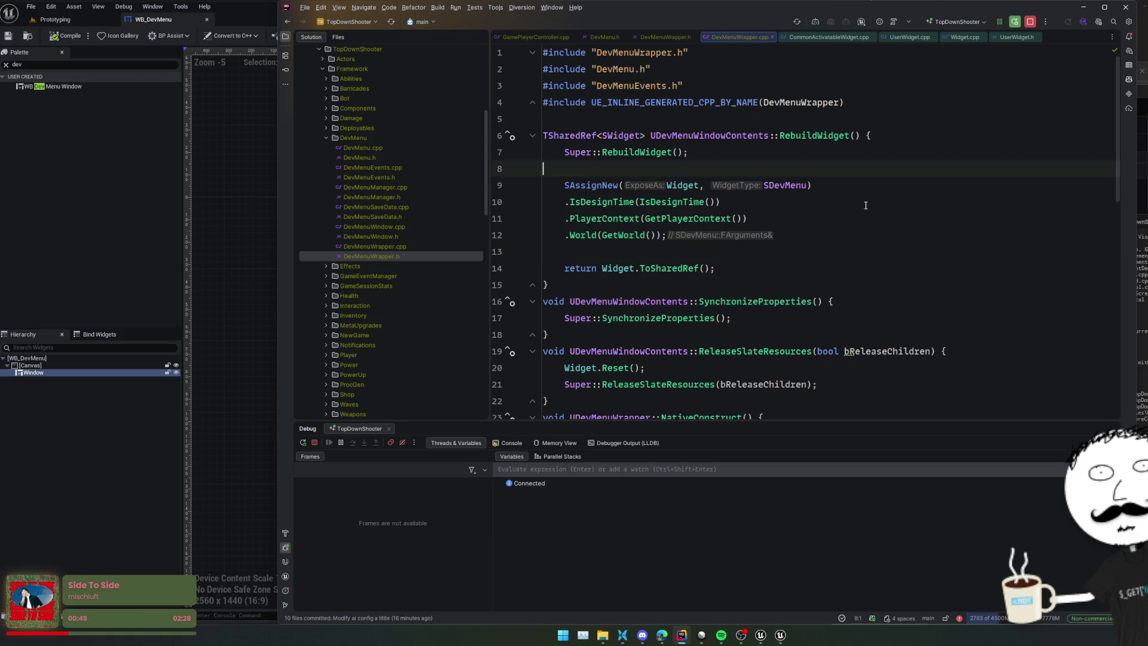
Step: Wrap the UDevMenuWindowContents function definitions in a "Window Contents" region and fold it
scroll(856, 235, down, 2)
mouse_move(658, 335)
mouse_down()
mouse_move(568, 102)
mouse_move(490, 63)
mouse_up()
key(ctrl+alt+t)
key(Down)
key(Down)
key(Down)
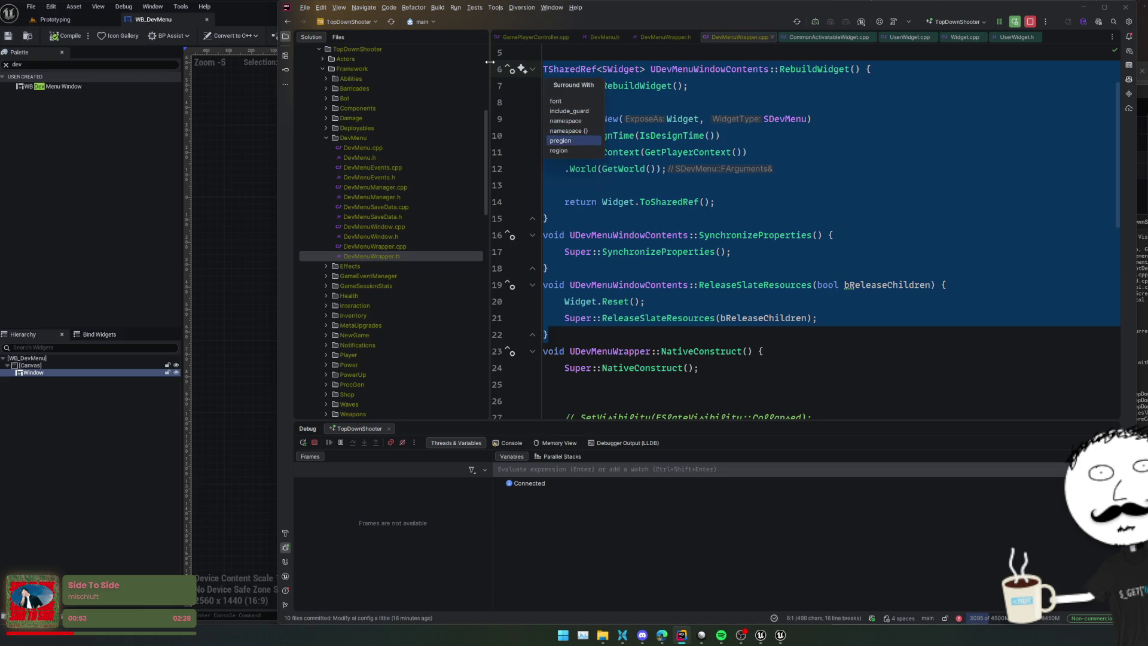
key(Return)
key(ctrl+z)
key(ctrl+alt+t)
key(Down)
key(Down)
key(Down)
key(Return)
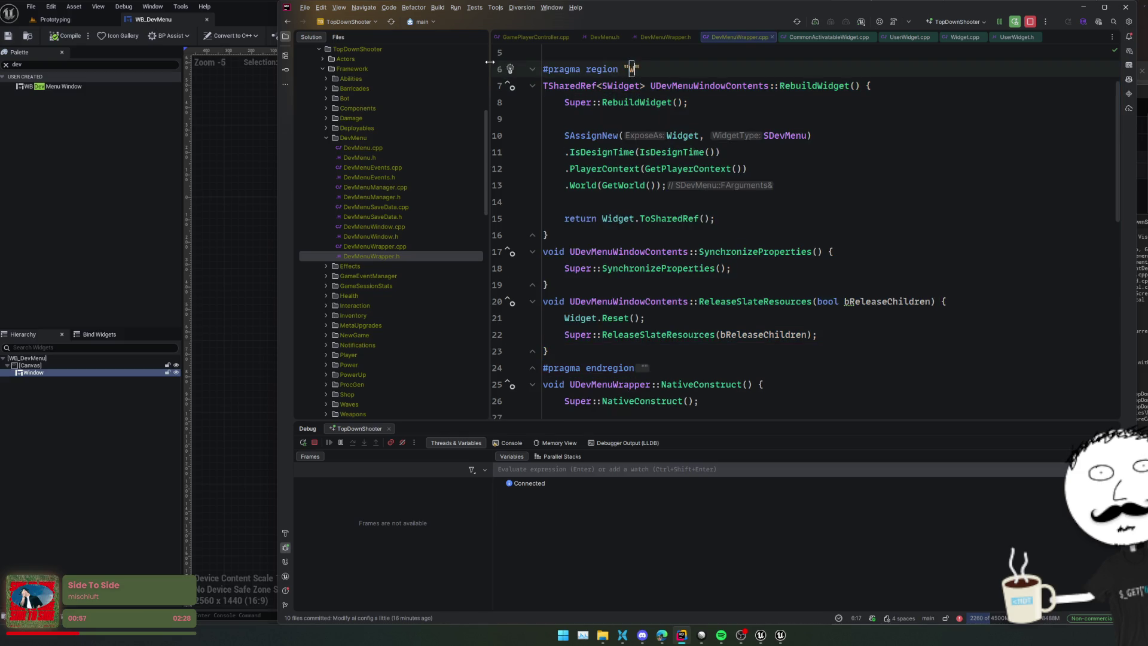
text(s)
key(Return)
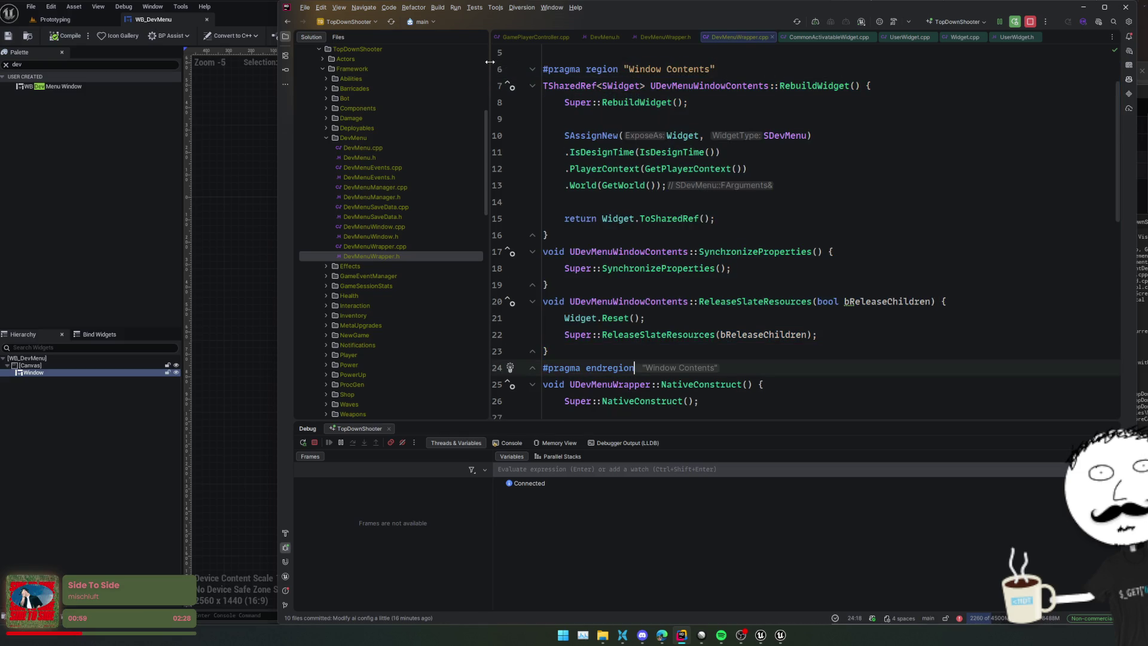
key(Return)
key(Up)
key(ctrl+minus)
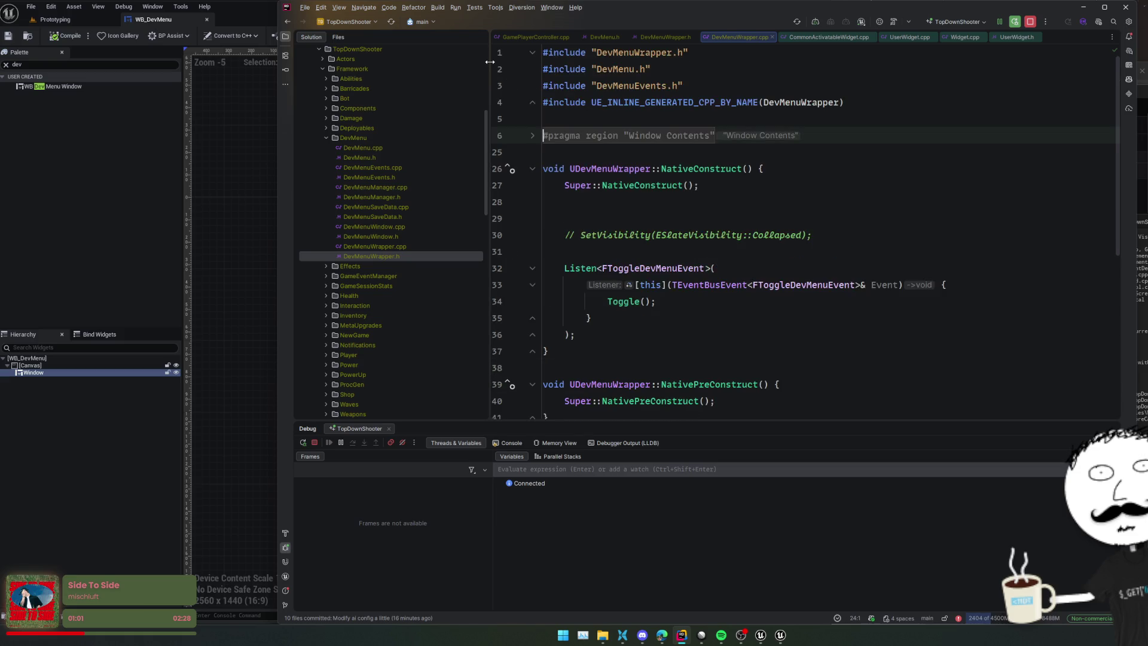
Step: Wrap the remaining wrapper functions in a region named "Wrapper"
drag(577, 146, 608, 371)
key(ctrl+alt+t)
key(Down)
key(Down)
key(Down)
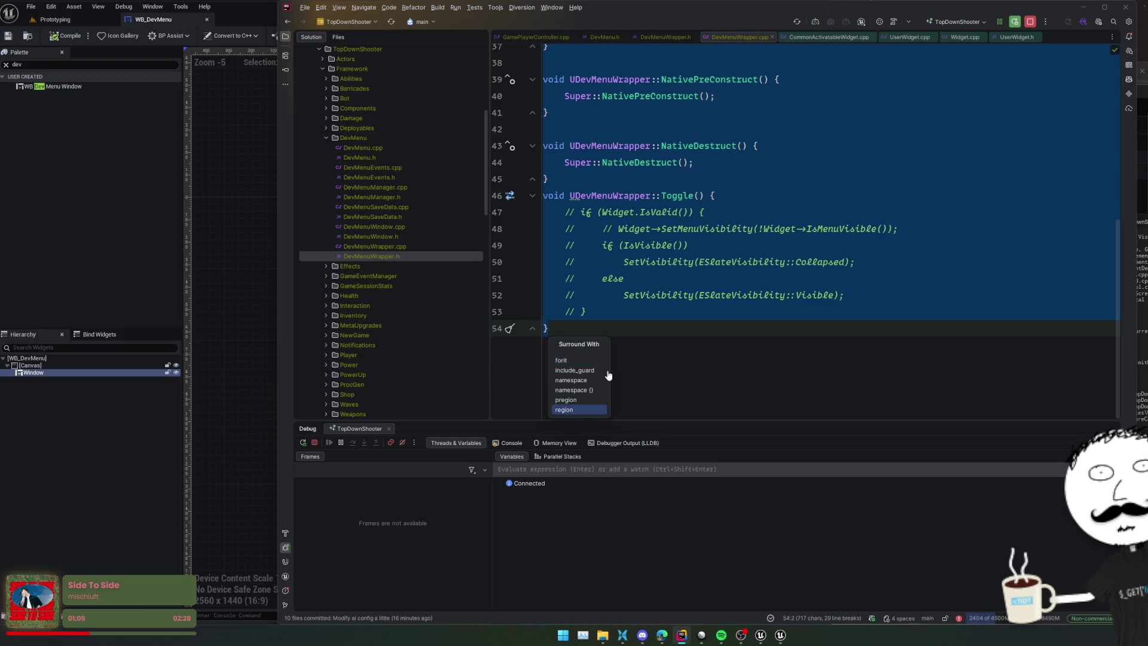
key(Return)
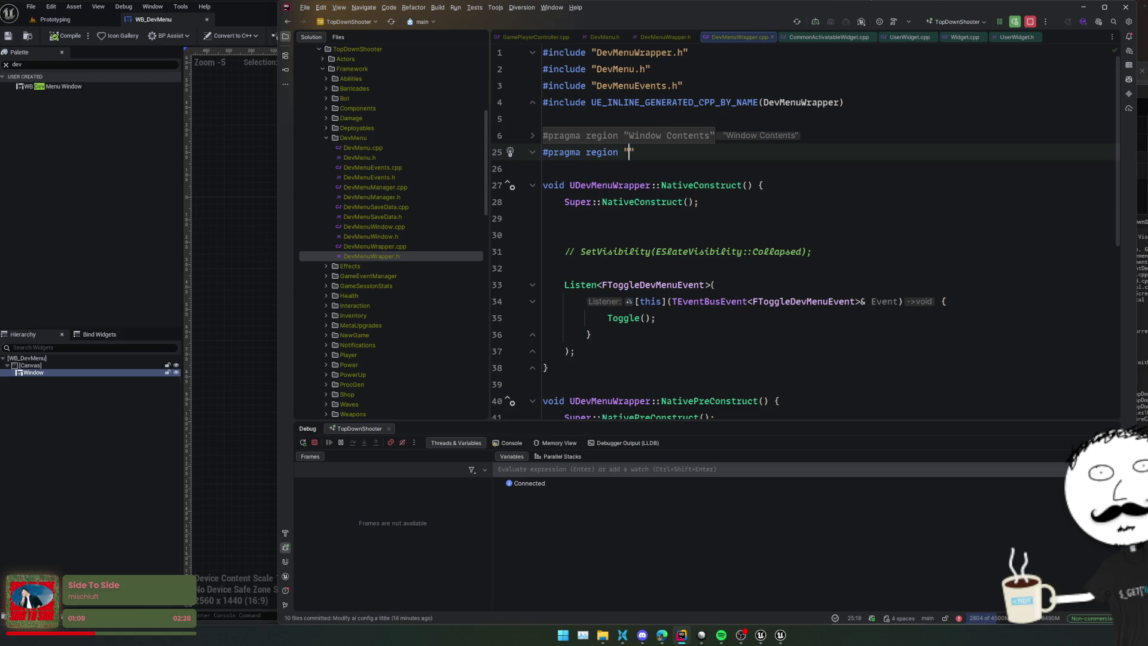
text(Wrapper)
key(Return)
key(ctrl+minus)
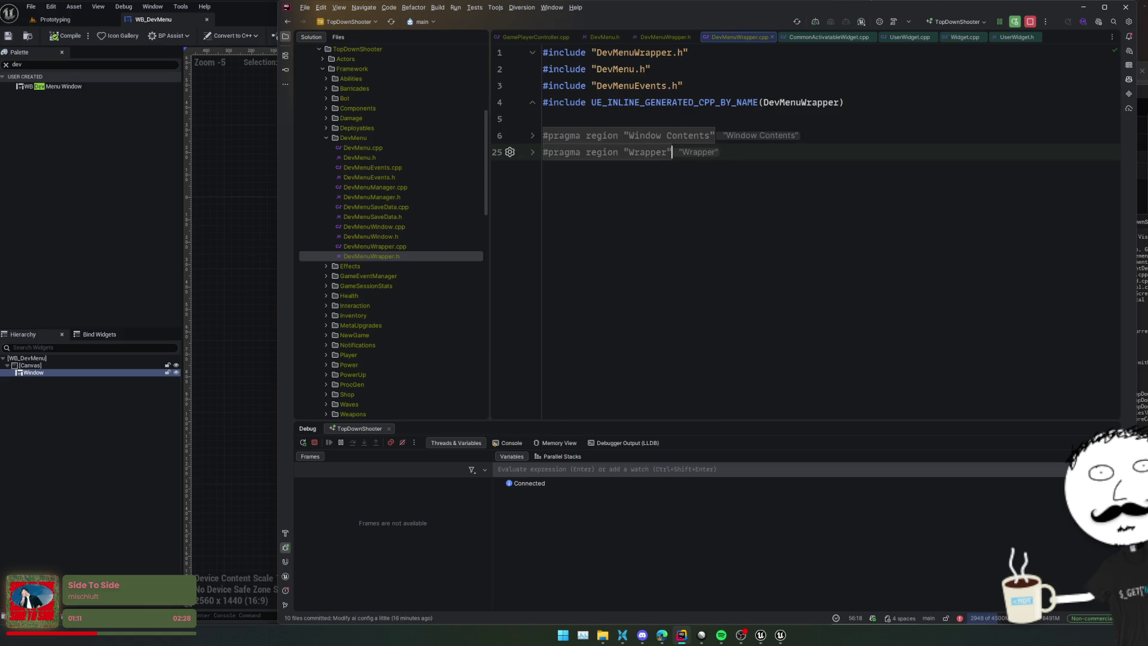
key(Home)
key(Return)
key(Return)
key(Return)
key(ctrl+shift+equal)
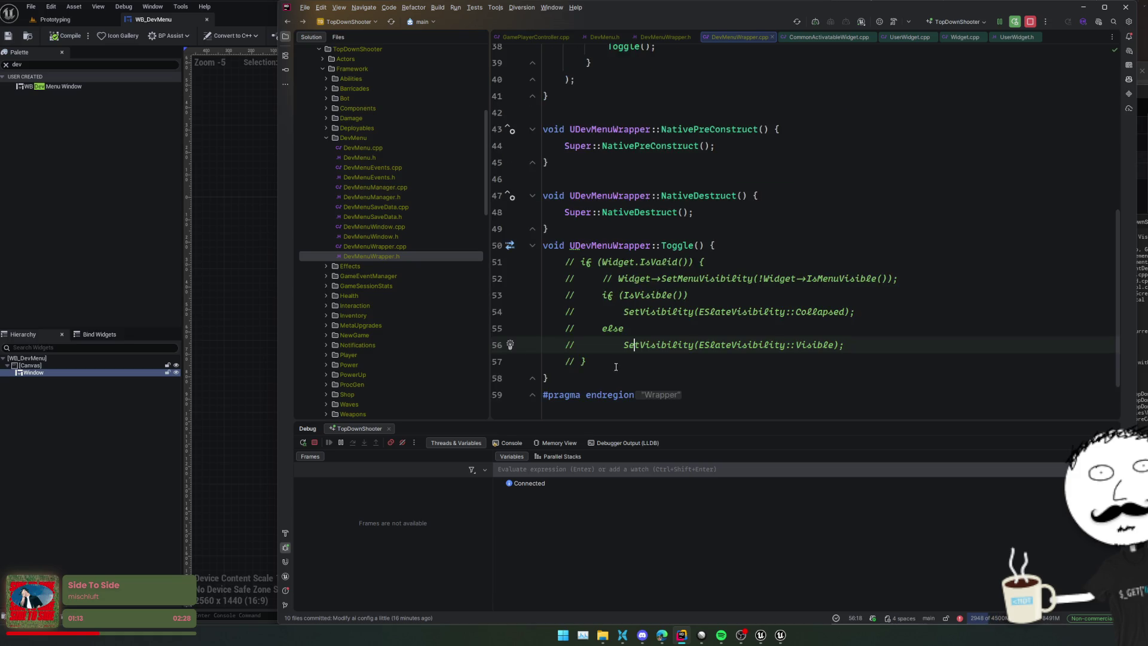
Step: Locate UDevMenuWindow::NativeConstruct from its header declaration and cut it out
key(ctrl+alt+Home)
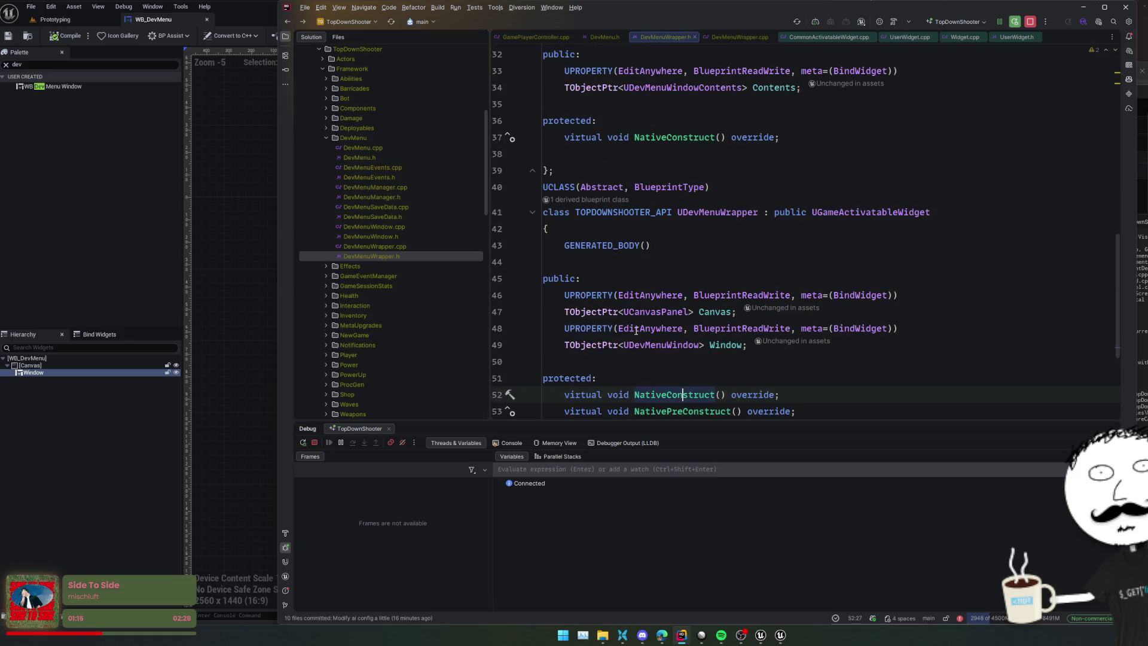
scroll(636, 330, up, 2)
click(671, 204)
key(ctrl+alt+Home)
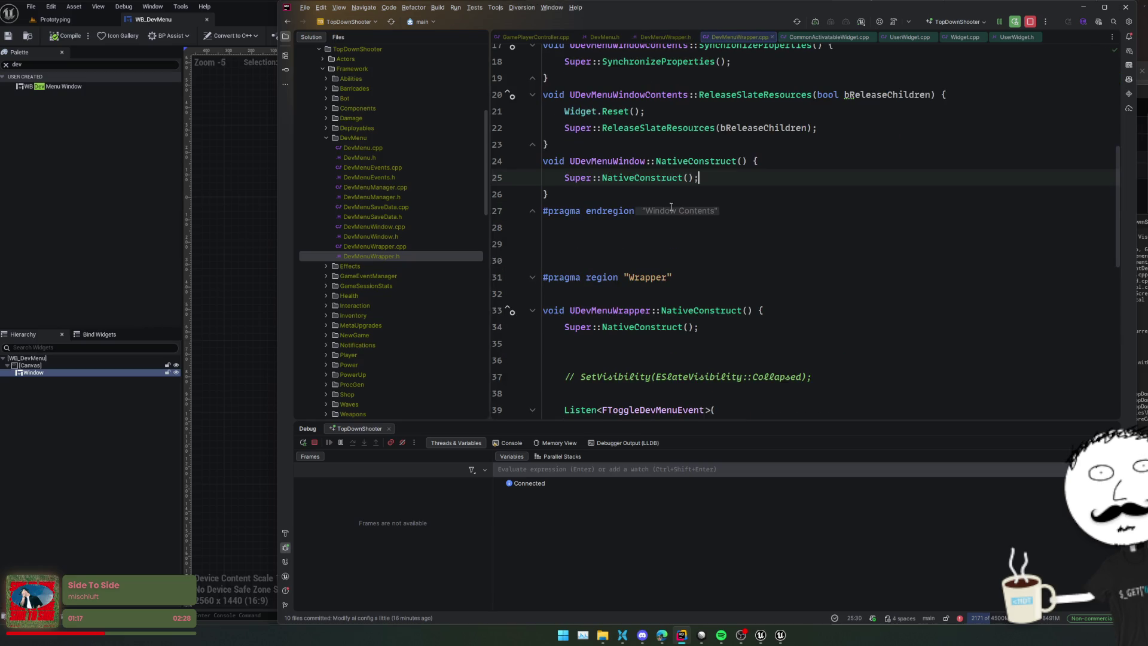
key(Down)
key(shift+Up)
key(shift+Up)
key(shift+Home)
key(ctrl+c)
key(BackSpace)
key(Delete)
Step: Paste NativeConstruct inside a new #pragma region "Window" block, then start a Live Coding rebuild
key(Down)
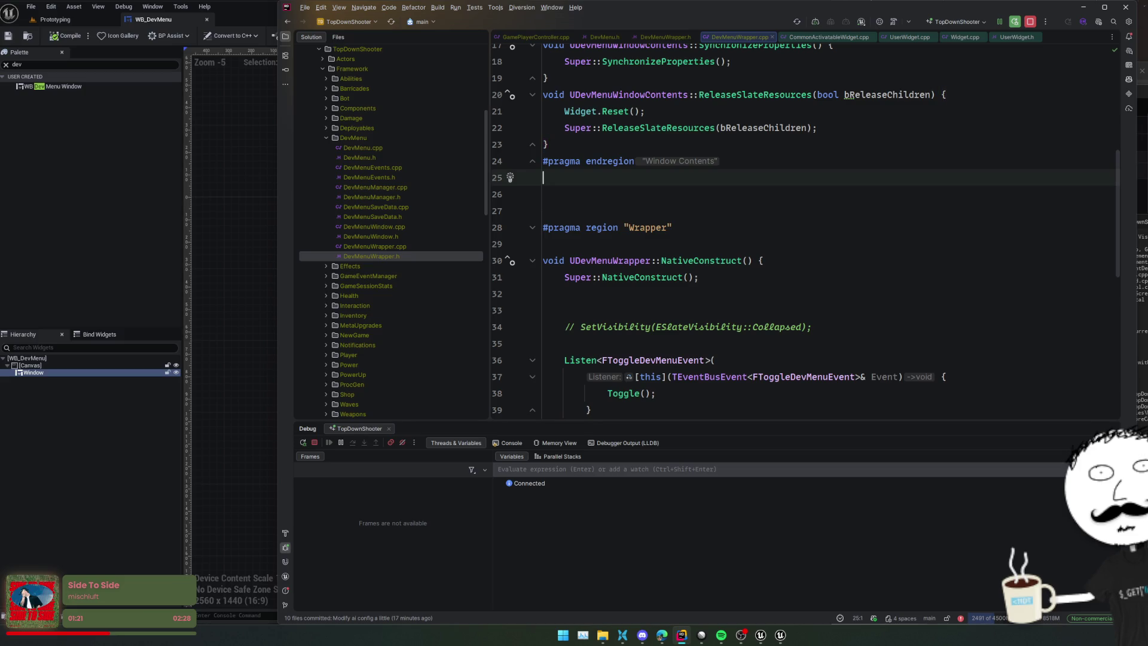
key(Return)
text(#pragma region "Window")
key(Down)
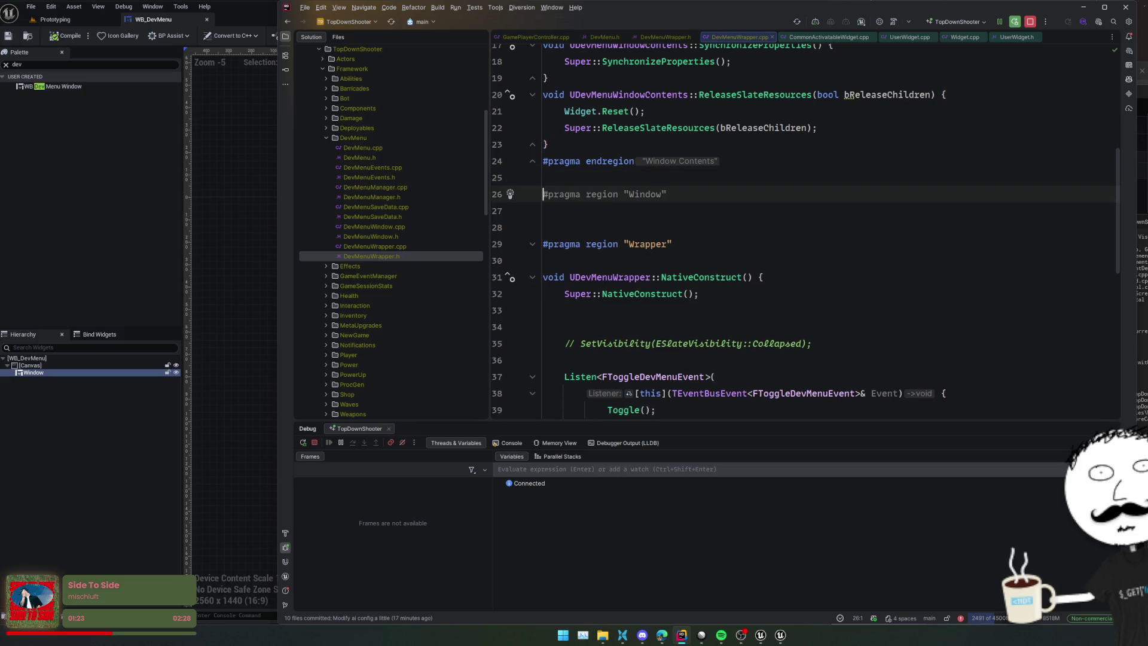
key(ctrl+v)
key(Return)
text(#pragma endregion)
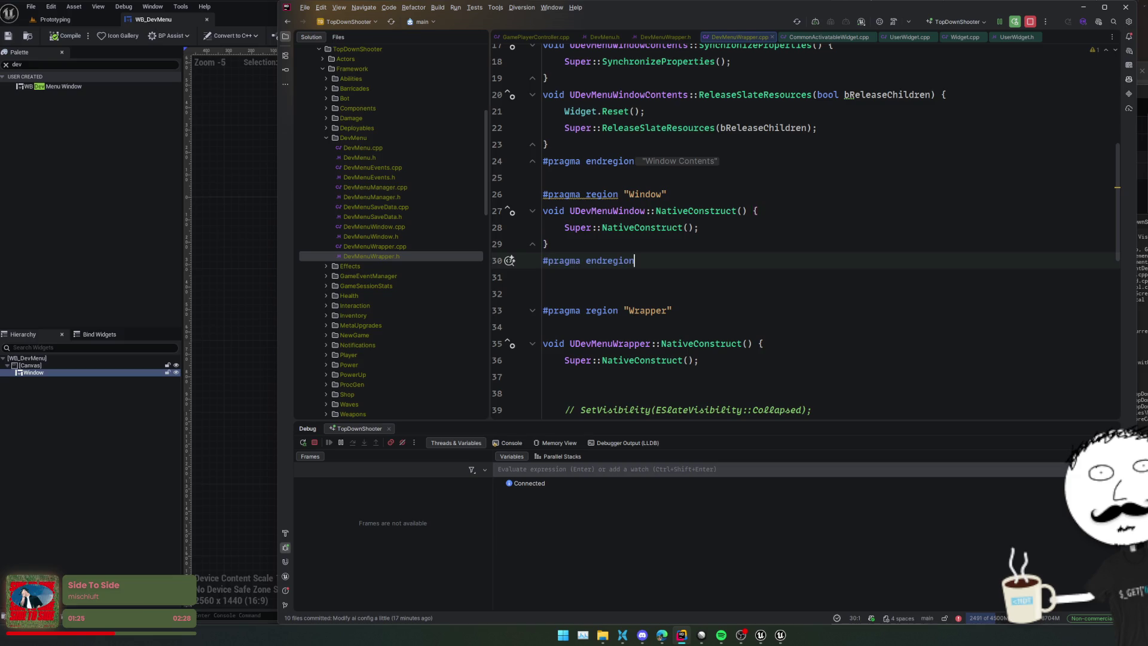
key(Up)
key(Return)
key(Up)
key(Up)
key(Up)
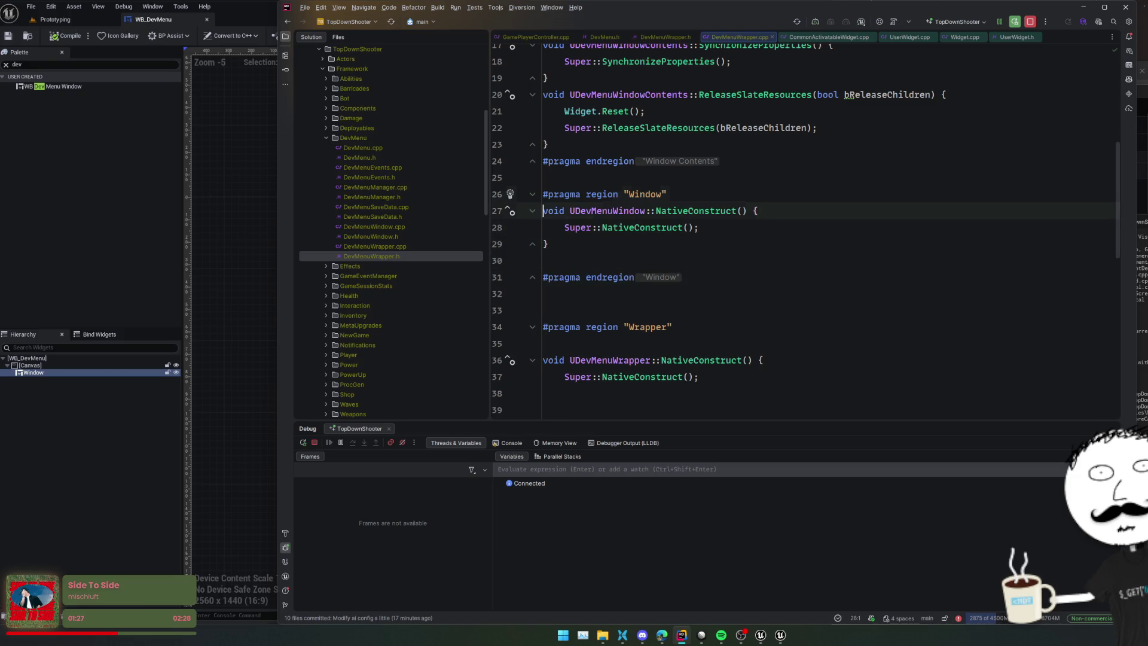
key(Down)
key(Return)
key(ctrl+alt+F11)
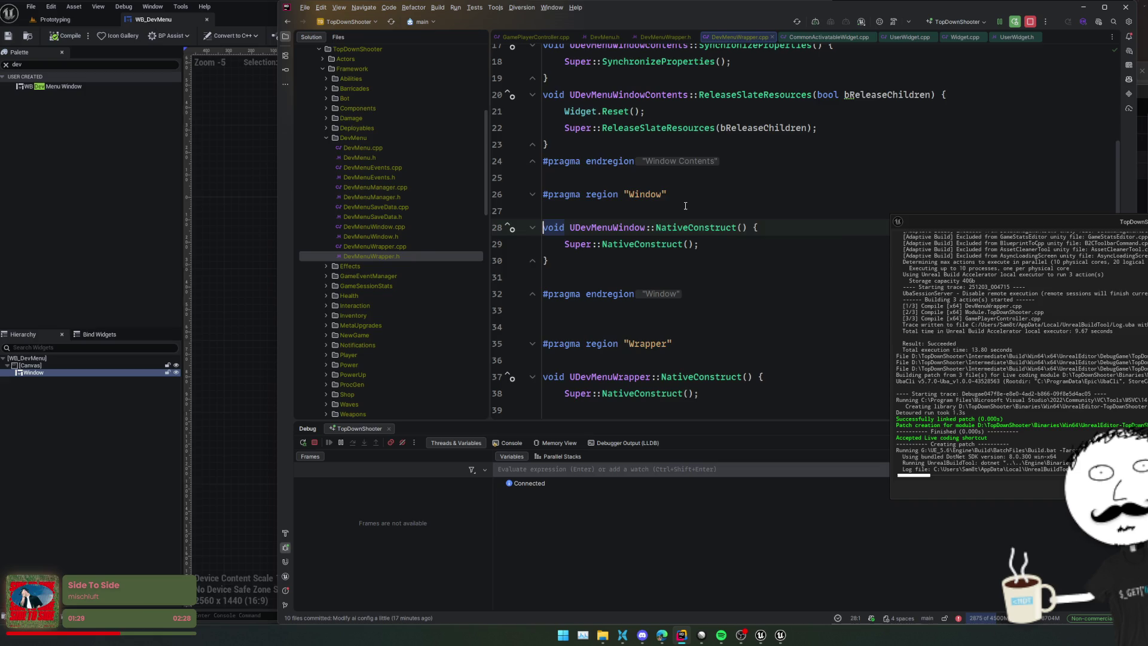
Step: Wait for the Live Coding patch to succeed, then return to the Unreal WB_DevMenu editor
scroll(798, 245, up, 5)
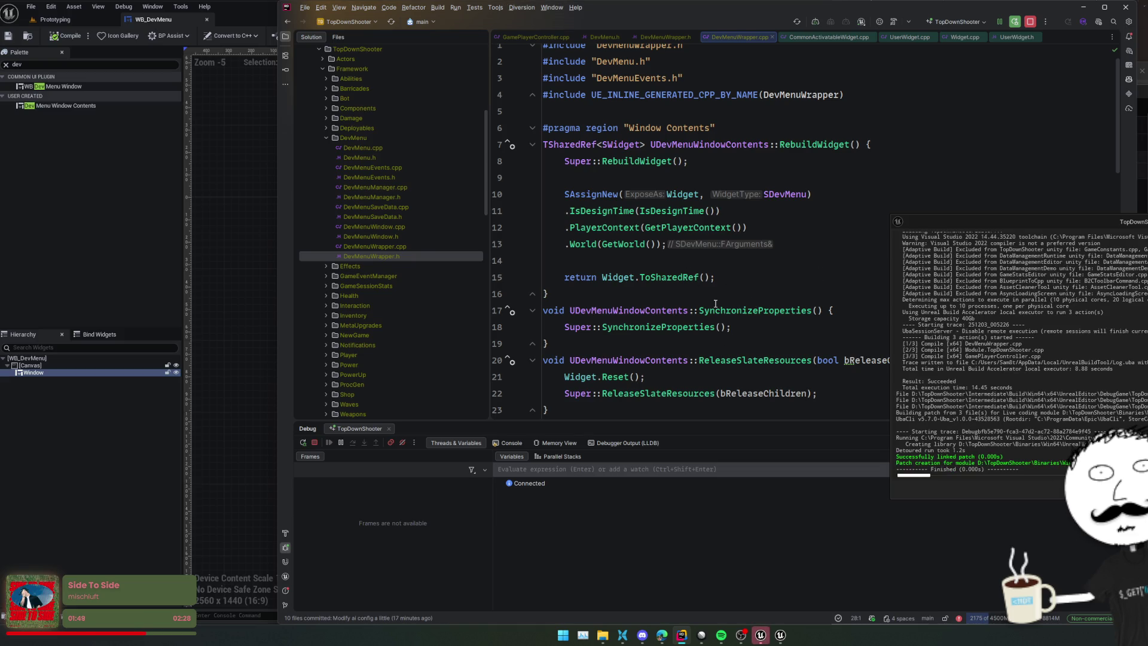
click(13, 35)
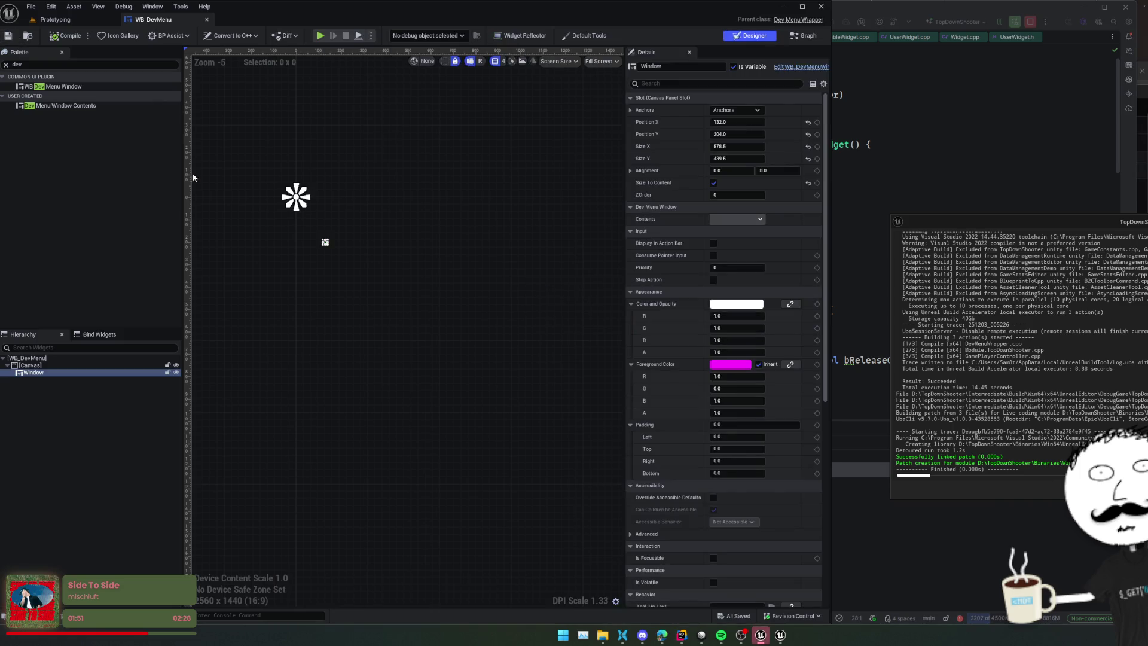
Step: Turn off Size To Content, resize Window to about 454×235, compile, then open WB_DevMenuWindow
scroll(297, 232, up, 4)
click(714, 183)
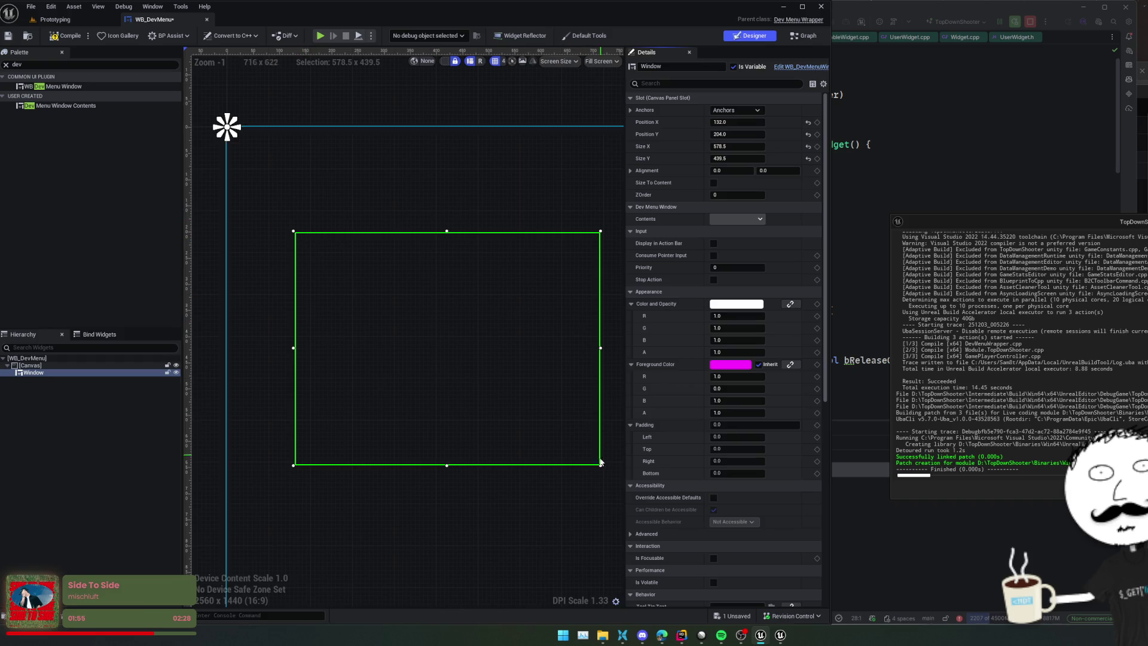
drag(600, 465, 535, 359)
click(64, 36)
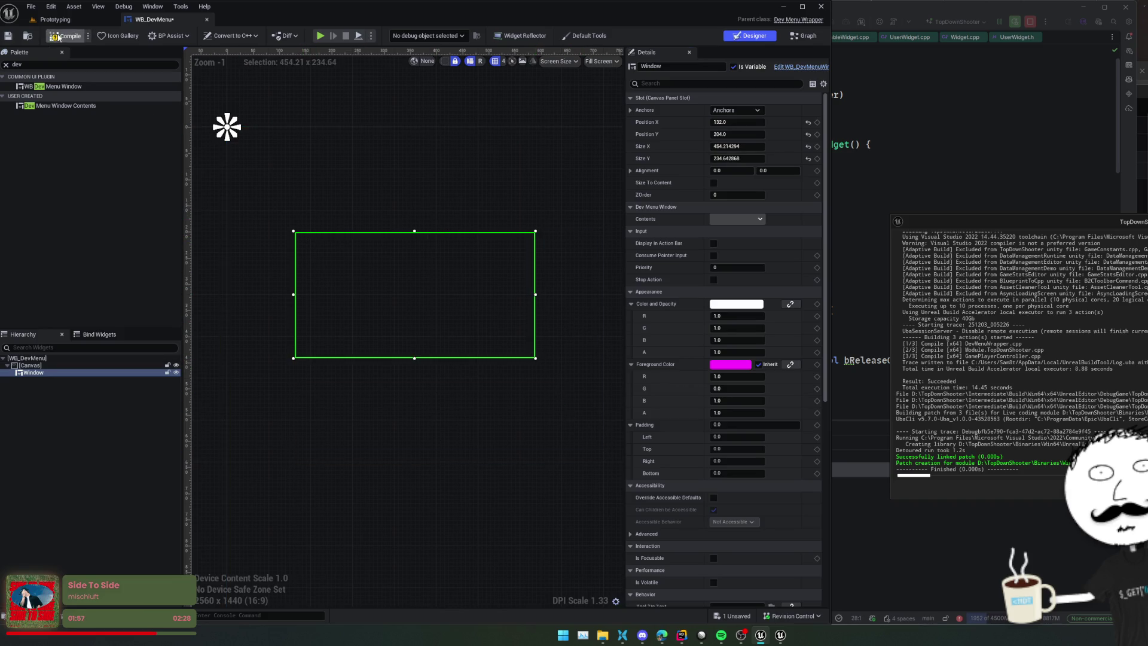
key(F5)
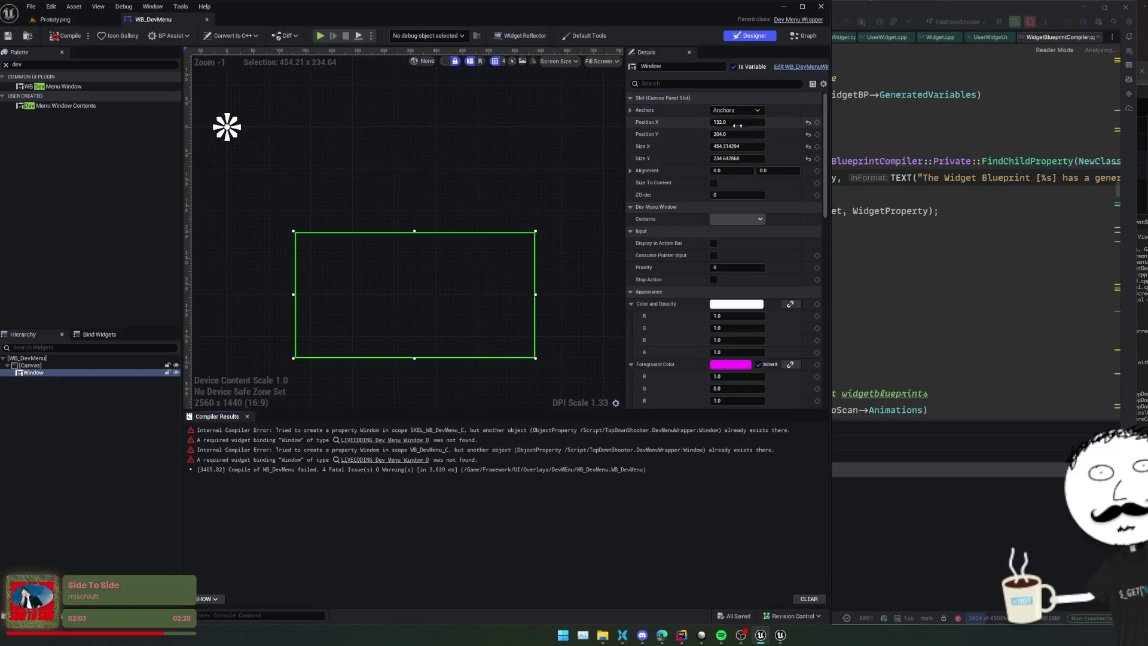
click(800, 68)
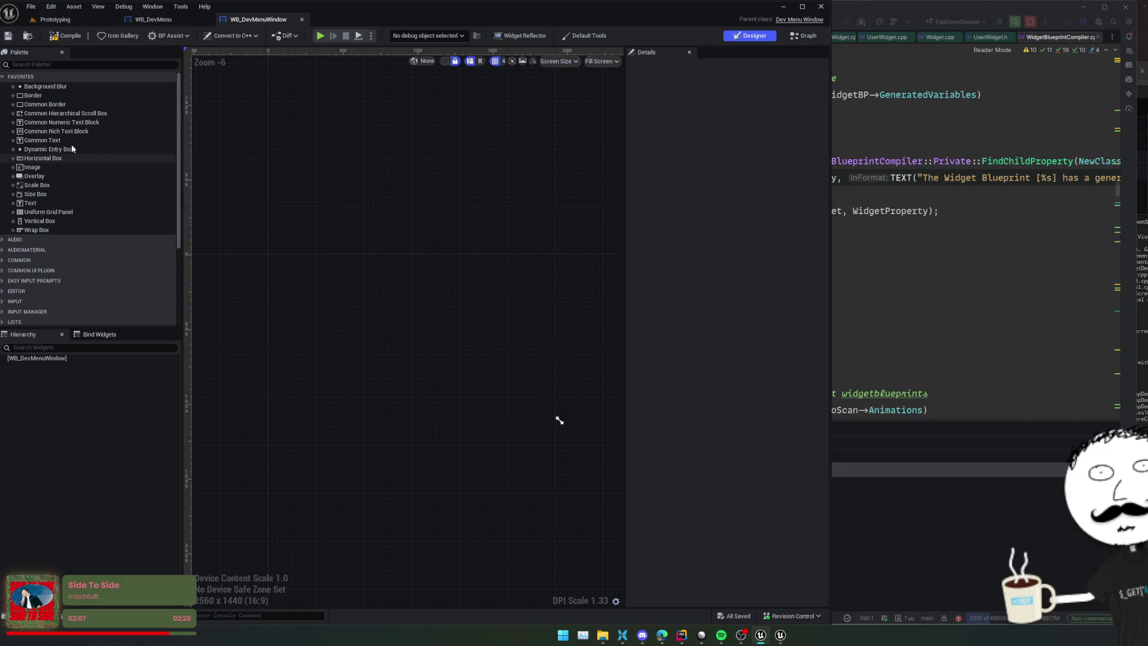
Step: Add a Common Border as the window's root widget, save, and set its padding to 0
click(68, 66)
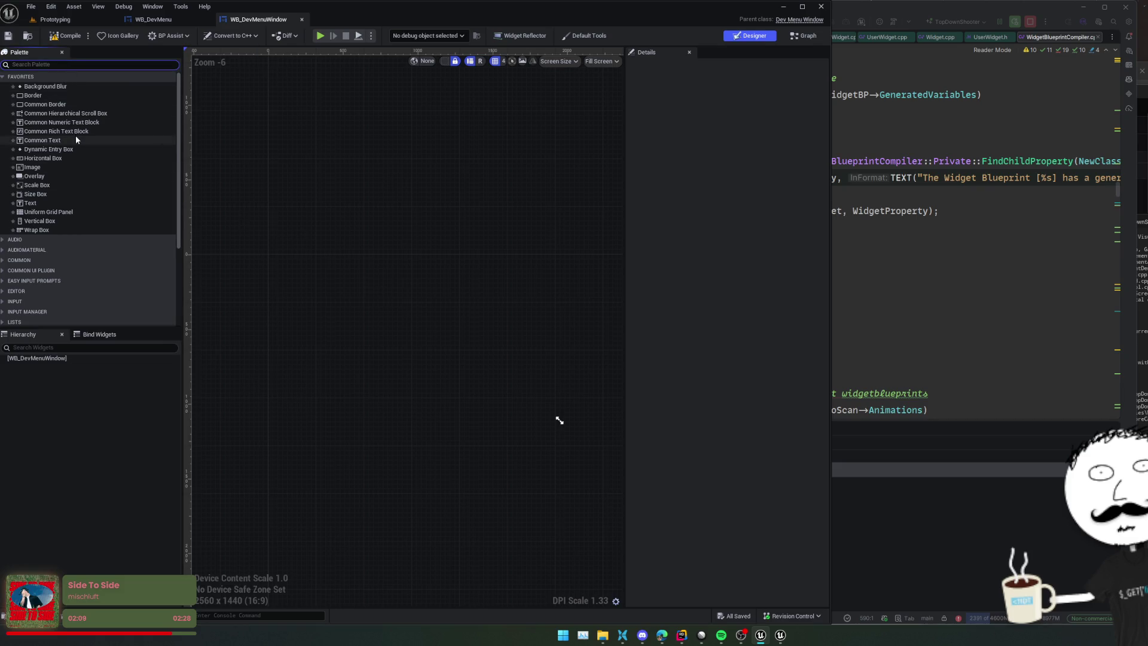
click(80, 105)
drag(58, 358, 58, 358)
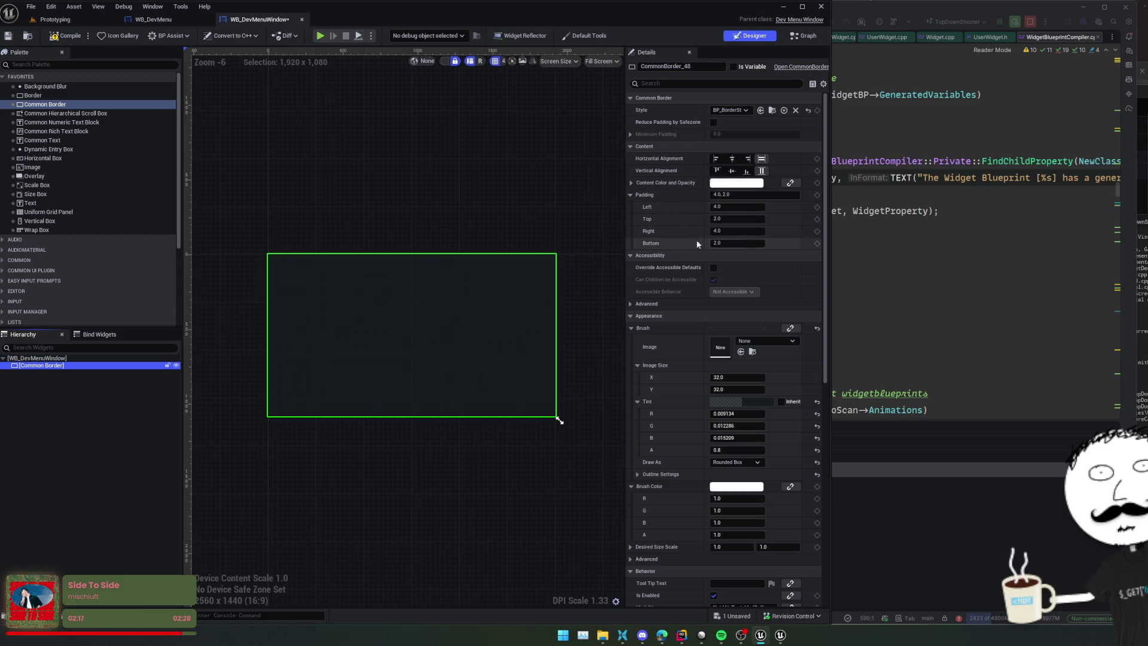
key(ctrl+s)
scroll(654, 219, down, 1)
scroll(654, 219, up, 1)
click(755, 194)
text(0)
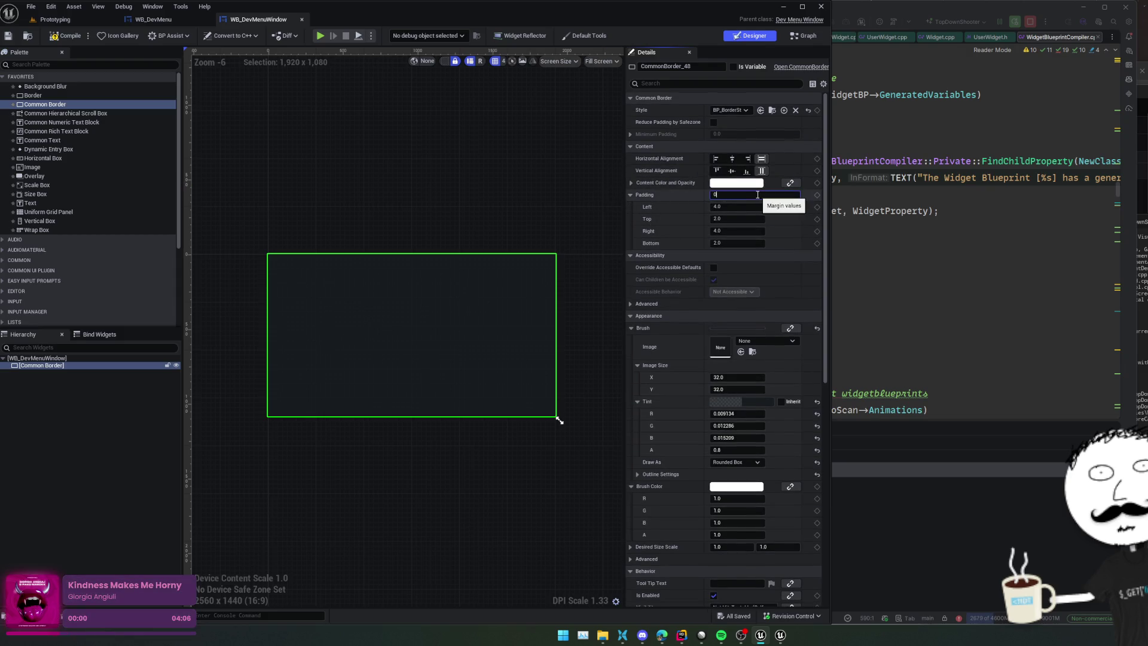
Step: Put a Vertical Box inside the border, rename the border to Container, and save
click(37, 65)
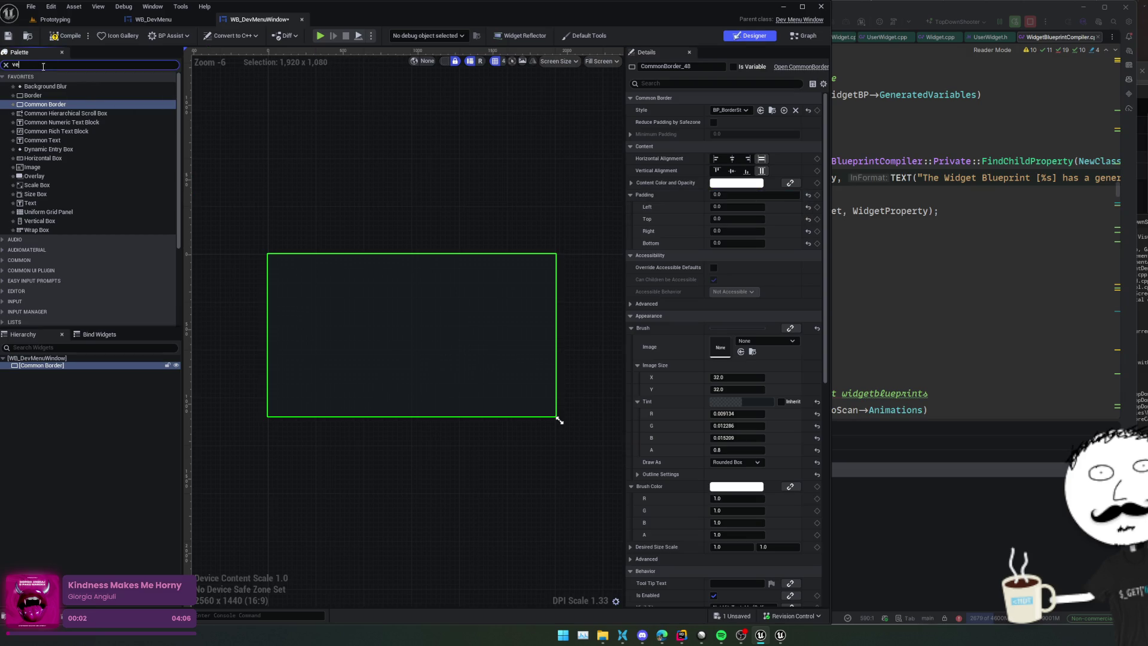
text(r)
mouse_move(40, 95)
mouse_down()
mouse_move(116, 332)
mouse_move(51, 372)
mouse_up()
double_click(108, 366)
text(R)
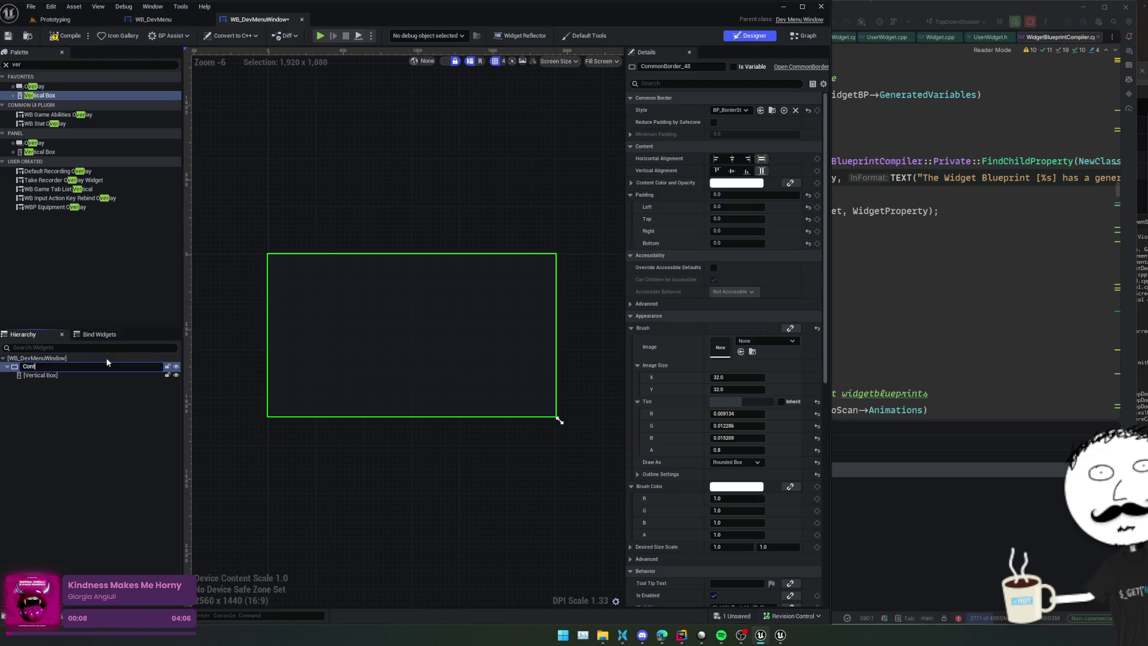
text(r)
key(Return)
click(60, 373)
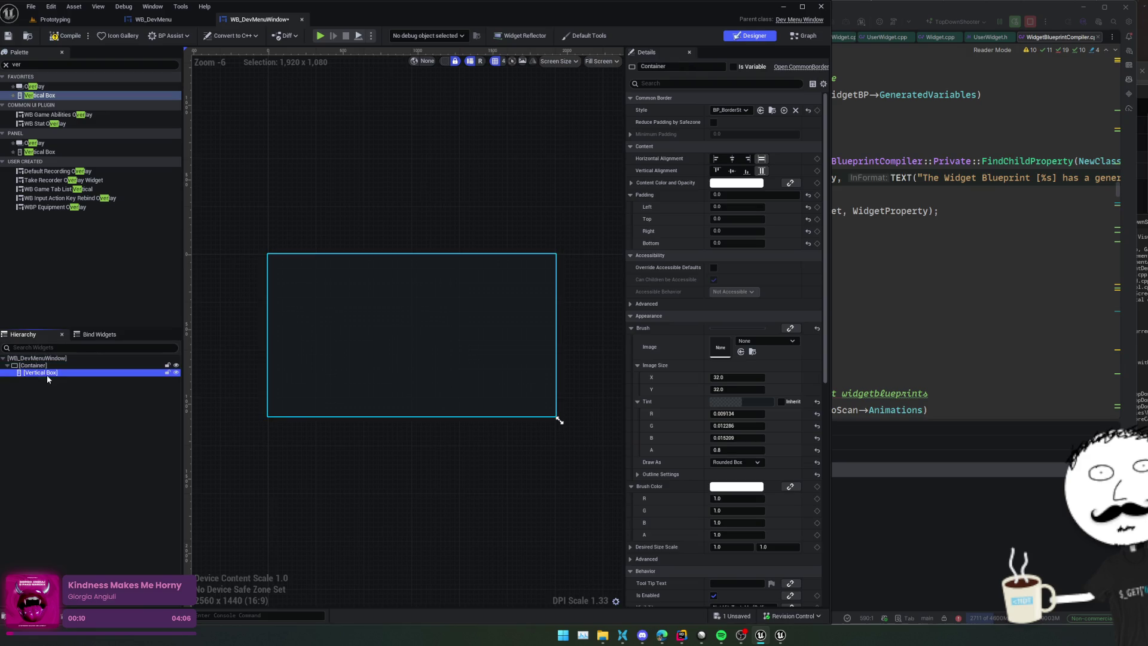
key(ctrl+s)
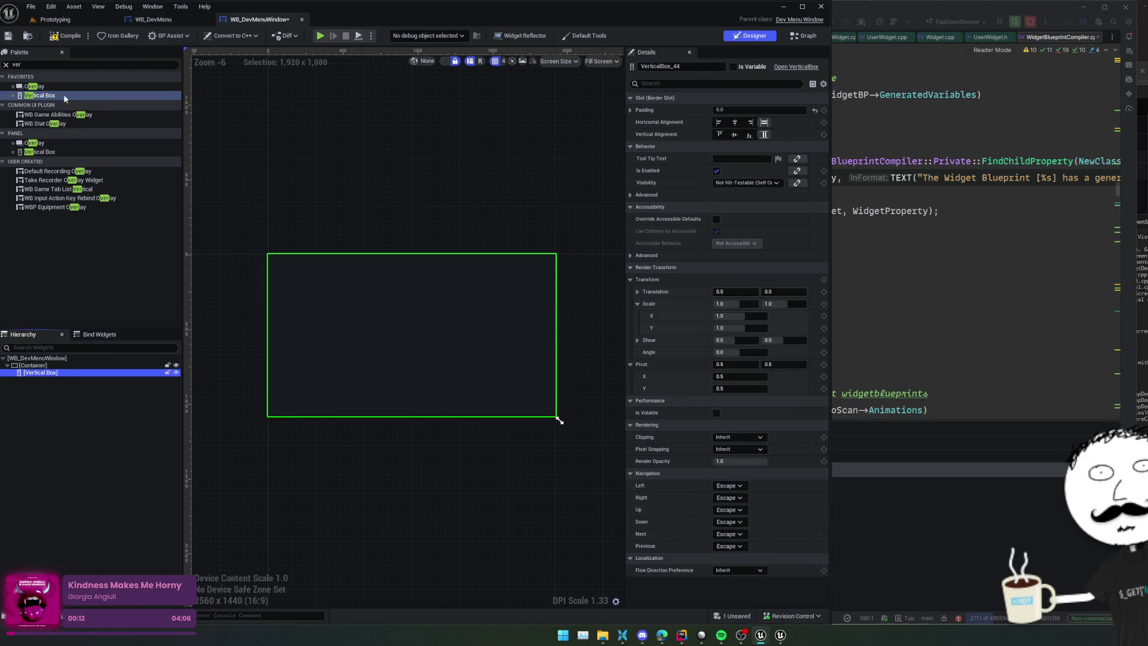
click(6, 64)
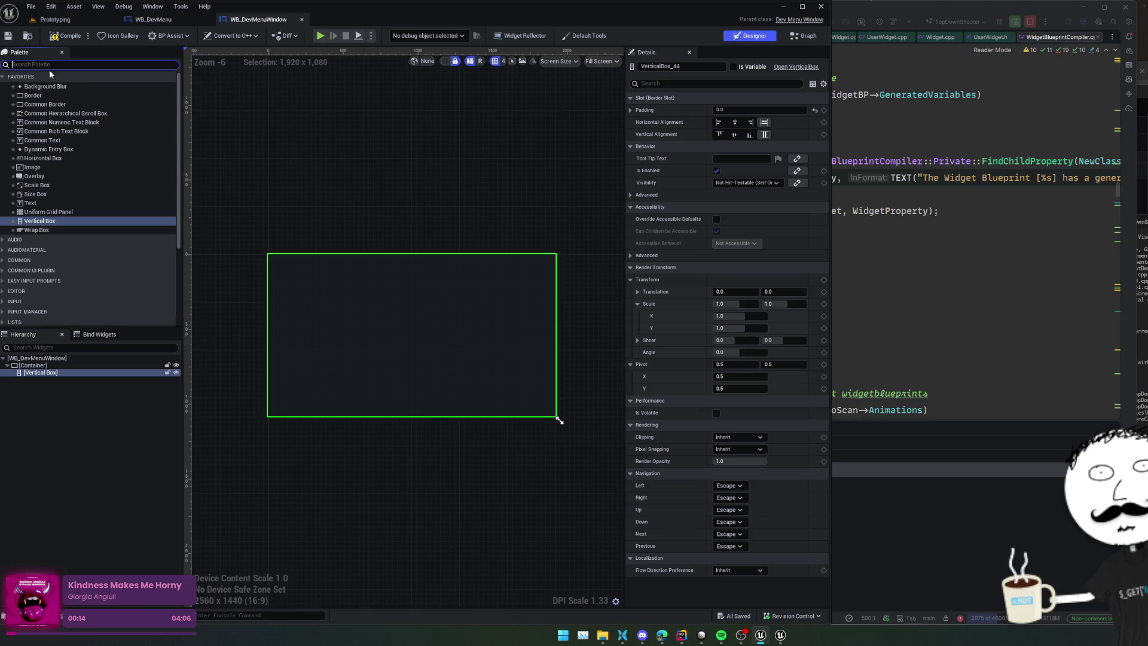
Step: Add a Common Border named TitleBar inside the Vertical Box and save
click(69, 103)
drag(121, 134, 124, 375)
text(TitleBar)
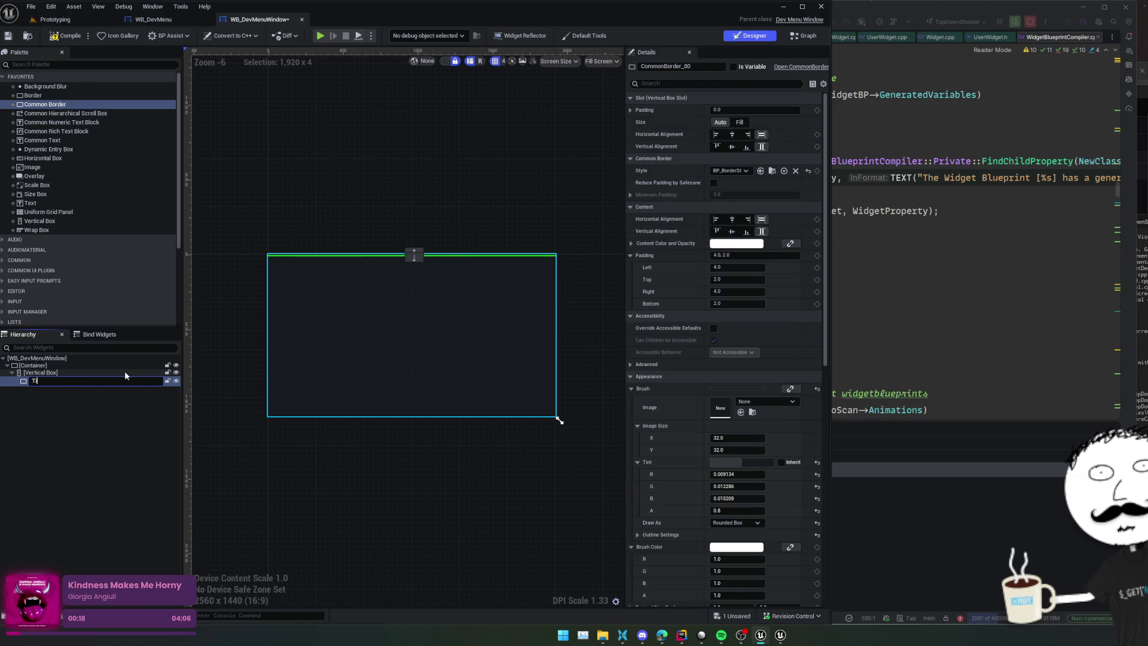
key(Return)
key(ctrl+s)
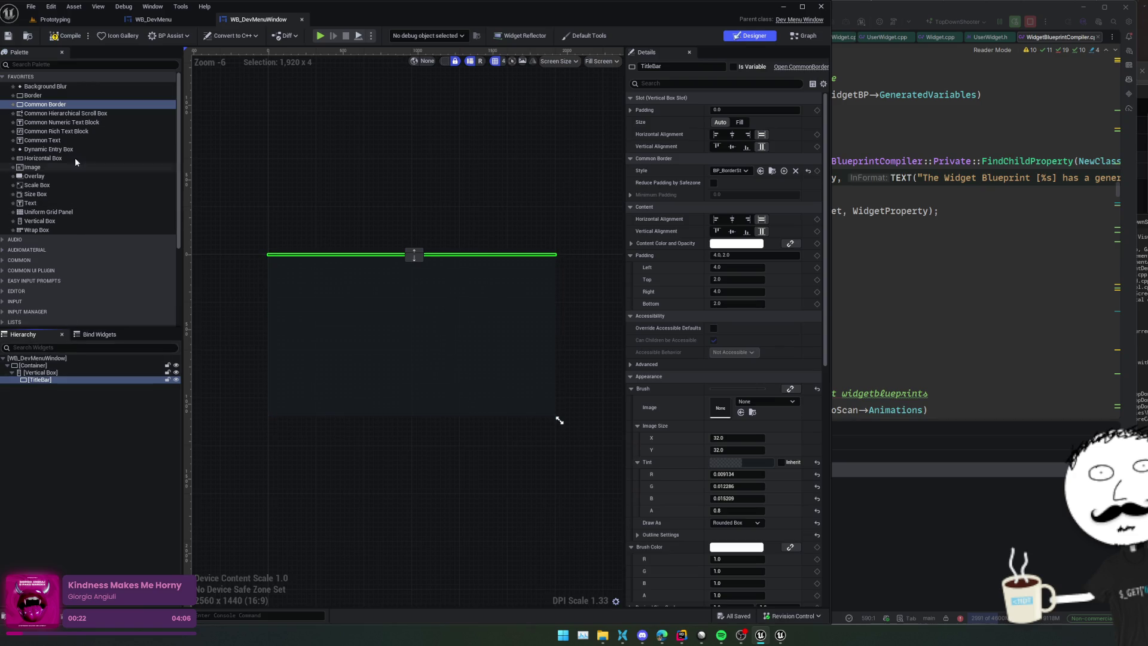
Step: Put a Horizontal Box in TitleBar holding a text block reading {Title}
mouse_move(53, 157)
mouse_down()
mouse_move(47, 396)
mouse_move(45, 379)
mouse_up()
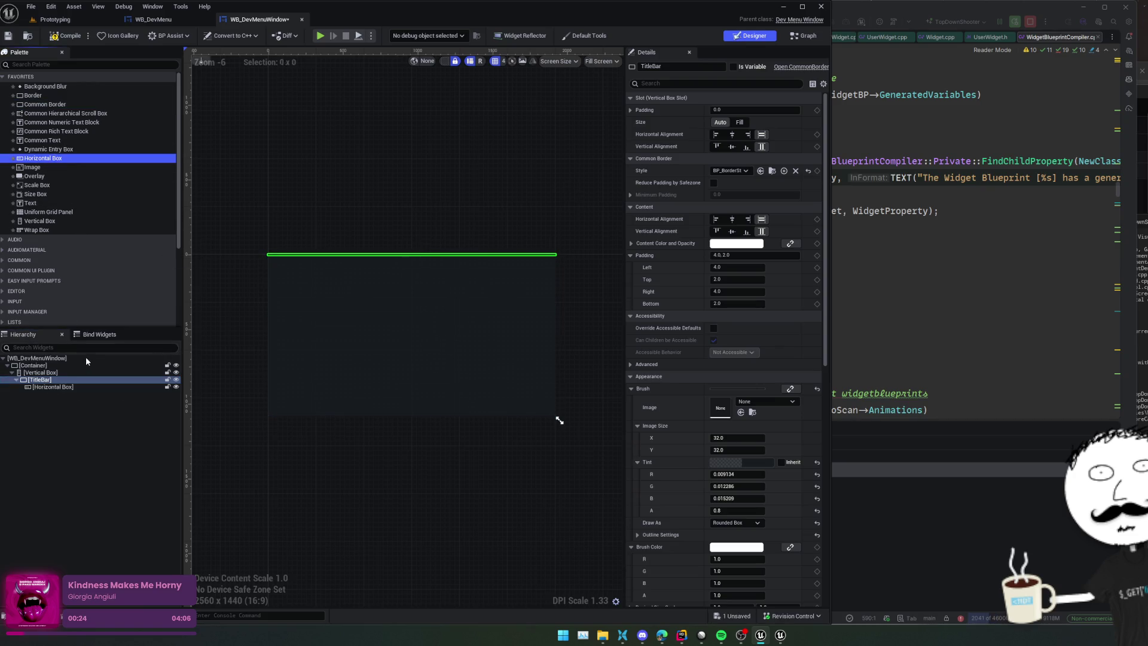
click(35, 205)
drag(35, 205, 55, 392)
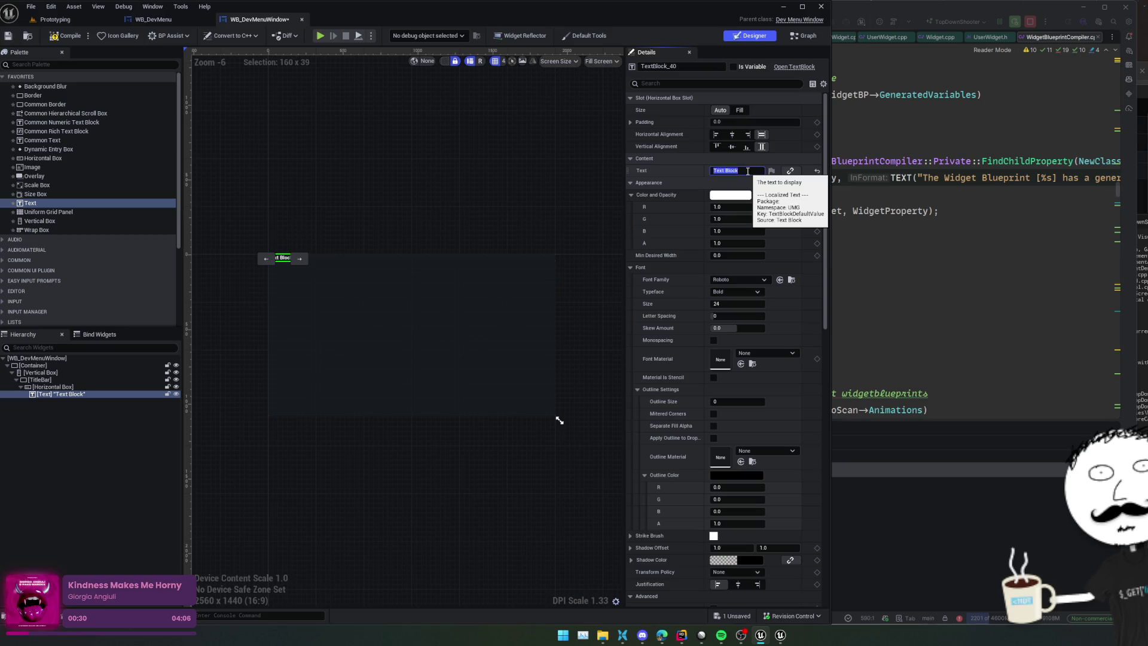
key(Return)
scroll(285, 237, up, 3)
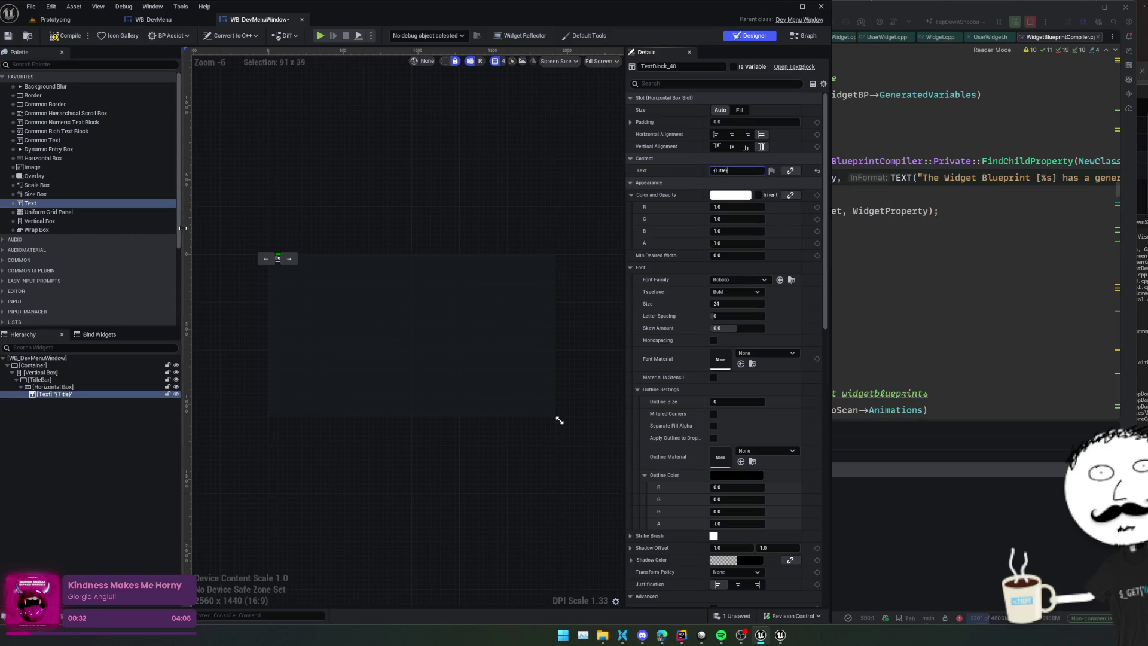
scroll(307, 297, up, 8)
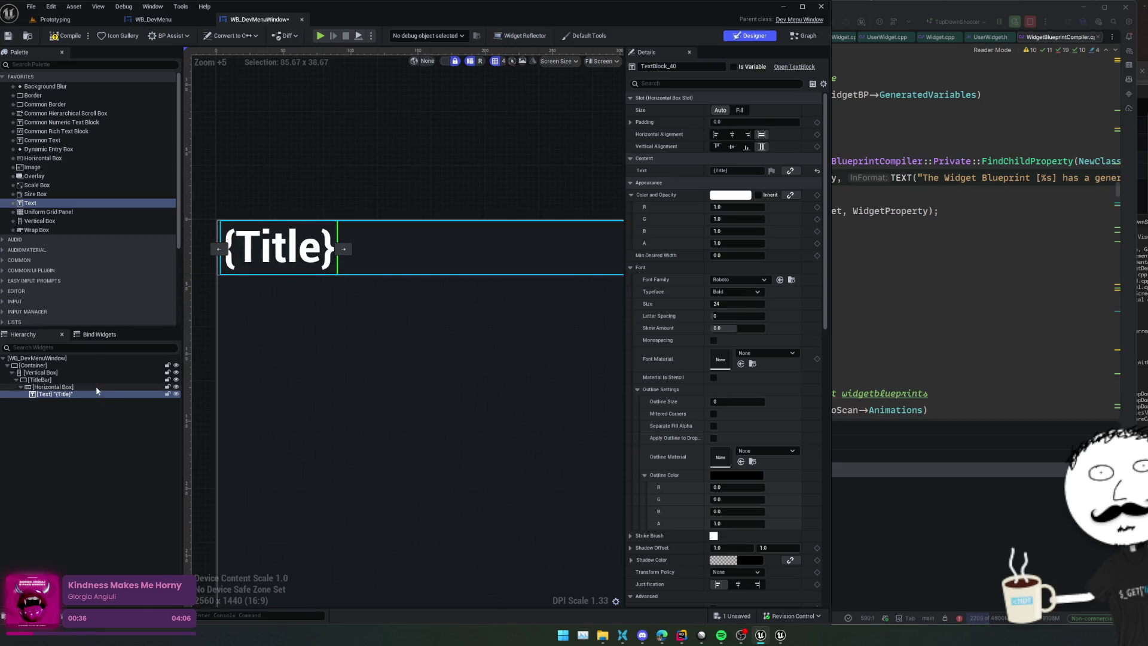
Step: Try padding values on the horizontal and vertical boxes, leaving the Vertical Box padding at 0
click(37, 387)
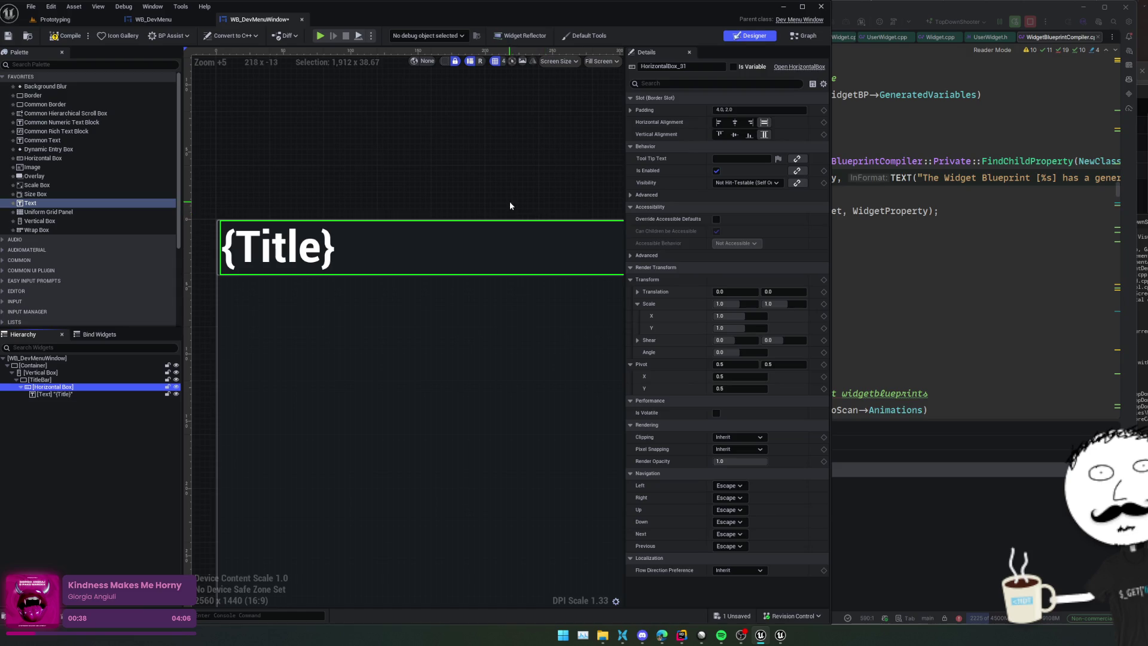
click(754, 110)
text(0)
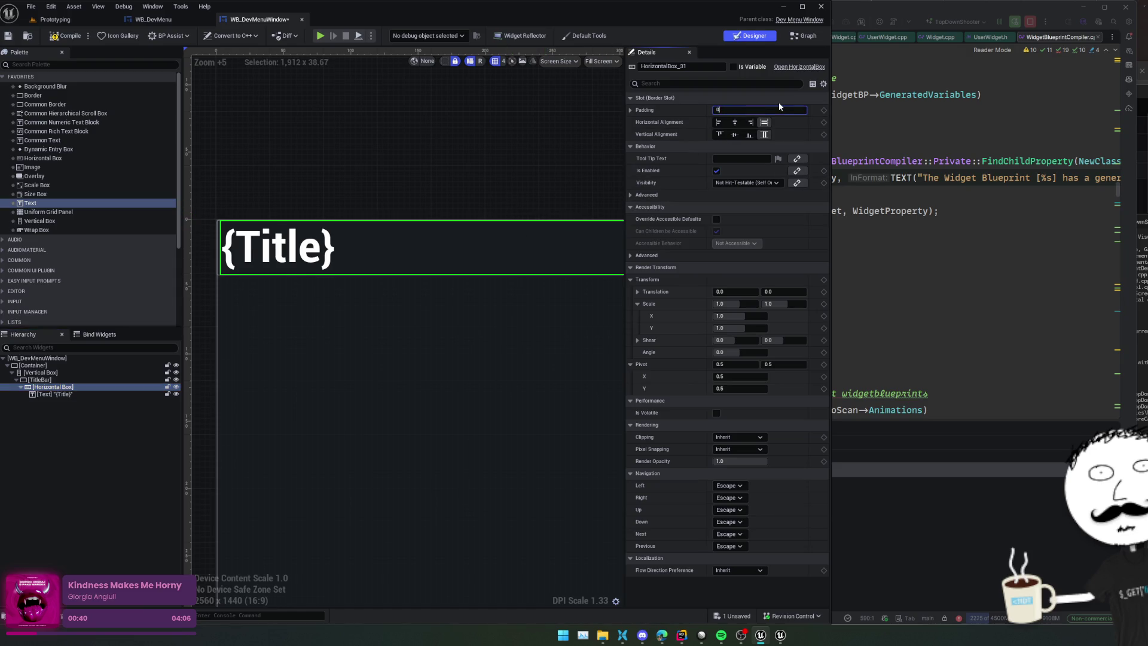
key(Return)
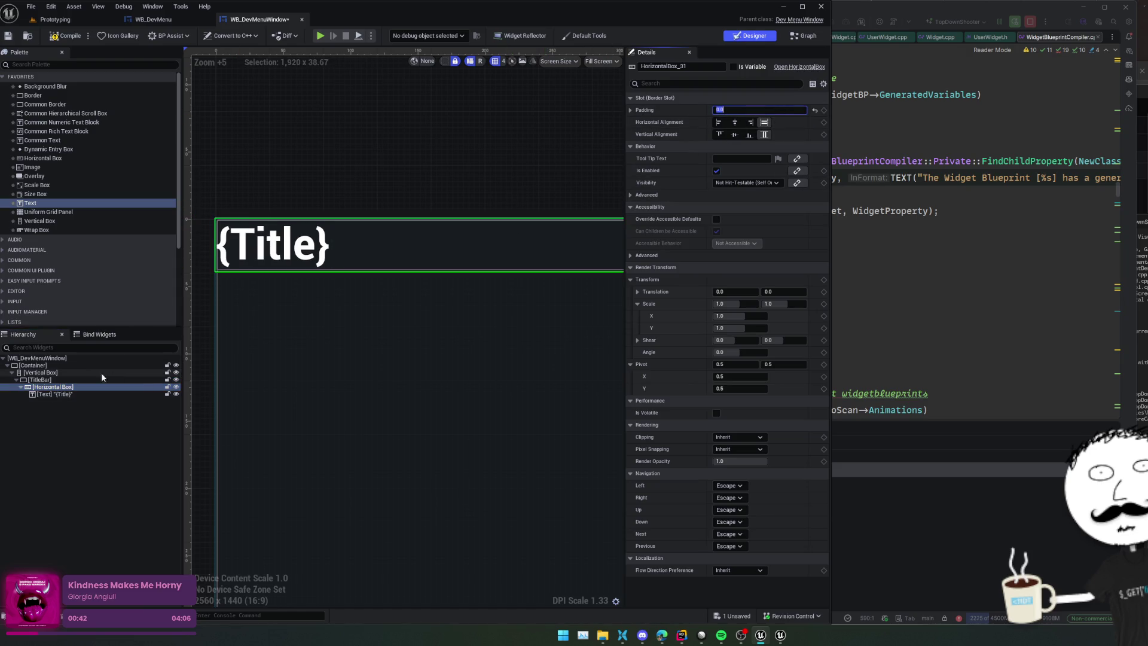
click(96, 372)
click(765, 109)
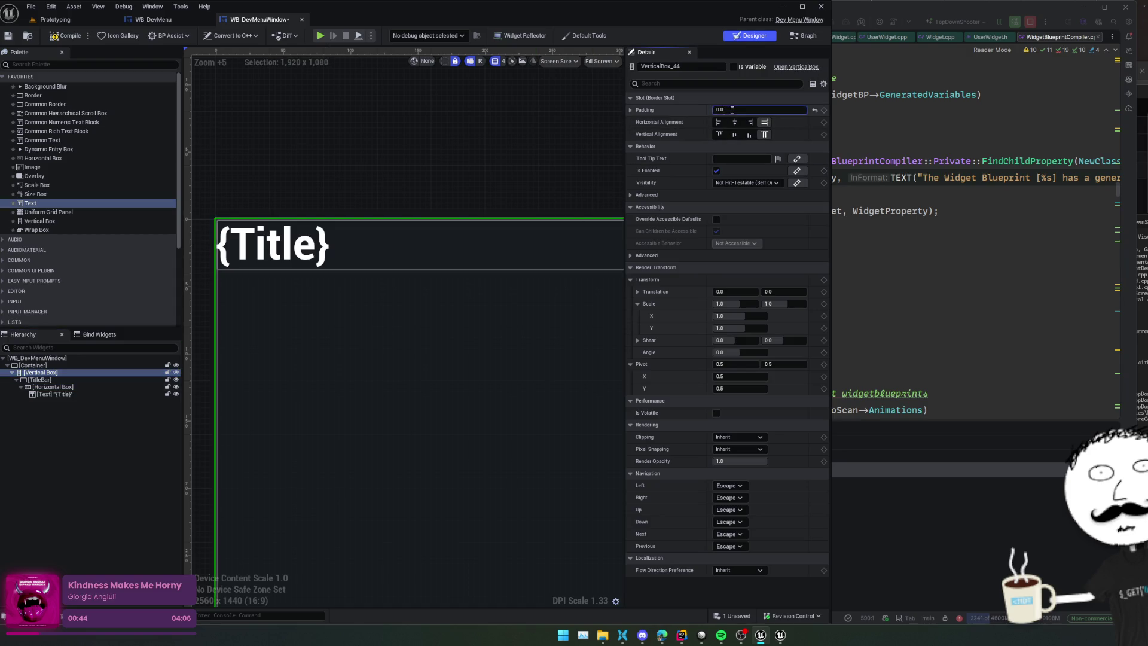
text(1)
key(Return)
text(.5)
key(Return)
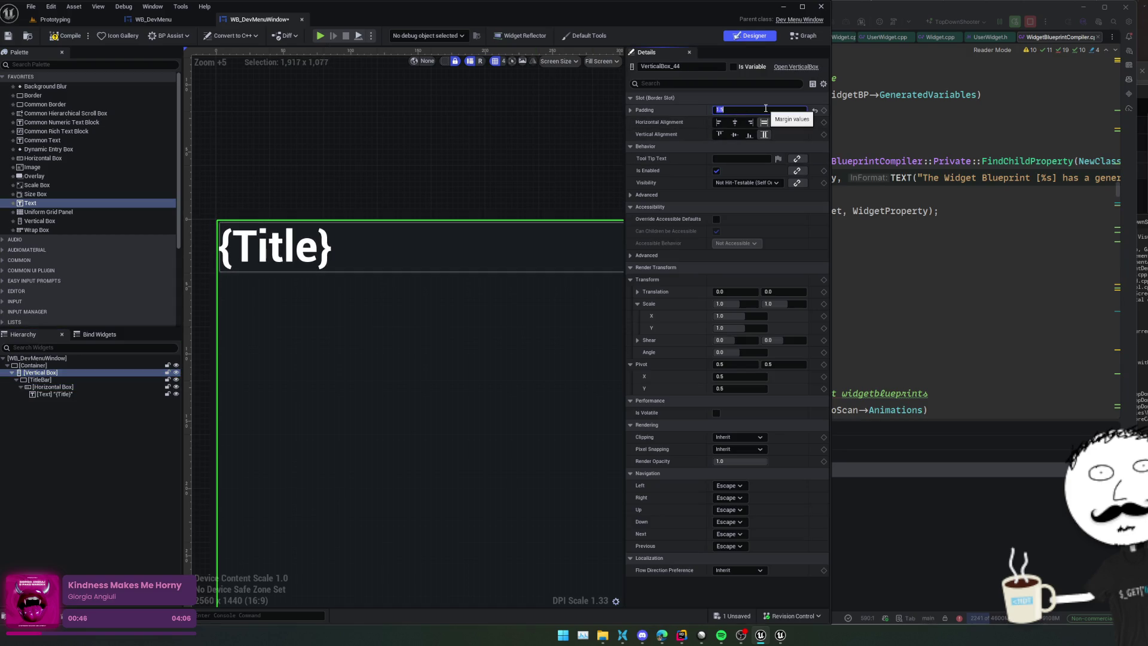
scroll(189, 242, up, 7)
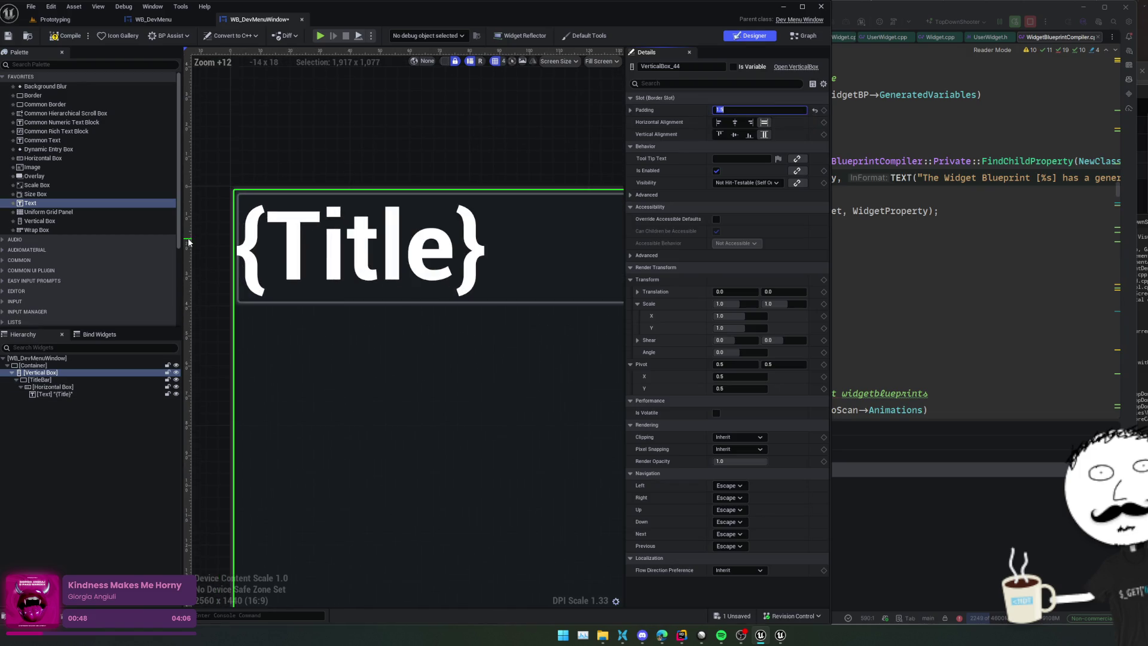
text(0)
key(Return)
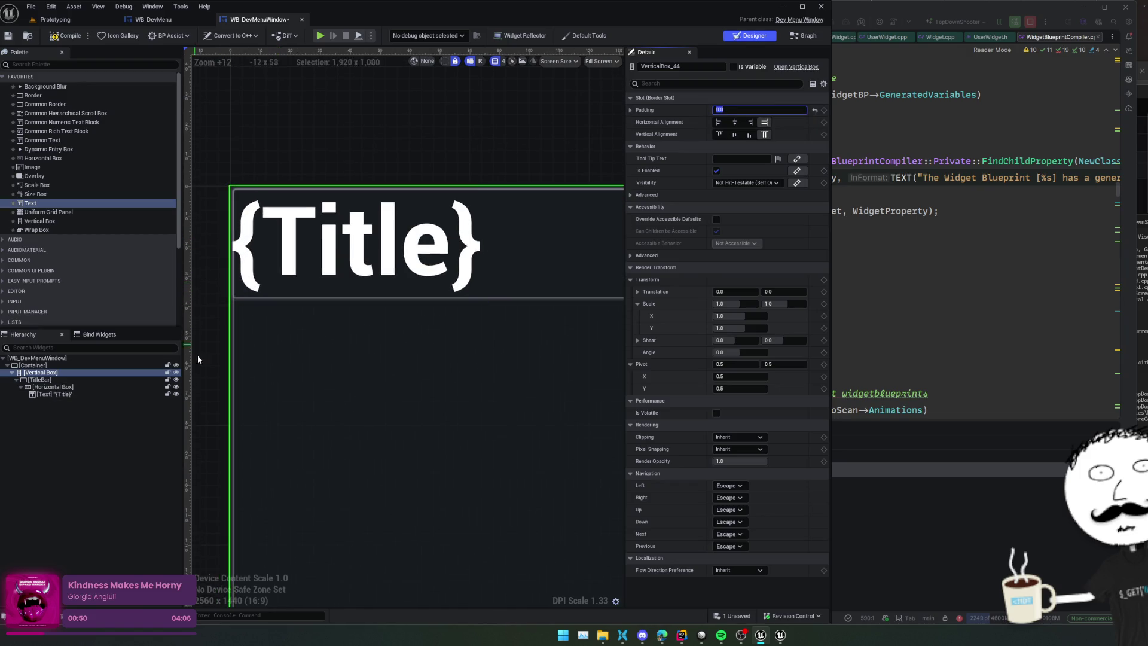
Step: Set the title bar's Horizontal Box padding to 1.5
click(66, 387)
click(741, 110)
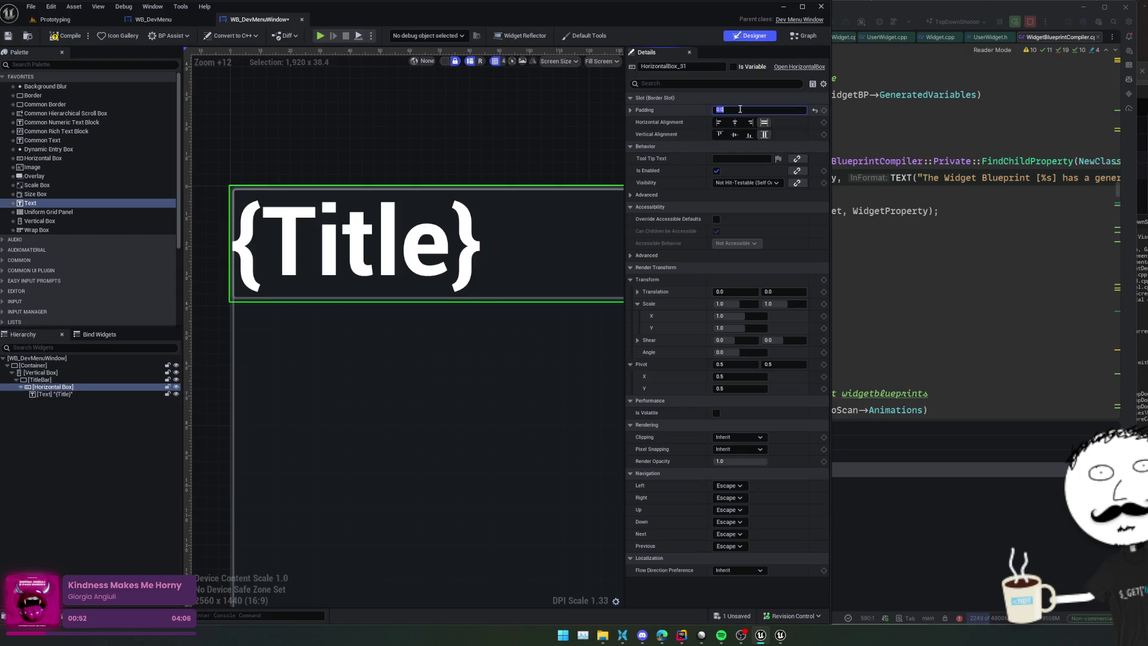
text(1.5)
key(Return)
Step: Give the {Title} text 8 padding on every side and save the blueprint
scroll(373, 263, down, 5)
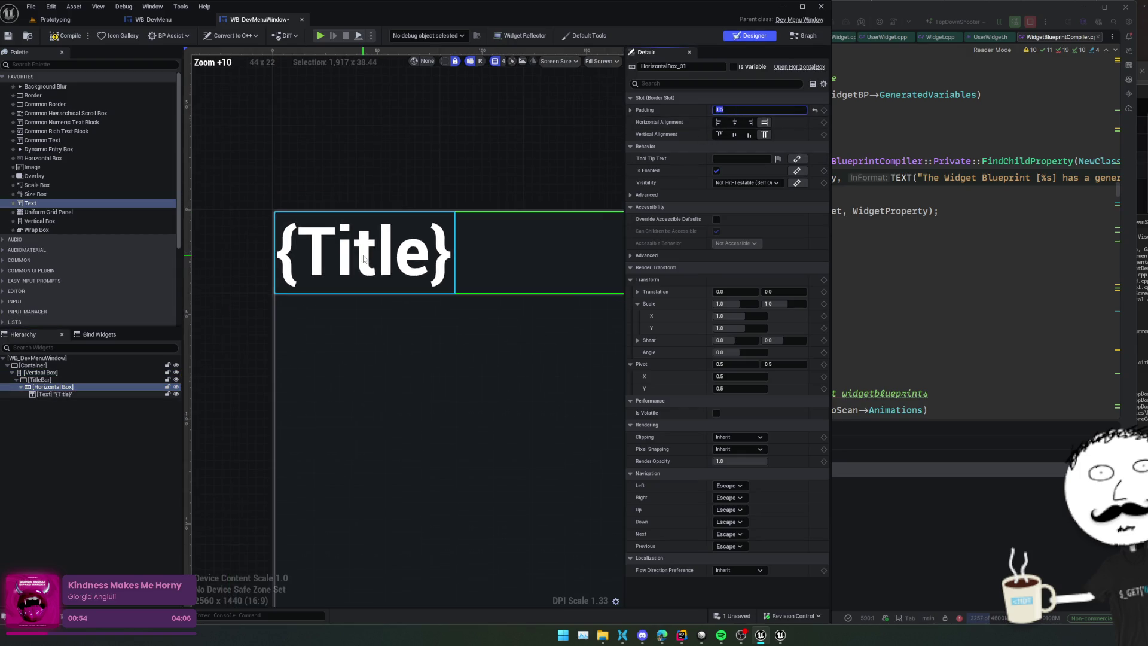
click(59, 395)
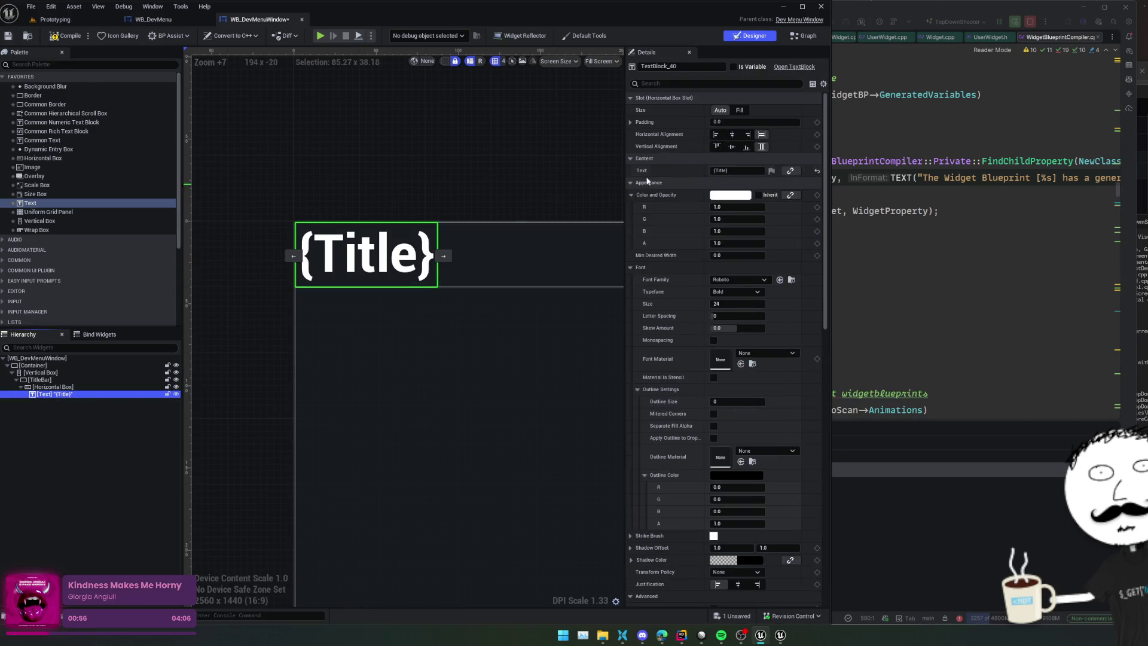
click(631, 122)
click(752, 122)
text(8)
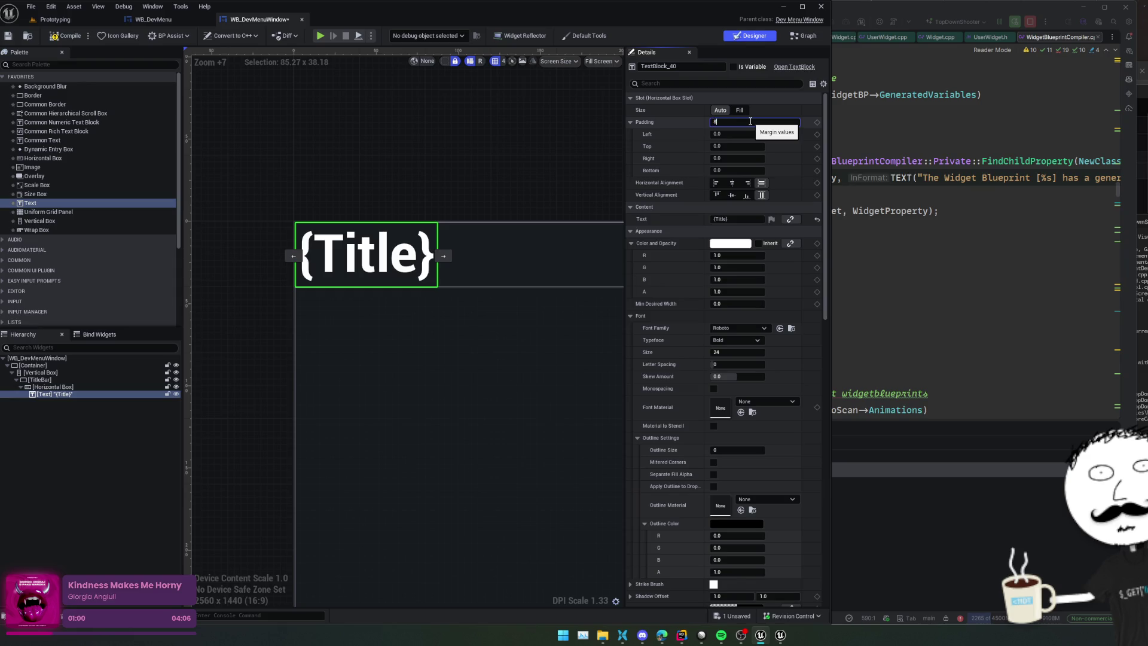
key(Return)
scroll(338, 178, down, 3)
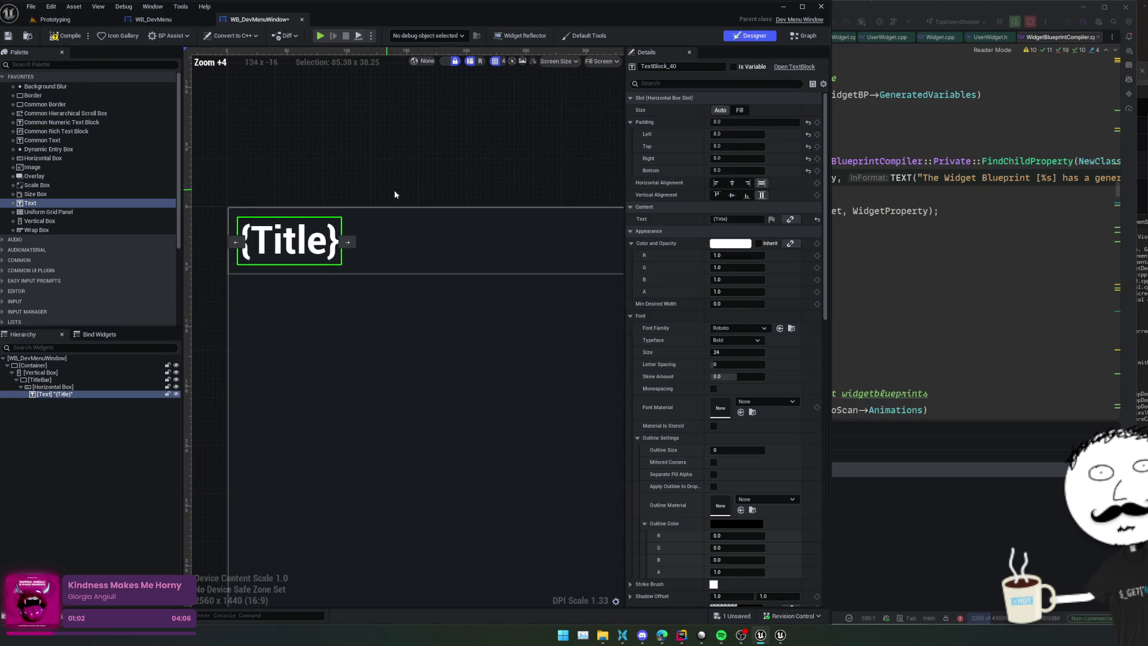
key(ctrl+s)
click(419, 176)
scroll(419, 177, down, 8)
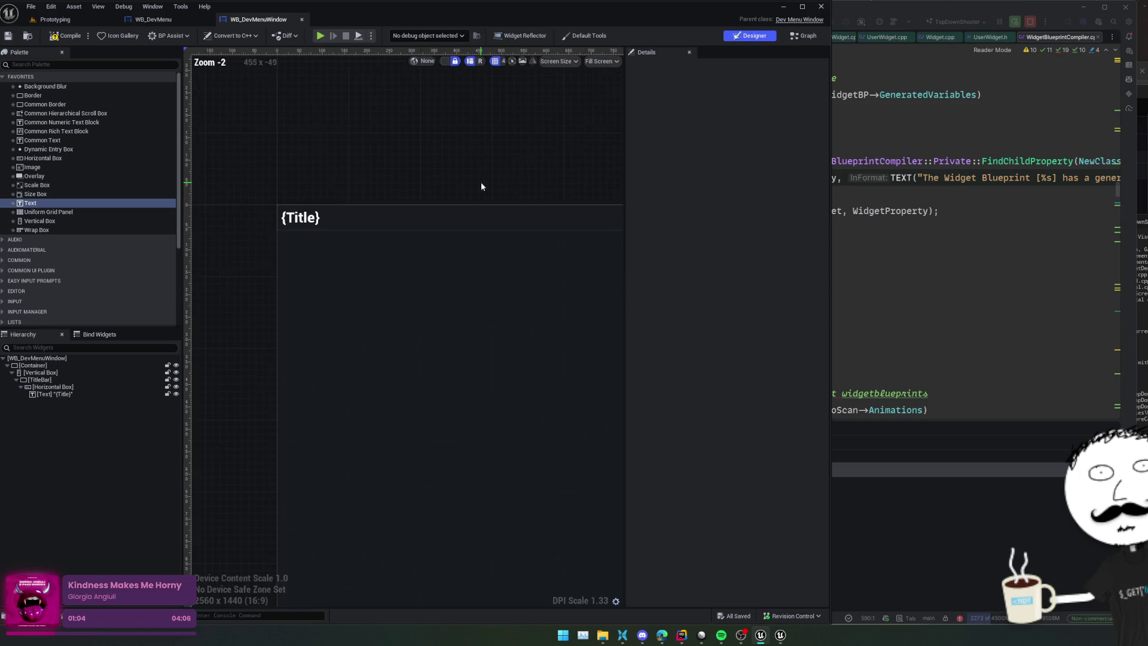
Step: Add a WB Button to the title bar's Horizontal Box, aligned right
drag(523, 189, 397, 214)
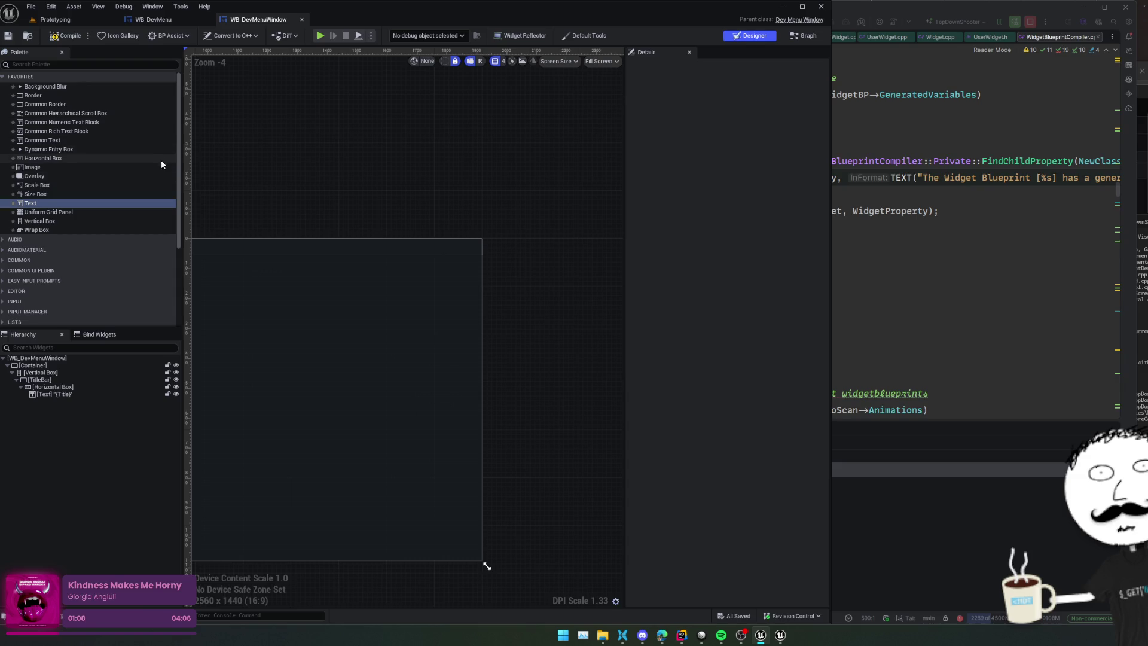
click(68, 65)
text(button)
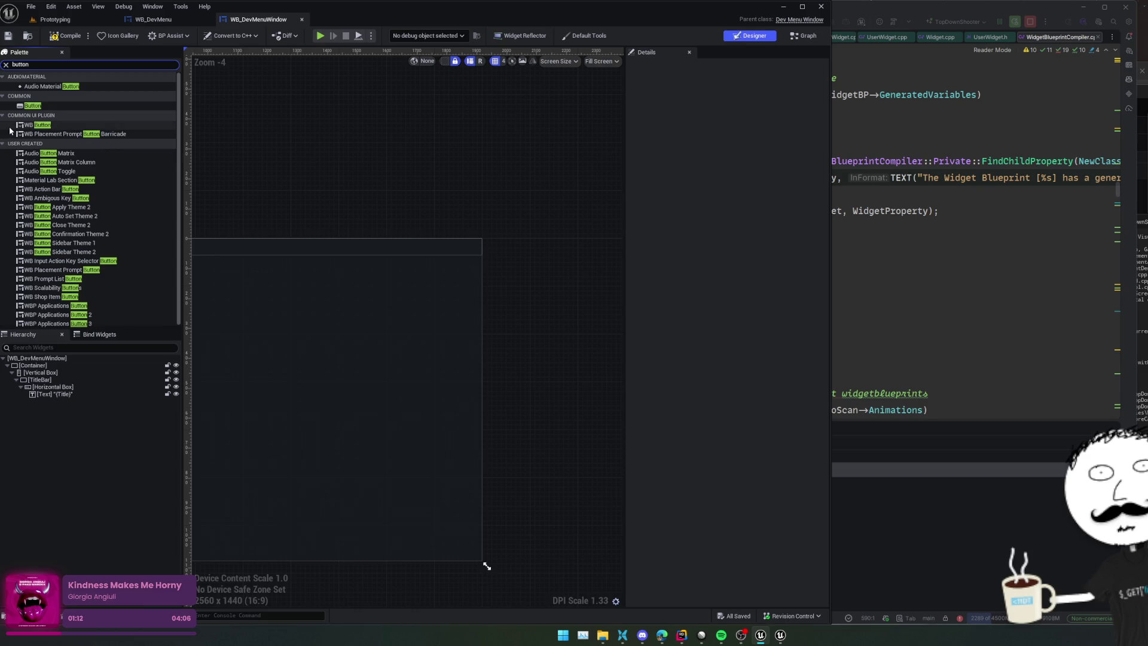
click(12, 125)
drag(45, 146, 128, 170)
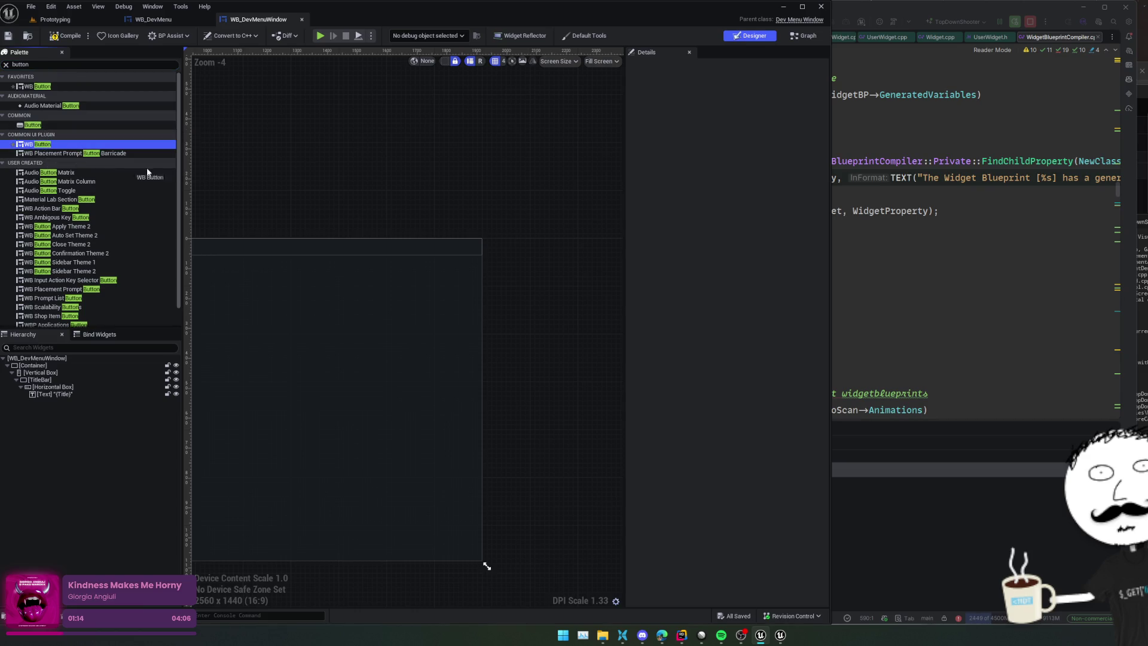
drag(73, 401, 62, 400)
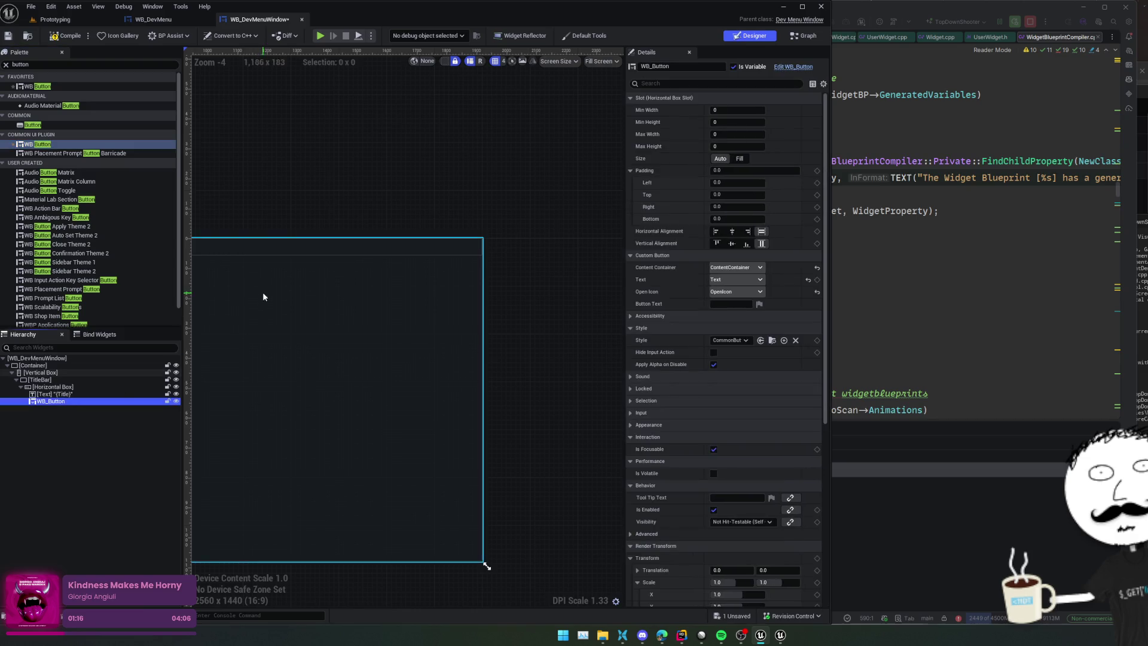
mouse_move(486, 290)
mouse_down()
mouse_move(426, 303)
mouse_move(415, 285)
mouse_move(375, 285)
mouse_move(423, 272)
mouse_up()
click(748, 232)
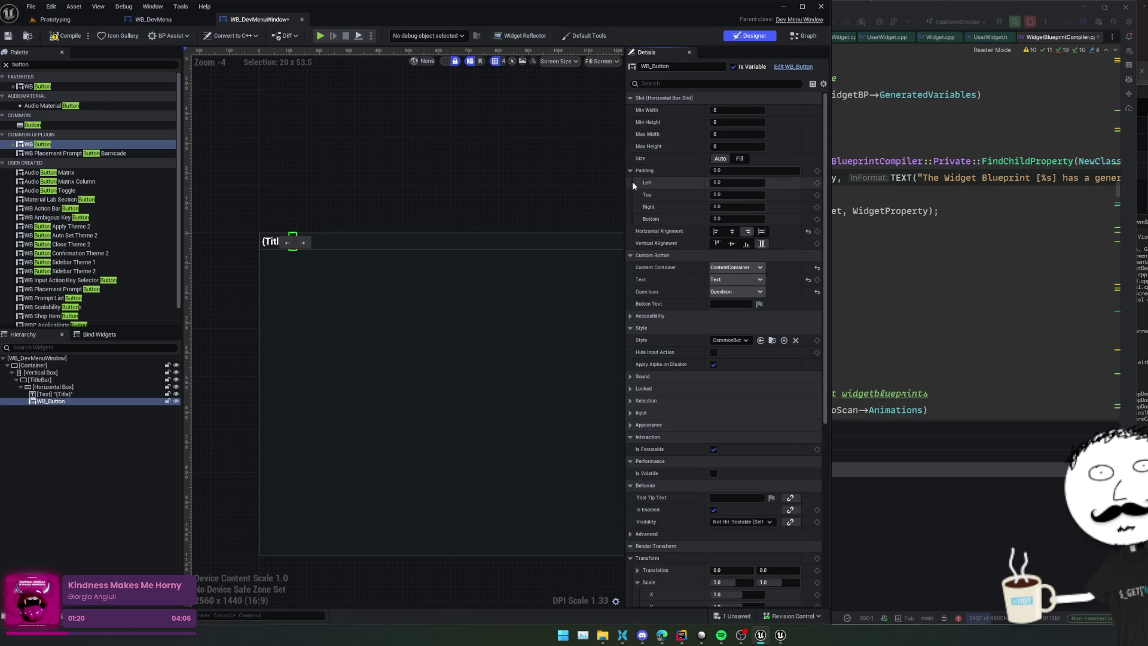
Step: Set the {Title} text block's size to Fill the remaining width
click(54, 387)
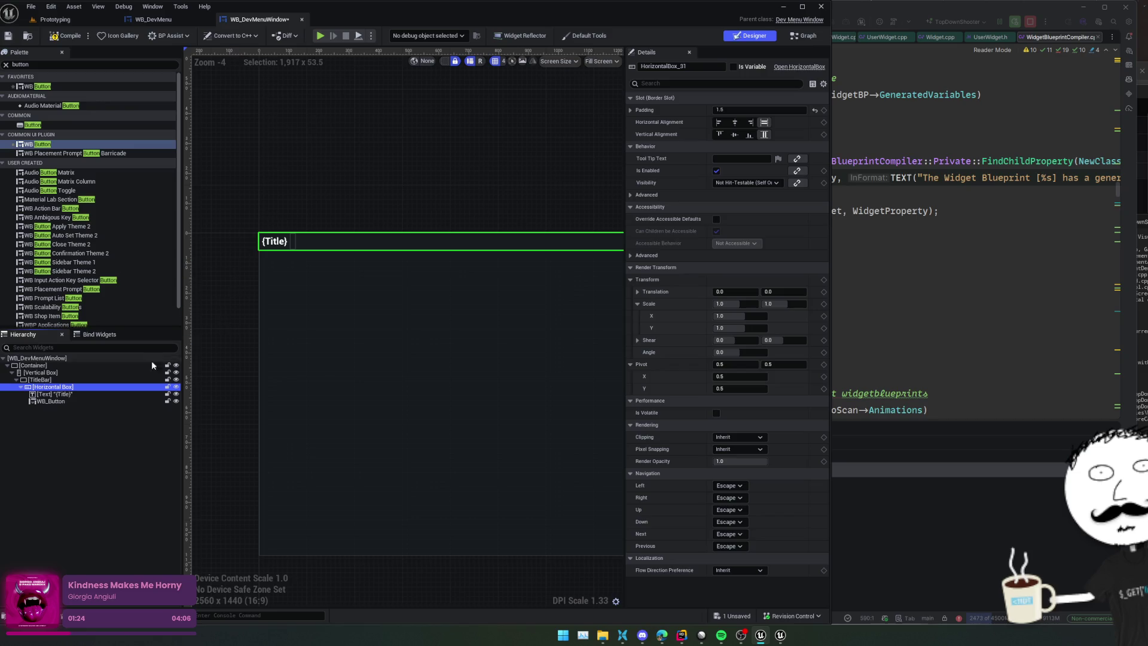
click(74, 393)
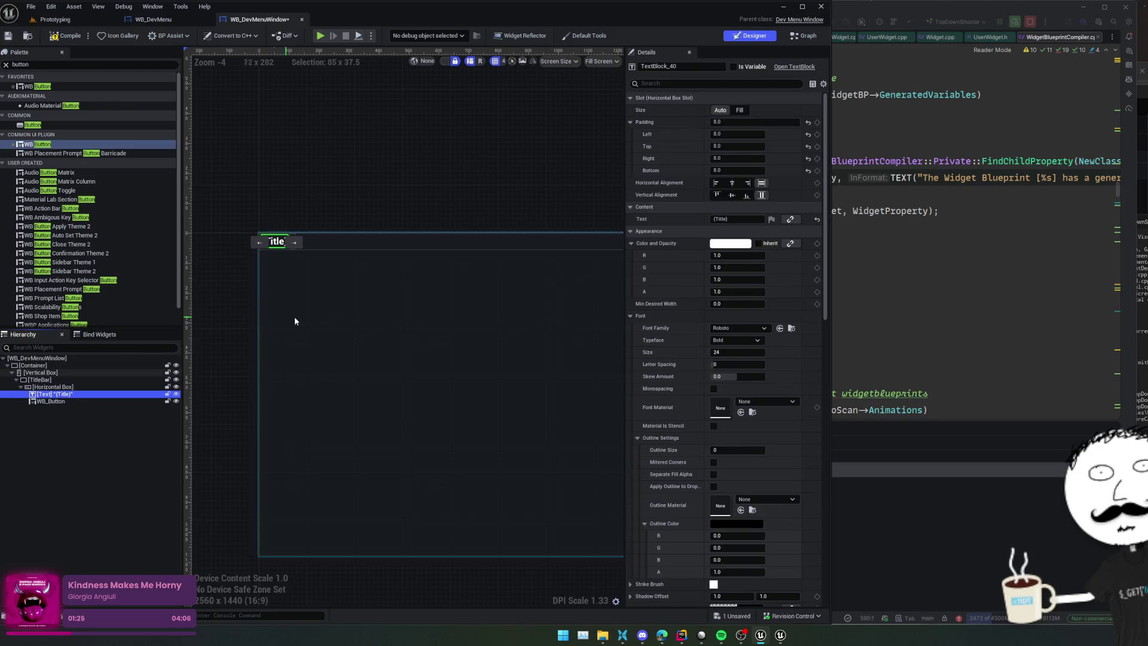
click(744, 112)
Step: Preview the designer at a Custom on-screen size of 500 by 800
scroll(363, 196, down, 3)
click(599, 62)
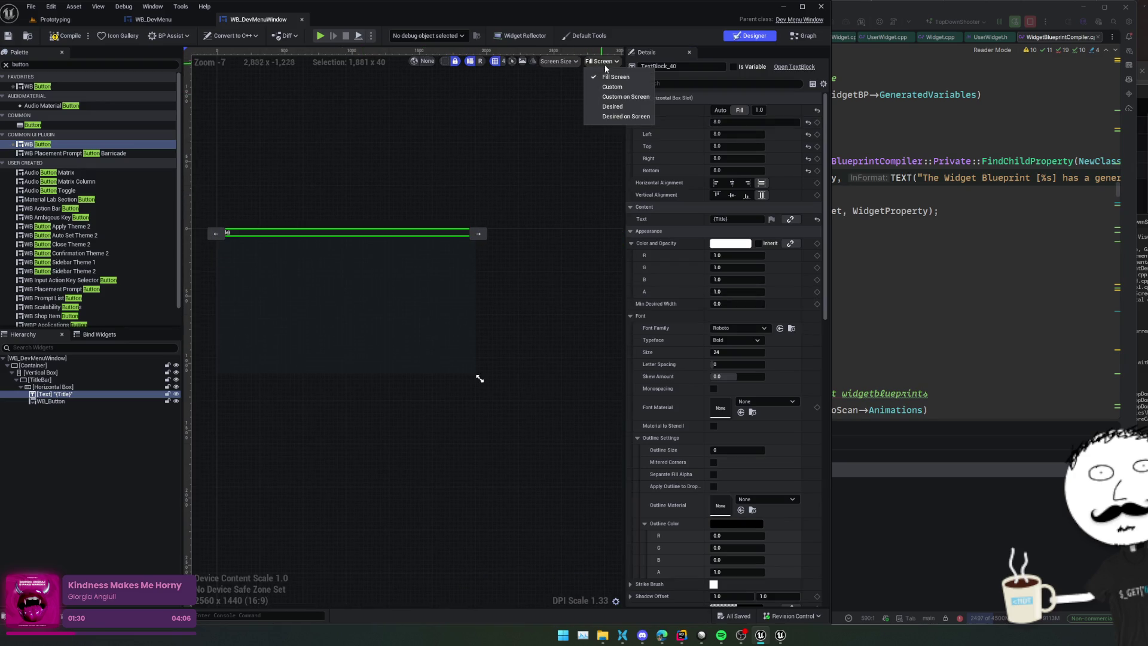
click(605, 95)
drag(625, 110, 736, 110)
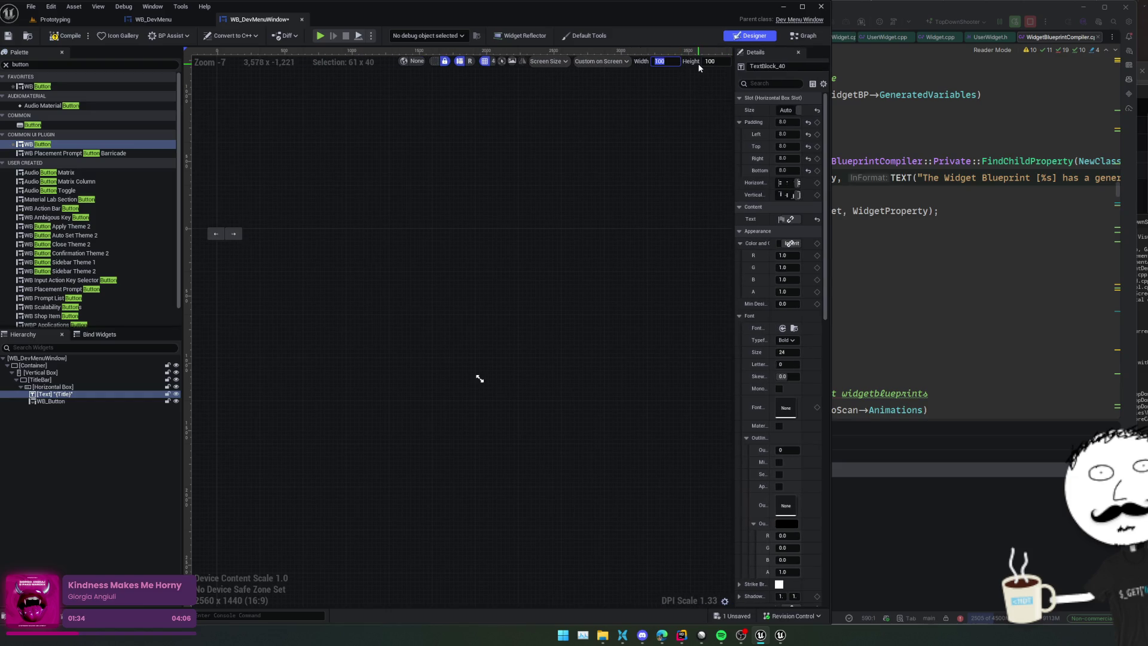
key(Tab)
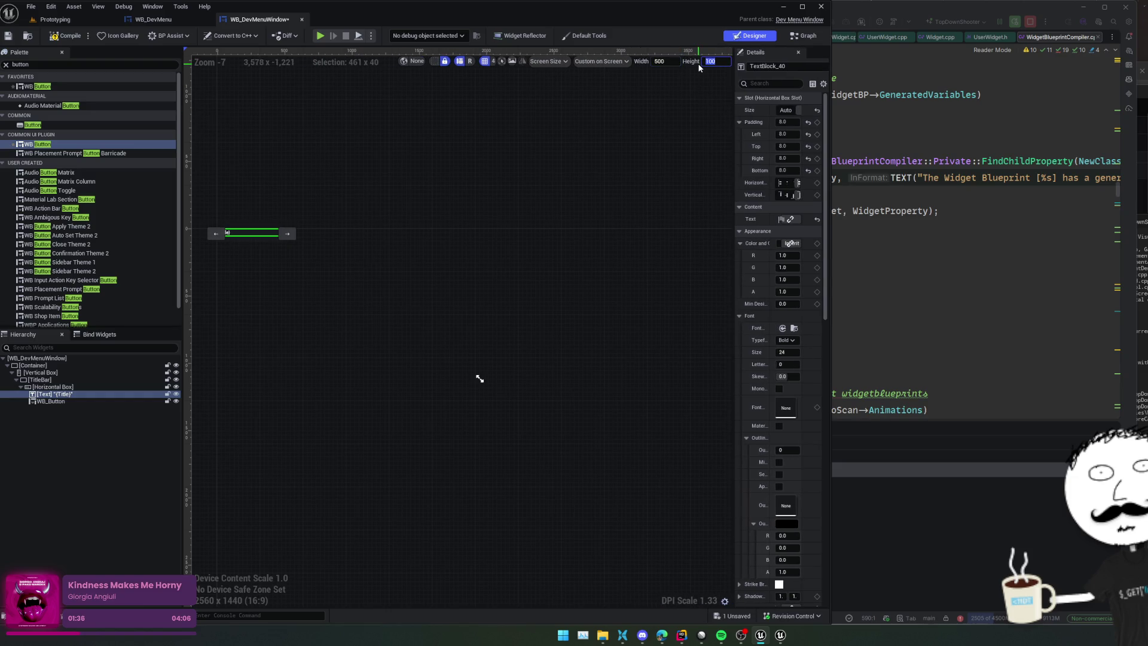
text(800)
key(Return)
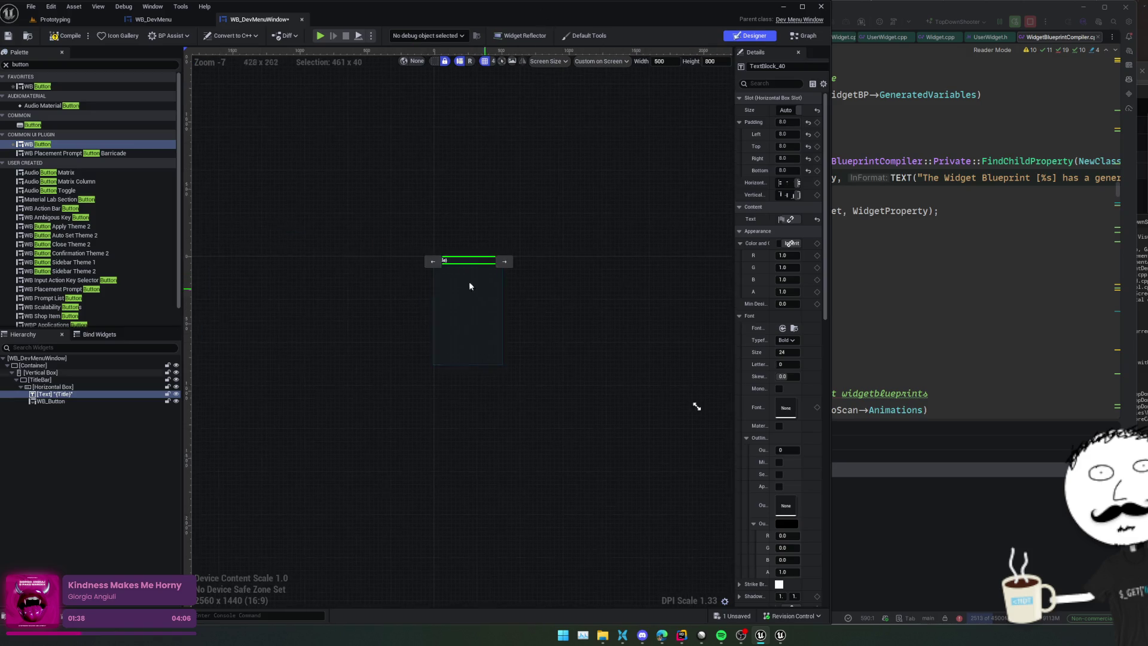
scroll(480, 269, up, 6)
Step: Set the title-bar WB_Button's vertical alignment to Center
drag(735, 195, 637, 195)
scroll(542, 182, up, 2)
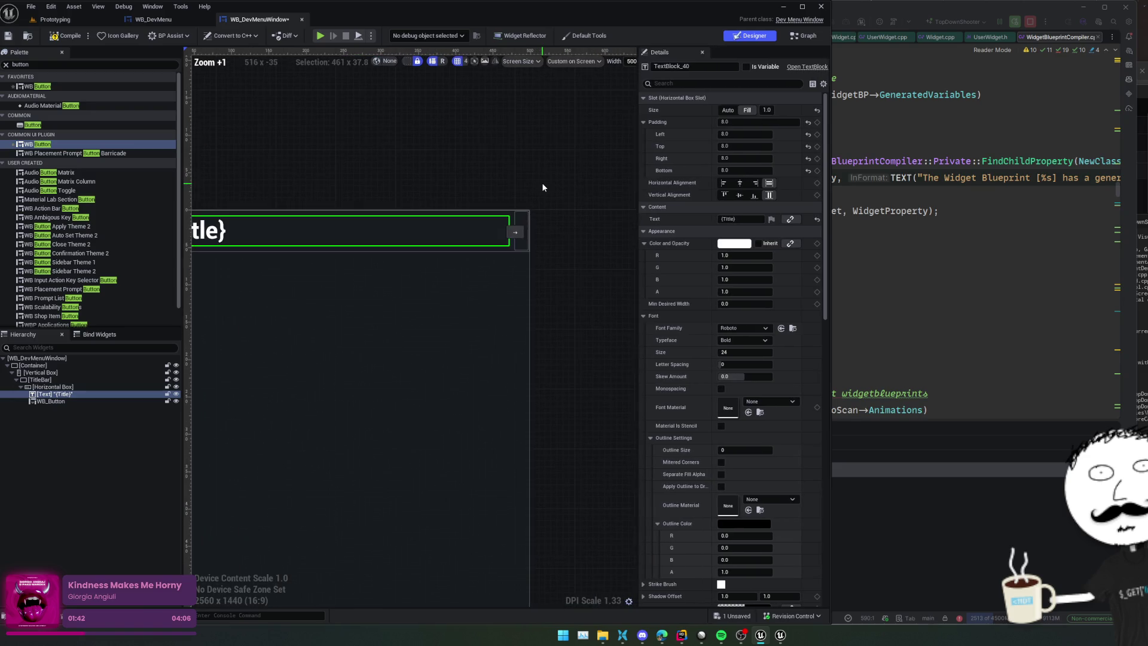
click(516, 232)
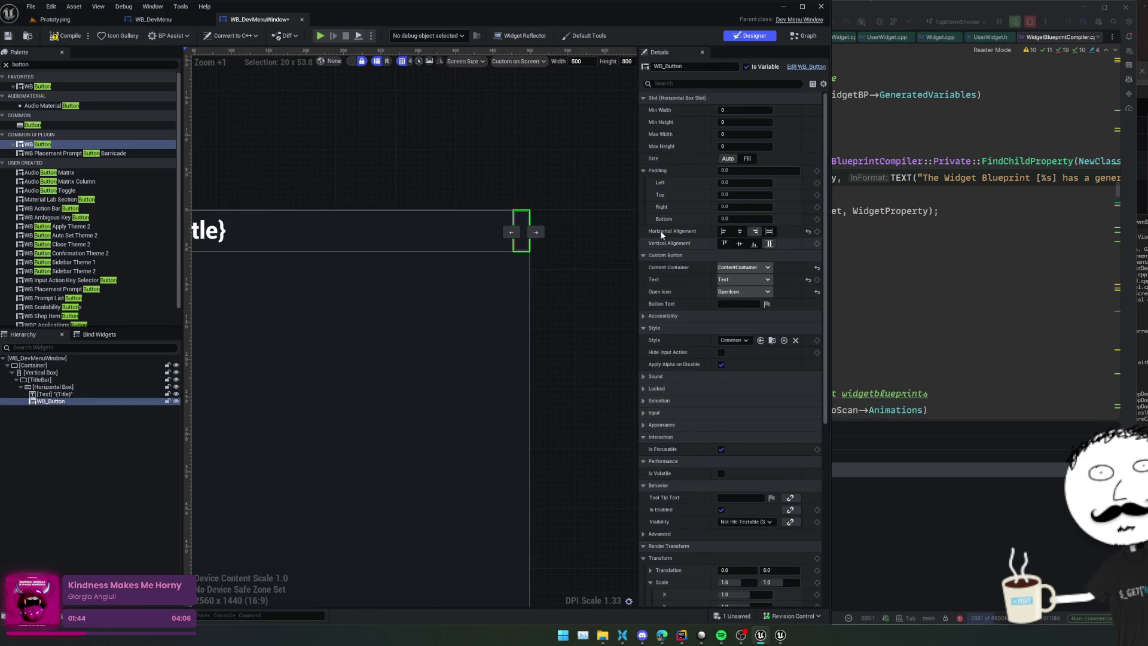
click(740, 244)
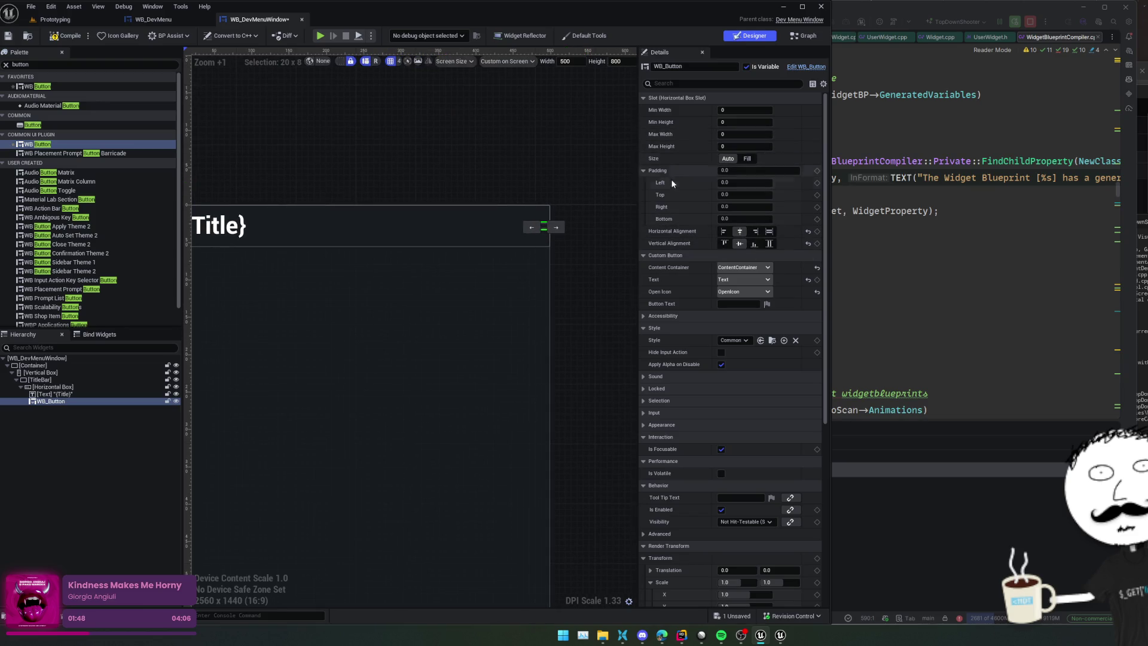
Step: Wrap the title-bar WB_Button in its own Horizontal Box
right_click(49, 400)
mouse_move(113, 504)
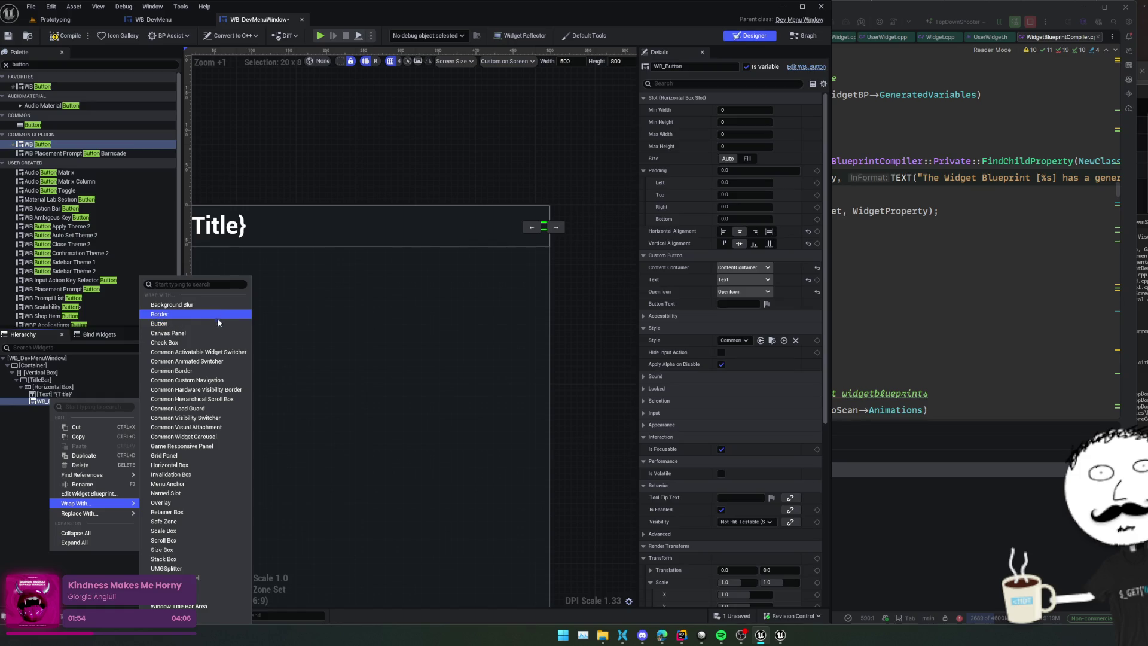
click(221, 465)
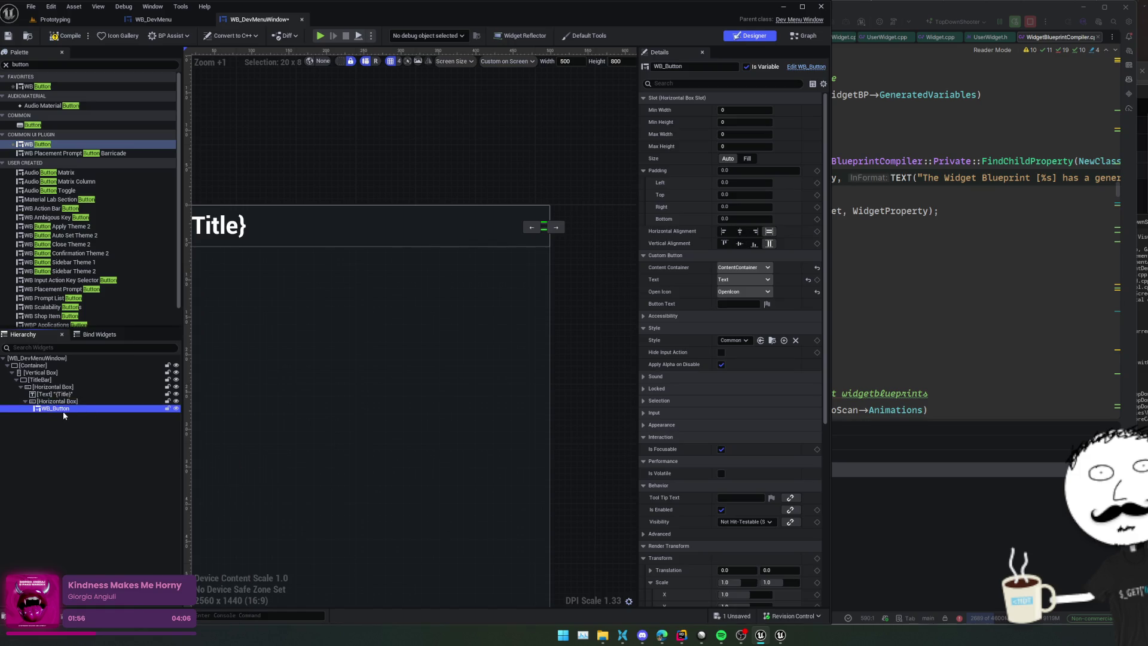
Step: Give the new Horizontal Box 6.0 padding on every side and save the widget
click(747, 170)
click(123, 401)
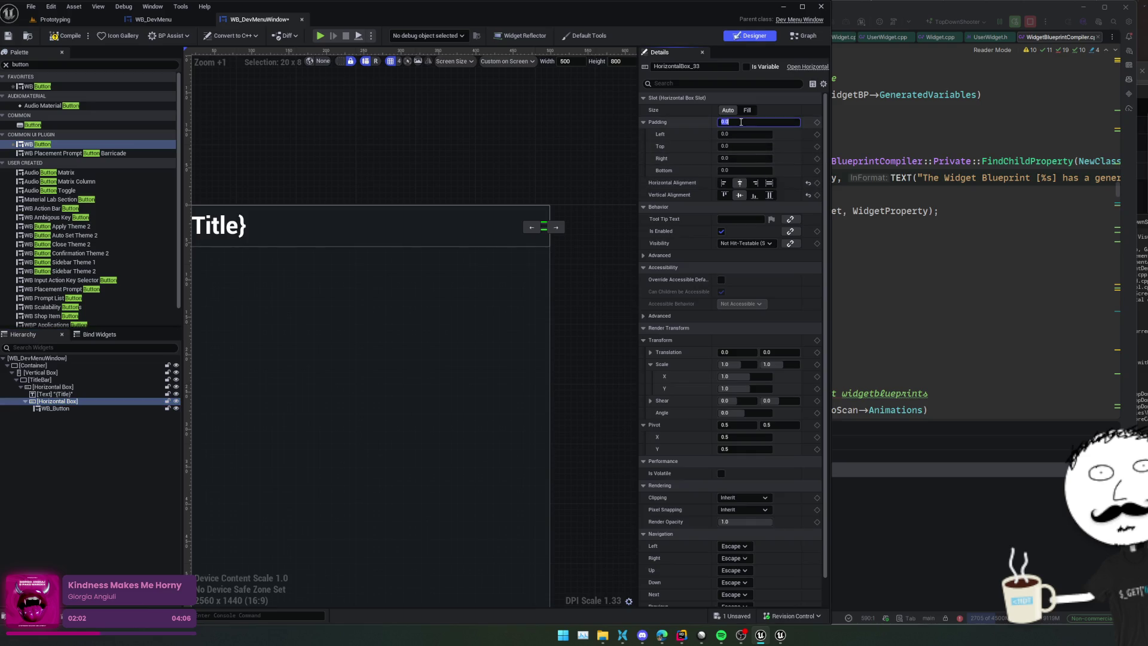
click(741, 122)
text(8)
key(ctrl+s)
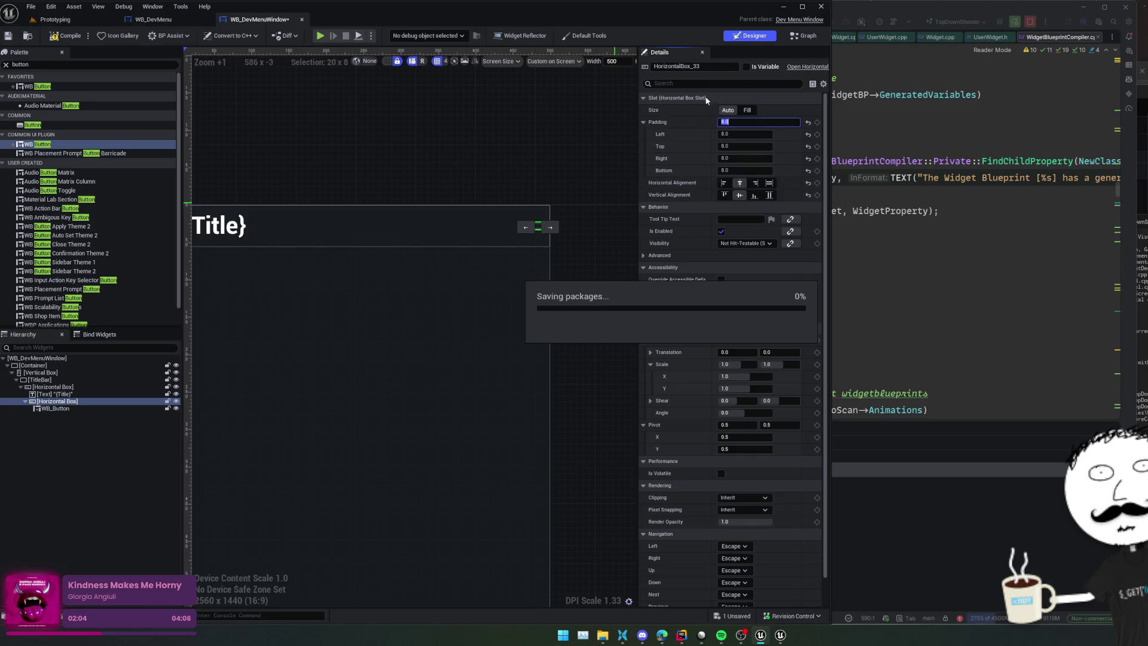
click(747, 67)
text(WindowActions)
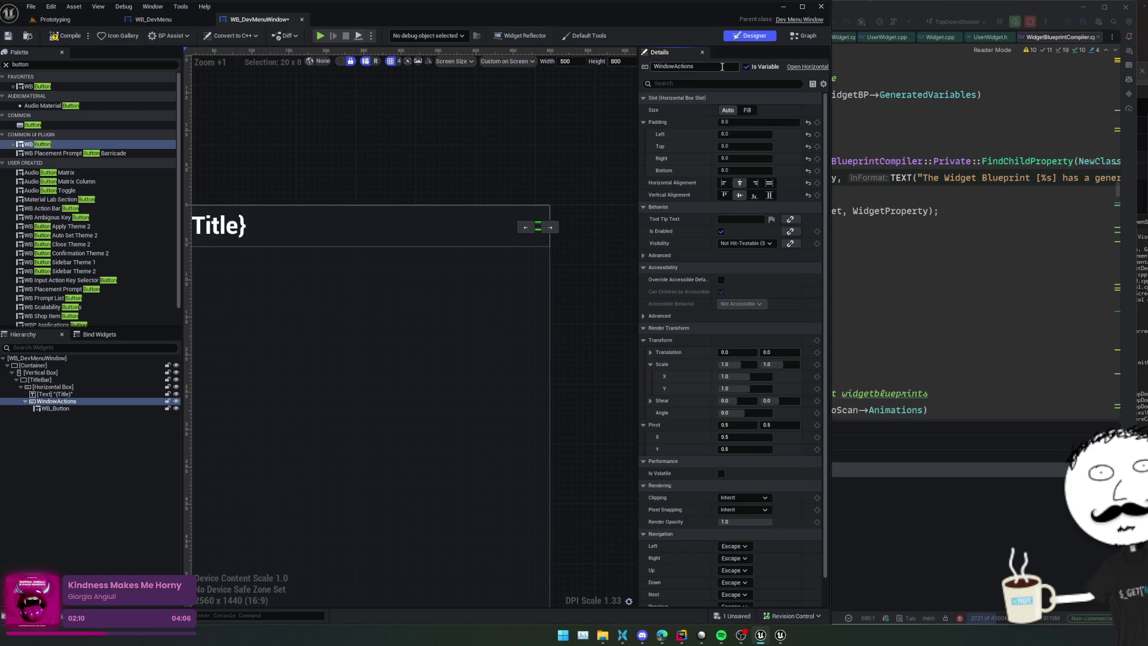
Step: Keep the WindowActions name and enable Display Icon on its WB_Button to show the caret-left icon
key(ctrl+s)
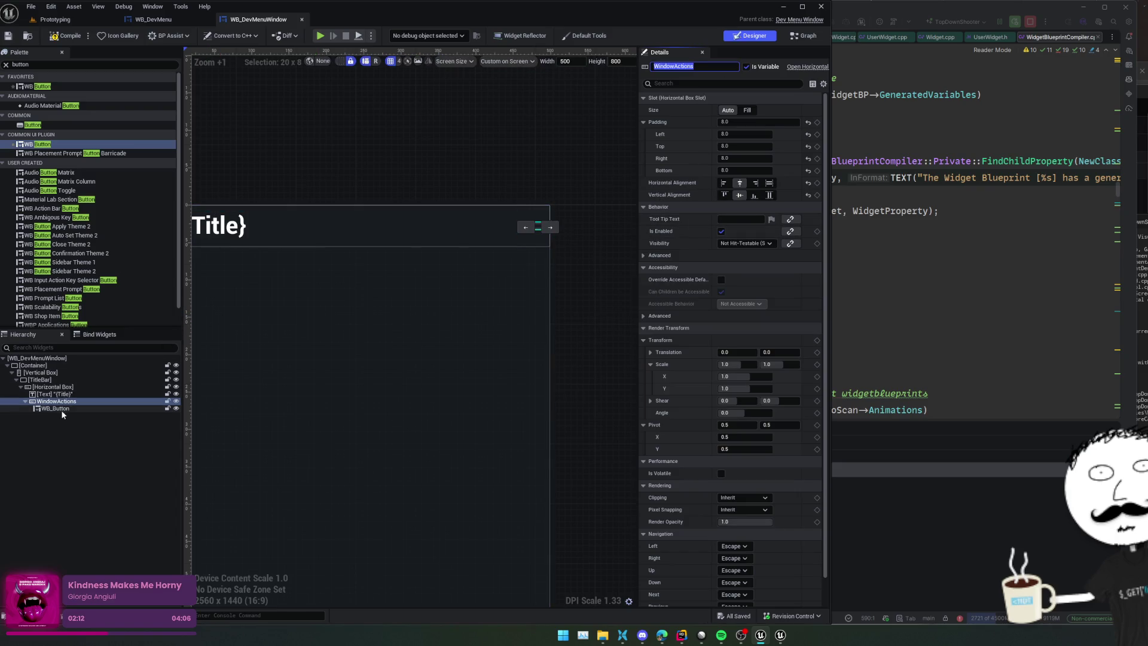
click(62, 410)
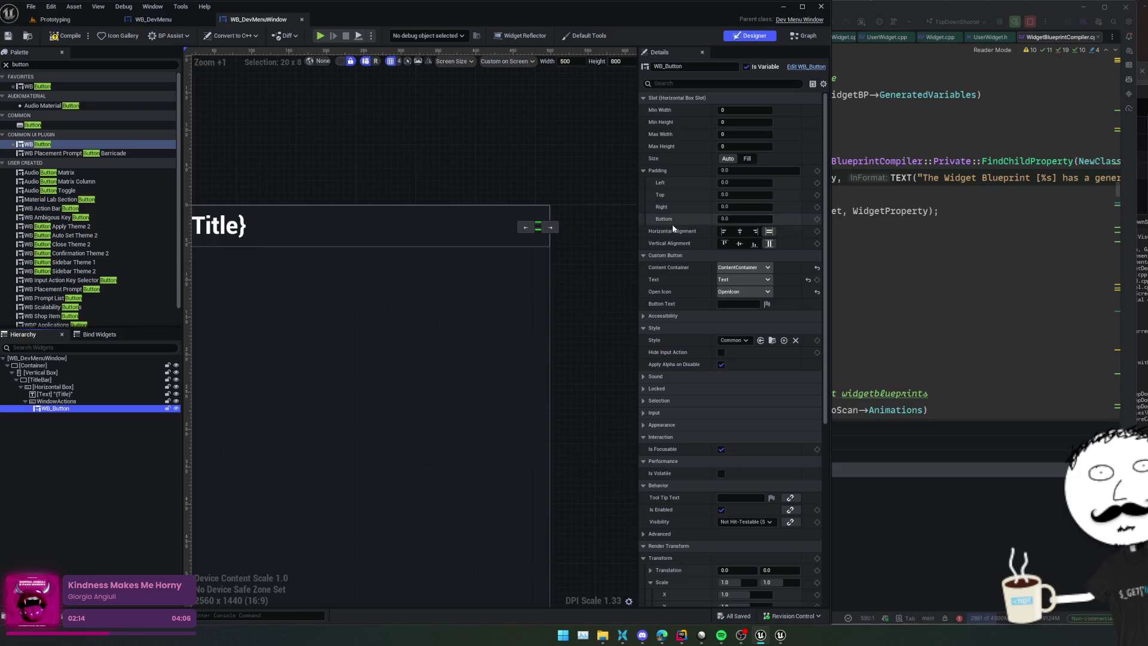
scroll(681, 239, down, 5)
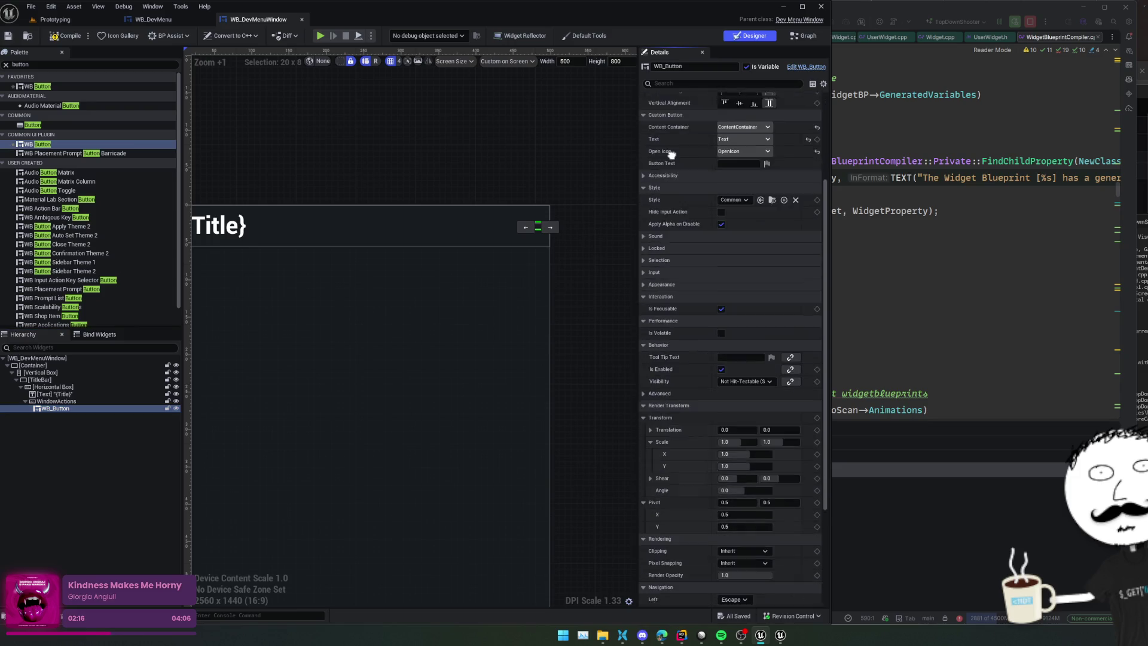
scroll(672, 257, up, 6)
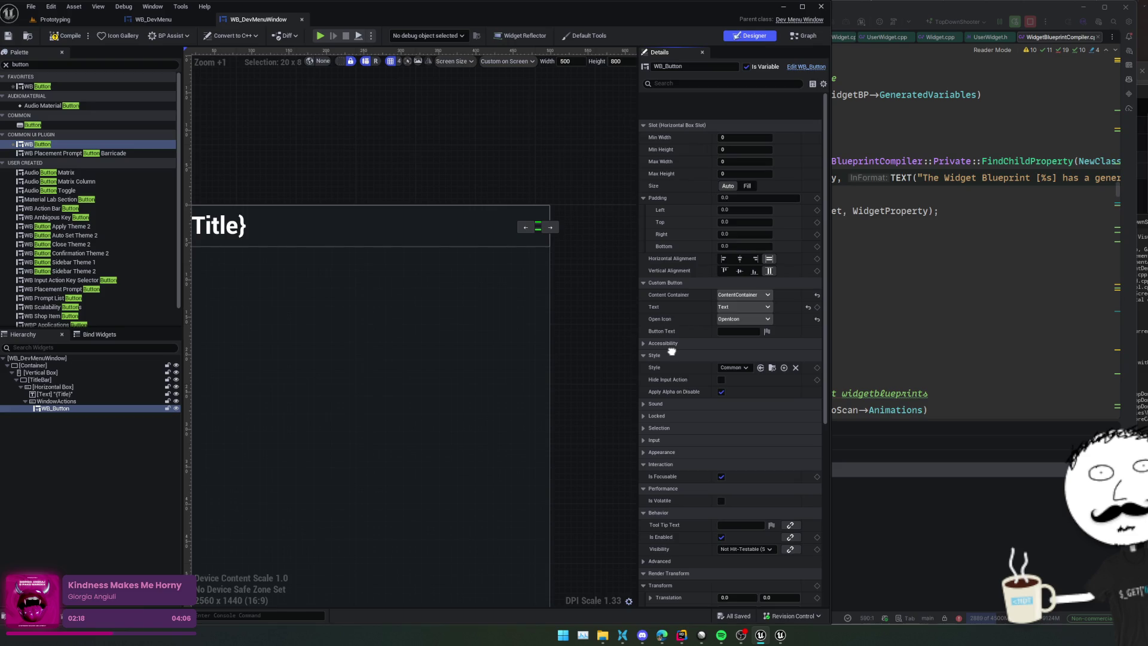
scroll(688, 304, down, 2)
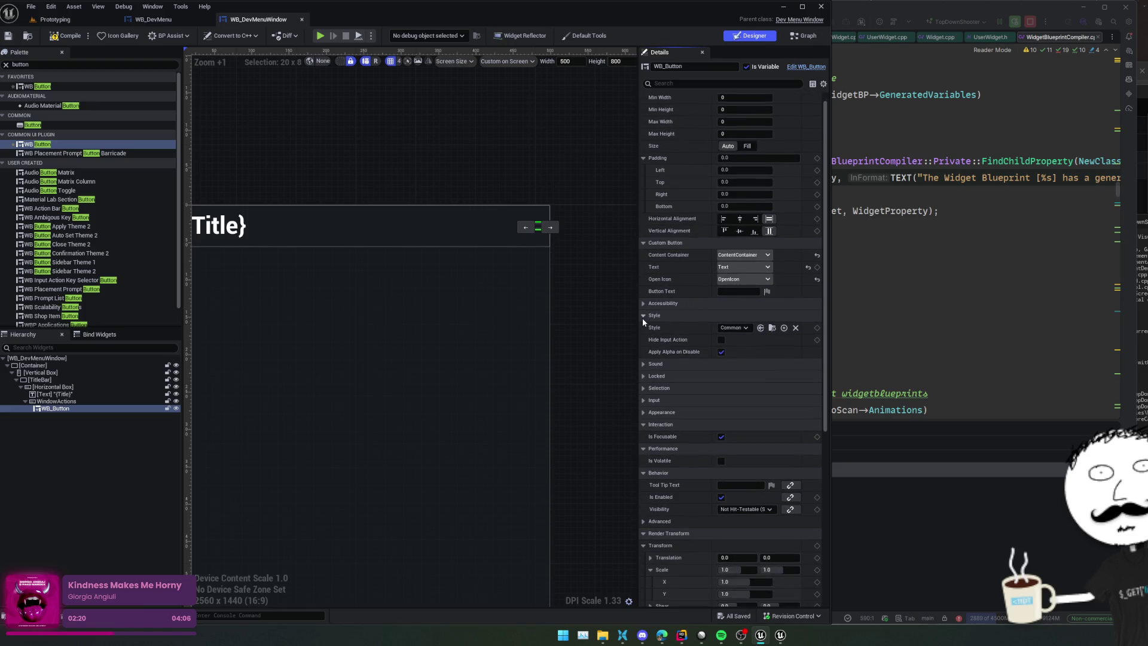
scroll(674, 342, down, 5)
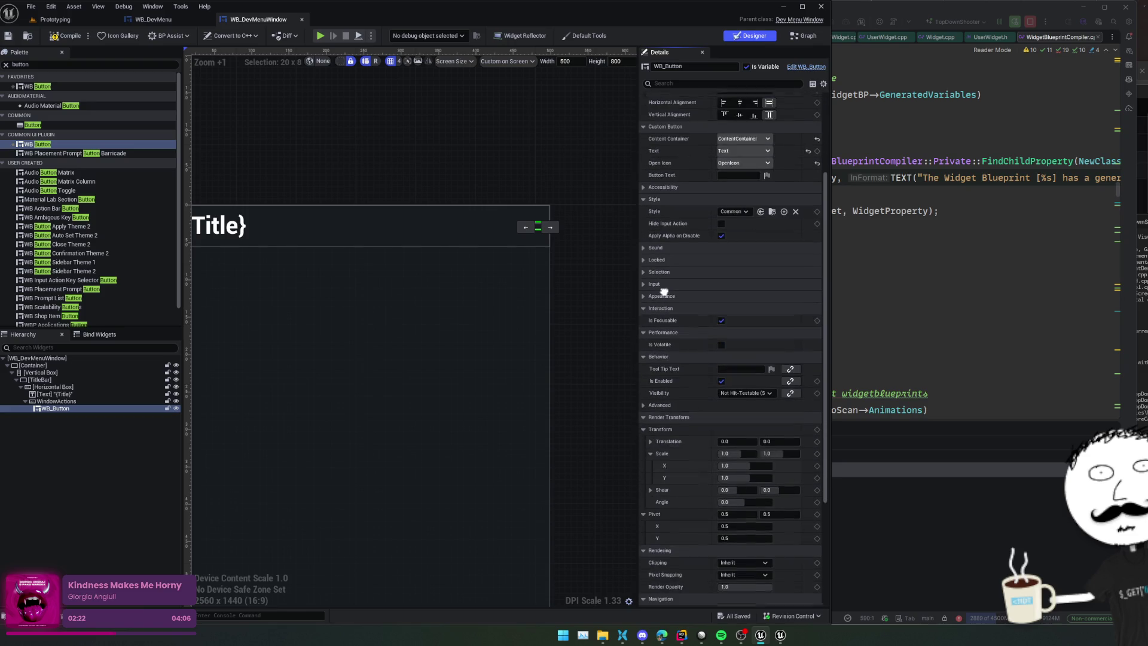
scroll(664, 290, down, 8)
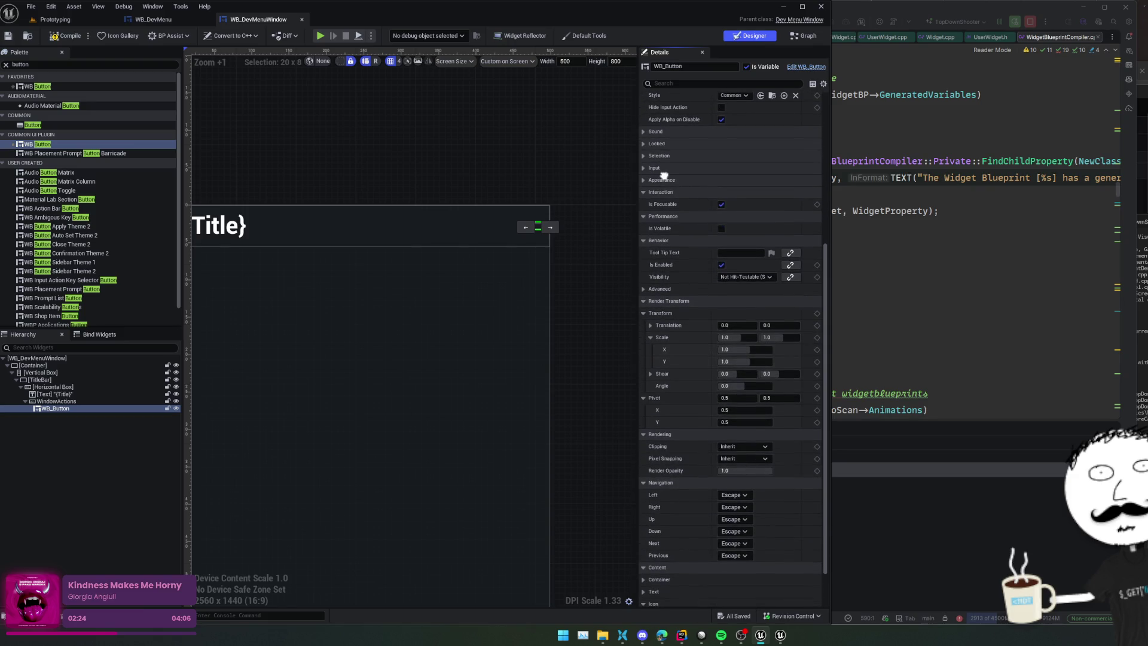
click(721, 526)
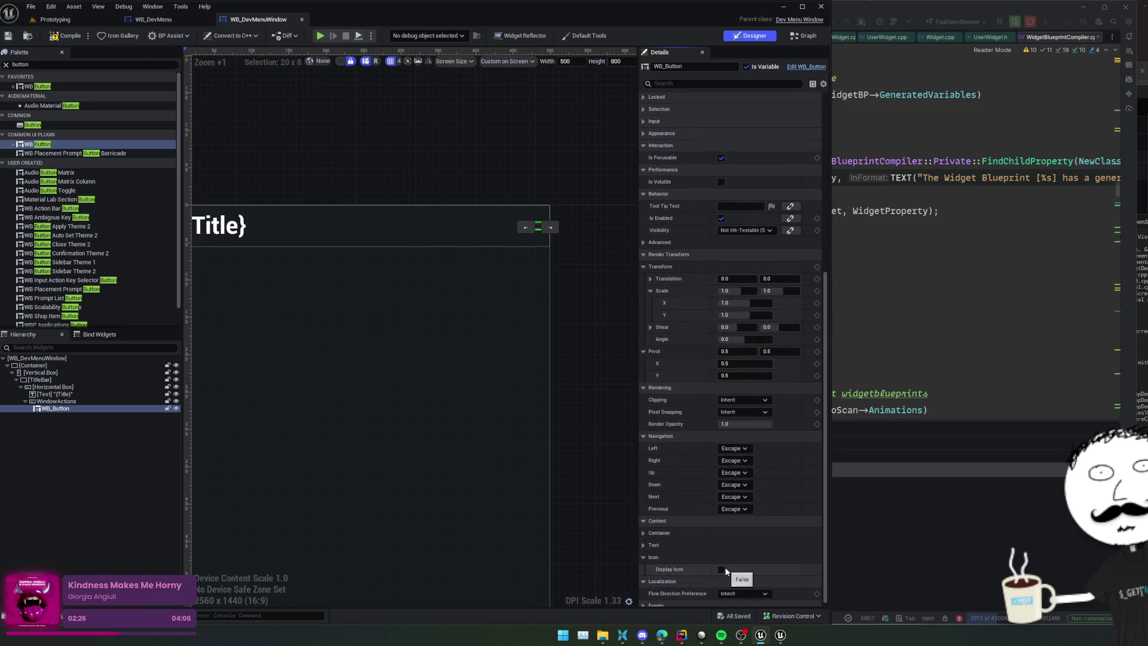
scroll(723, 565, down, 3)
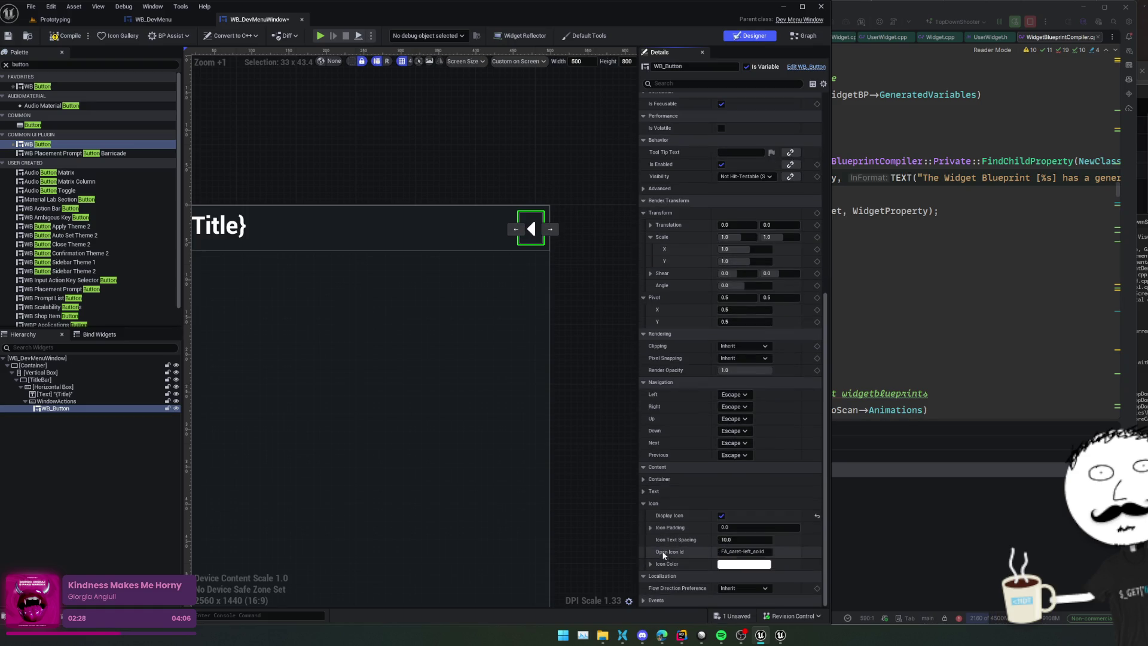
click(118, 35)
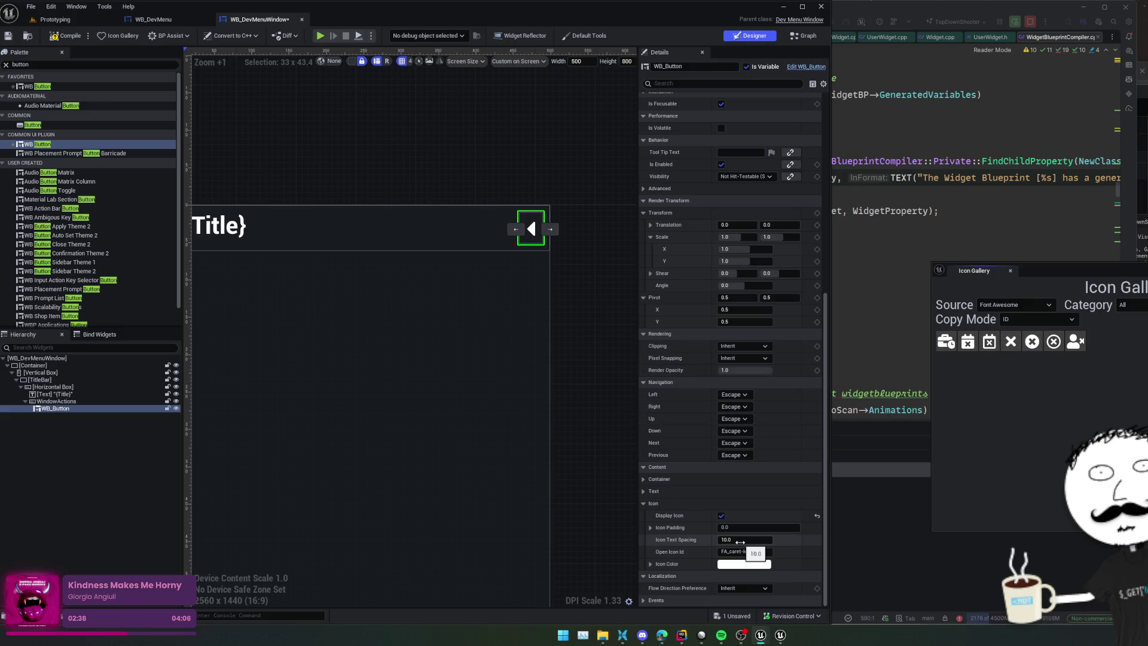
Step: Set the button's open icon id to FA_times_solid so it shows a close X
click(758, 551)
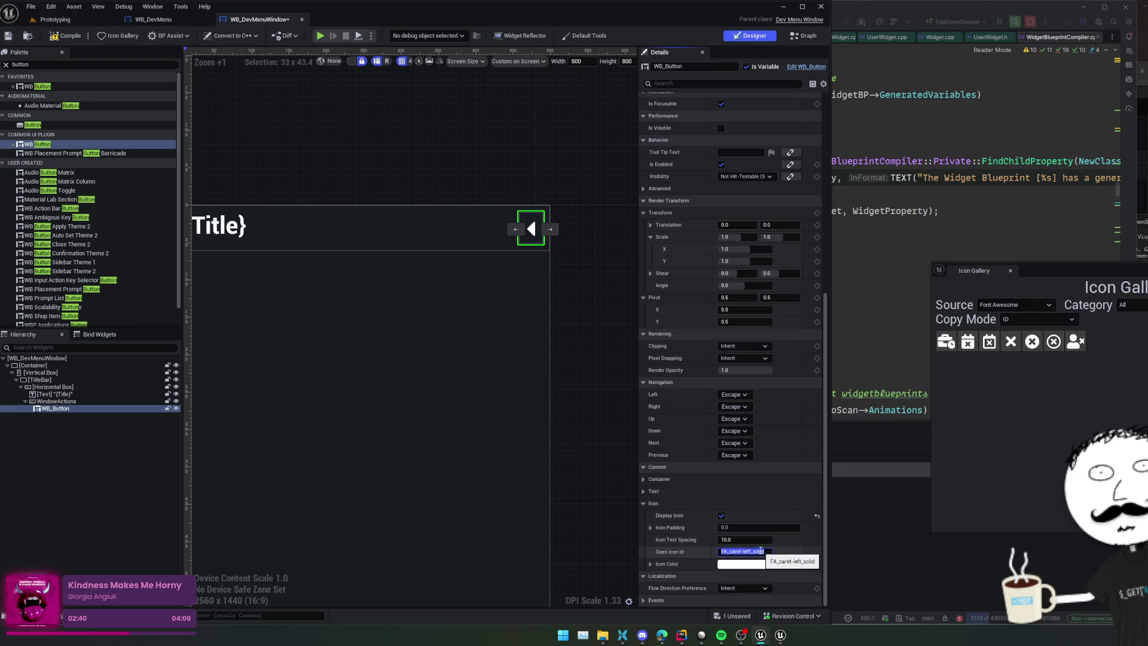
text(FA_times_solid)
key(Return)
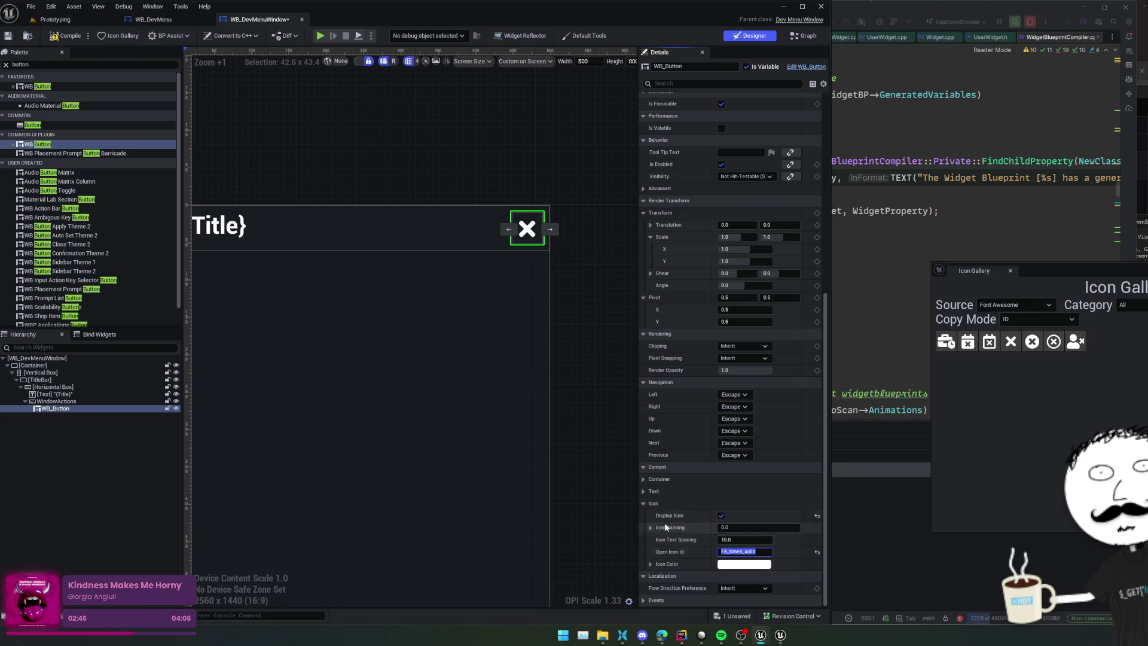
Step: Expand the button's Text and Container layout alignment options and save the window widget
click(644, 492)
click(651, 504)
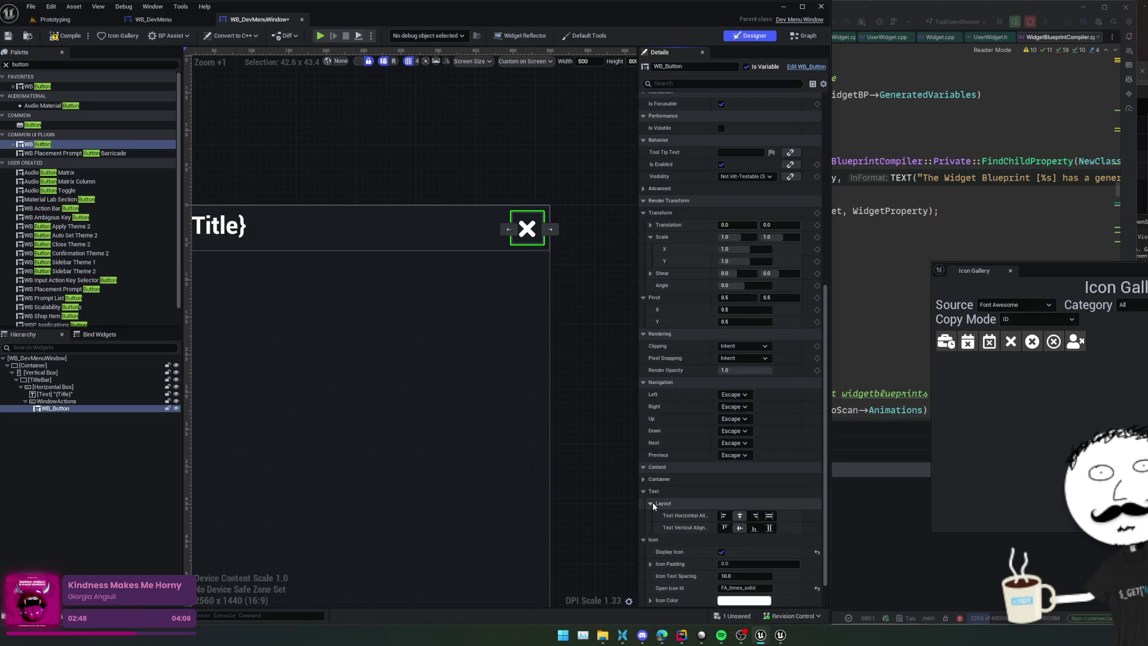
click(645, 479)
click(650, 491)
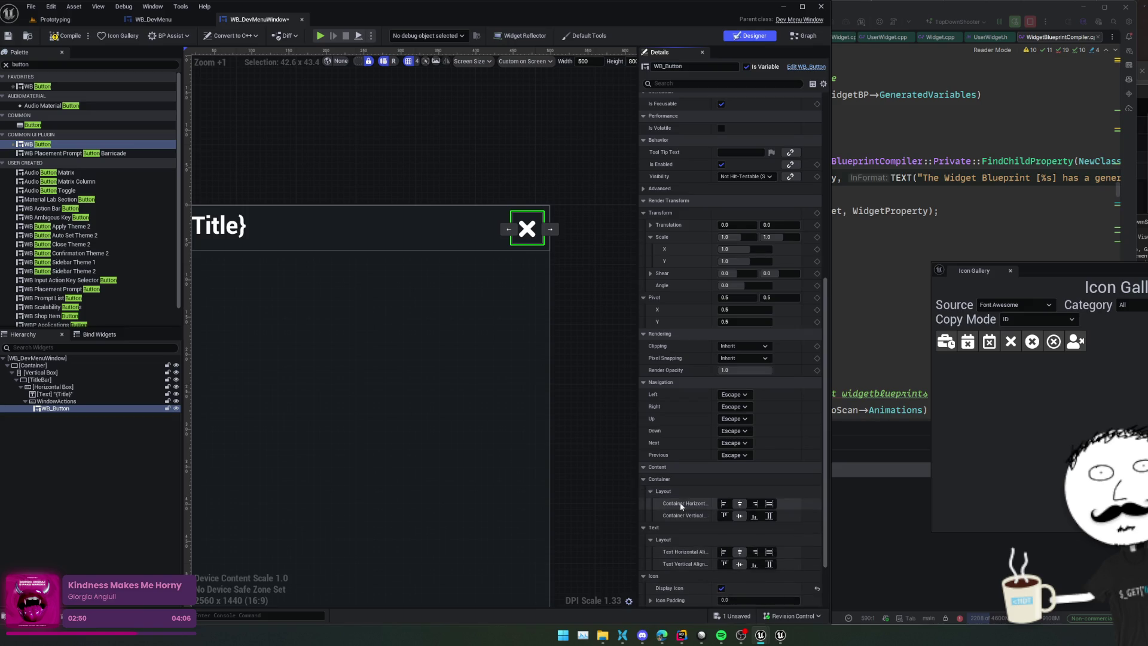
scroll(679, 503, down, 3)
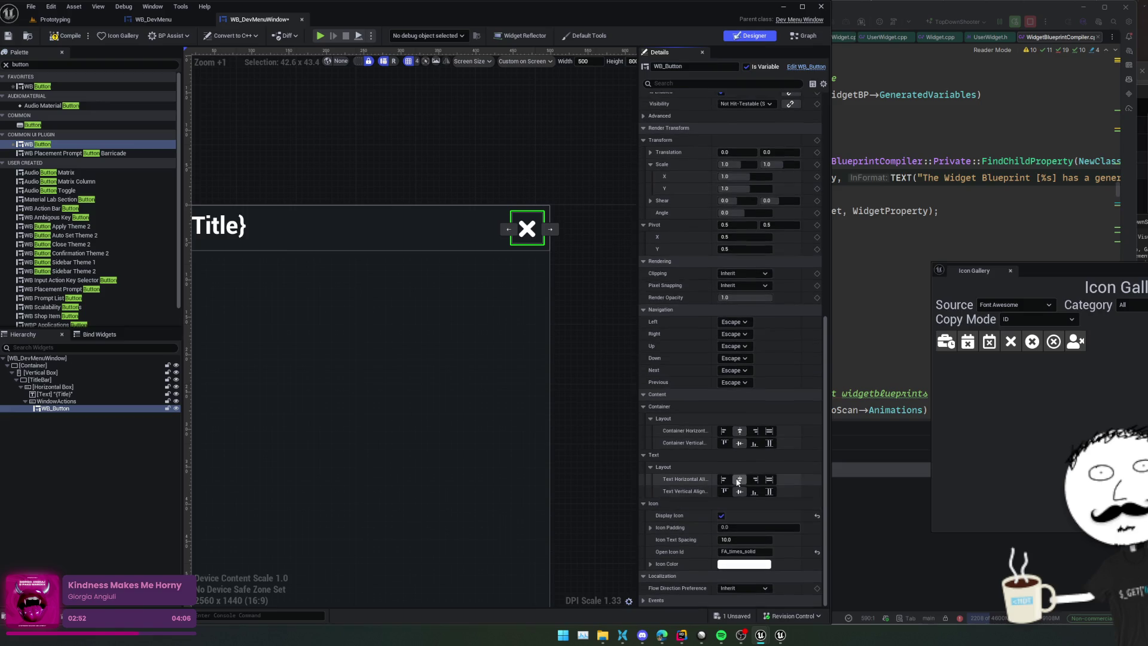
key(ctrl+s)
scroll(590, 429, down, 2)
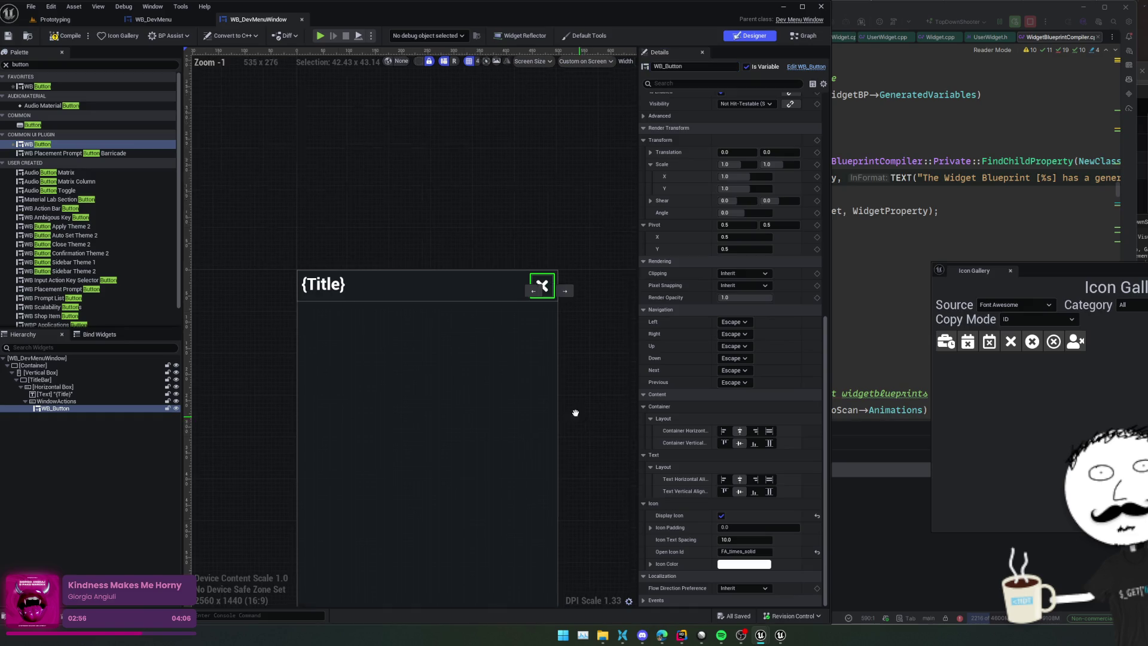
drag(579, 416, 531, 379)
scroll(662, 404, down, 1)
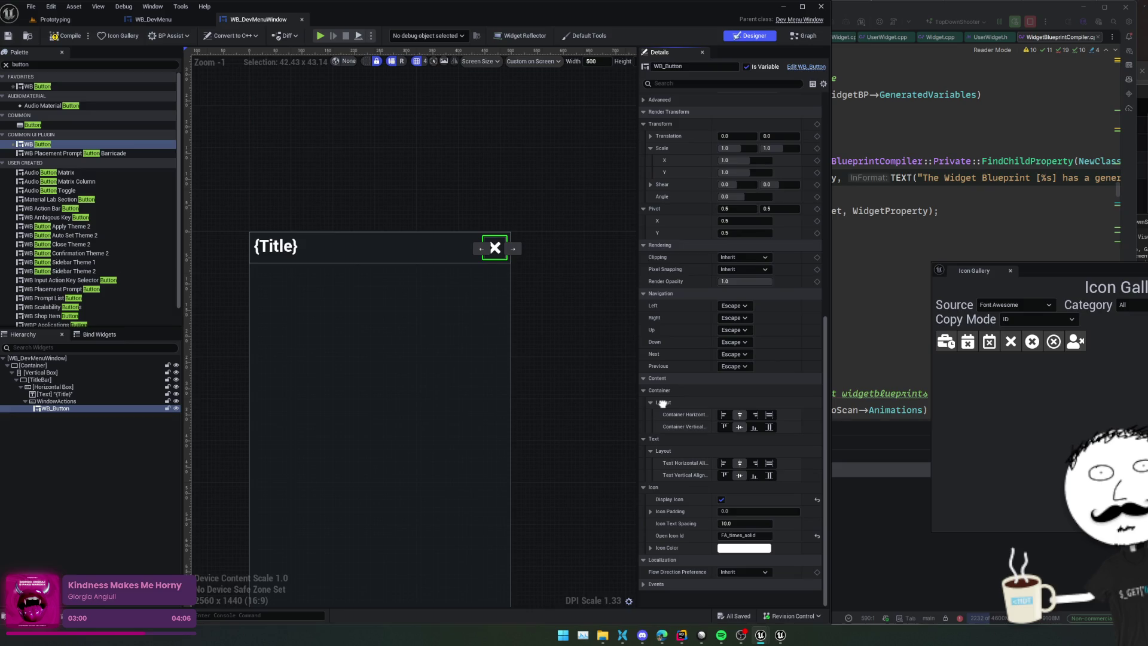
scroll(662, 404, up, 1)
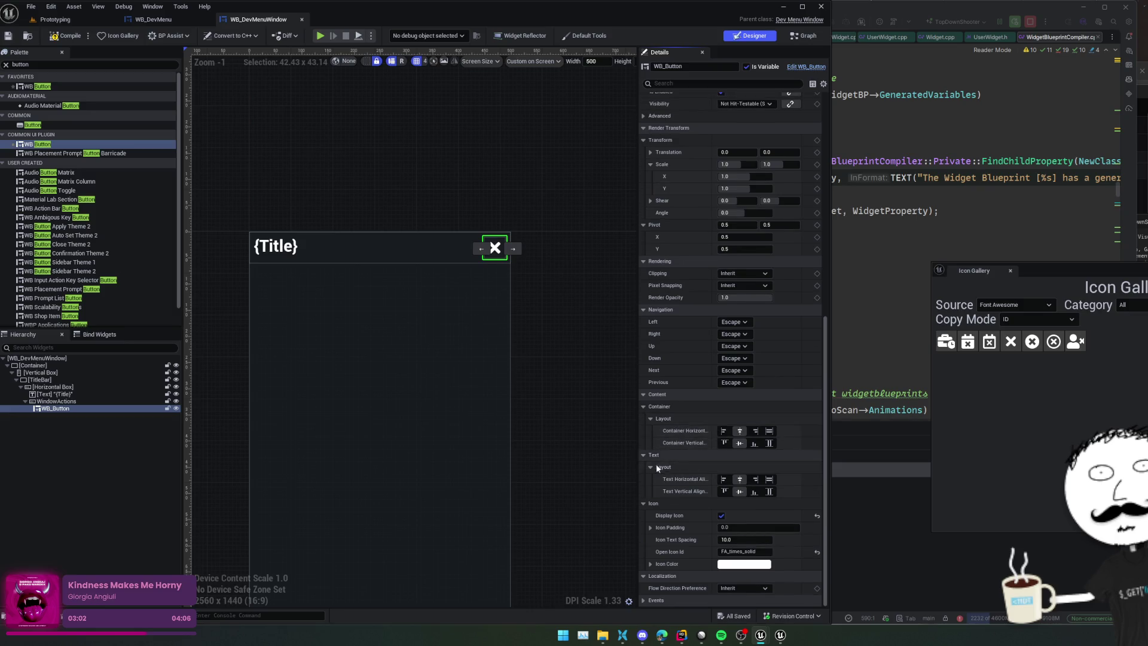
scroll(676, 386, up, 10)
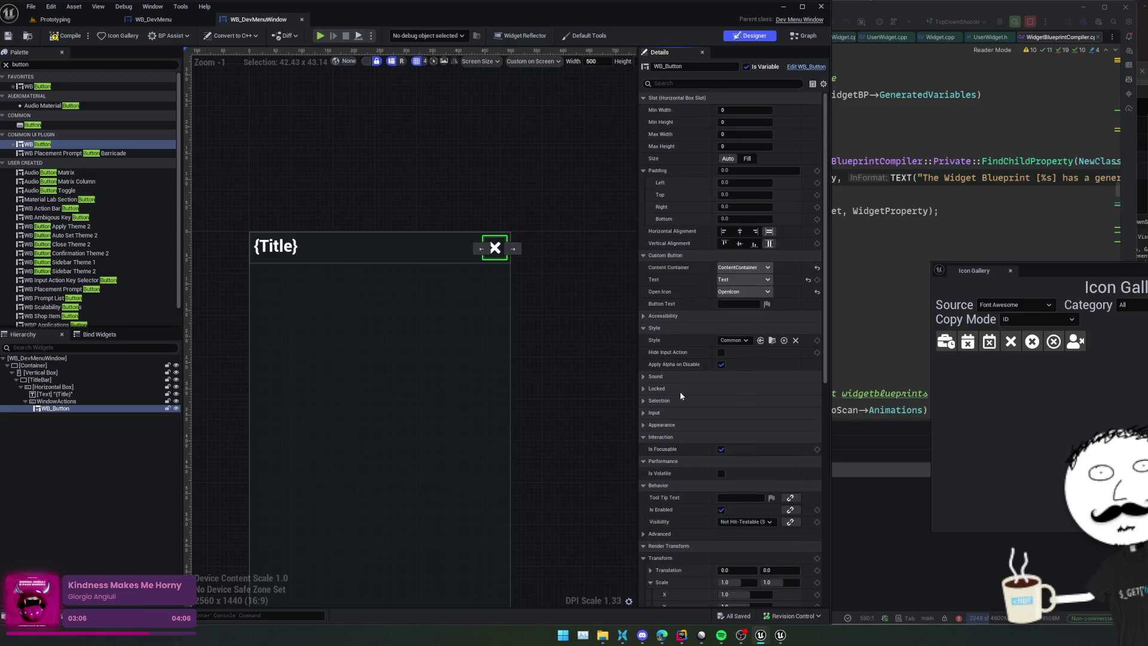
scroll(680, 391, down, 15)
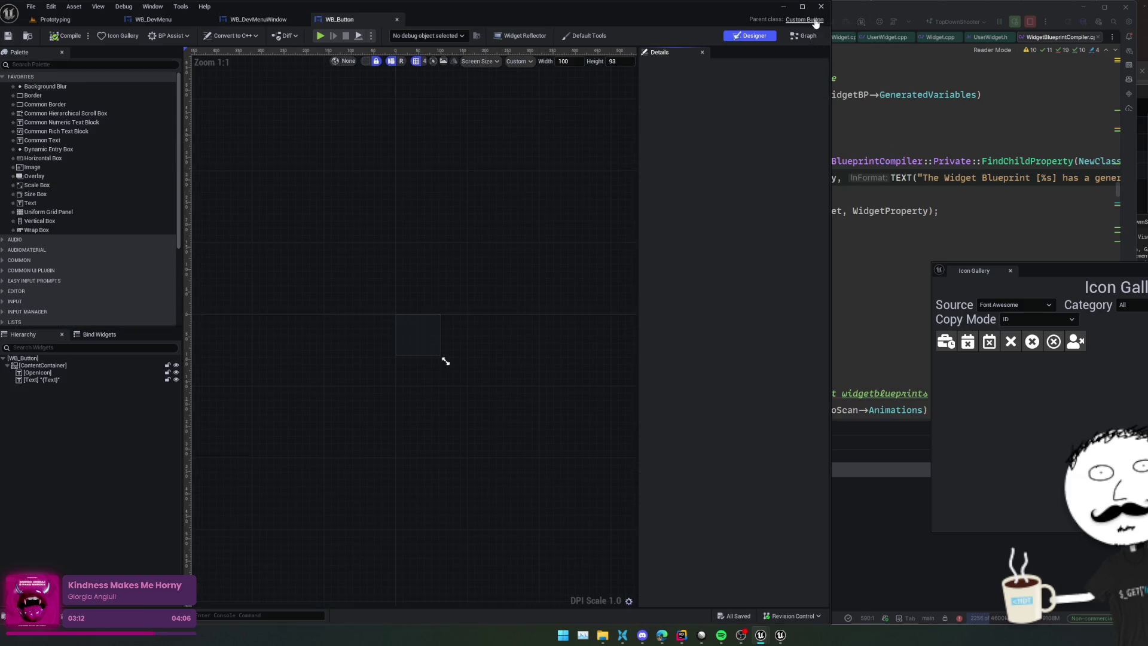
Step: Duplicate the IconTextSpacing UPROPERTY declaration in CustomButton.h
scroll(810, 329, down, 6)
scroll(811, 328, down, 4)
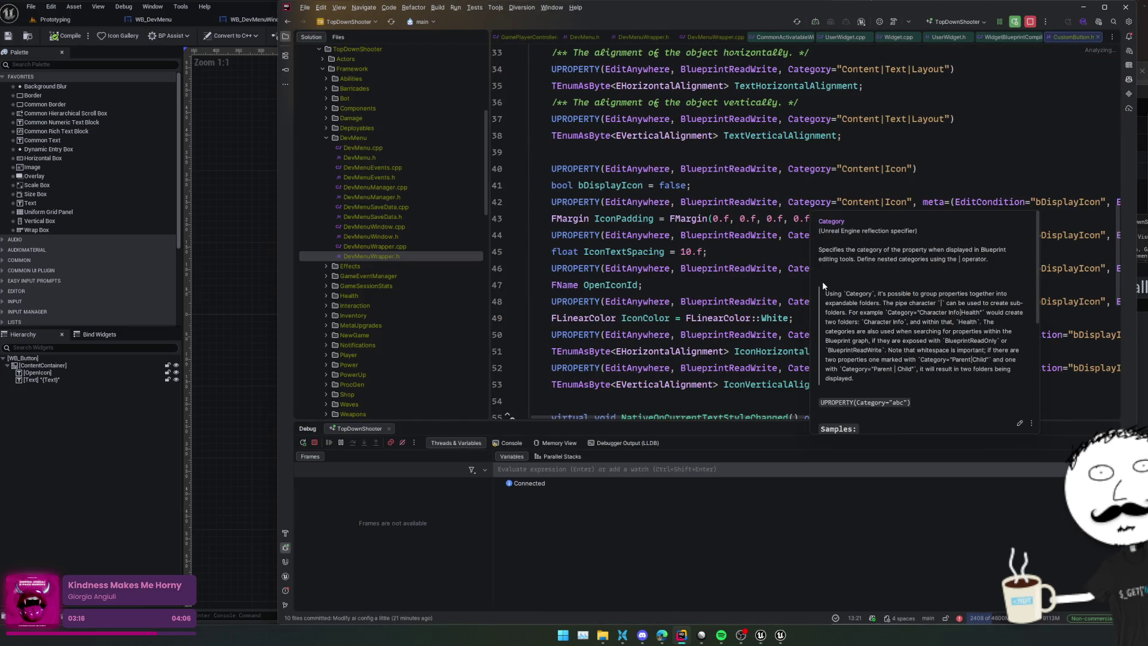
click(718, 287)
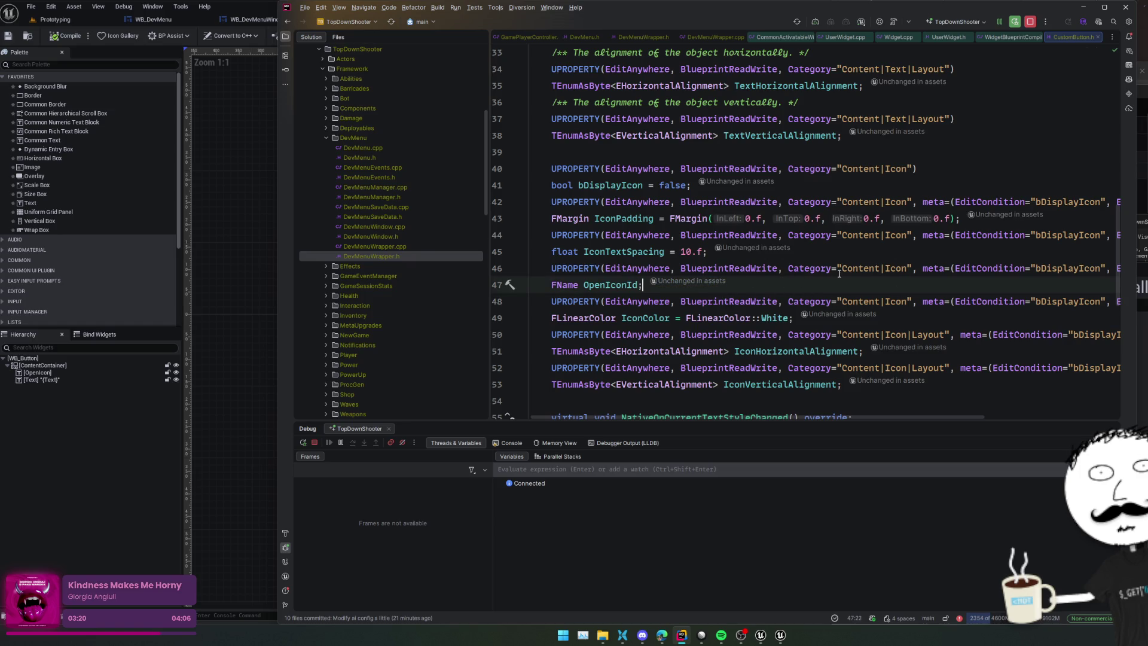
click(849, 258)
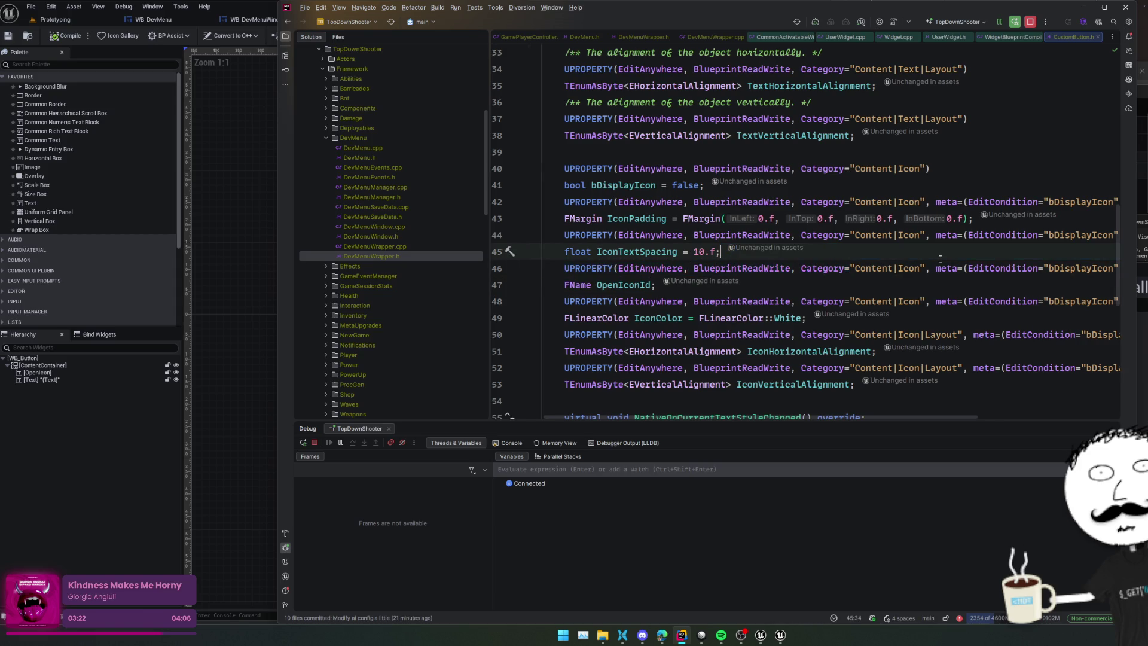
key(shift+Up)
key(shift+Up)
key(shift+End)
key(ctrl+d)
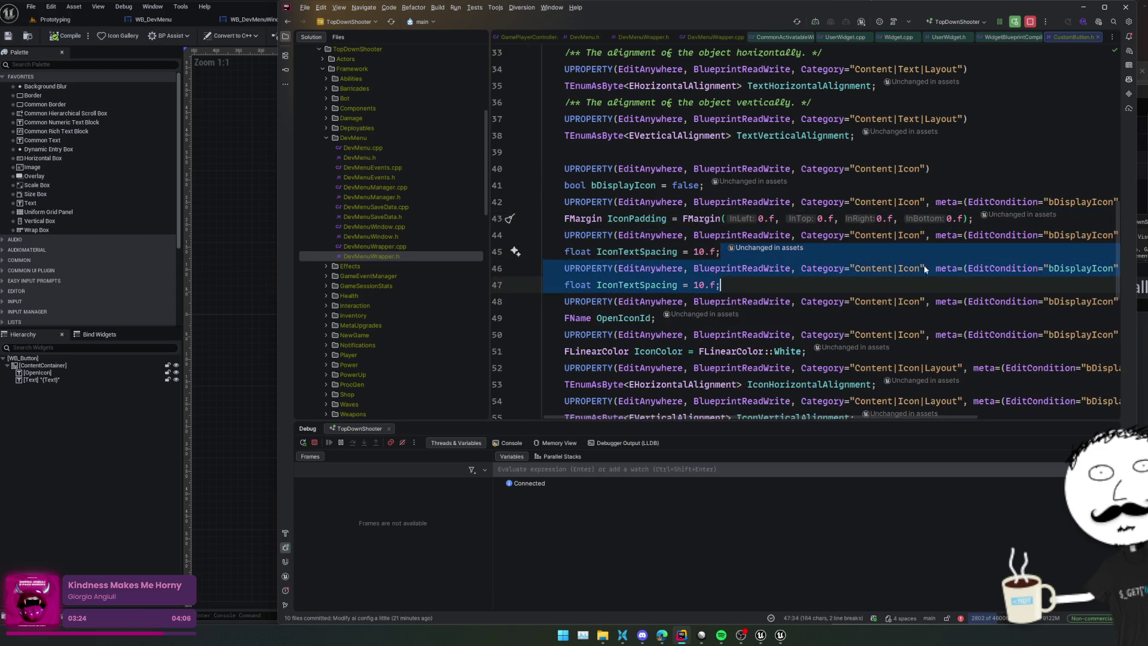
Step: Rename the copy to IconSize and set its default value to 24.f
double_click(631, 287)
key(BackSpace)
text(IconSize)
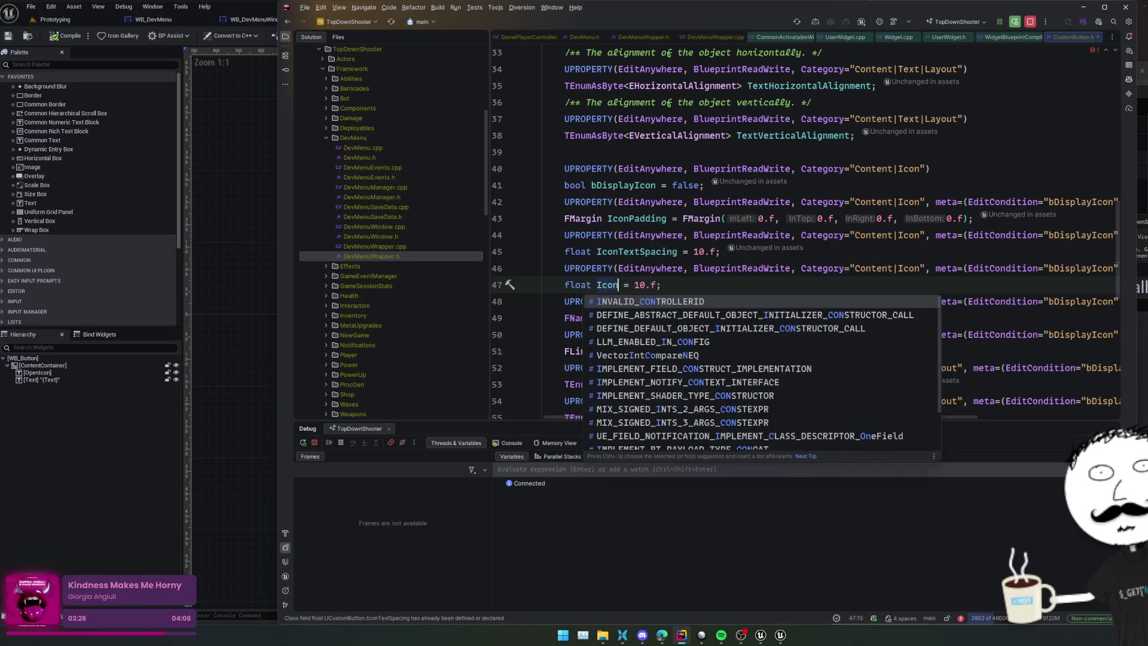
click(656, 285)
key(shift+Right)
key(shift+Right)
text(2)
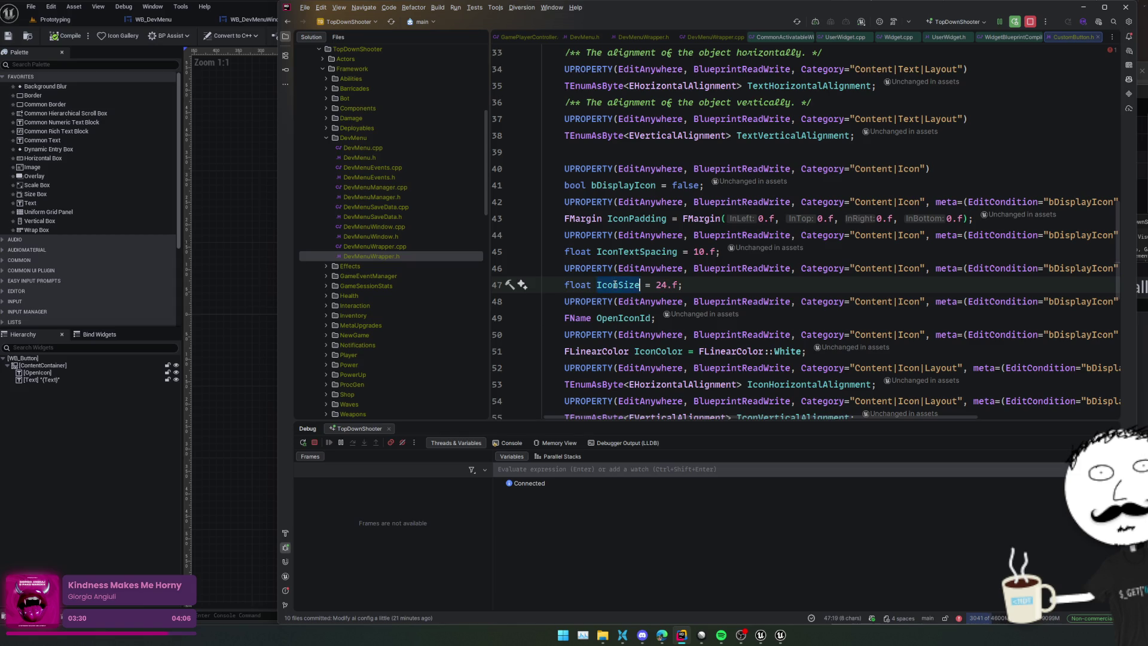
click(238, 21)
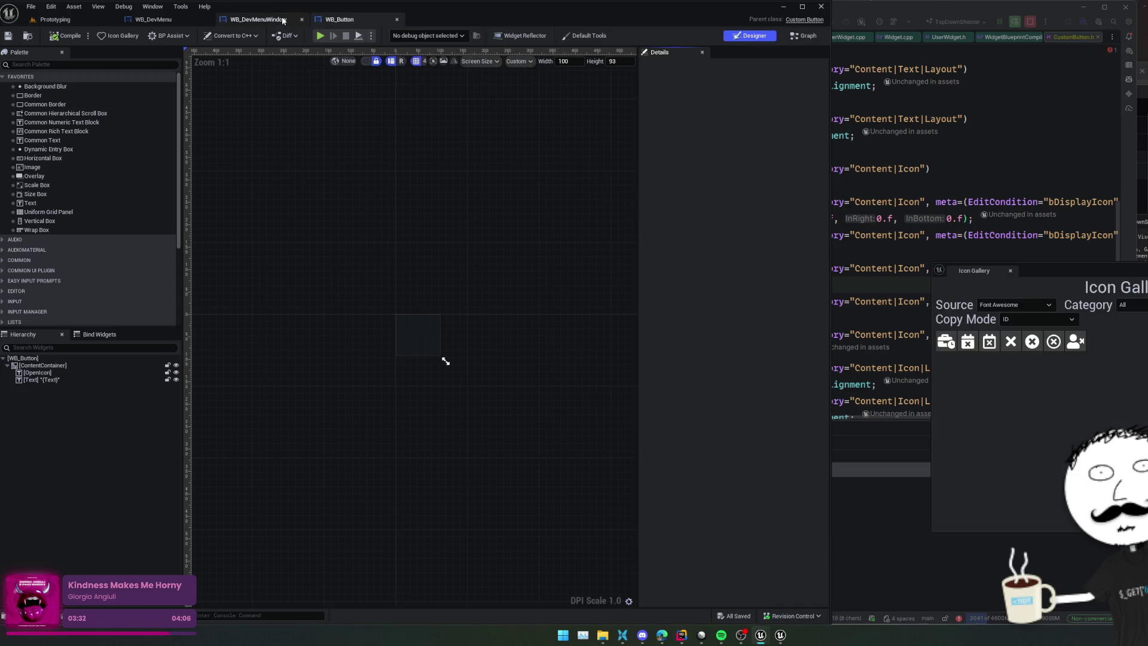
Step: Select OpenIcon in WB_Button and check its icon and font size of 14
click(37, 373)
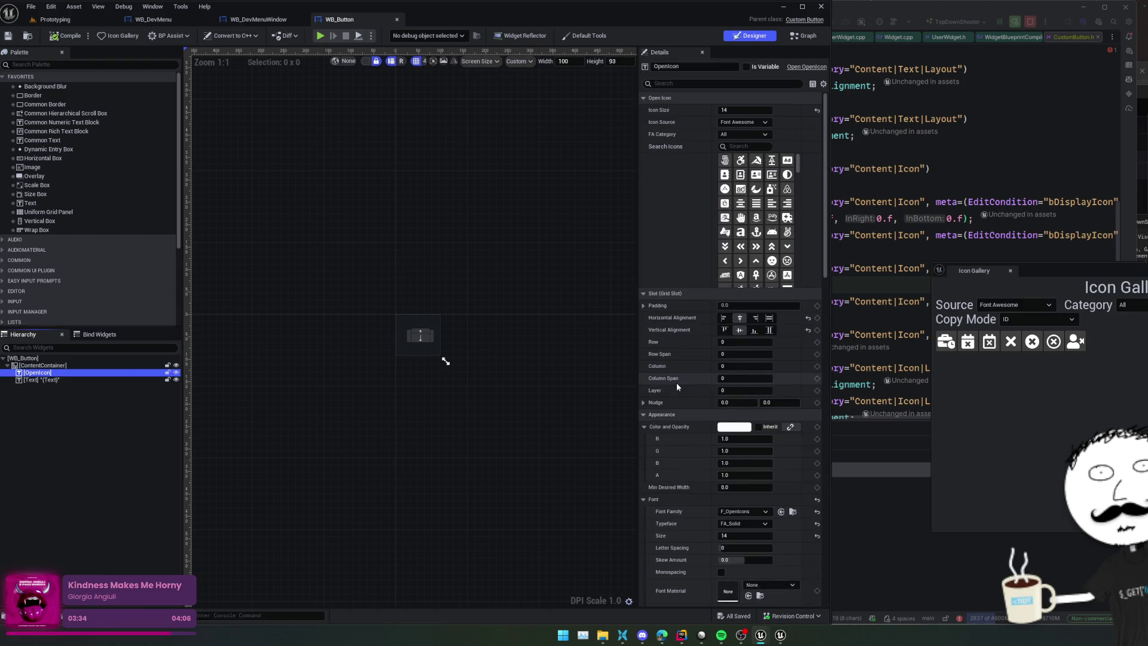
scroll(660, 332, down, 2)
scroll(660, 333, down, 5)
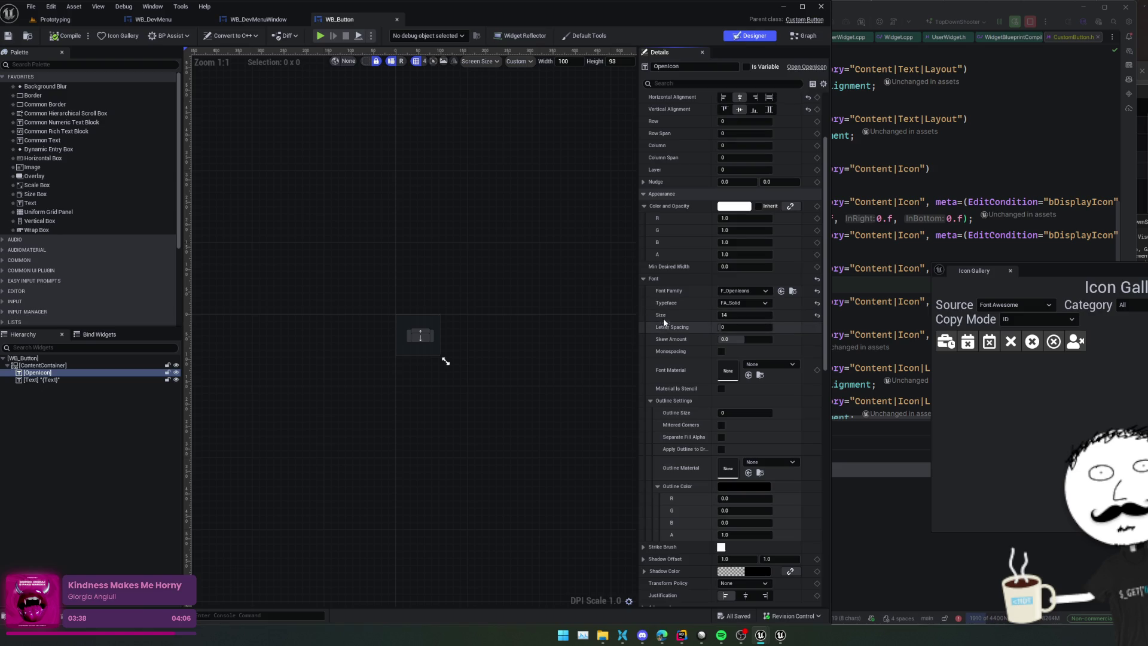
click(651, 279)
scroll(679, 216, down, 3)
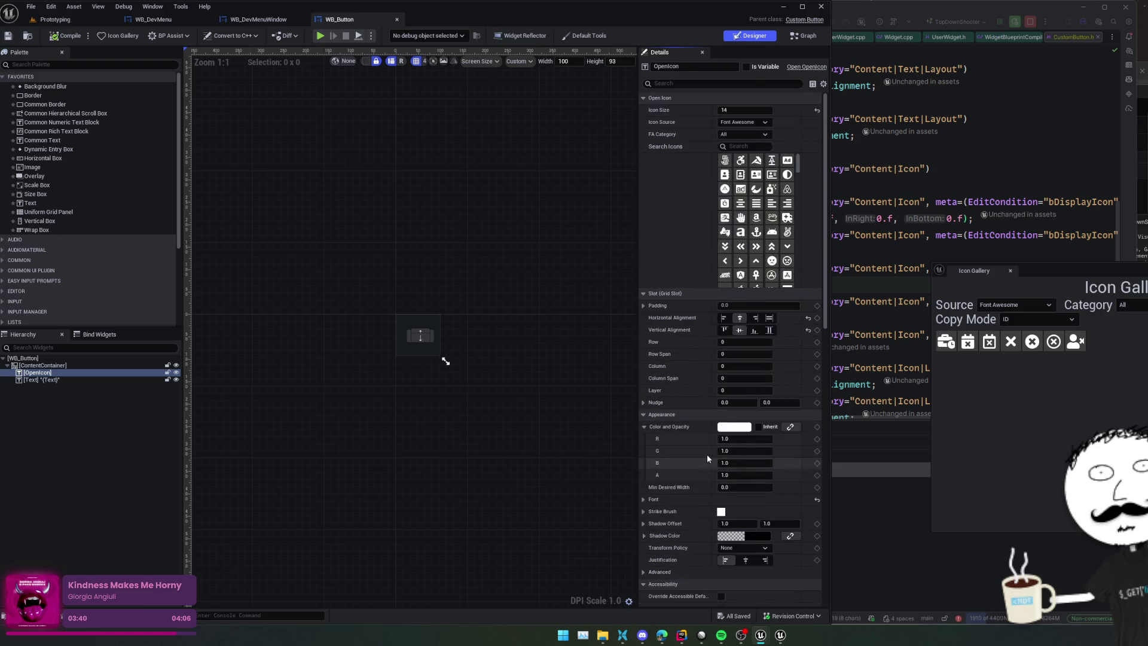
Step: Back in Rider, select the IconSize property name in the button header
click(888, 334)
click(640, 285)
double_click(634, 285)
scroll(578, 356, down, 5)
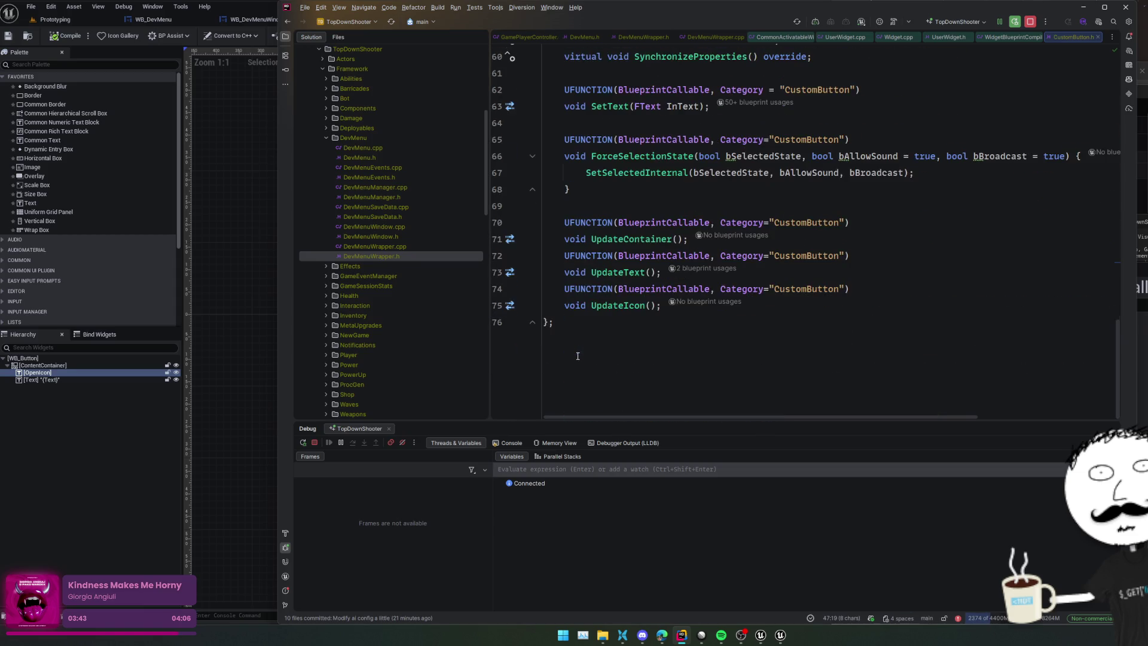
Step: In UpdateIcon, start a new OpenIcon line after the SetColorAndOpacity call
ctrl+click(622, 305)
click(813, 209)
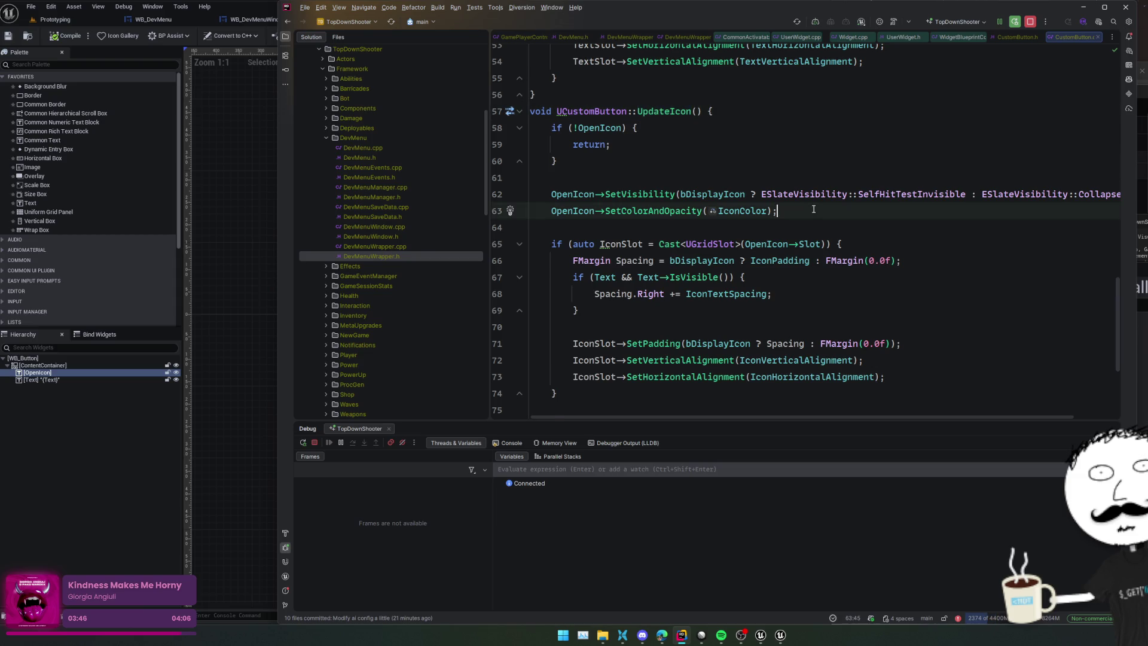
key(Return)
text(OpenIcon->Set)
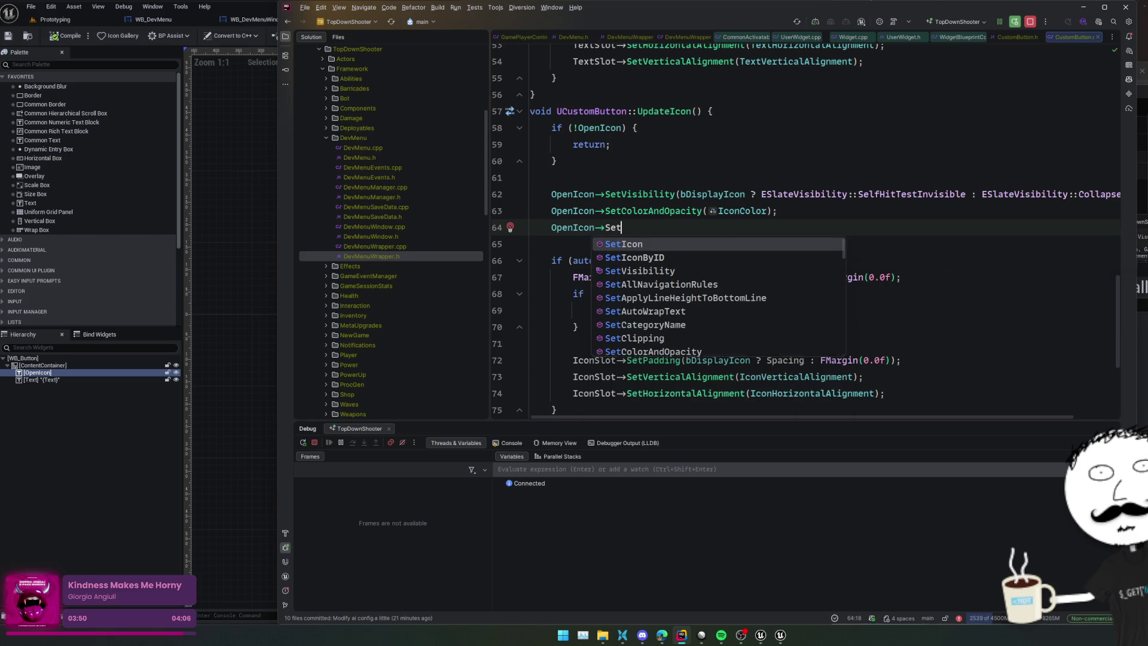
text(S)
key(BackSpace)
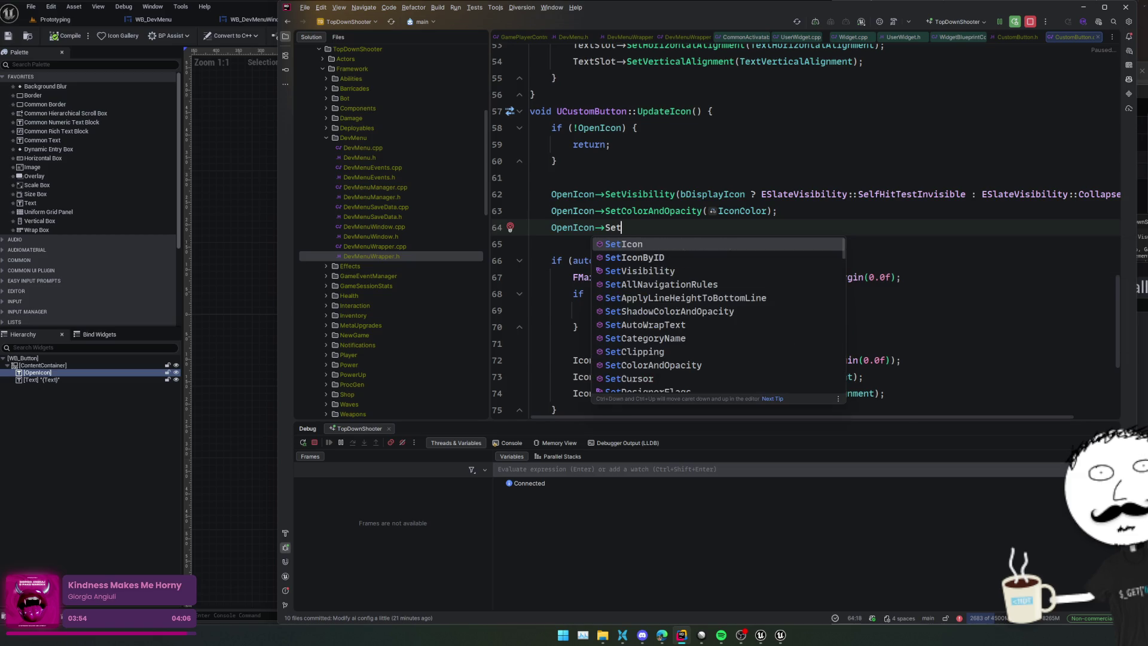
key(Escape)
Step: Inspect the UOpenIcon declaration and where its IconSize property is used
key(ctrl+alt+Home)
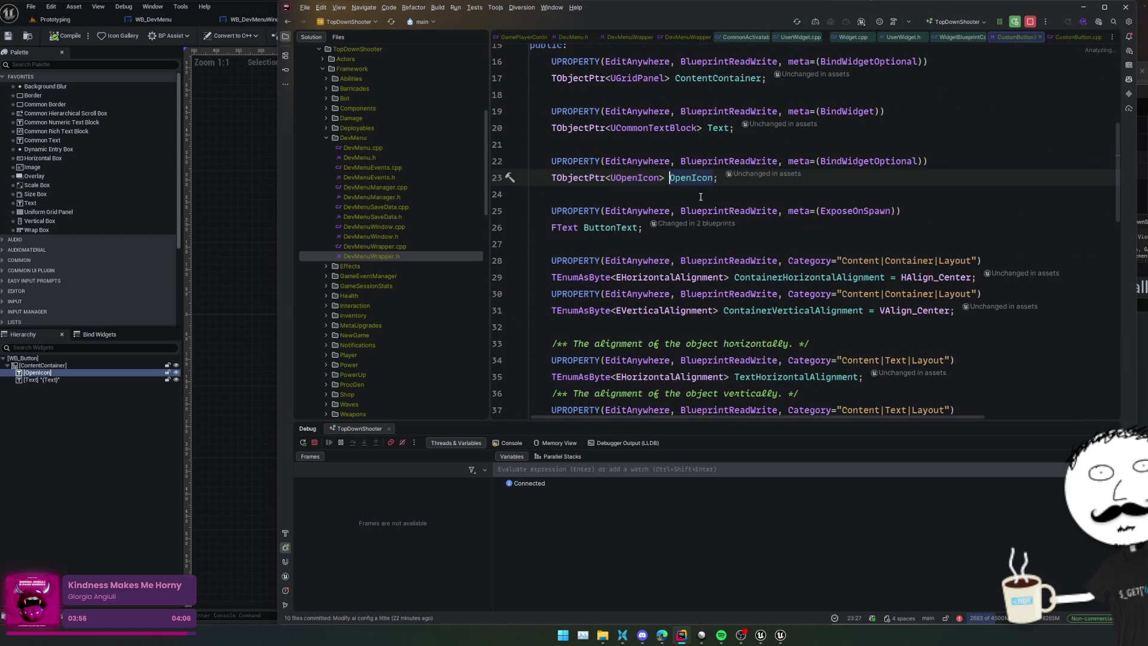
ctrl+click(610, 175)
scroll(907, 256, down, 4)
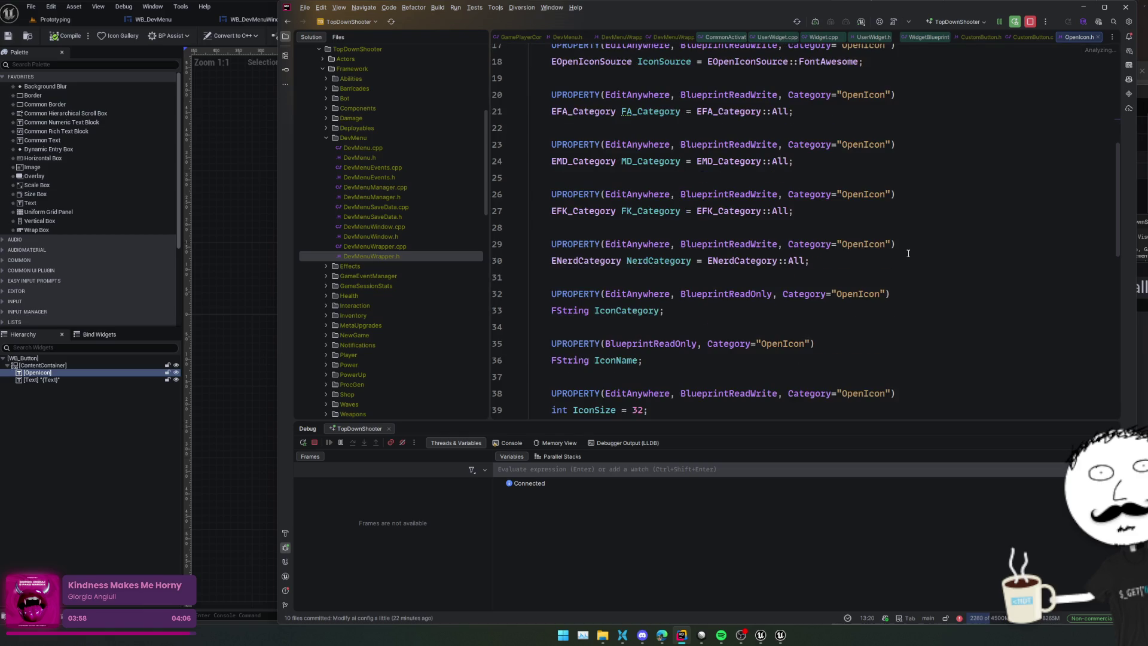
scroll(908, 257, down, 1)
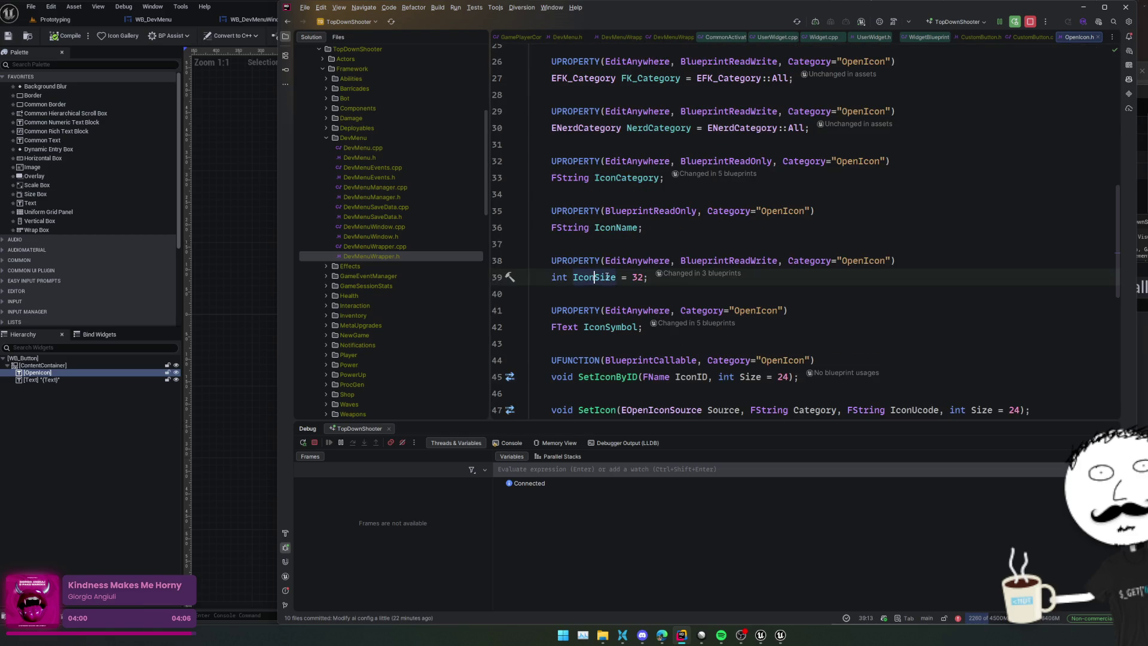
ctrl+click(592, 276)
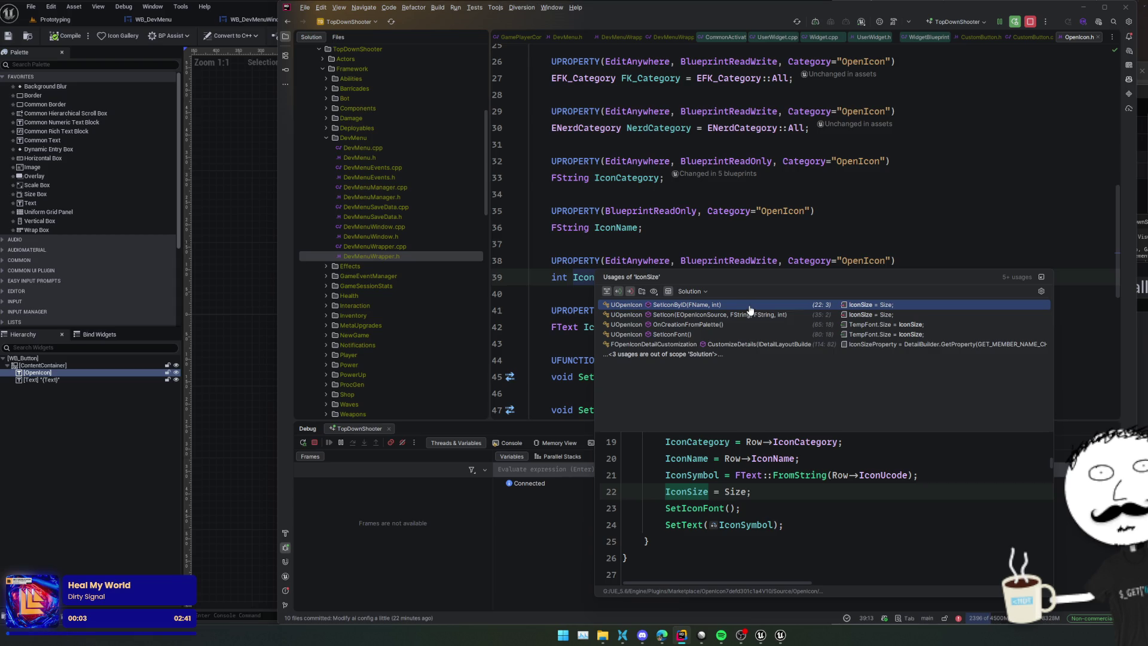
key(Escape)
key(ctrl+alt+Left)
key(ctrl+alt+Left)
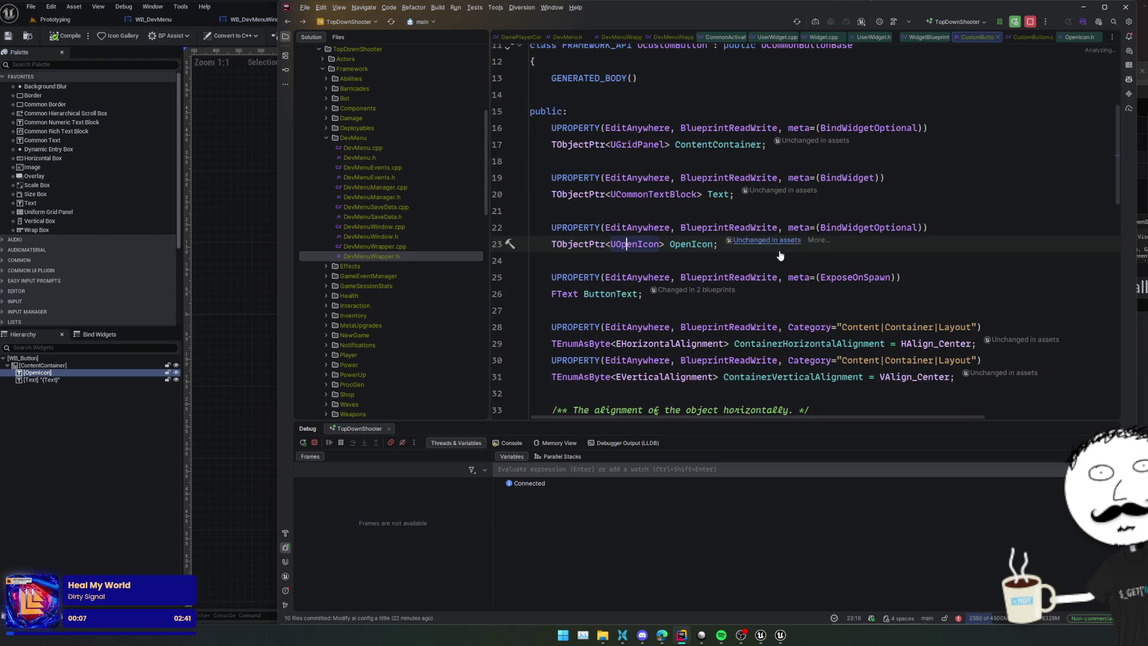
key(ctrl+alt+Left)
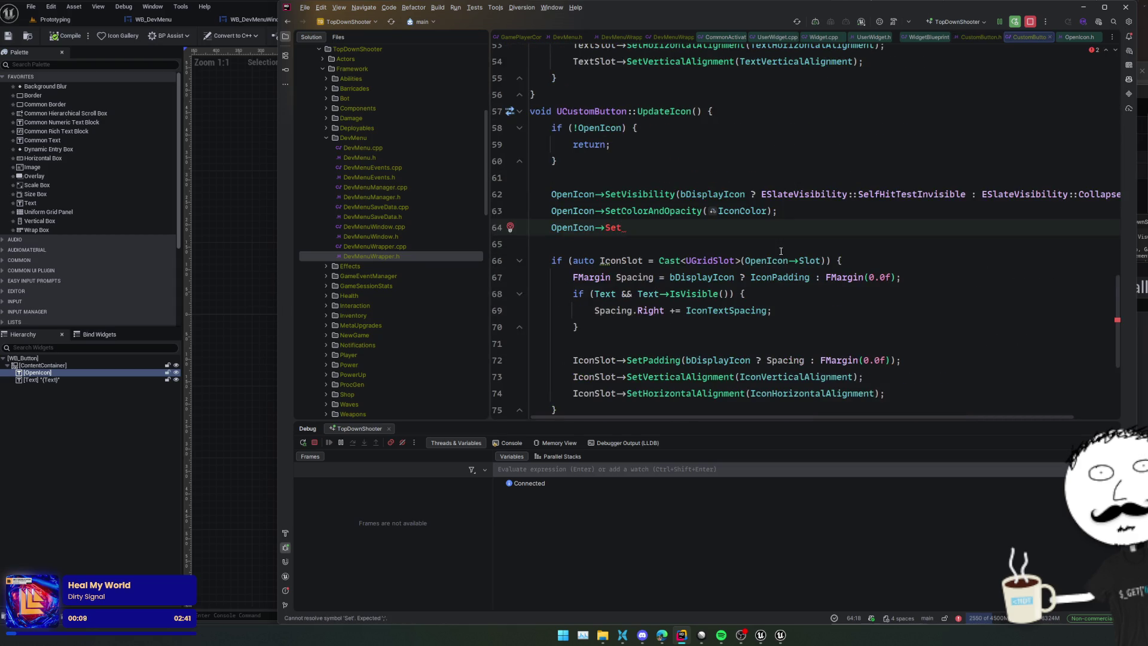
Step: Complete the line as 'OpenIcon->IconSize = IconSize;' in UpdateIcon
key(BackSpace)
key(BackSpace)
key(BackSpace)
text(IconSiz)
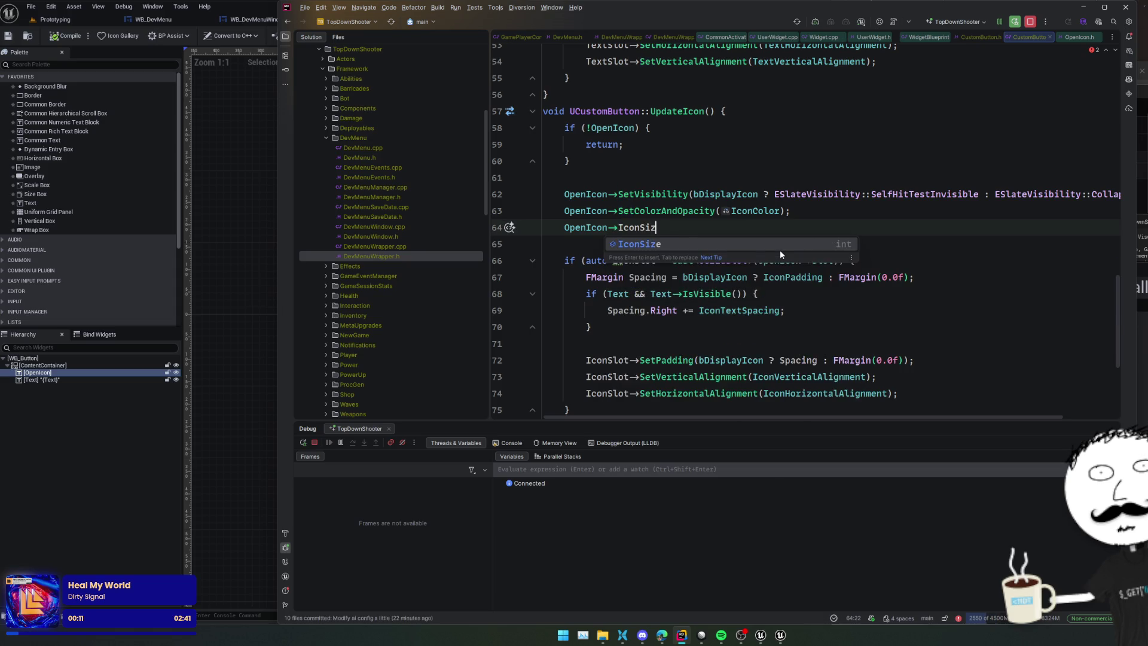
text(e = IconSize;)
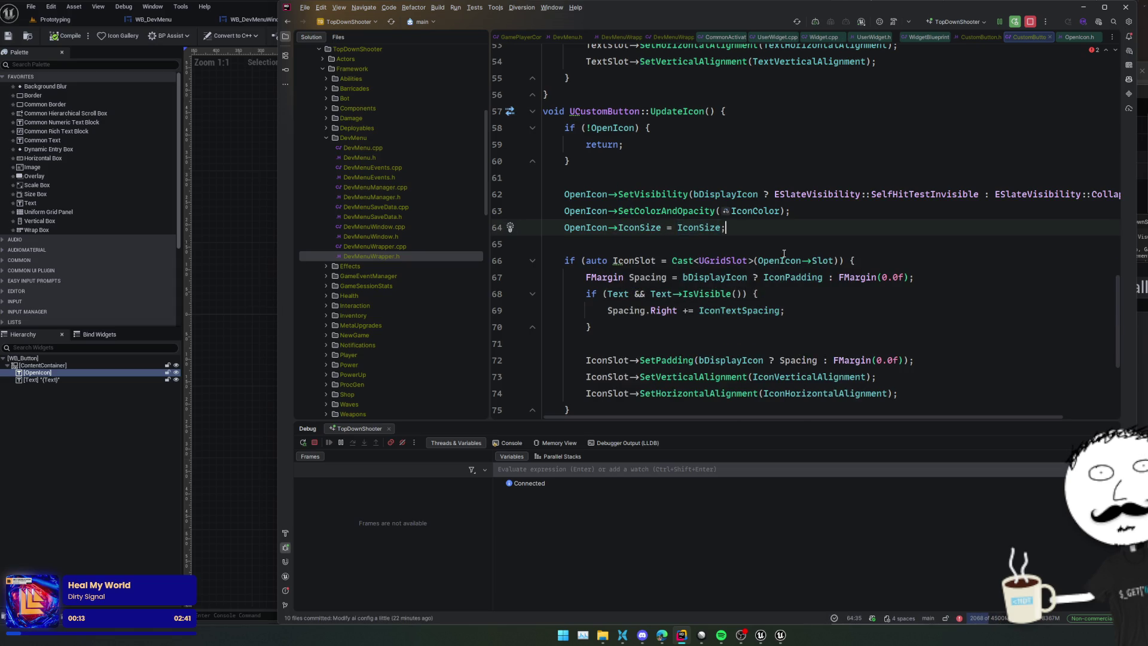
key(Down)
scroll(723, 237, down, 2)
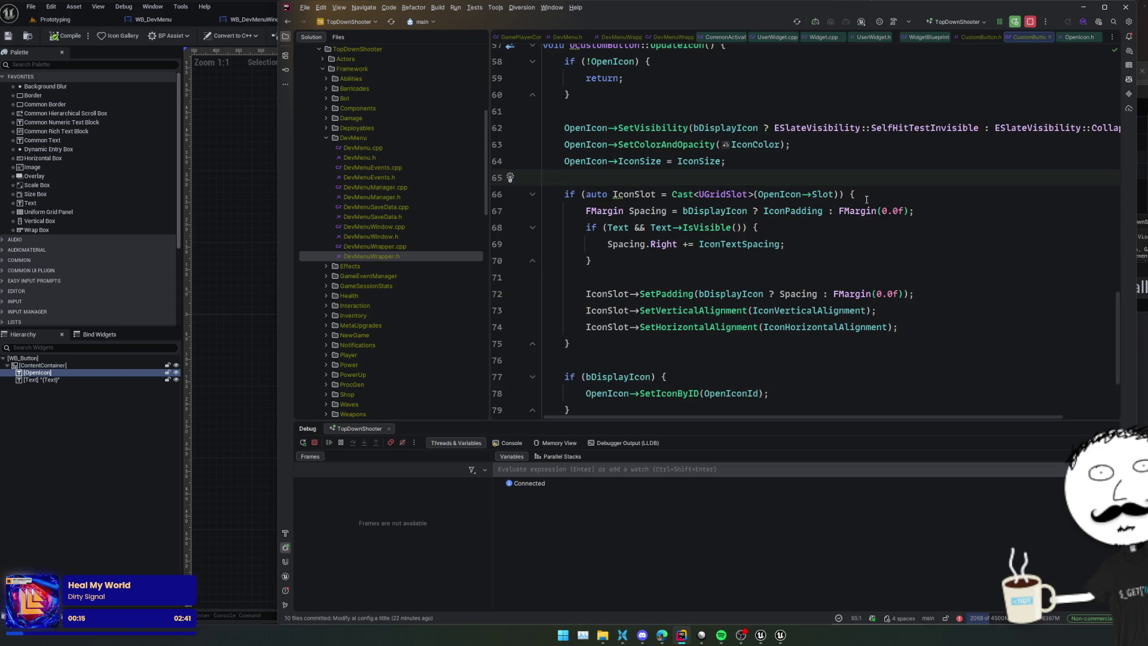
key(Up)
scroll(795, 177, down, 2)
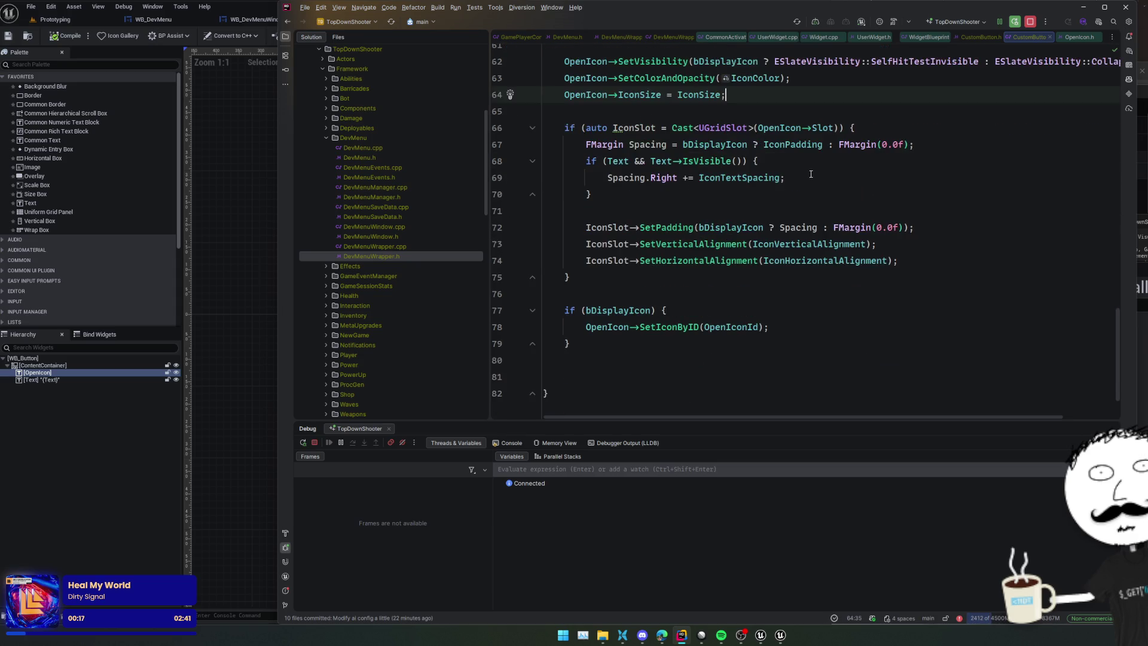
scroll(867, 214, up, 2)
click(924, 253)
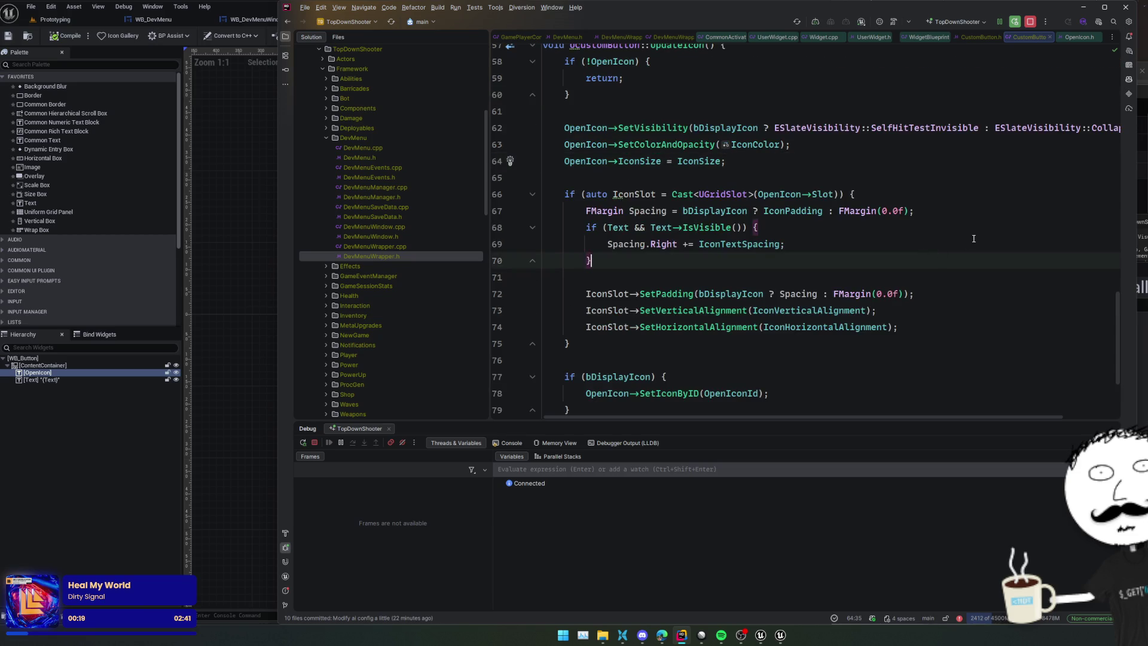
click(890, 180)
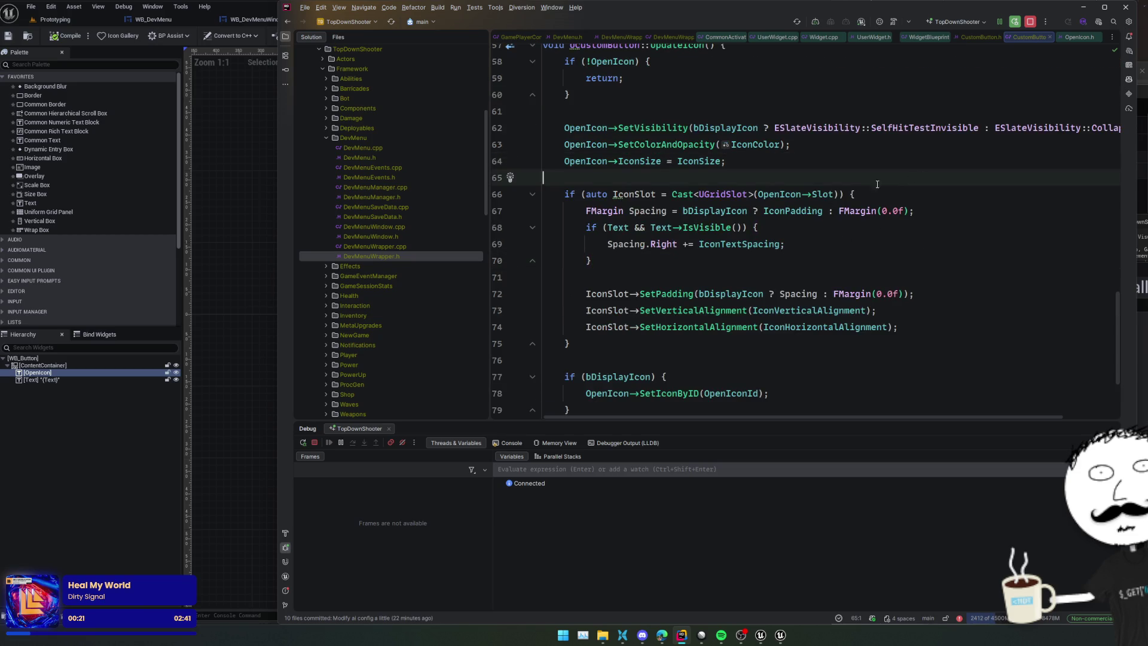
Step: Close CustomButton.cpp, OpenIcon.h, CommonActivatableWidget.cpp and other extra editor tabs
middle_click(1038, 38)
middle_click(1078, 34)
middle_click(999, 38)
middle_click(959, 37)
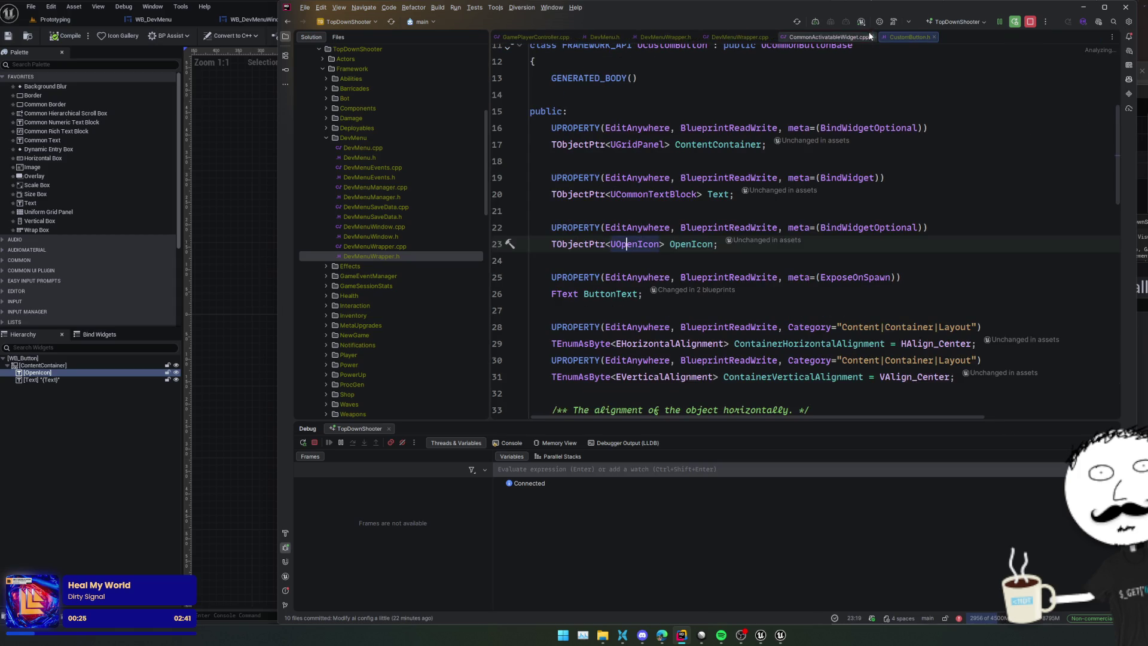
middle_click(788, 37)
click(792, 89)
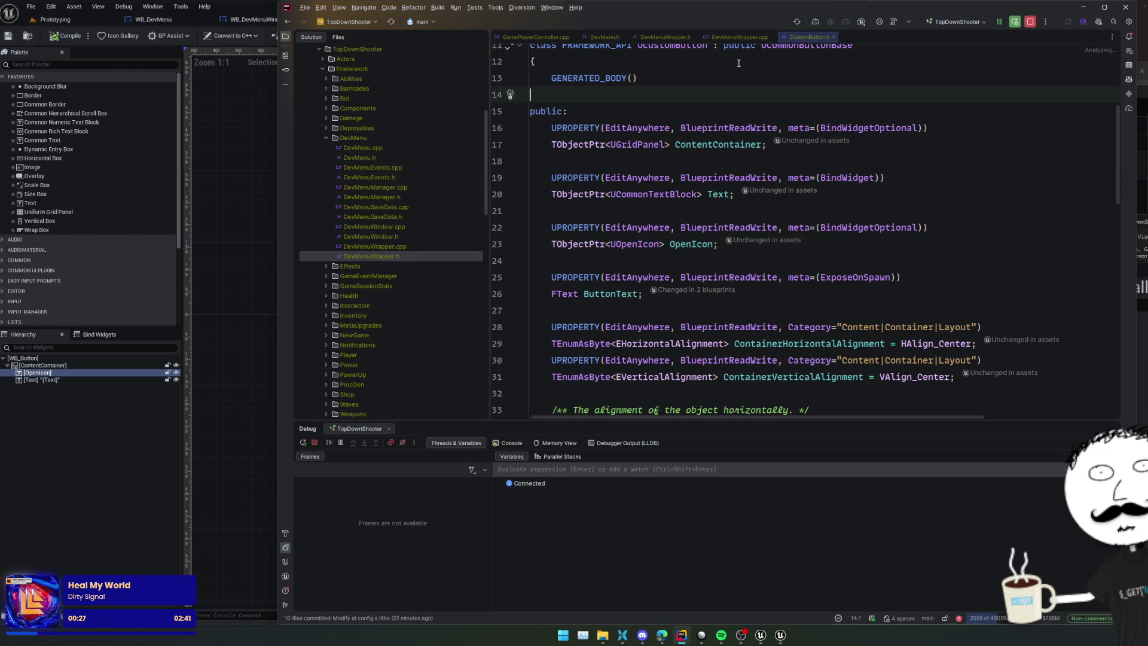
Step: Rename the title-bar WB_Button in WB_DevMenuWindow to Close
click(255, 266)
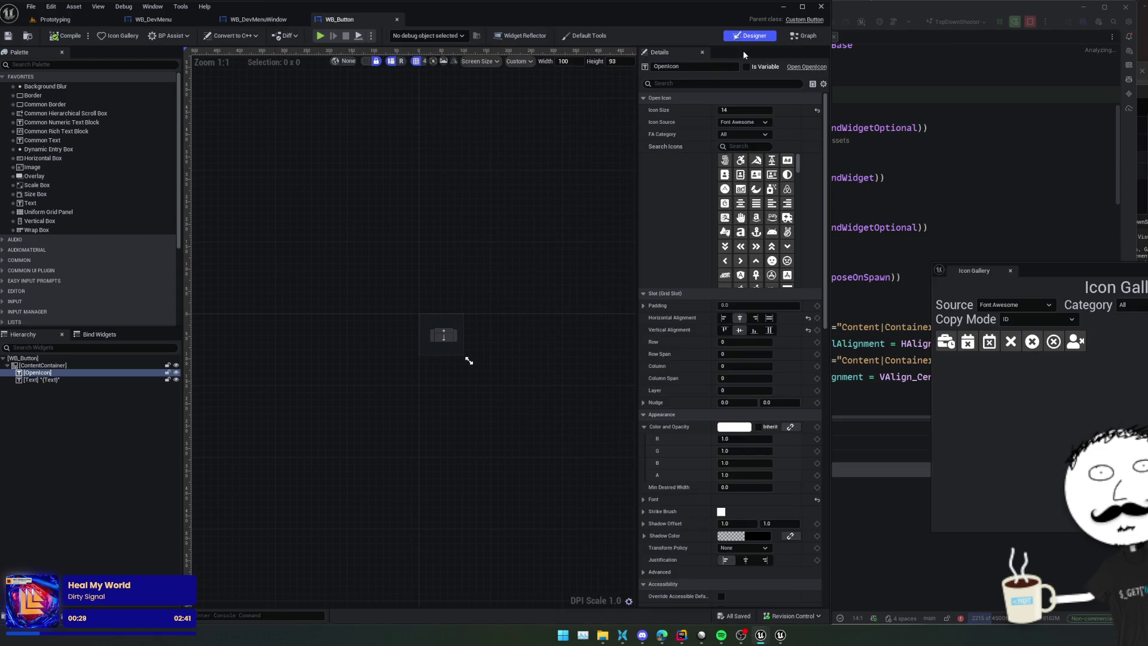
click(258, 19)
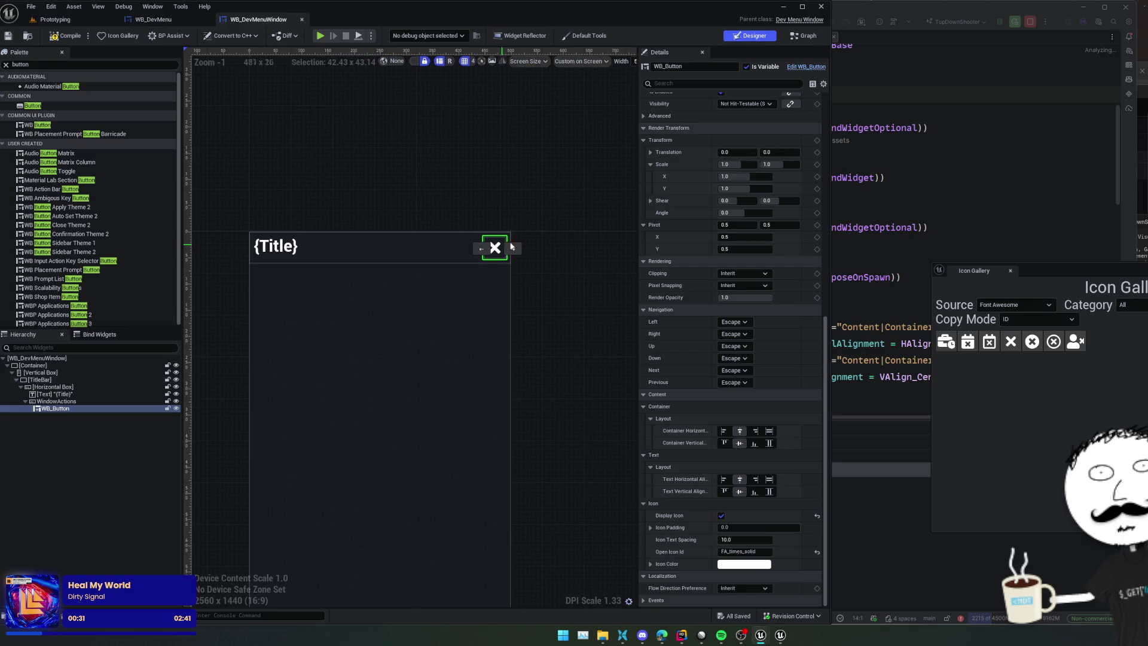
click(76, 410)
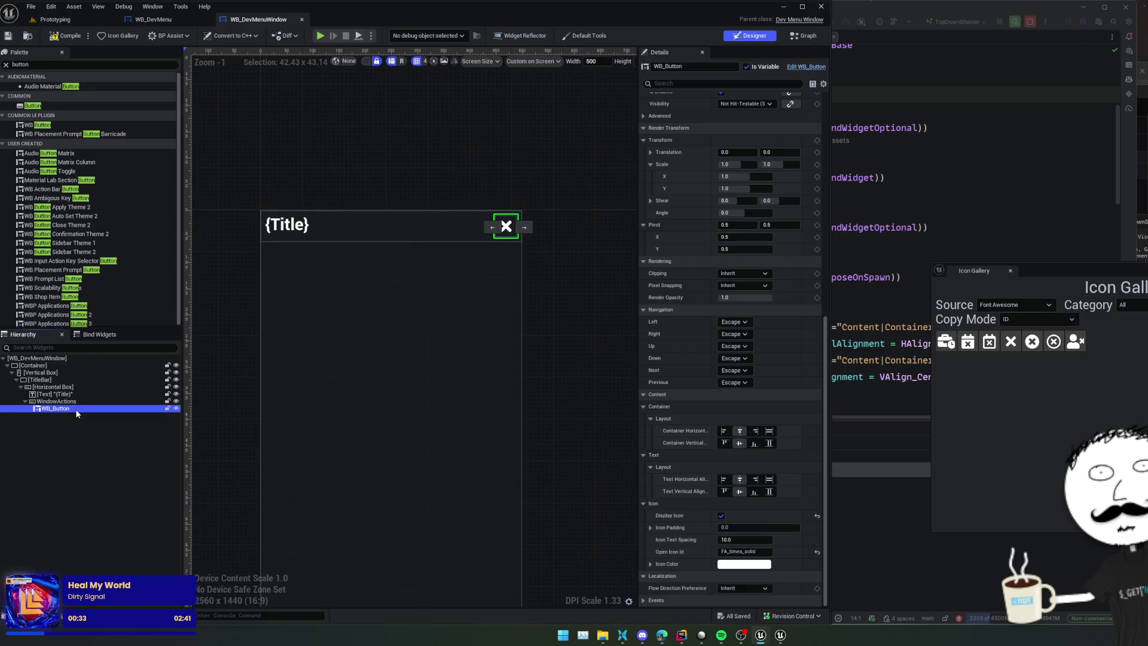
click(125, 409)
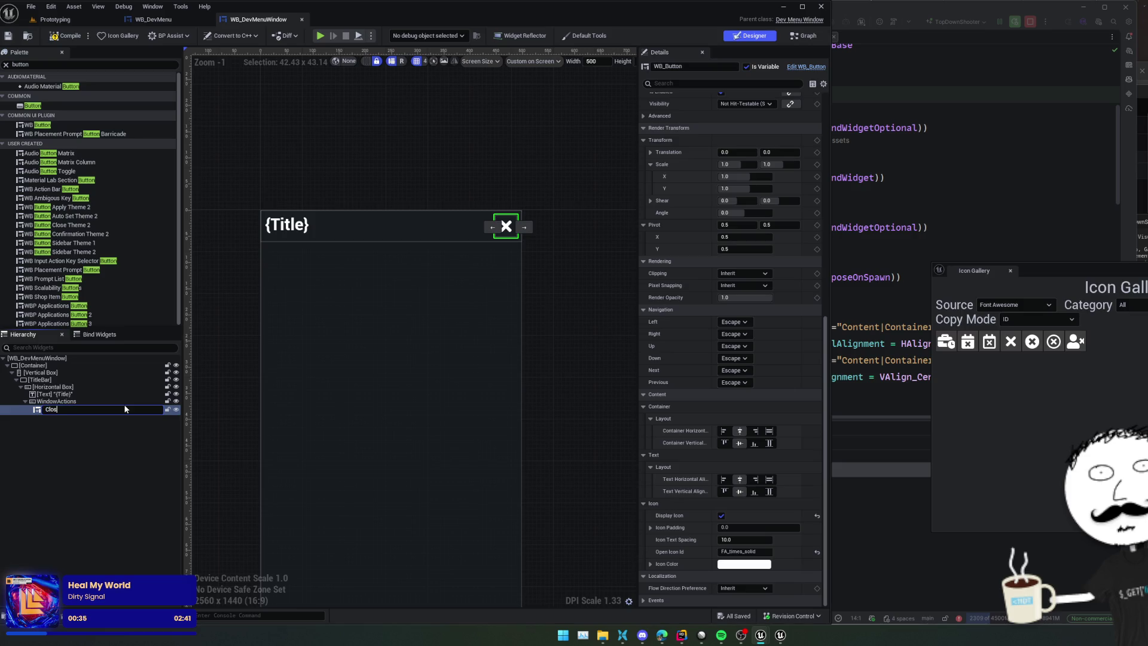
text(e)
key(Return)
drag(562, 340, 525, 292)
scroll(527, 292, down, 2)
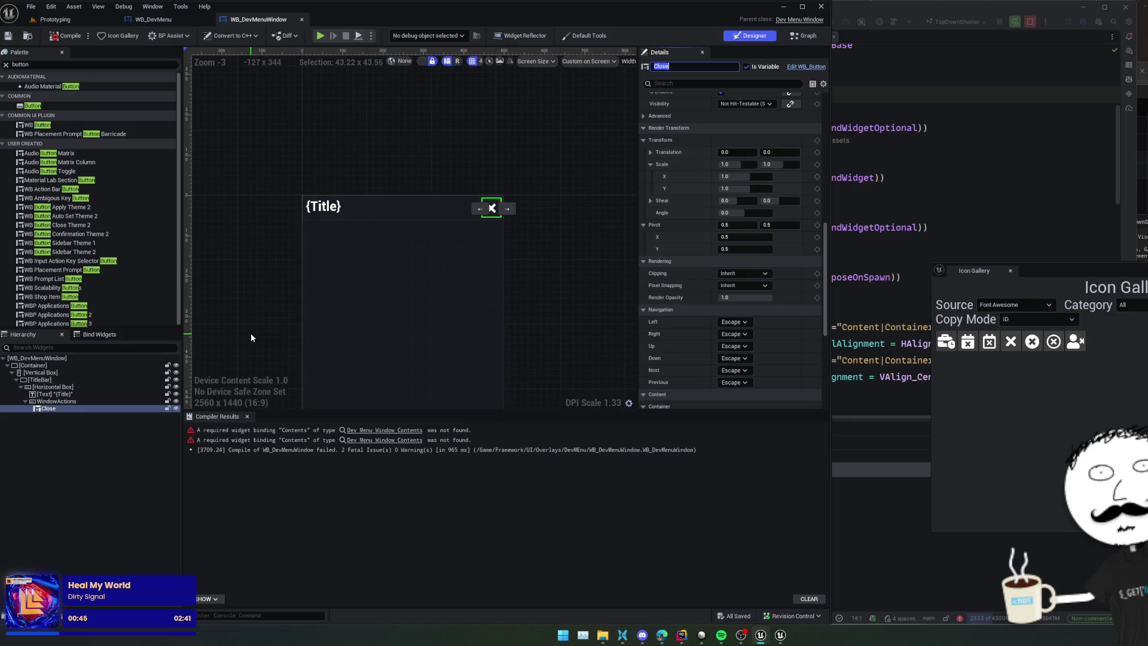
click(892, 159)
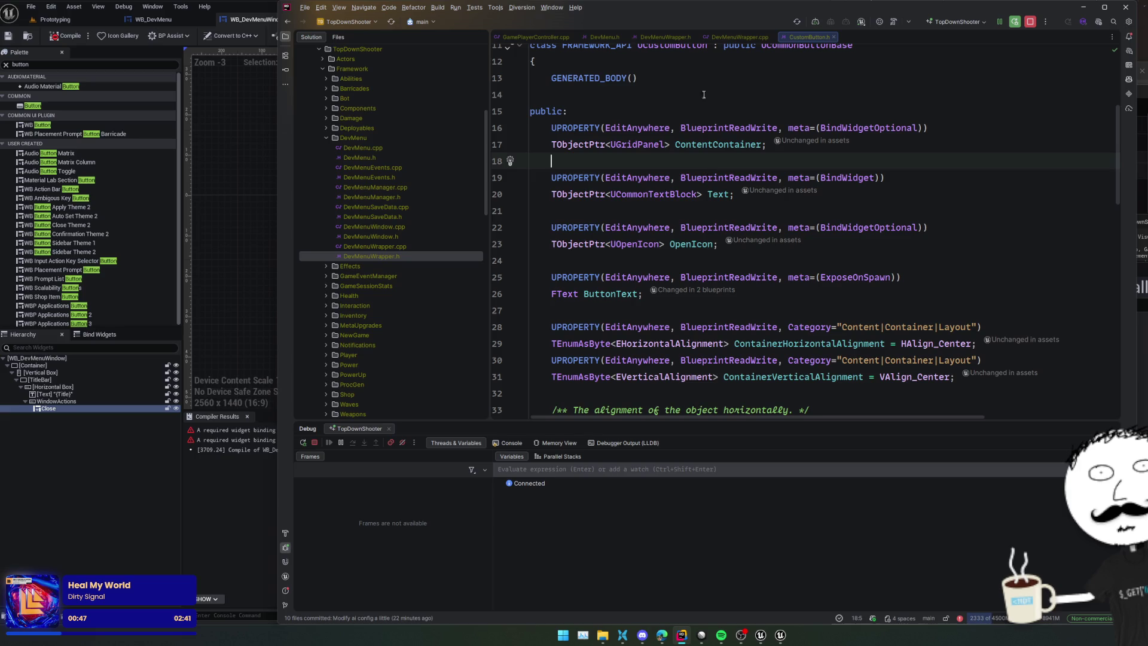
Step: Look at the Contents BindWidget property of UDevMenuWindow in DevMenuWrapper.h
key(ctrl+alt+Left)
scroll(772, 287, up, 3)
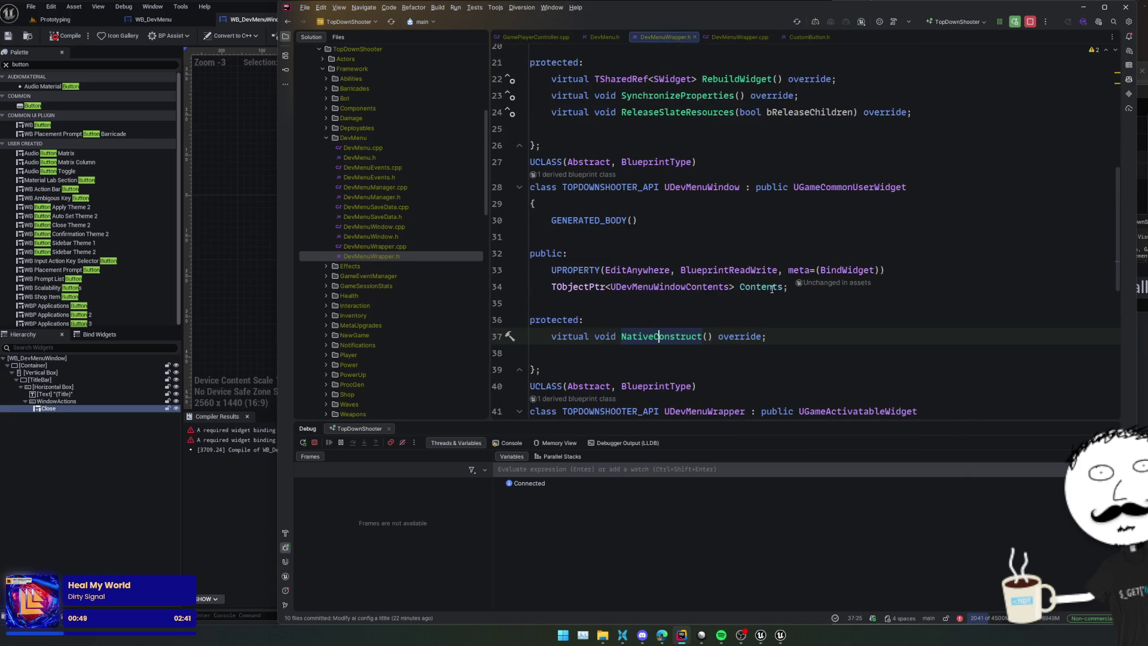
click(759, 288)
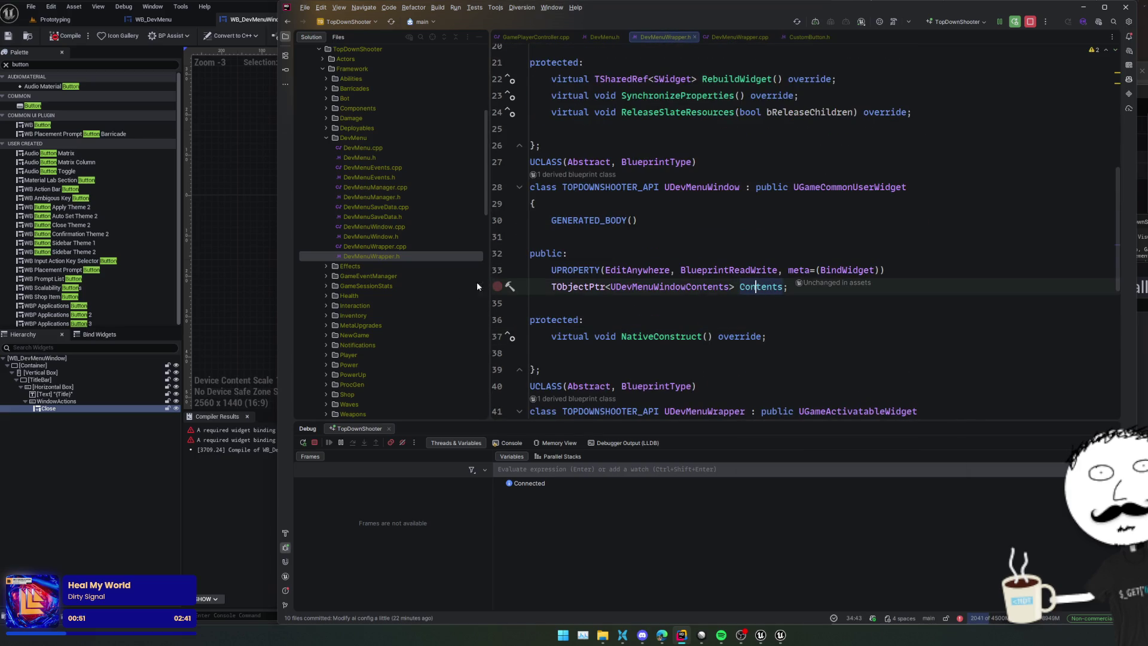
Step: Collapse the TitleBar branch and select the window's Vertical Box in Unreal
click(18, 381)
click(14, 380)
click(28, 372)
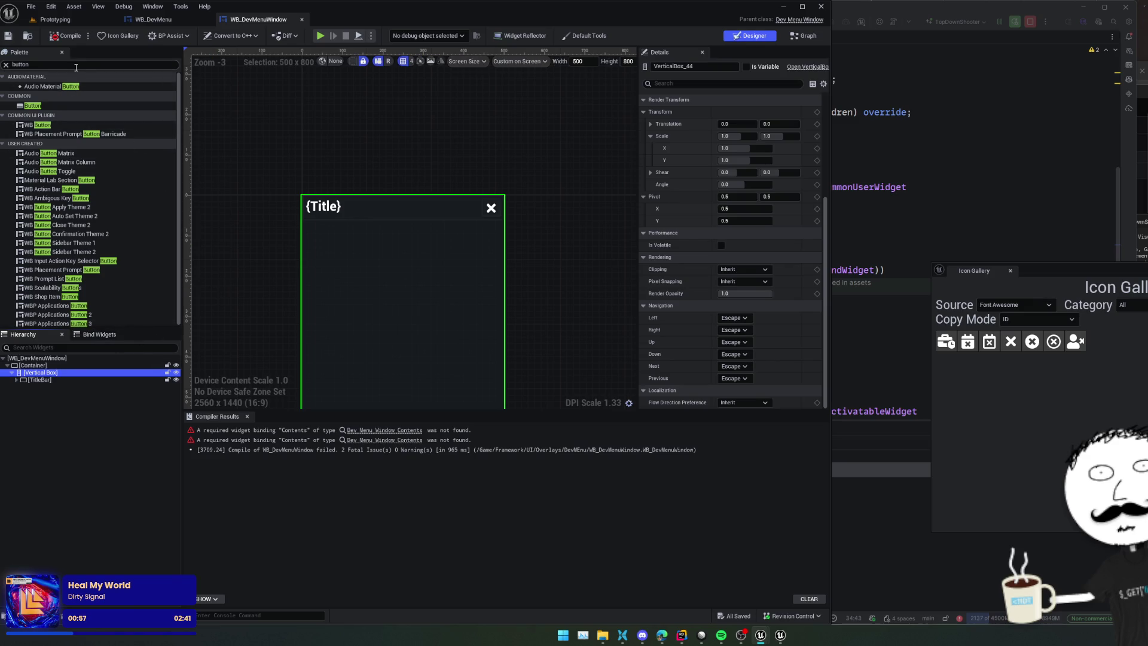
Step: Add a Common Hierarchical Scroll Box under the window's Vertical Box
click(75, 63)
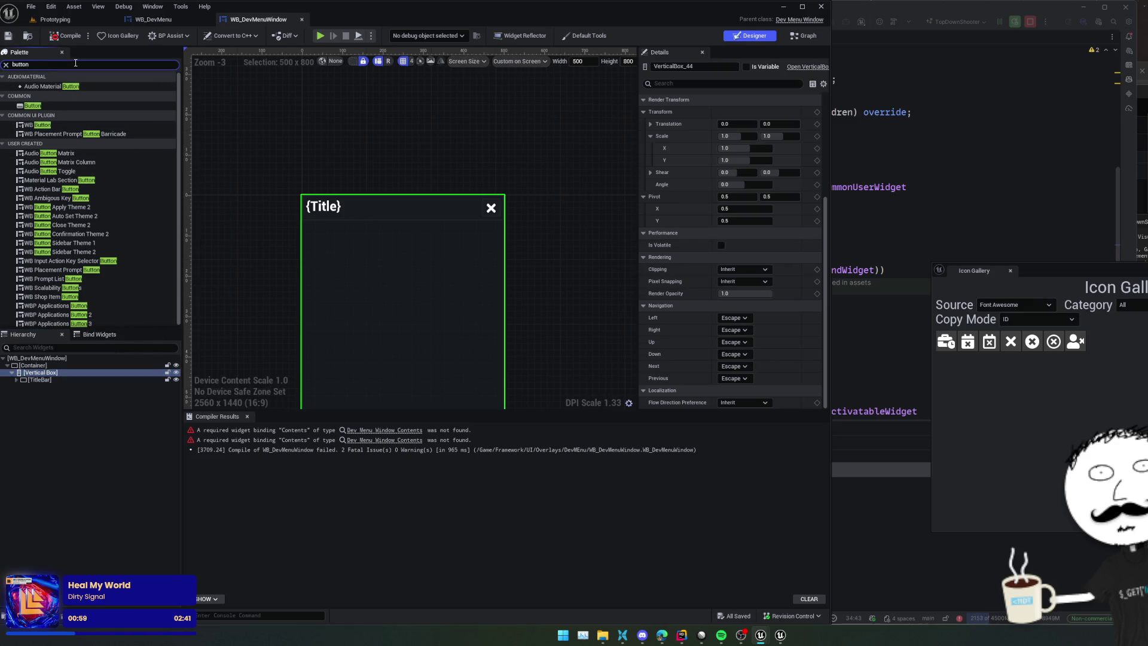
text(scrol)
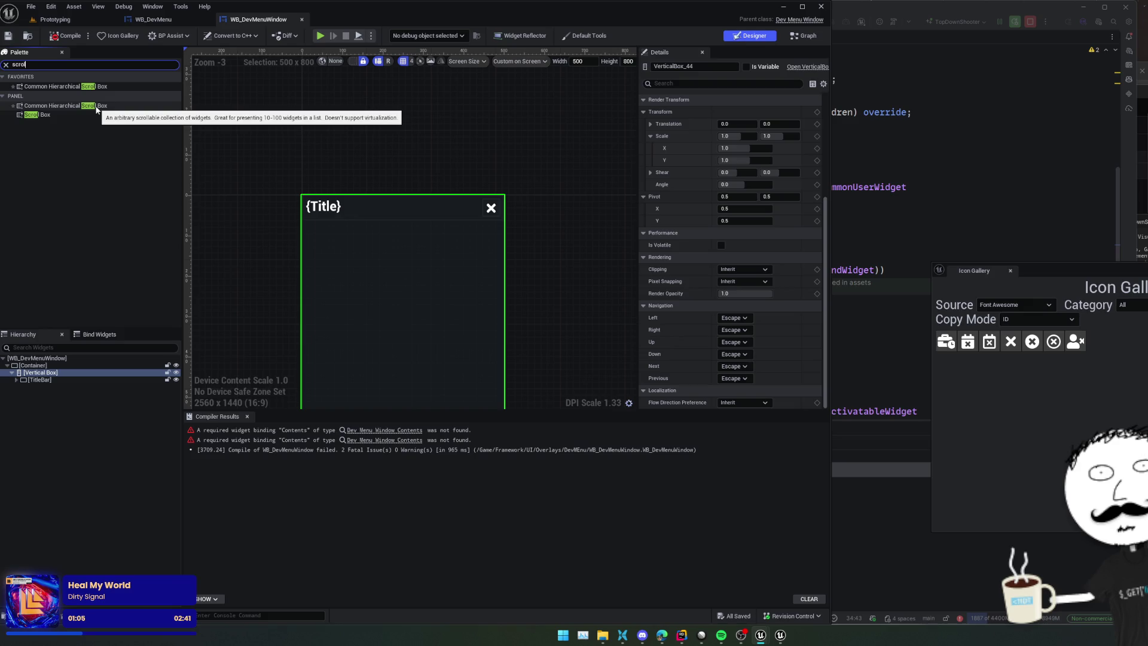
drag(97, 87, 35, 378)
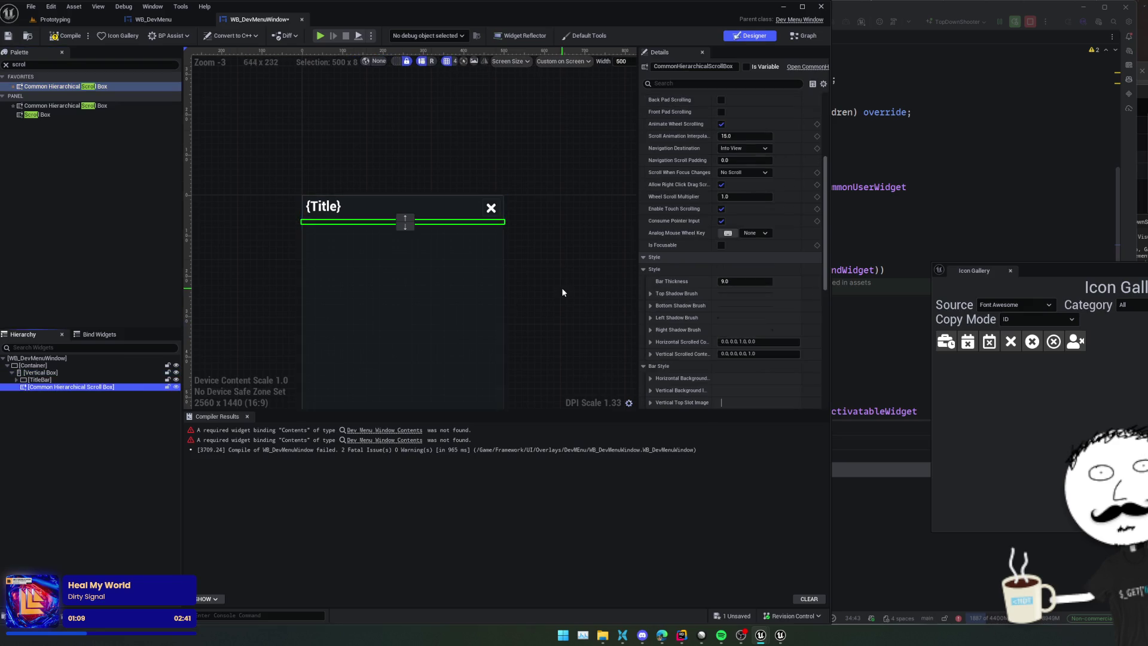
scroll(669, 266, up, 5)
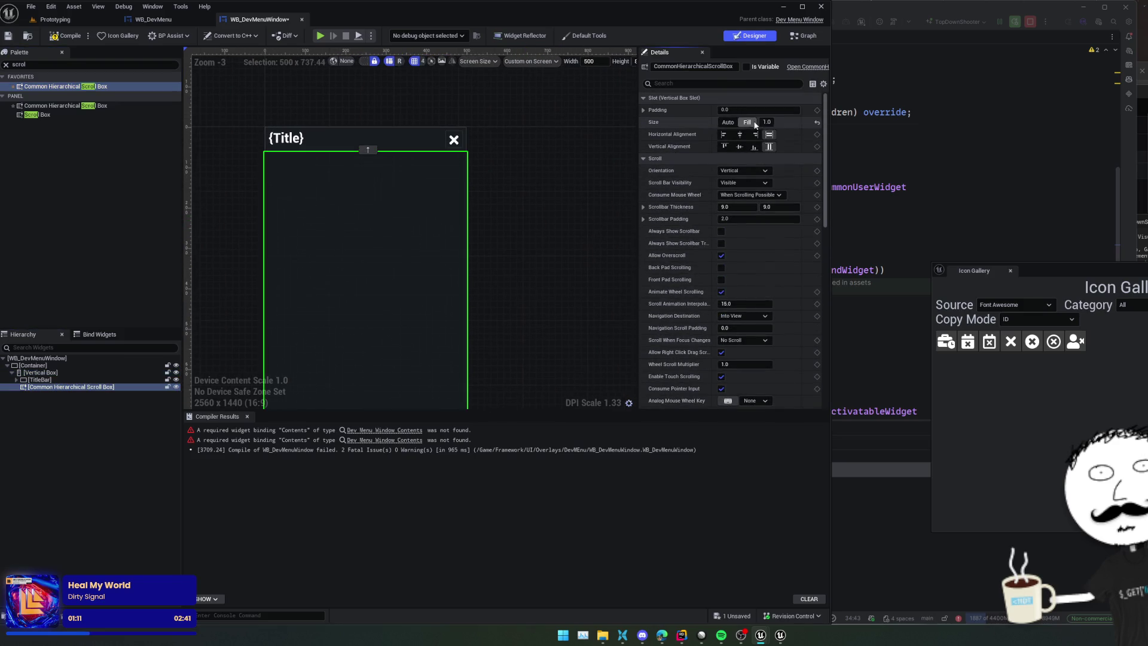
scroll(520, 238, down, 2)
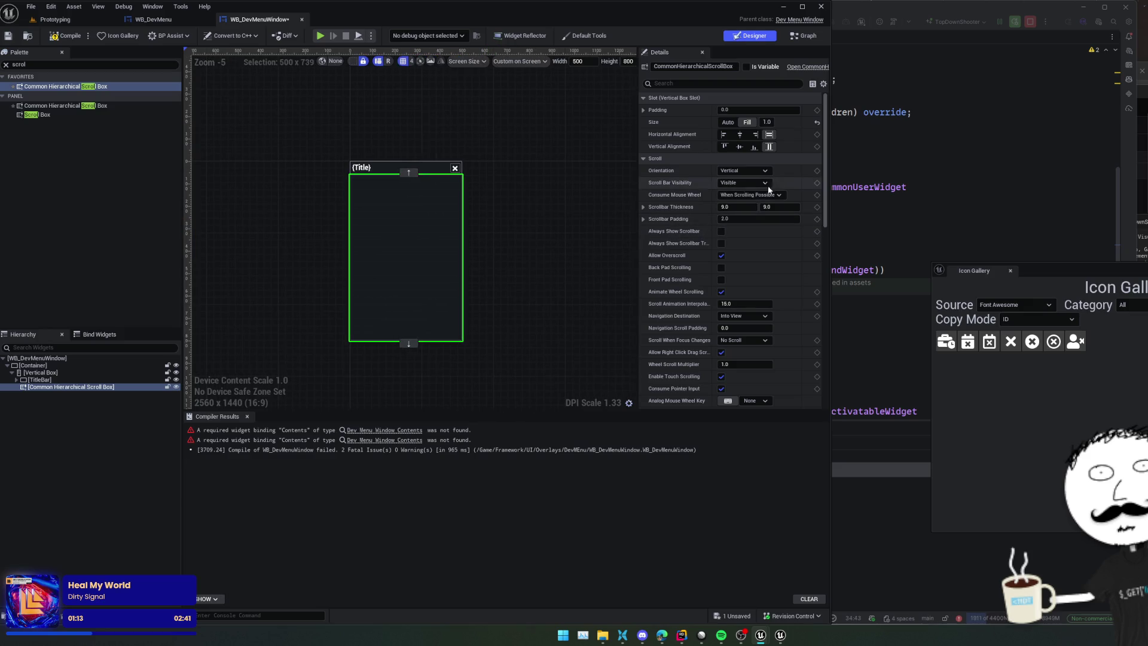
Step: Name the scroll box ContentsContainer, tick Is Variable, and save the widget
click(717, 67)
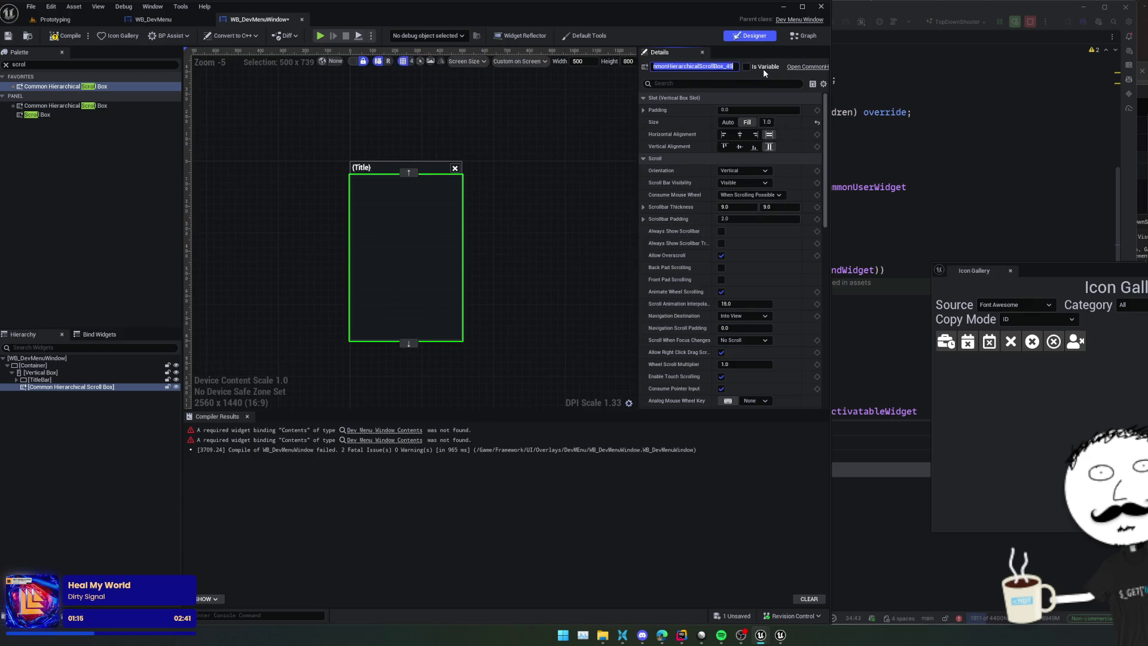
text(Contents)
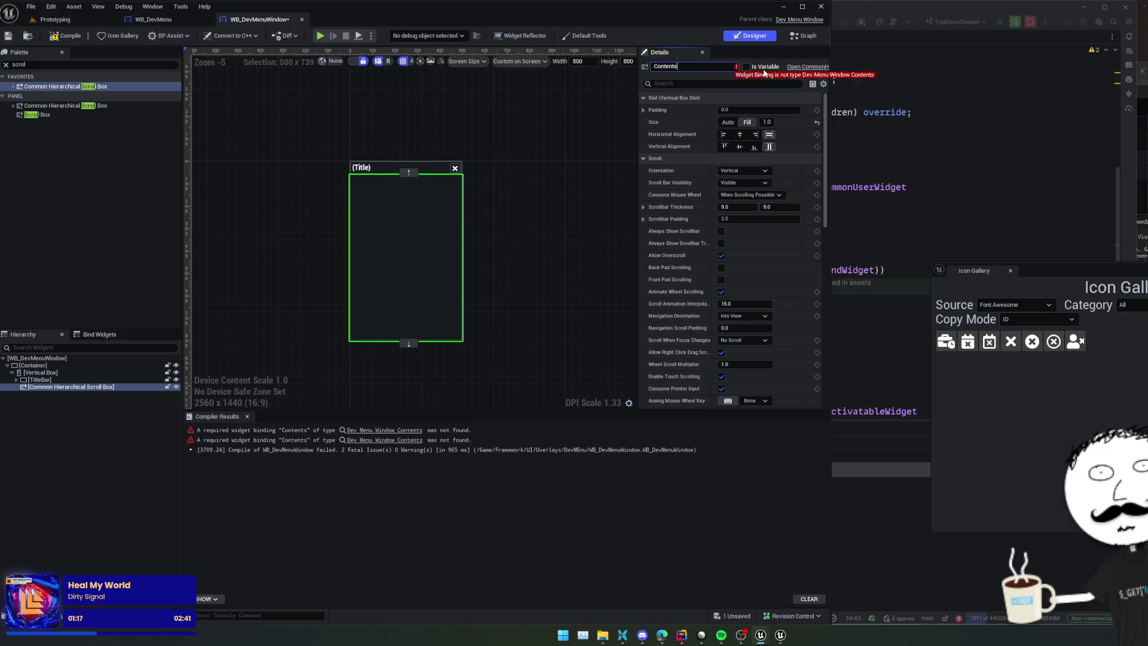
text(Container)
key(Return)
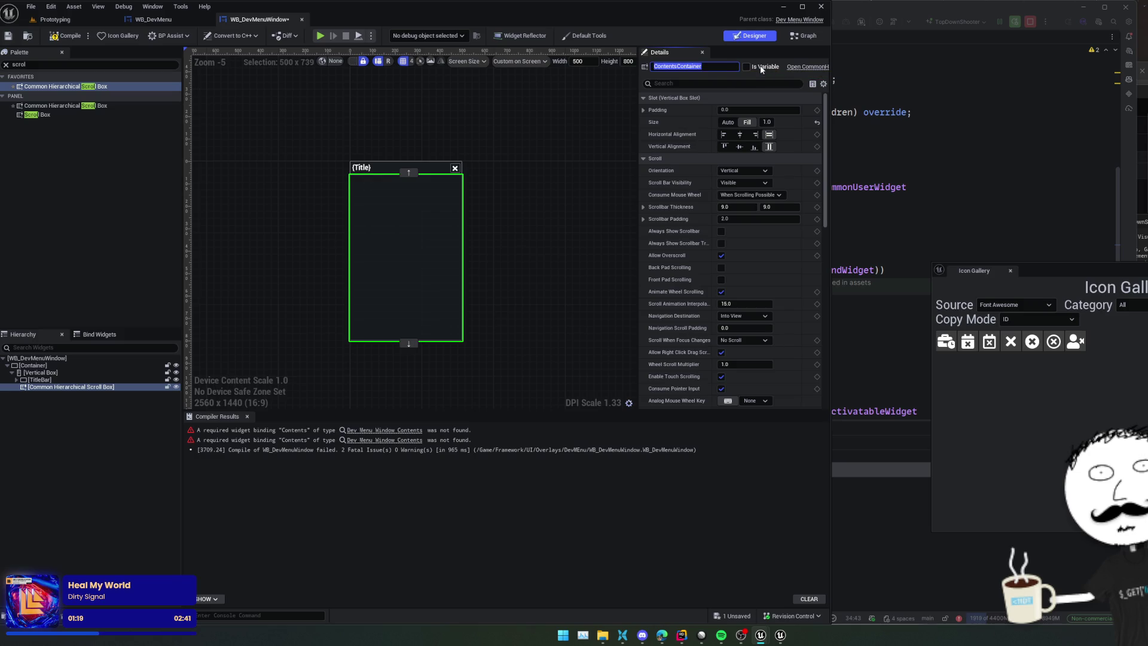
click(745, 66)
key(ctrl+s)
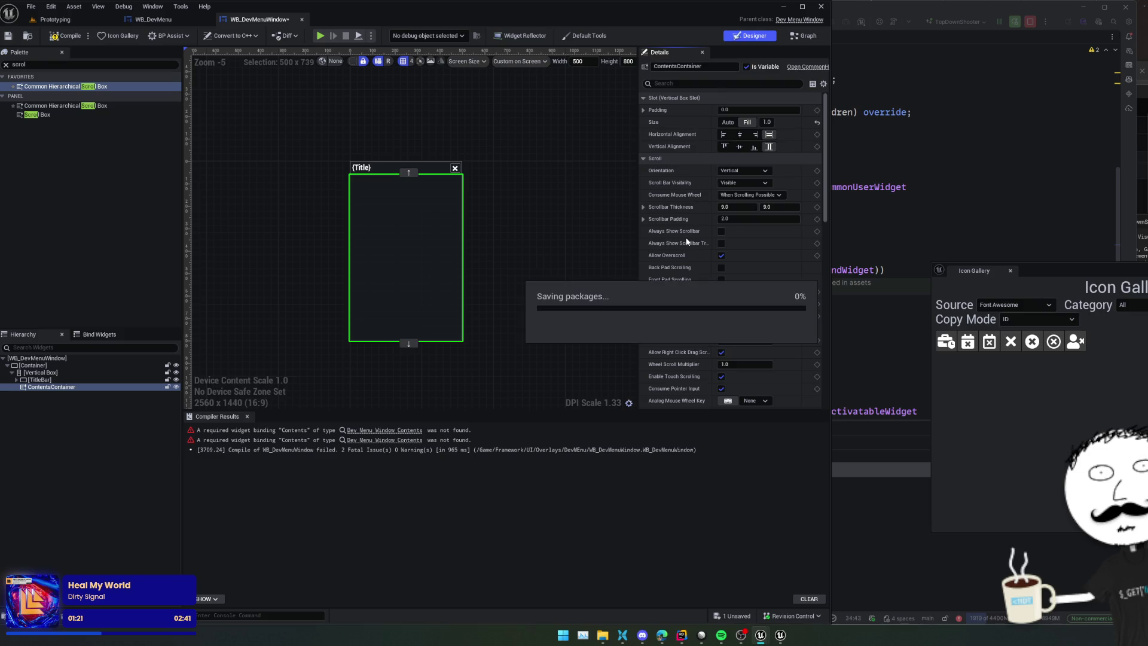
scroll(683, 238, down, 1)
scroll(667, 199, down, 10)
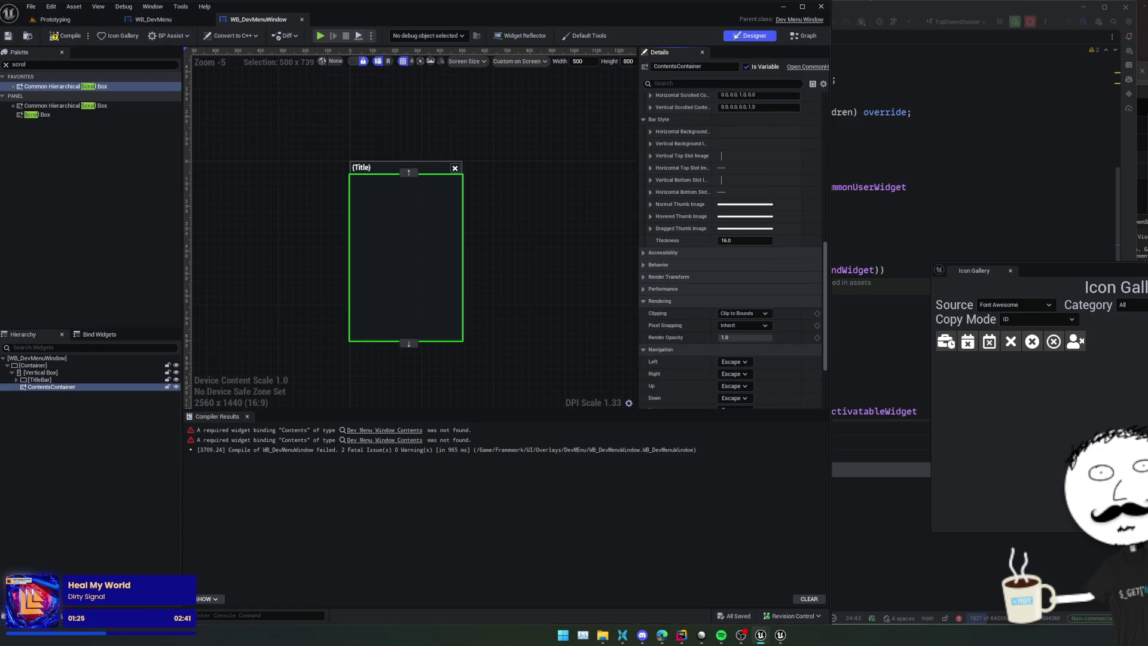
scroll(667, 342, down, 3)
scroll(667, 342, up, 12)
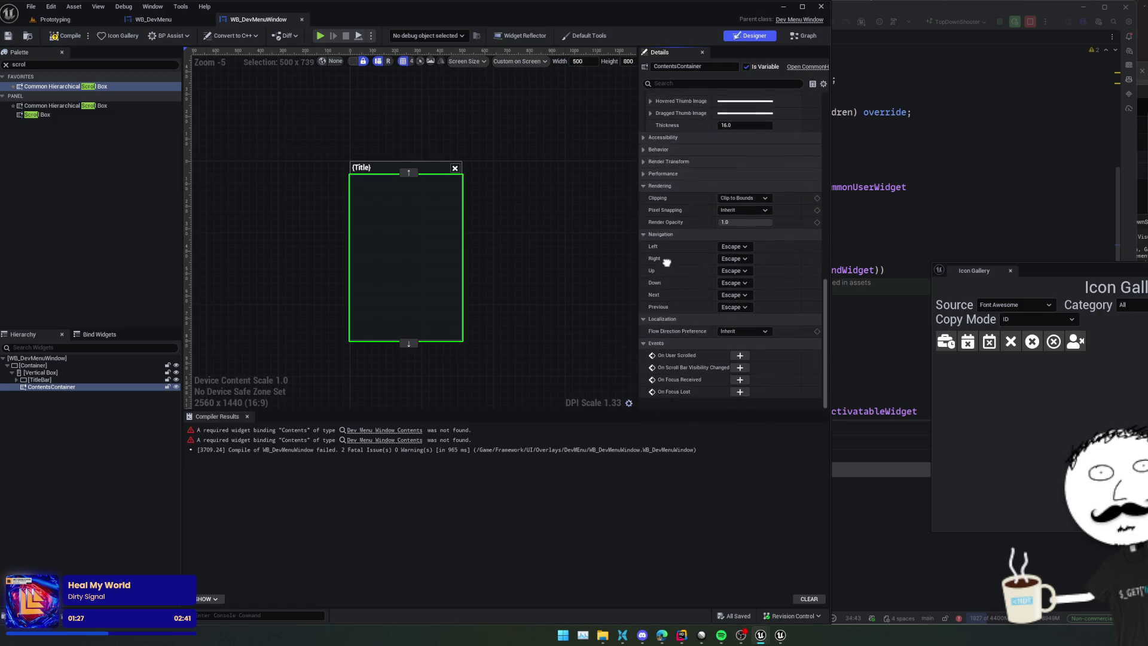
scroll(378, 185, up, 5)
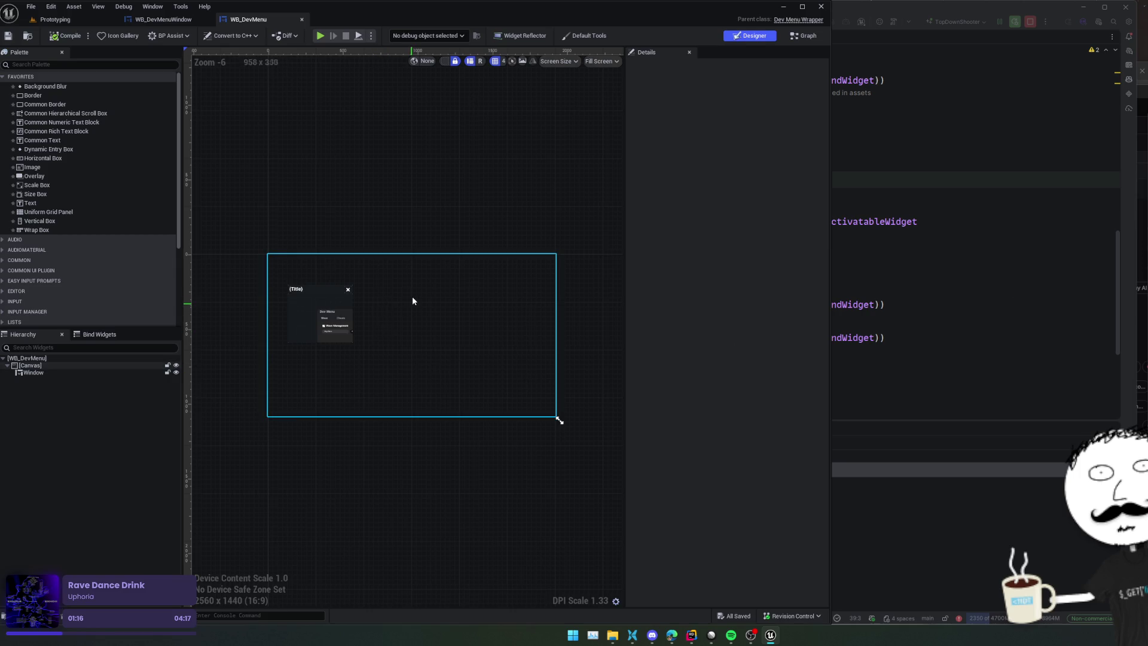
Step: Pan the WB_DevMenu canvas to view the Window, then return to WB_DevMenuWindow
drag(349, 233, 408, 250)
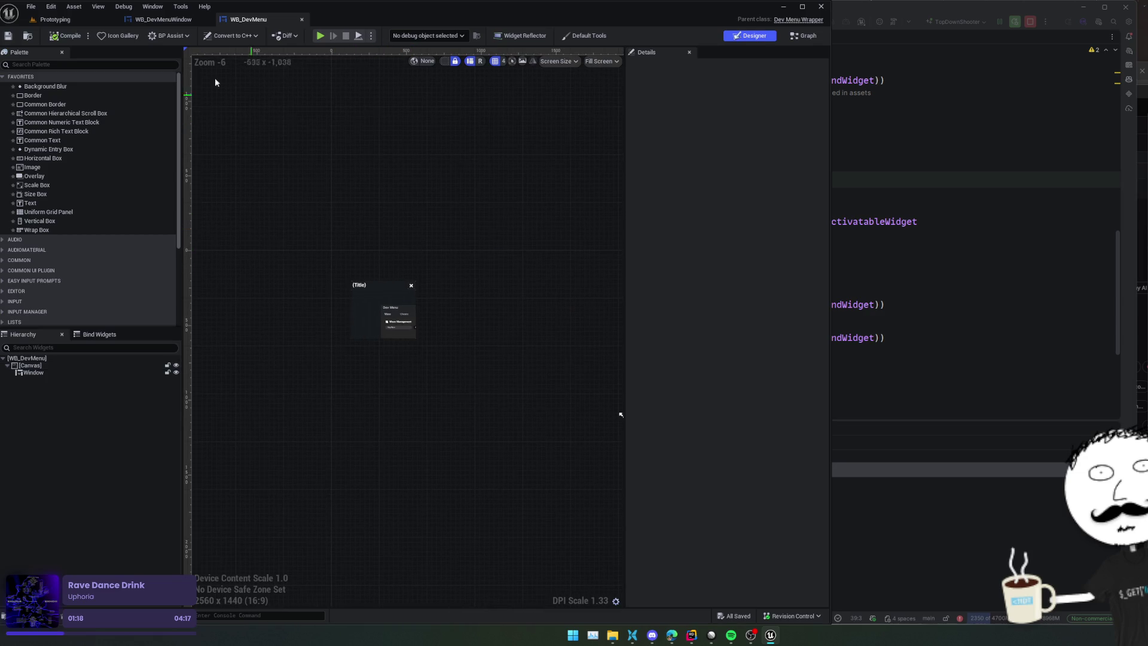
click(178, 21)
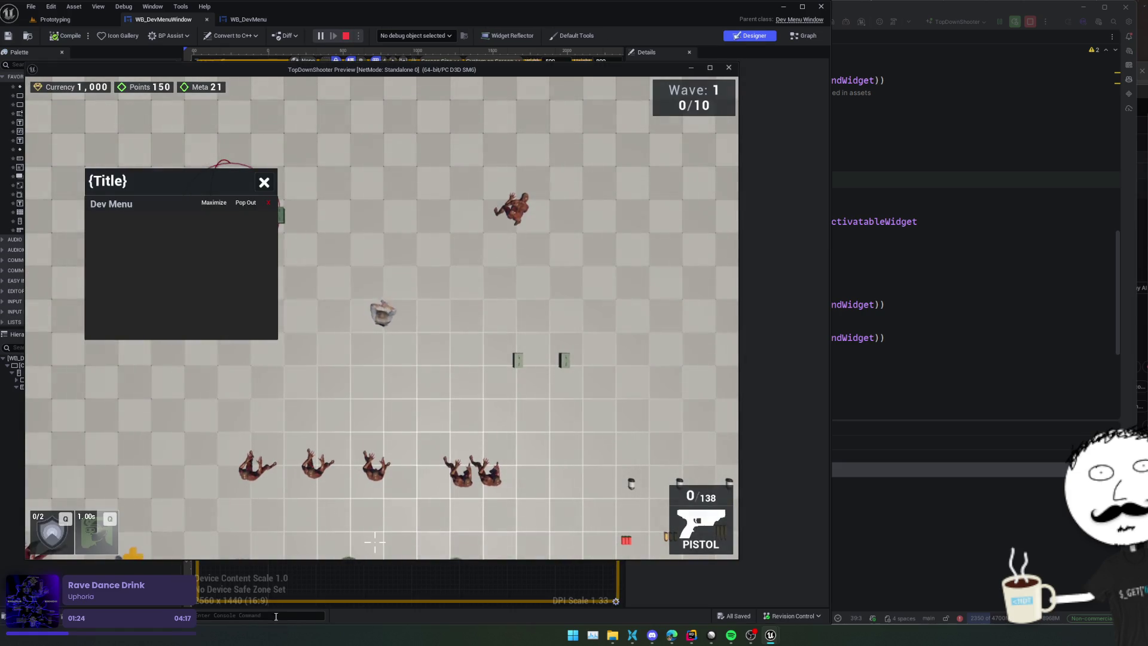
click(276, 616)
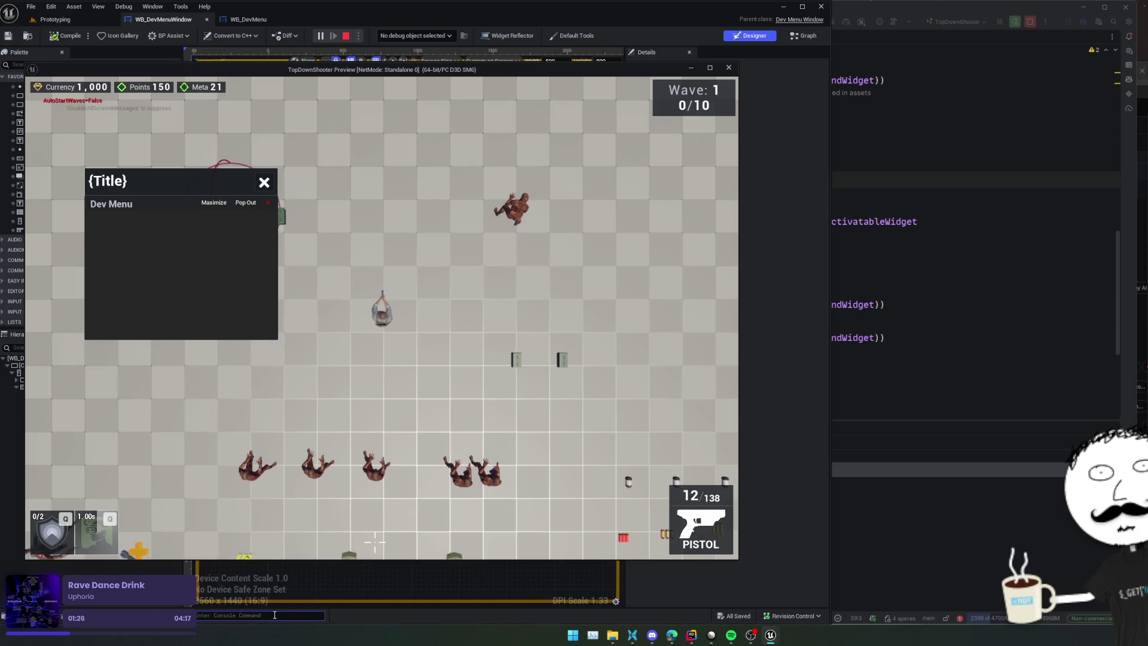
click(729, 69)
key(alt+p)
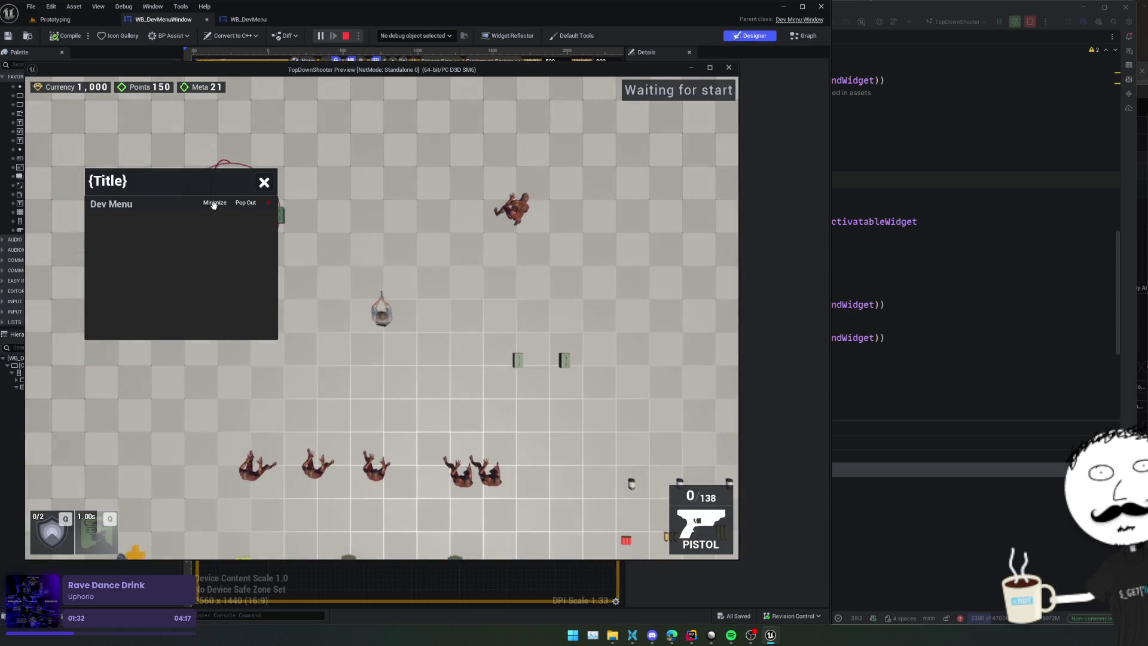
click(730, 68)
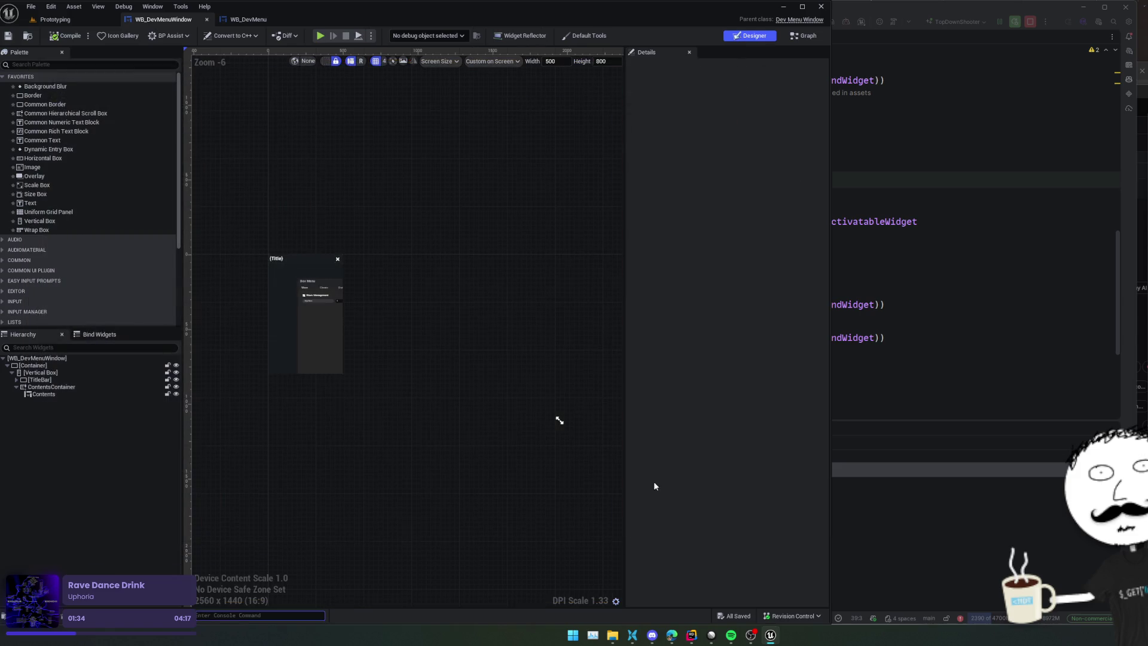
Step: Delete Save.sav and DevMenuState.sav from SaveGames, keeping only the two settings saves, and start a play test
click(513, 325)
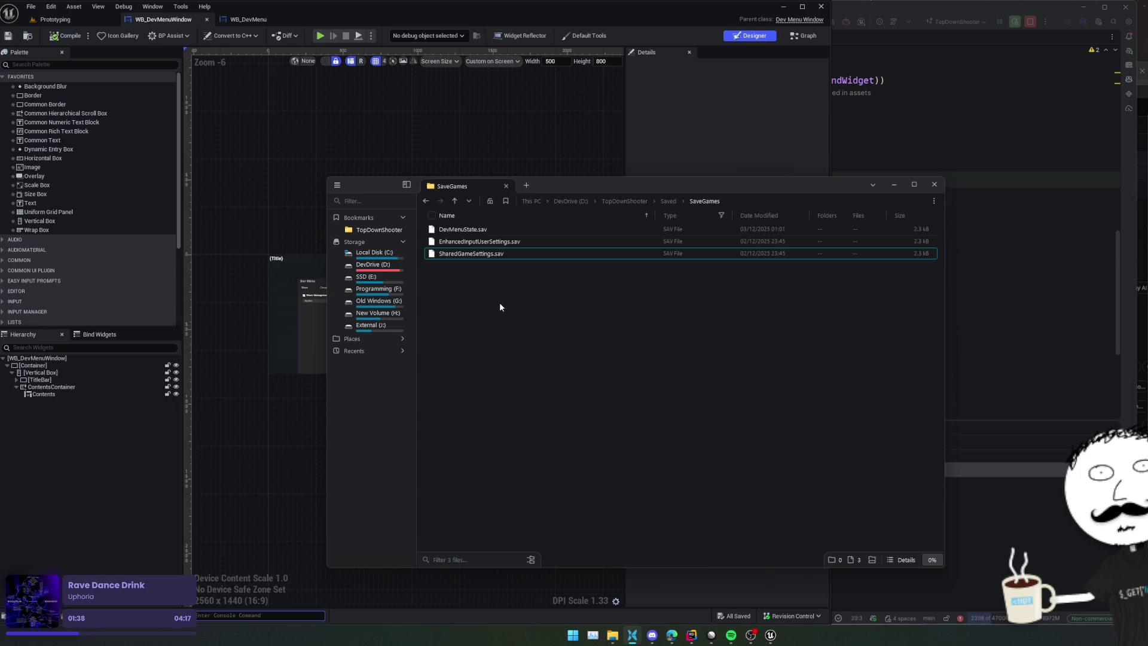
key(Up)
key(Up)
key(Delete)
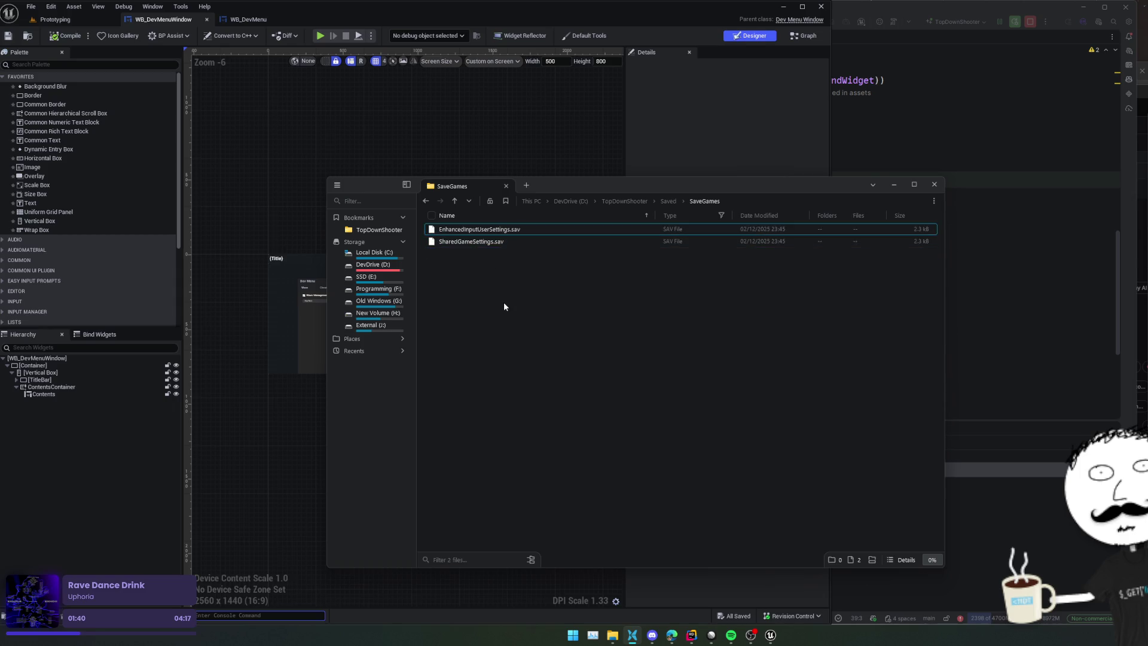
click(319, 35)
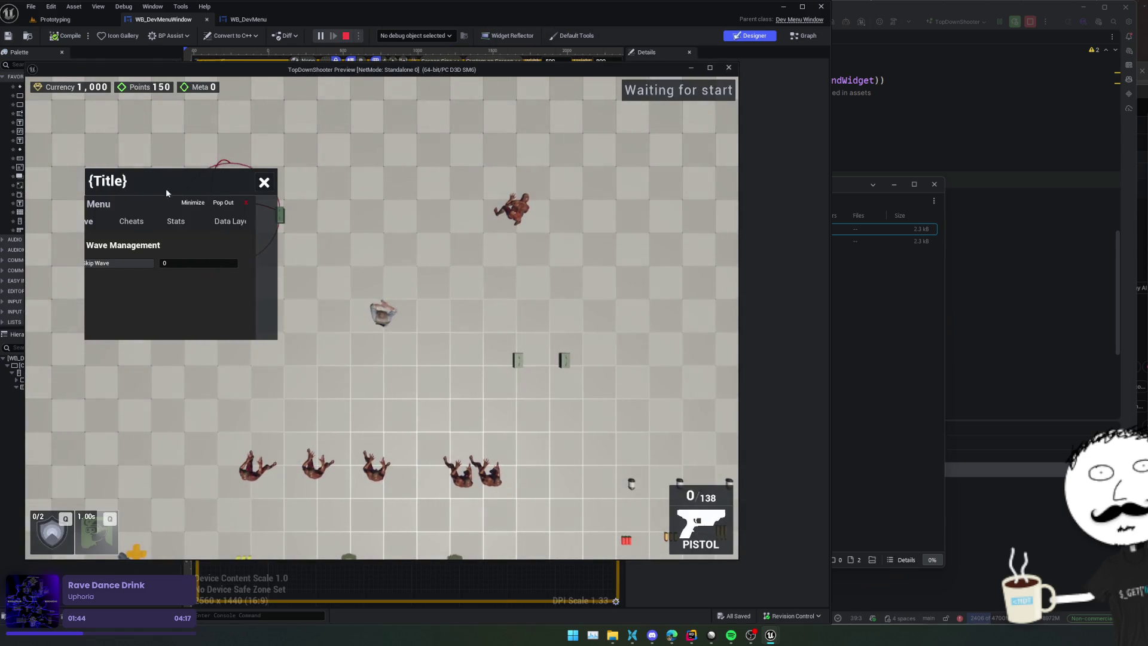
Step: End the first play session and delete the regenerated DevMenuState.sav again
click(160, 204)
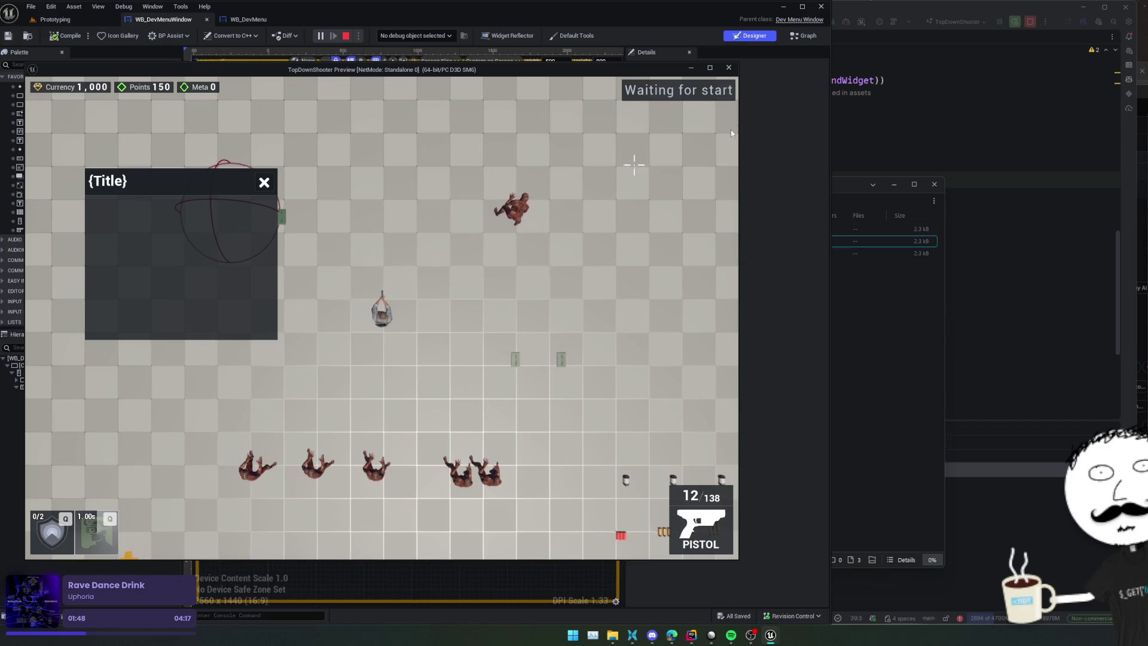
key(Escape)
click(886, 331)
click(505, 231)
key(Delete)
Step: Replay and switch the dev menu through Cheats, Data Layers and Wave pages, then stop
click(321, 34)
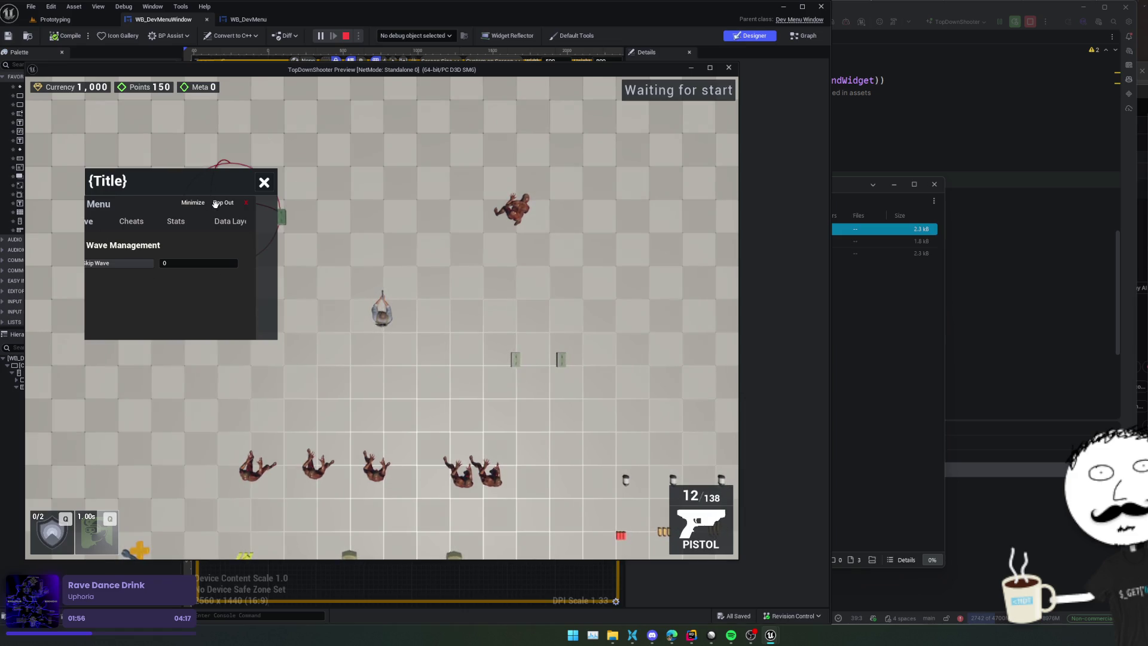
click(129, 222)
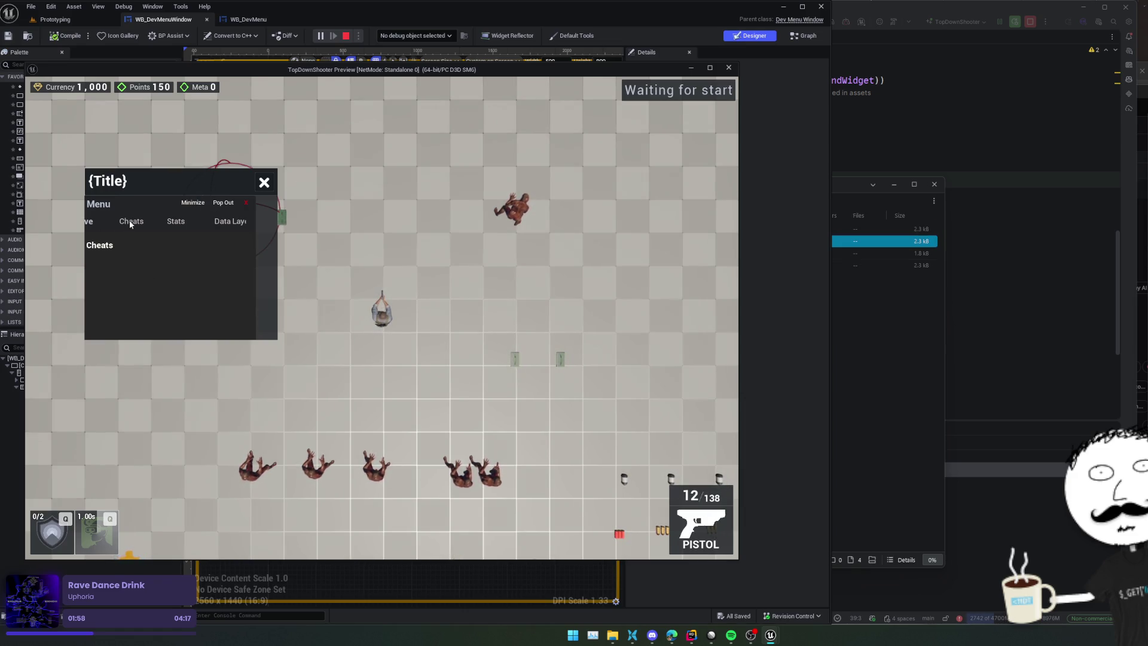
click(181, 223)
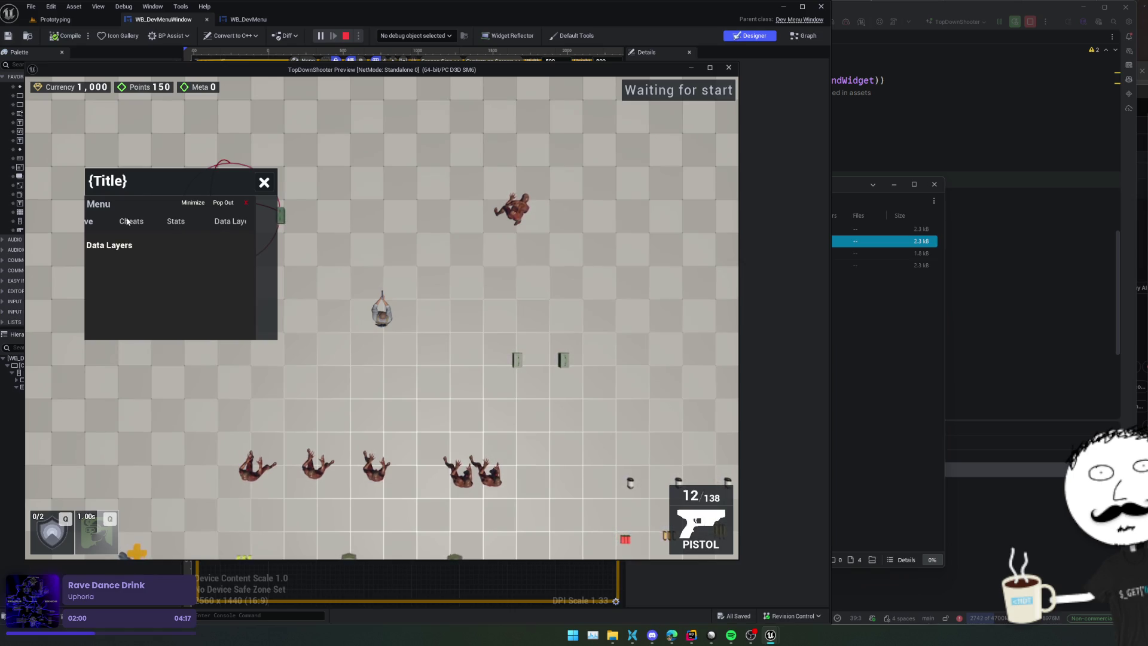
click(92, 221)
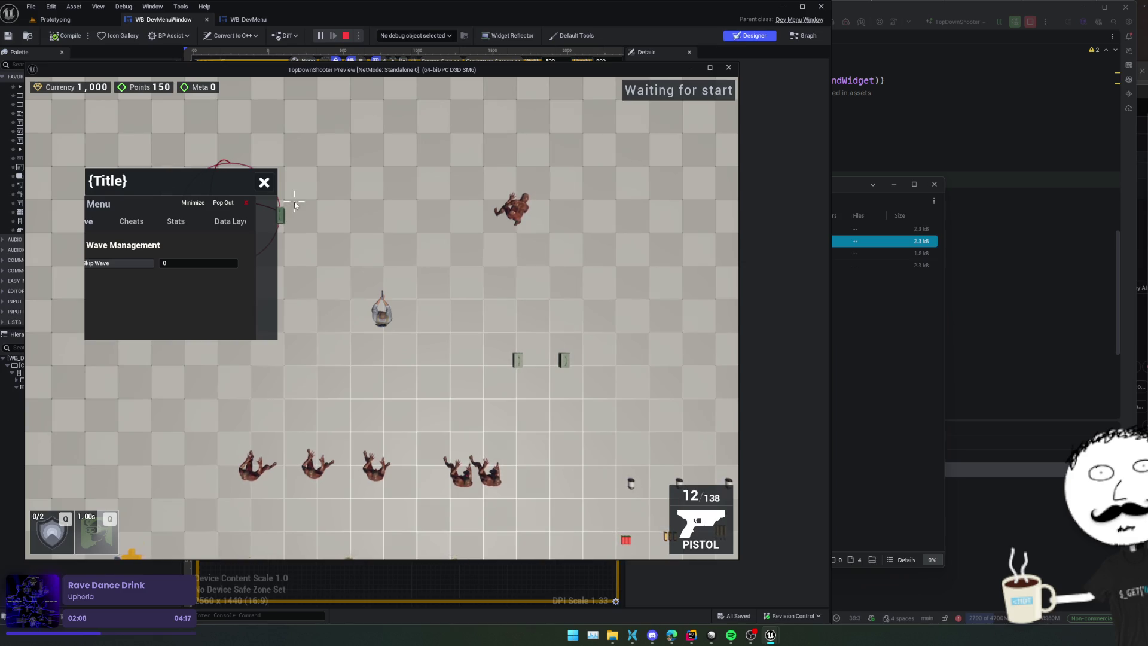
key(Escape)
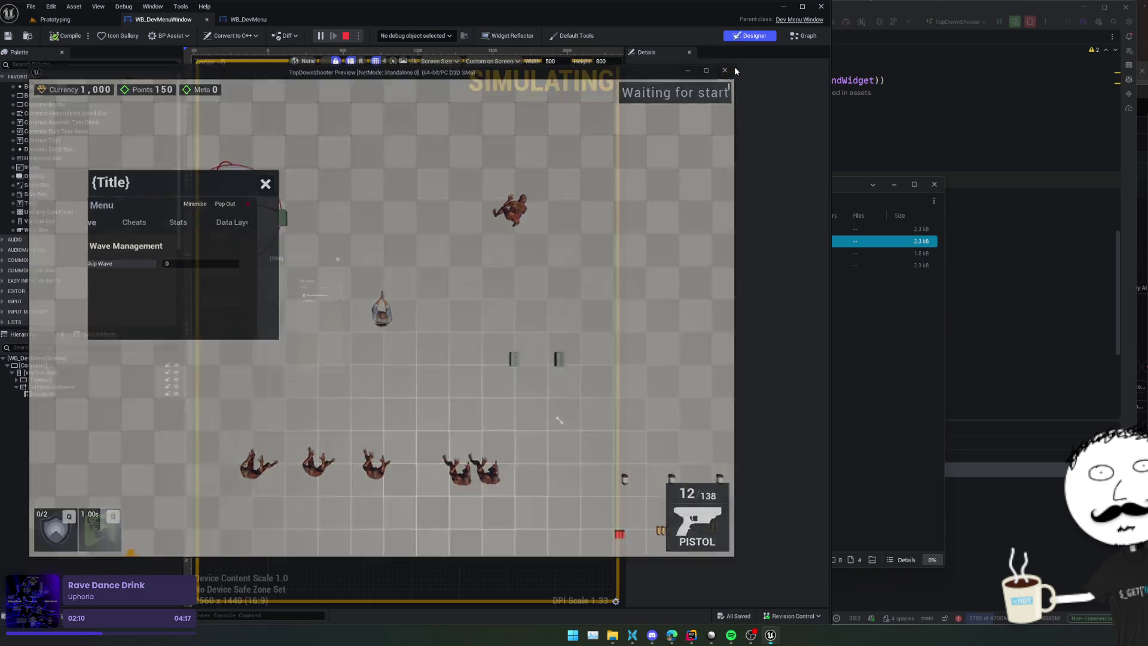
scroll(372, 233, up, 4)
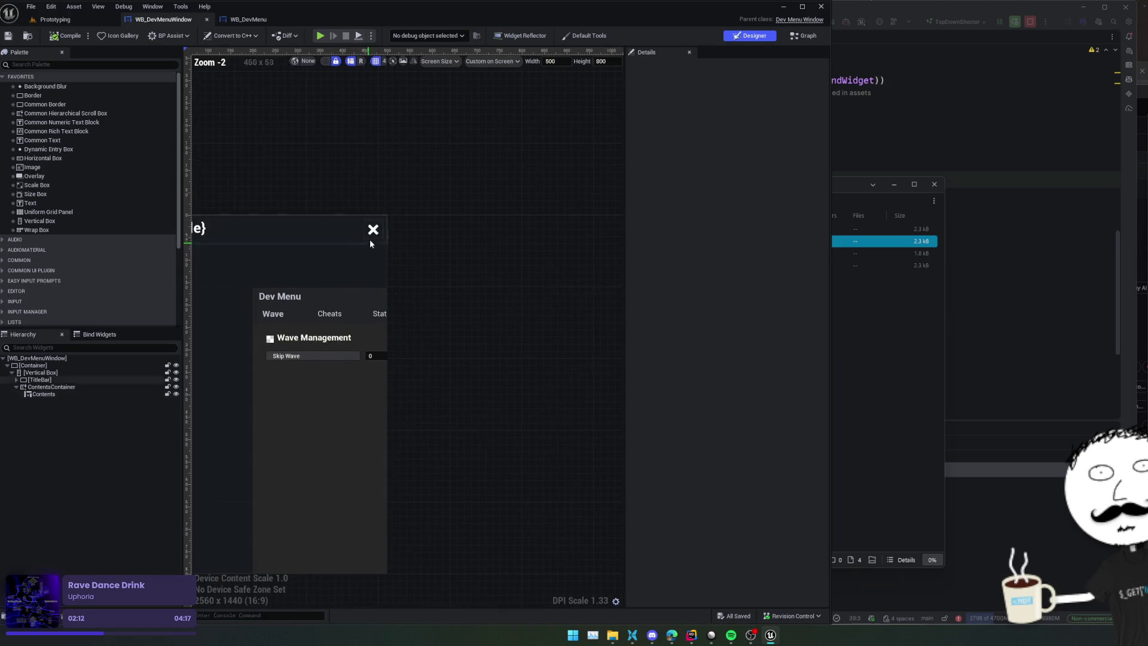
Step: Select the Close button, set its Icon Size to 8.0, save and compile
click(383, 232)
scroll(724, 281, down, 15)
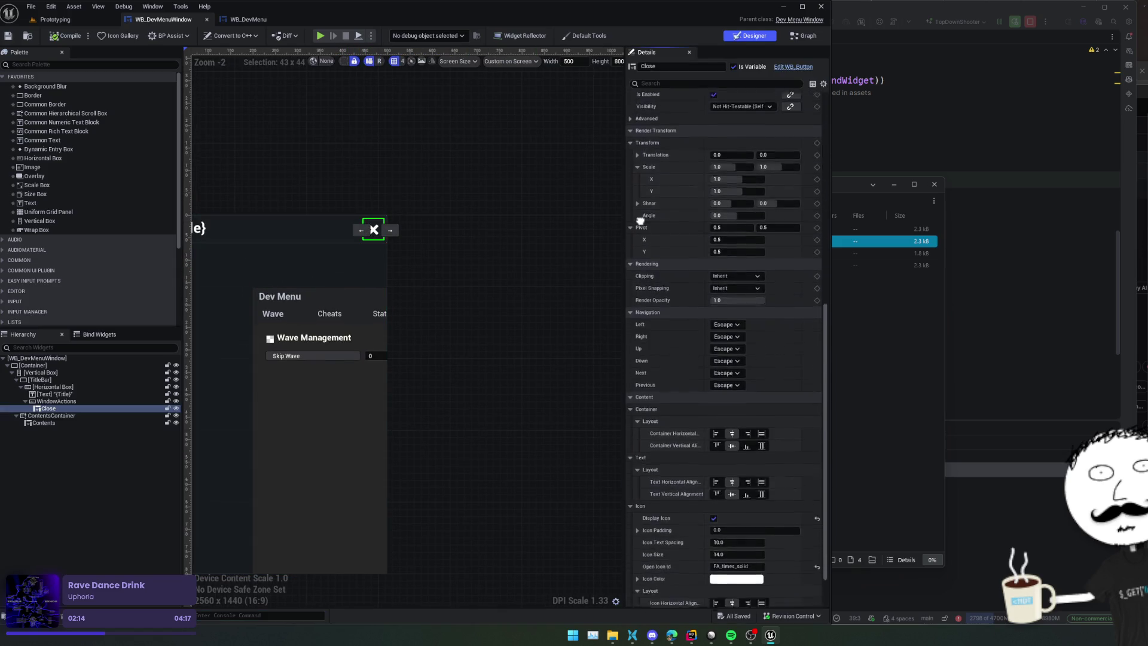
scroll(747, 299, up, 2)
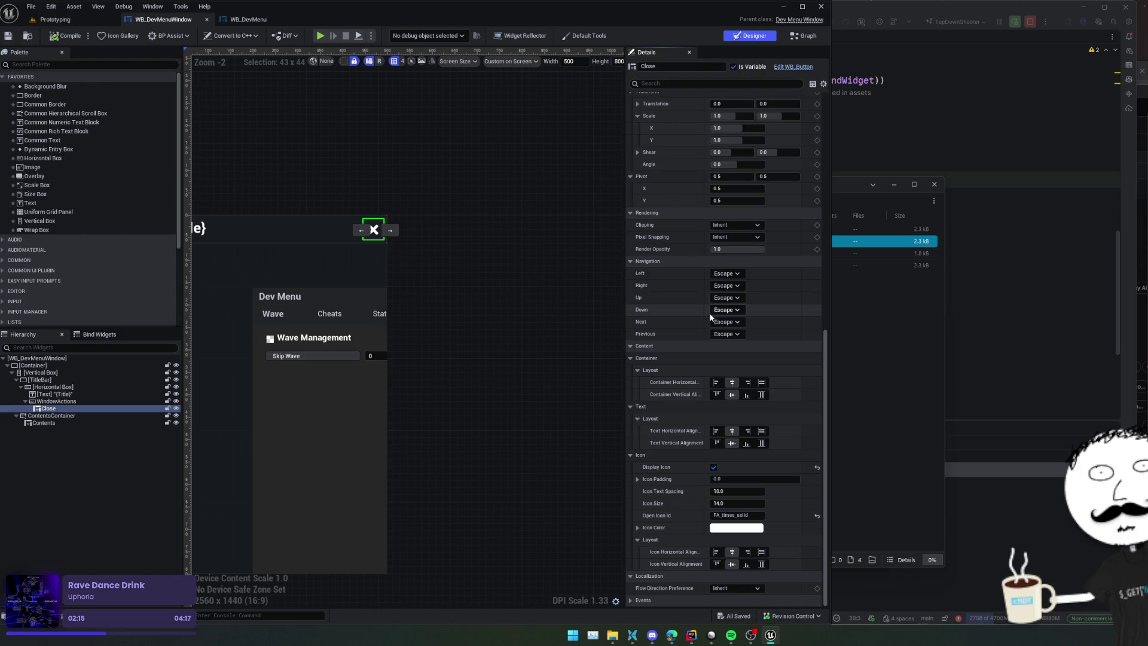
click(742, 503)
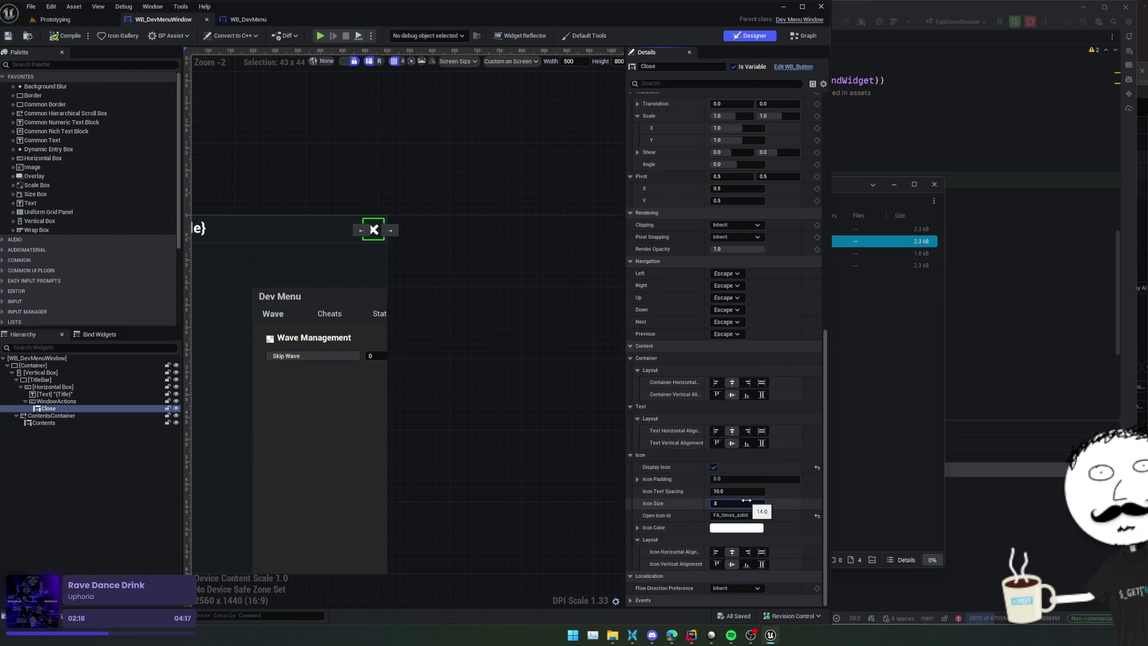
text(8)
key(Return)
key(ctrl+s)
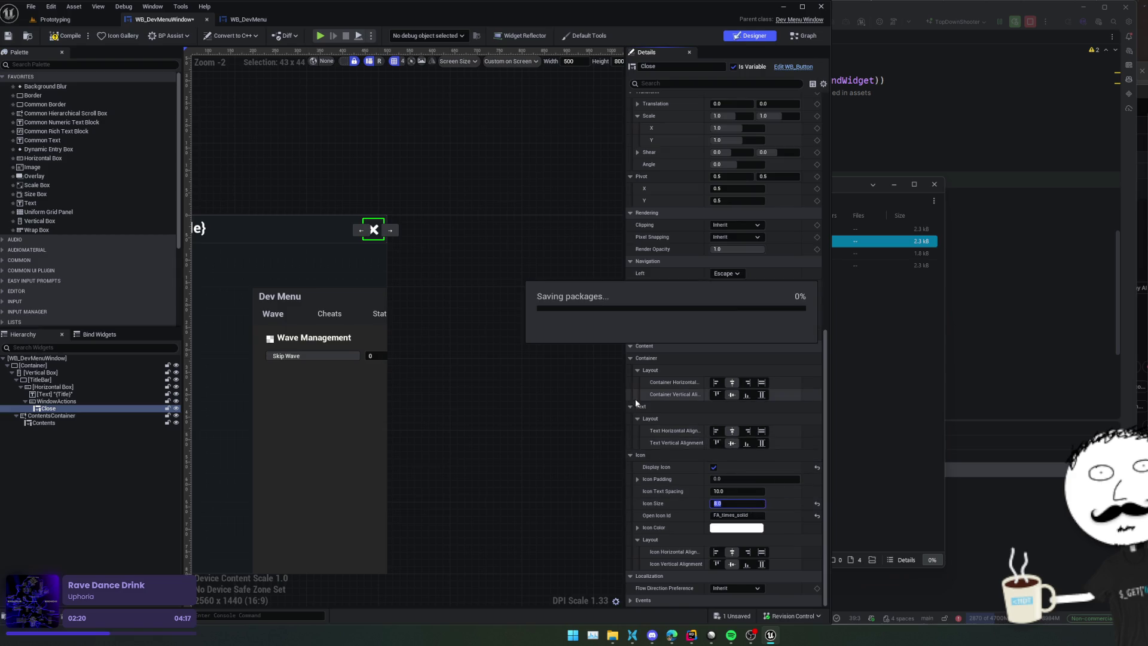
click(71, 37)
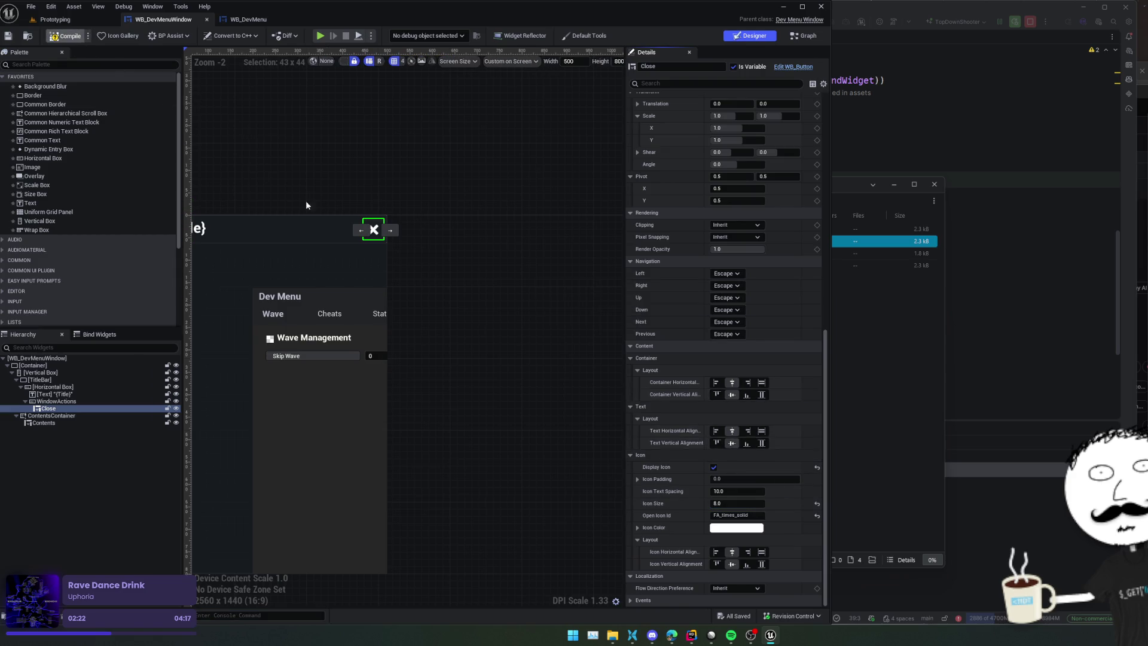
Step: Reduce the Close button's Icon Size to 3.0 and recompile the widget blueprint
scroll(366, 224, up, 5)
scroll(417, 239, down, 5)
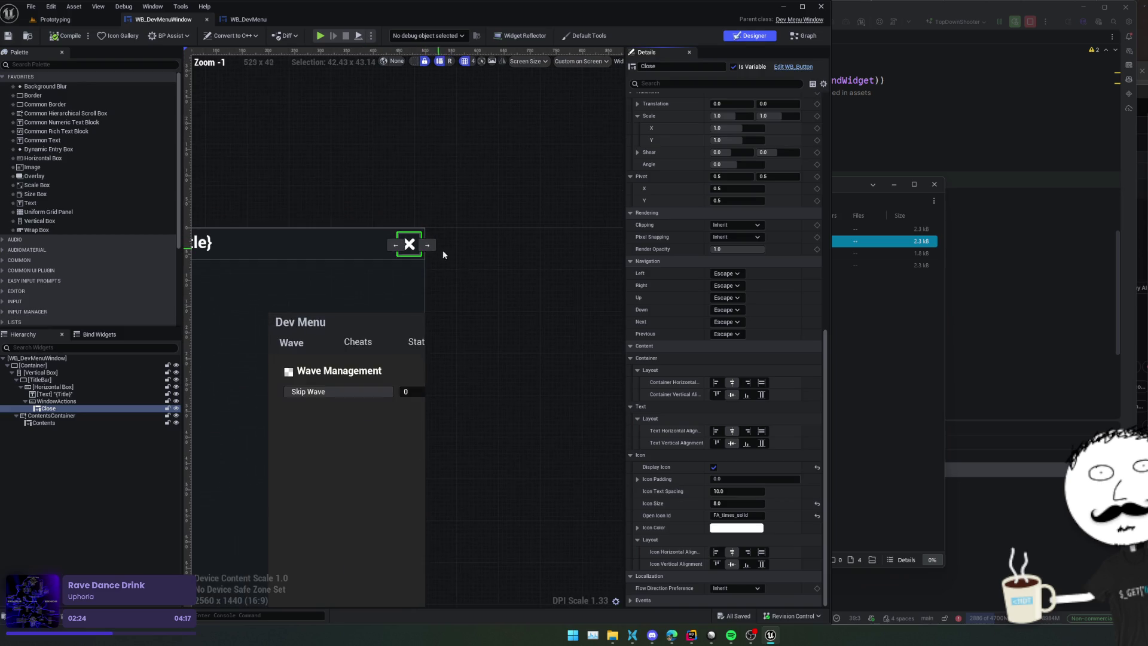
click(748, 504)
text(3)
key(Return)
click(67, 36)
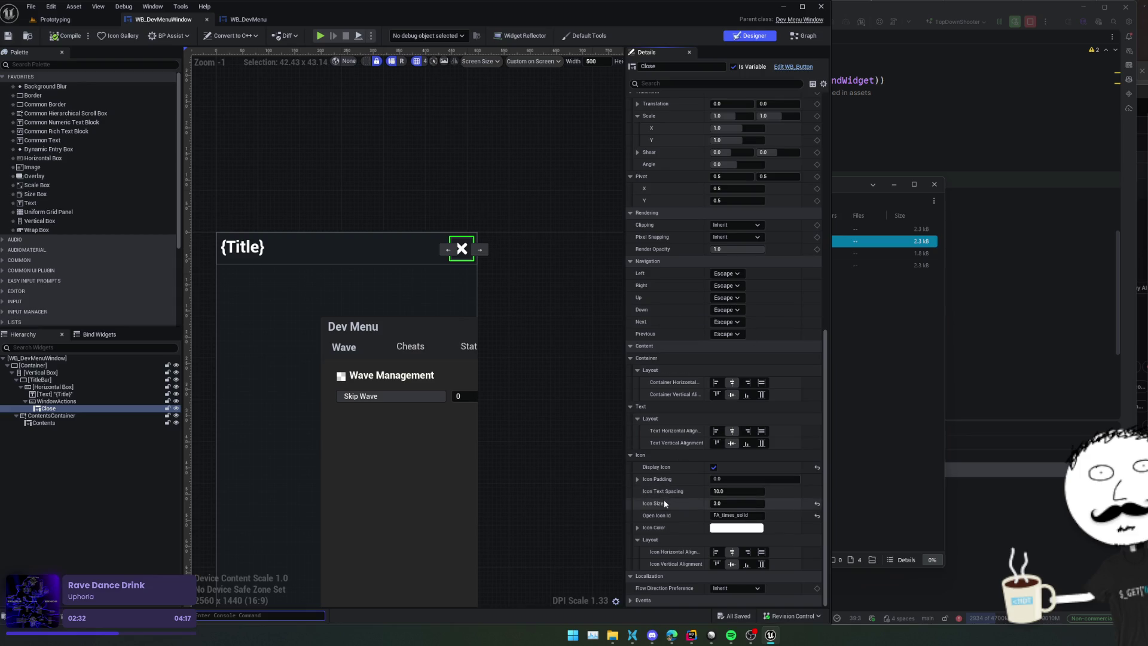
Step: Bring Rider forward and view CustomButton.h's icon properties, including IconSize
scroll(664, 500, down, 1)
click(930, 344)
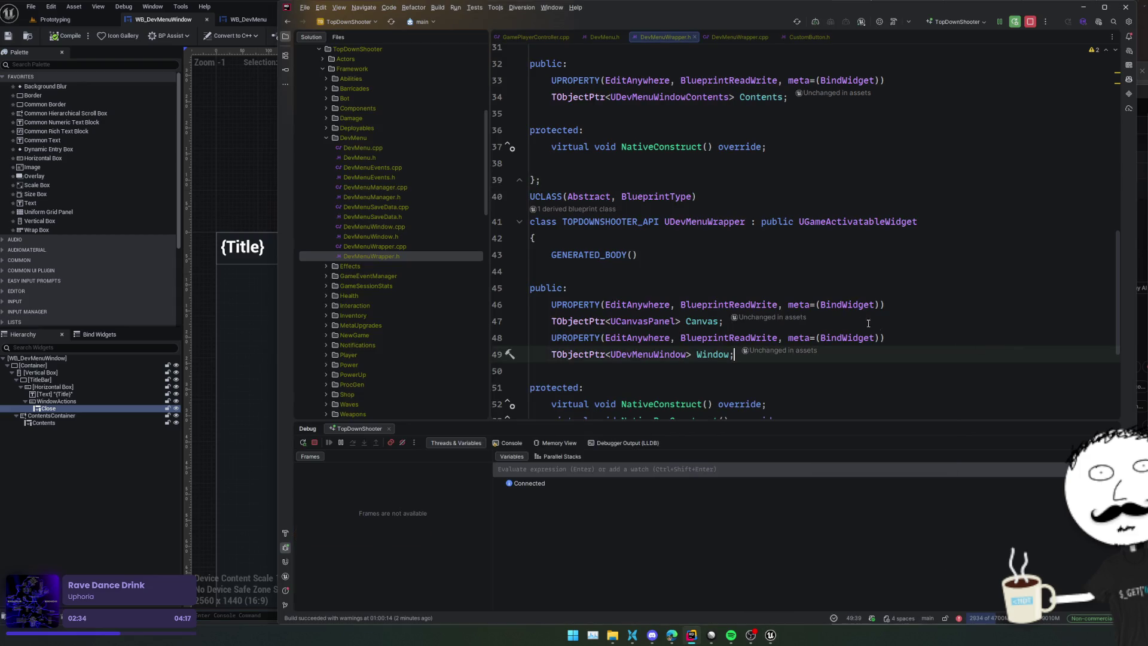
click(811, 38)
scroll(840, 180, down, 5)
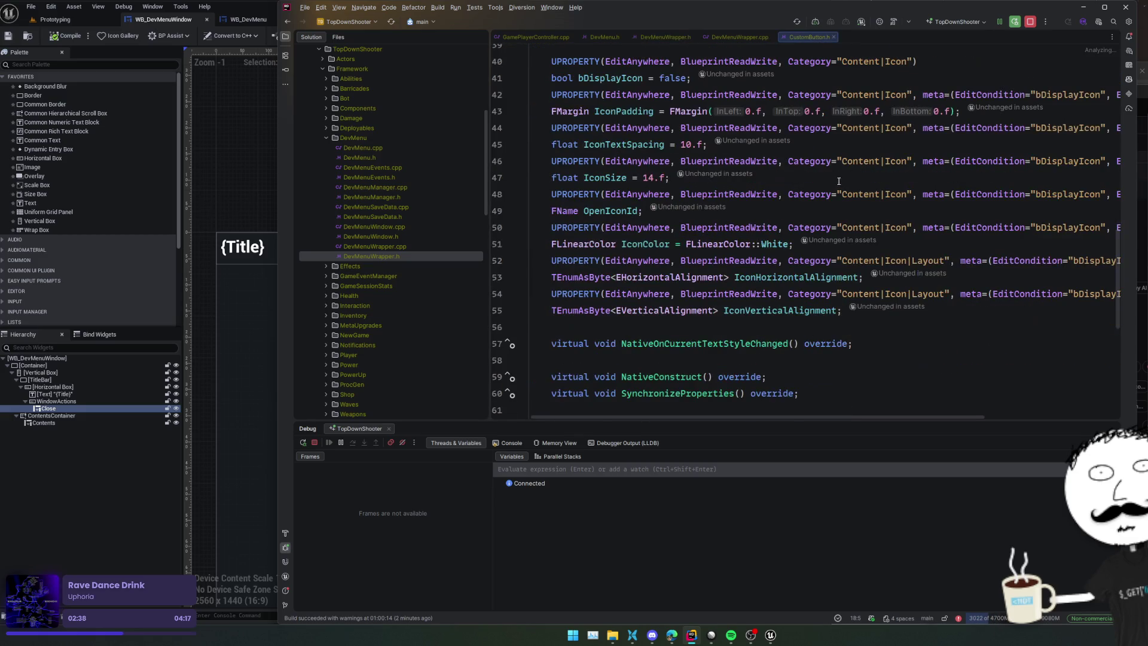